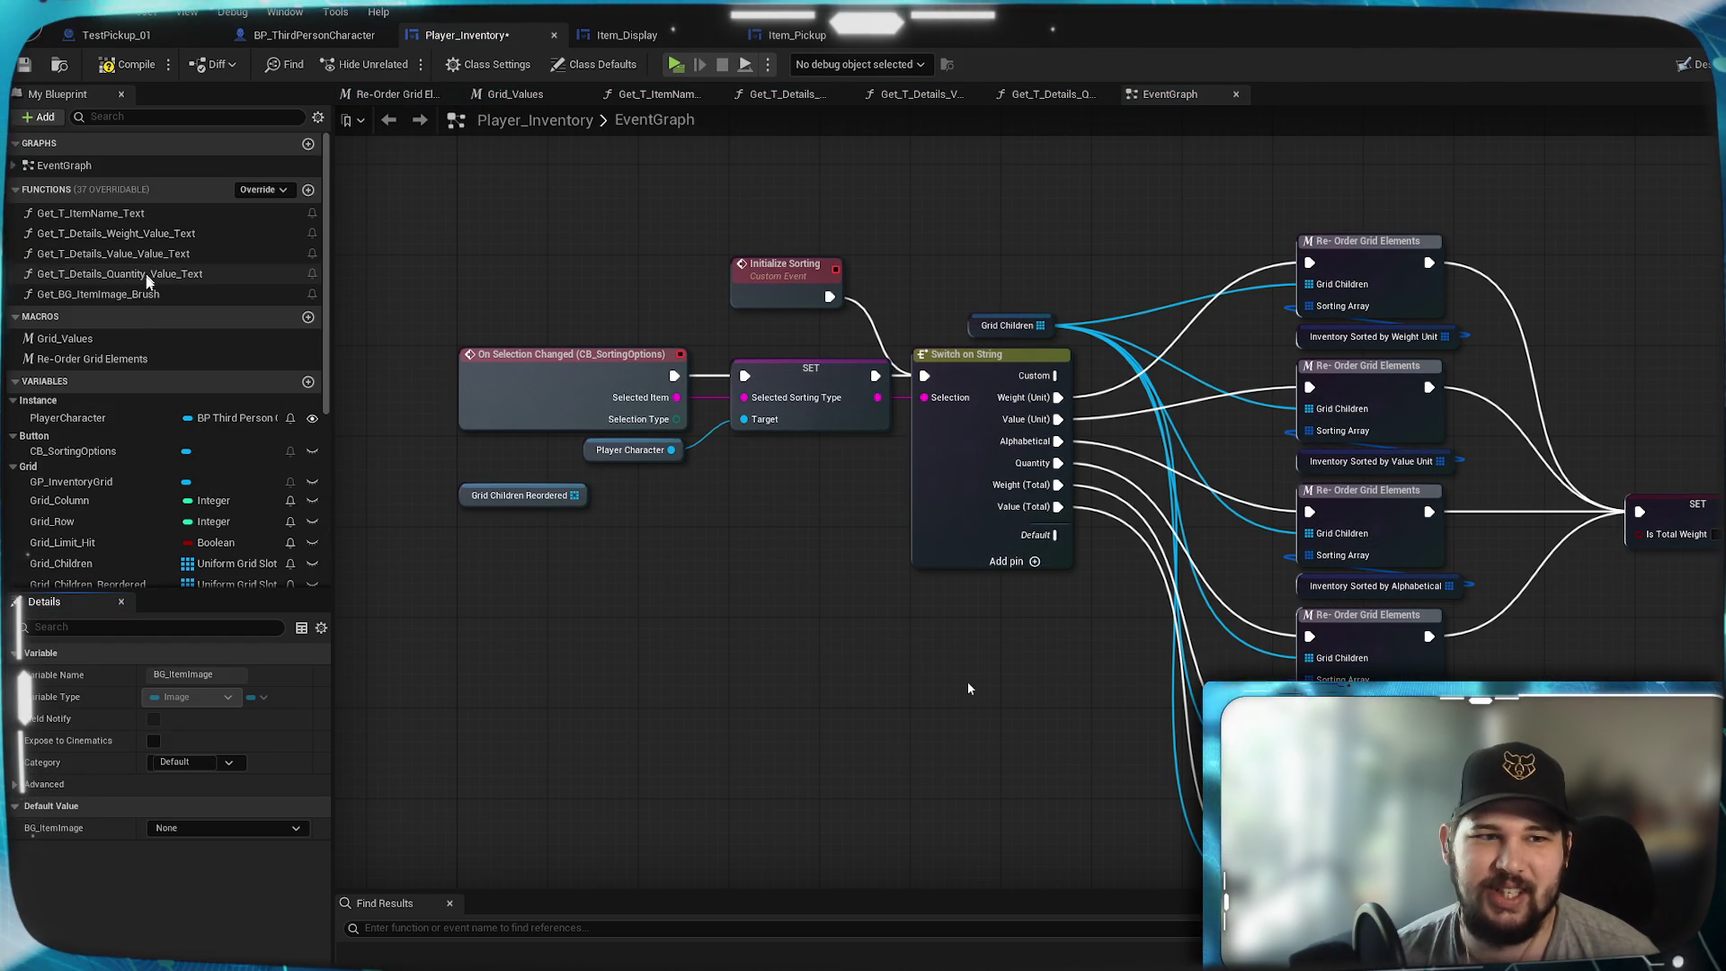
- Open the Get_BG_ItemImage_Brush function graph and move its Return Node far right
double_click(122, 295)
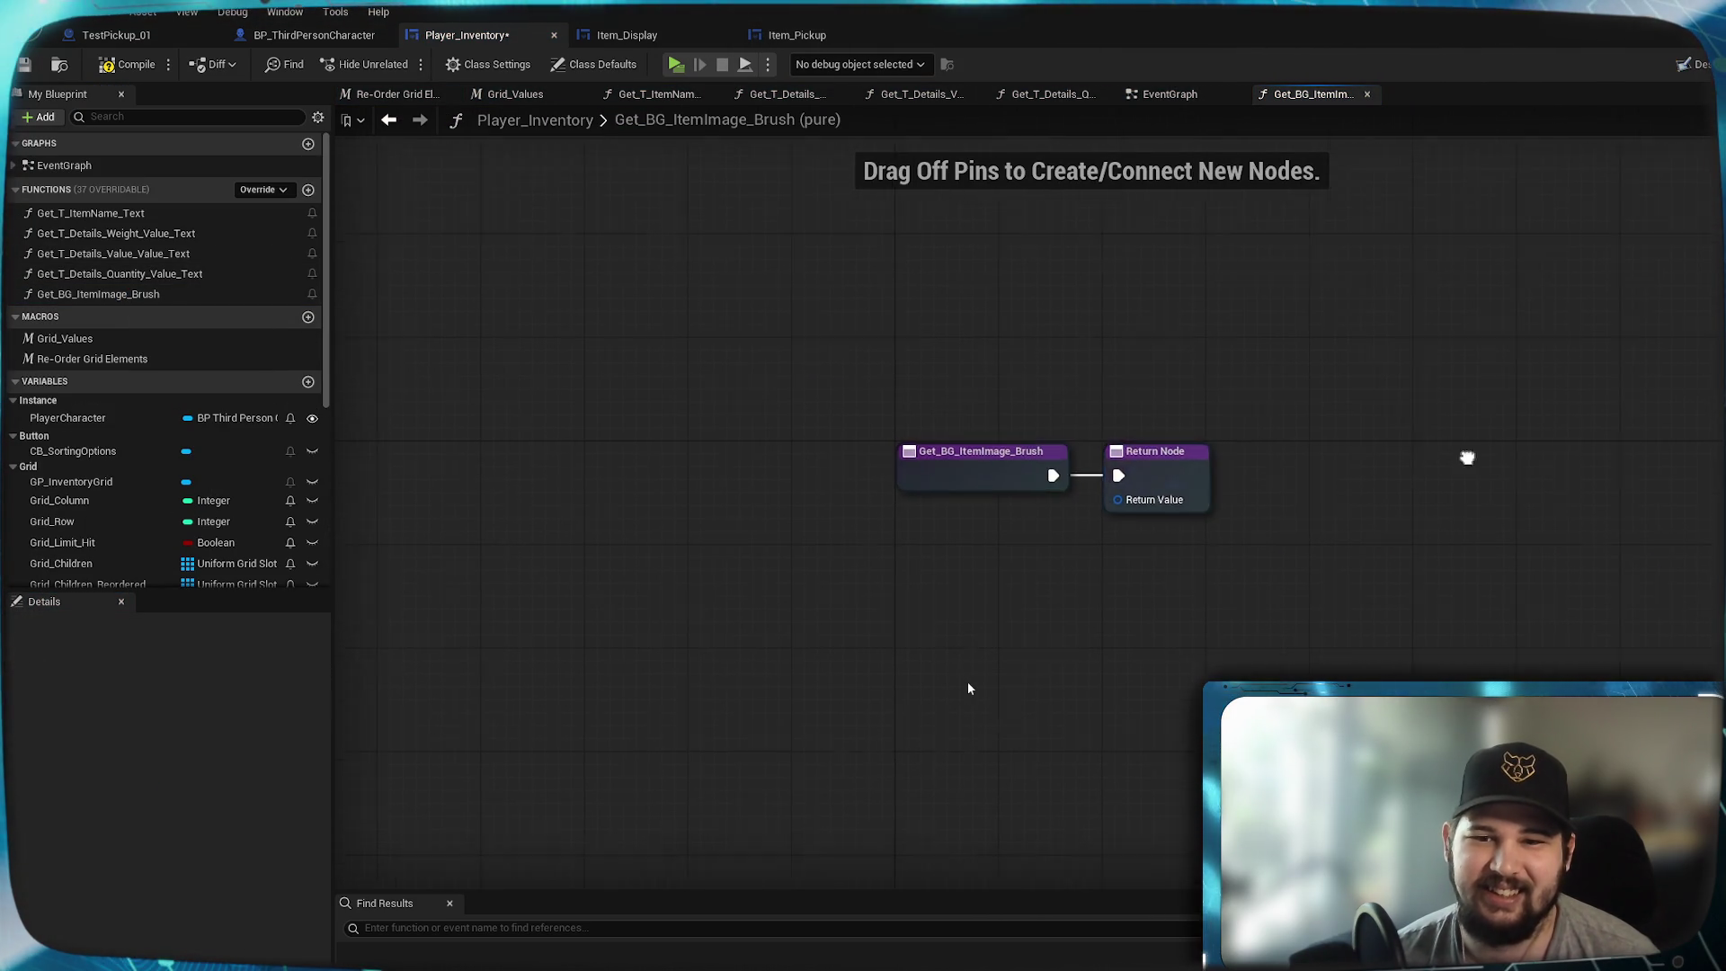
left_click_drag(872, 397, 1363, 403)
left_click(1187, 428)
left_click_drag(1131, 421, 863, 434)
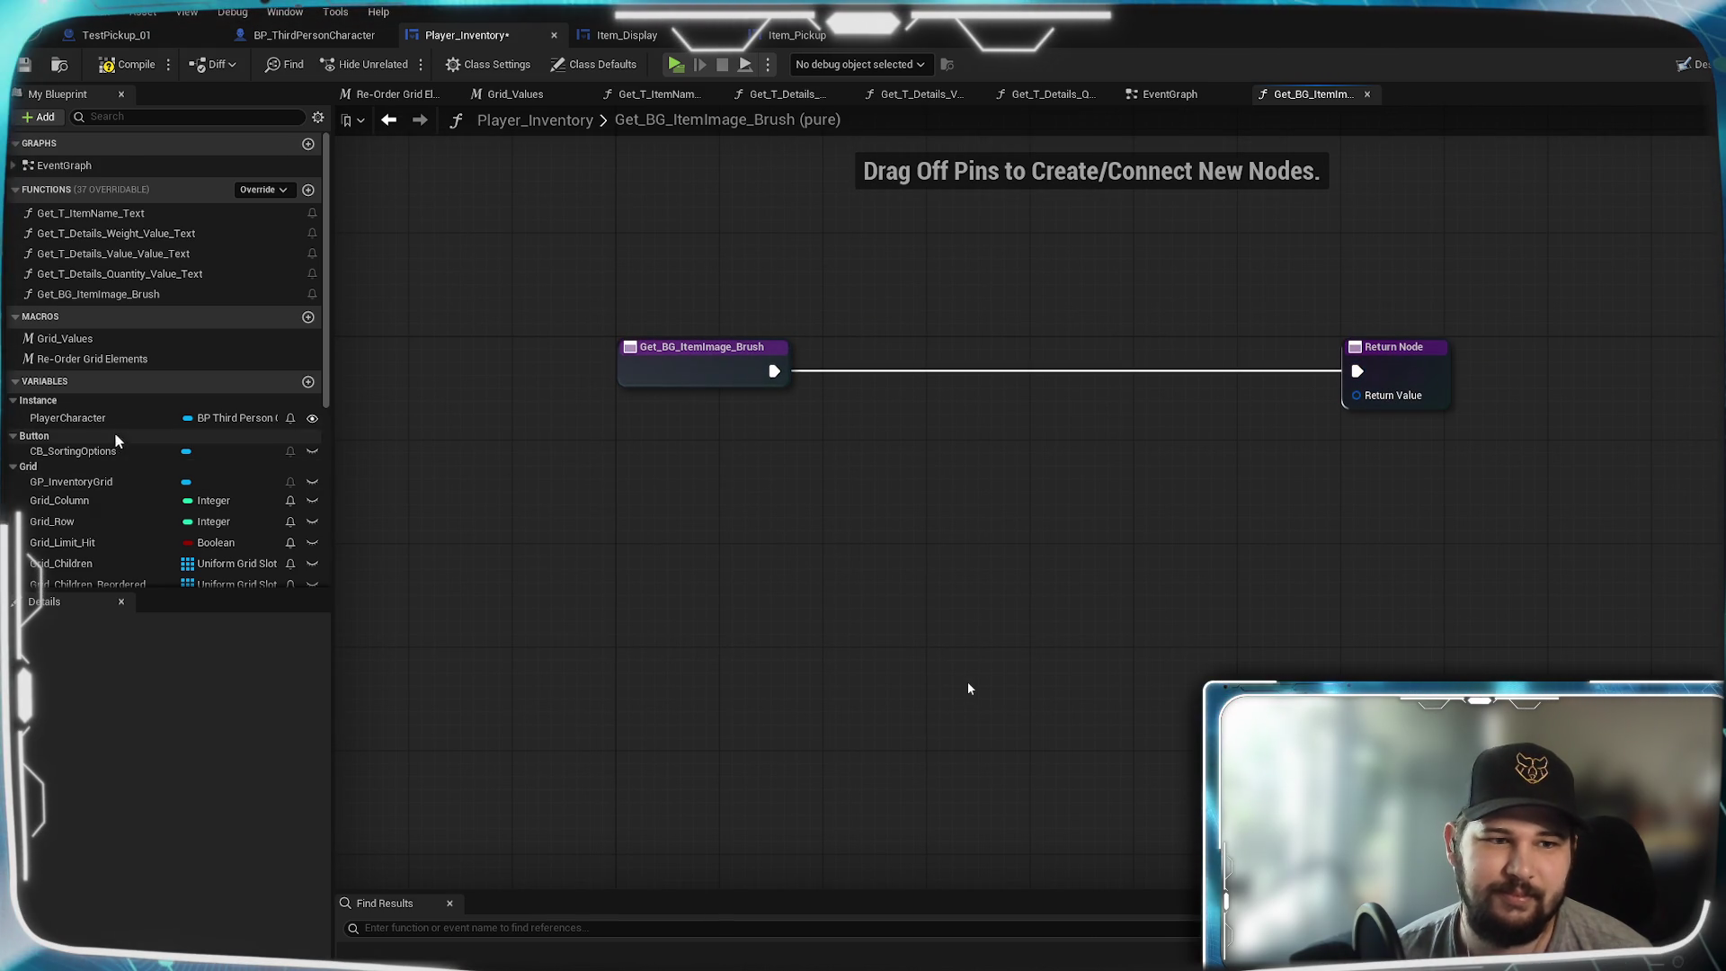
scroll(96, 434, "down", 2)
scroll(95, 434, "down", 7)
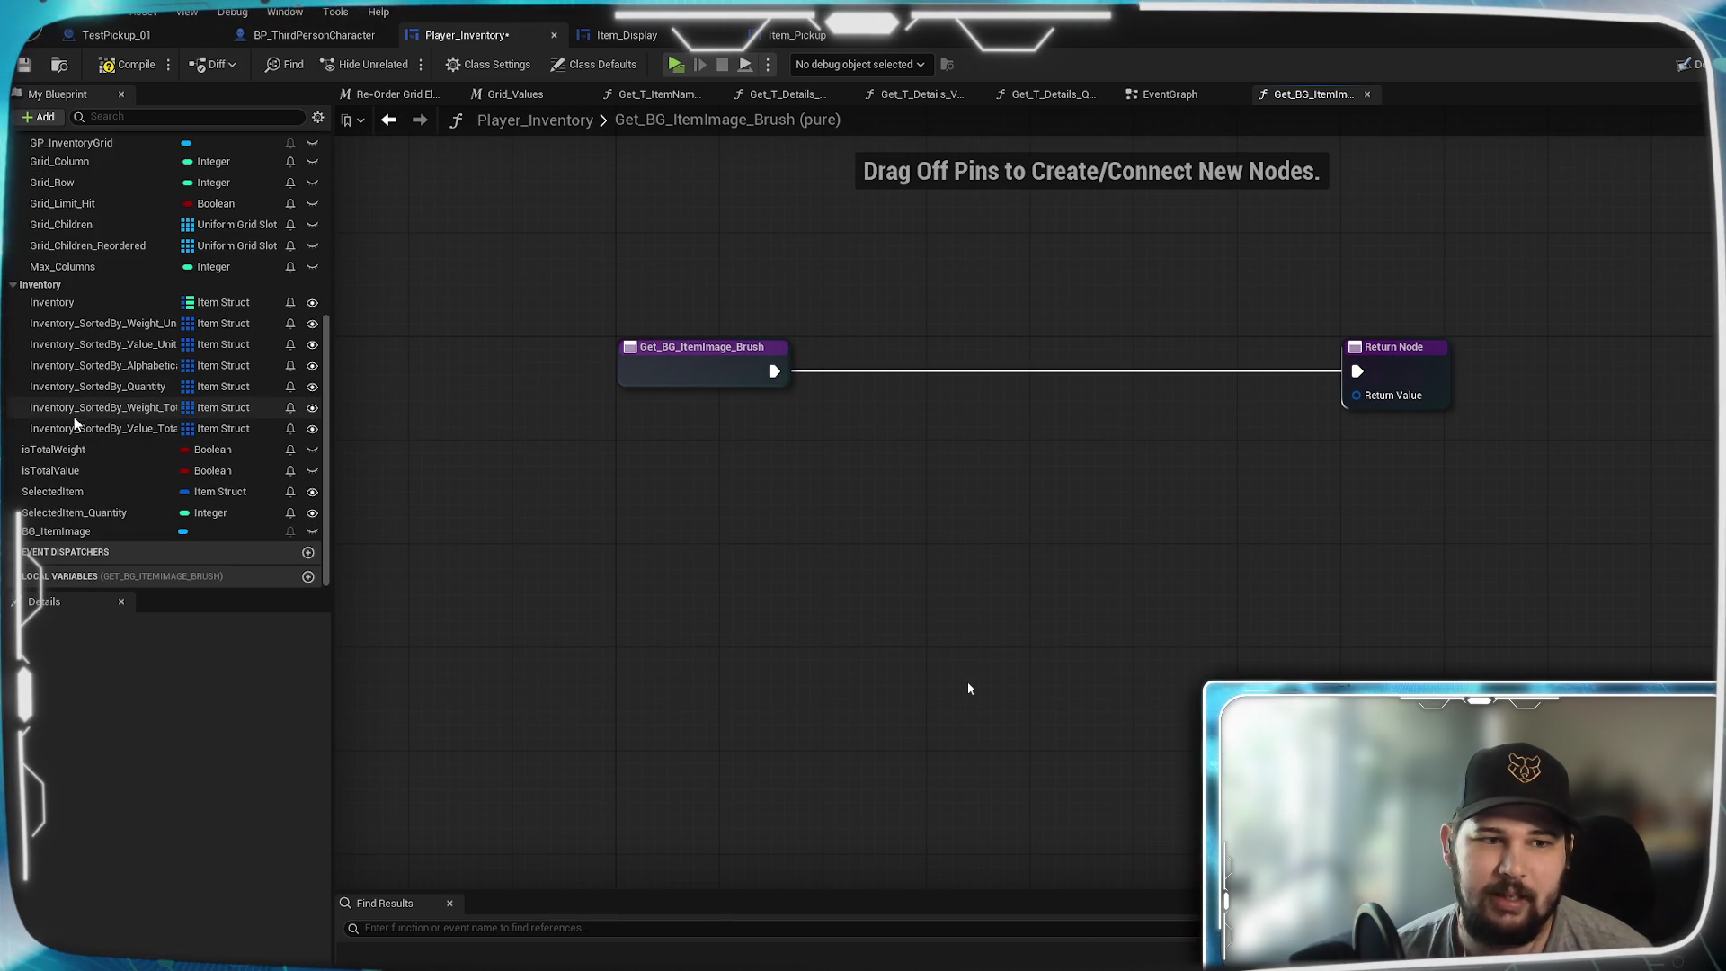
- Add a BG Item Image getter with a Get Brush node positioned beside it
mouse_move(111, 532)
left_mouse_down()
mouse_move(798, 493)
mouse_move(700, 414)
mouse_move(844, 515)
left_mouse_up()
left_click(729, 444)
type("get brush")
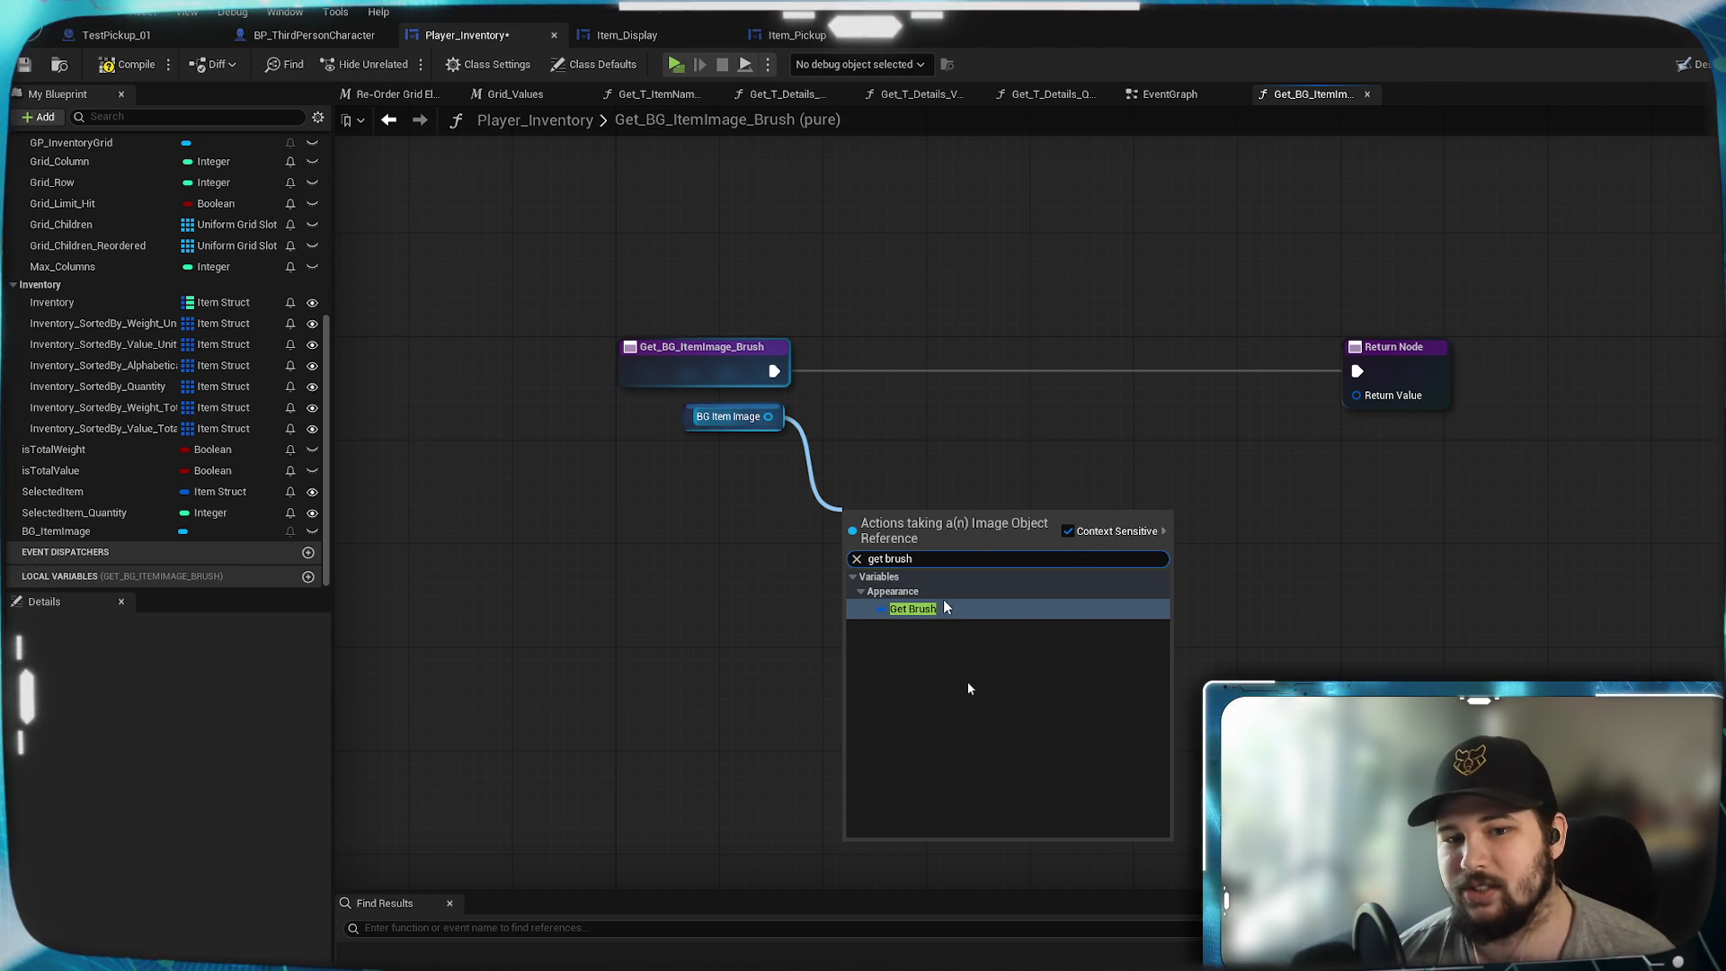
left_click(944, 609)
mouse_move(909, 516)
left_mouse_down()
mouse_move(869, 420)
mouse_move(909, 470)
mouse_move(850, 430)
left_mouse_up()
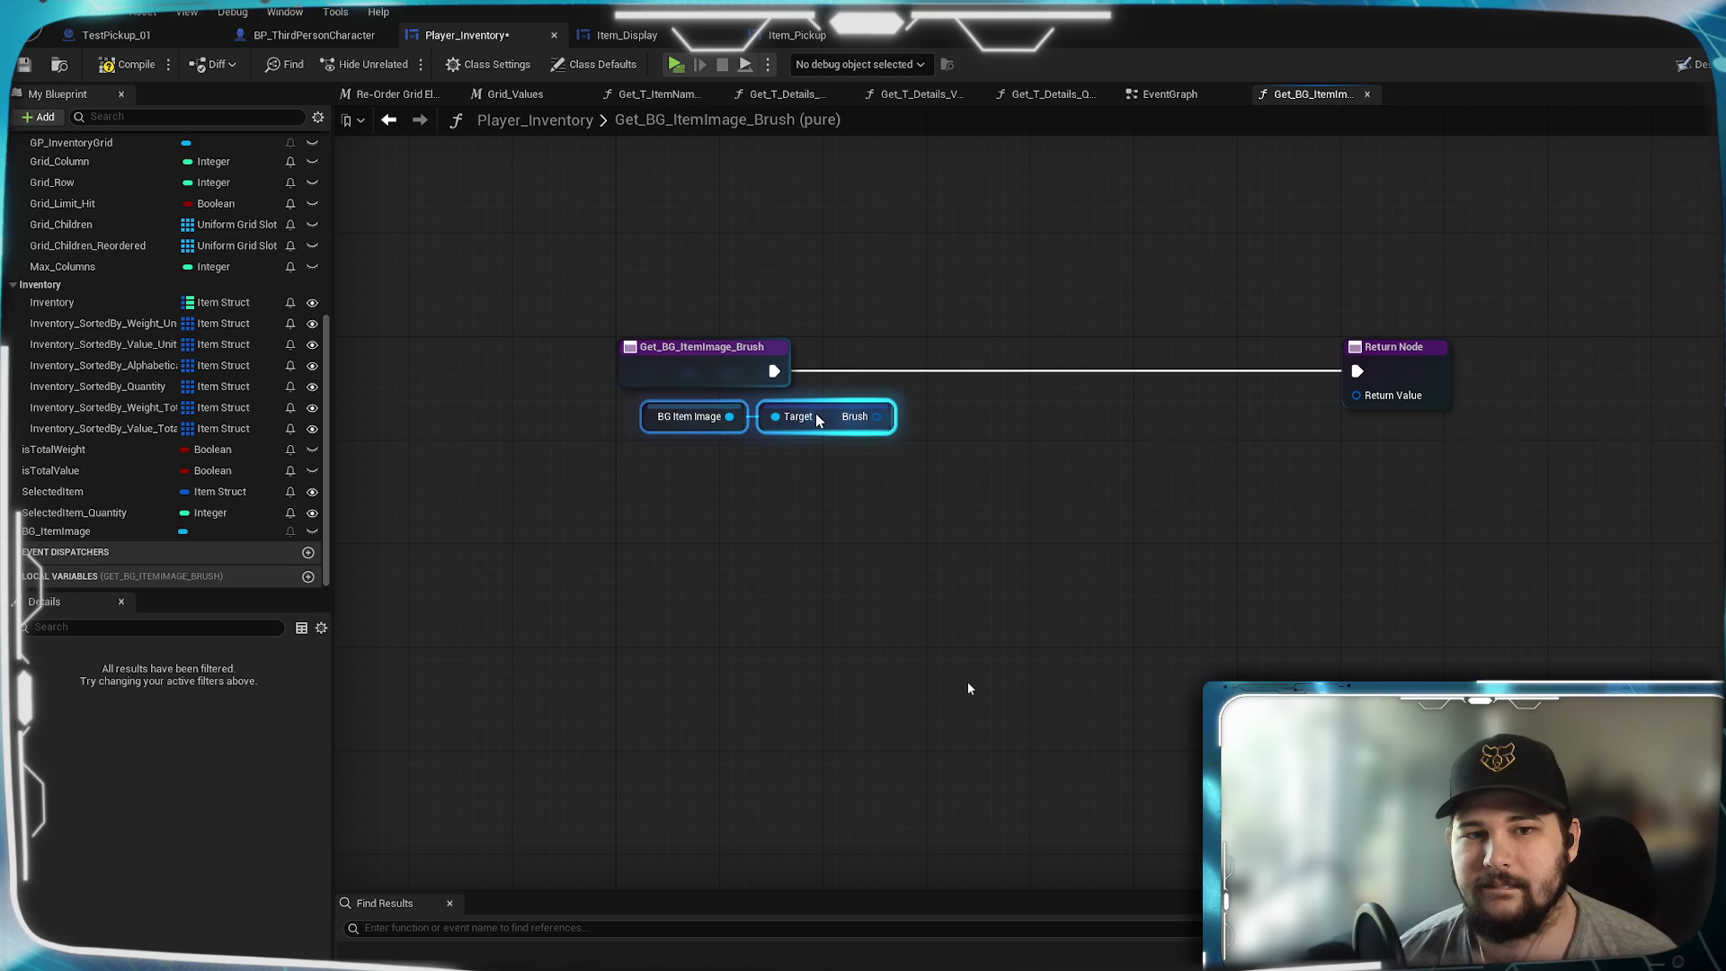
left_click(857, 425)
left_click_drag(931, 545, 931, 545)
type("set ima")
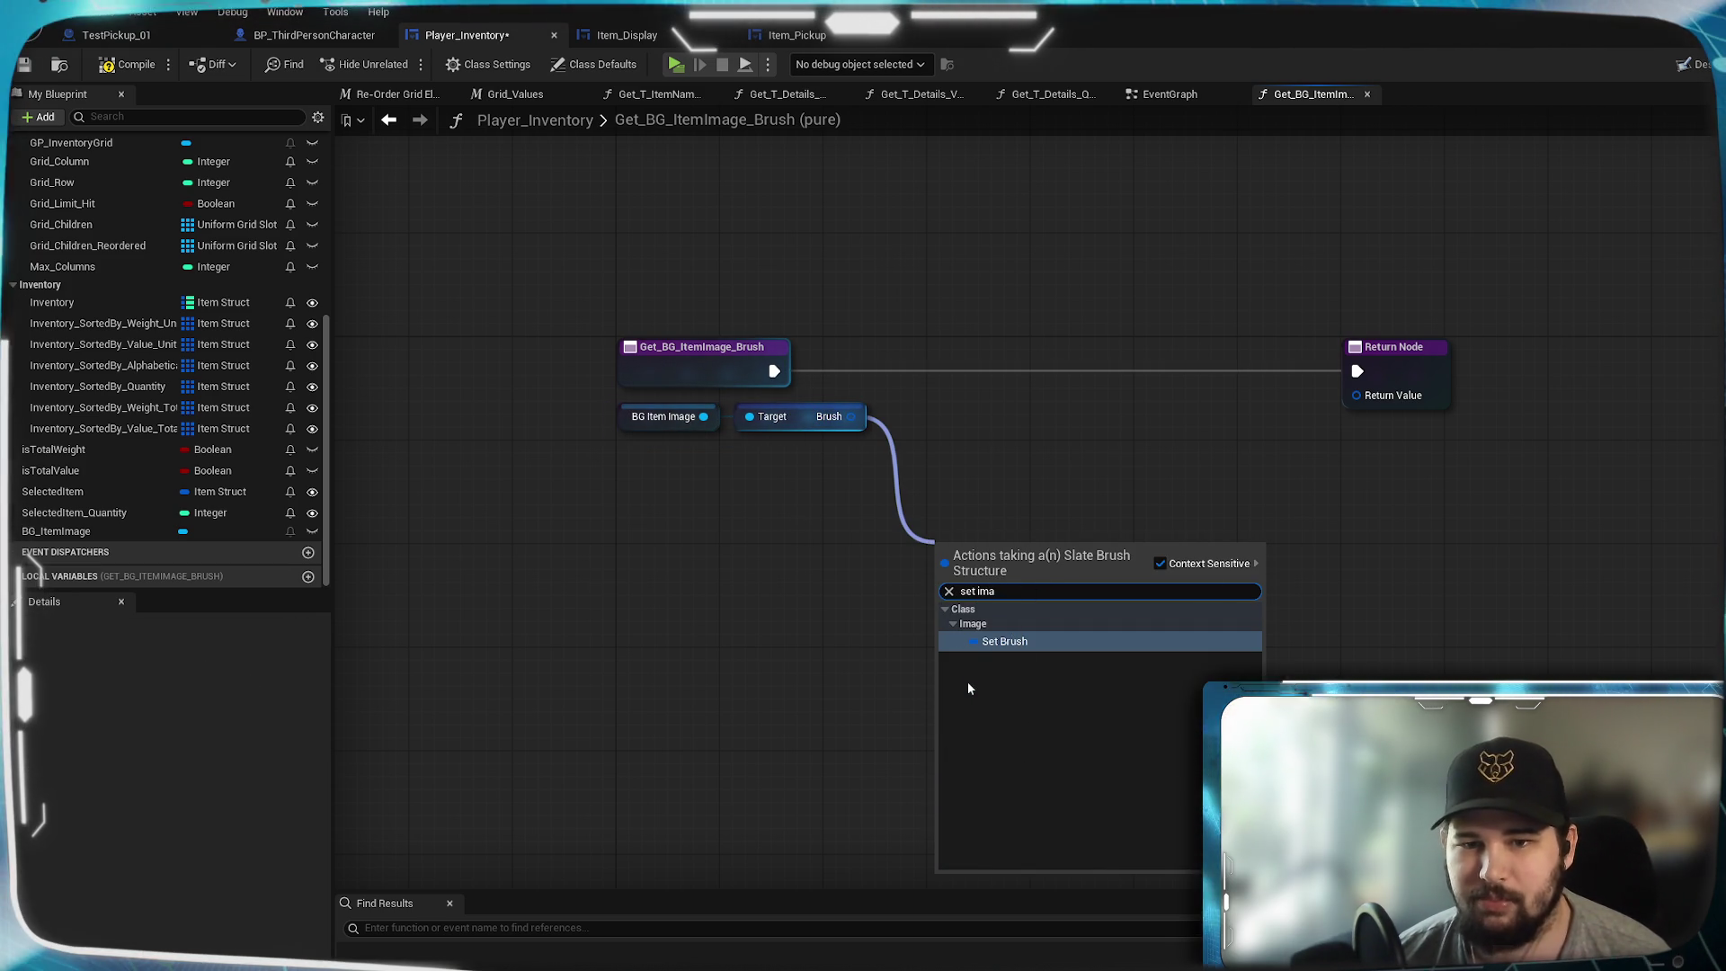
key("Escape")
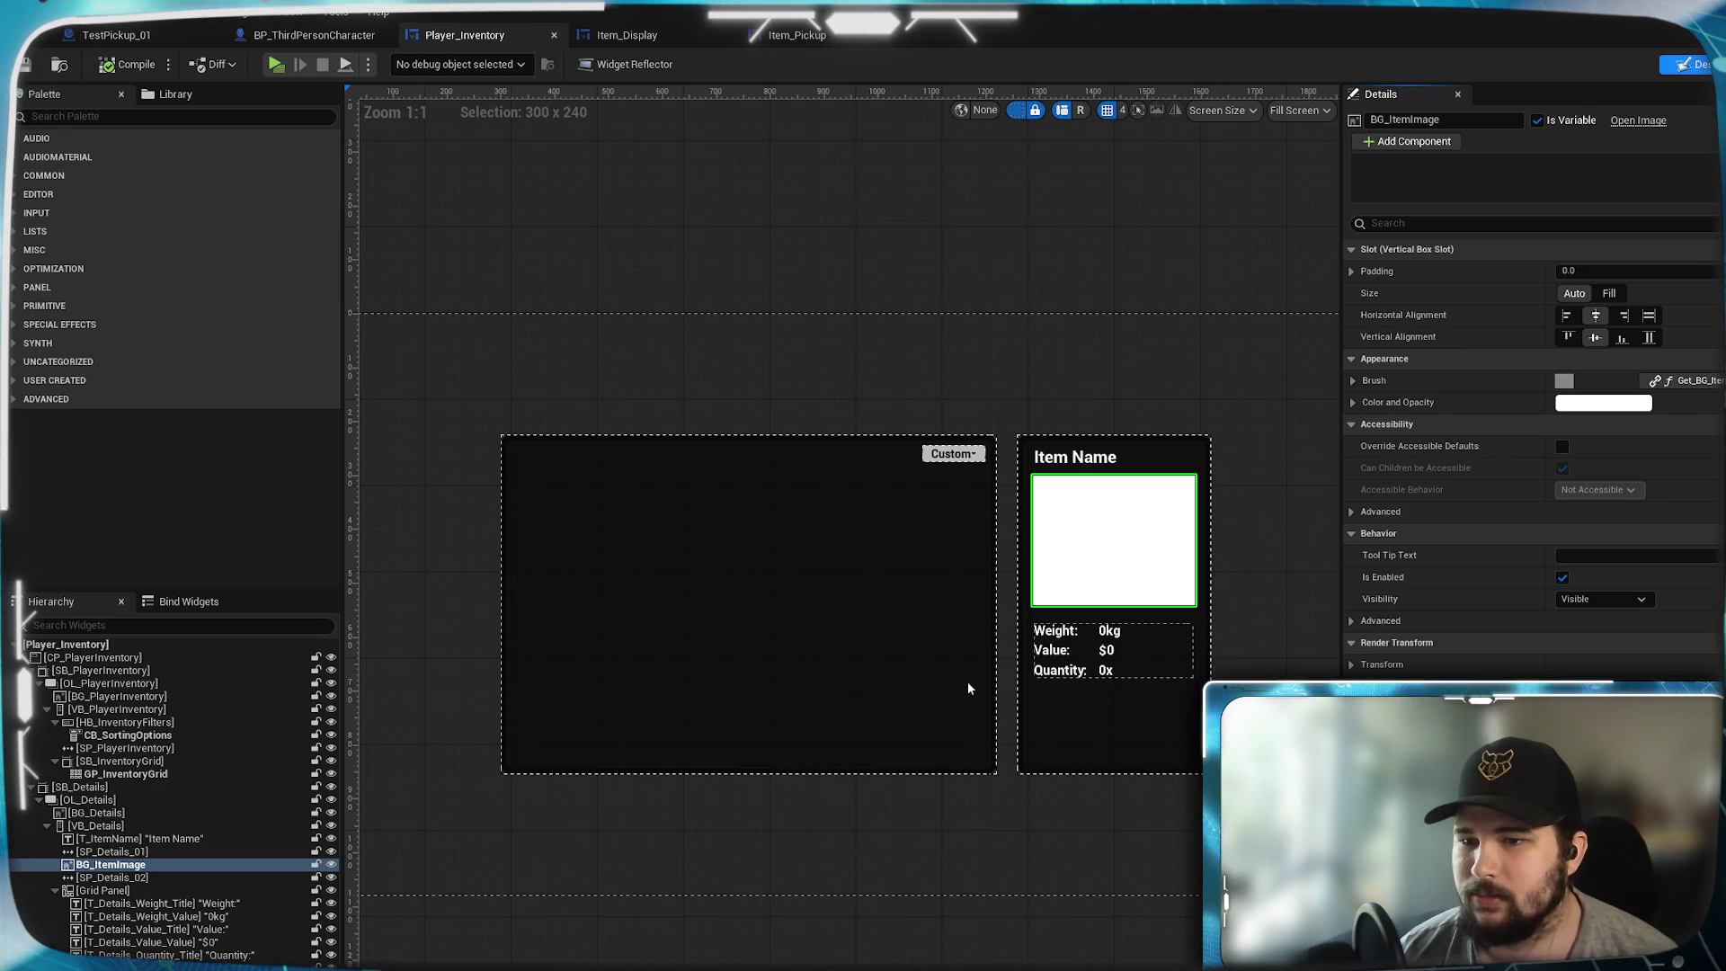
- Expand the image widget's Brush settings in the Details panel
left_click(1353, 381)
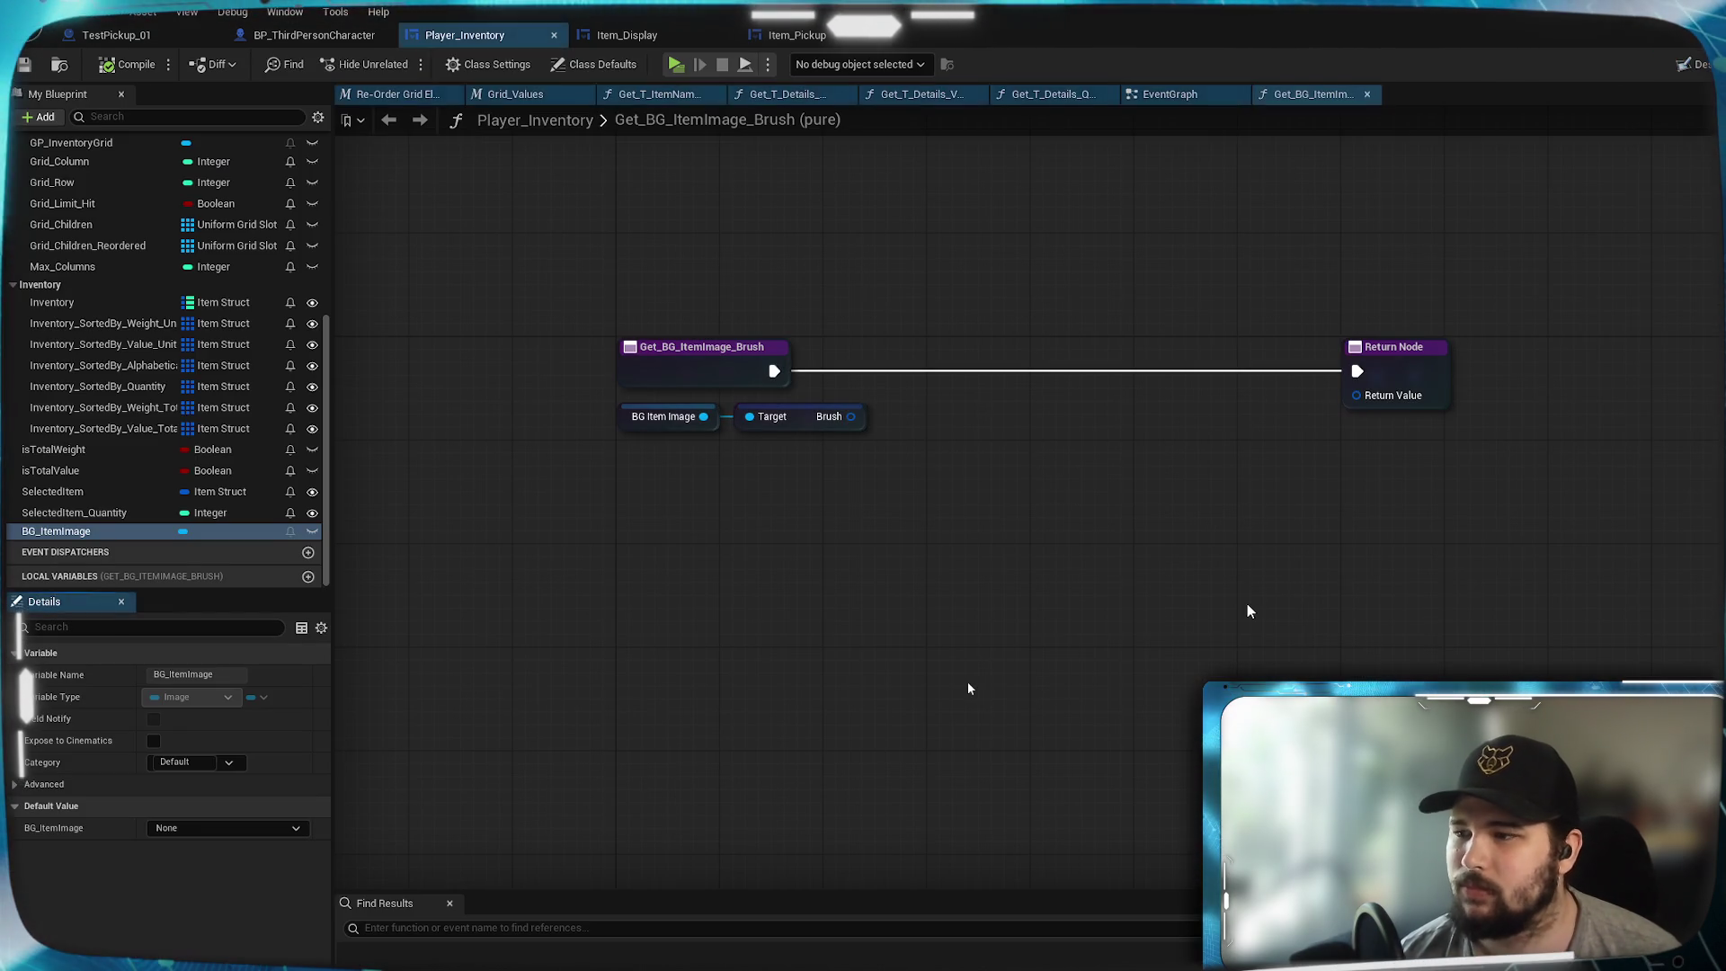
- Add a Set Brush node wired to the Brush output, then delete it
left_click_drag(850, 416, 913, 440)
type("sa")
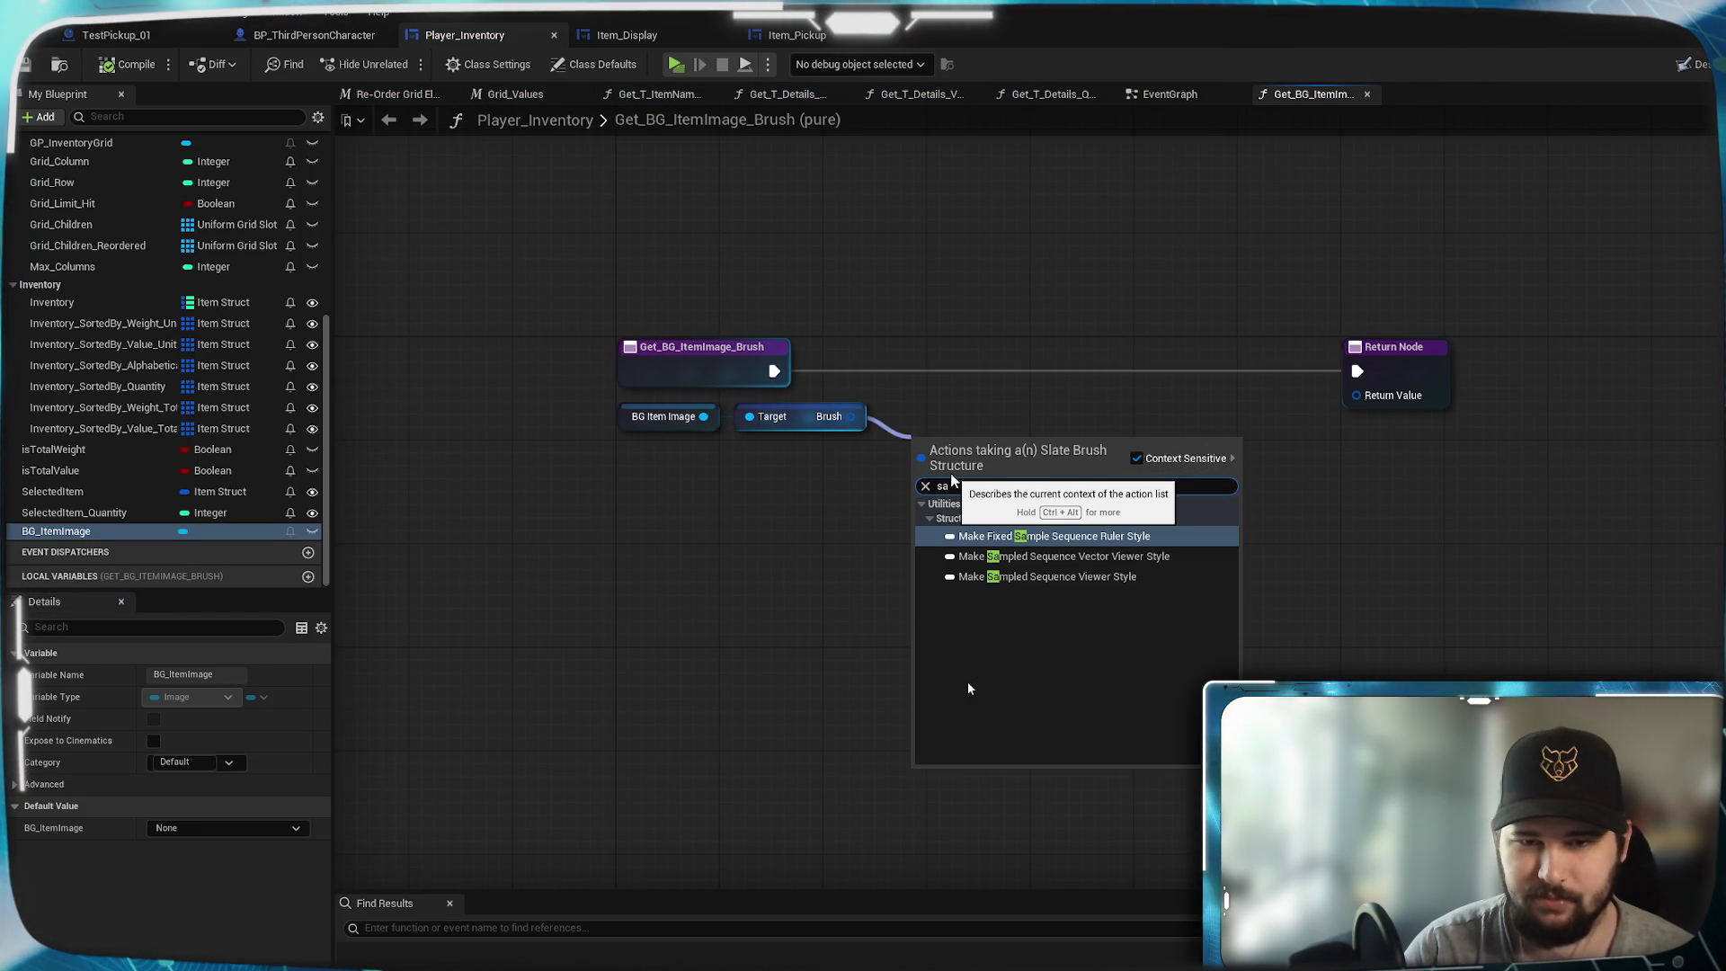
key("BackSpace")
type("et b")
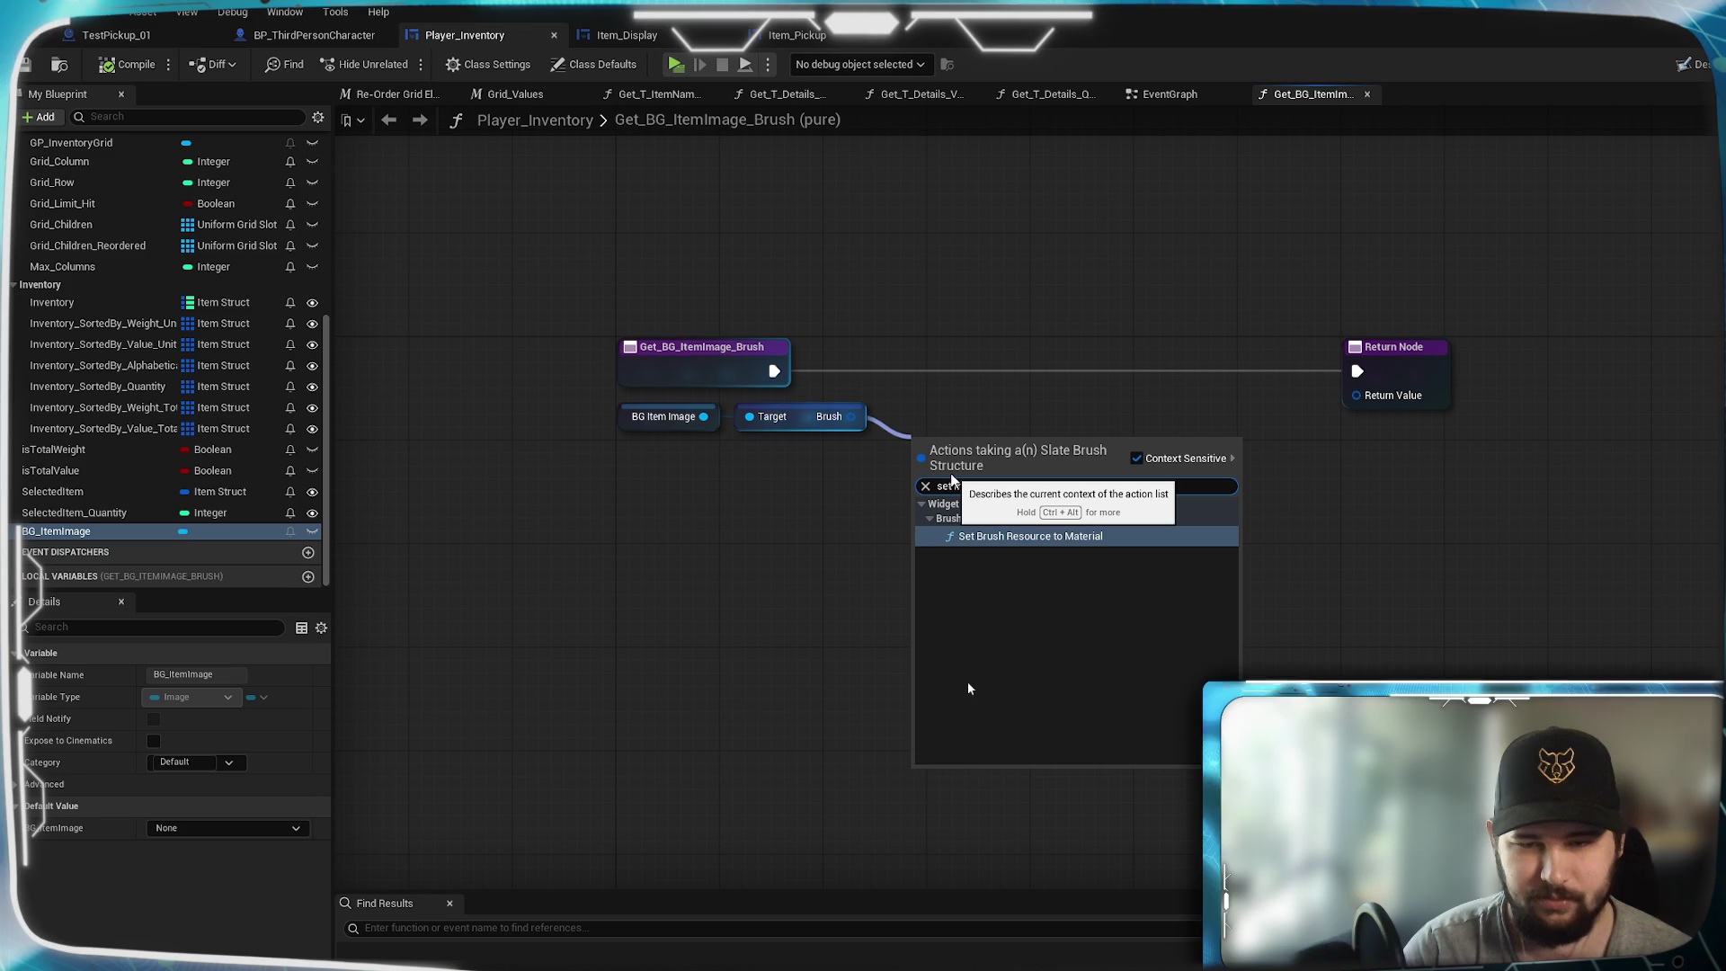
key("BackSpace")
type("mate")
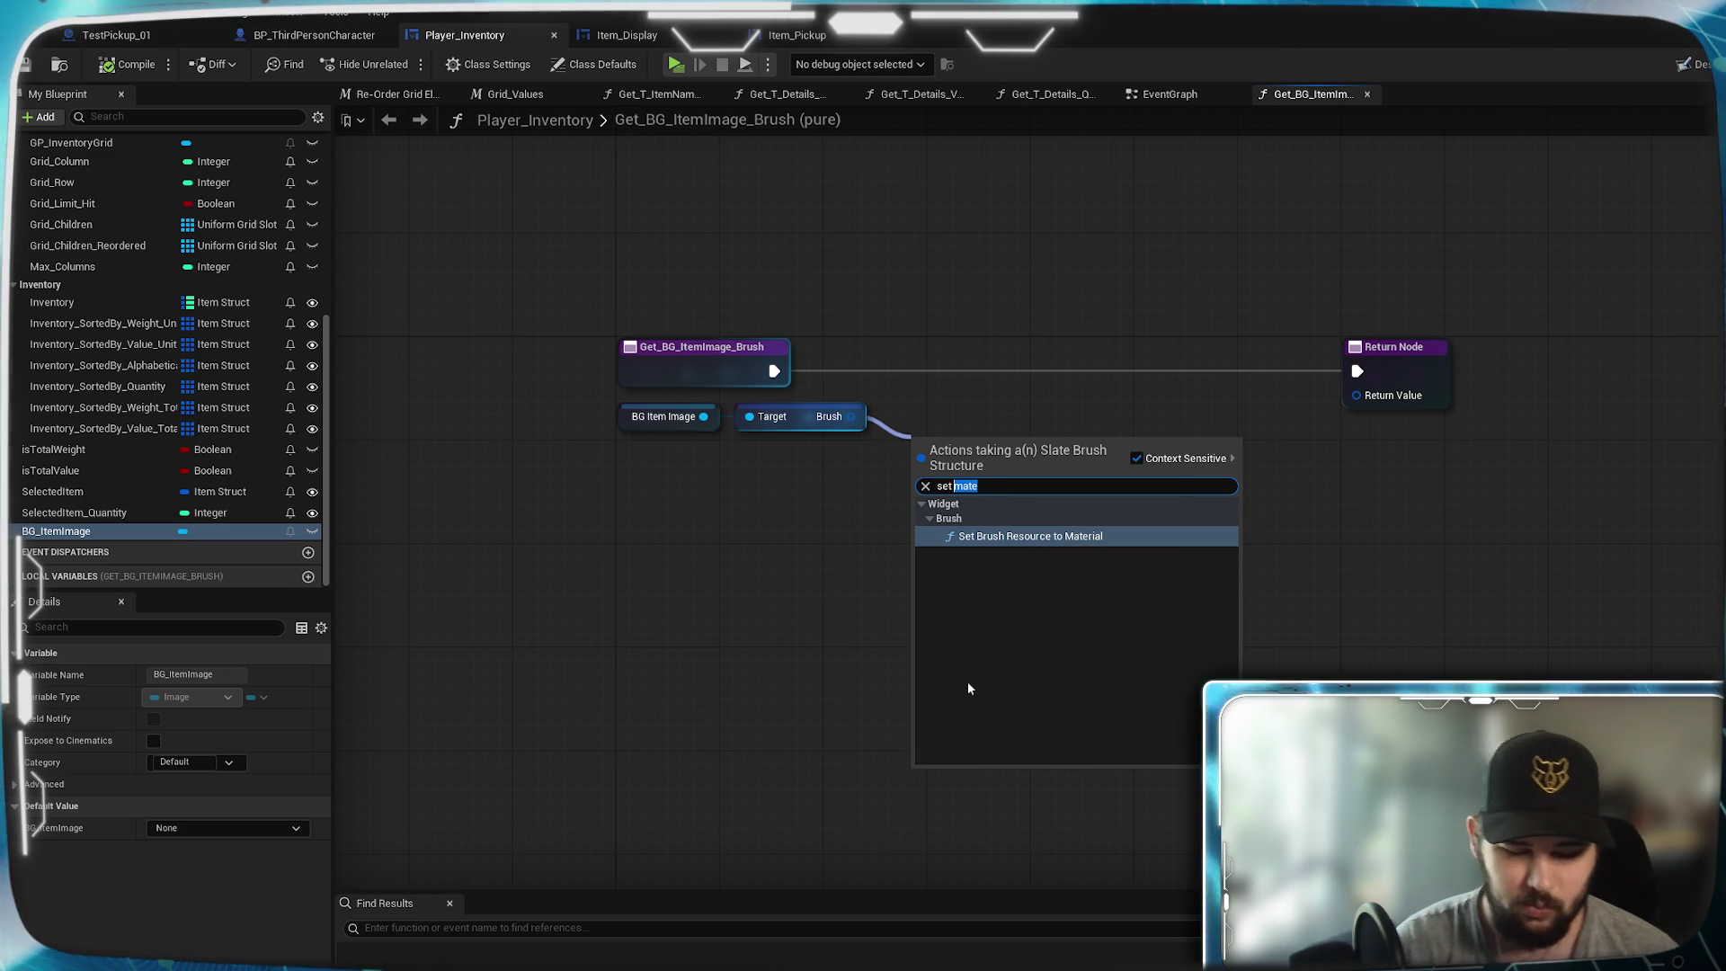
type("ghe")
key("BackSpace")
key("BackSpace")
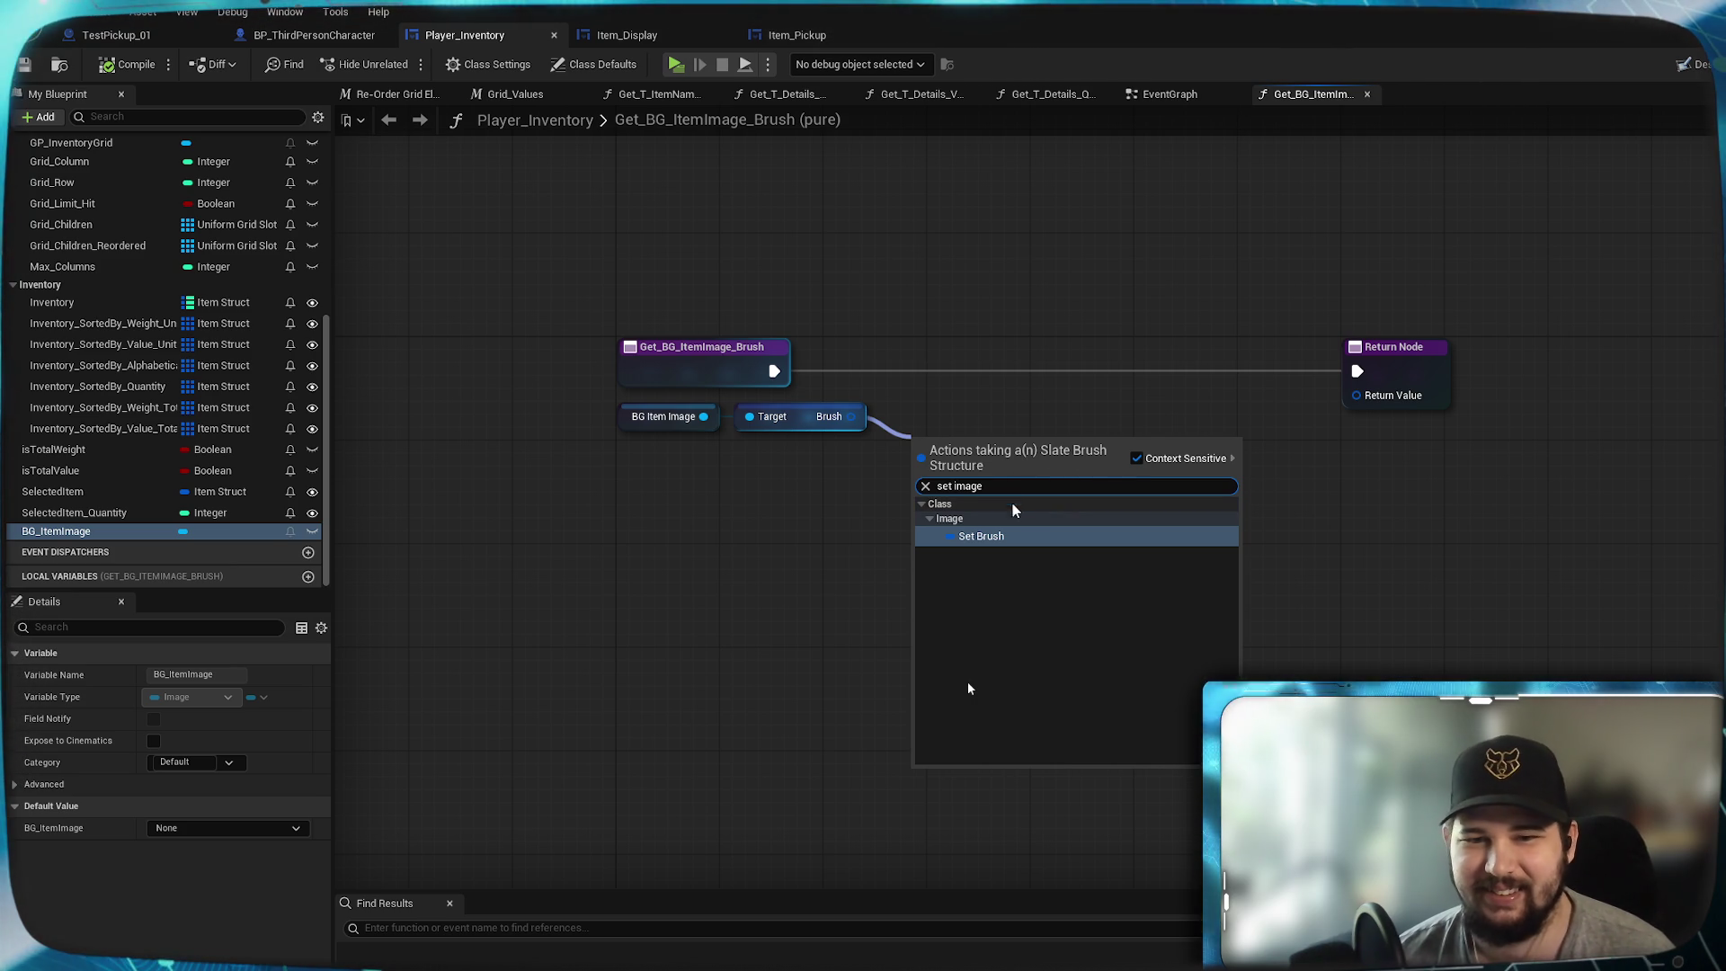
left_click(1004, 537)
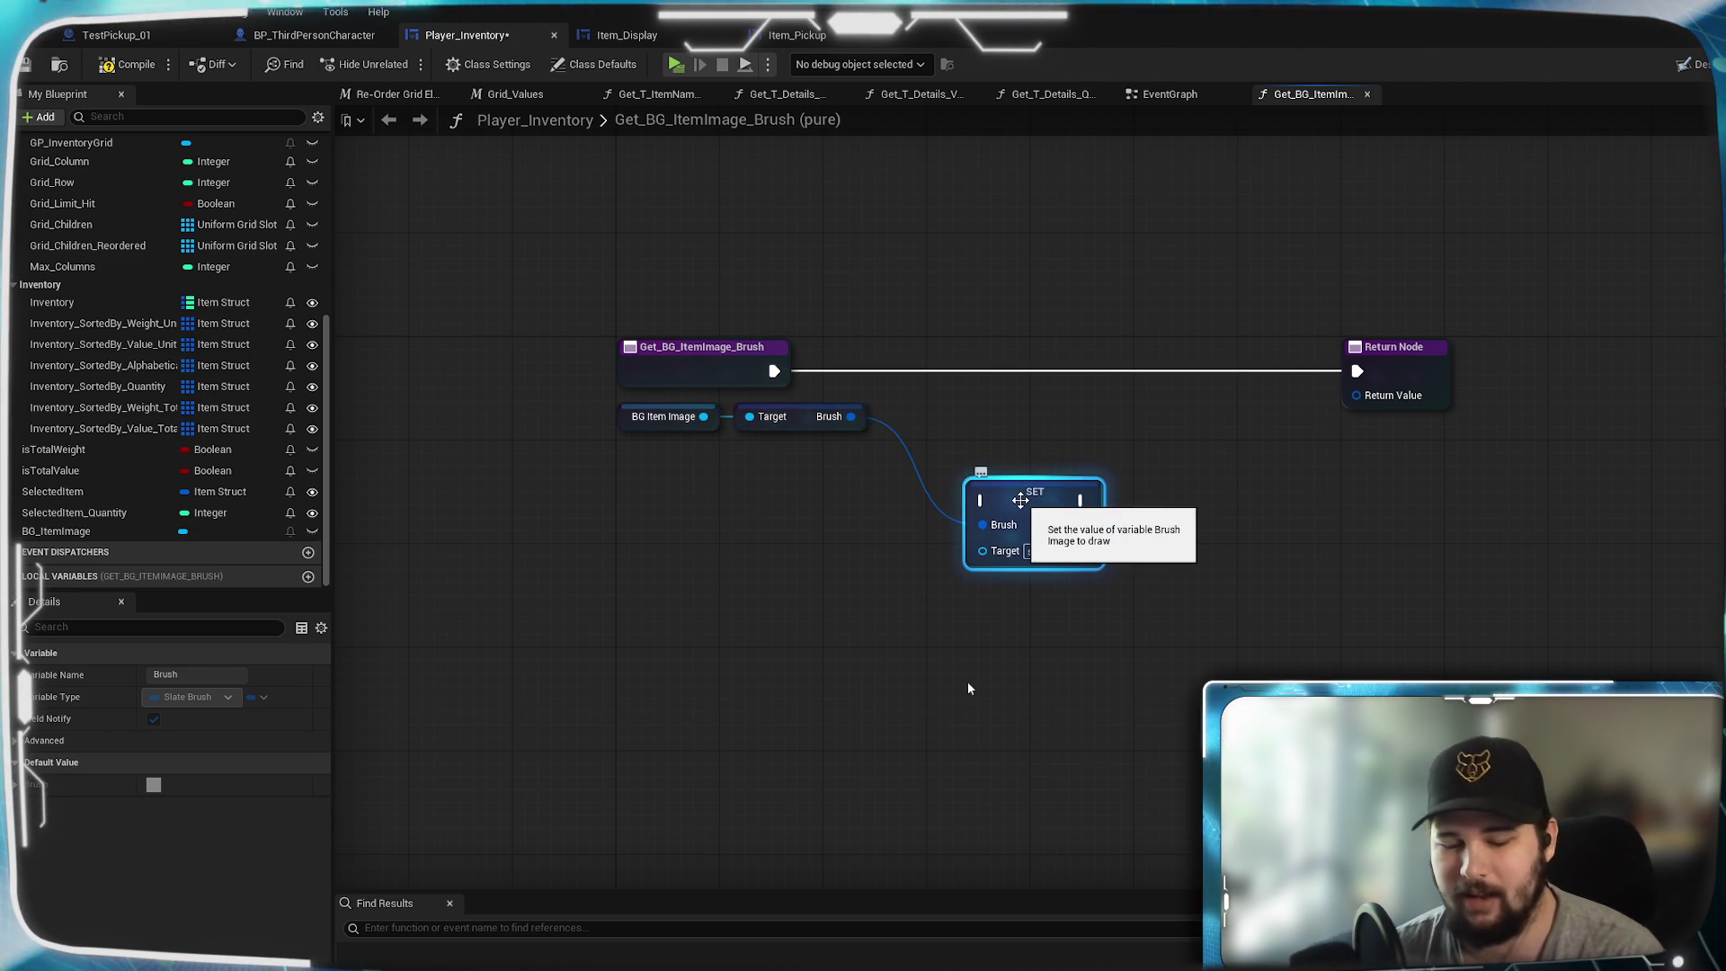
key("Delete")
- Split the Brush output into member pins, keeping Brush Tint as one pin
right_click(835, 420)
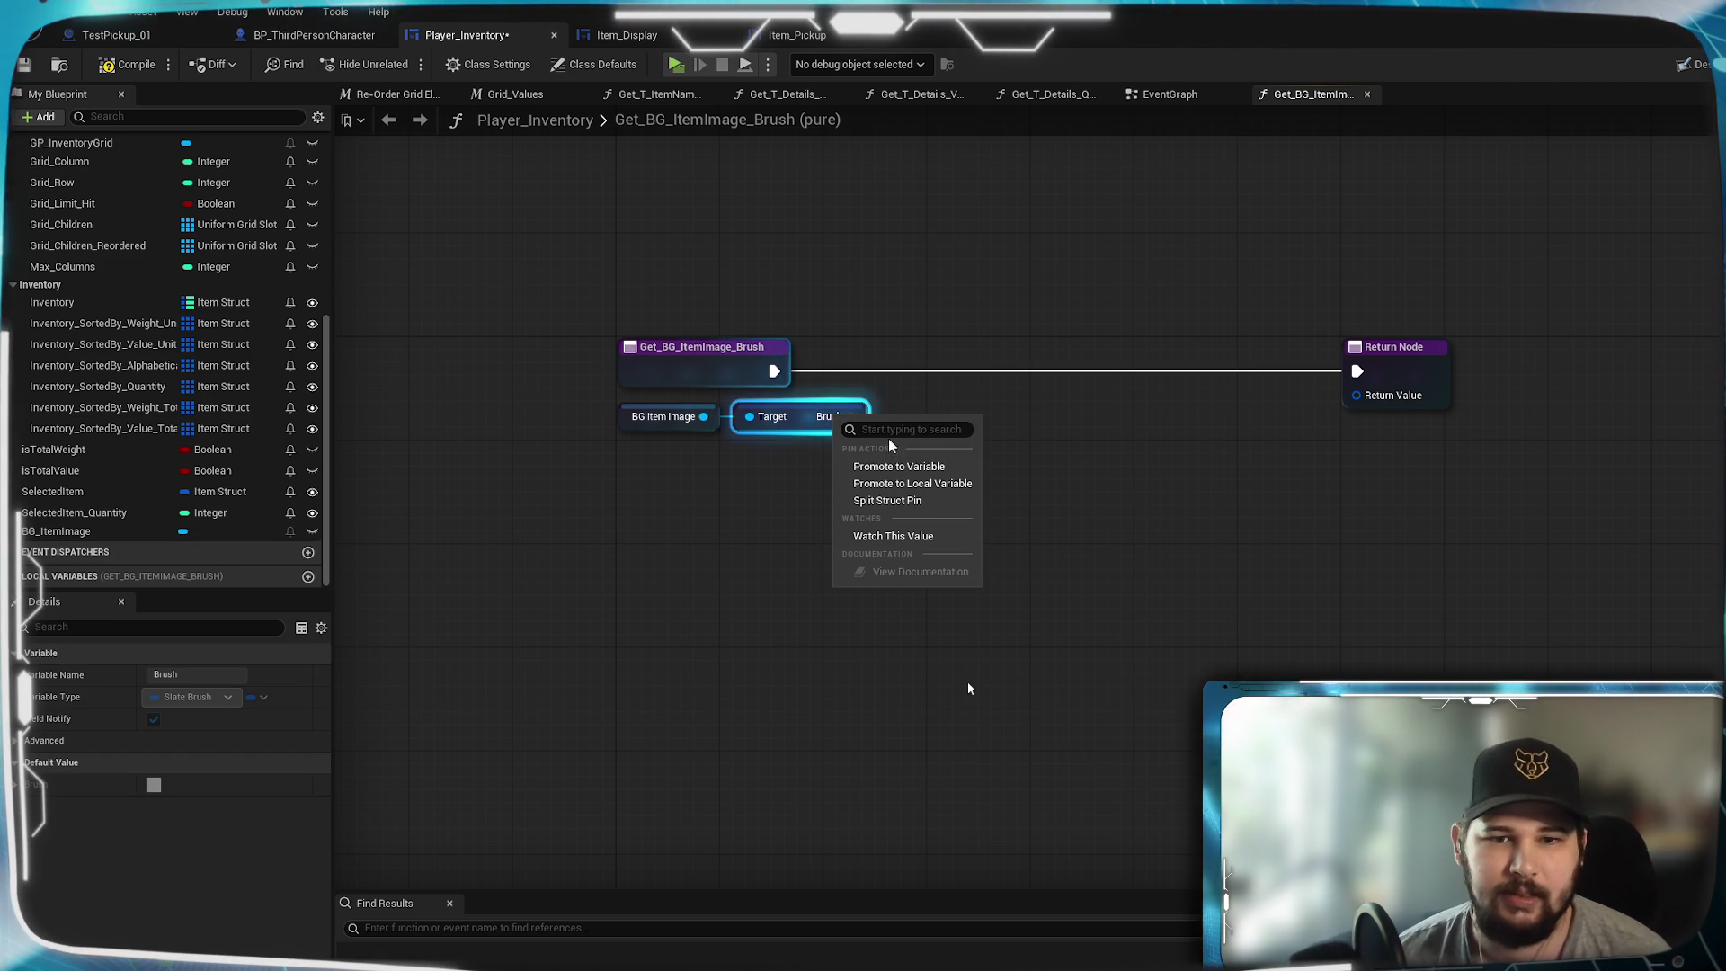
left_click(886, 504)
left_click_drag(1029, 463, 929, 437)
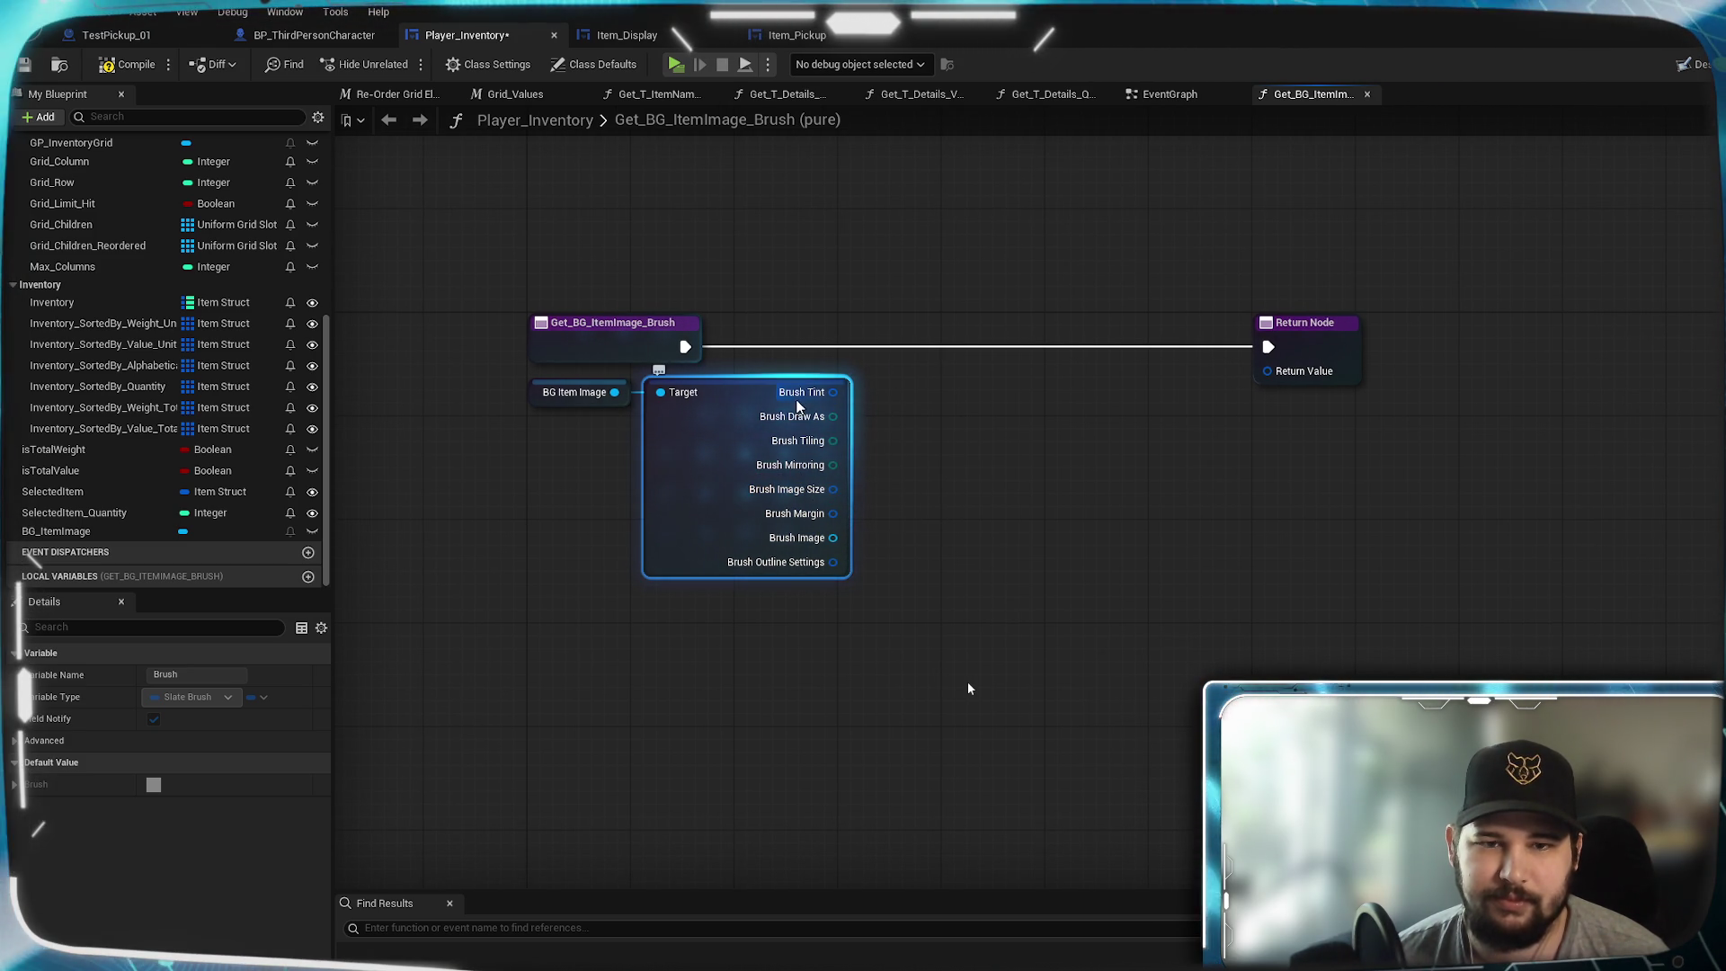
right_click(800, 398)
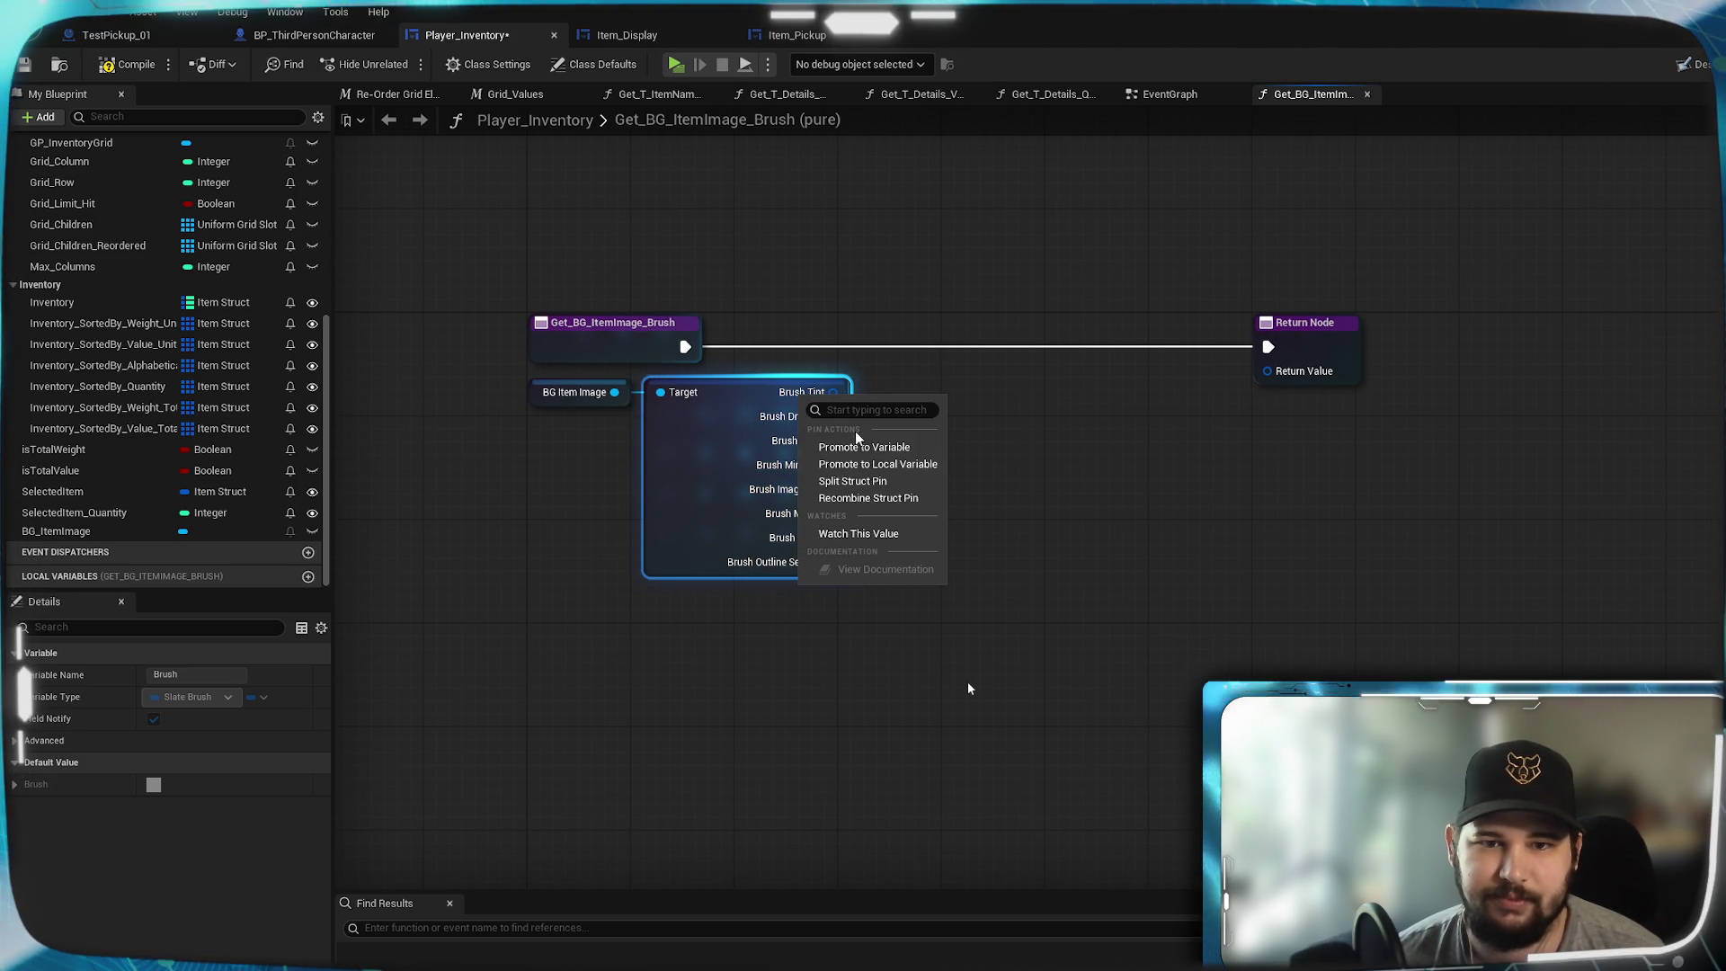
left_click(861, 497)
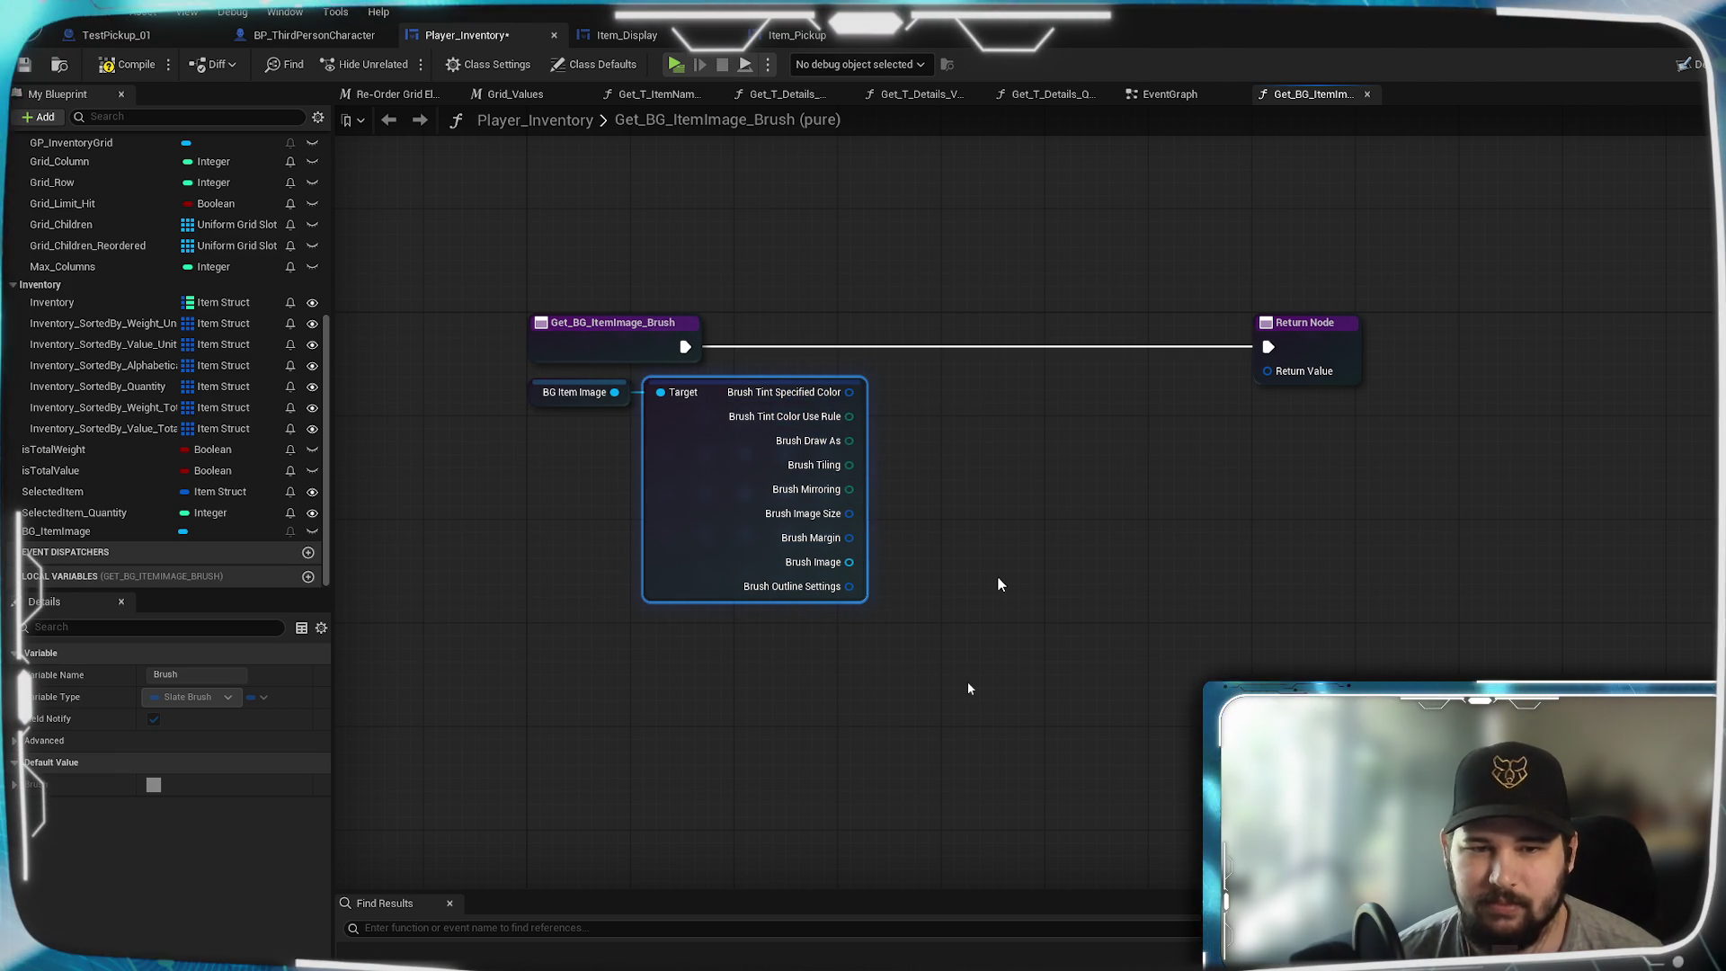
right_click(826, 395)
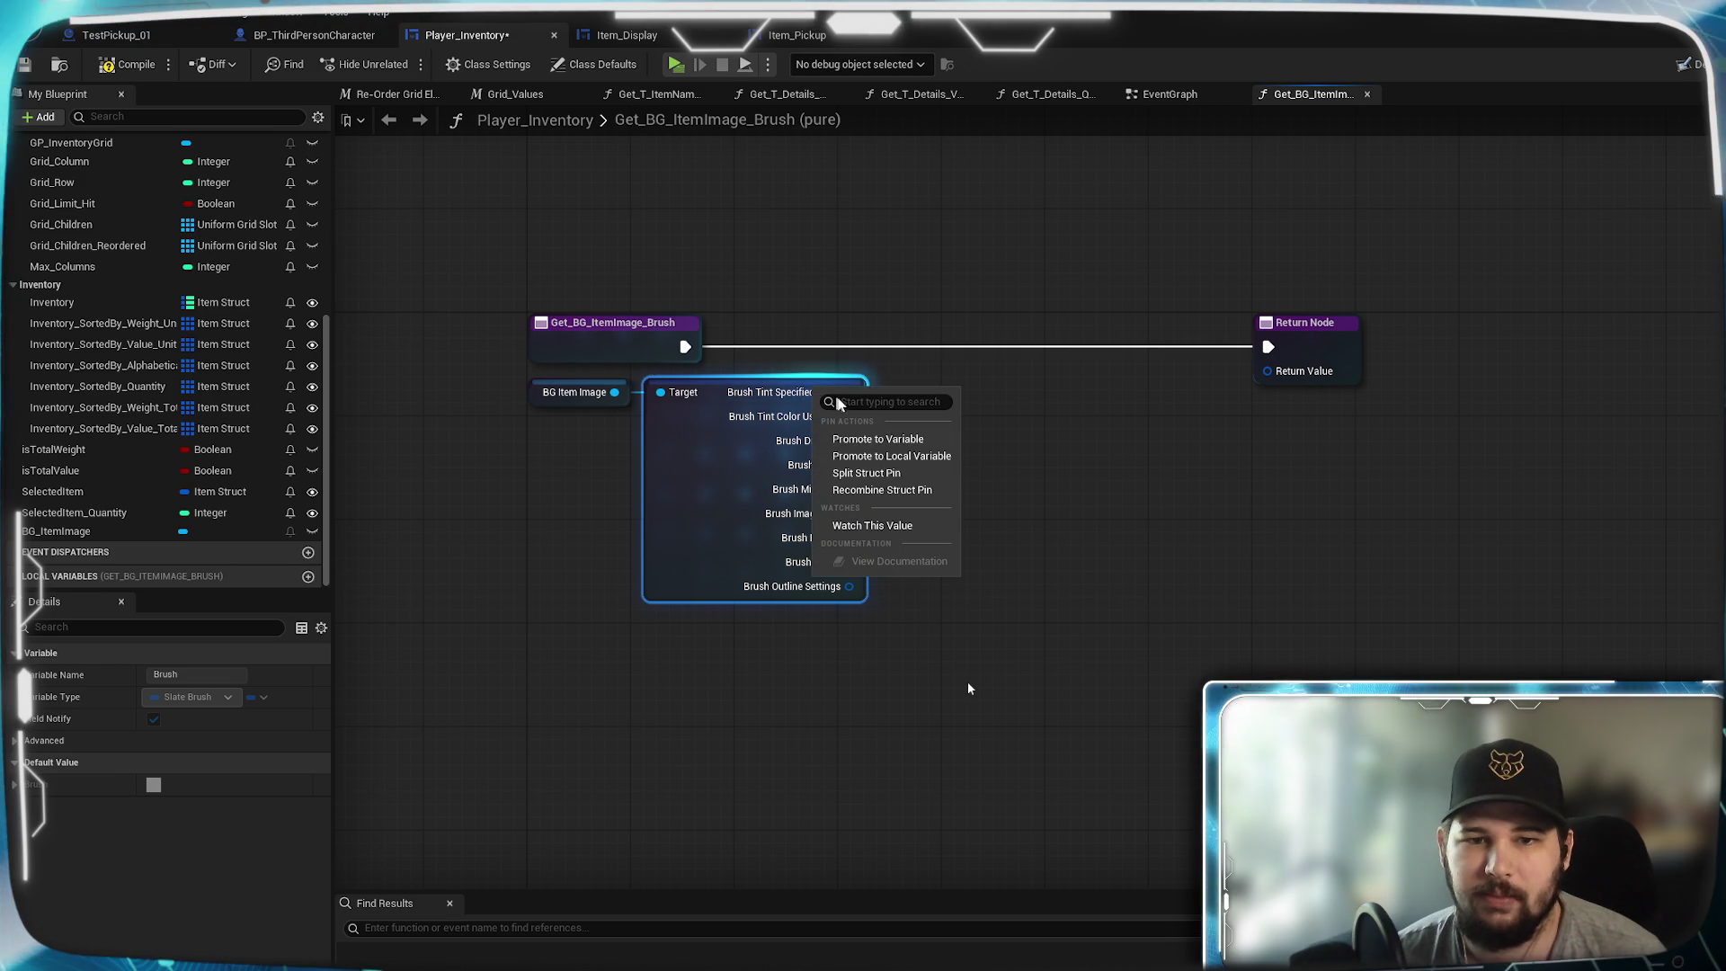
left_click(878, 475)
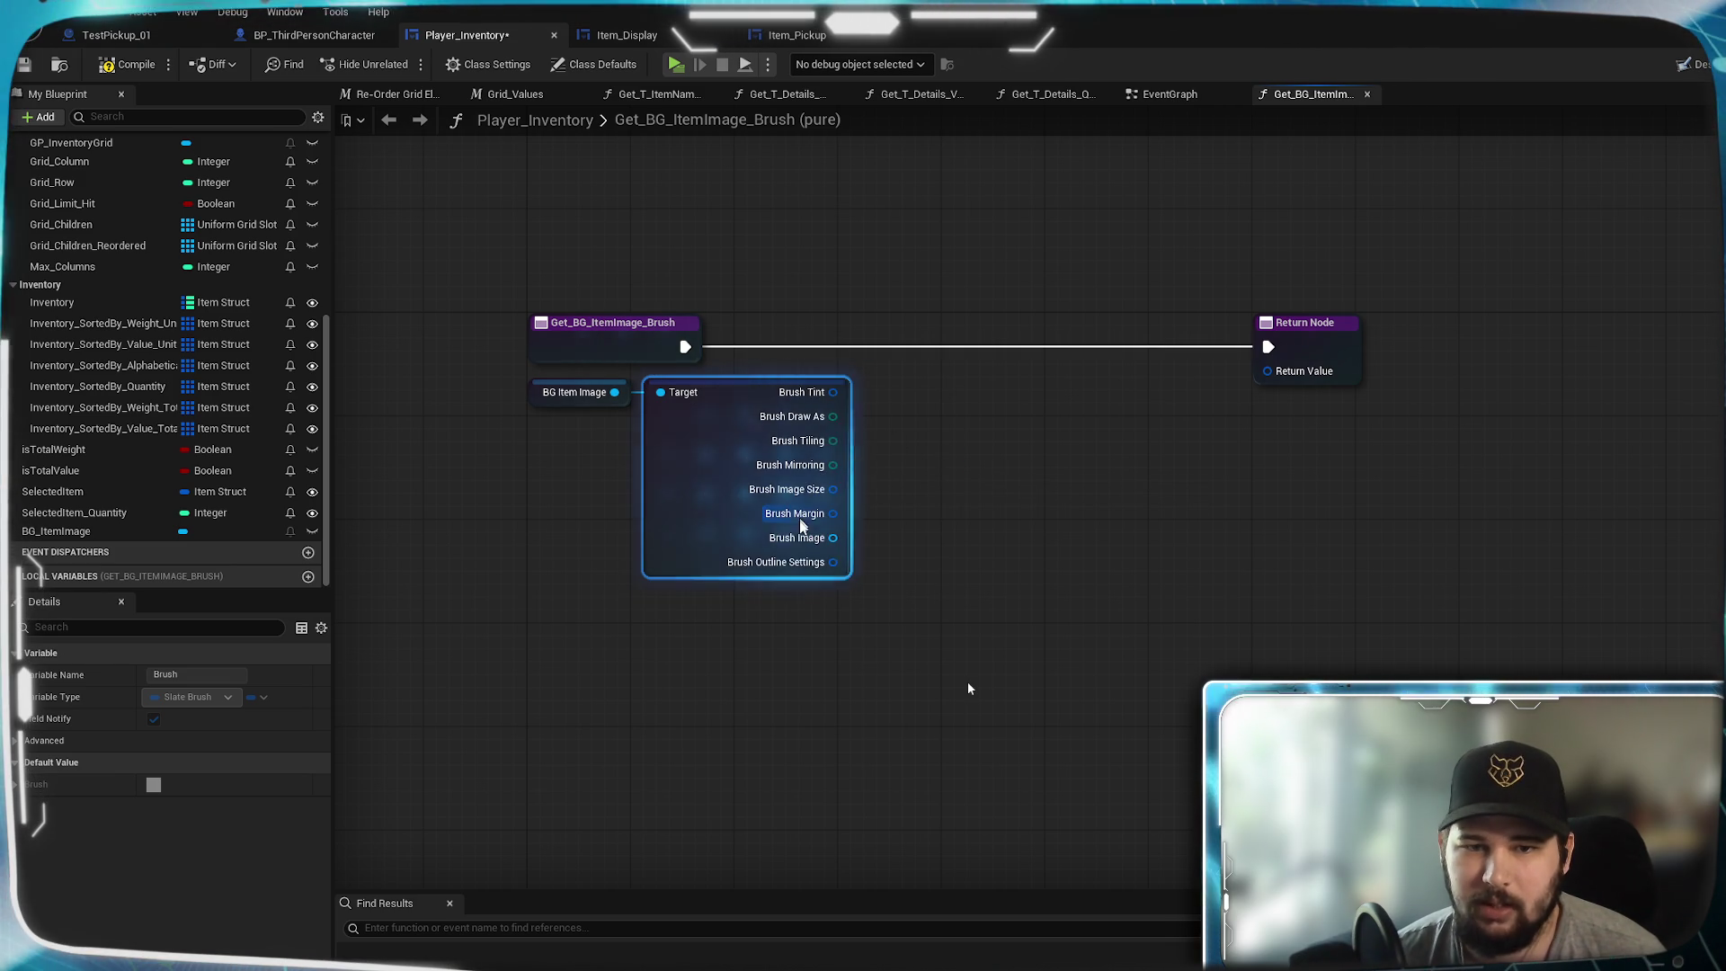
mouse_move(832, 537)
left_mouse_down()
mouse_move(1052, 568)
mouse_move(1113, 464)
mouse_move(1045, 506)
left_mouse_up()
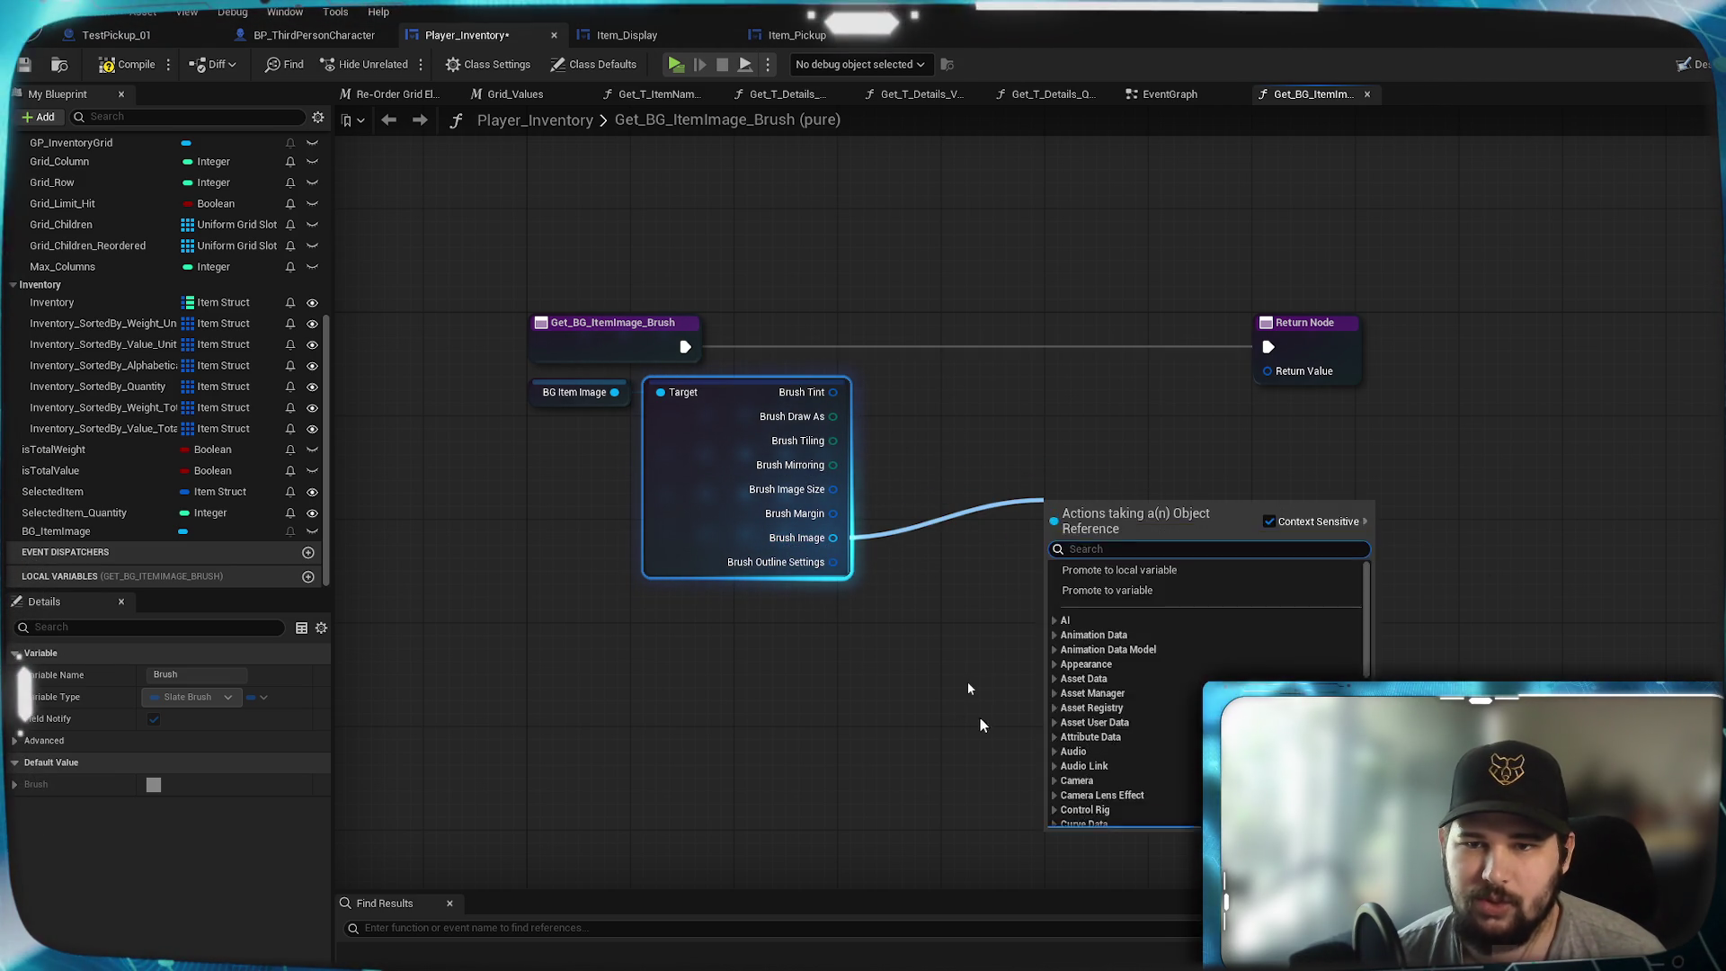
left_click(1198, 428)
- Split Return Value and wire Tint, Draw As, Mirroring, Image Size, Margin, Outline Settings into it
right_click(1271, 374)
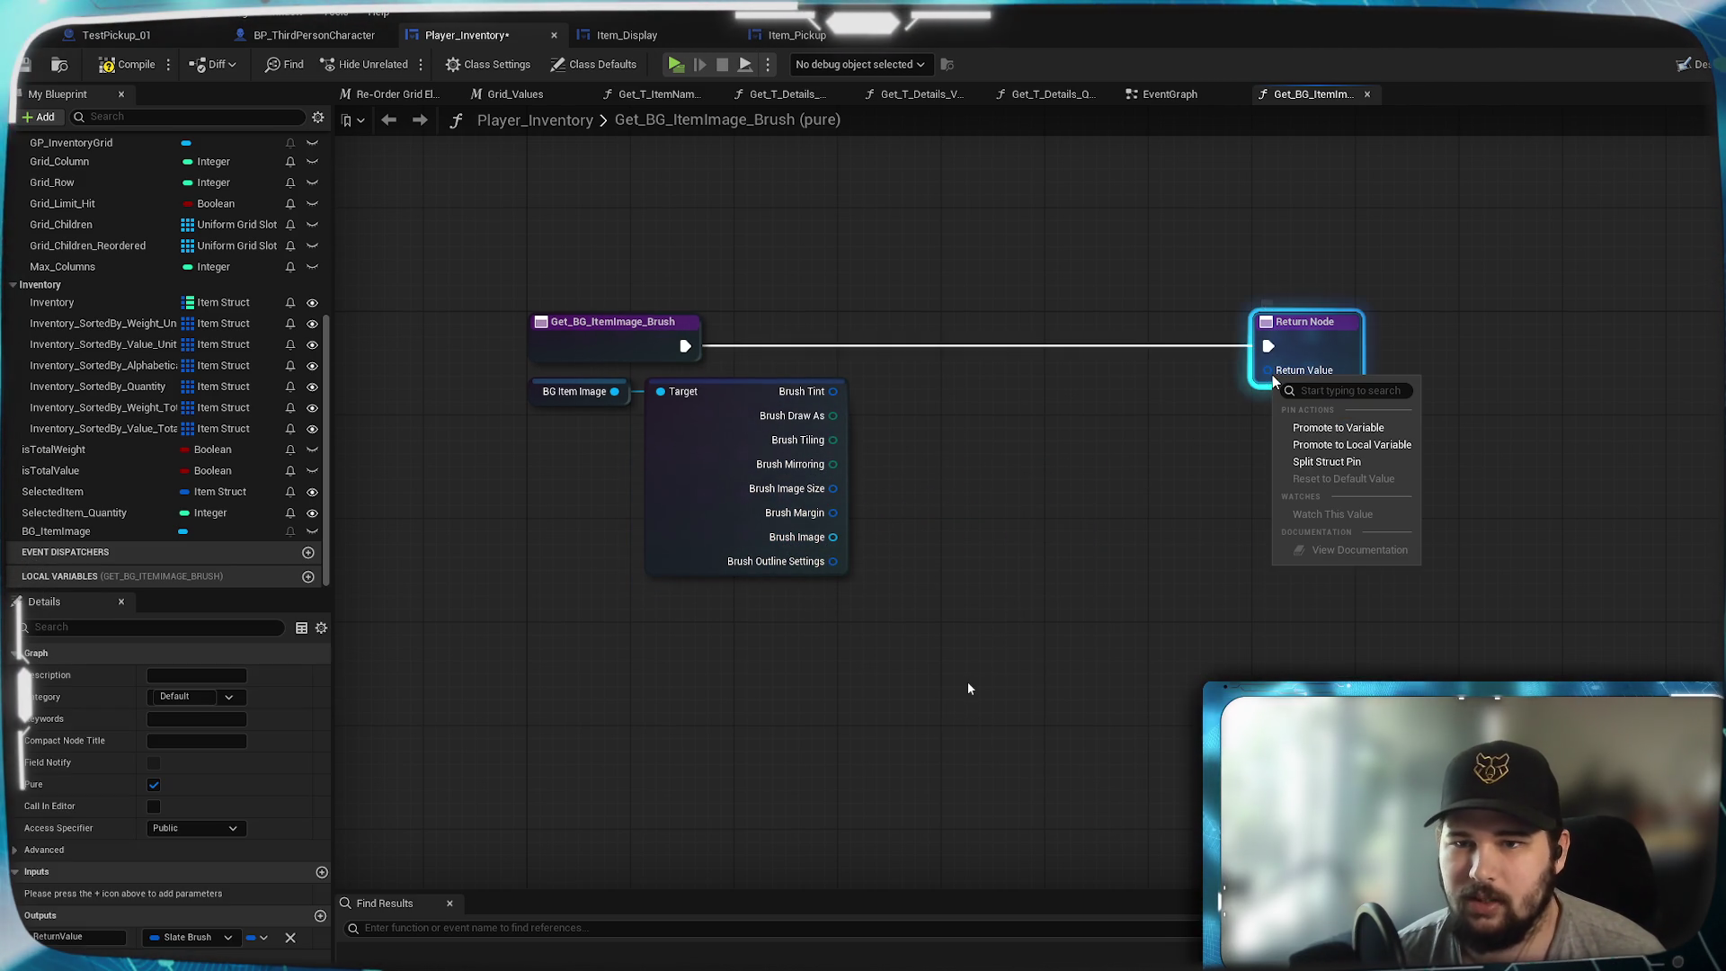
left_click(1328, 461)
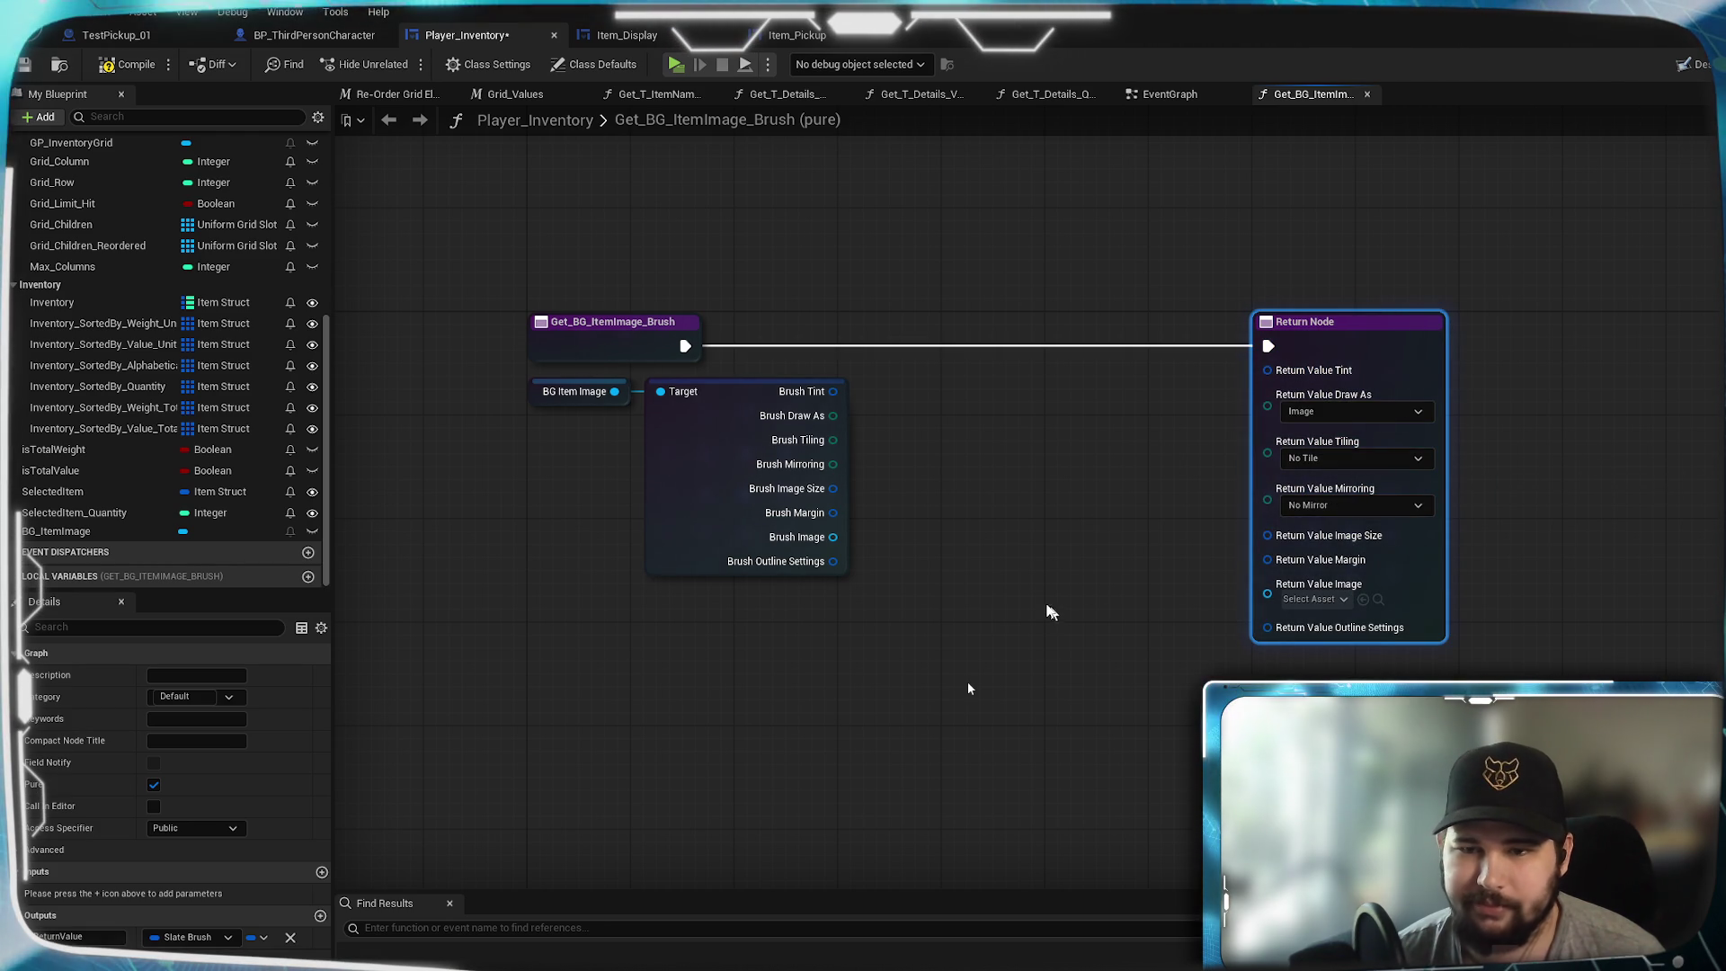
mouse_move(833, 561)
left_mouse_down()
mouse_move(1195, 647)
mouse_move(1267, 627)
left_mouse_up()
left_click_drag(833, 512, 1268, 560)
mouse_move(832, 492)
left_mouse_down()
mouse_move(1268, 537)
mouse_move(1278, 507)
left_mouse_up()
mouse_move(833, 440)
left_mouse_down()
mouse_move(1284, 451)
mouse_move(1268, 441)
left_mouse_up()
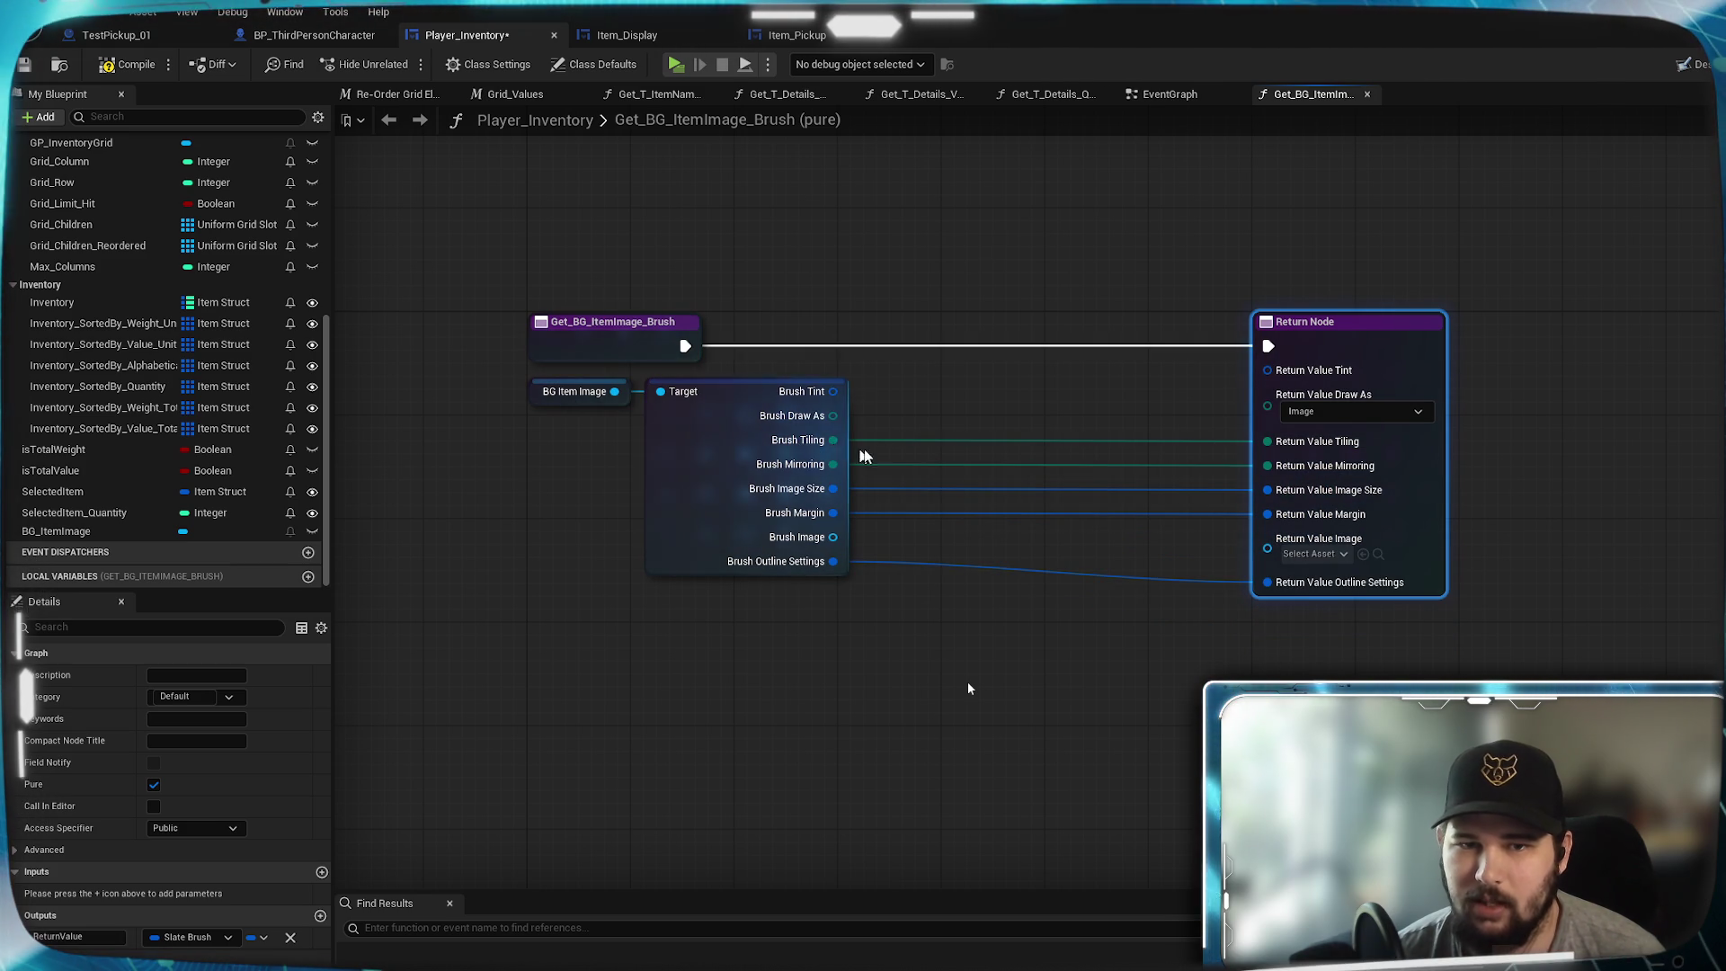
left_click_drag(833, 416, 1270, 409)
mouse_move(812, 395)
left_mouse_down()
mouse_move(1299, 360)
mouse_move(1270, 370)
left_mouse_up()
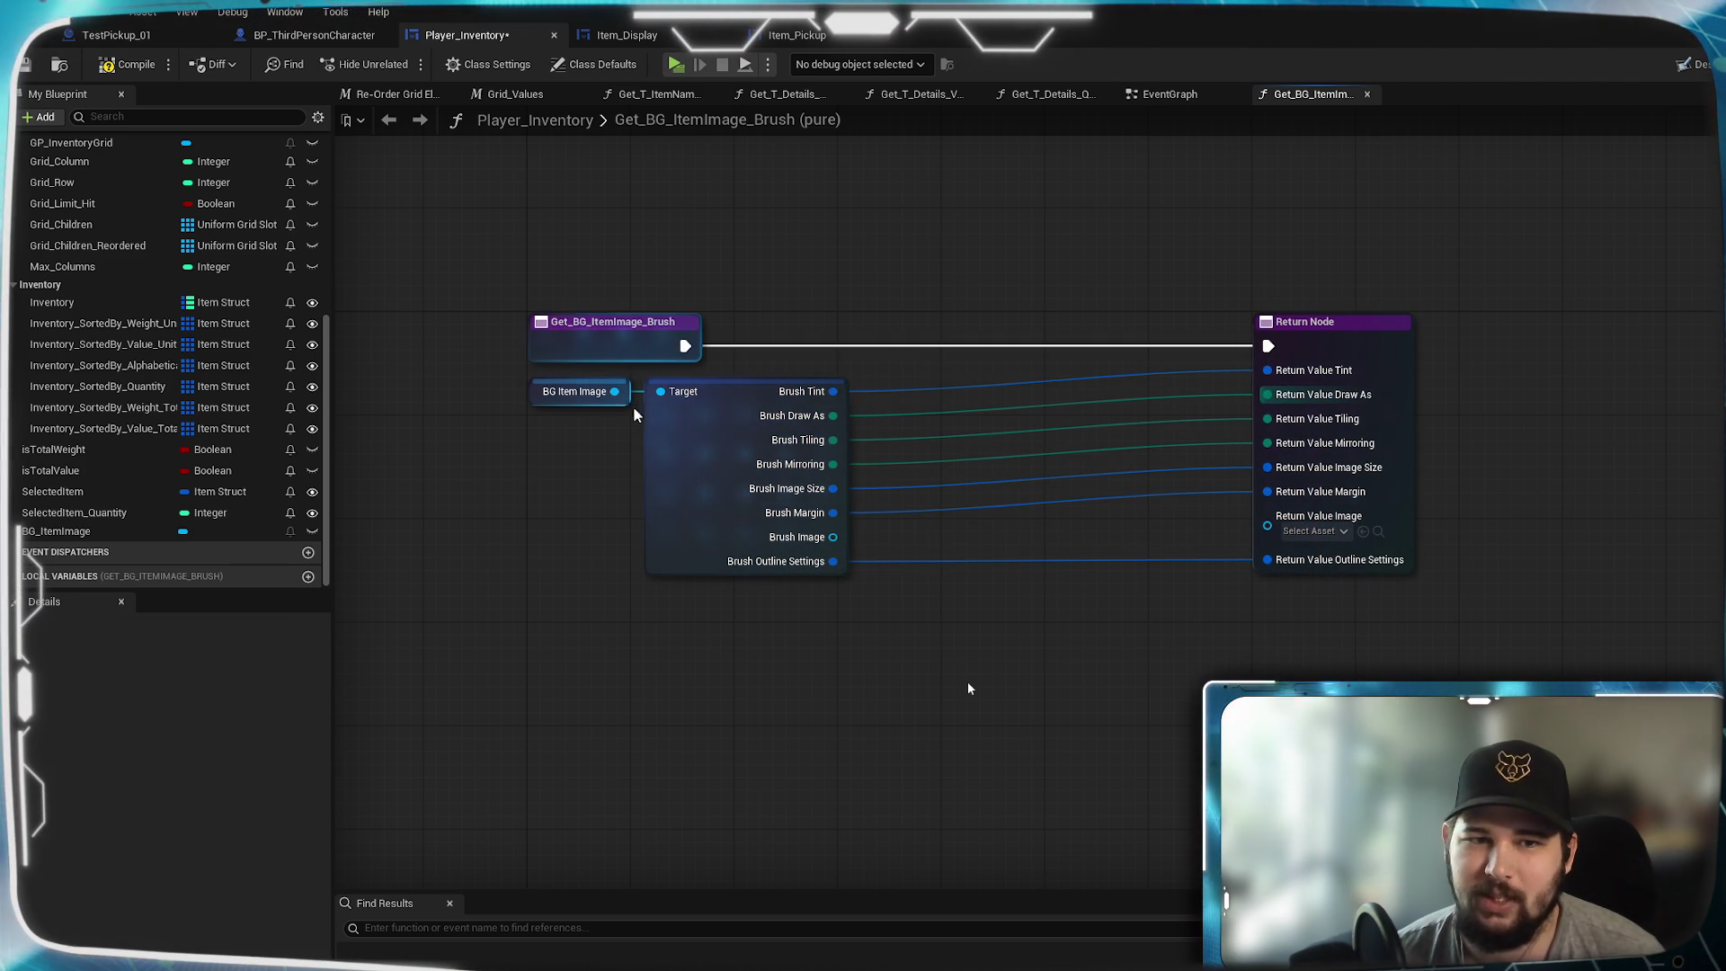
left_click_drag(54, 492, 807, 640)
- Add a split Selected Item getter feeding Material Instance into Return Value Image
left_click(845, 642)
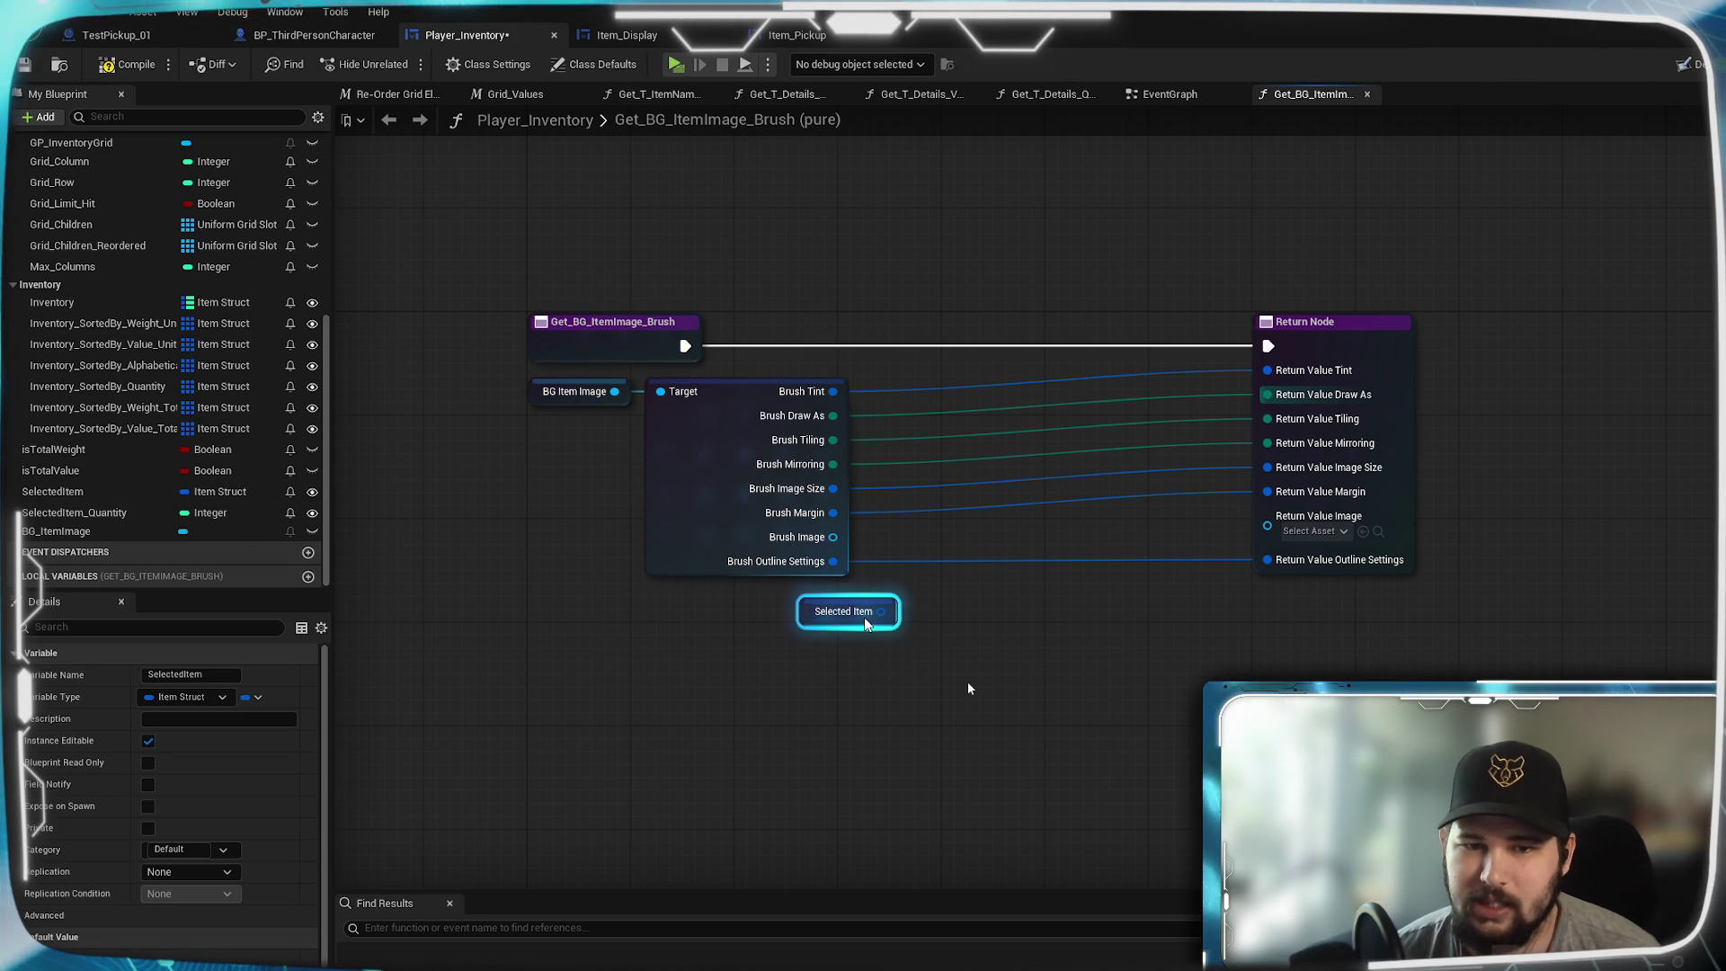
right_click(880, 613)
left_click(940, 705)
left_click_drag(959, 660, 1268, 516)
left_click_drag(952, 601, 811, 588)
- Compile and save the inventory widget, tidy the nodes, and launch a play-test
left_click(126, 65)
left_click(35, 63)
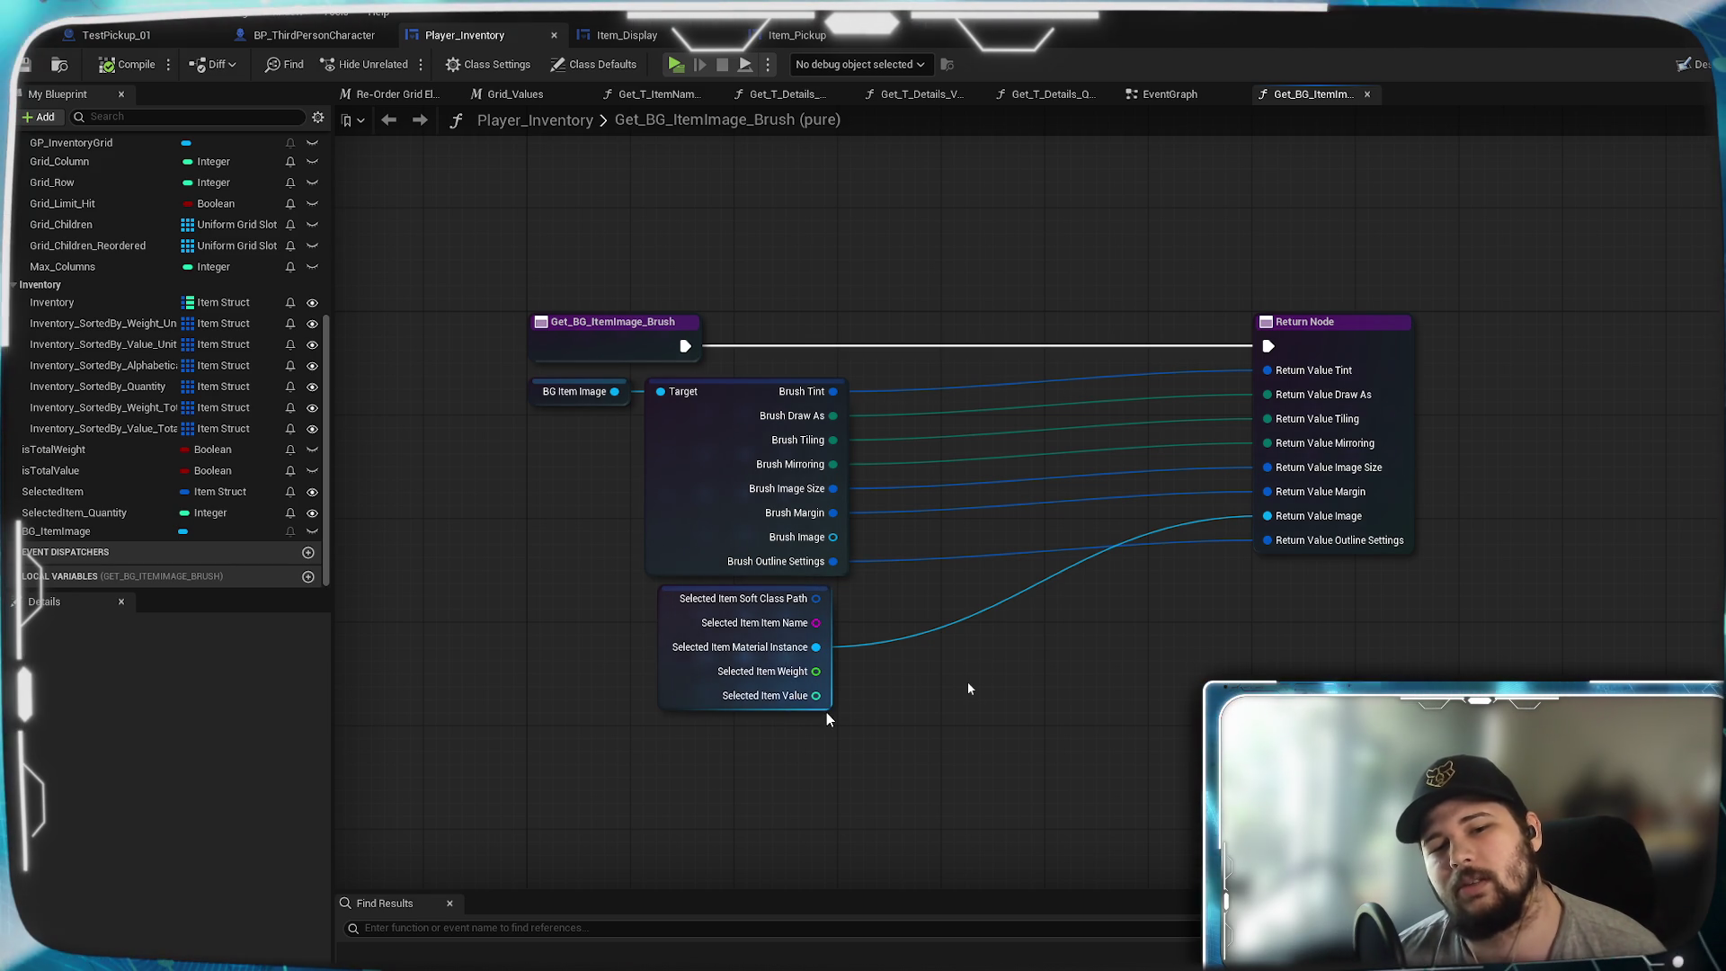
left_click_drag(827, 713, 814, 712)
left_click(1109, 737)
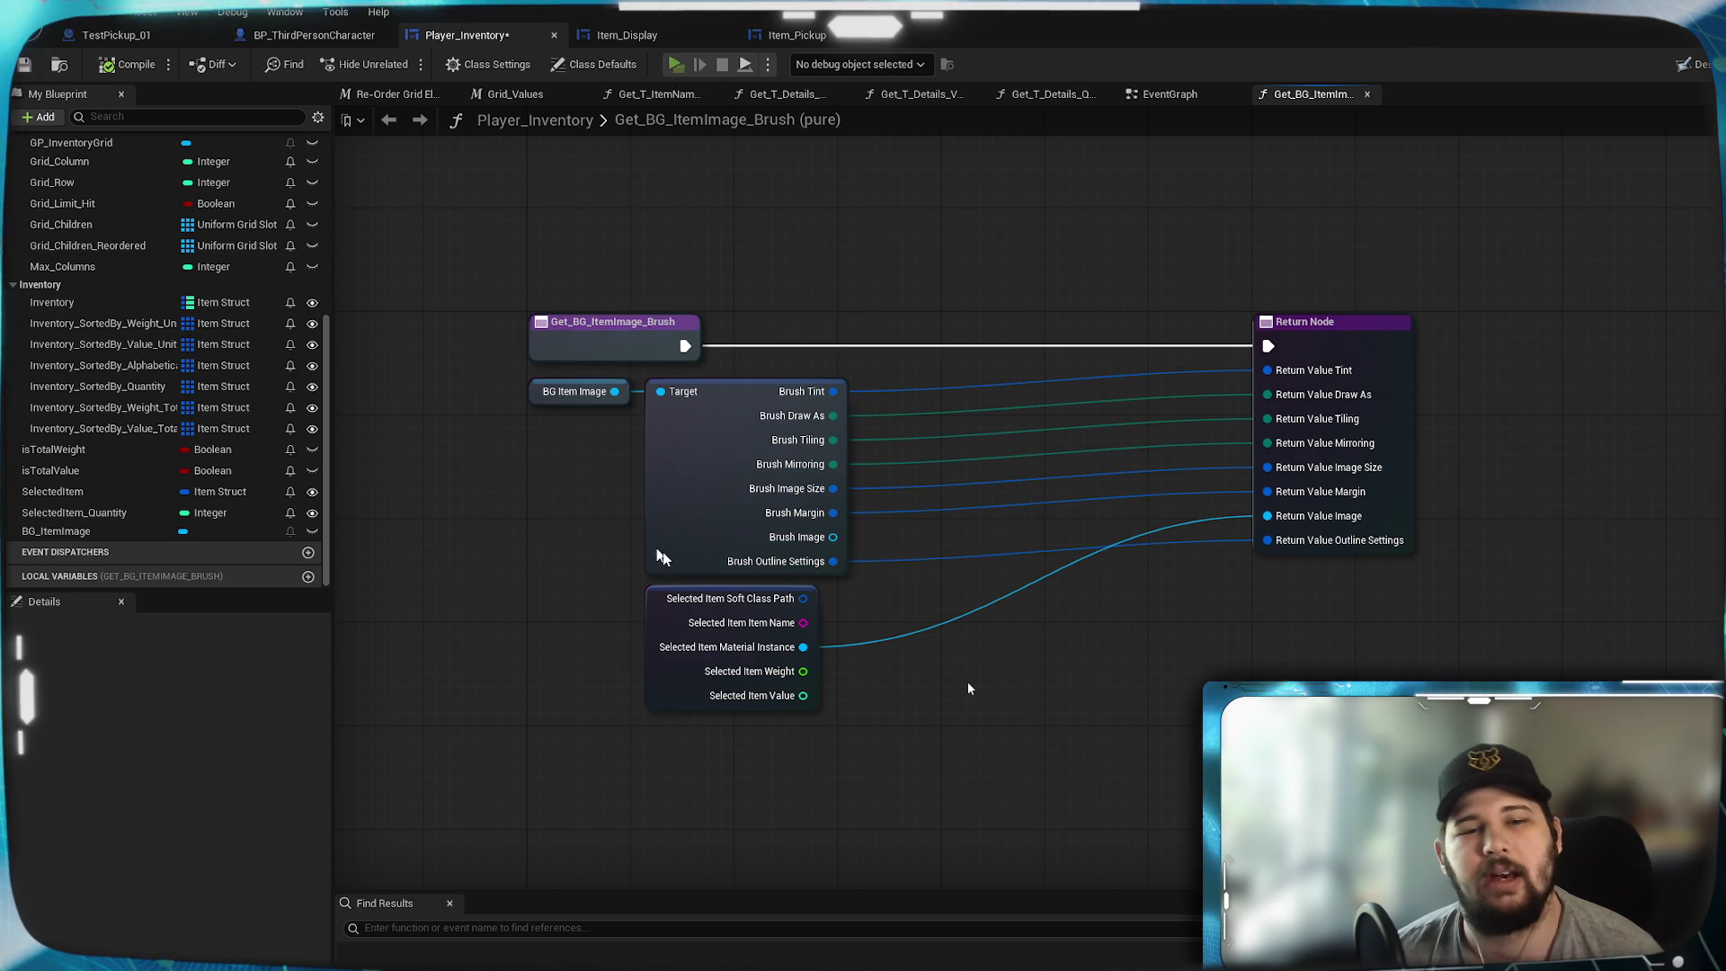
key("Up")
key("Up")
key("Up")
- Start a new game, run forward, open the inventory panel, then stop the play-test
key("Return")
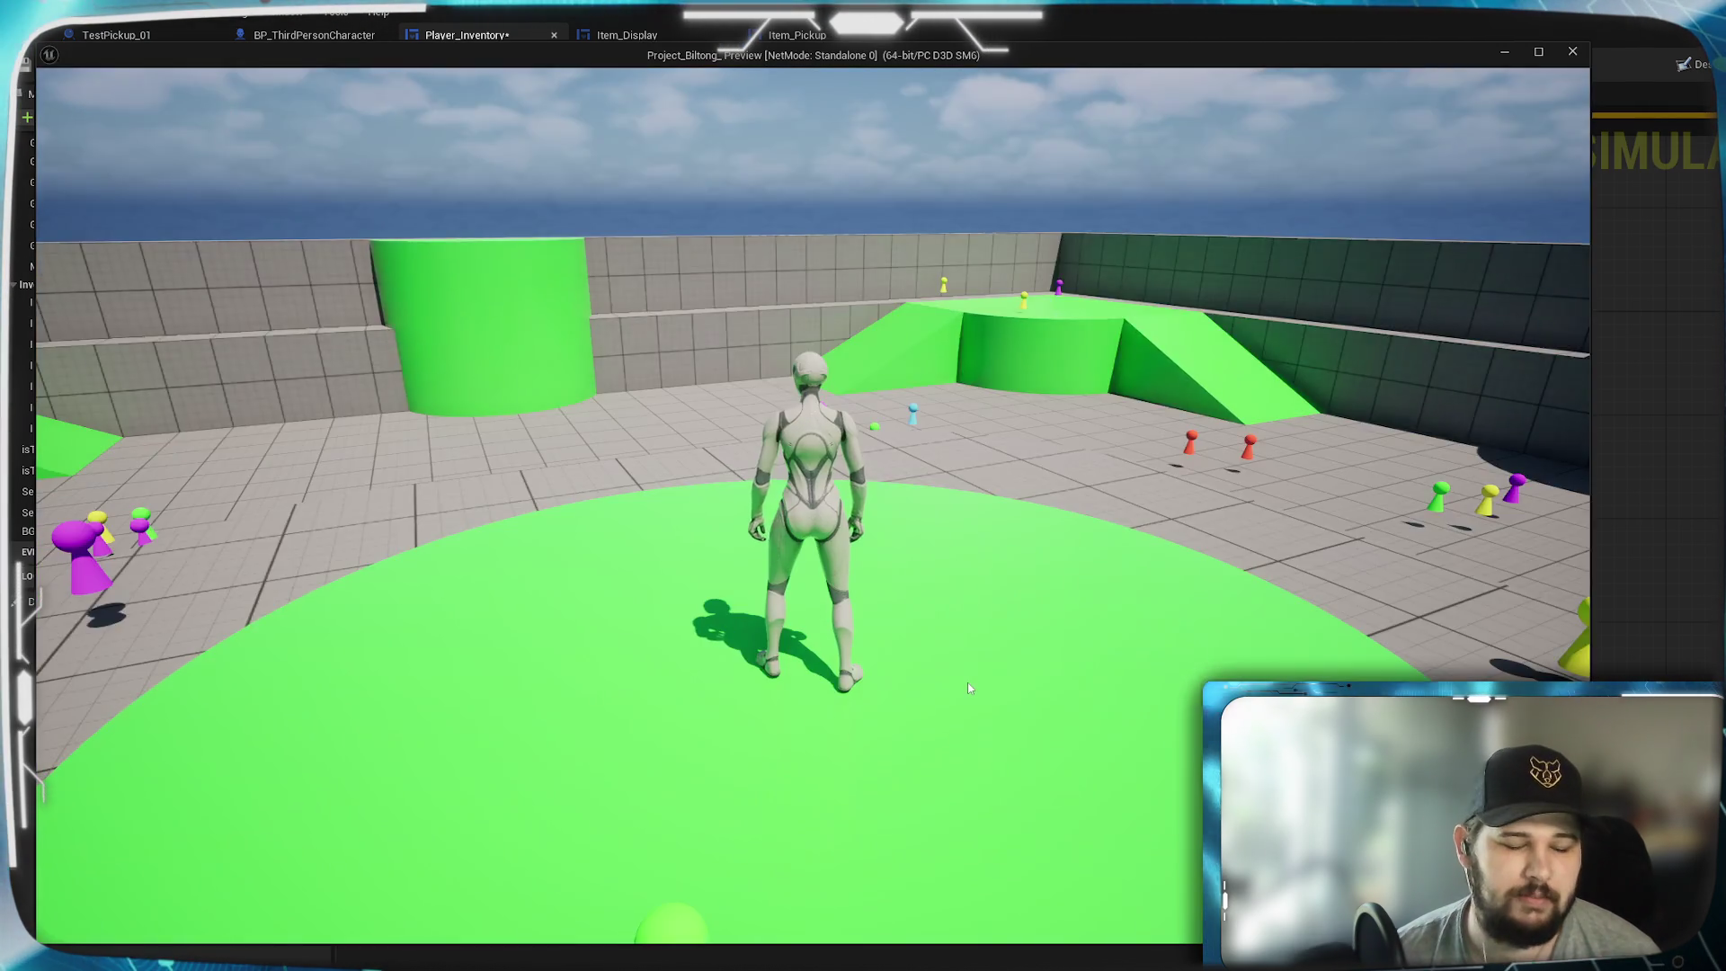
key("w")
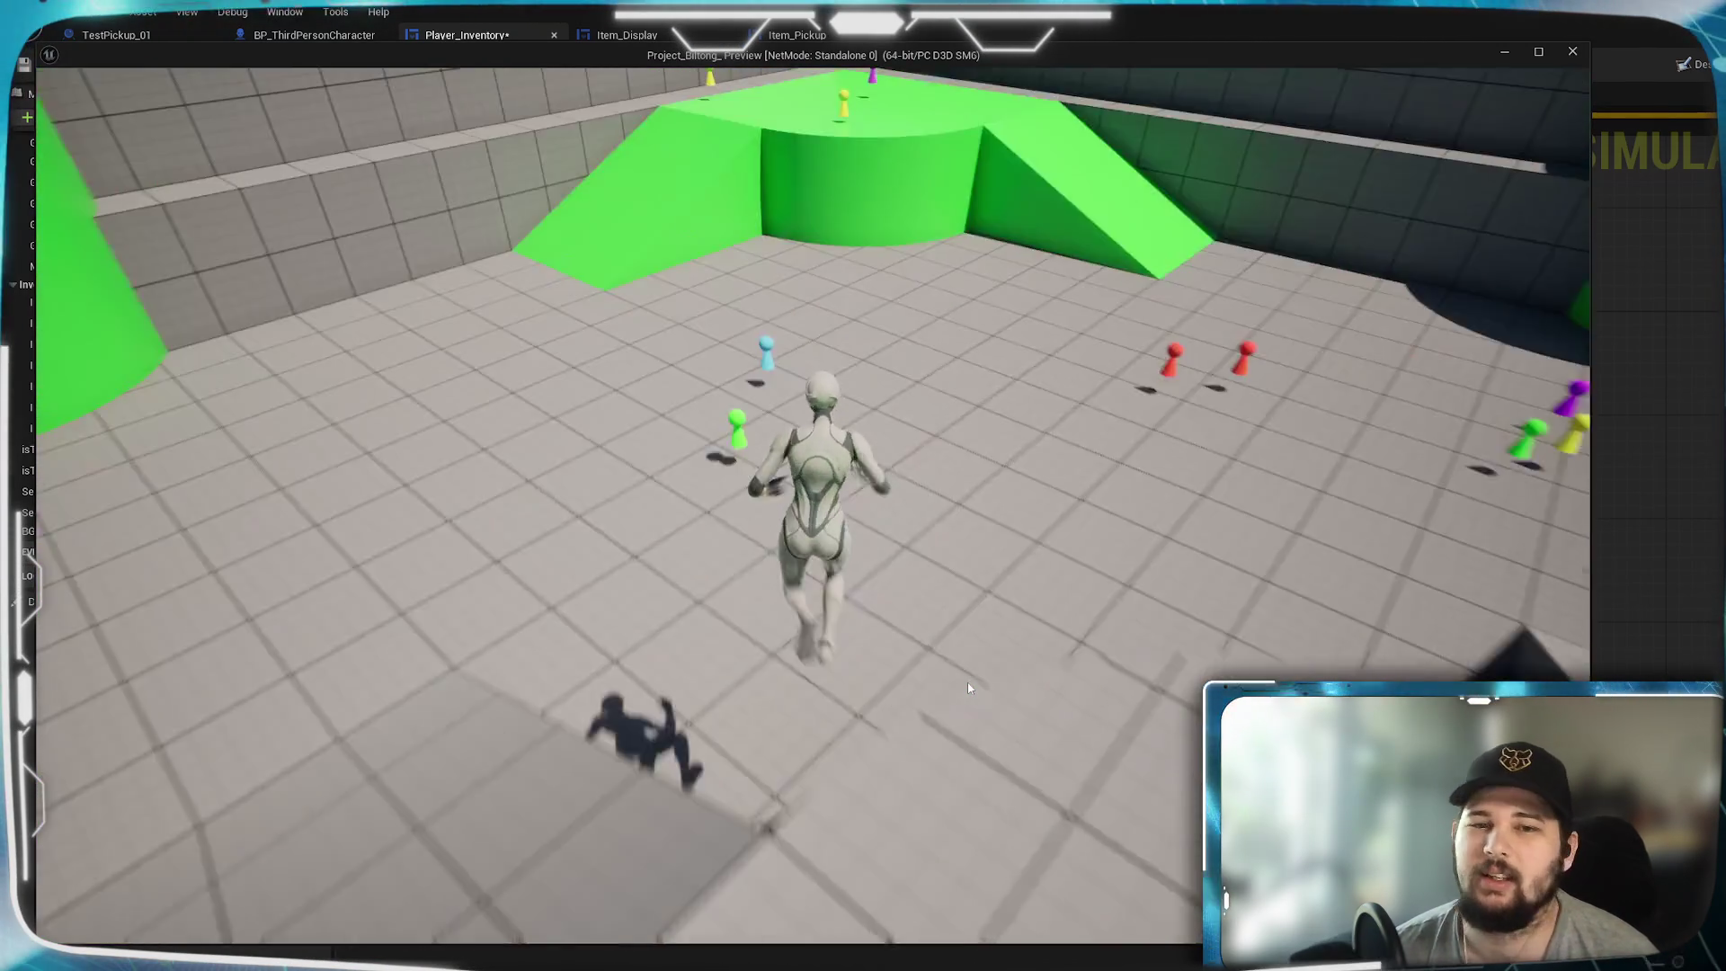
key("Tab")
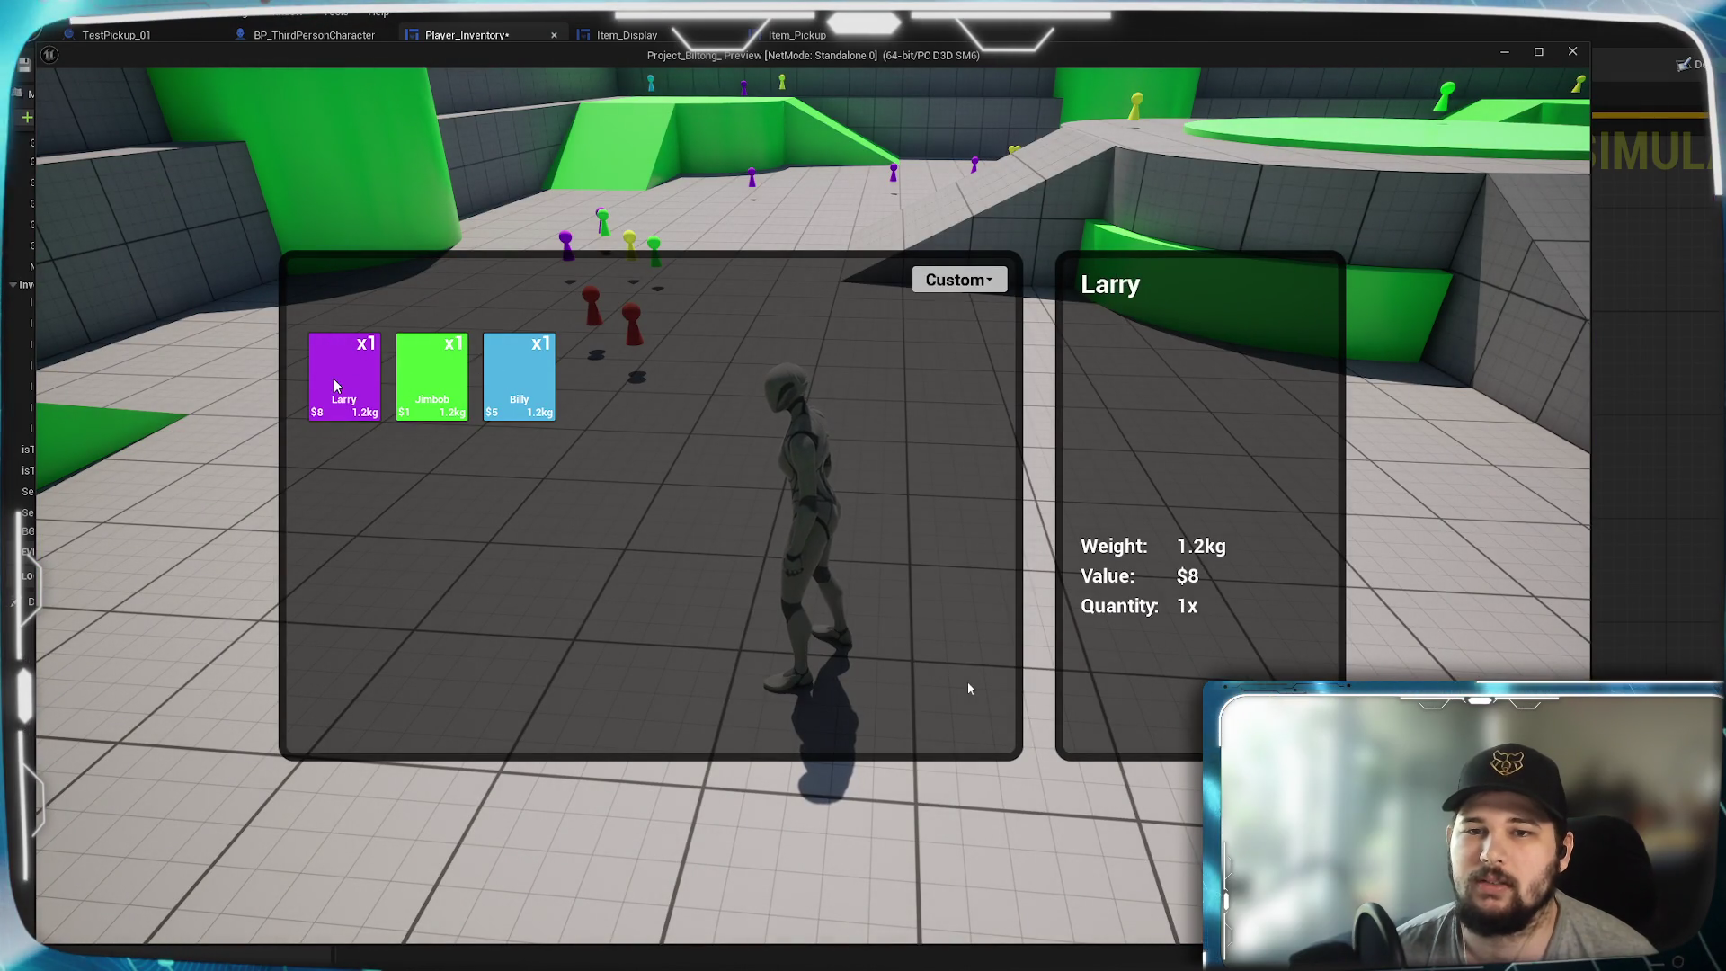
key("Escape")
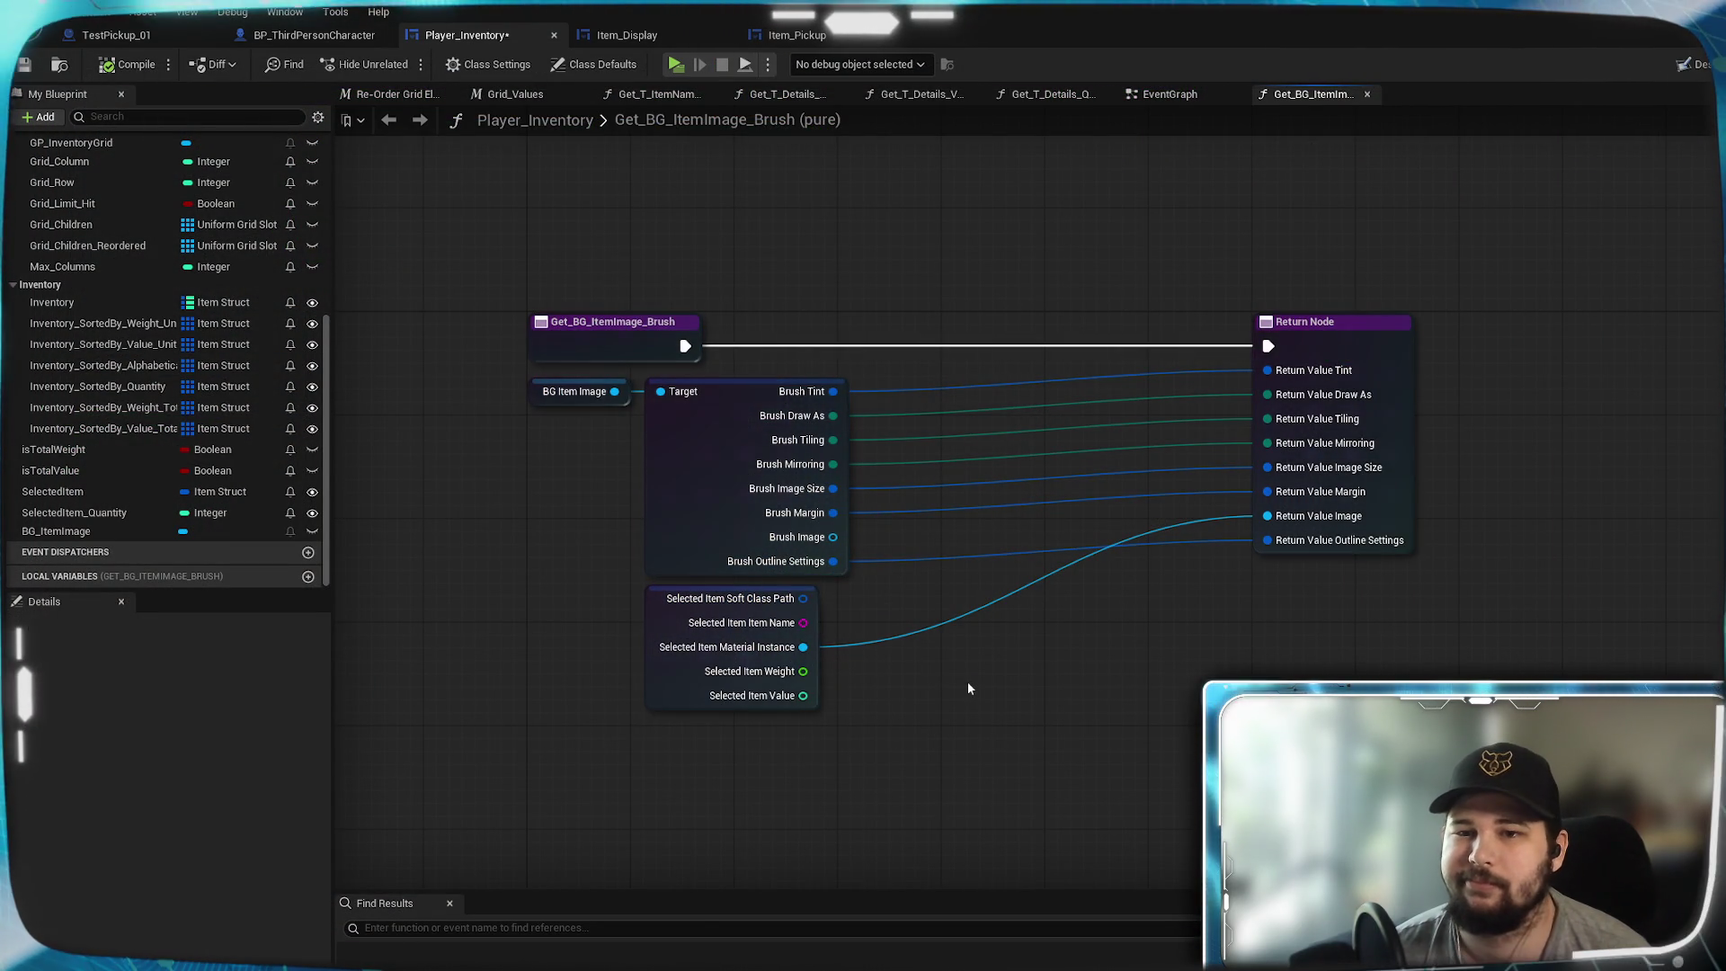
- Close the Get_BG_ItemImage_Brush graph and delete the function from My Blueprint
left_click(1368, 95)
scroll(92, 391, "up", 8)
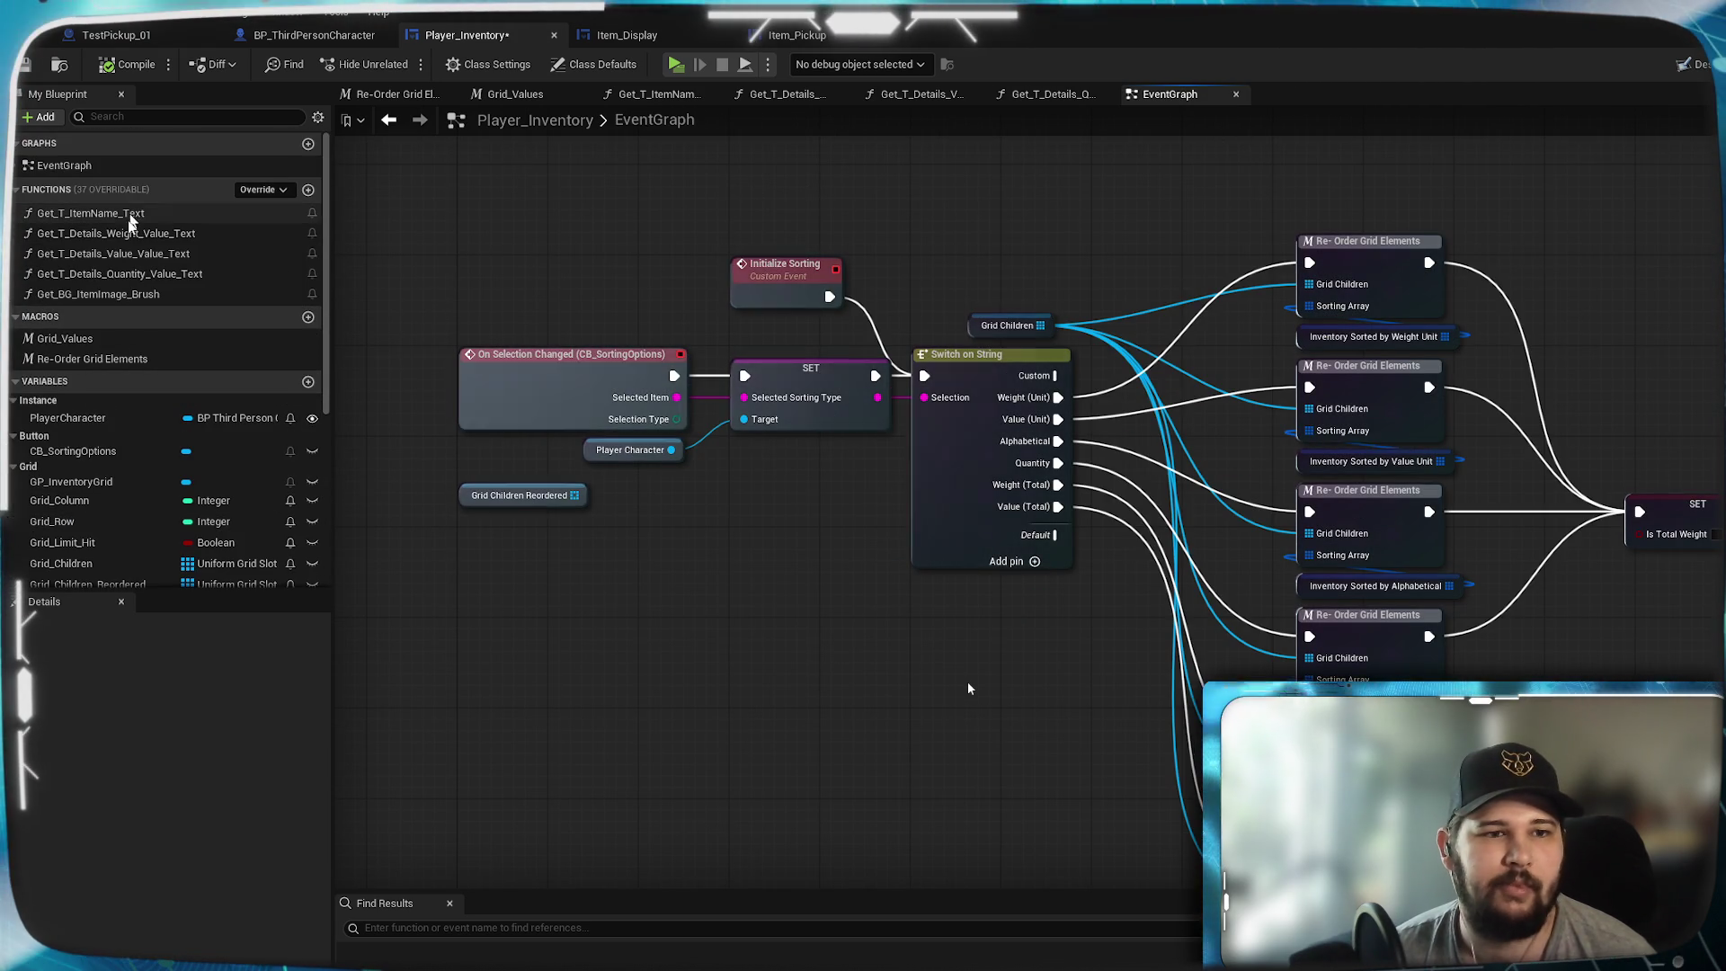
right_click(85, 297)
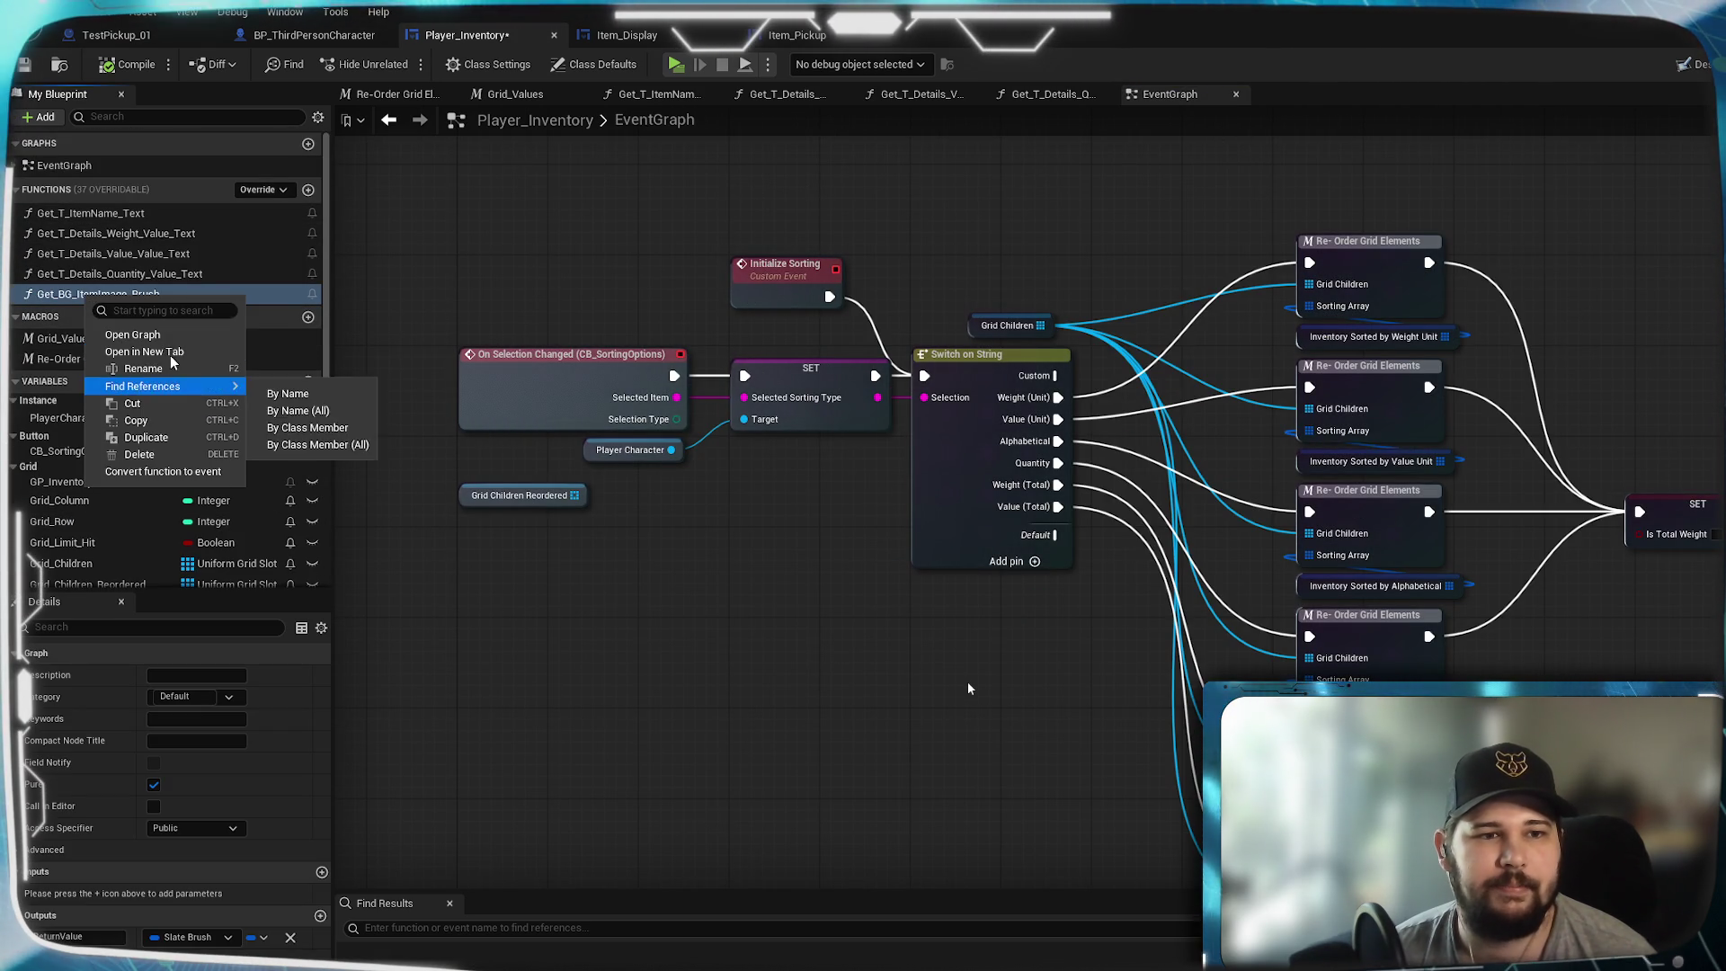
left_click(144, 453)
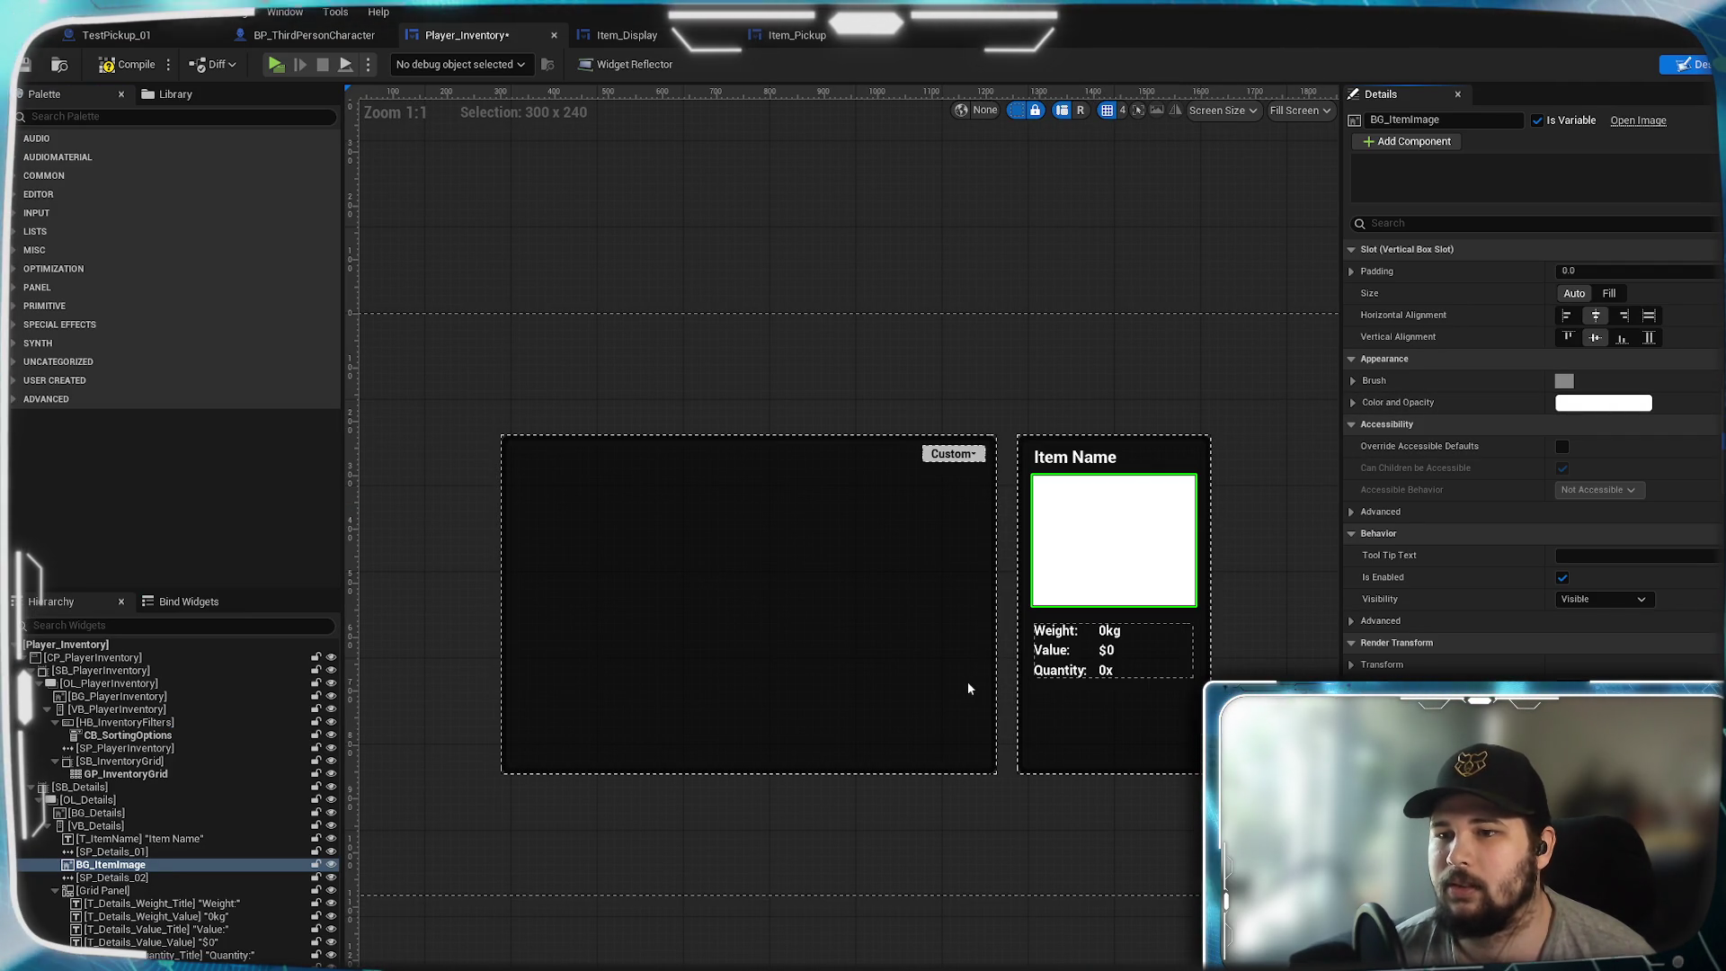
- Expand the item image's Brush settings in the Designer, then switch to the project assets
left_click(1475, 380)
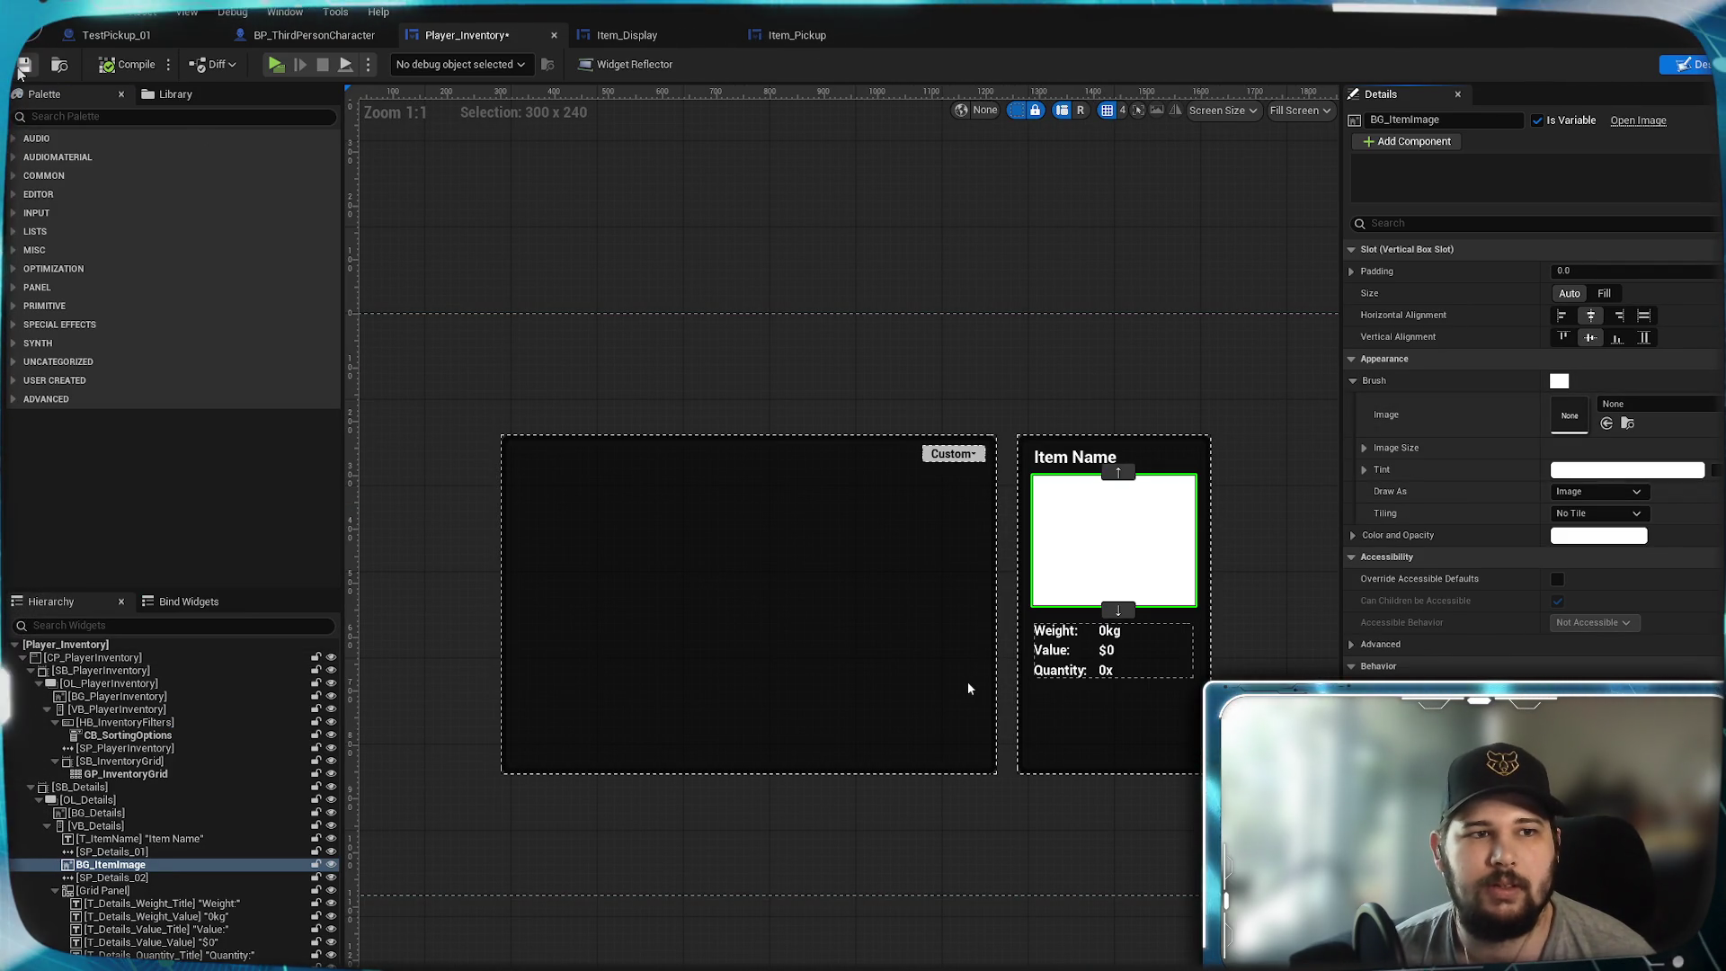
scroll(969, 688, "up", 8)
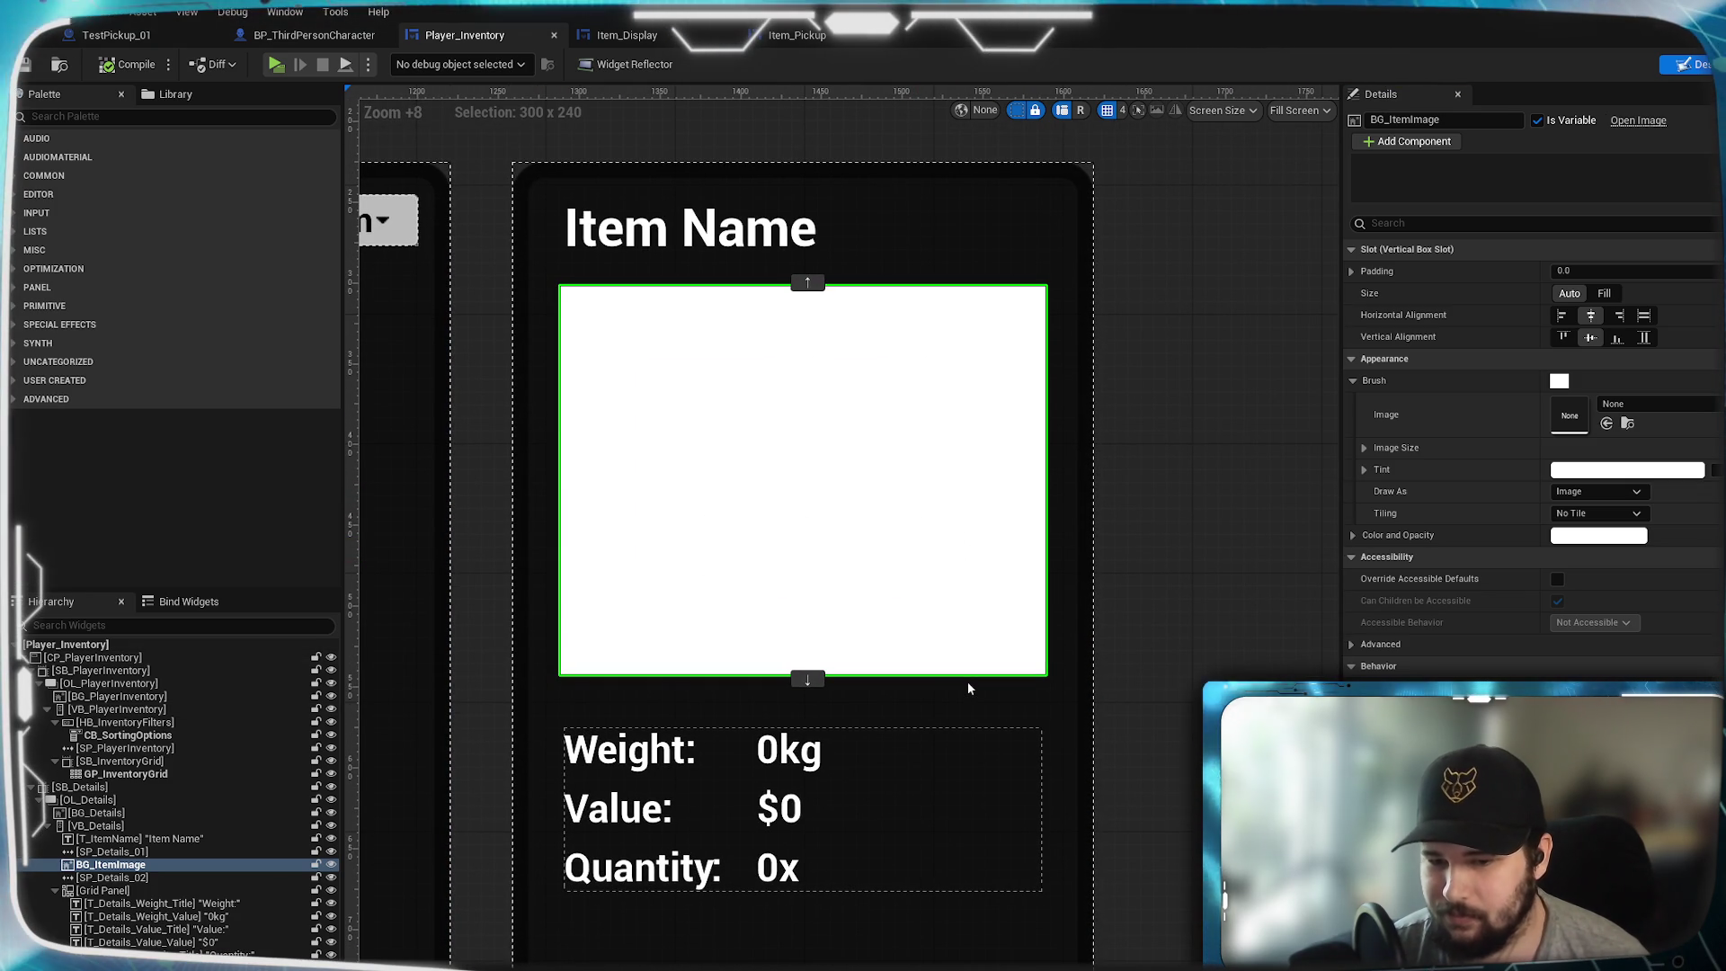
key("alt+Tab")
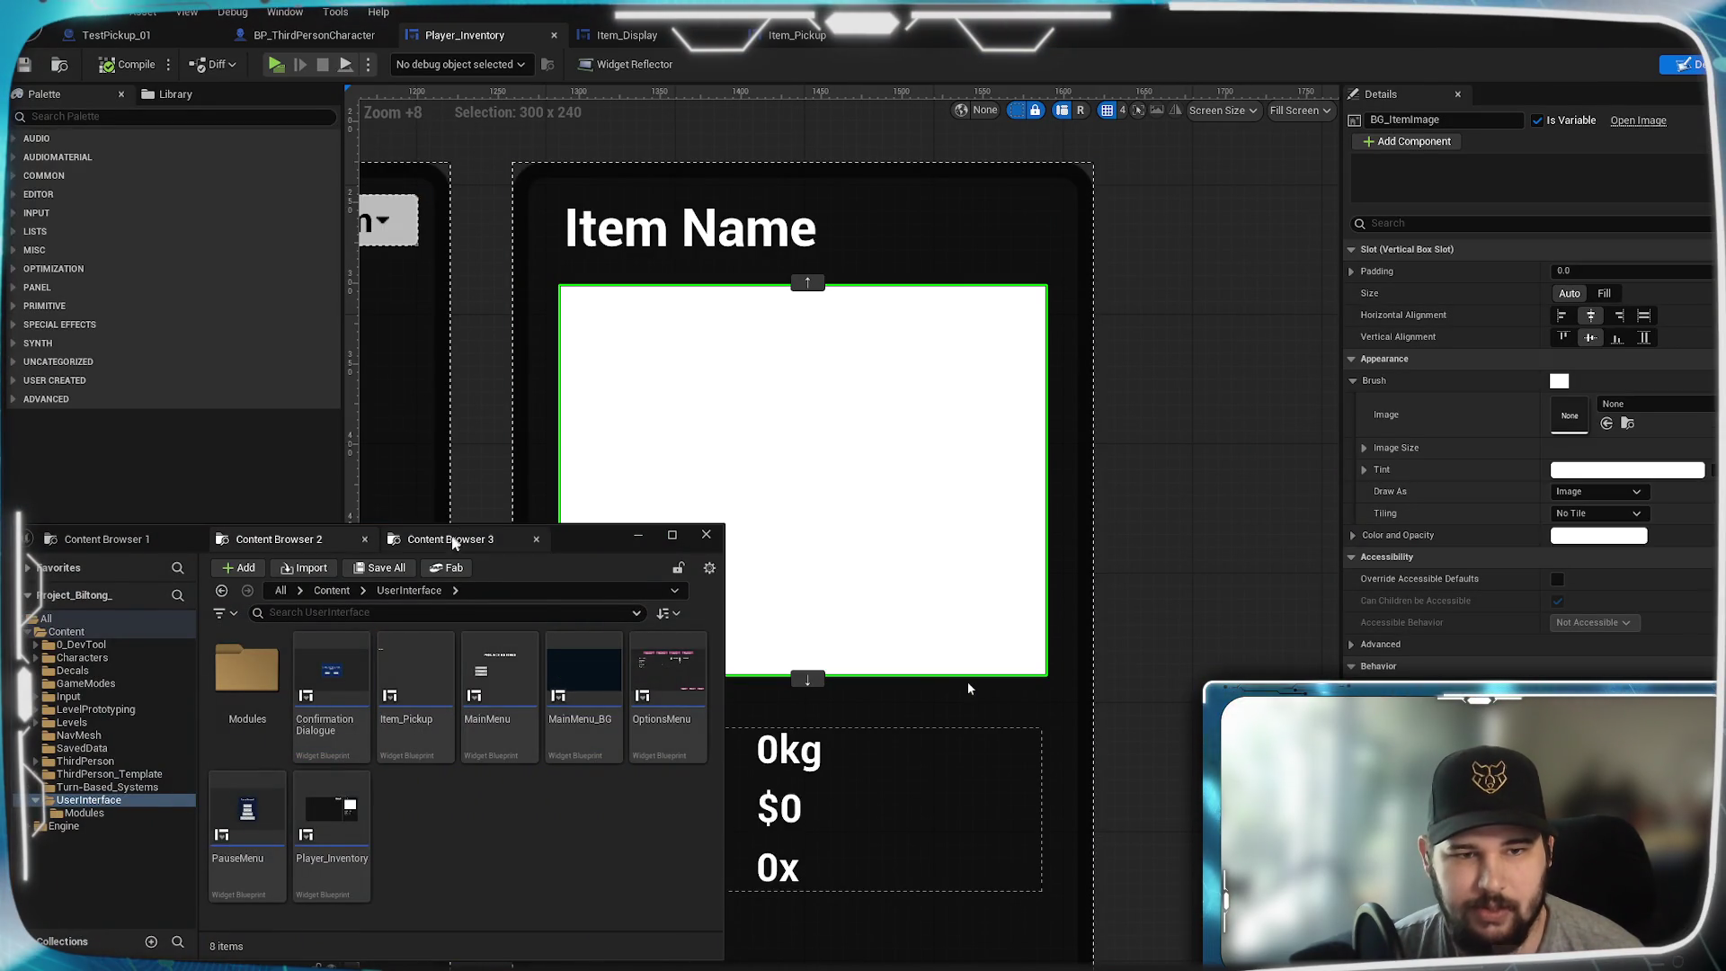
- Create a material named M_ItemDetails in 0_DevTool/Items and open it for editing
left_click(452, 541)
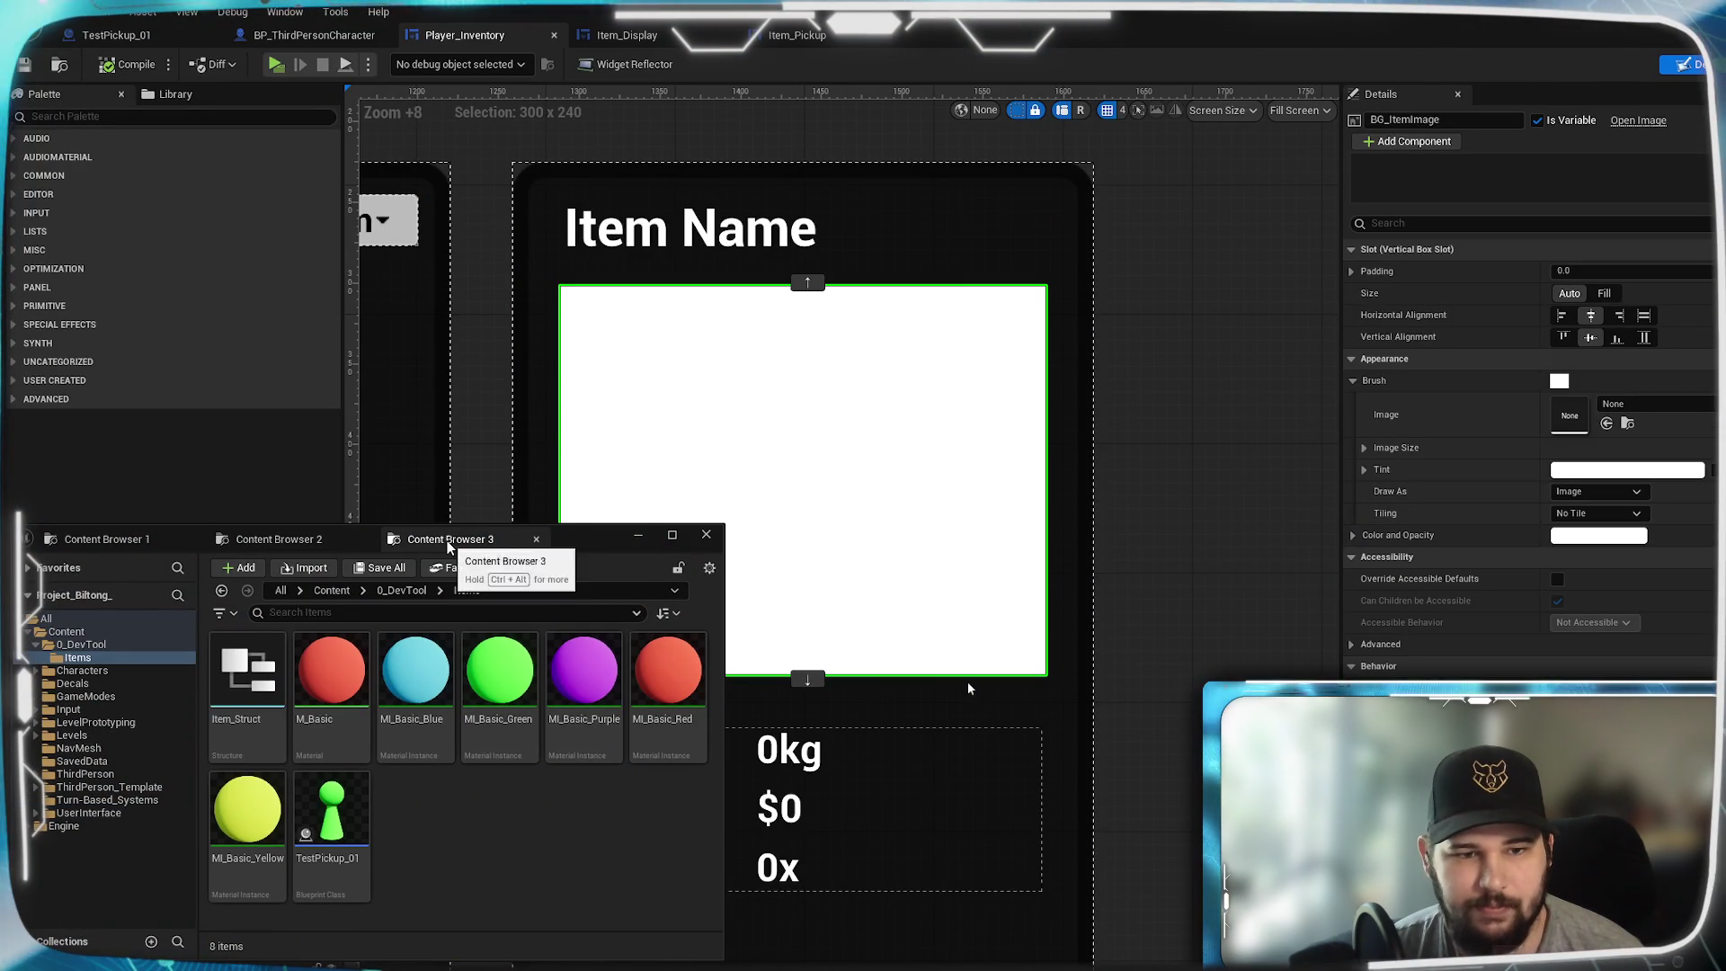
right_click(435, 838)
mouse_move(539, 761)
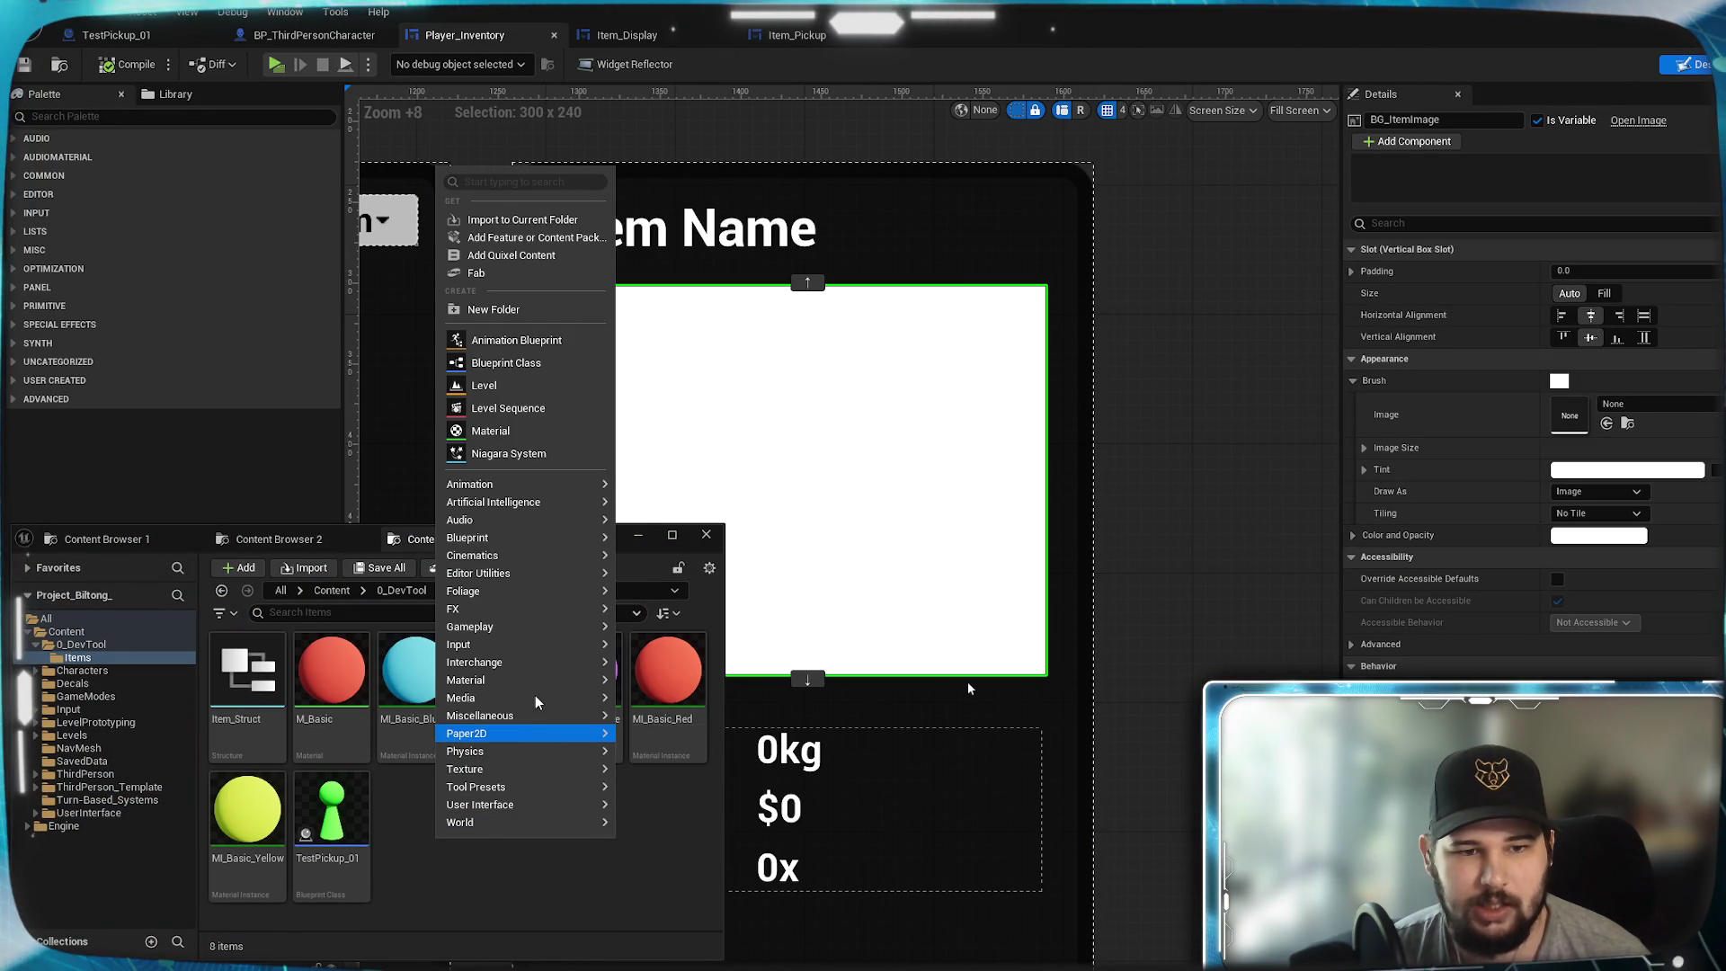
left_click(445, 849)
type("_ItemDetails")
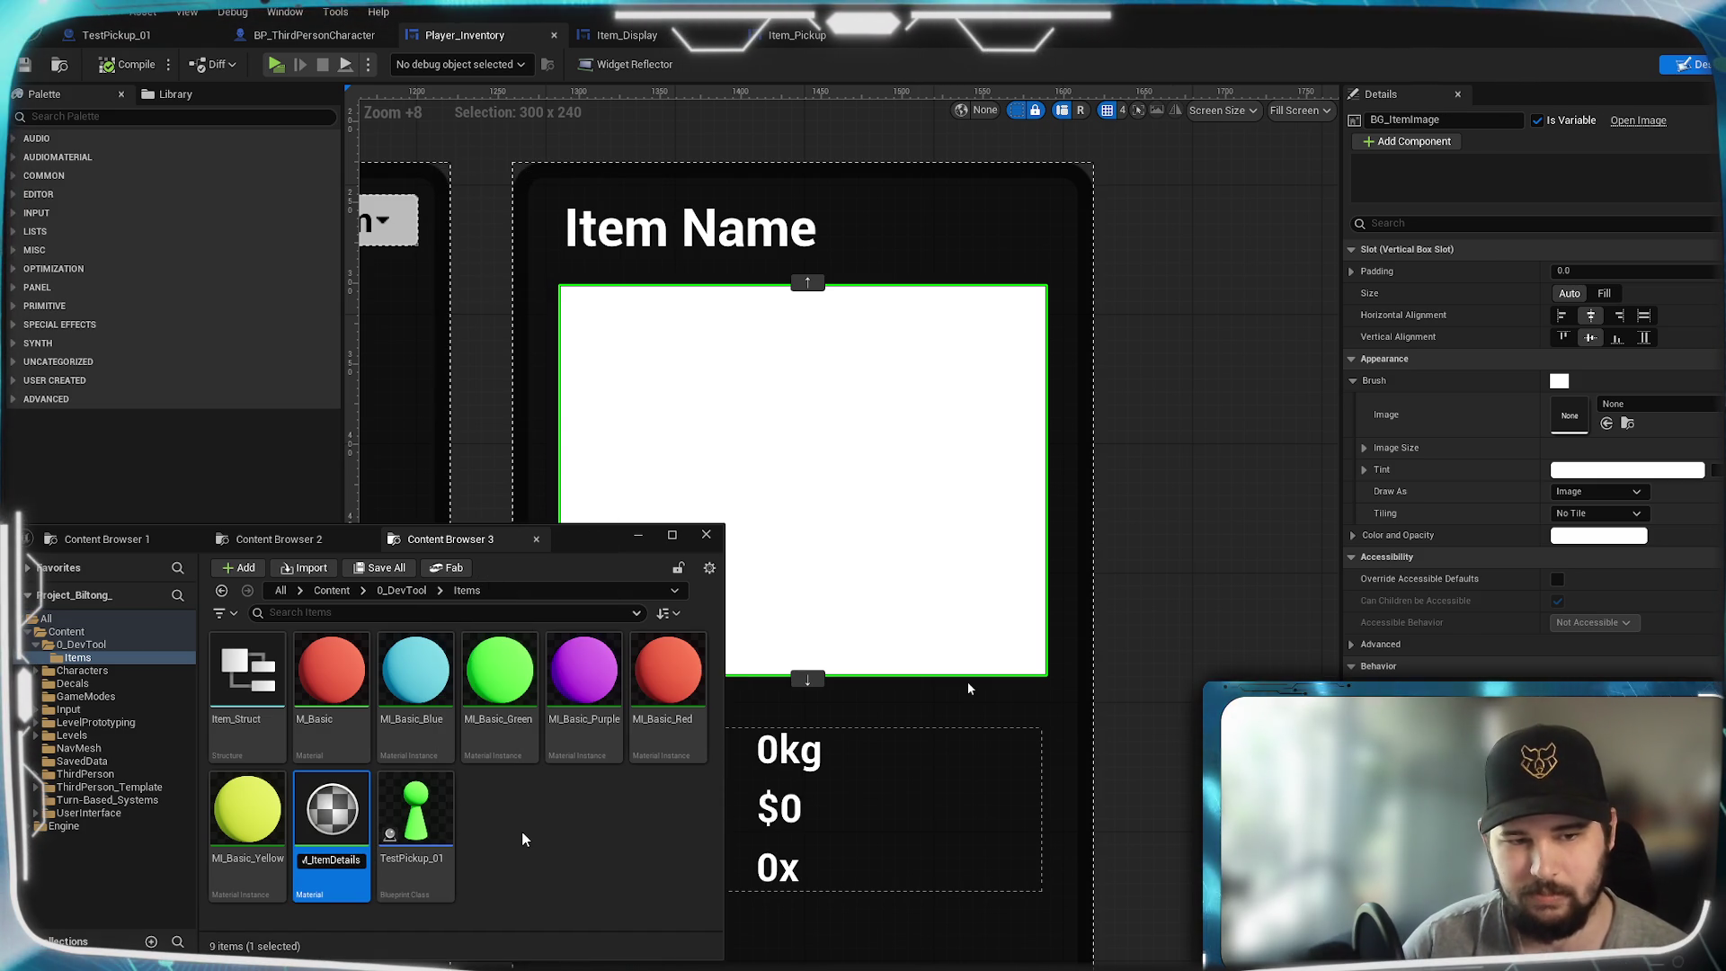
key("Return")
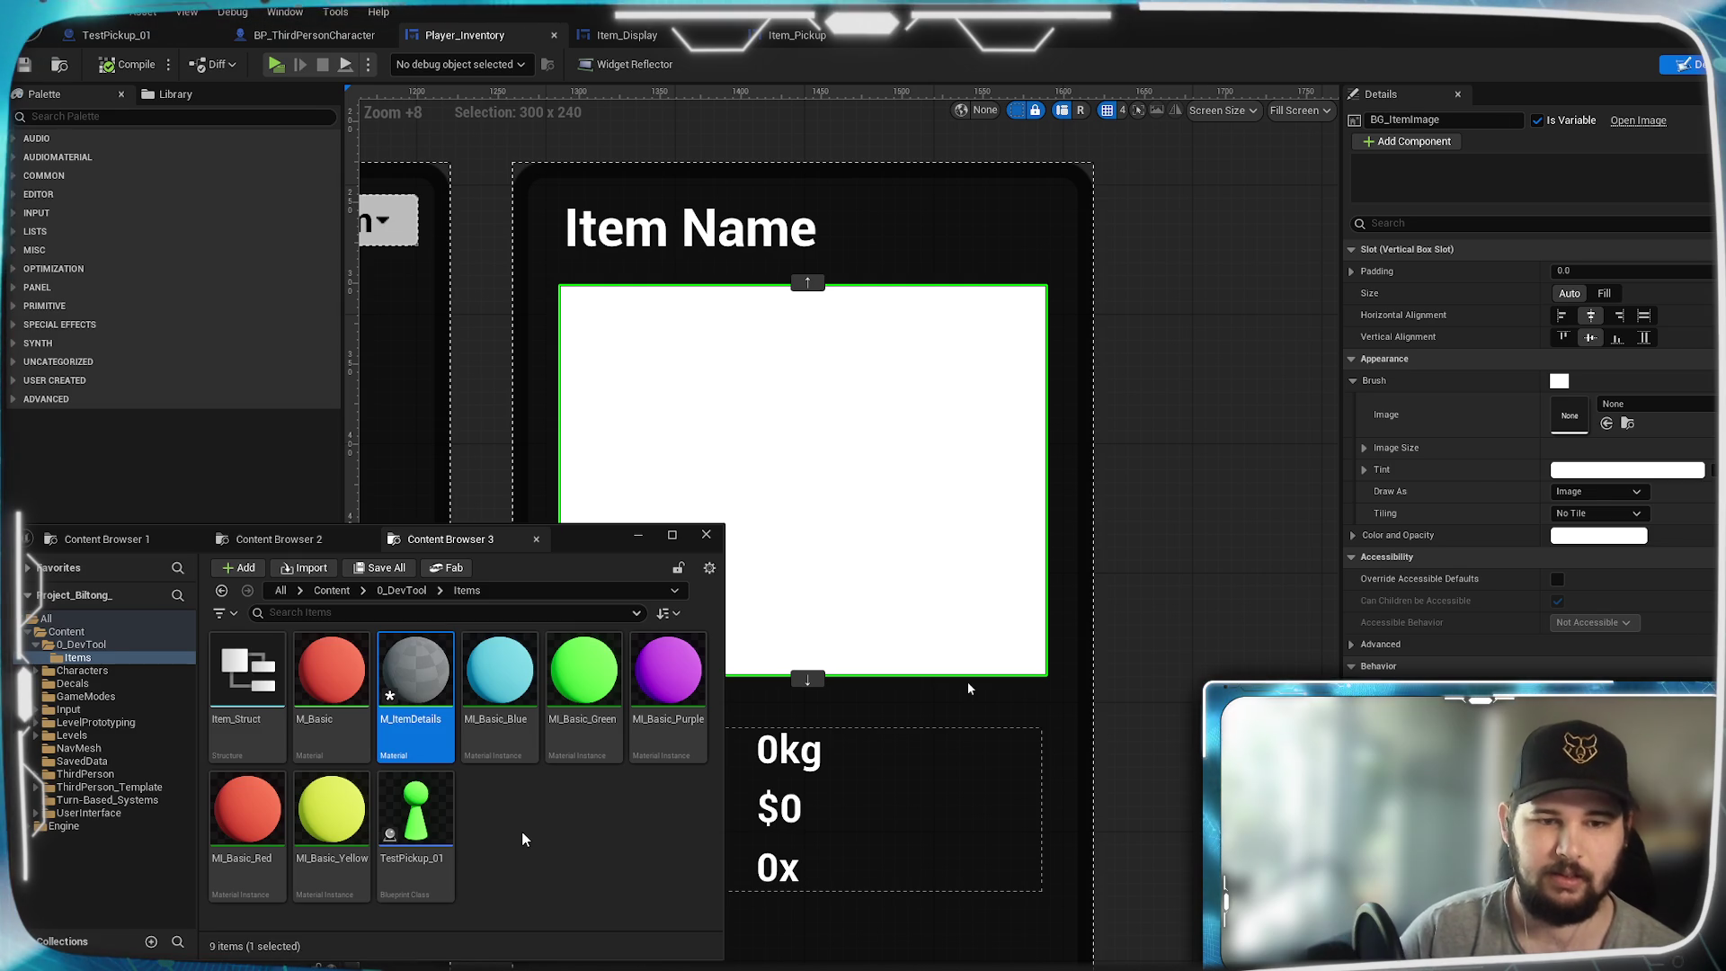
key("ctrl+space")
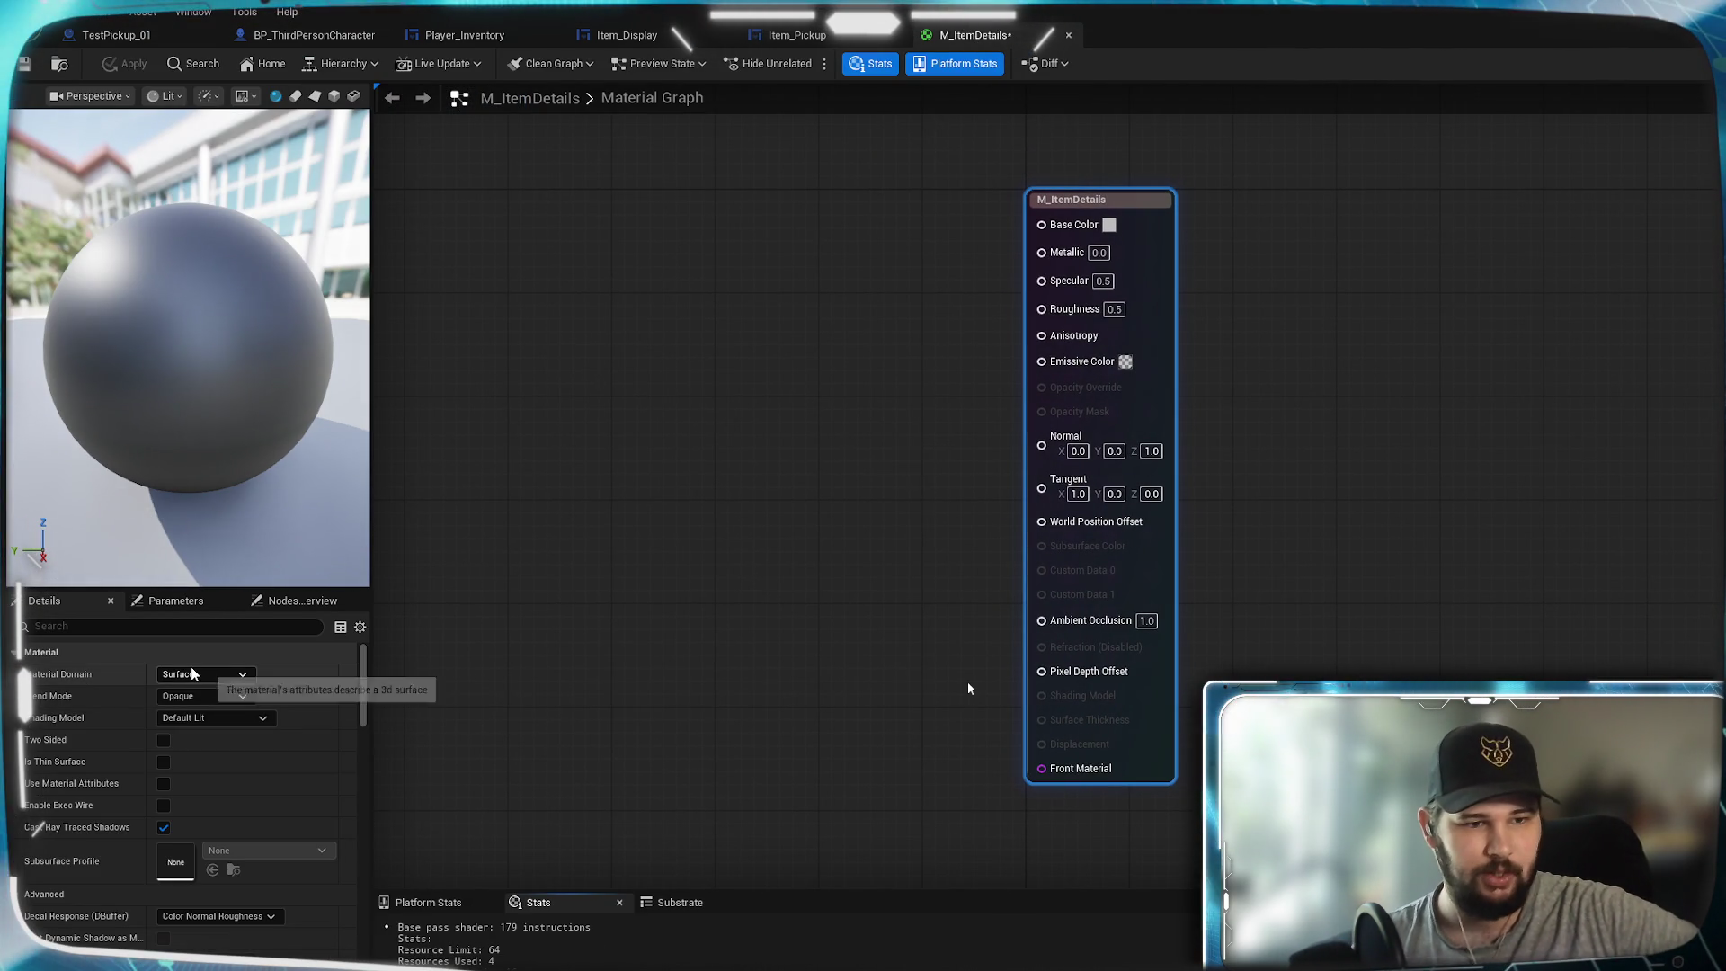
- Set M_ItemDetails to the User Interface domain with TranslucentGreyTransmittance blend mode
left_click(191, 673)
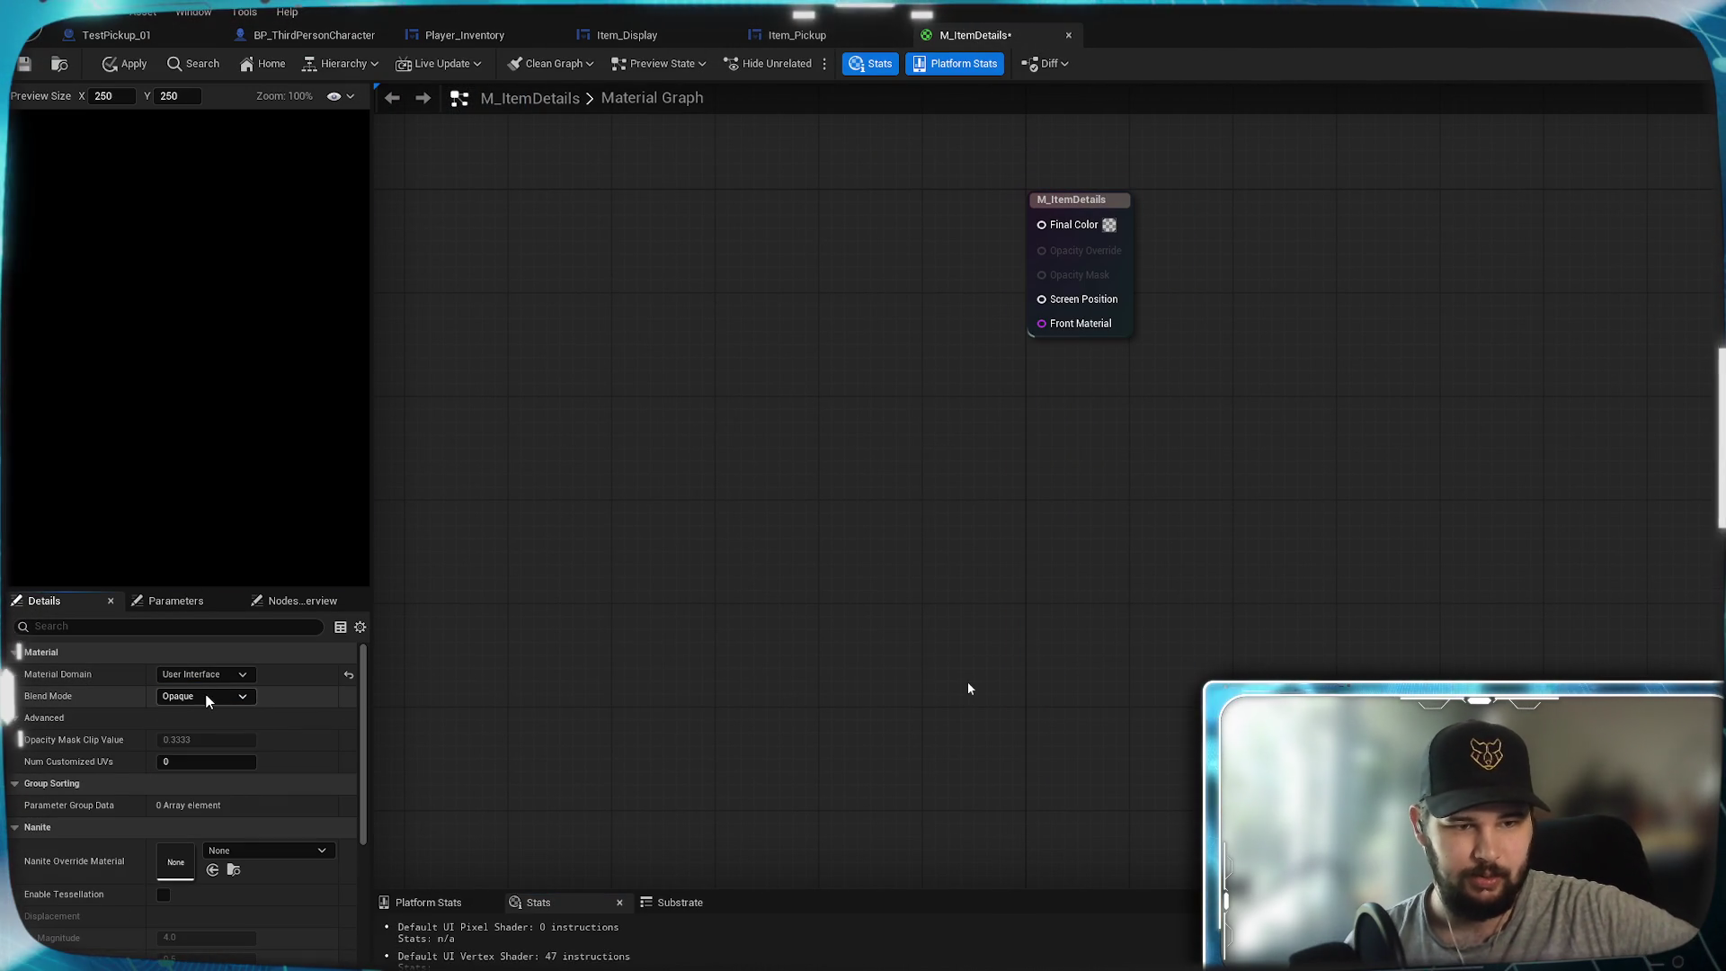
left_click(207, 696)
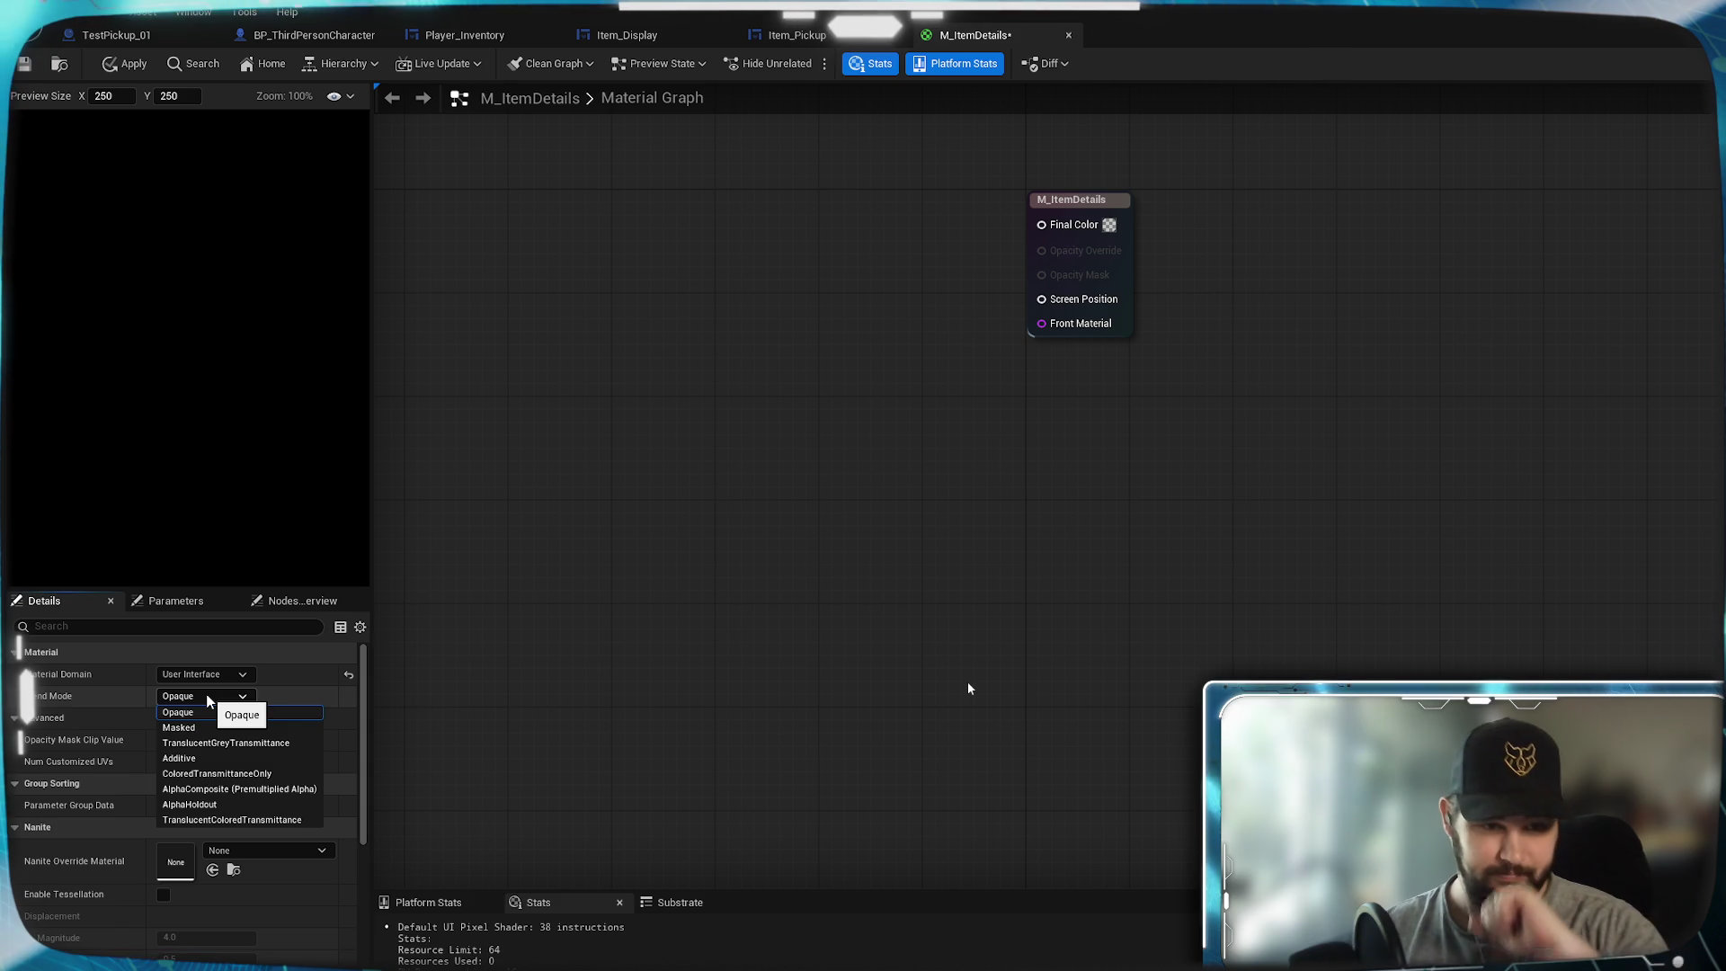
left_click(230, 743)
mouse_move(797, 462)
left_mouse_down()
mouse_move(1179, 705)
mouse_move(1185, 616)
mouse_move(1103, 632)
left_mouse_up()
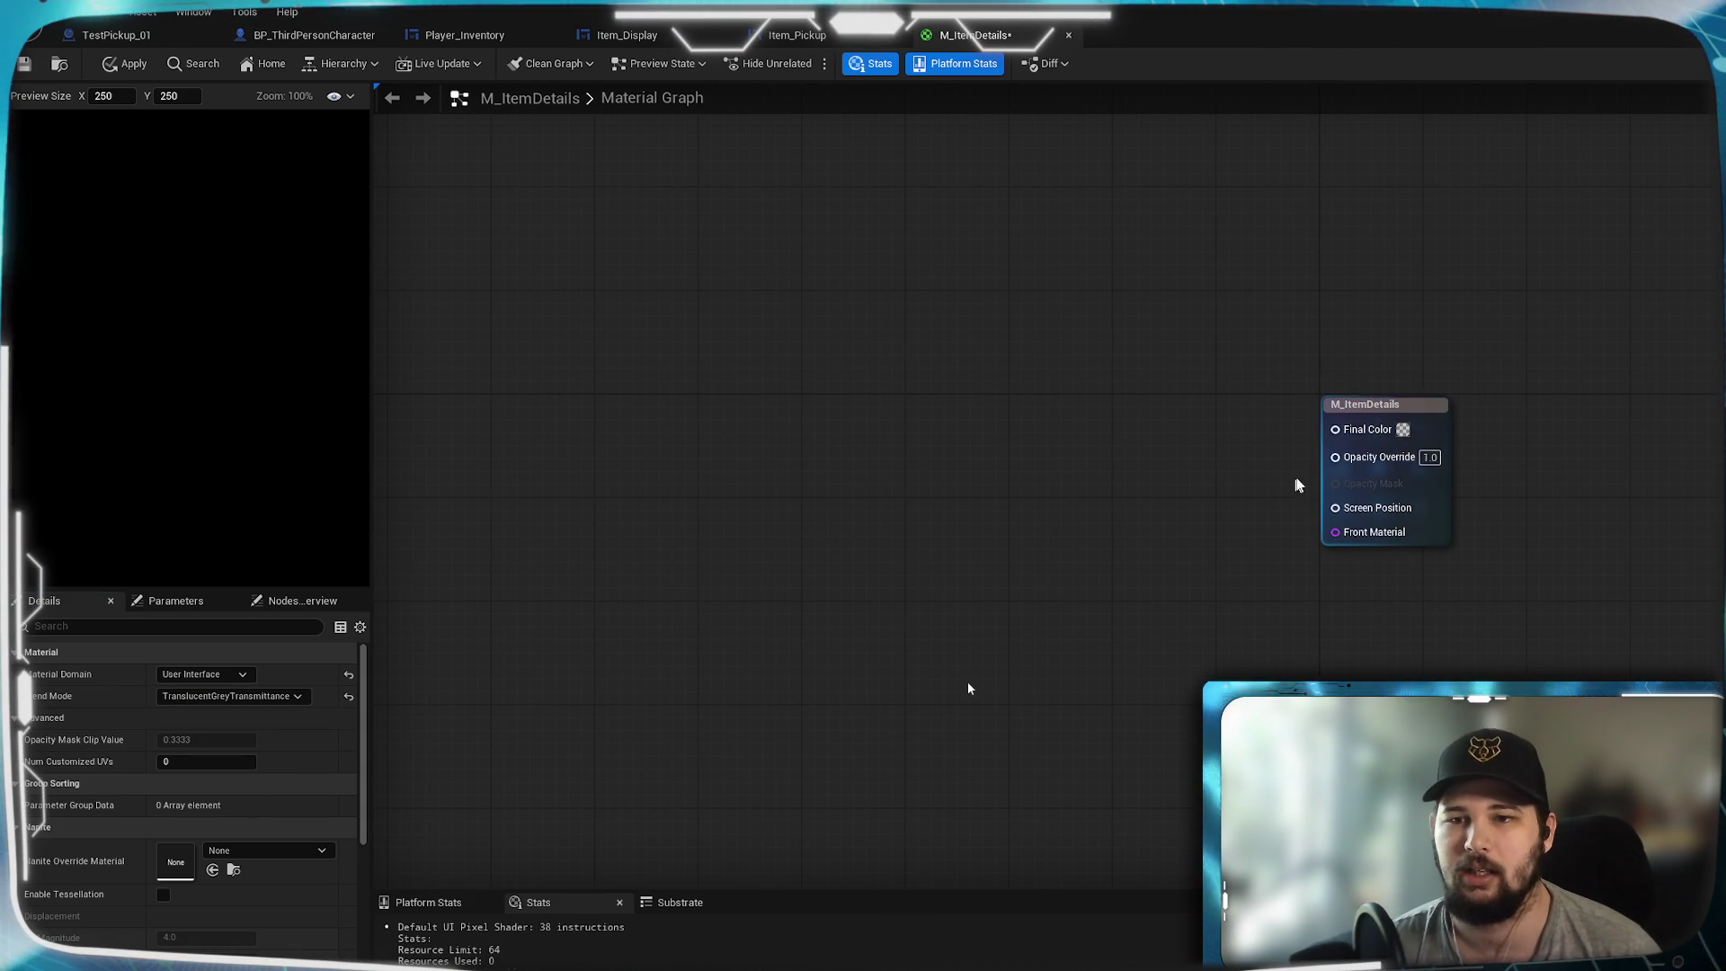
mouse_move(1346, 433)
left_mouse_down()
mouse_move(1152, 470)
mouse_move(1219, 441)
mouse_move(839, 526)
mouse_move(923, 498)
left_mouse_up()
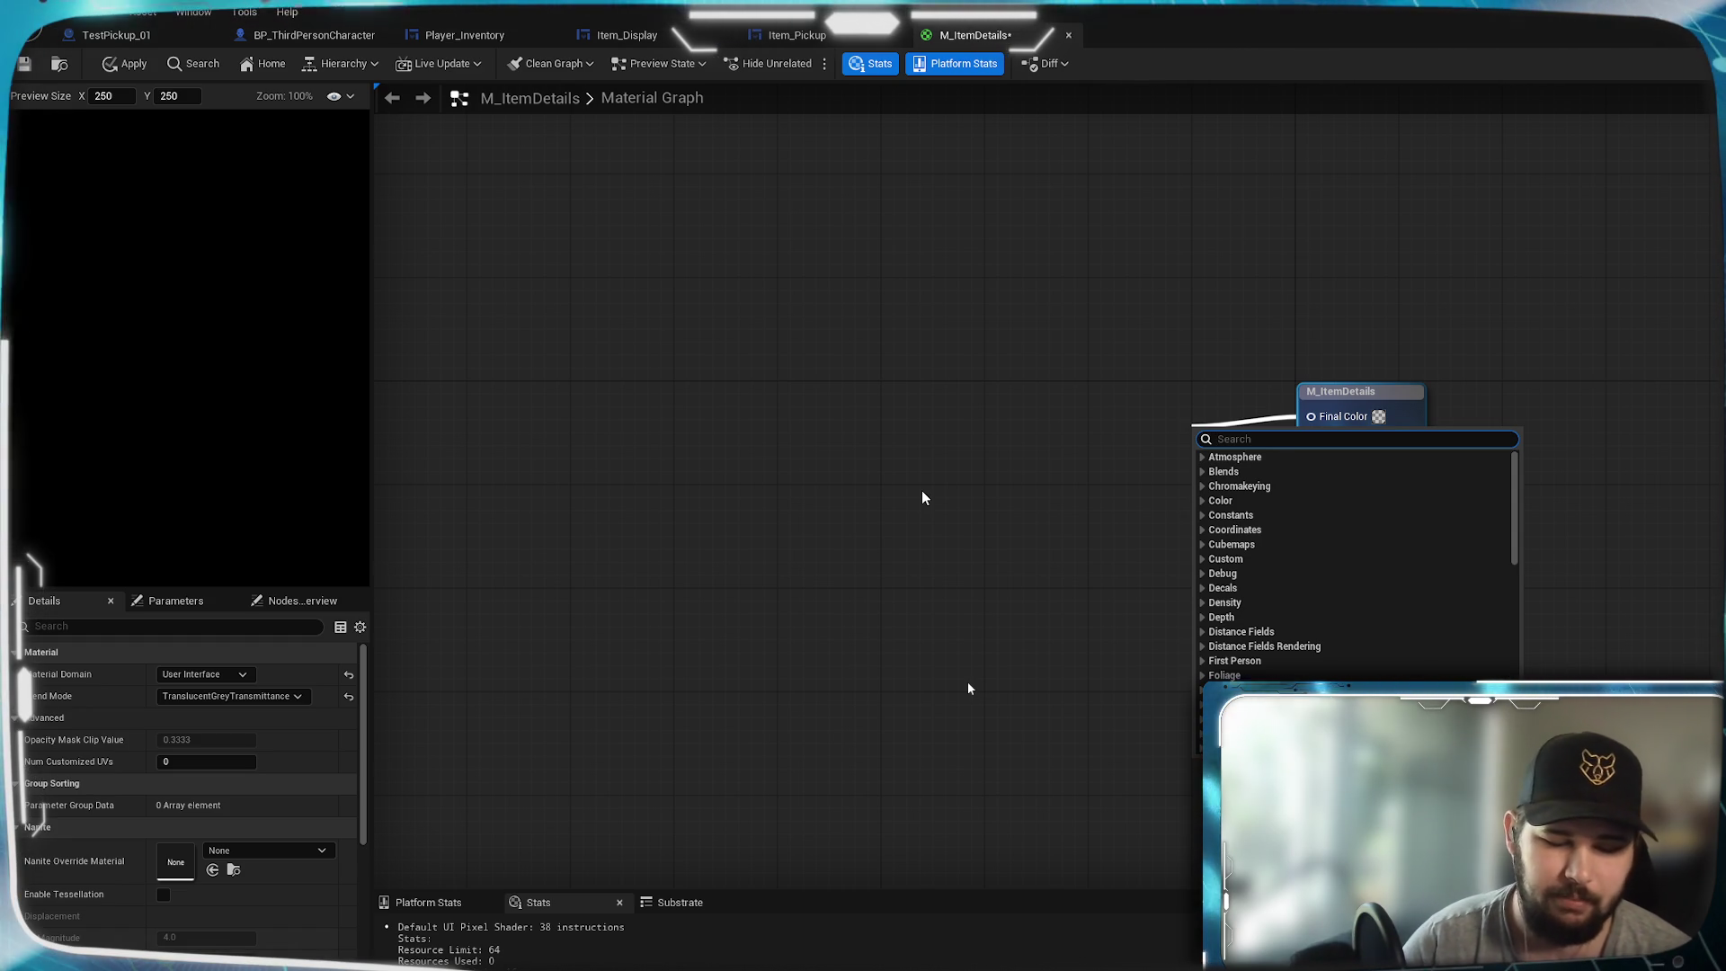
- Add a vector parameter wired to Final Color and save the material
type("parameter")
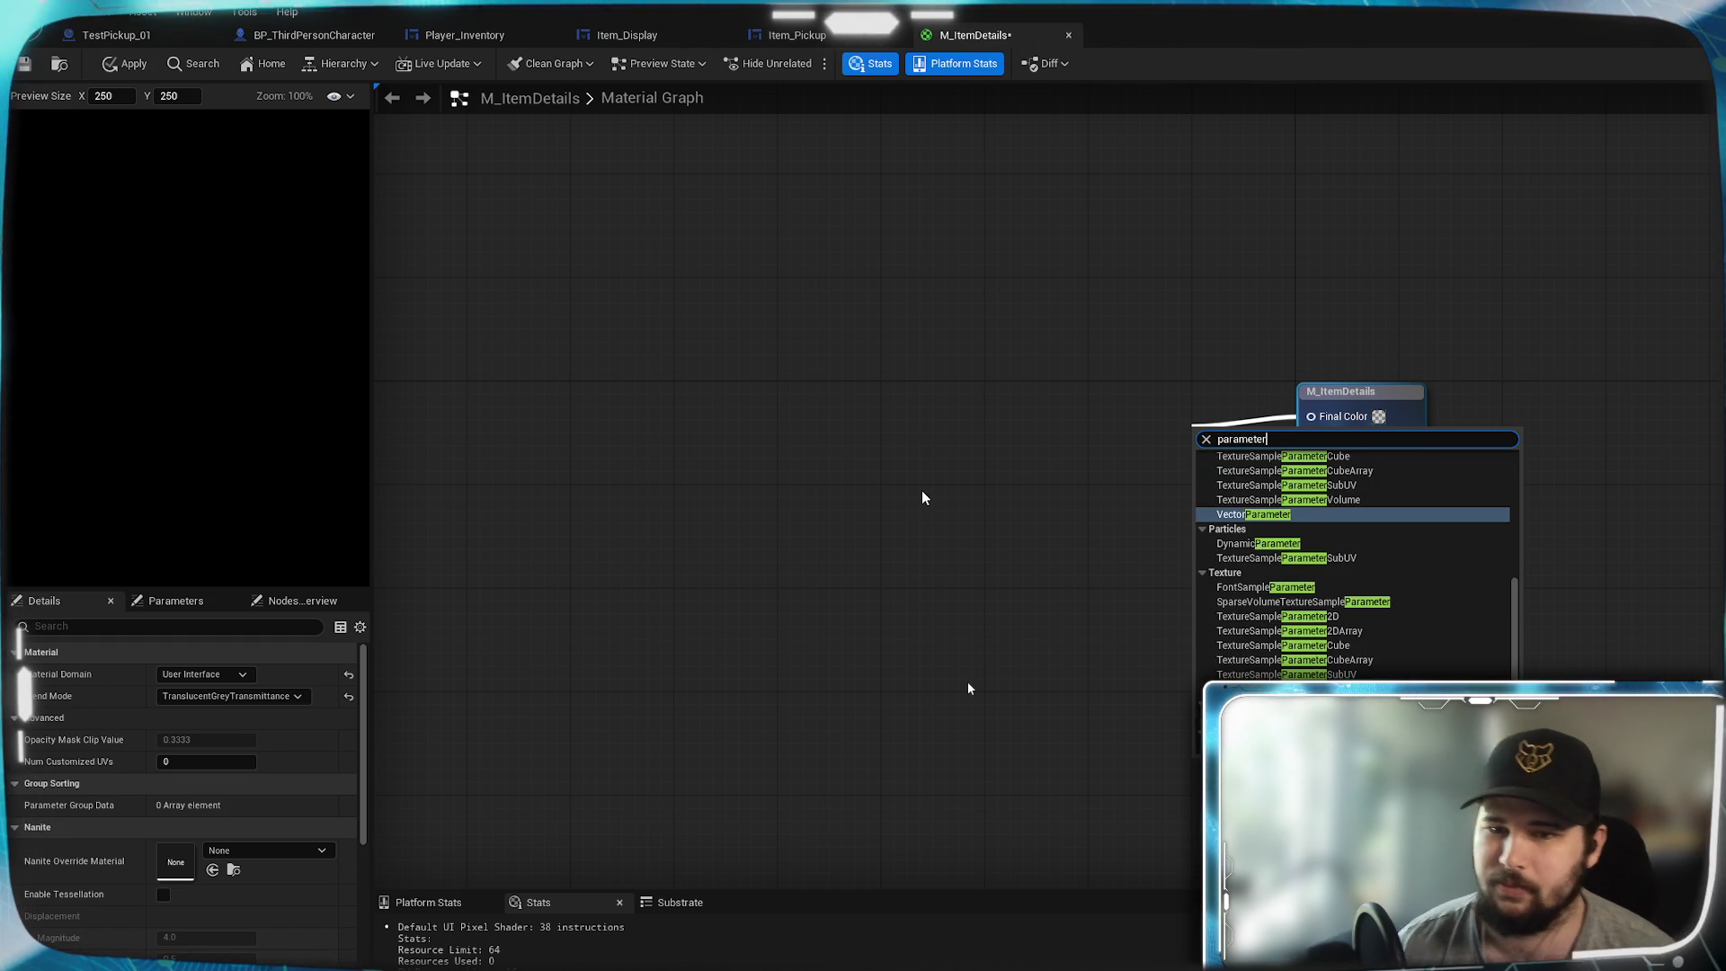
key("Return")
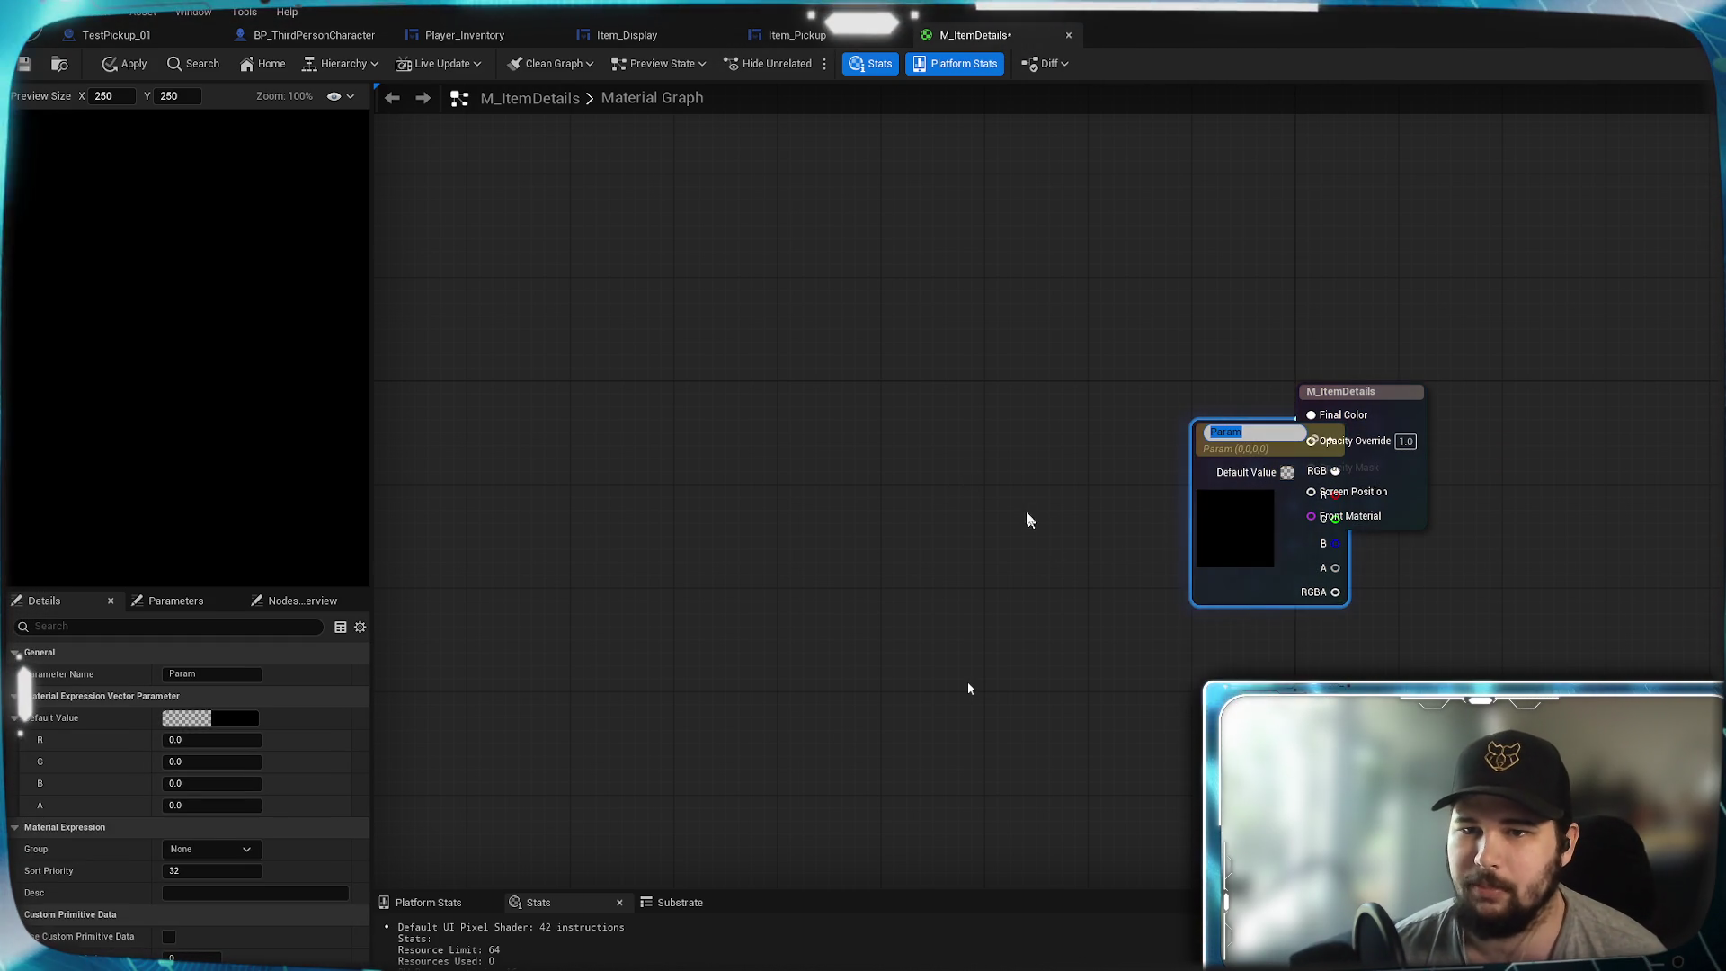
left_click(1034, 523)
mouse_move(1264, 444)
left_mouse_down()
mouse_move(1044, 413)
mouse_move(1057, 392)
left_mouse_up()
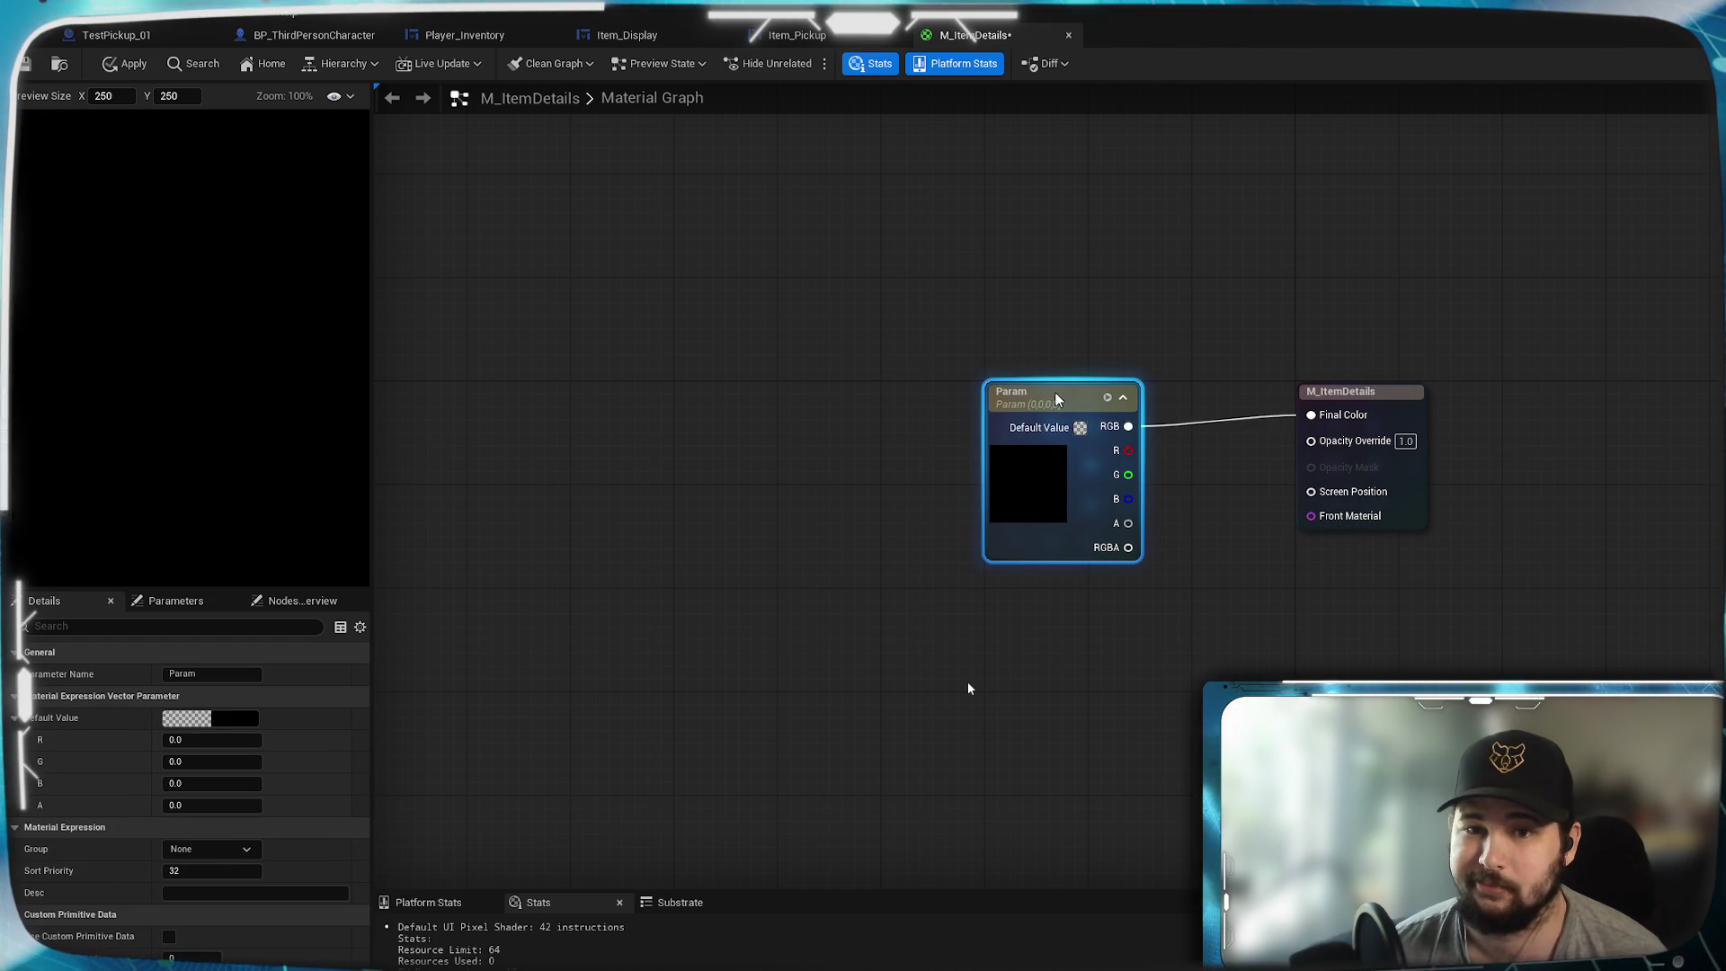
left_click(1079, 312)
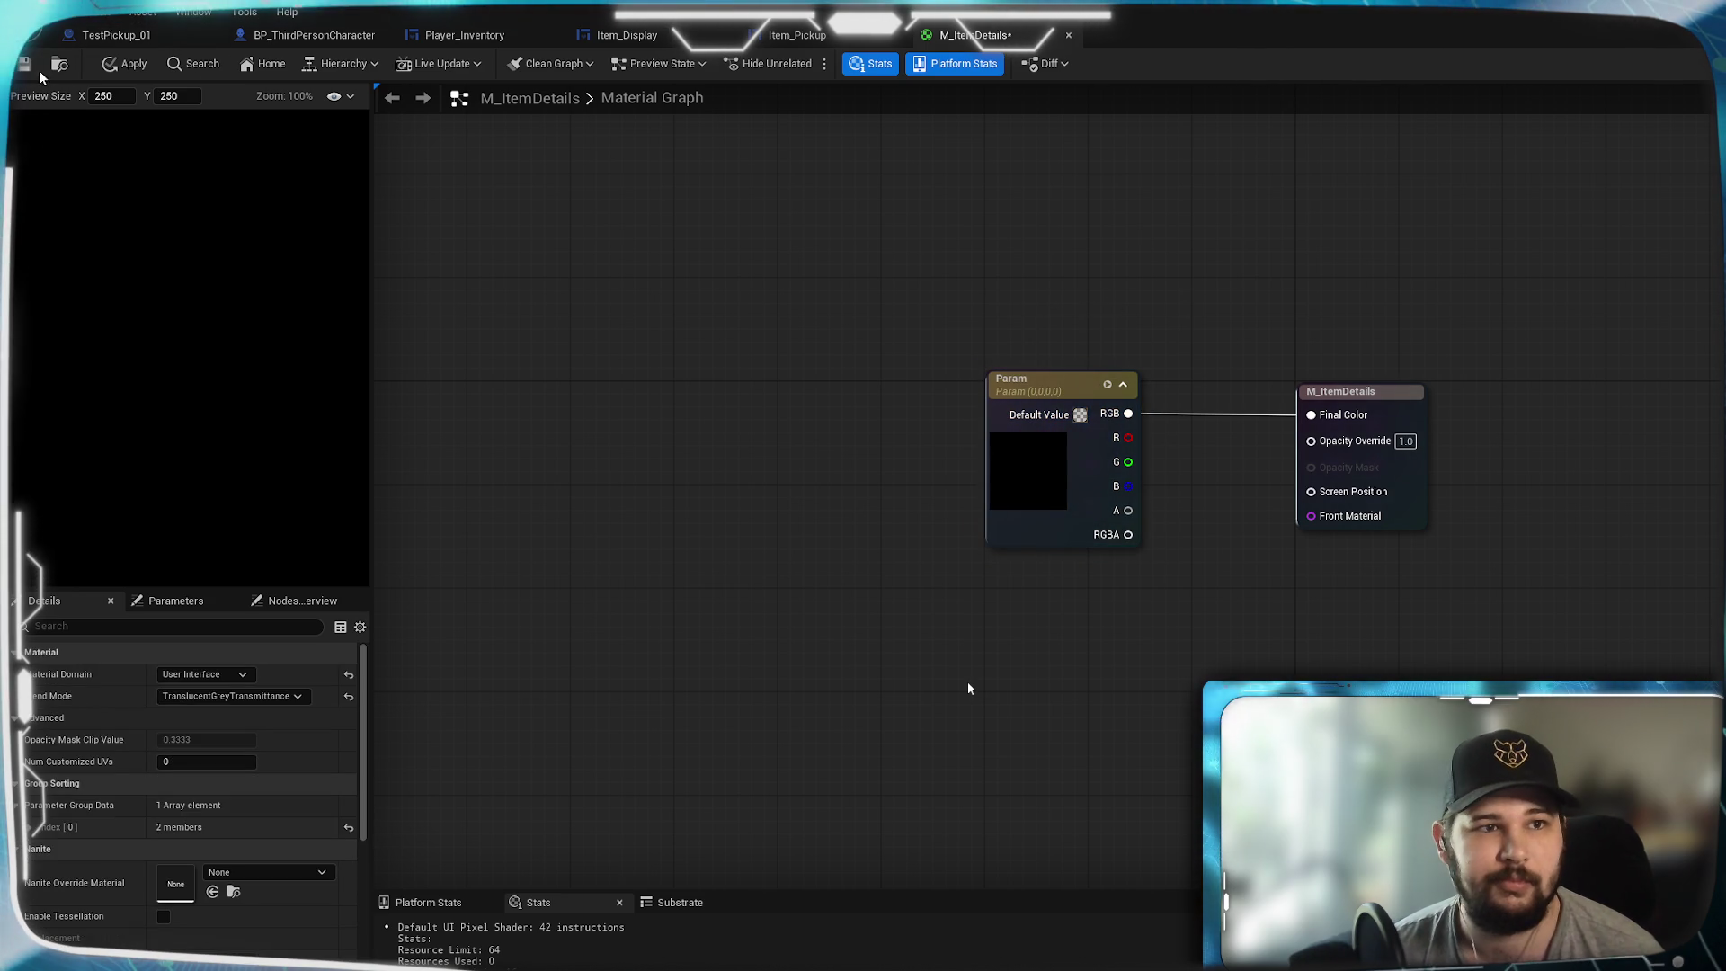
key("ctrl+s")
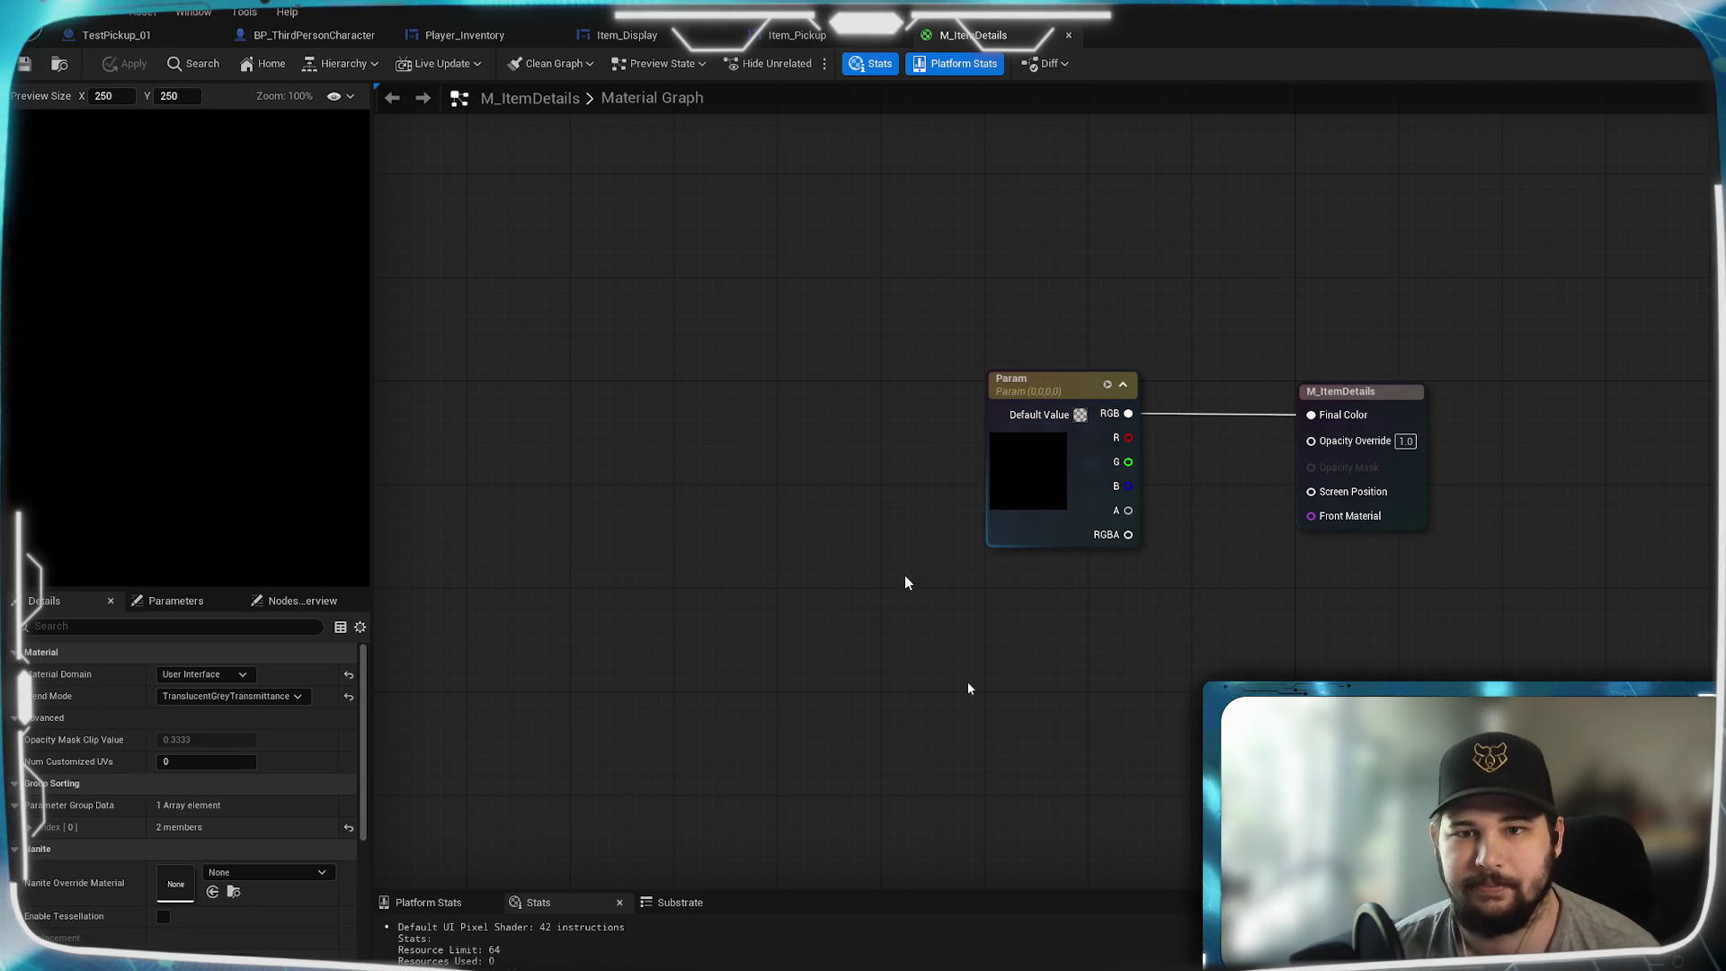
- Rename the vector parameter to Color and save M_ItemDetails
left_click(941, 450)
left_click(940, 453)
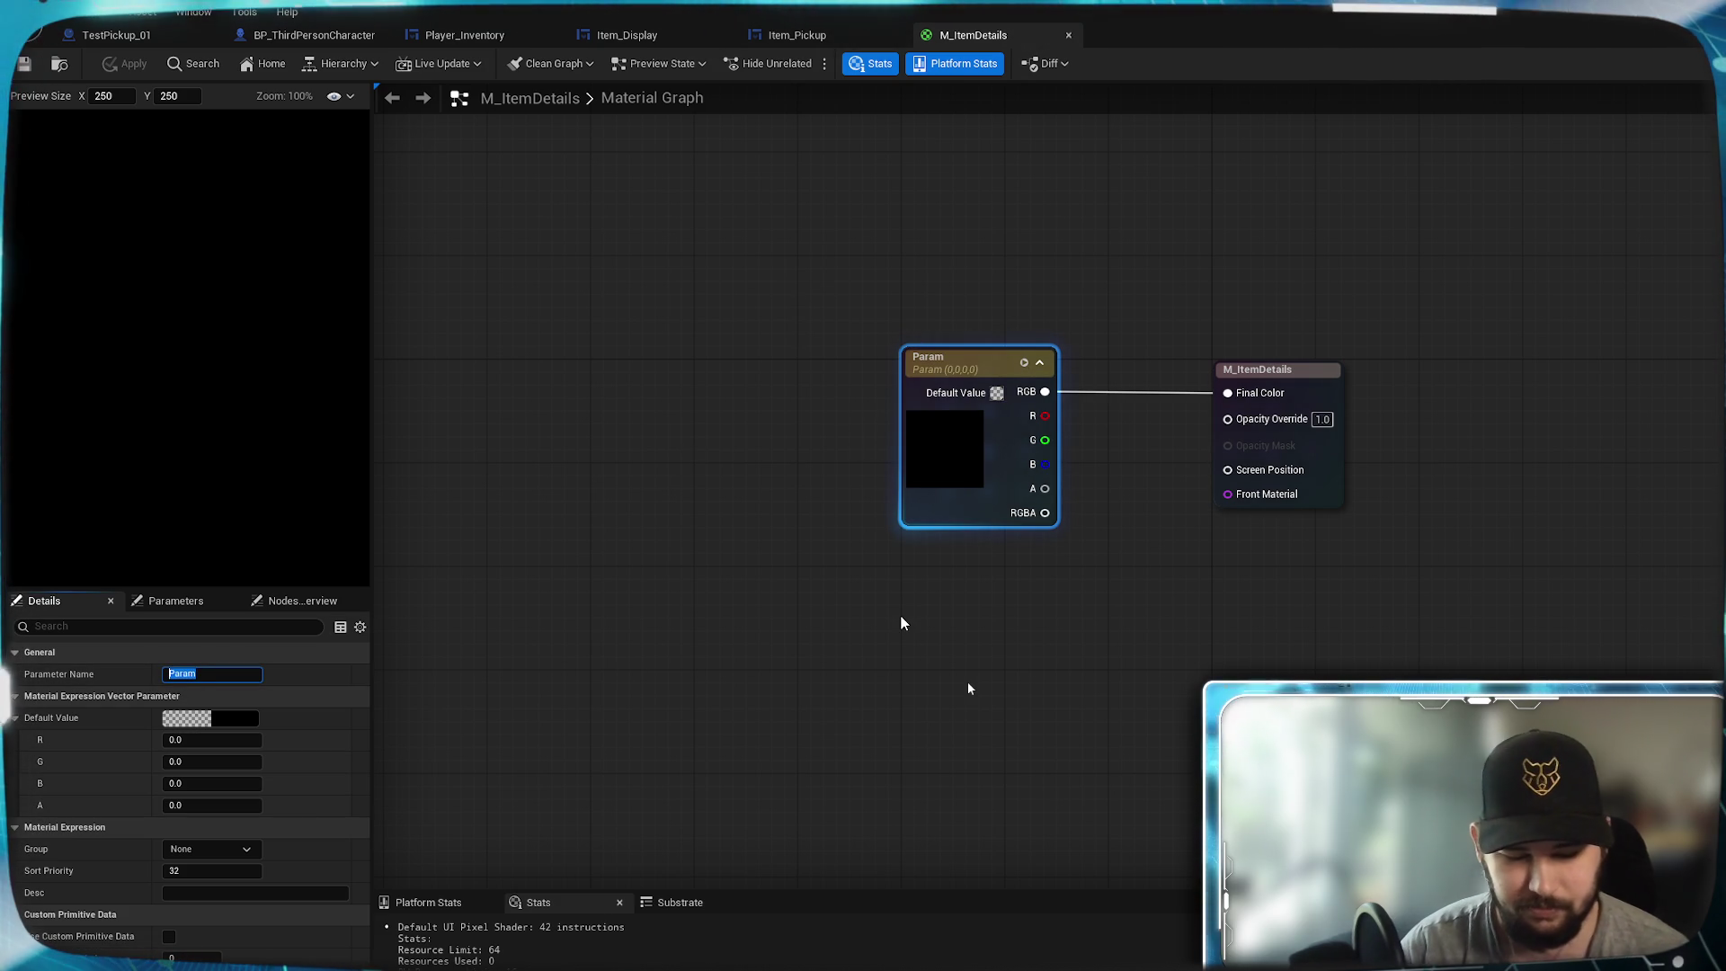
type("Color")
key("Return")
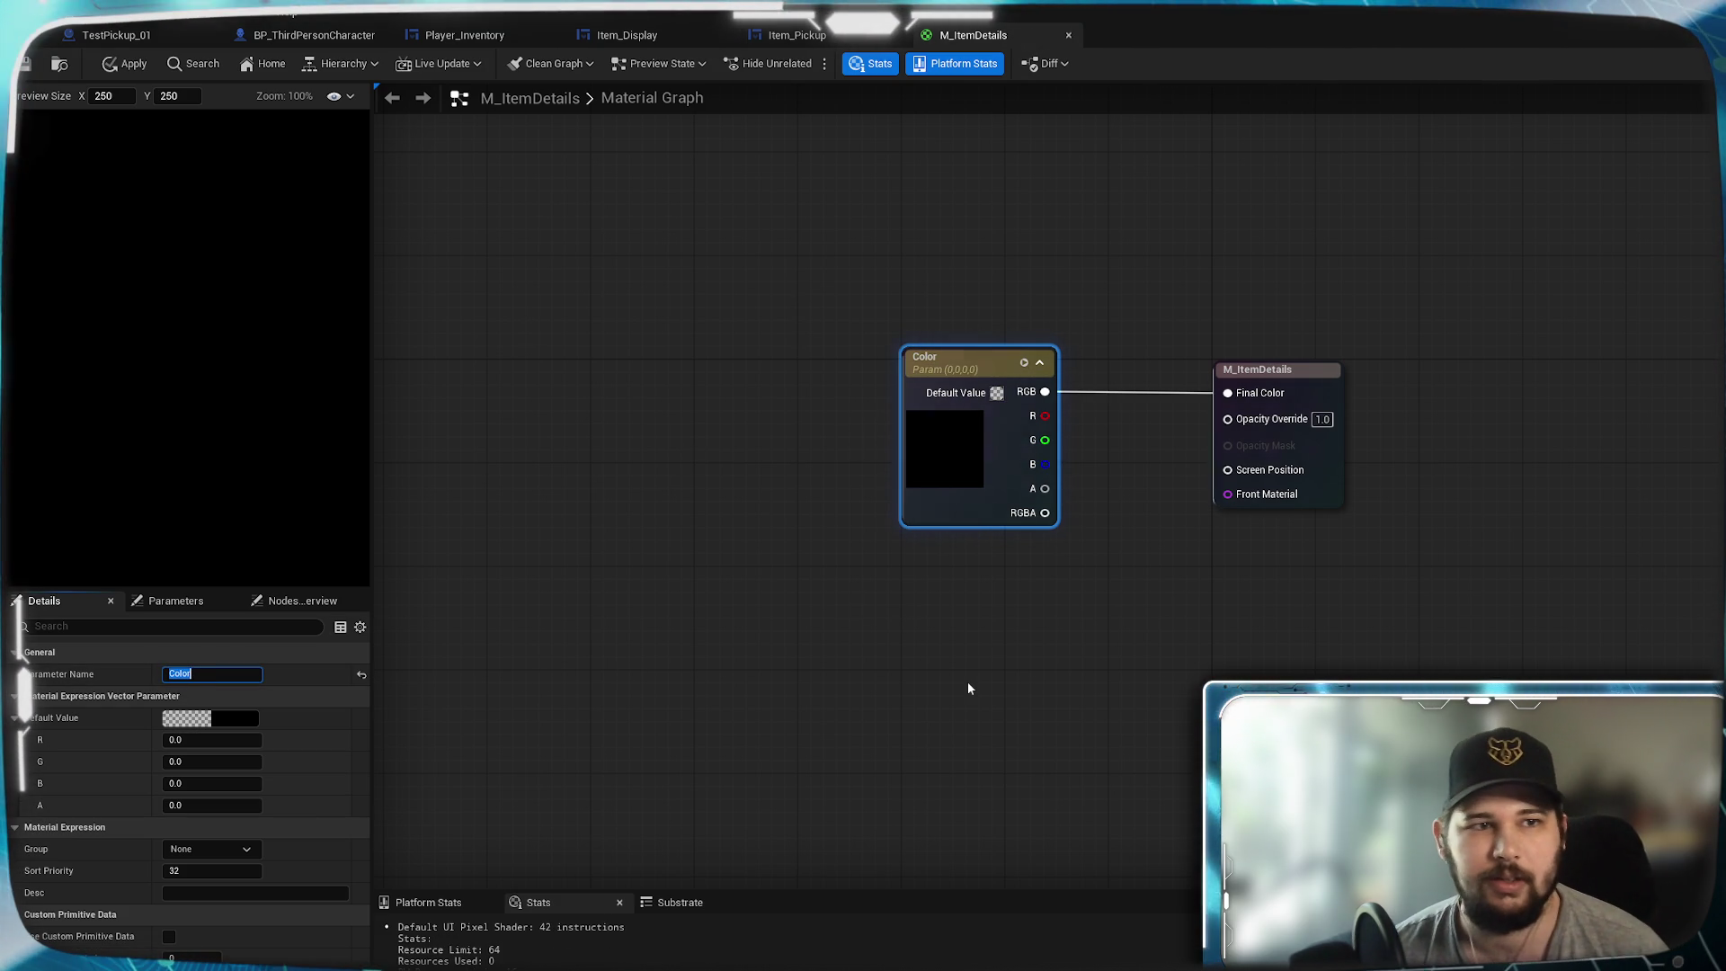
left_click(26, 64)
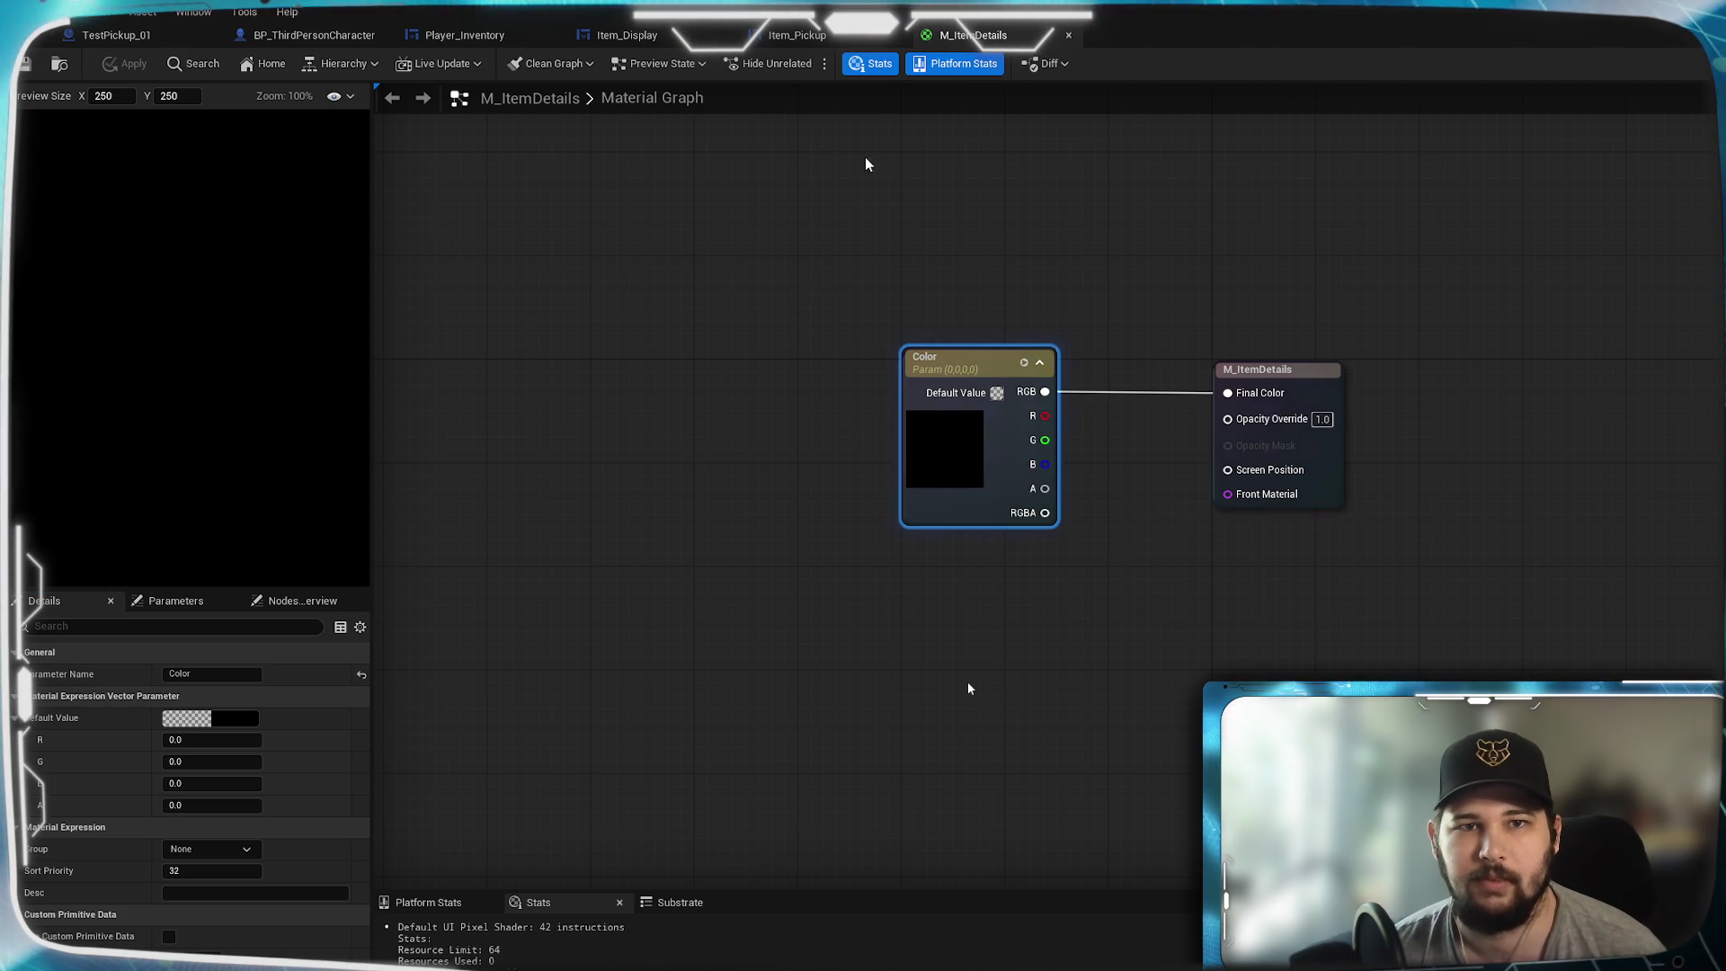
left_click(628, 36)
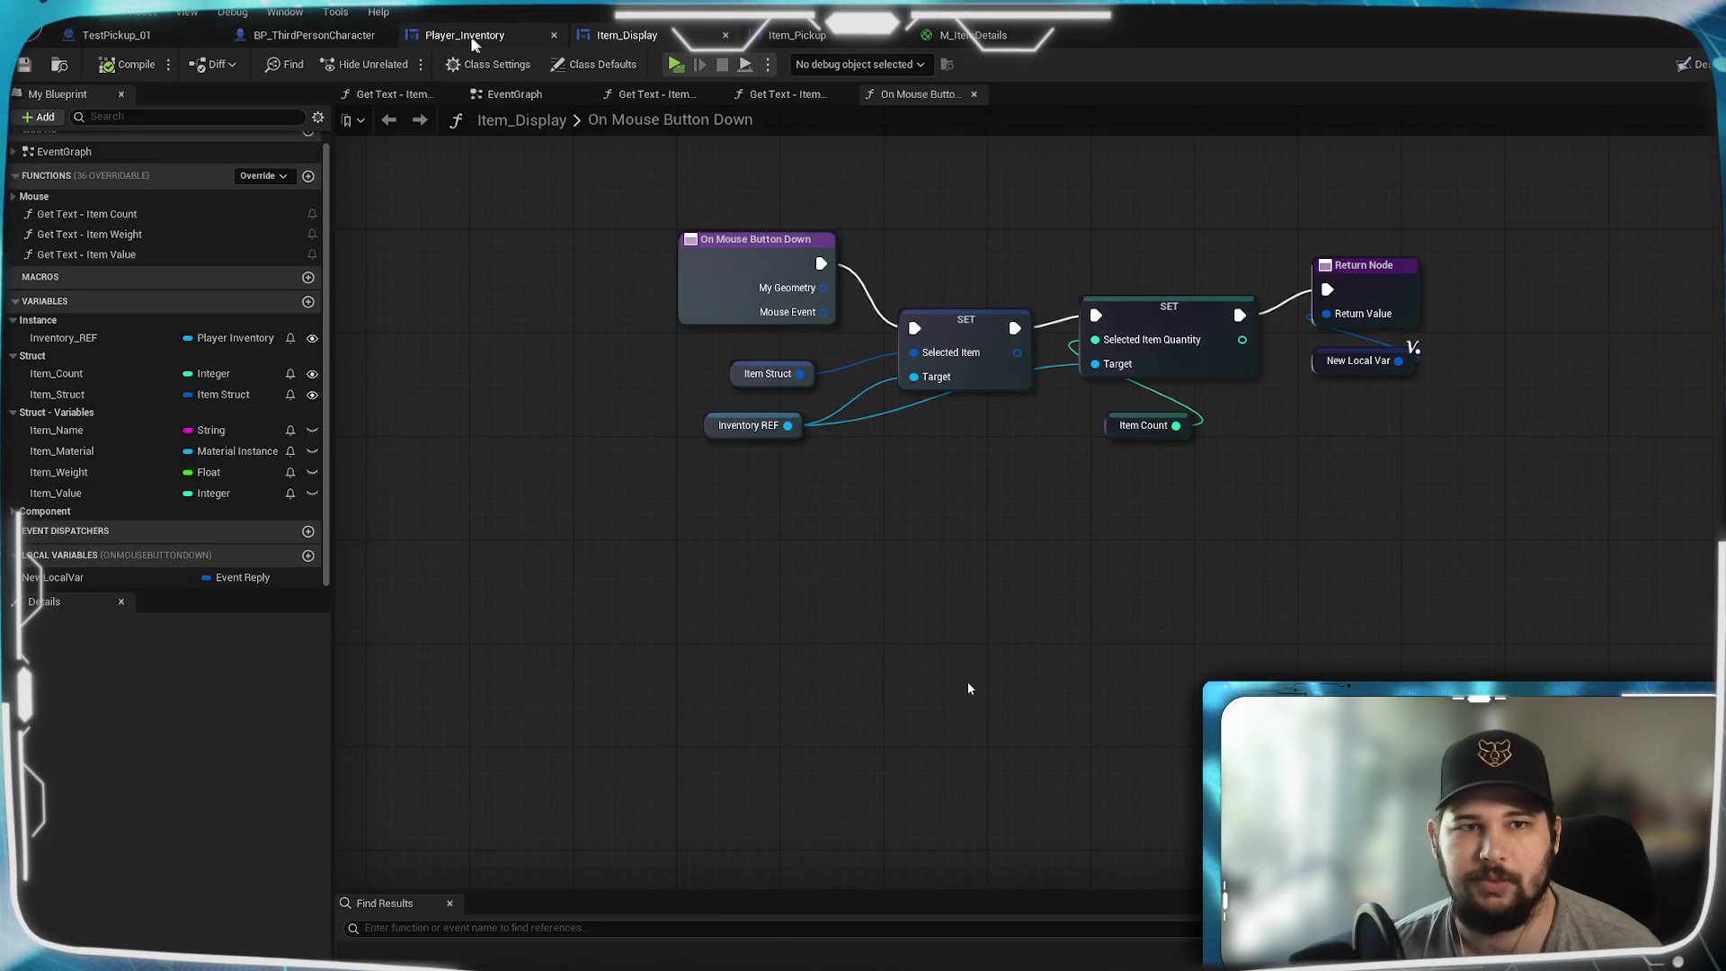
- Assign M_ItemDetails as the brush image of BG_ItemImage in the Player_Inventory Designer
left_click(478, 41)
left_click(1627, 402)
type("M_Item")
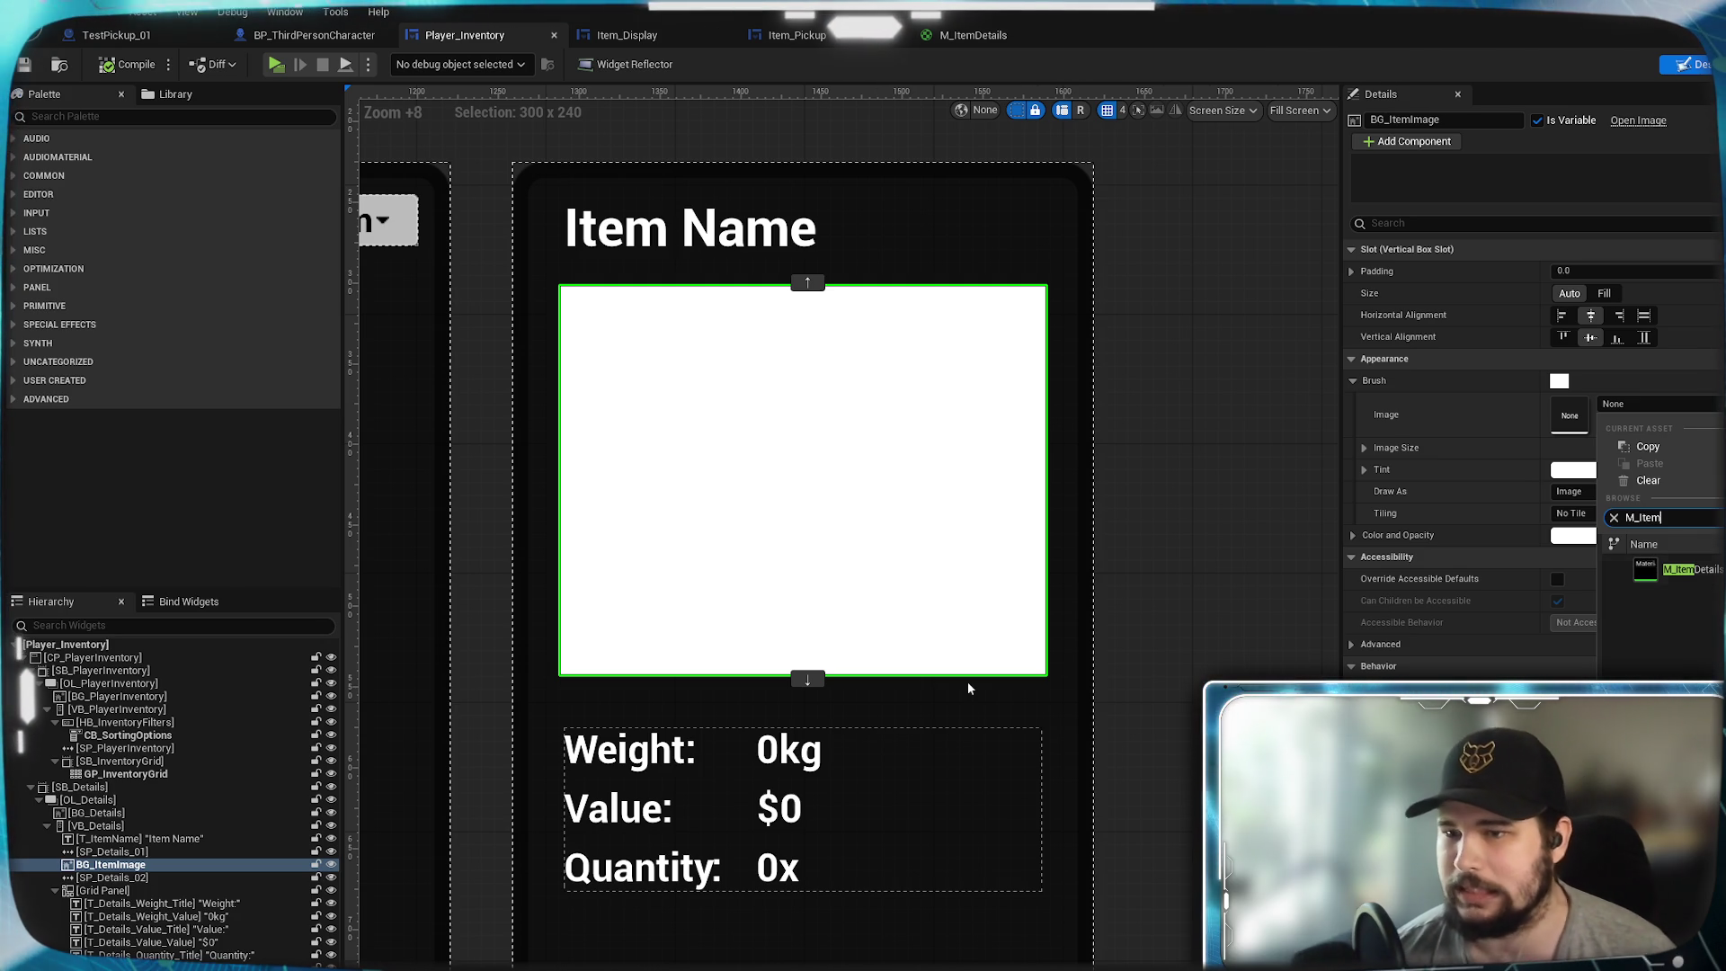
key("Return")
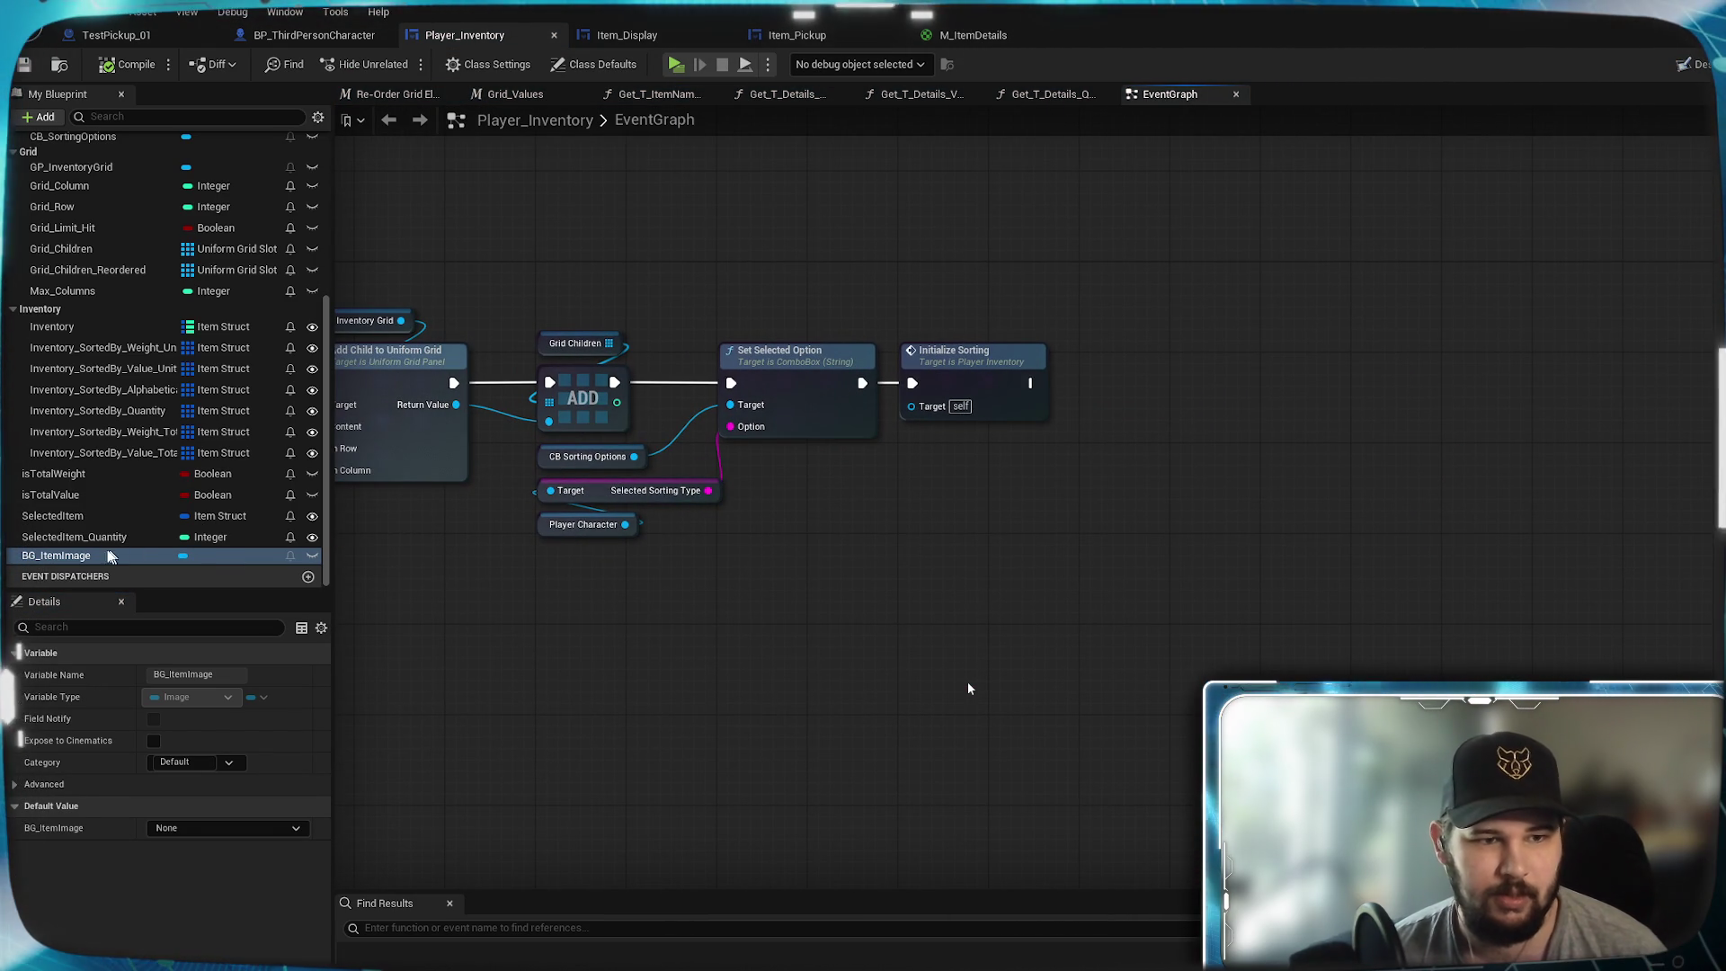
- Place a BG_ItemImage getter in the event graph, abandoning the 'get mat' node search
mouse_move(63, 558)
left_mouse_down()
mouse_move(929, 700)
mouse_move(1106, 622)
mouse_move(958, 539)
mouse_move(1162, 616)
left_mouse_up()
left_click(1029, 575)
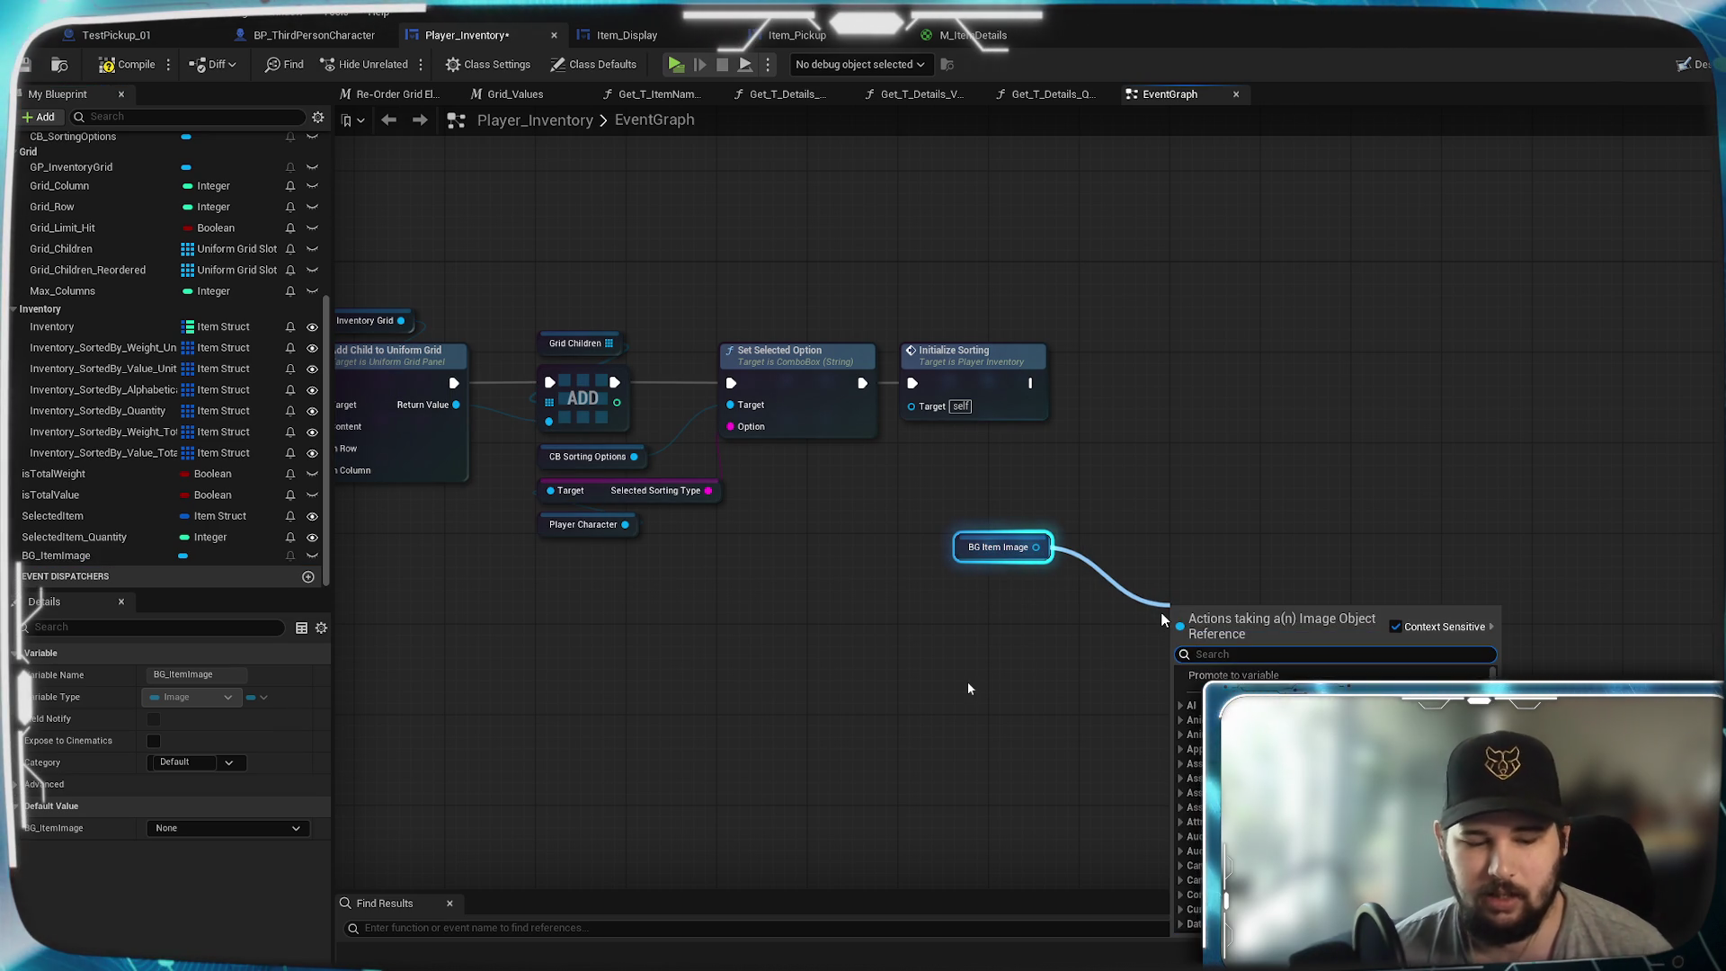
type("get mat")
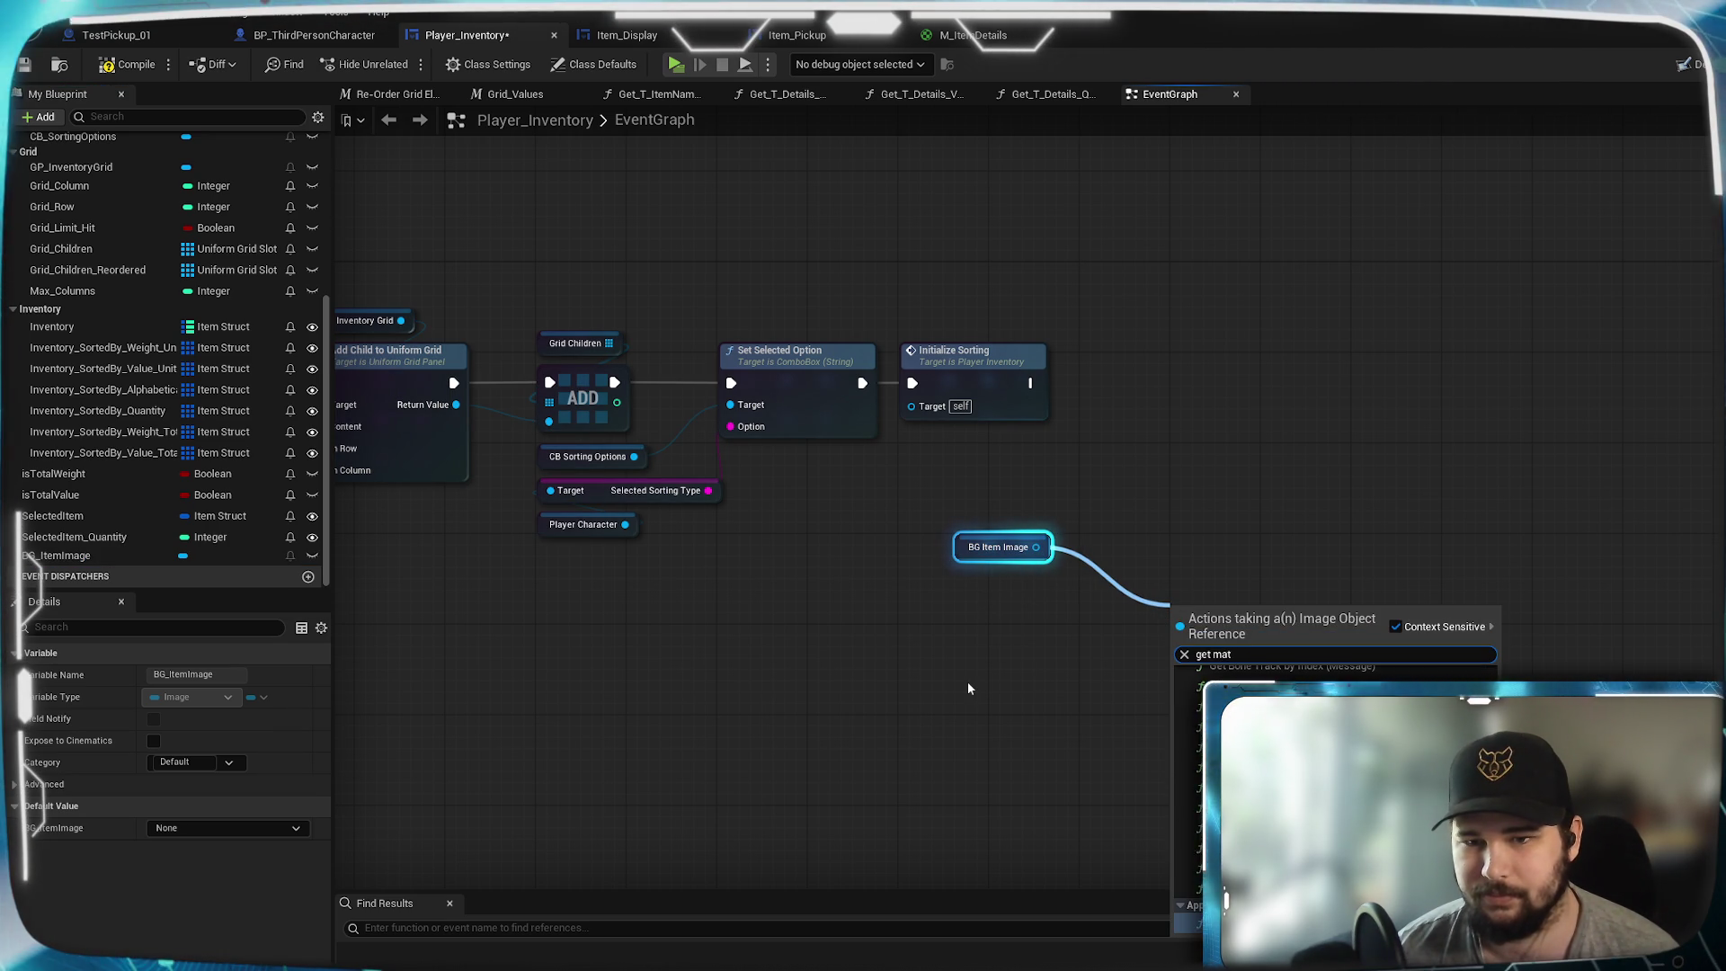
key("Escape")
mouse_move(1036, 546)
left_mouse_down()
mouse_move(1036, 598)
mouse_move(1036, 548)
left_mouse_up()
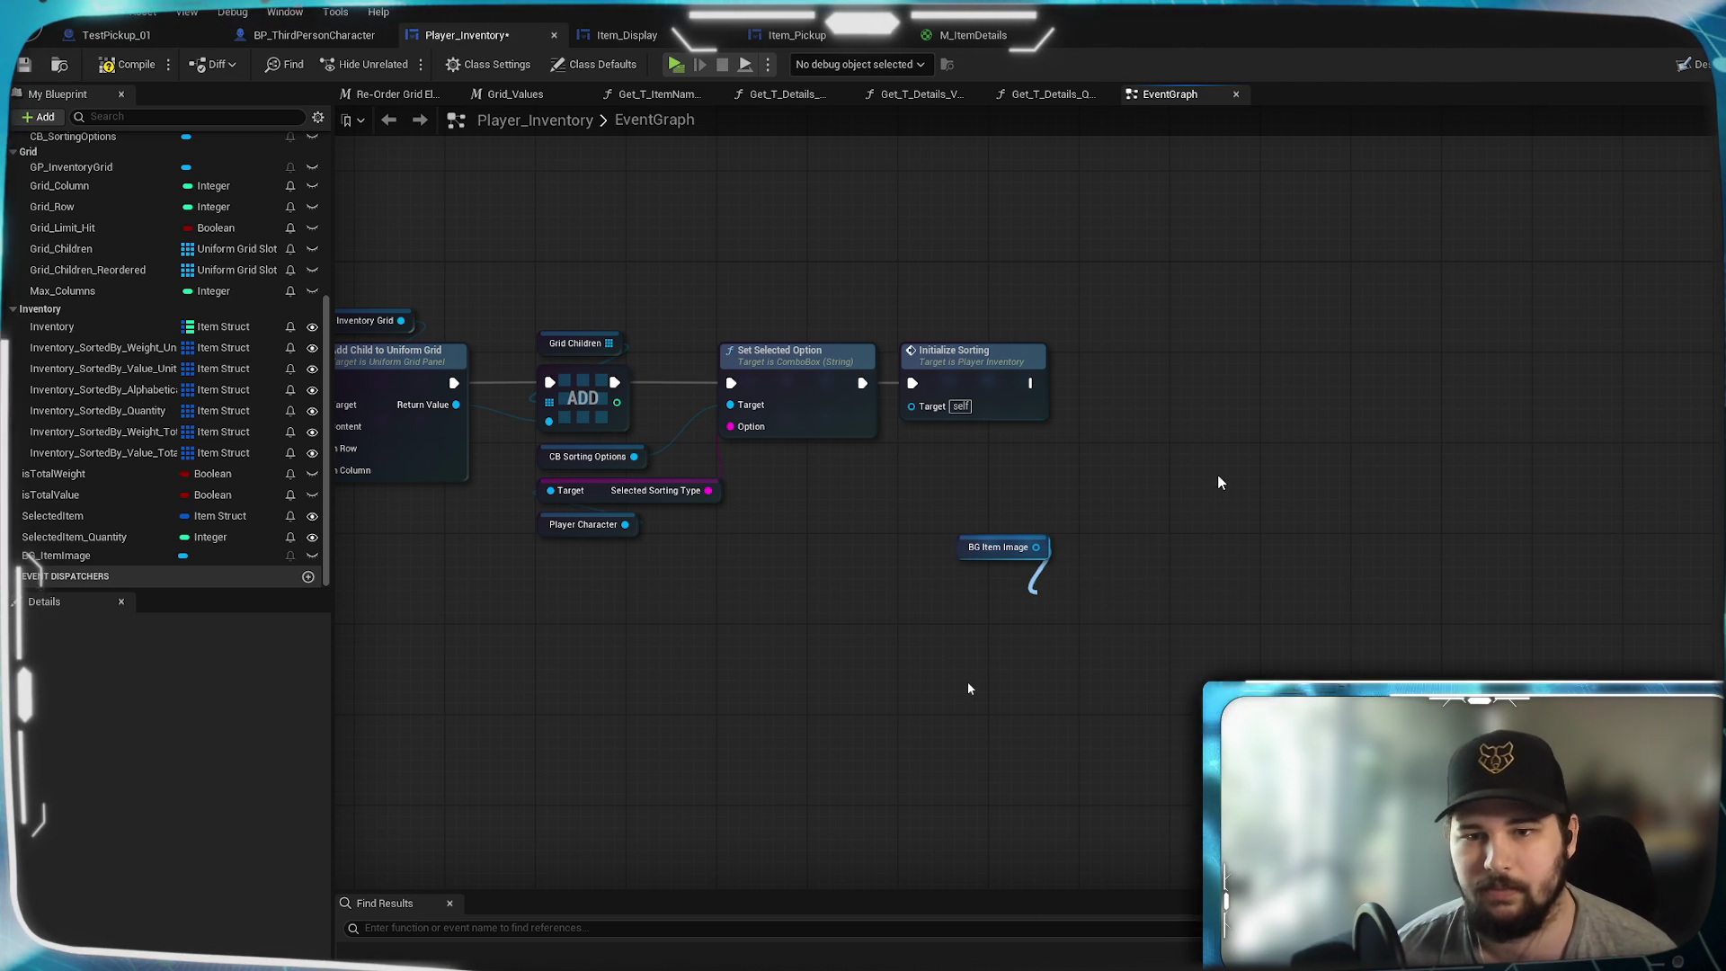
- After Initialize Sorting, add Create Dynamic Material Instance with parent M_ItemDetails, named MID Item Details
left_click_drag(1032, 383, 1170, 441)
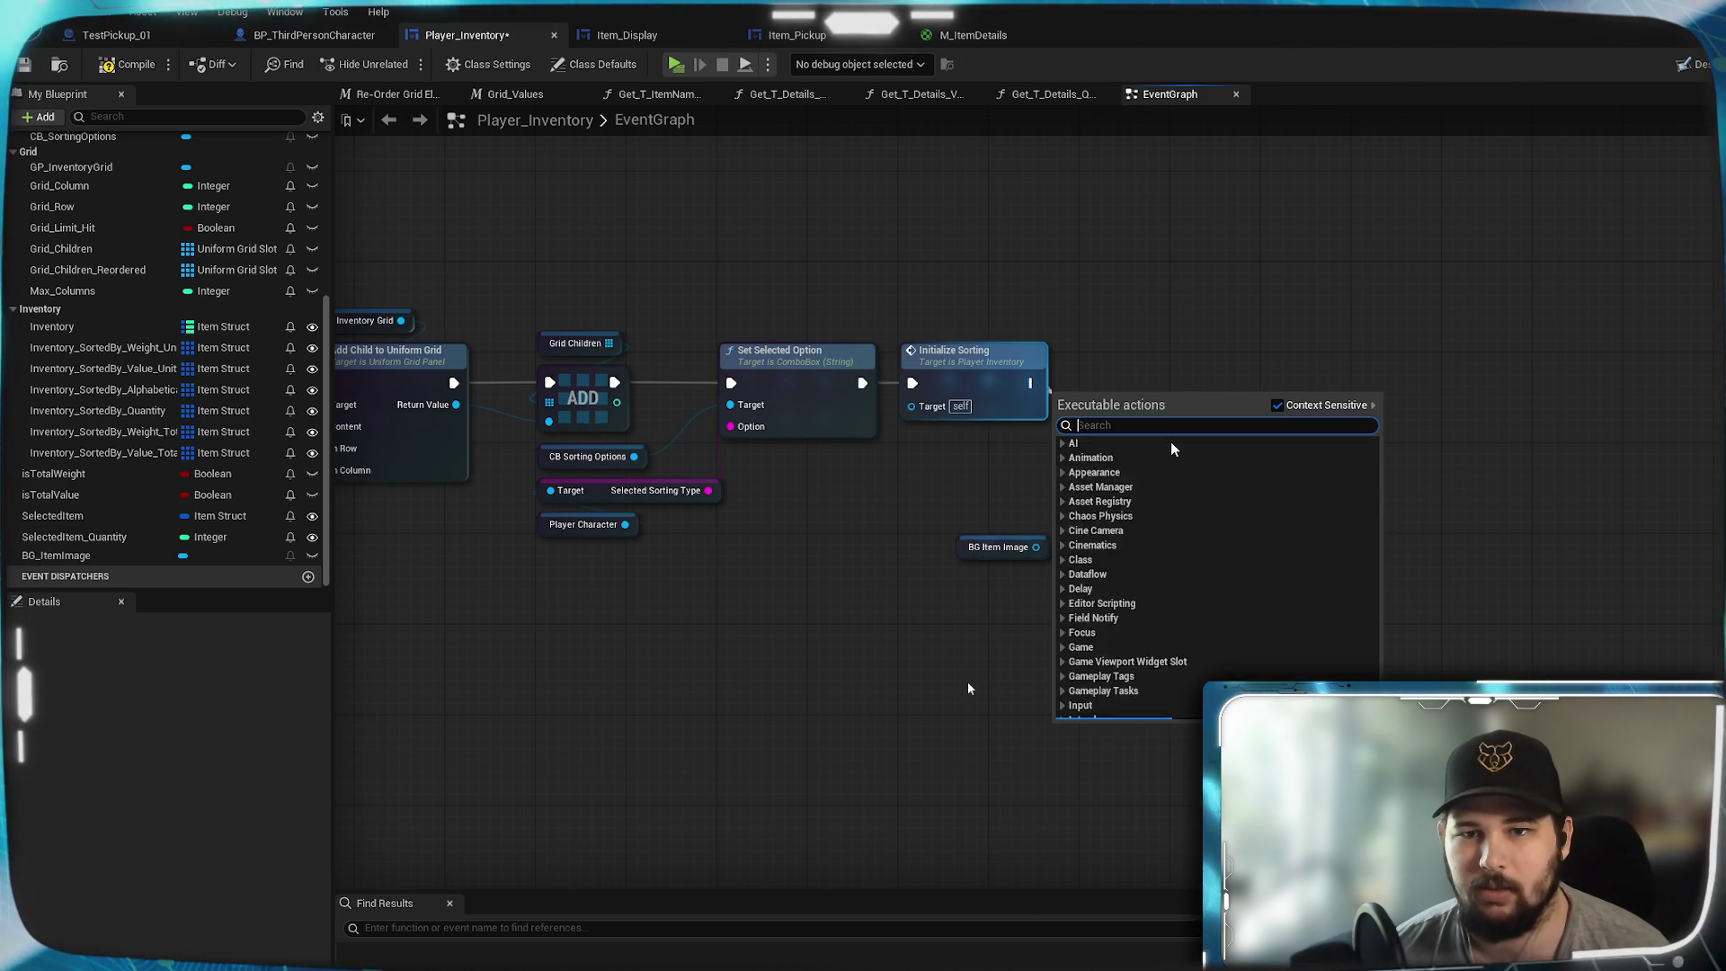
type("create")
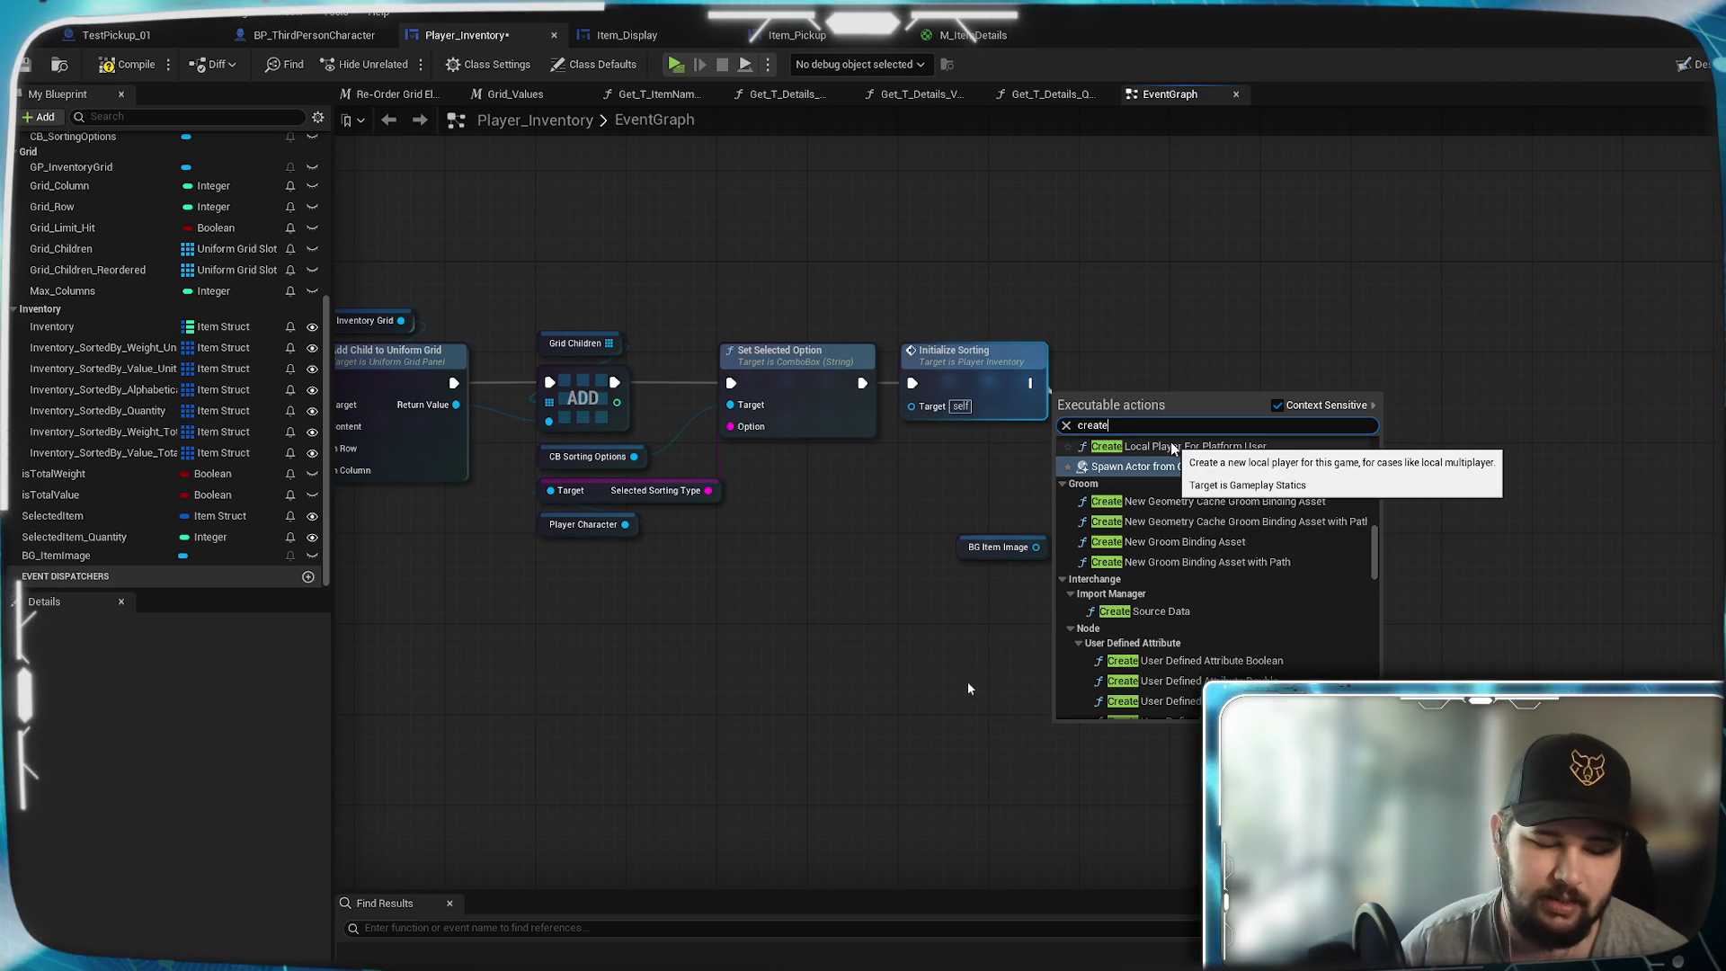
type(" dyn")
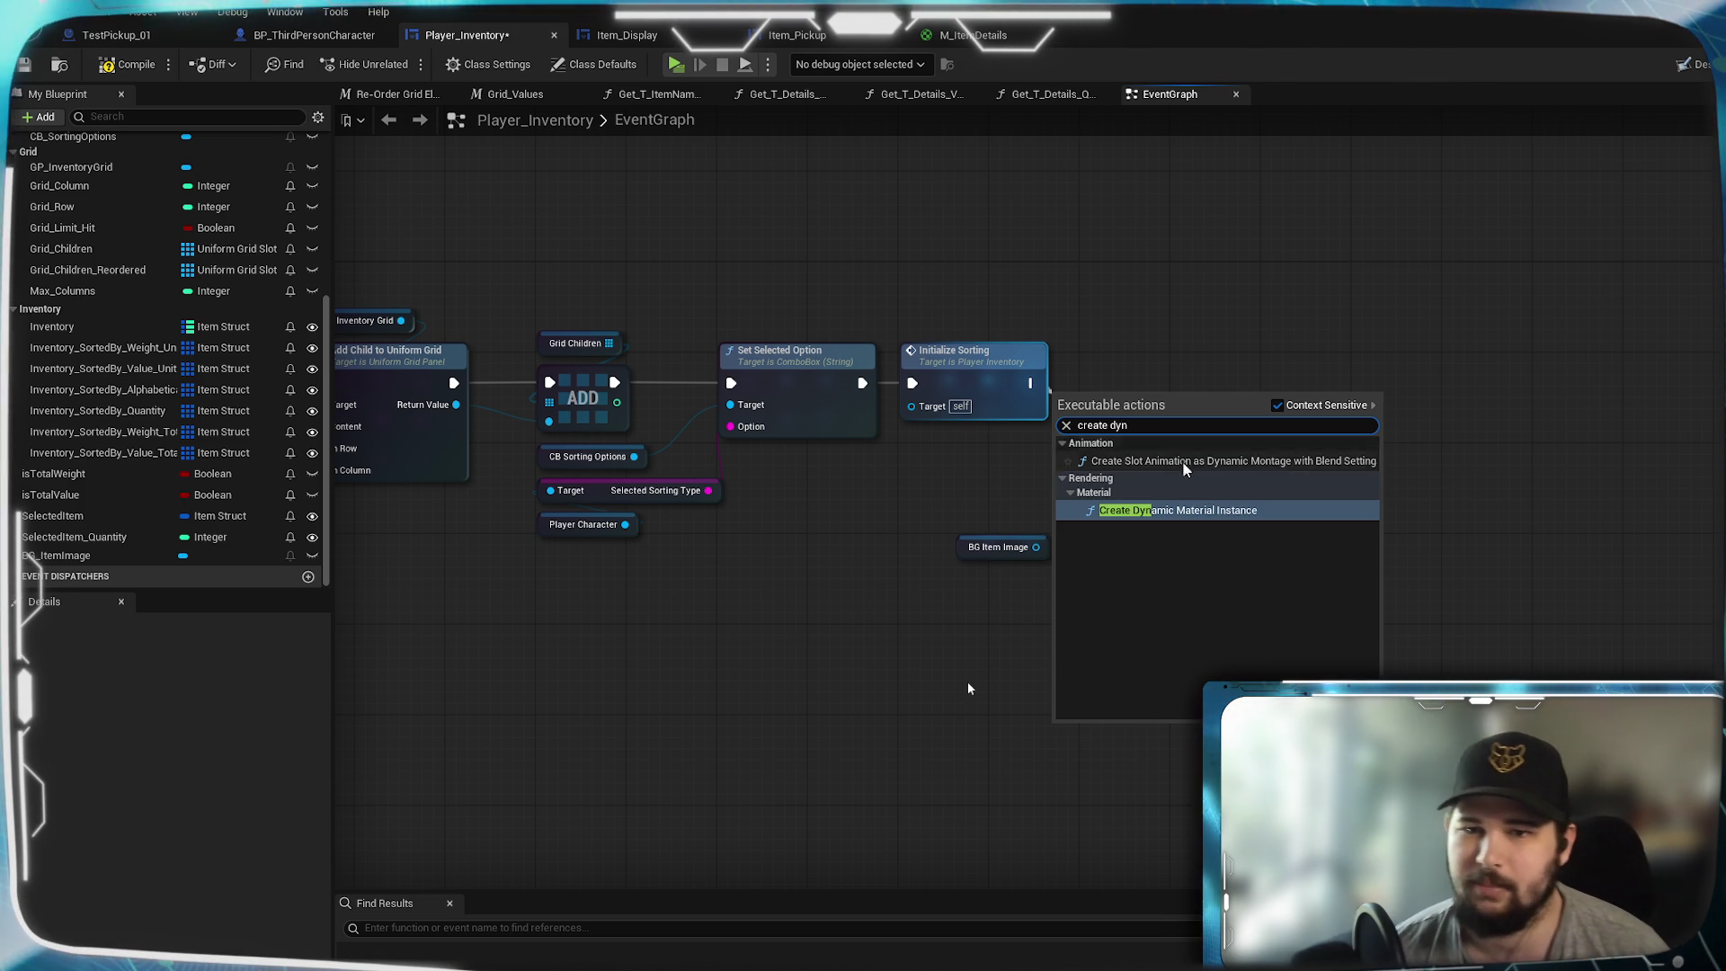
left_click(1196, 510)
mouse_move(1165, 435)
left_mouse_down()
mouse_move(1268, 380)
mouse_move(1179, 345)
left_mouse_up()
scroll(1158, 522, "up", 1)
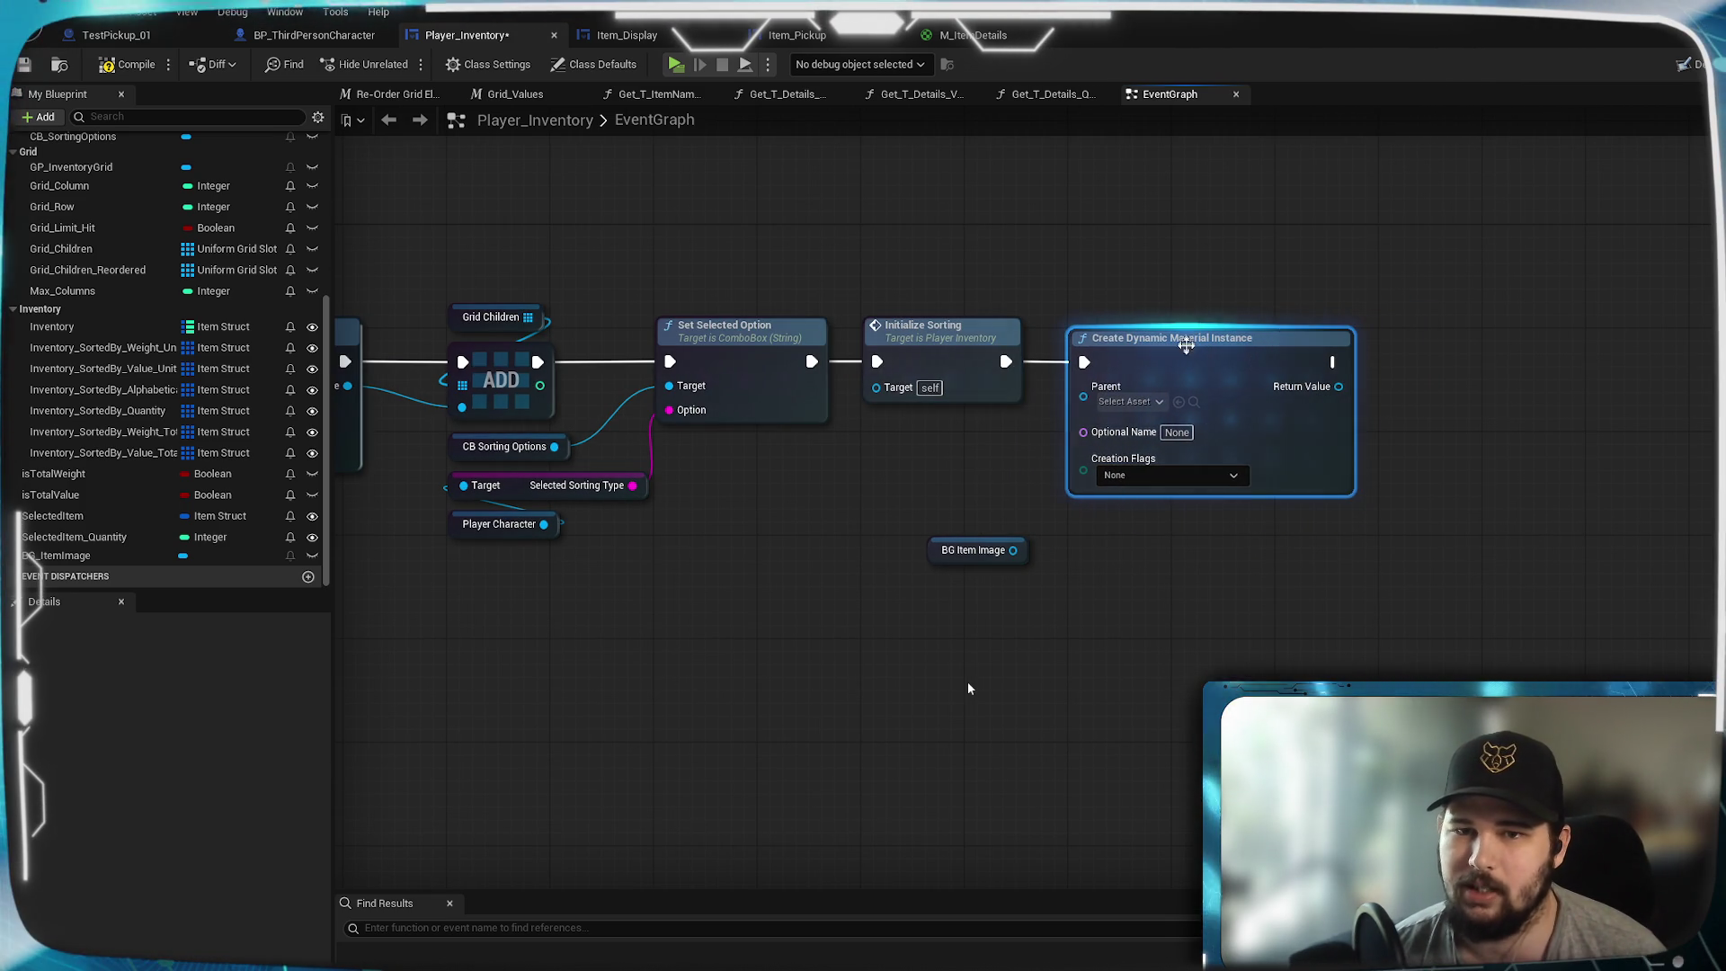
left_click(1167, 404)
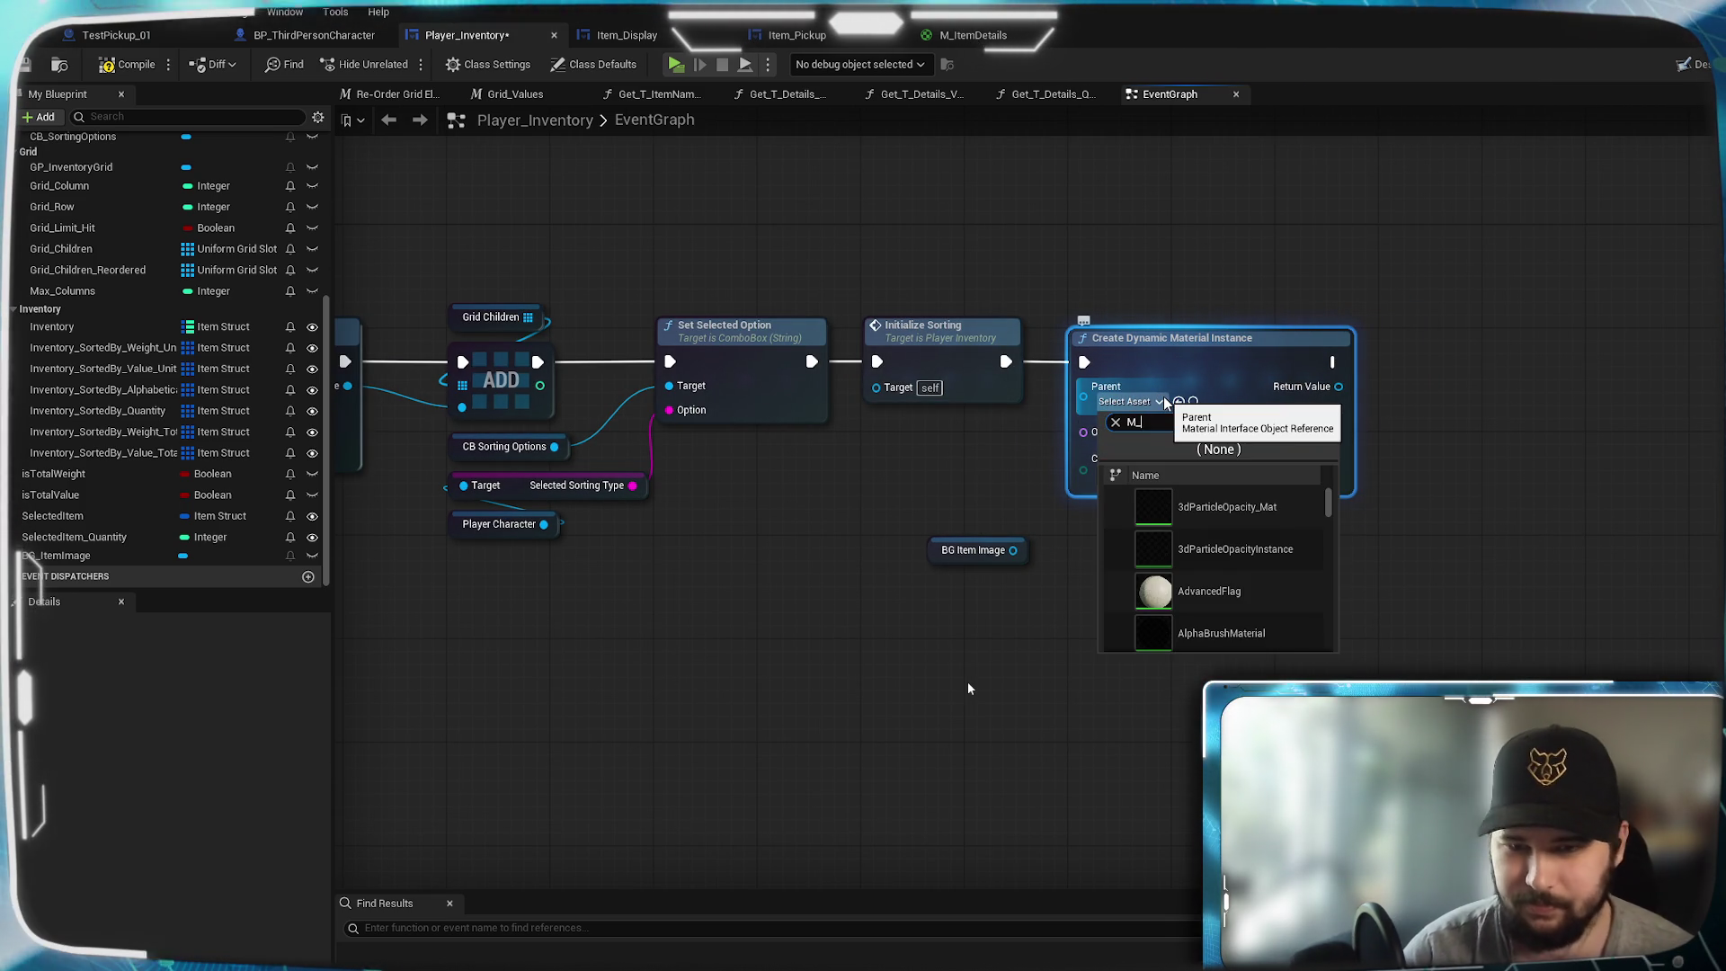
type("Iten")
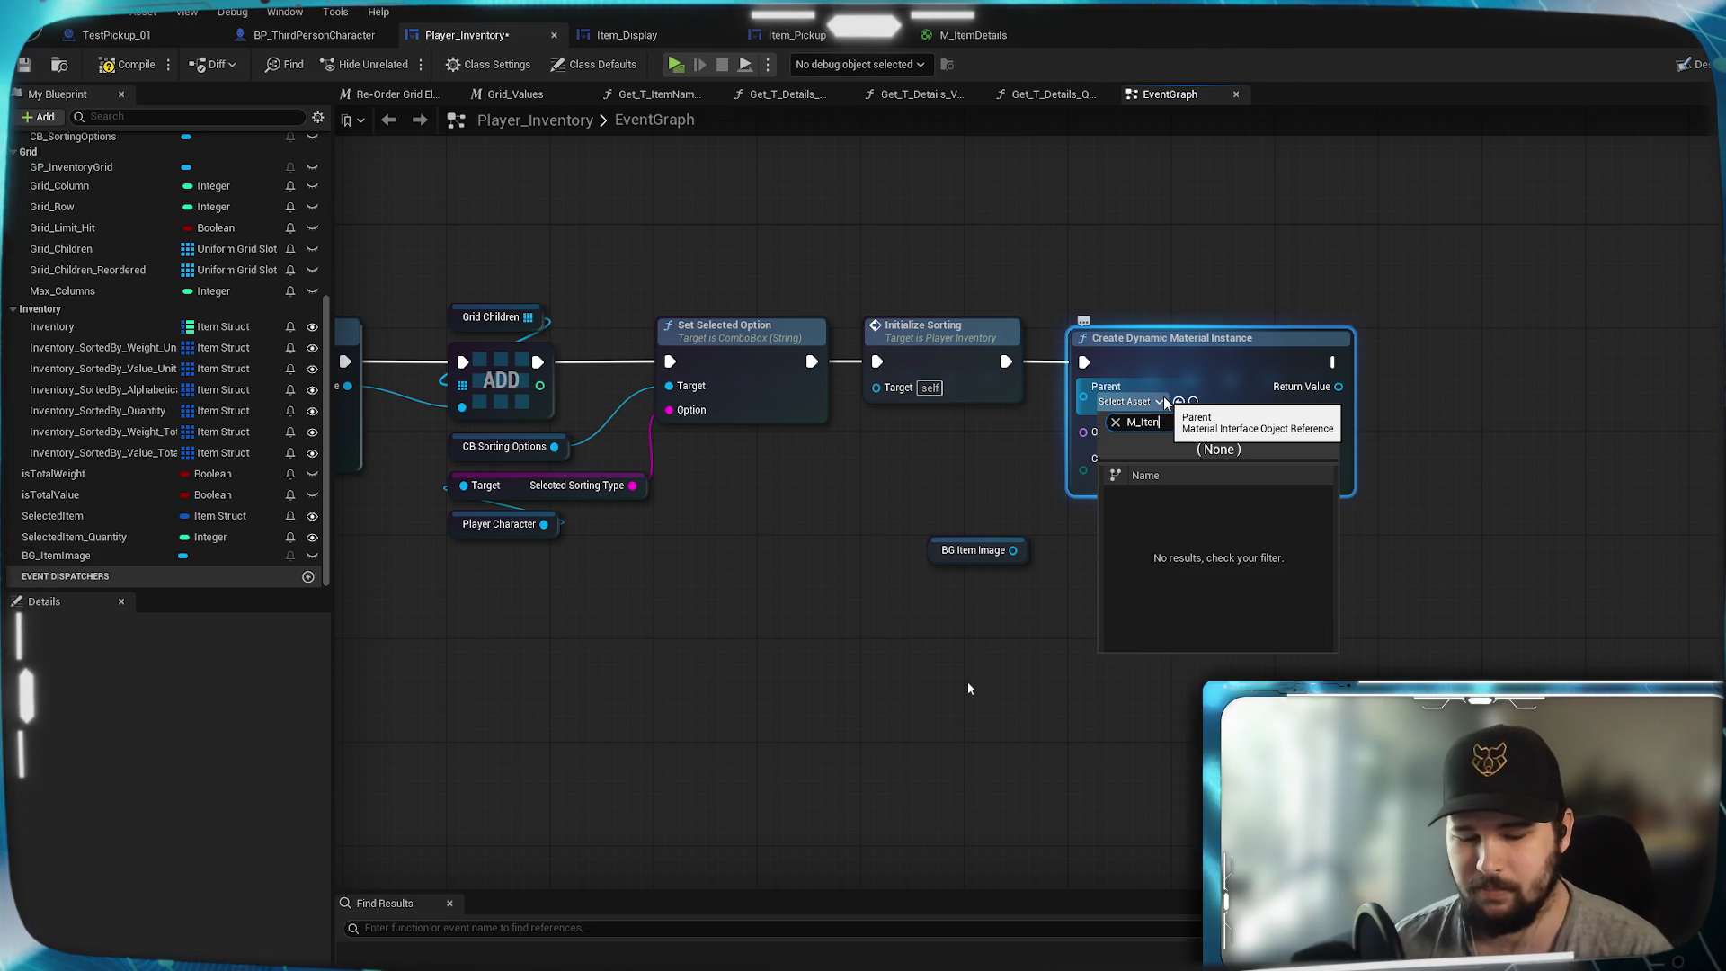
type("mm")
left_click(1248, 527)
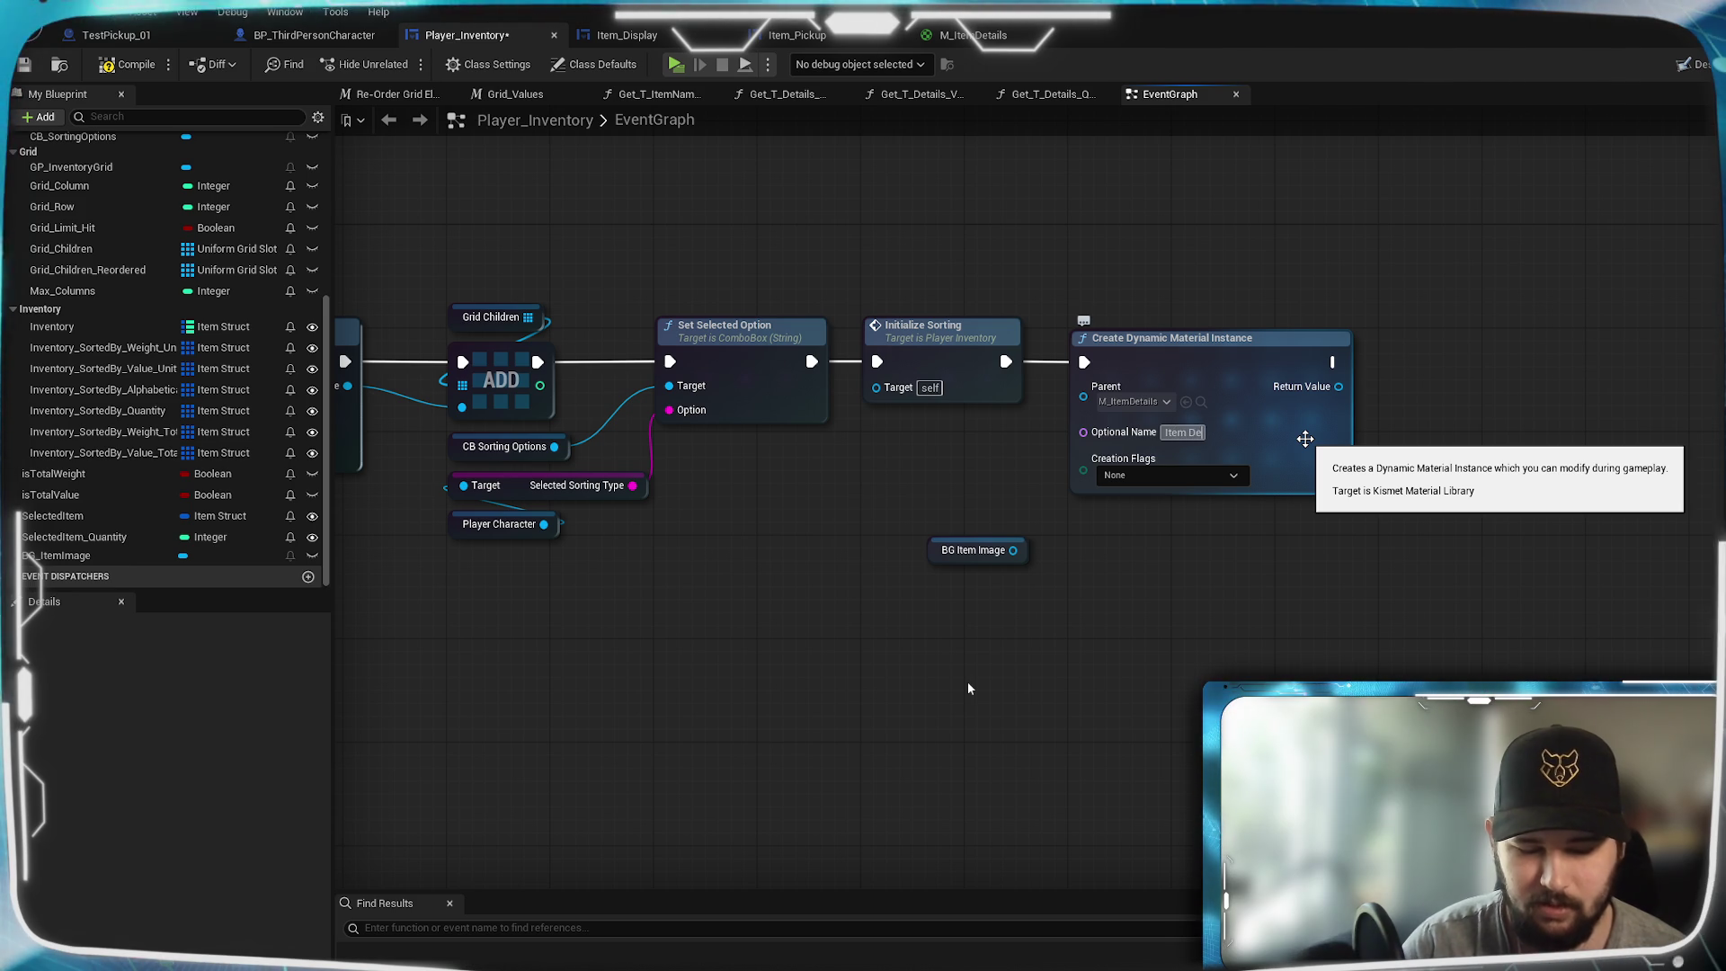
type("tails")
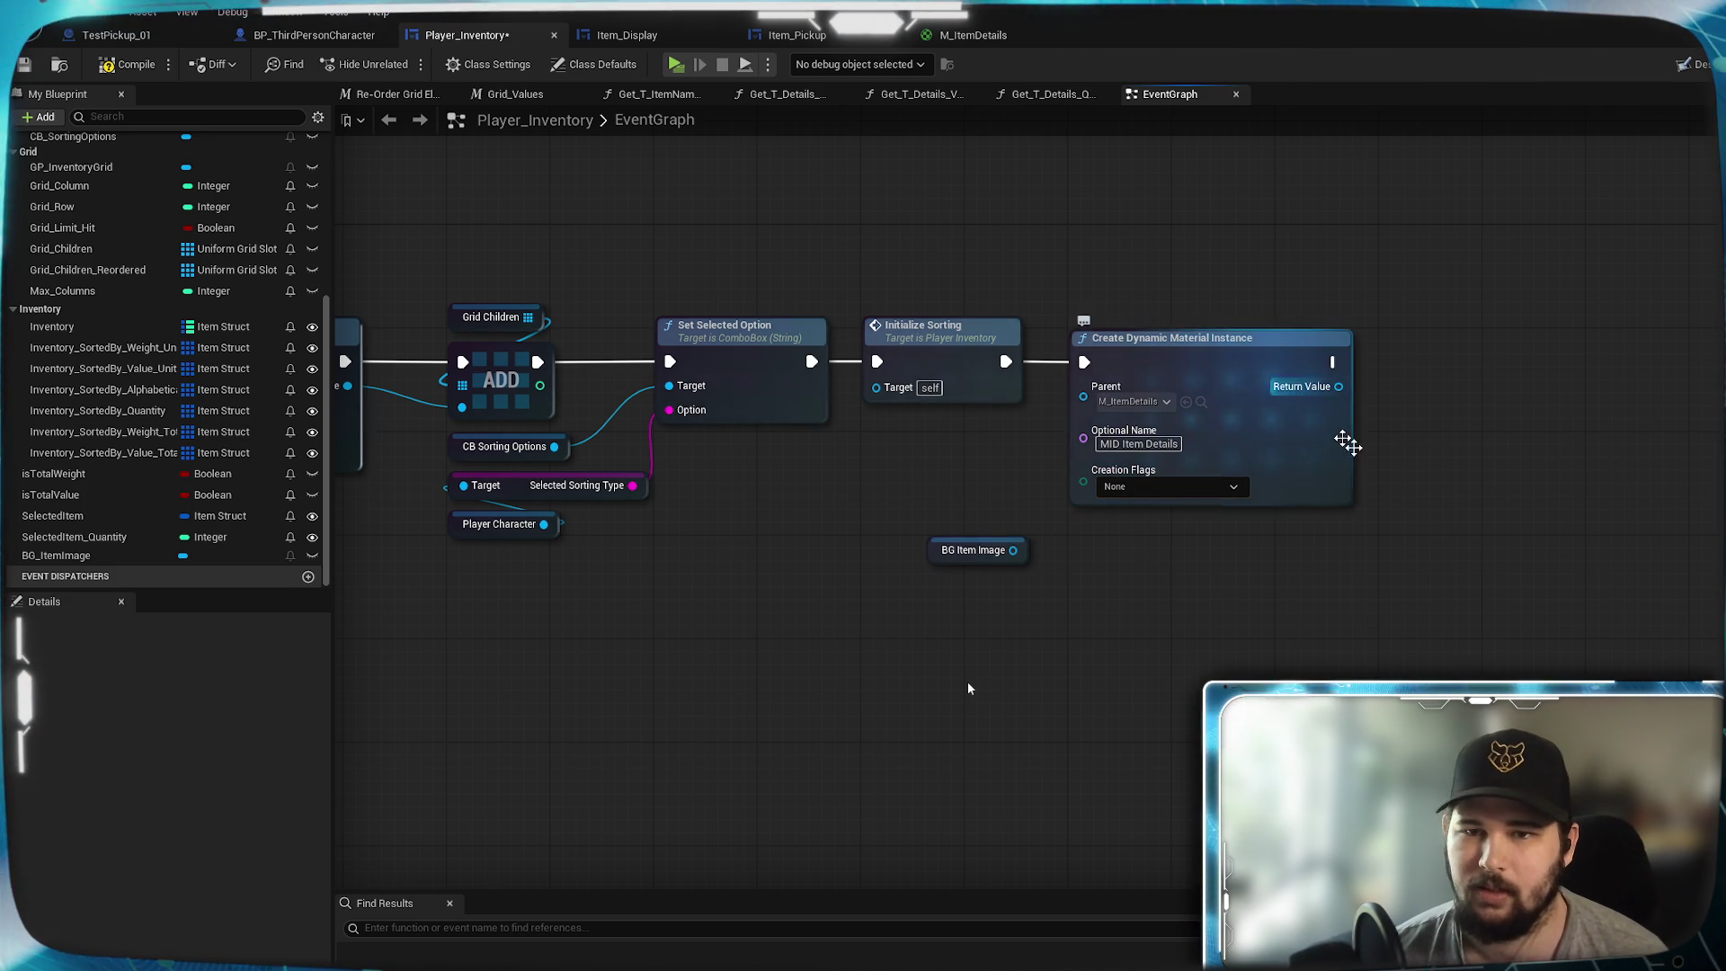
left_click_drag(1463, 502, 1118, 518)
left_click(921, 316)
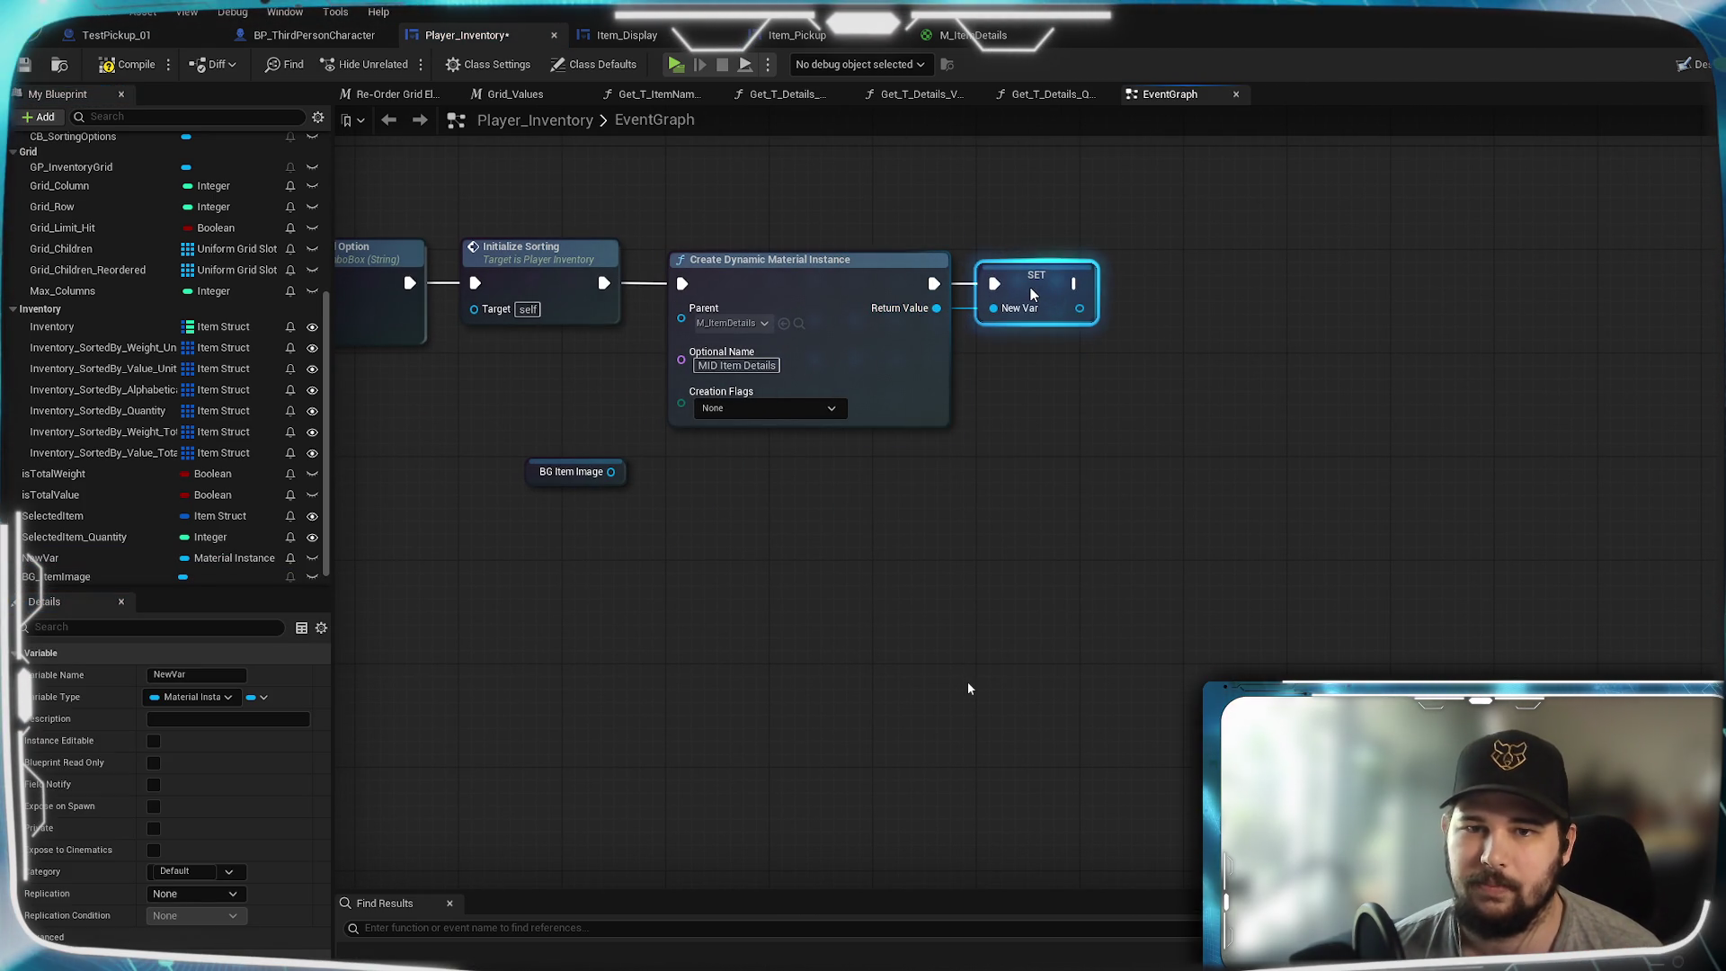
- Promote Return Value to a variable renamed MID_ItemDetails, and move BG Item Image beside SET
left_click(1091, 559)
left_click(55, 576)
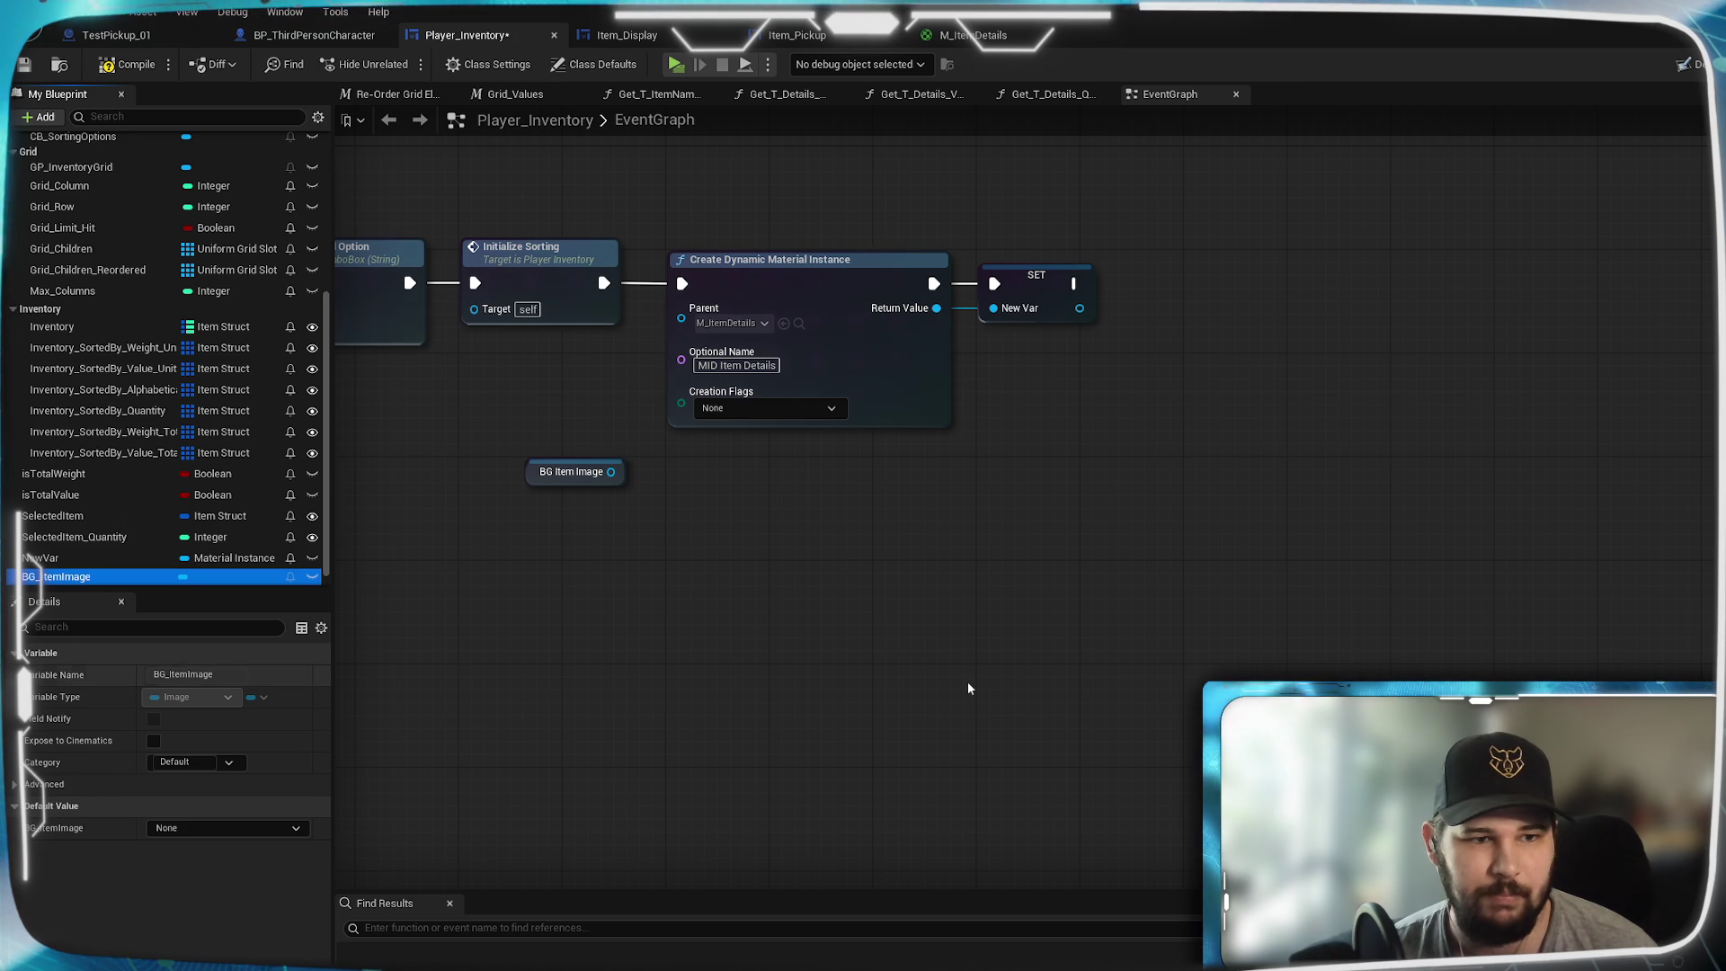
scroll(135, 548, "down", 1)
left_click(135, 540)
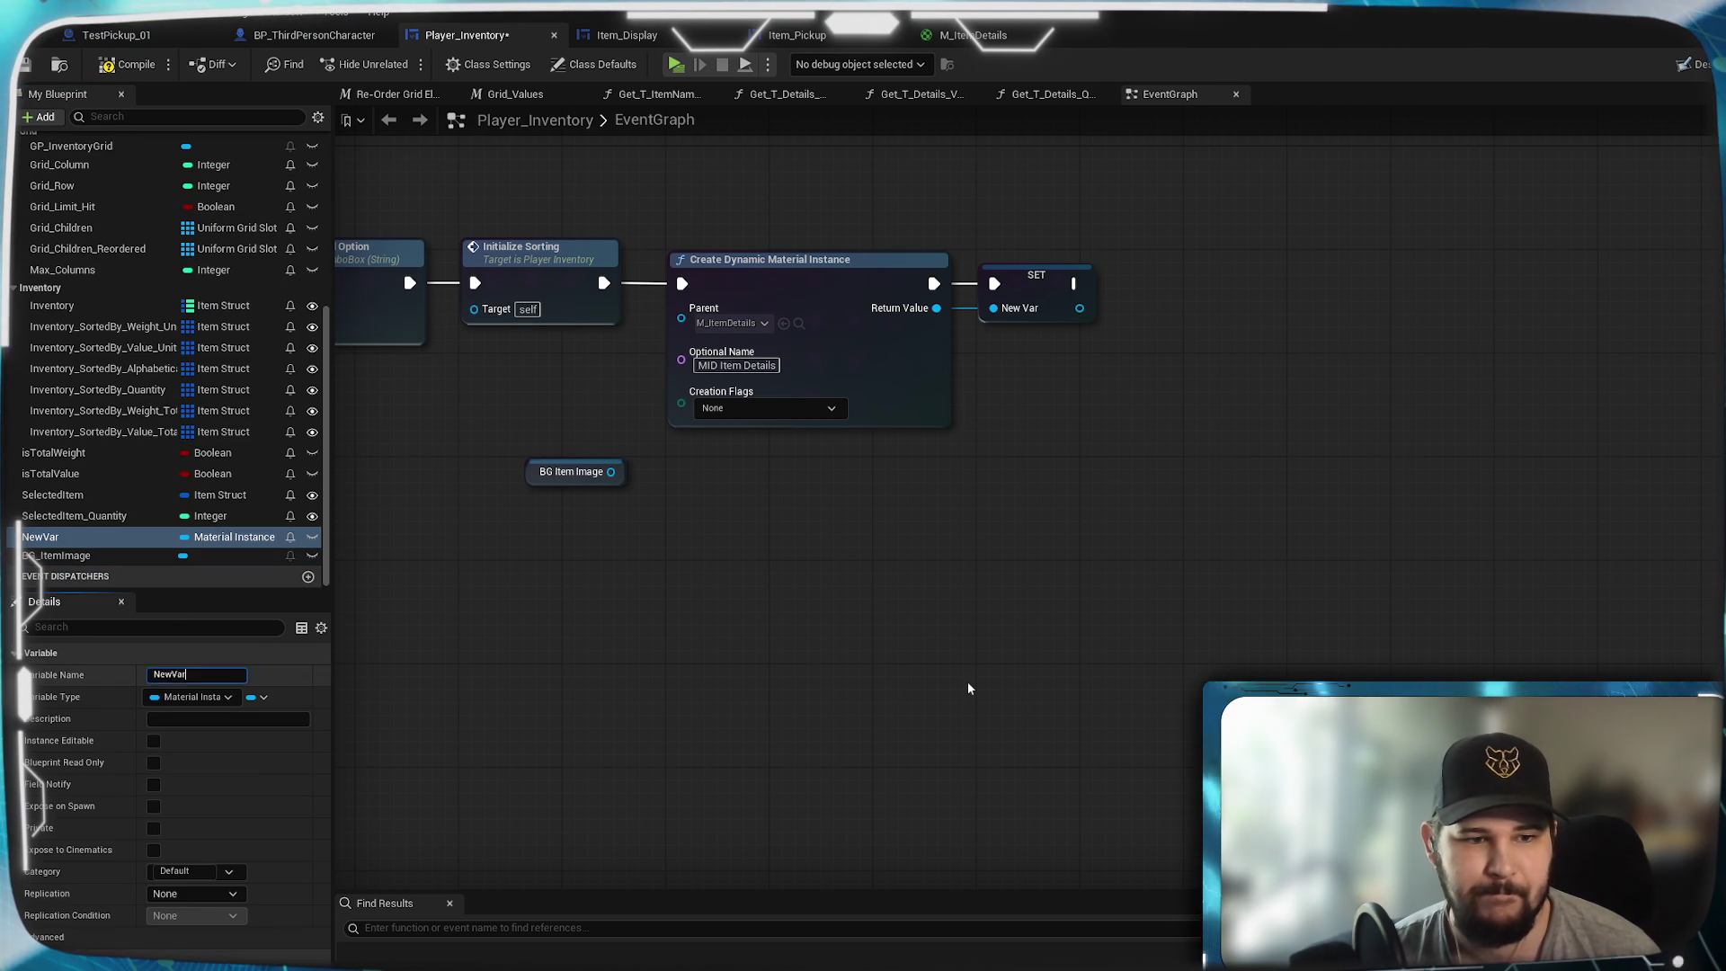
type("MID_")
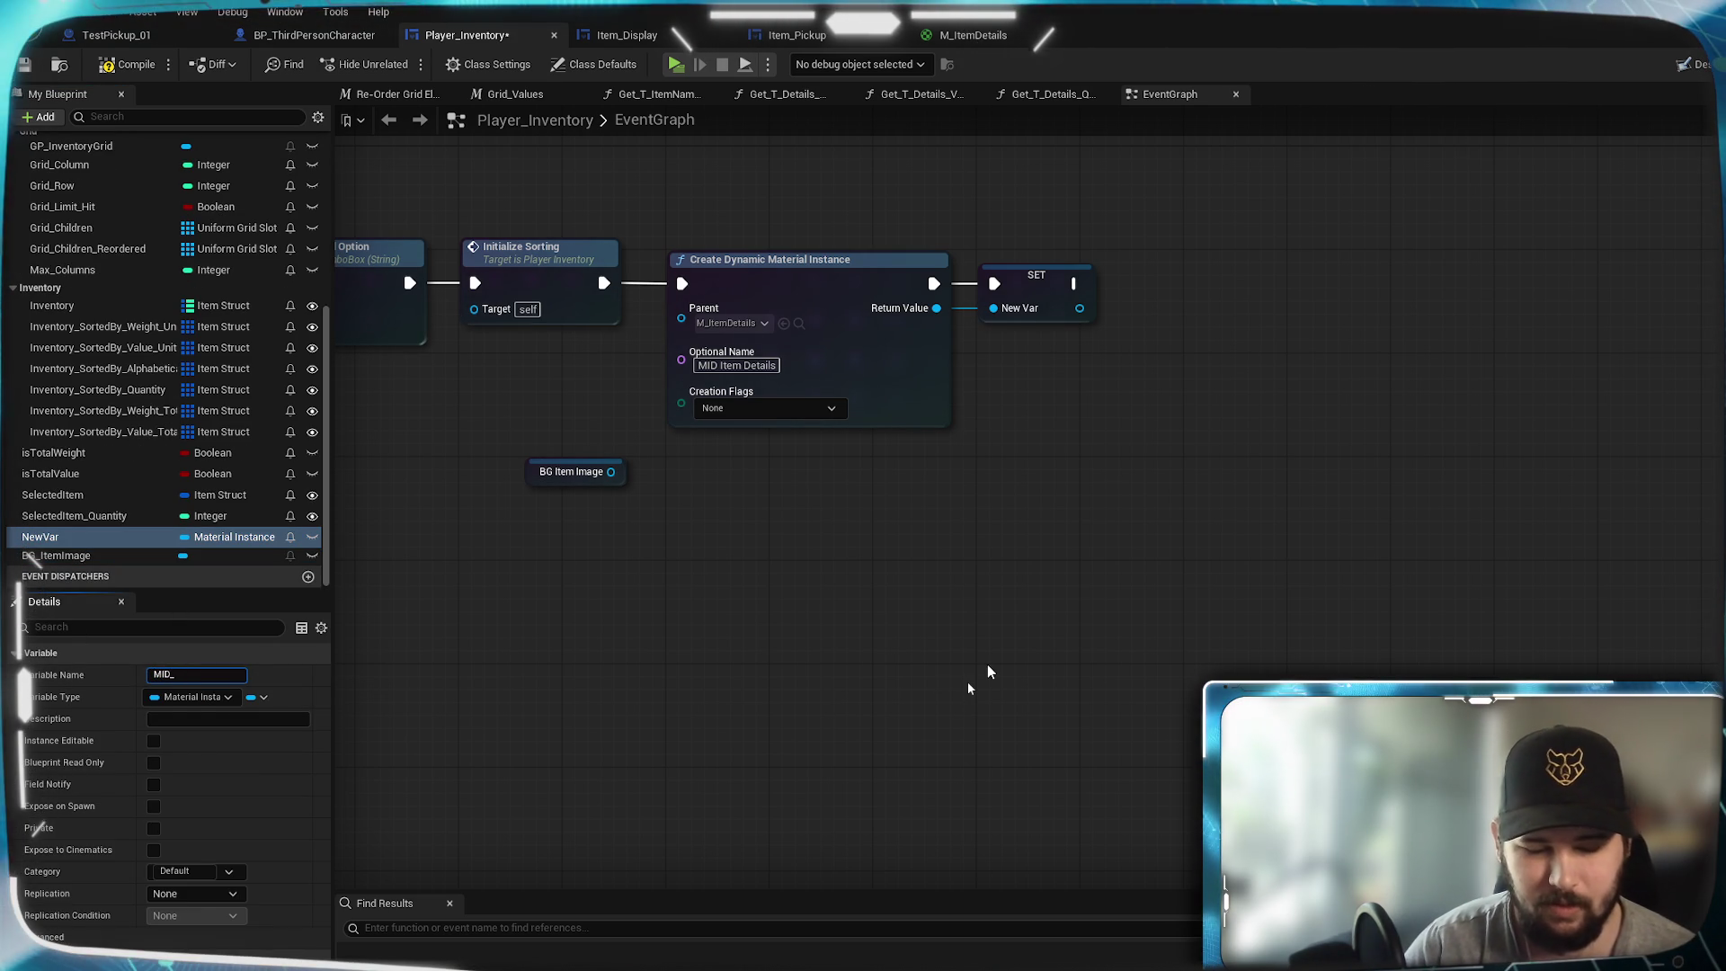
type("ItemDetails")
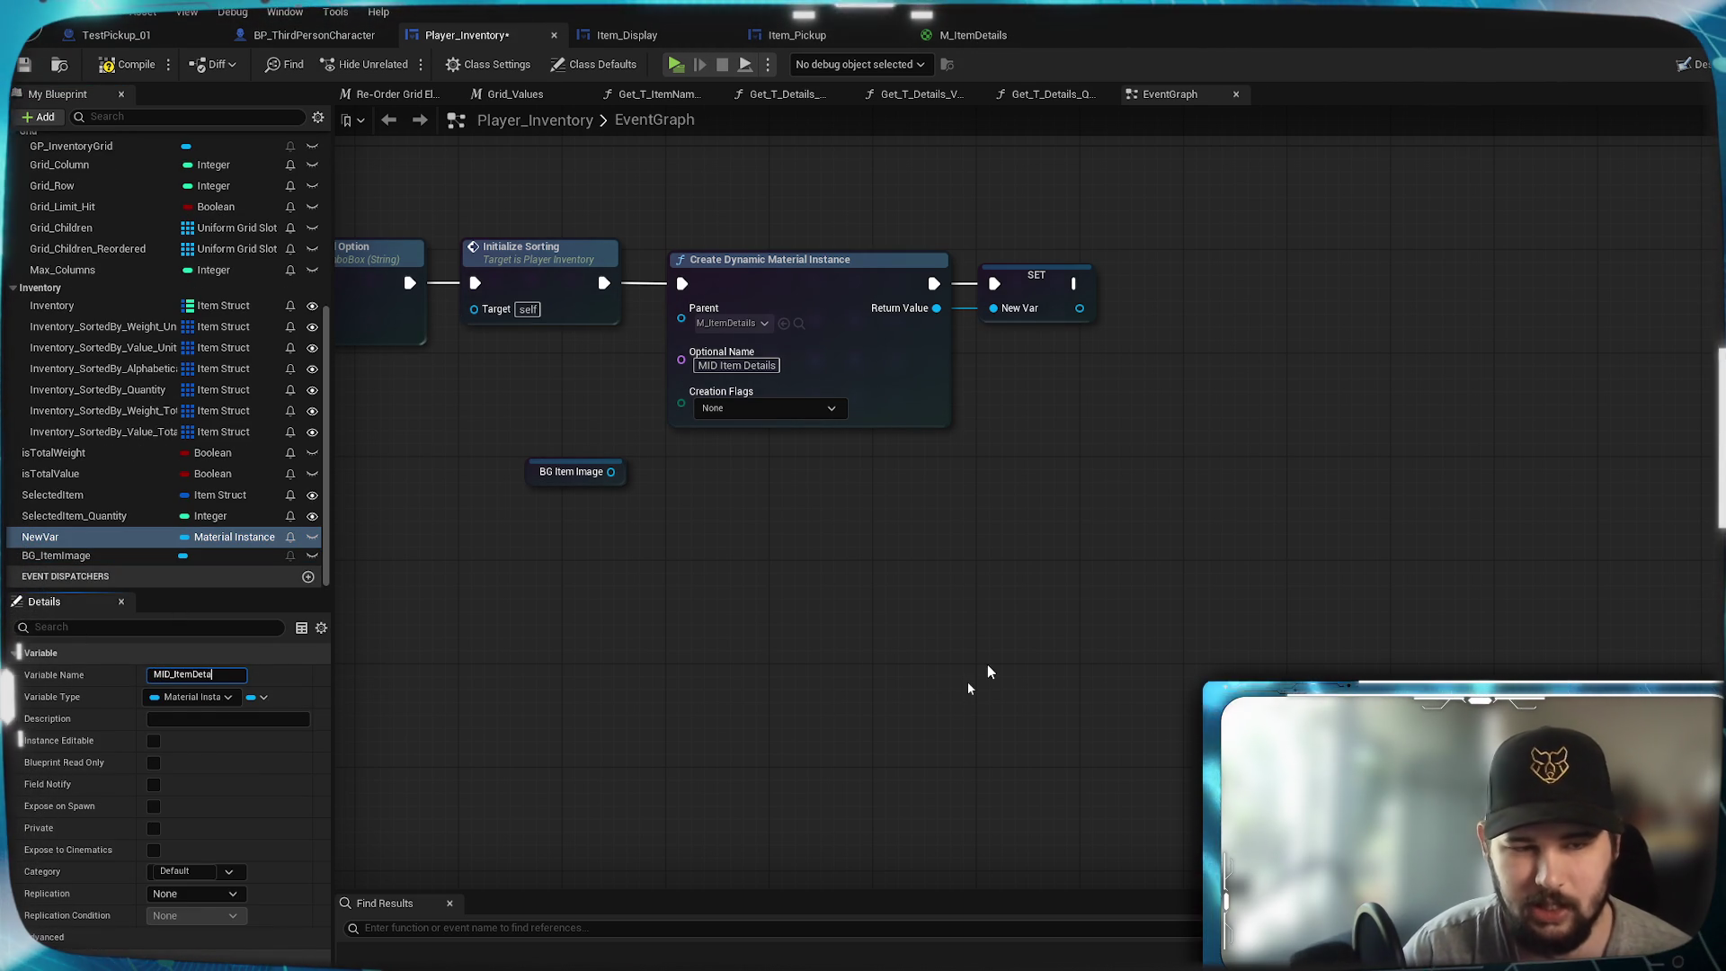
key("Return")
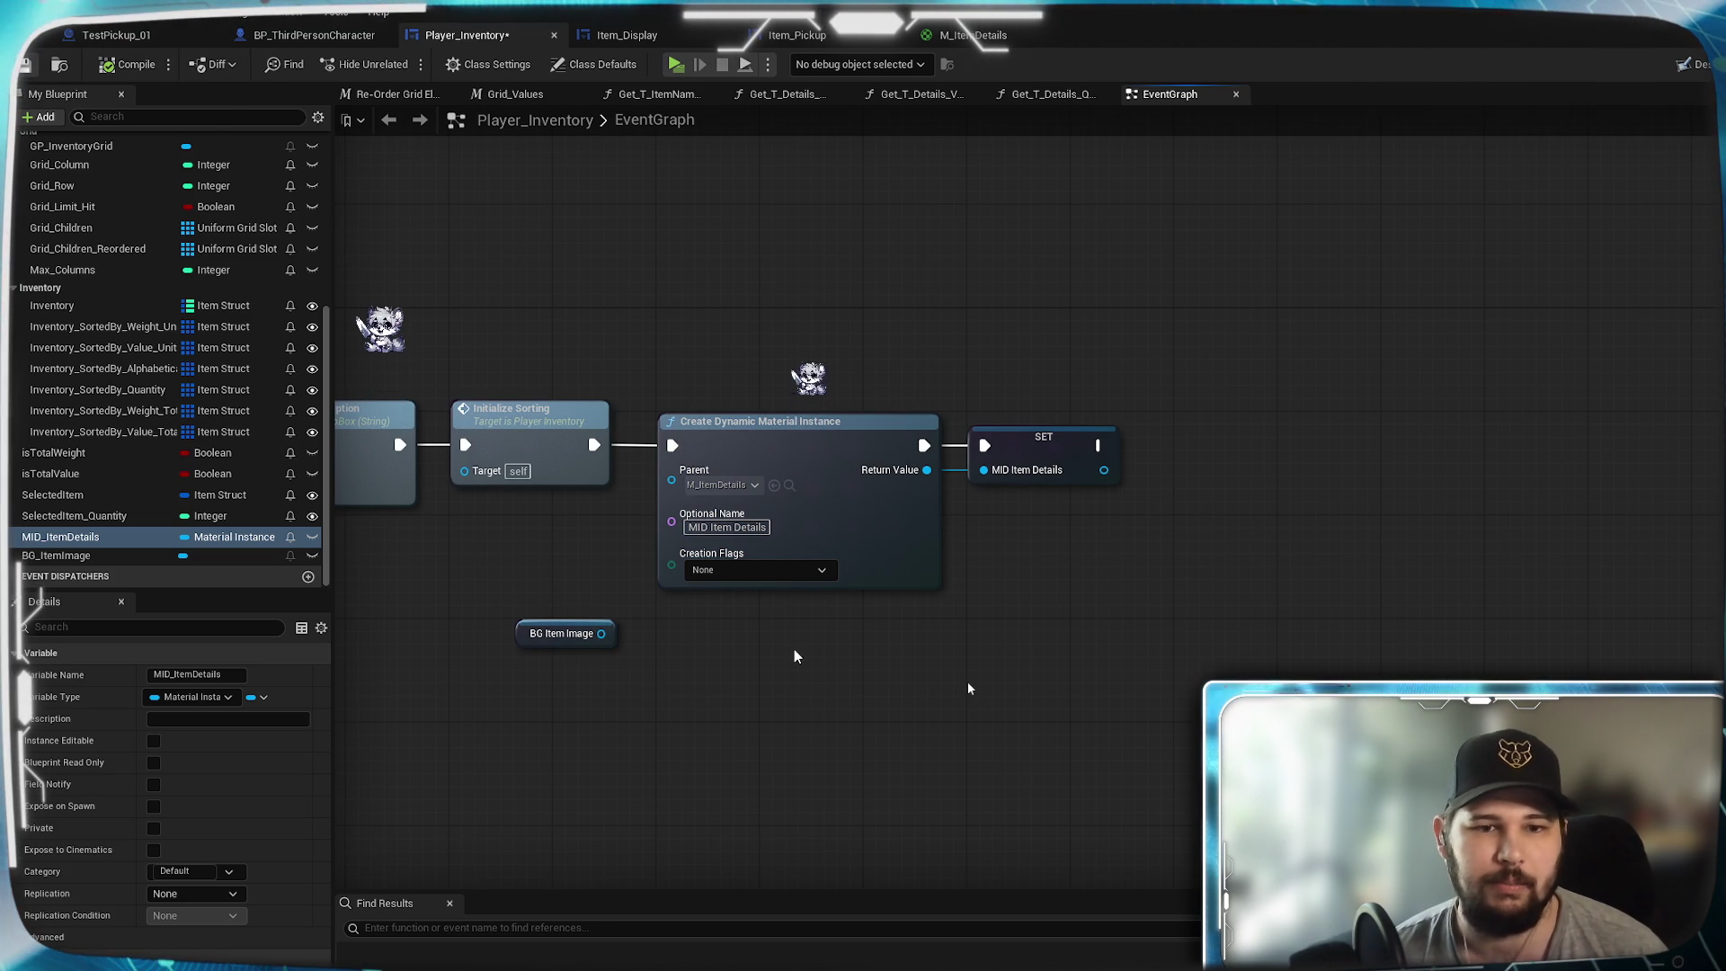
mouse_move(531, 607)
left_mouse_down()
mouse_move(1020, 544)
mouse_move(813, 592)
mouse_move(881, 601)
left_mouse_up()
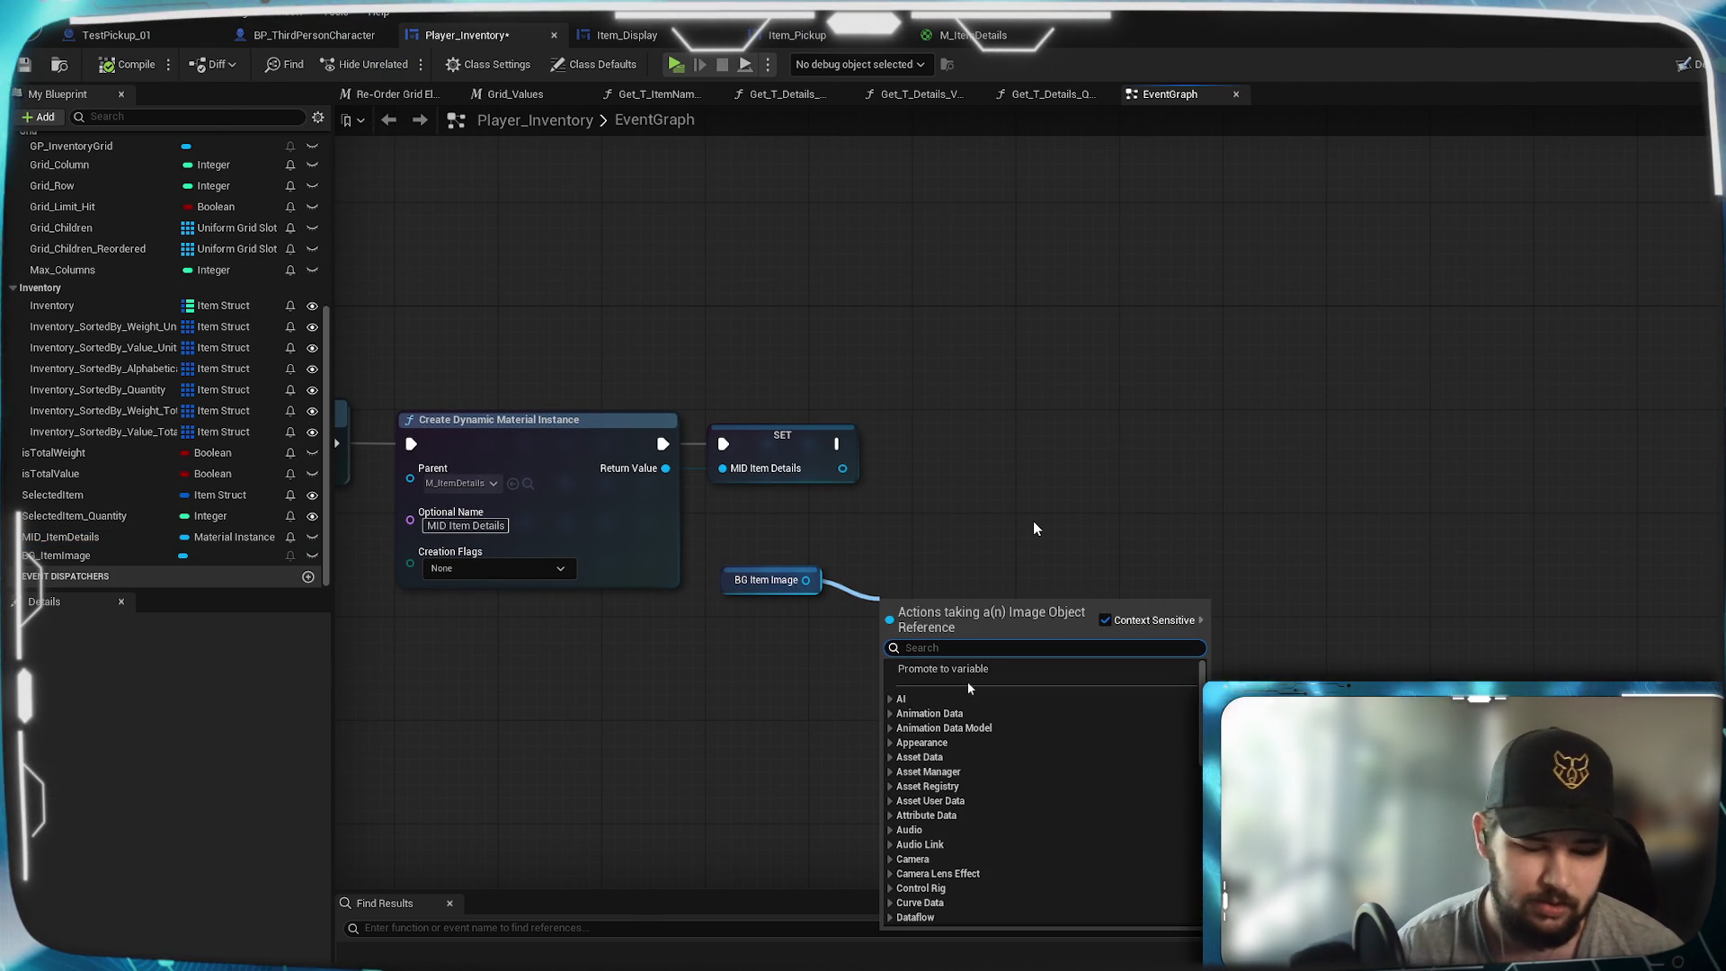
- Add Set Brush from Material using MID Item Details on BG Item Image, then play-test a New Game
type("set materi")
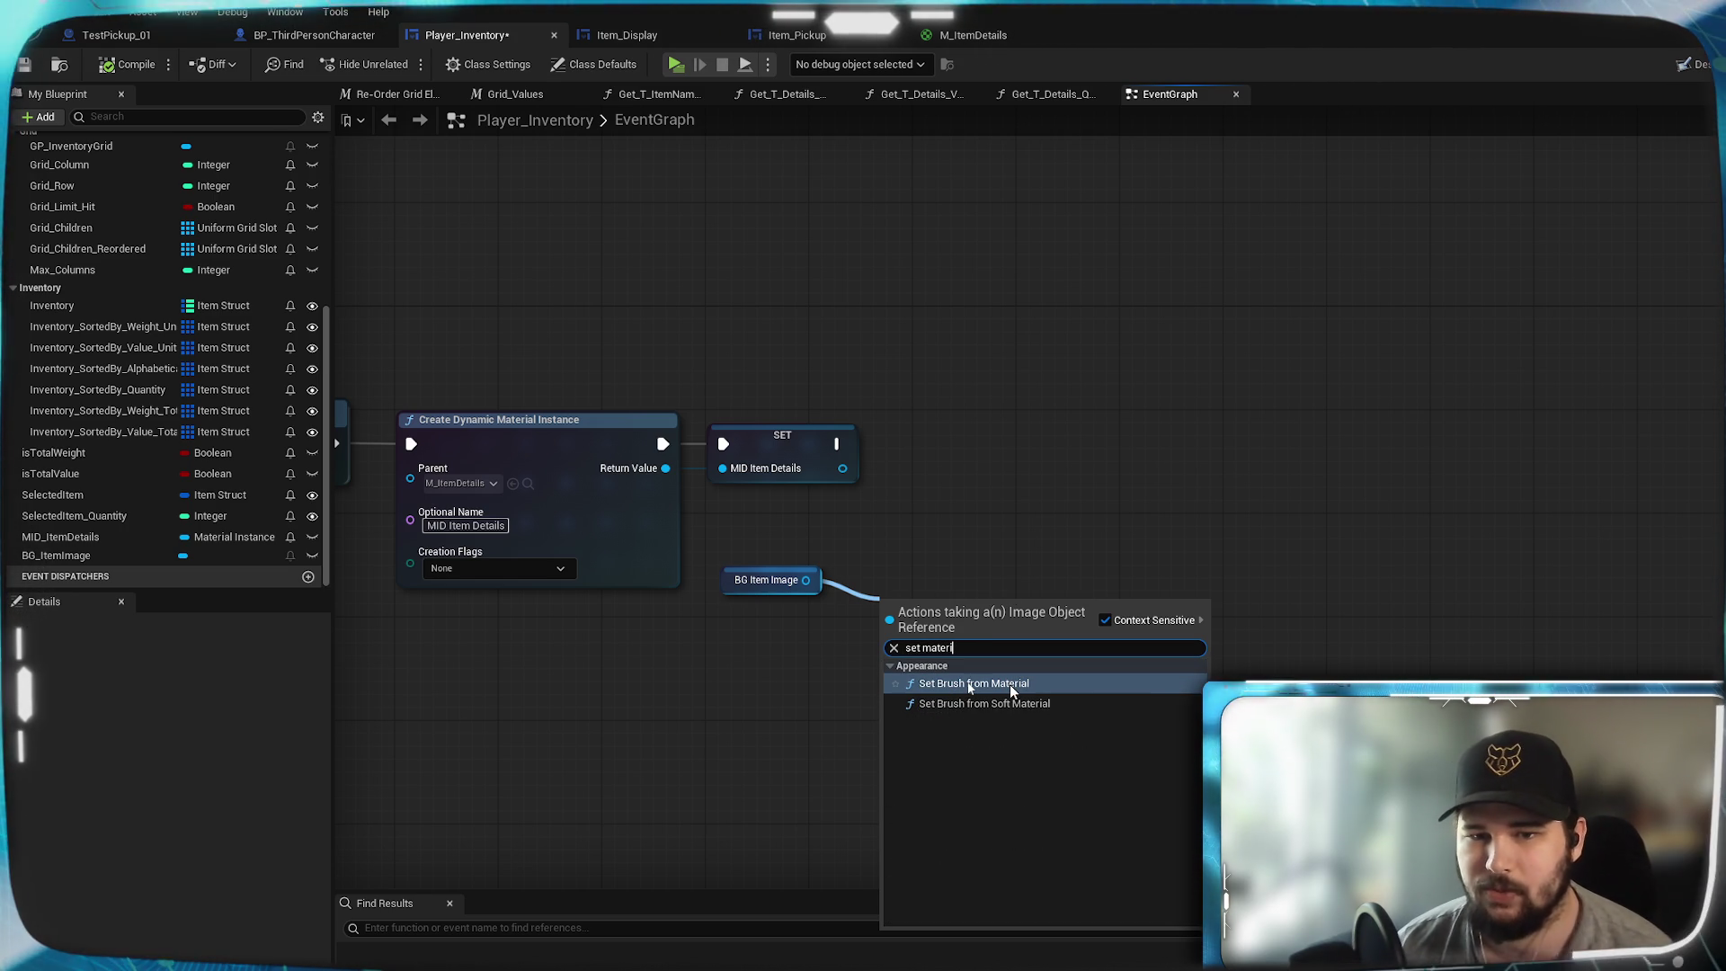
left_click(1011, 685)
mouse_move(969, 613)
left_mouse_down()
mouse_move(991, 405)
mouse_move(916, 433)
mouse_move(992, 500)
left_mouse_up()
left_click_drag(842, 469, 928, 518)
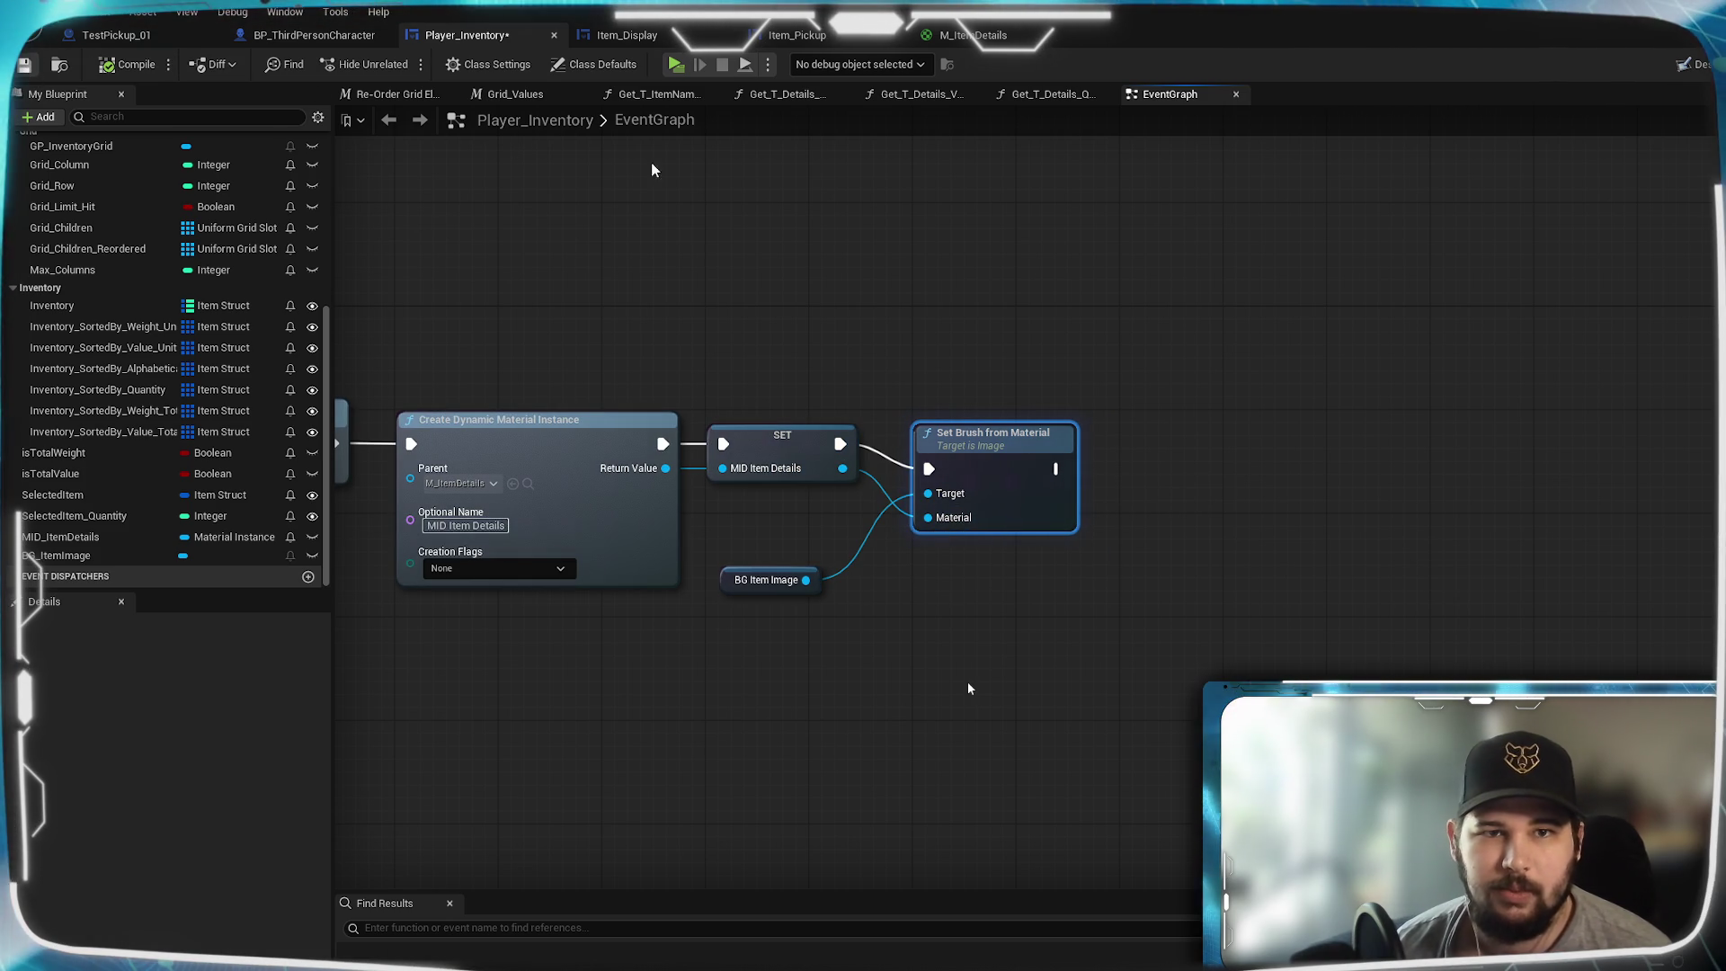
left_click(676, 67)
left_click(418, 459)
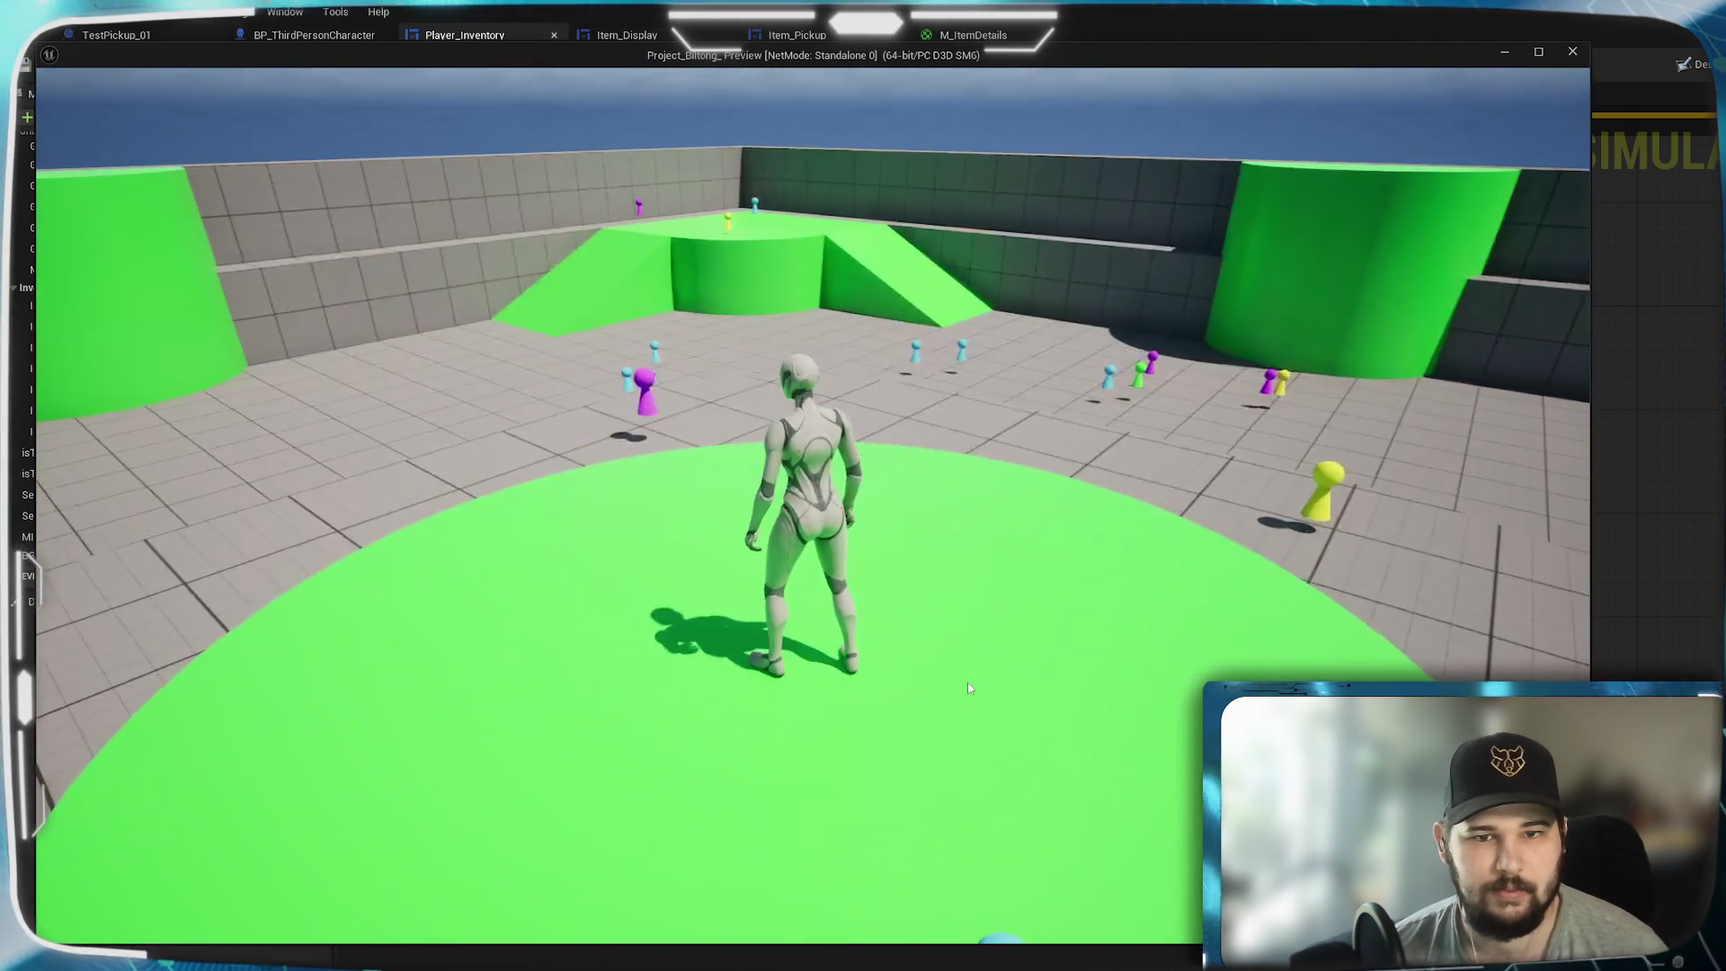
- Check the in-game inventory, stop playing, tidy the brush nodes, and save Player_Inventory
key("i")
key("Escape")
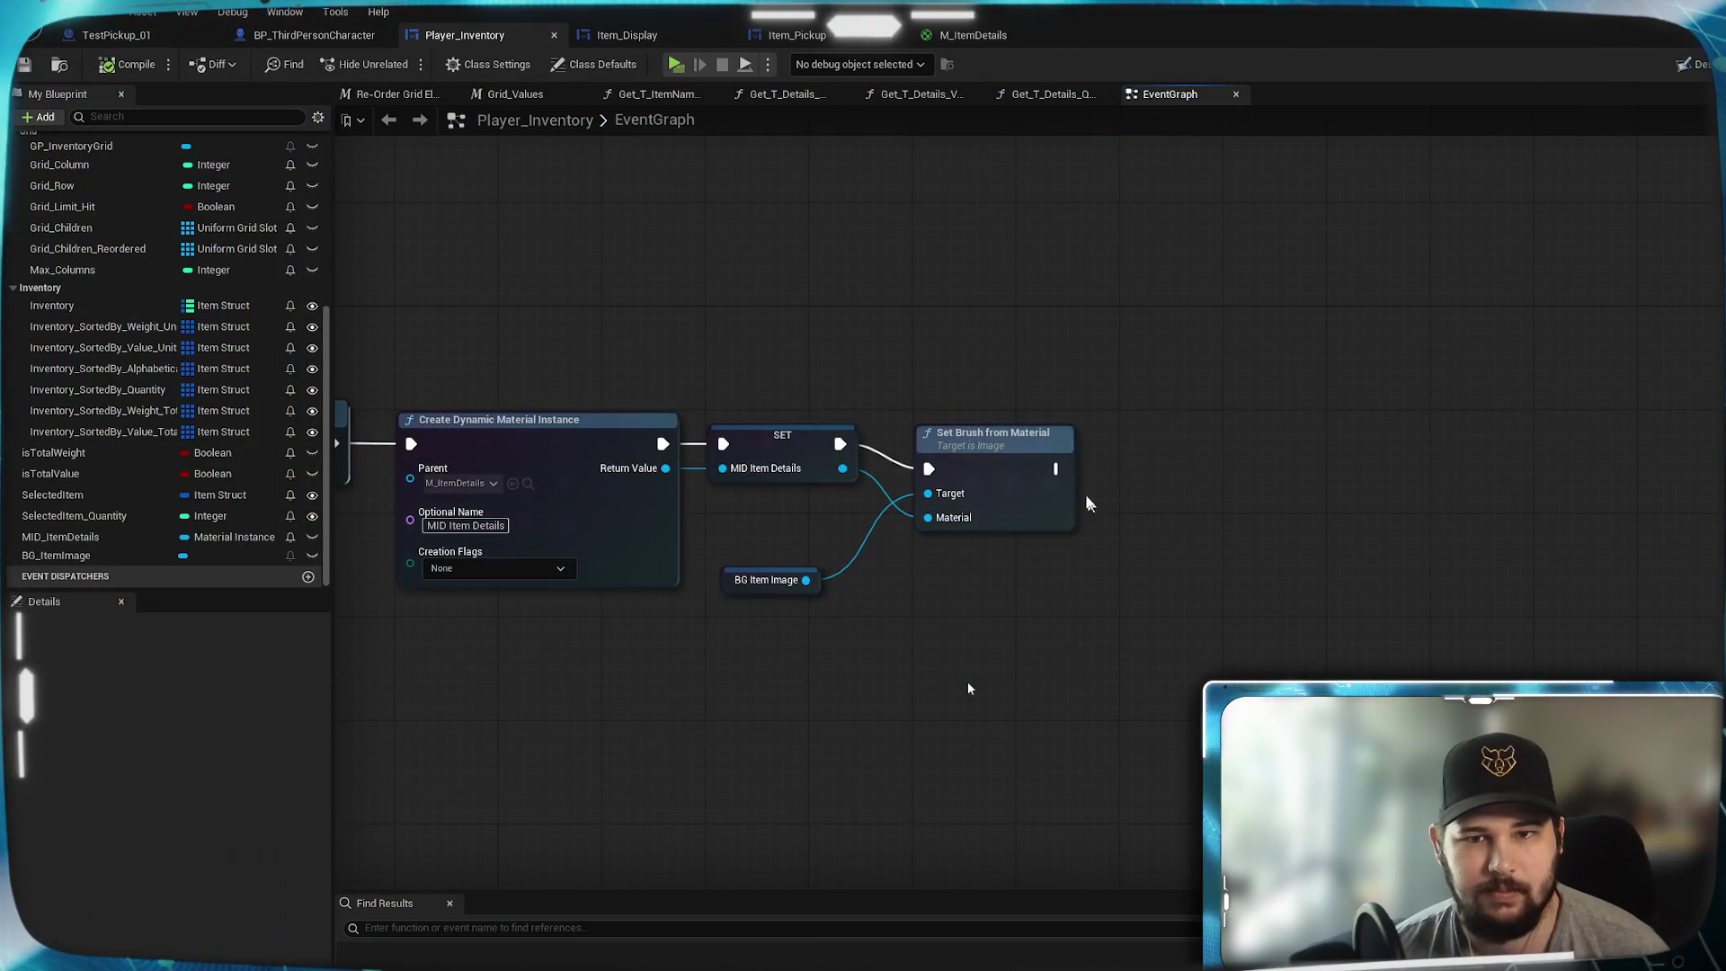
left_click_drag(967, 450, 967, 424)
left_click(815, 583)
mouse_move(816, 583)
left_mouse_down()
mouse_move(991, 543)
mouse_move(824, 529)
left_mouse_up()
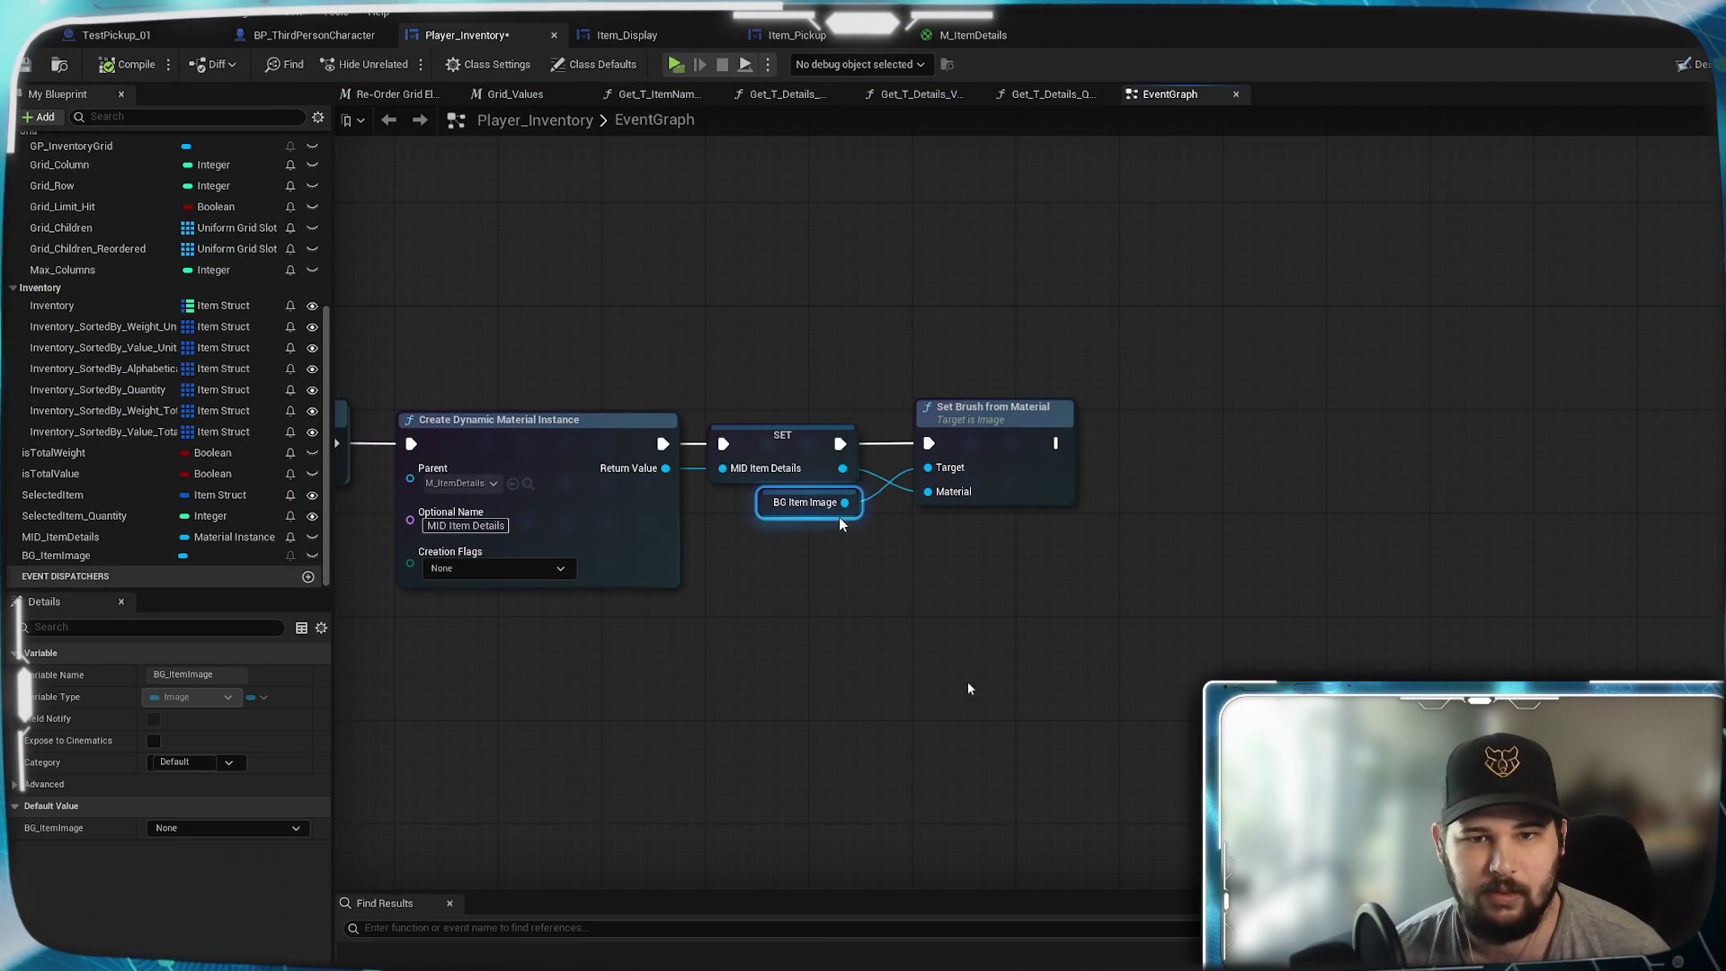
left_click(1185, 674)
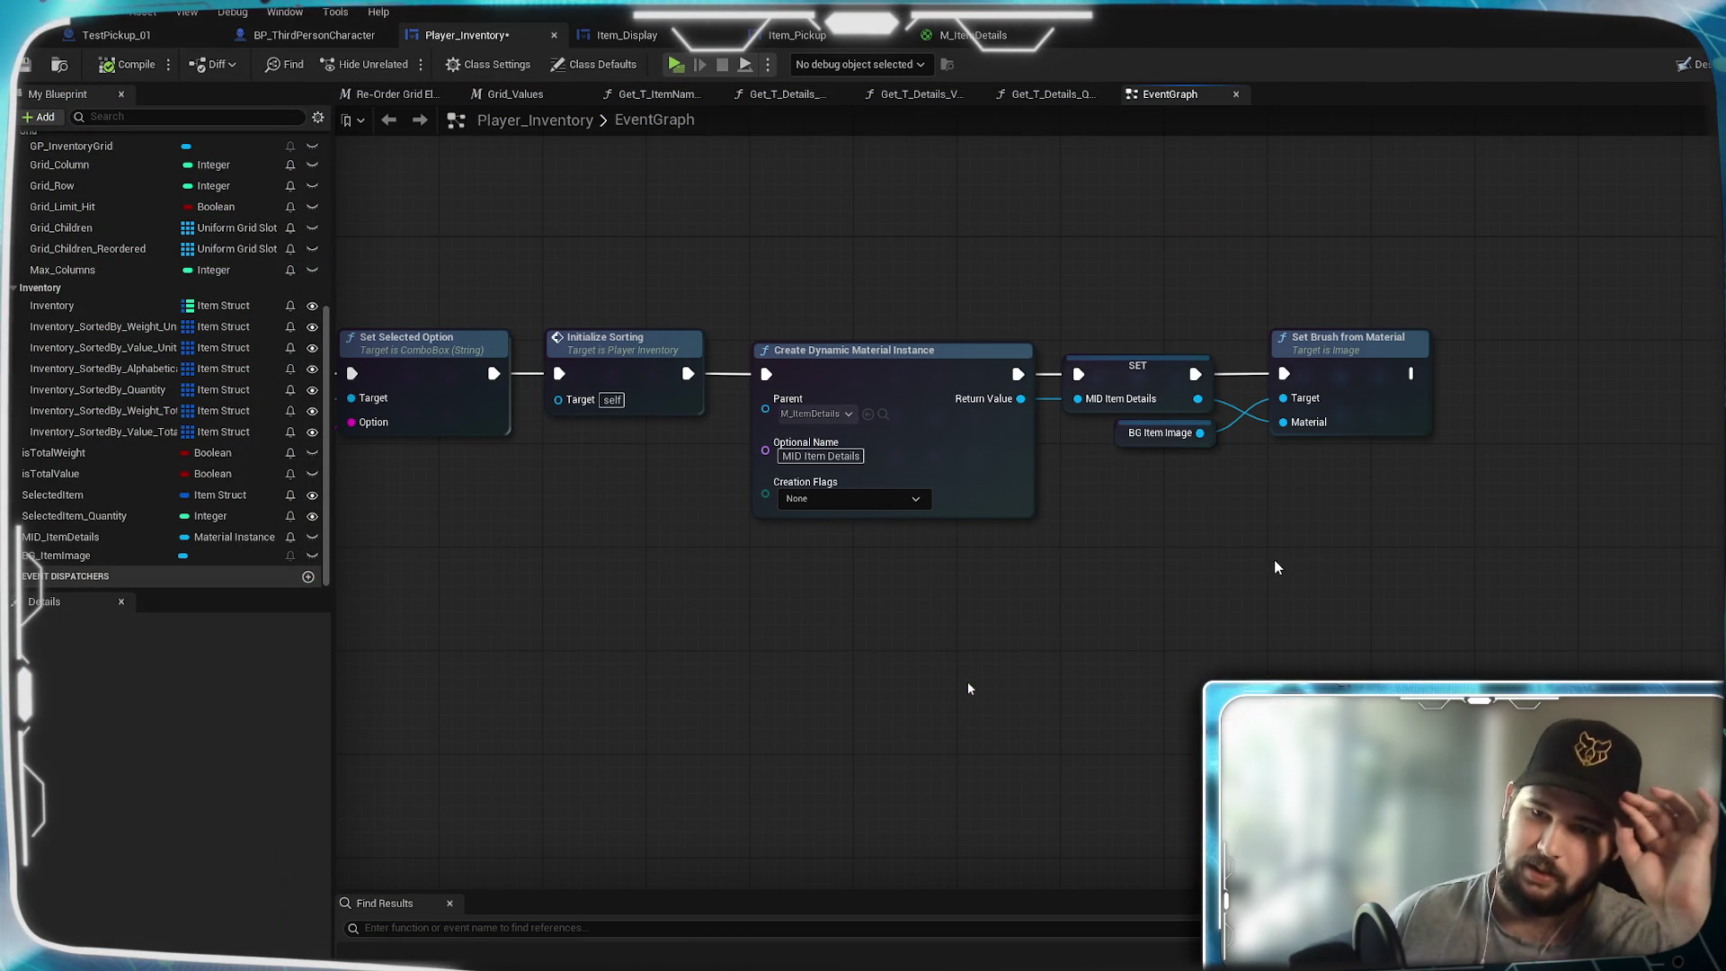
key("ctrl+s")
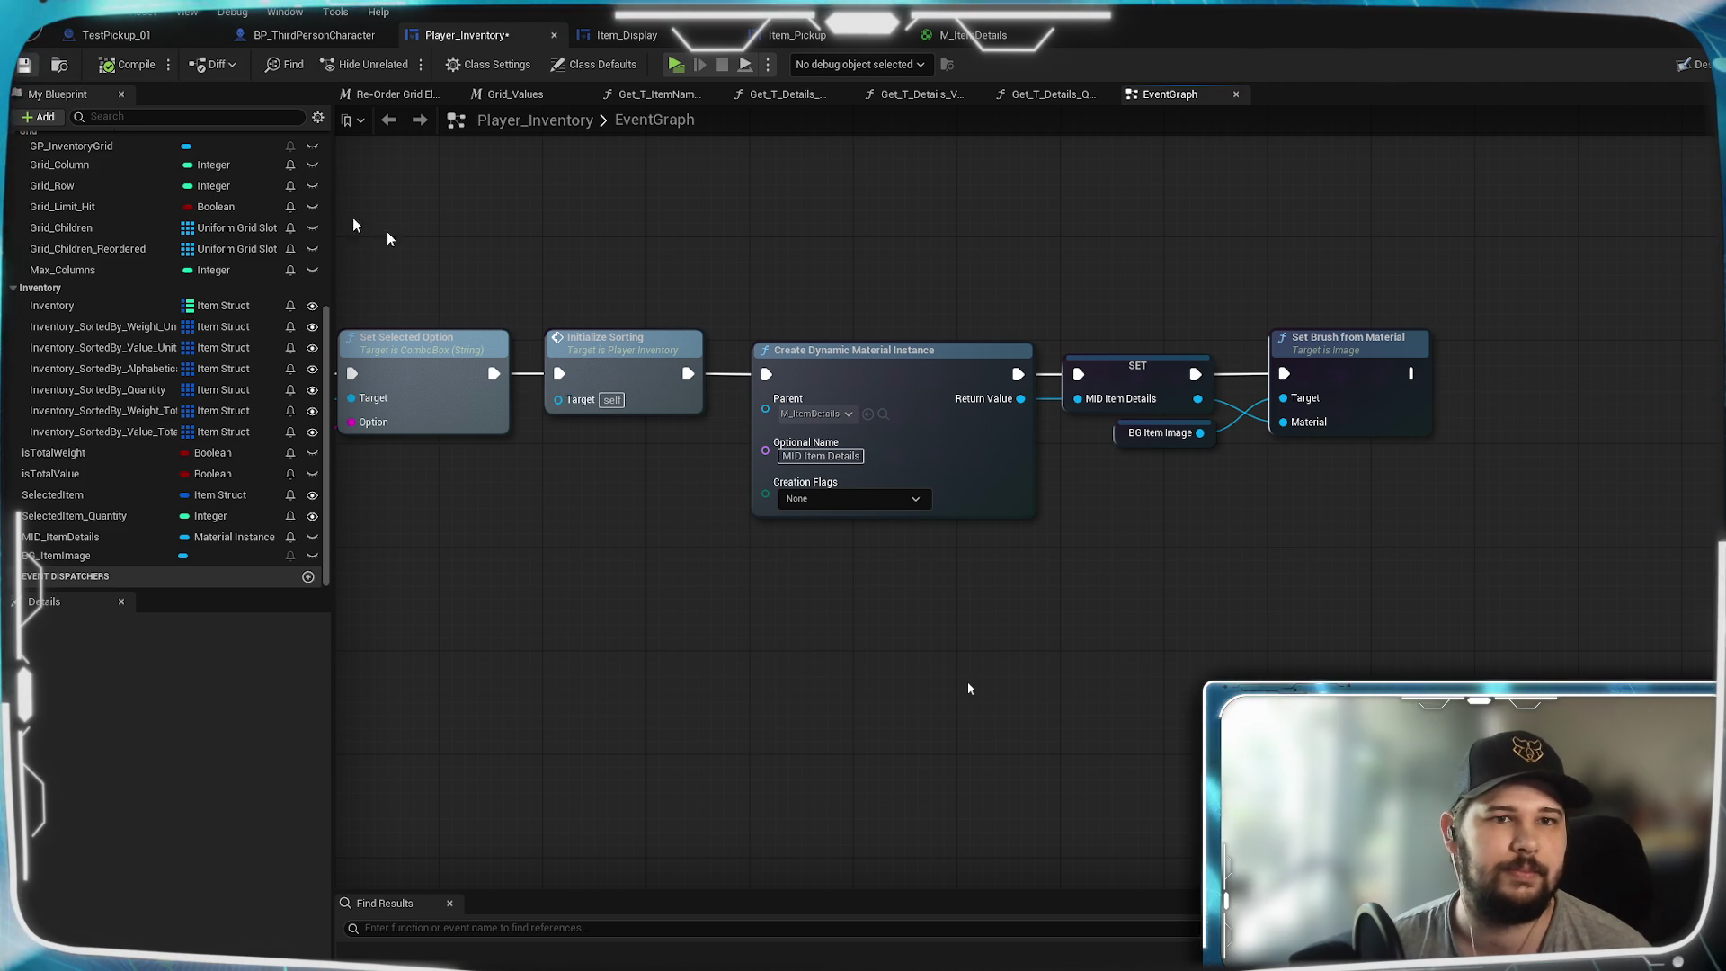
scroll(595, 803, "down", 5)
scroll(1063, 457, "up", 2)
key("Home")
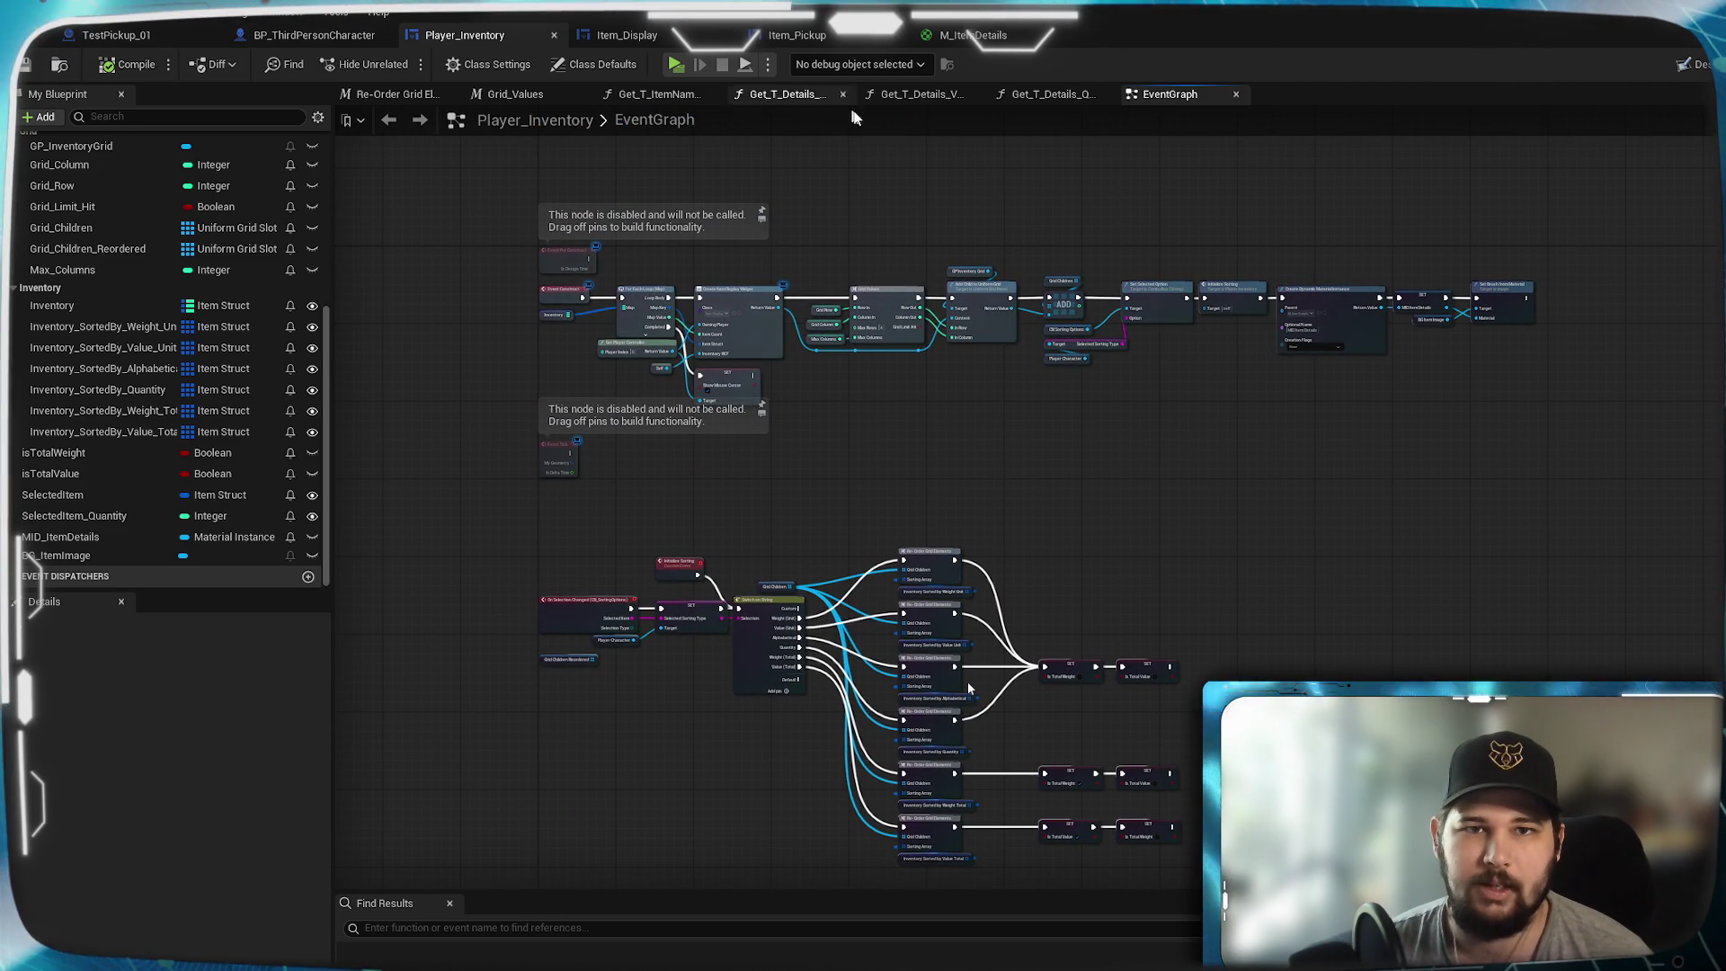
- Go to Item_Display's On Mouse Button Down graph and drag a new connection from Item Struct
left_click(989, 42)
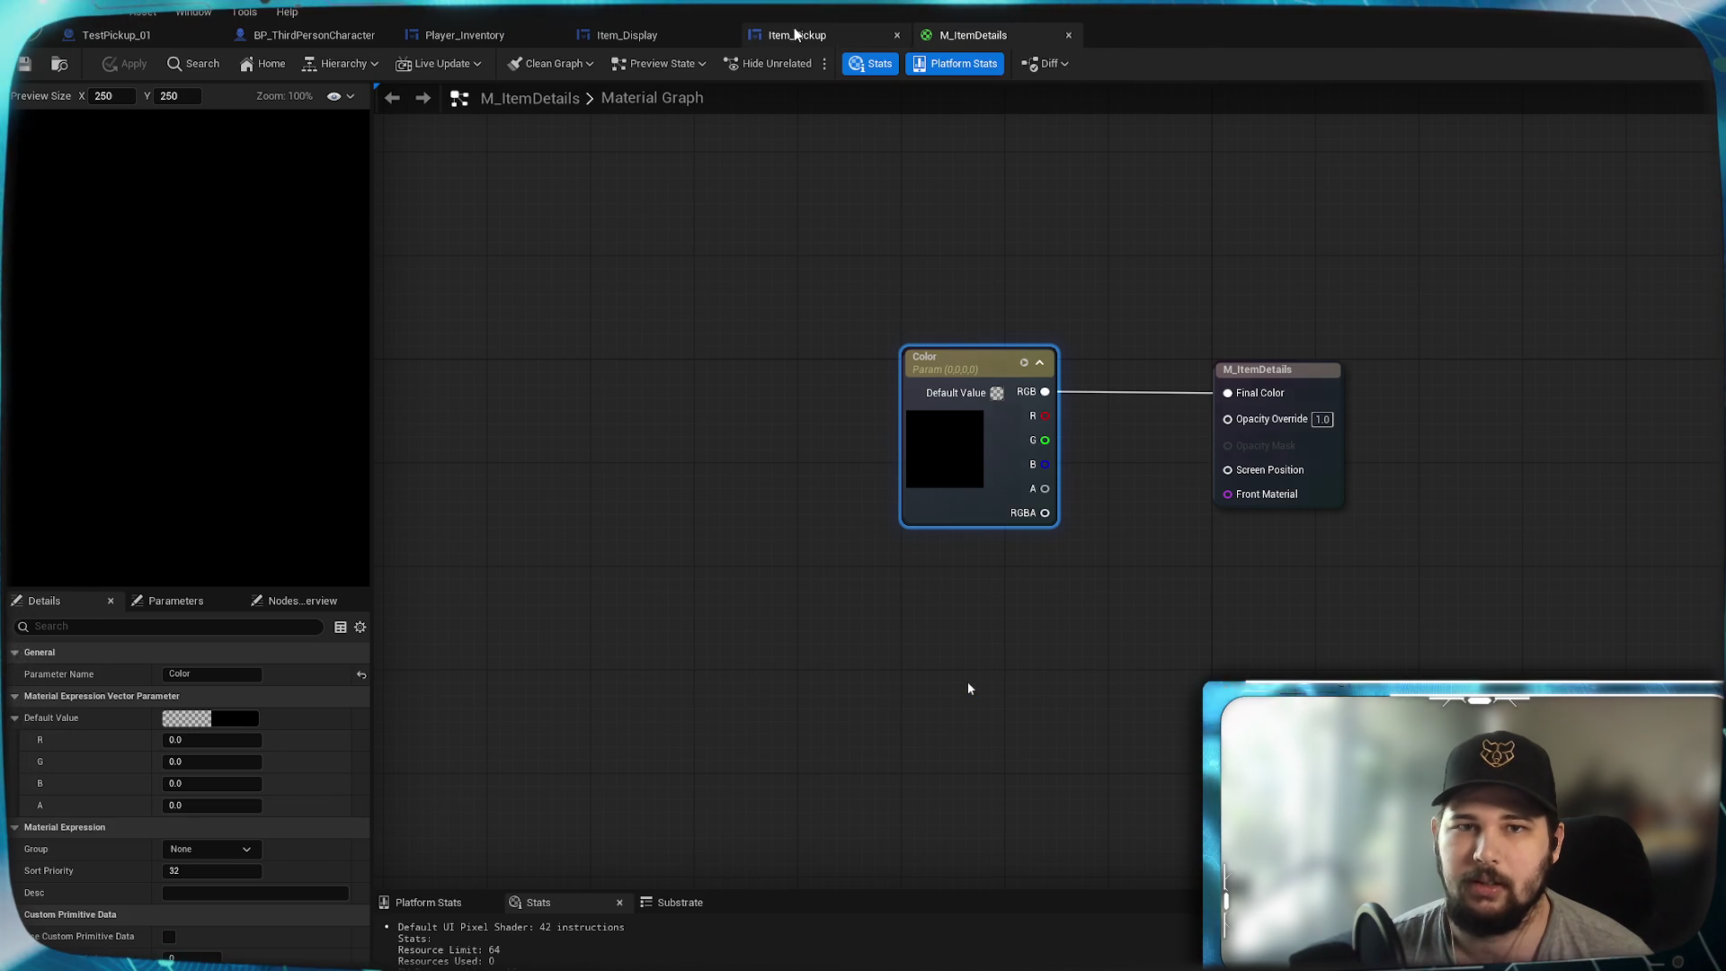
left_click(796, 35)
left_click(633, 36)
mouse_move(1044, 482)
left_mouse_down()
mouse_move(929, 528)
mouse_move(754, 545)
left_mouse_up()
mouse_move(1294, 548)
left_mouse_down()
mouse_move(1090, 338)
mouse_move(1396, 365)
mouse_move(1385, 323)
left_mouse_up()
left_click(1176, 489)
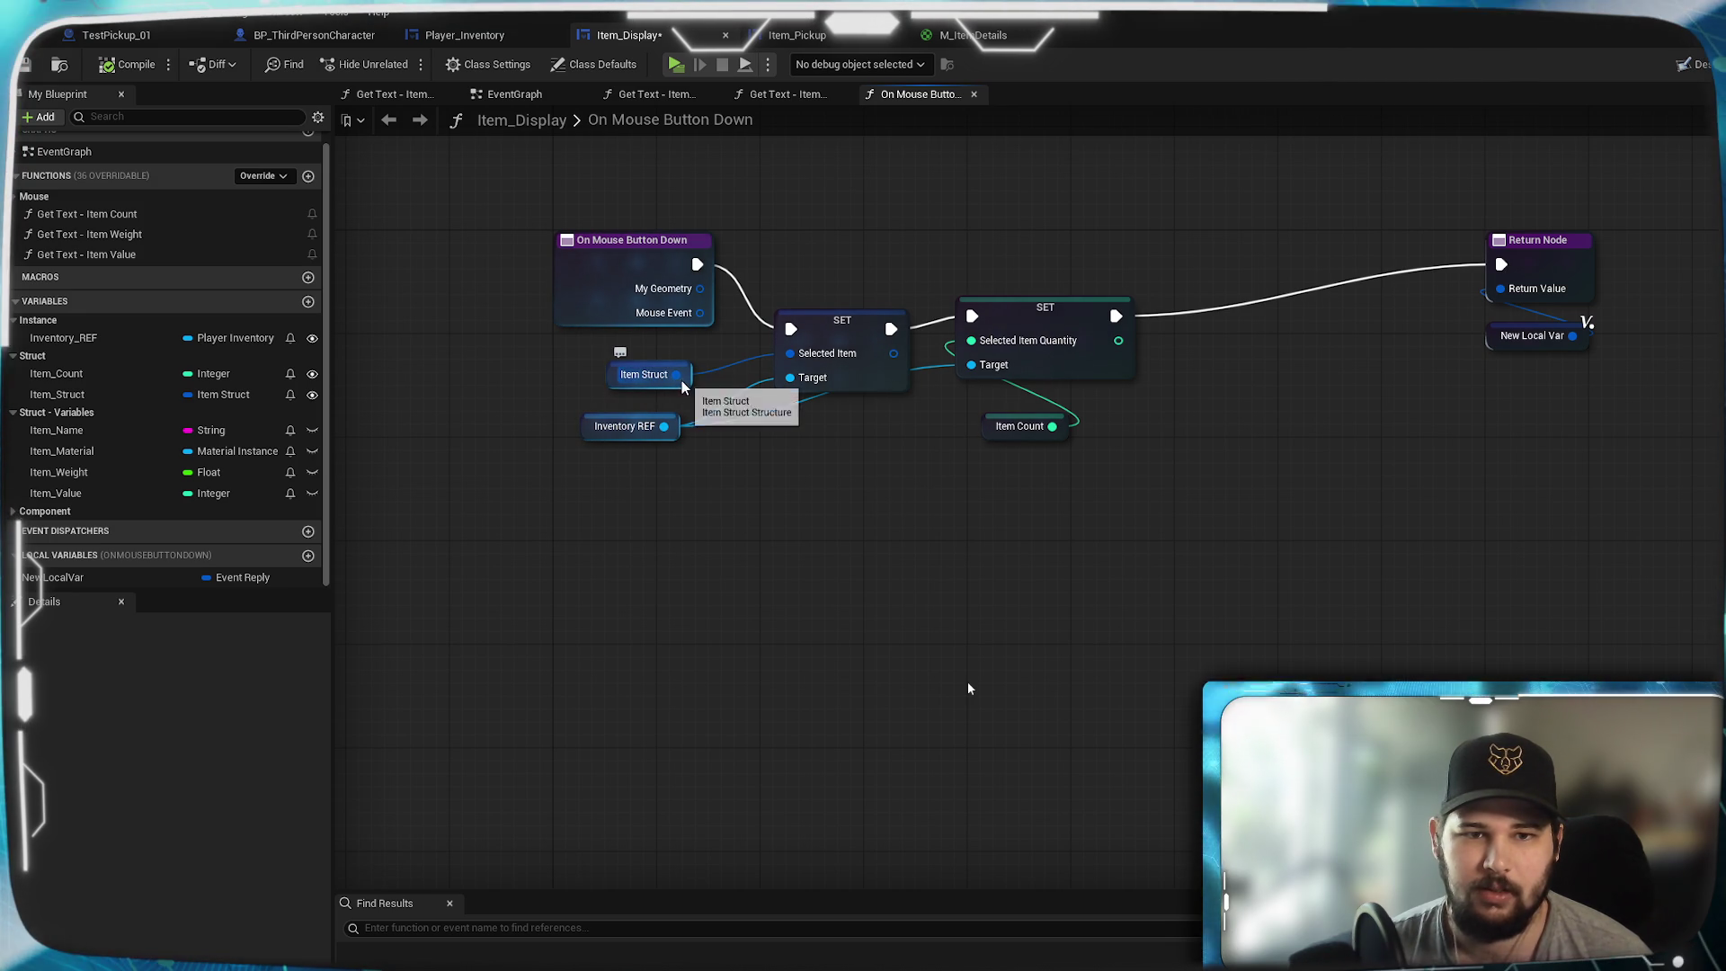
mouse_move(676, 374)
left_mouse_down()
mouse_move(1050, 614)
mouse_move(720, 523)
left_mouse_up()
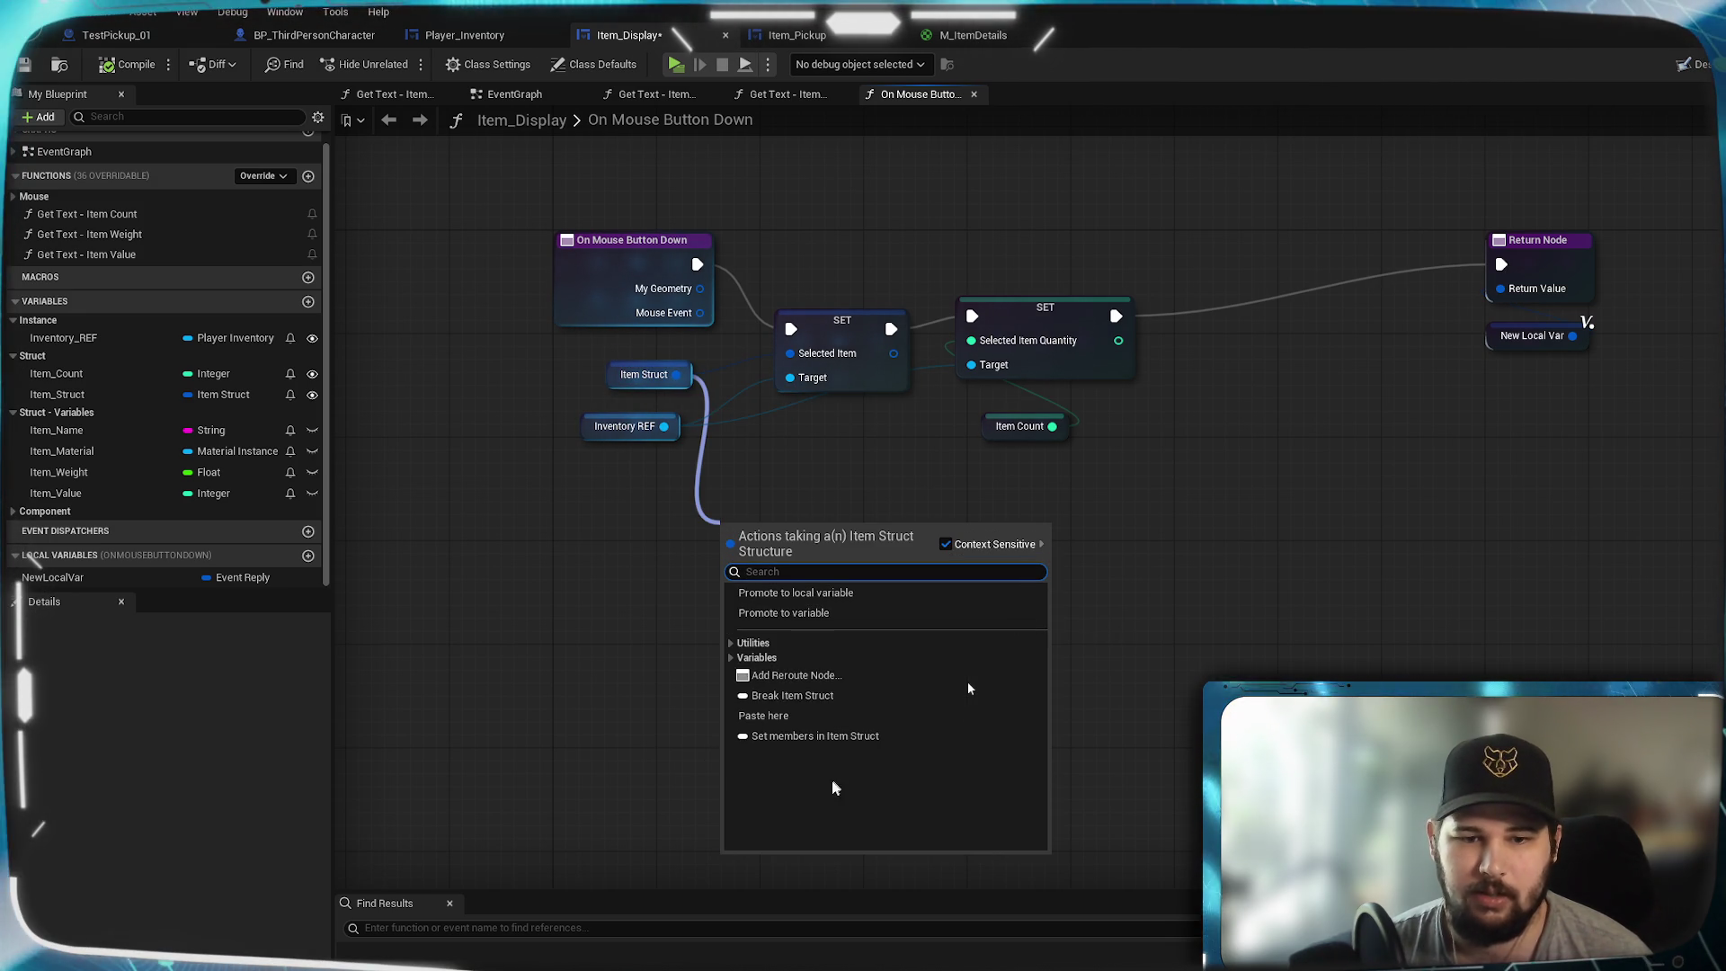
- Add a Break Item Struct node with all pins shown, then cancel a node search from its Material Instance pin
left_click(818, 695)
left_click(802, 593)
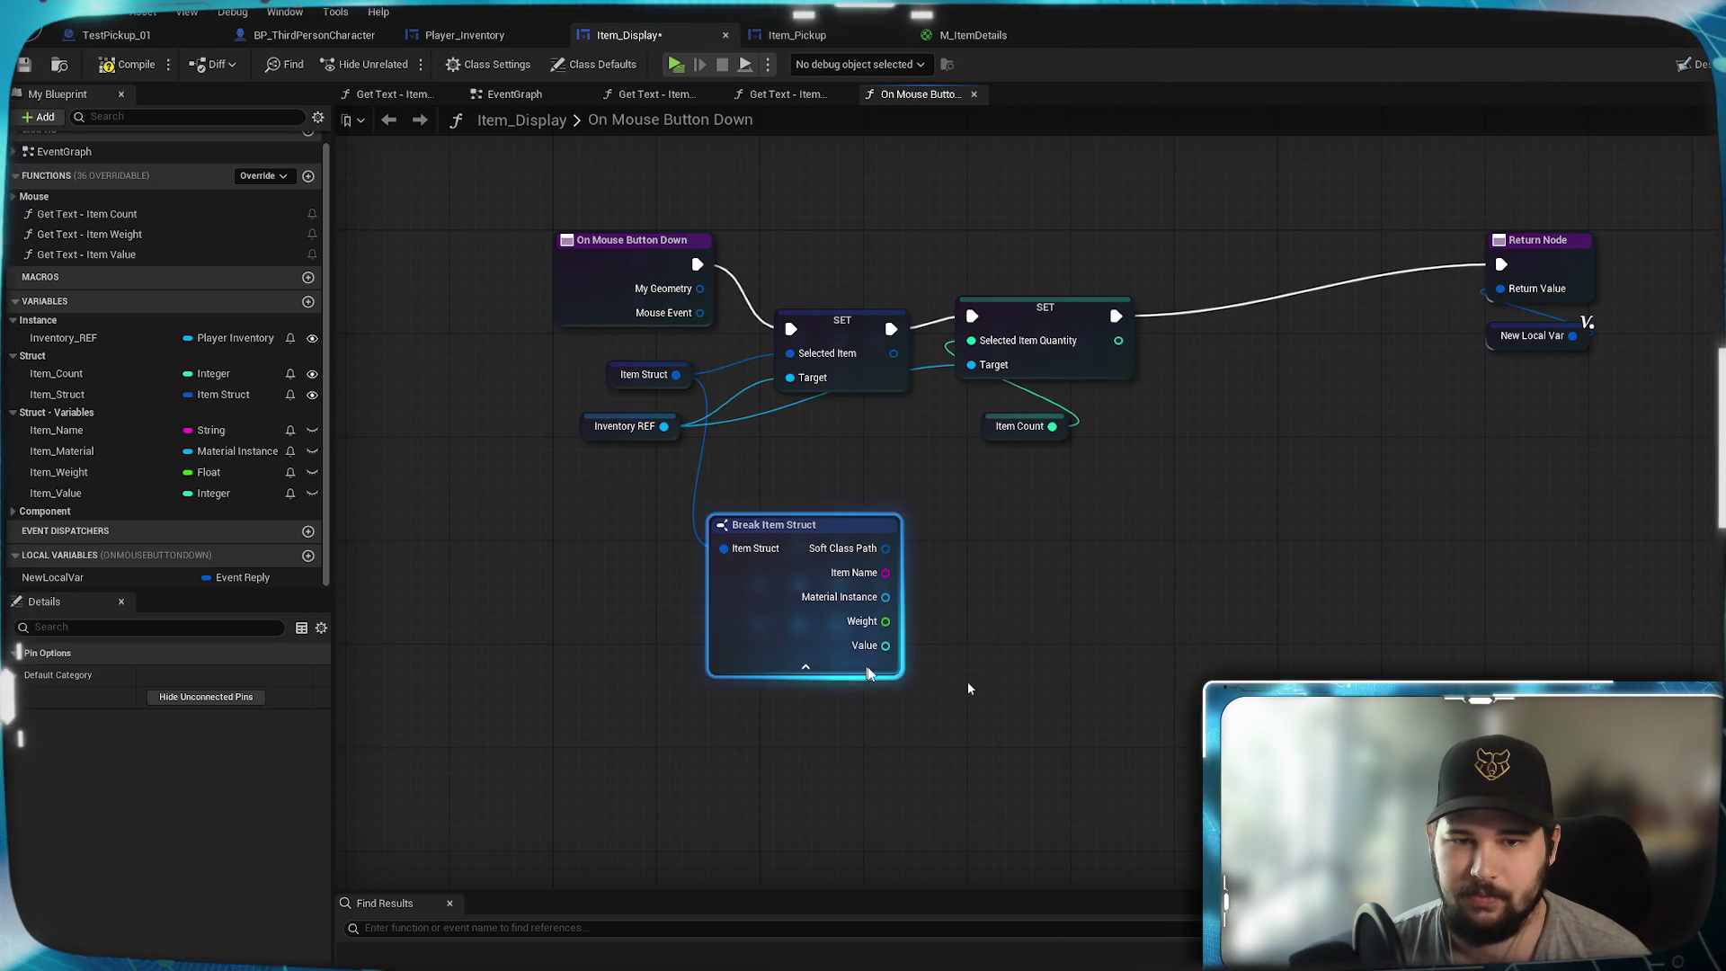
left_click_drag(885, 597, 1011, 613)
type("get")
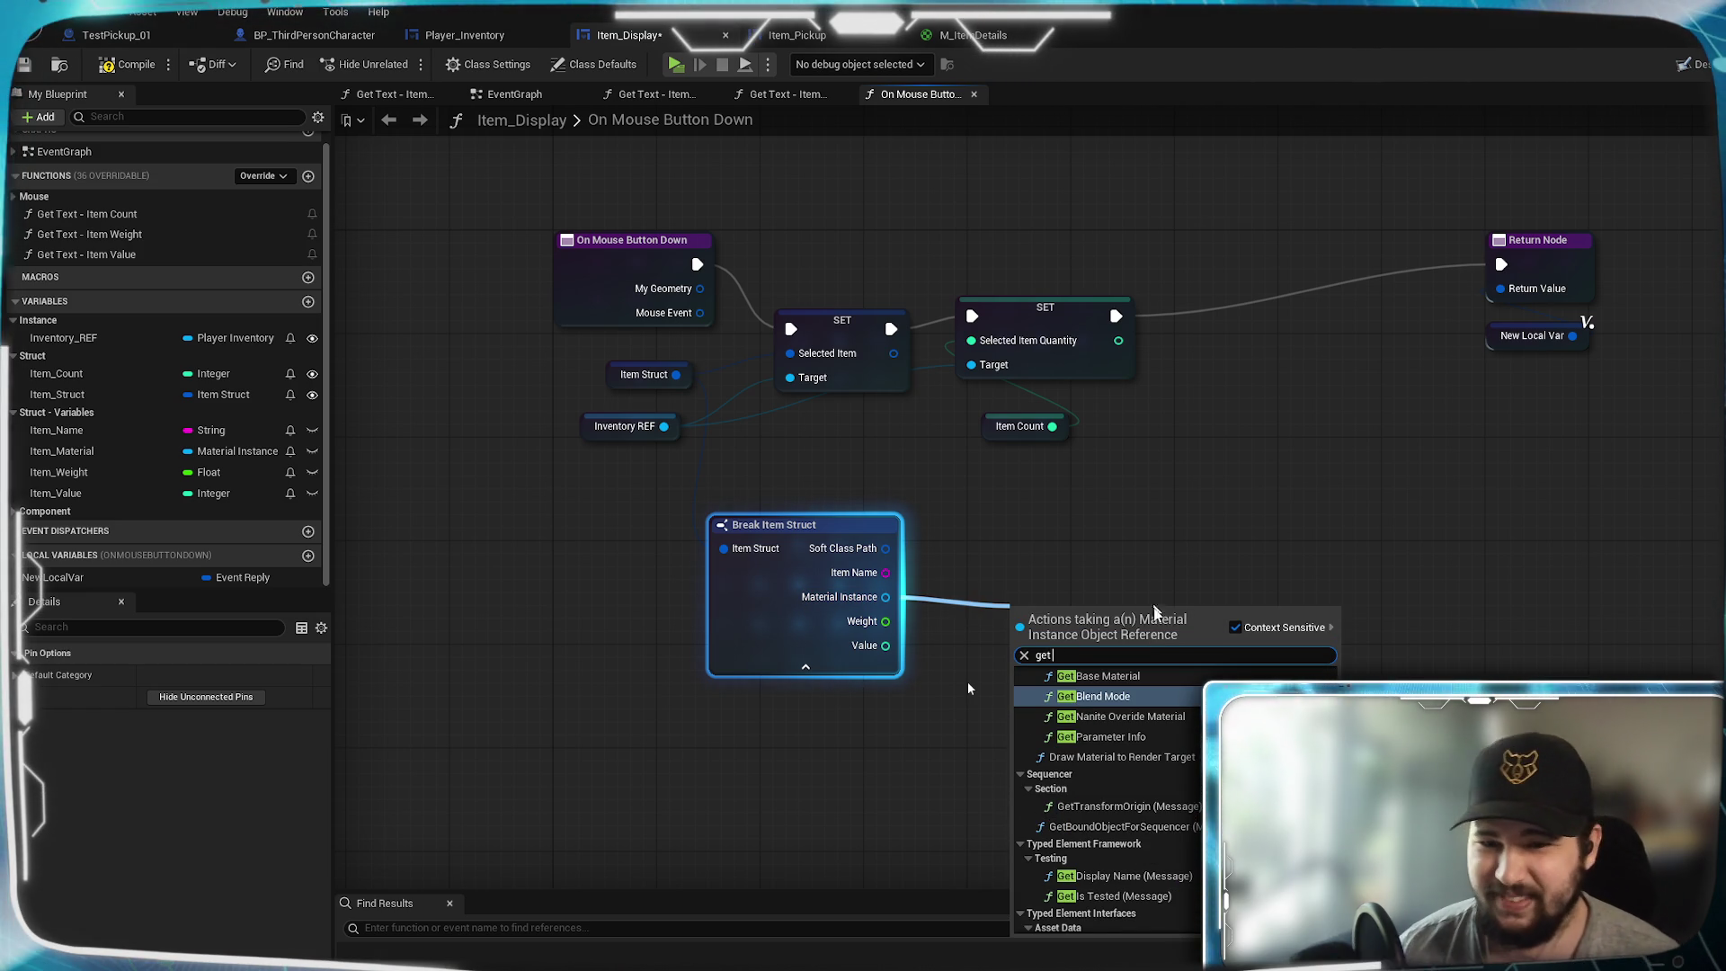
scroll(1106, 801, "up", 2)
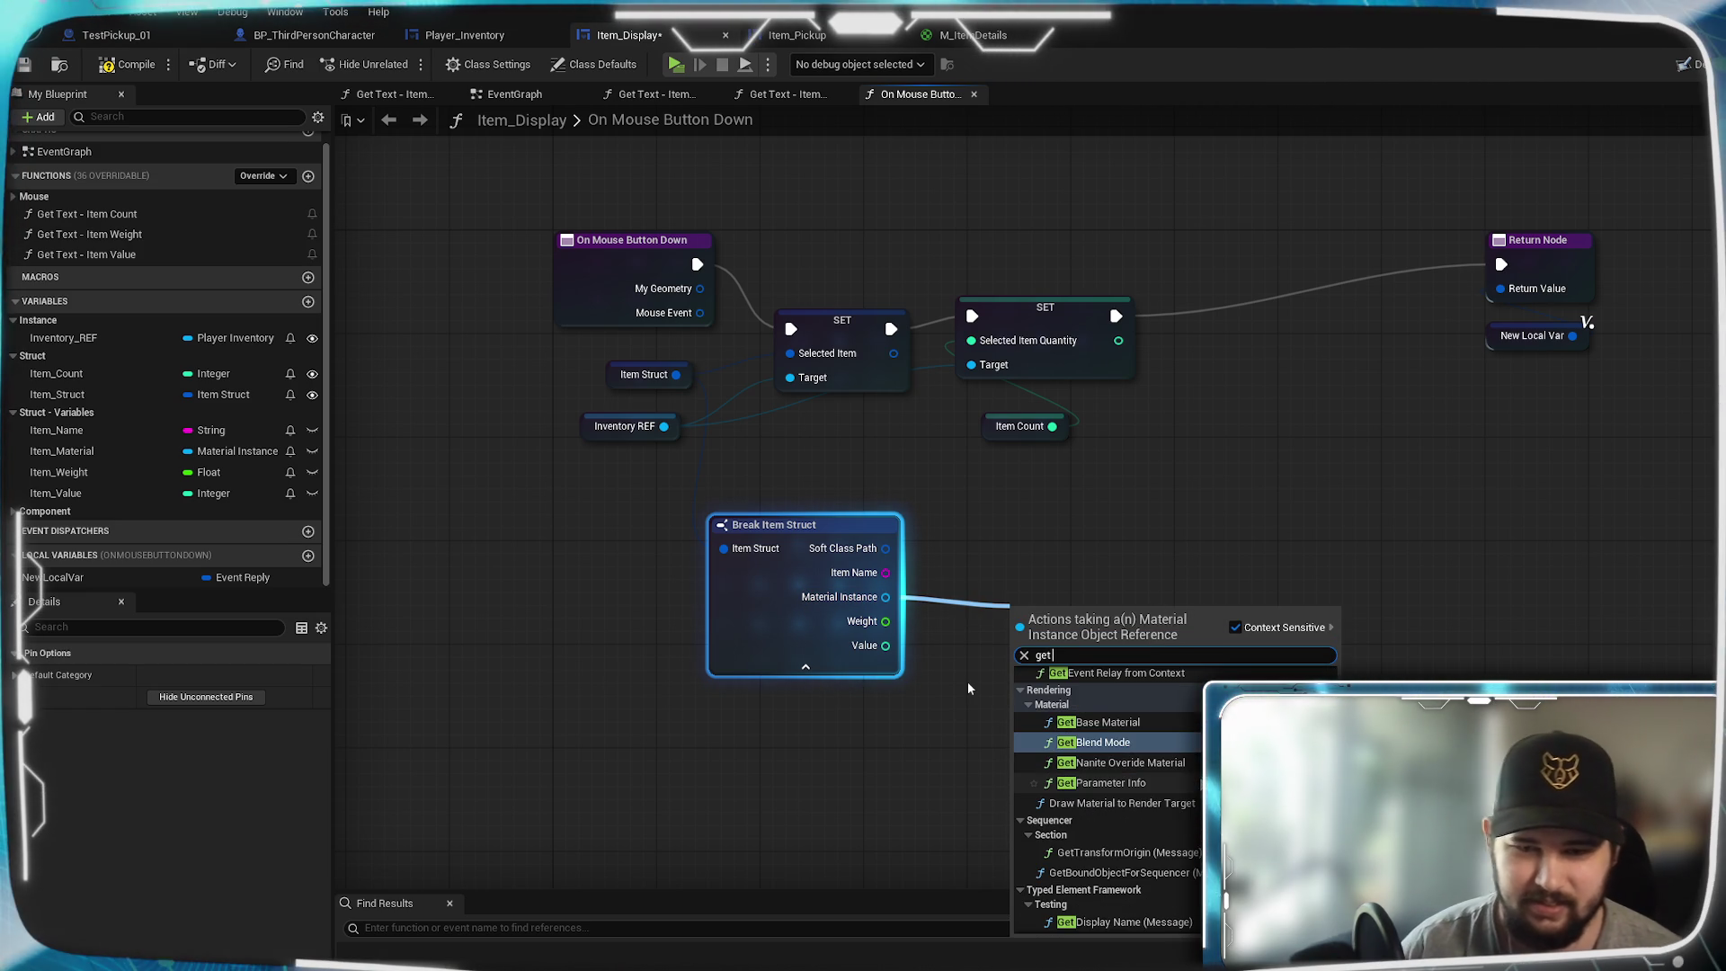
type("col")
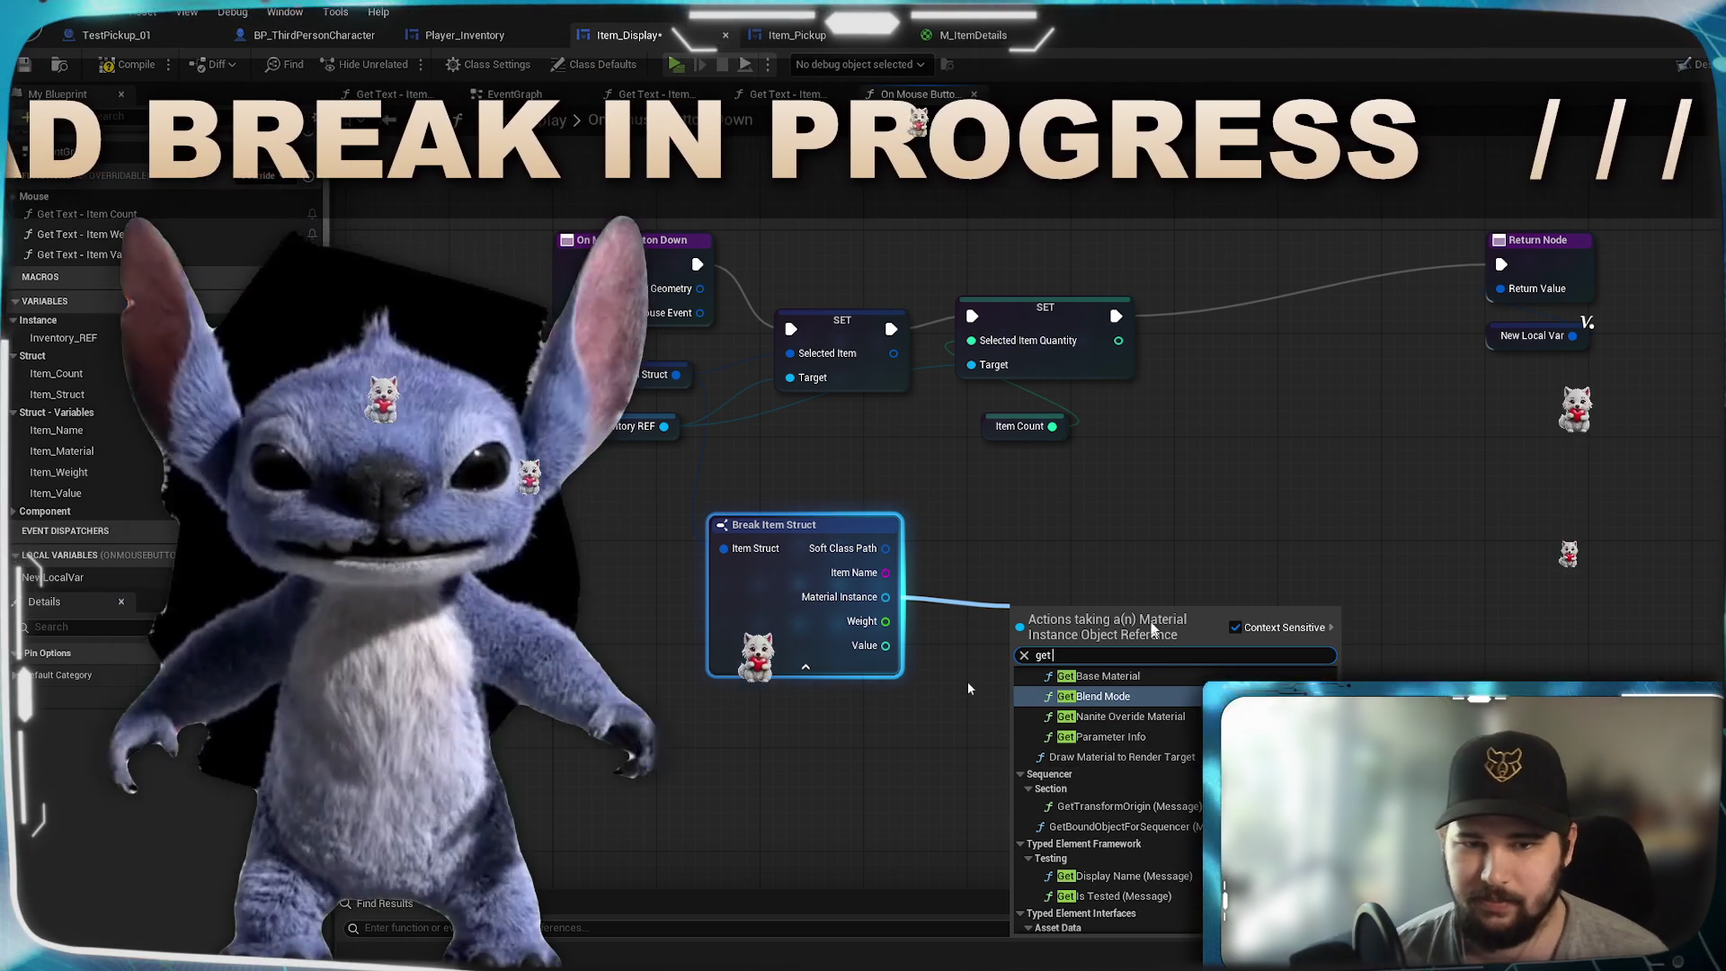
left_click(947, 598)
right_click(889, 591)
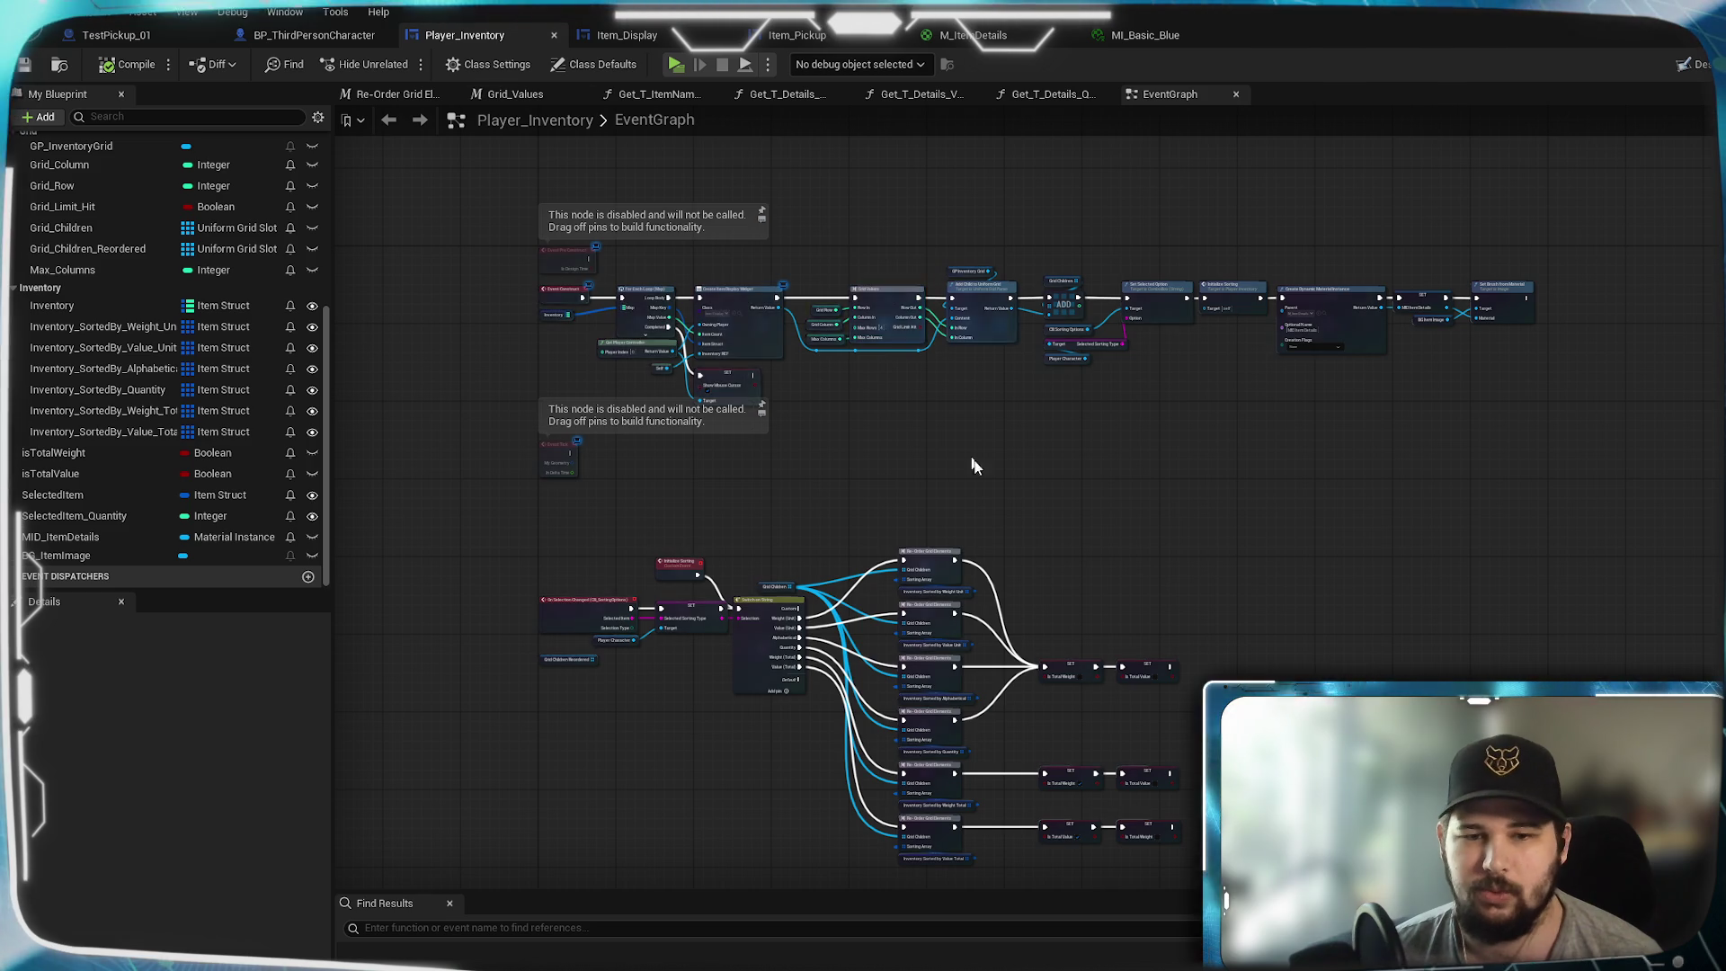
- Check MID_ItemDetails near Event Construct, toggling Instance Editable on and off, then save Player_Inventory
mouse_move(858, 479)
left_mouse_down()
mouse_move(1059, 590)
mouse_move(1024, 682)
mouse_move(1029, 667)
left_mouse_up()
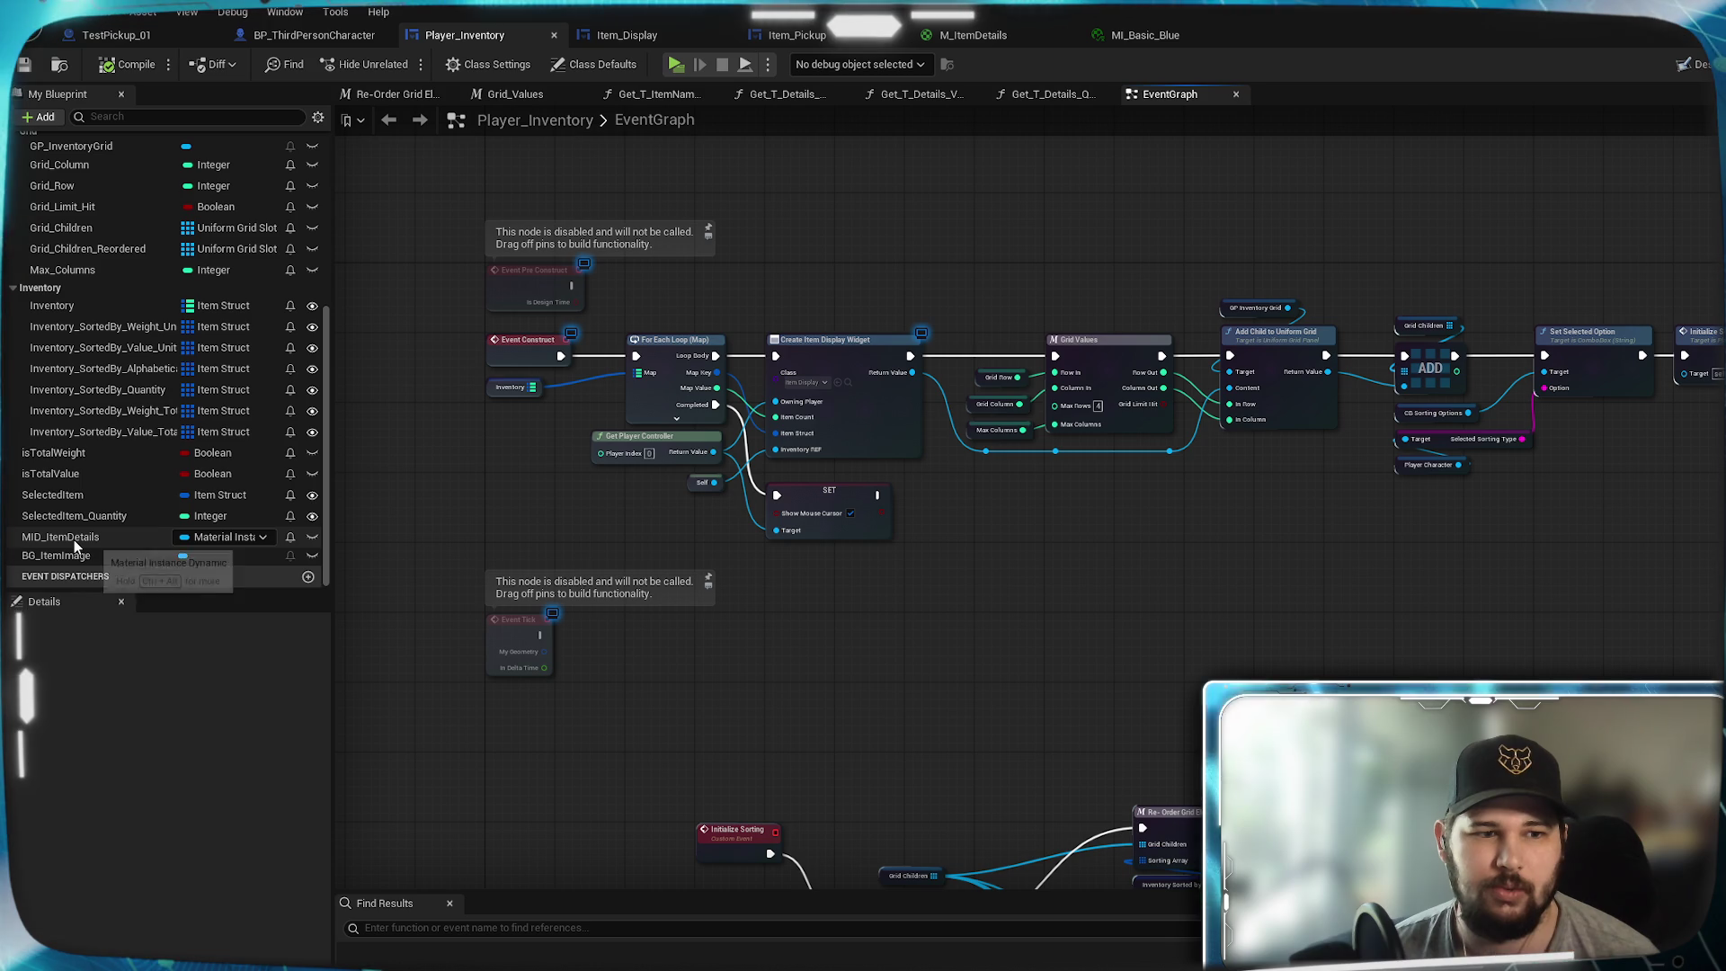
left_click(72, 539)
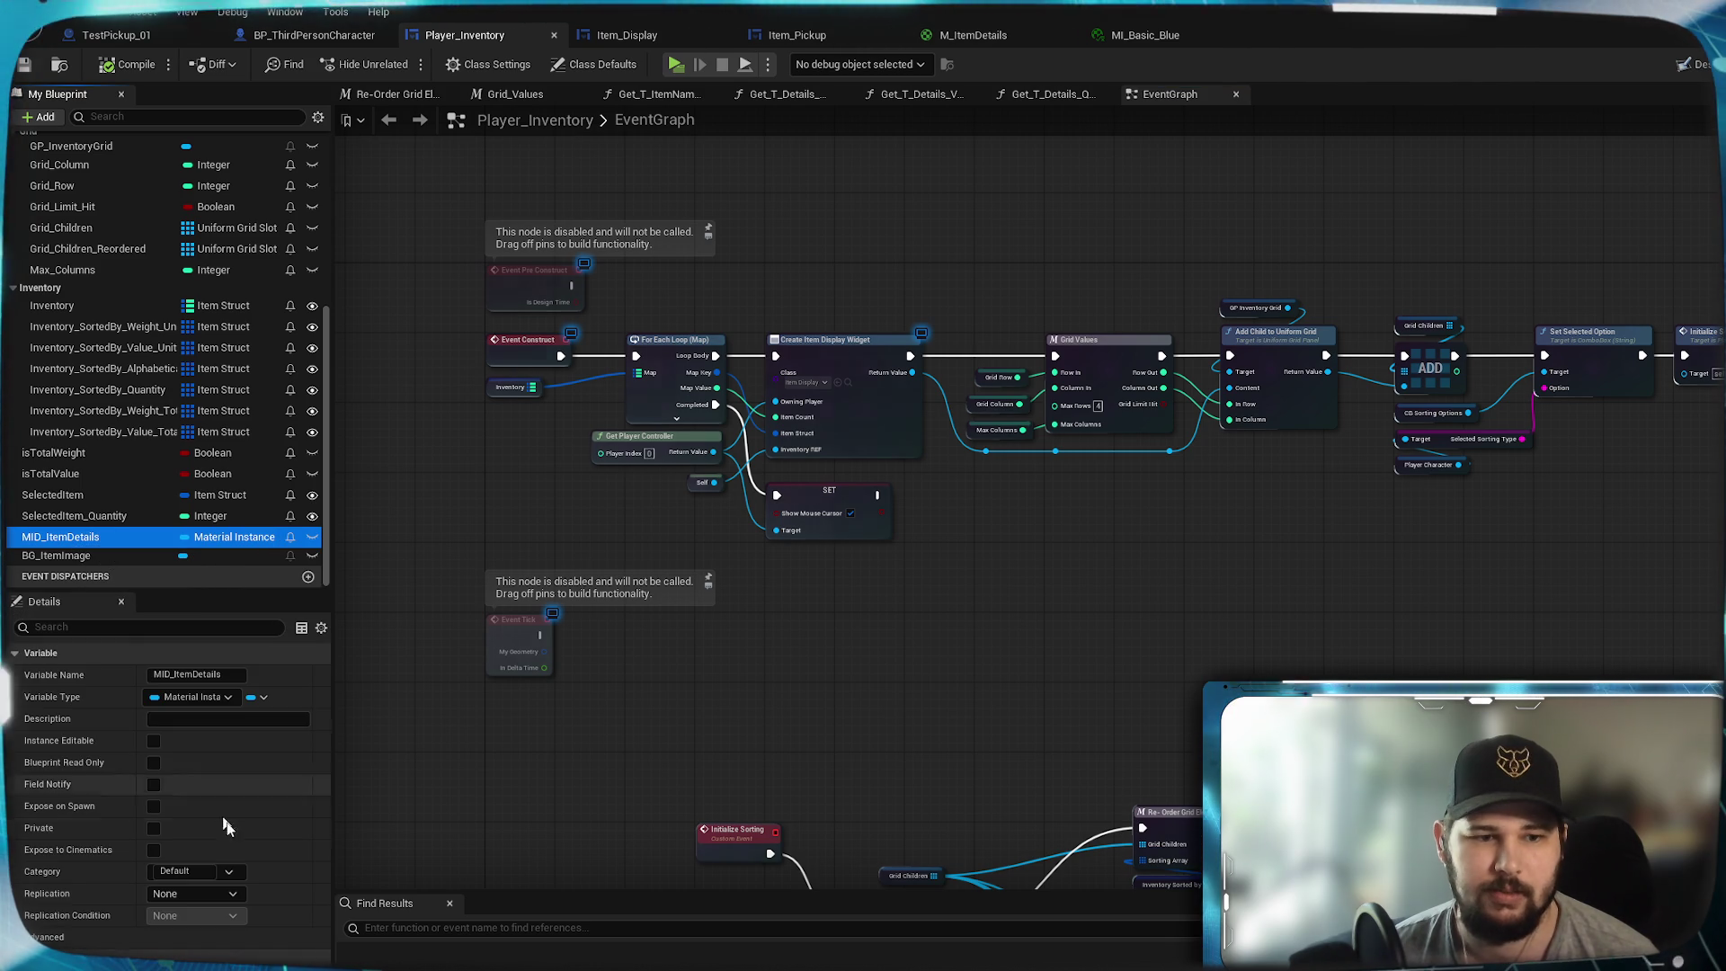
left_click(153, 741)
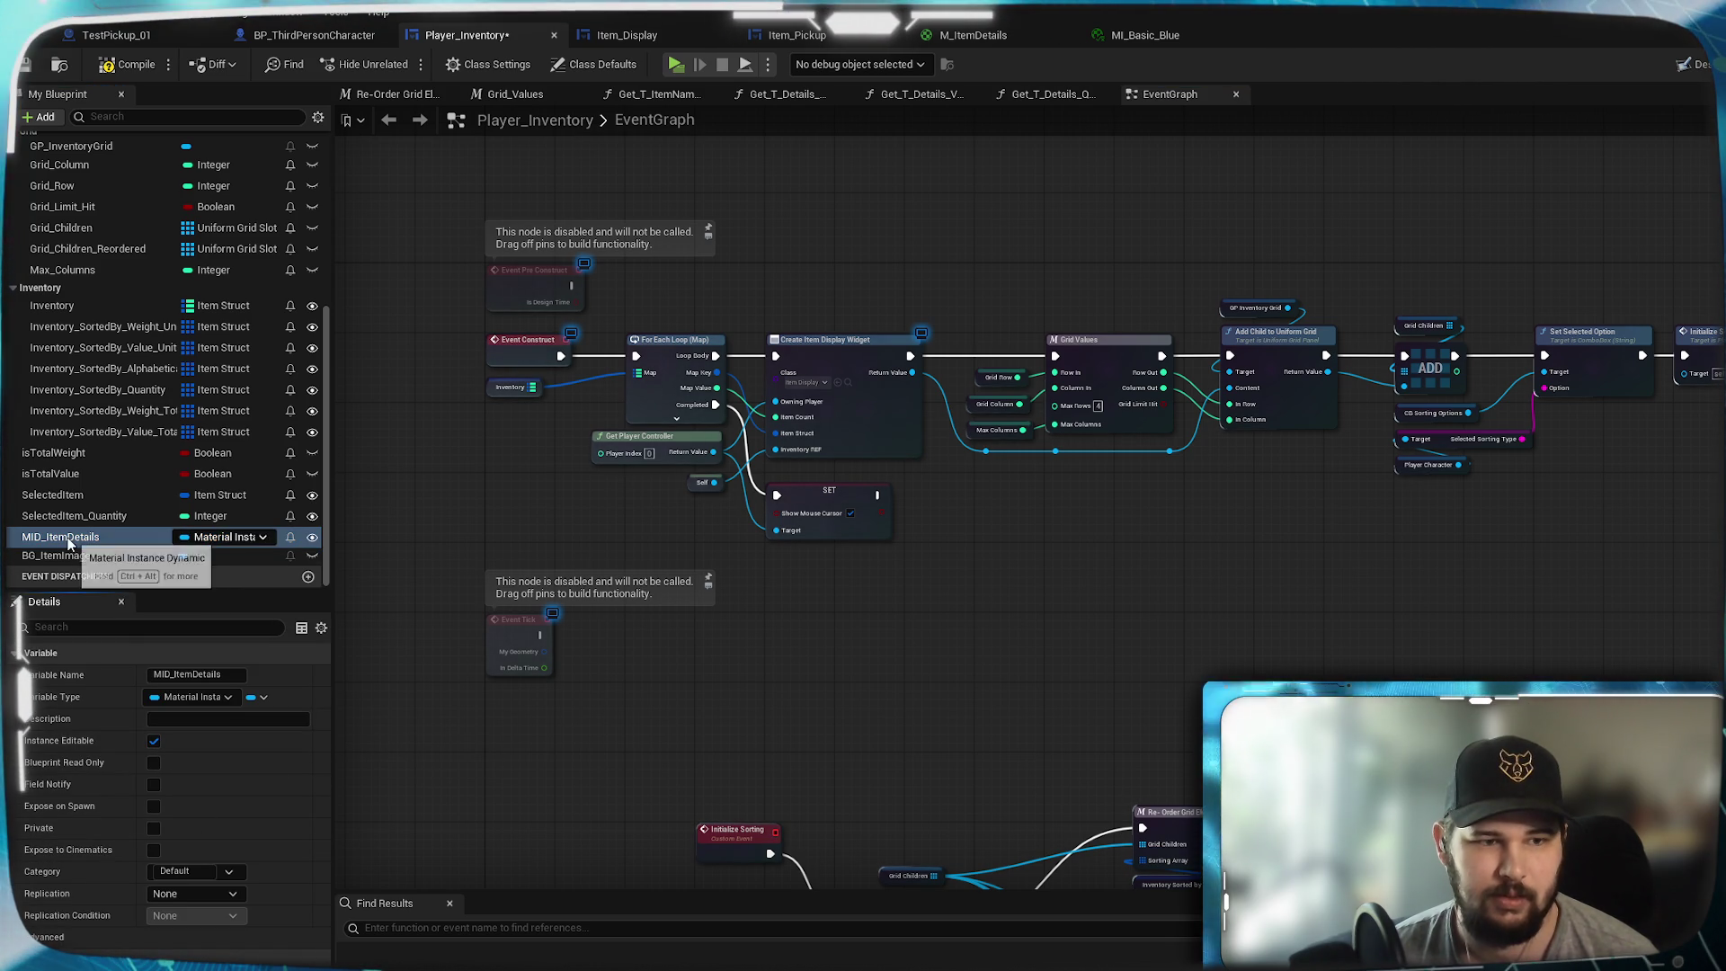
left_click(153, 741)
scroll(1555, 548, "up", 2)
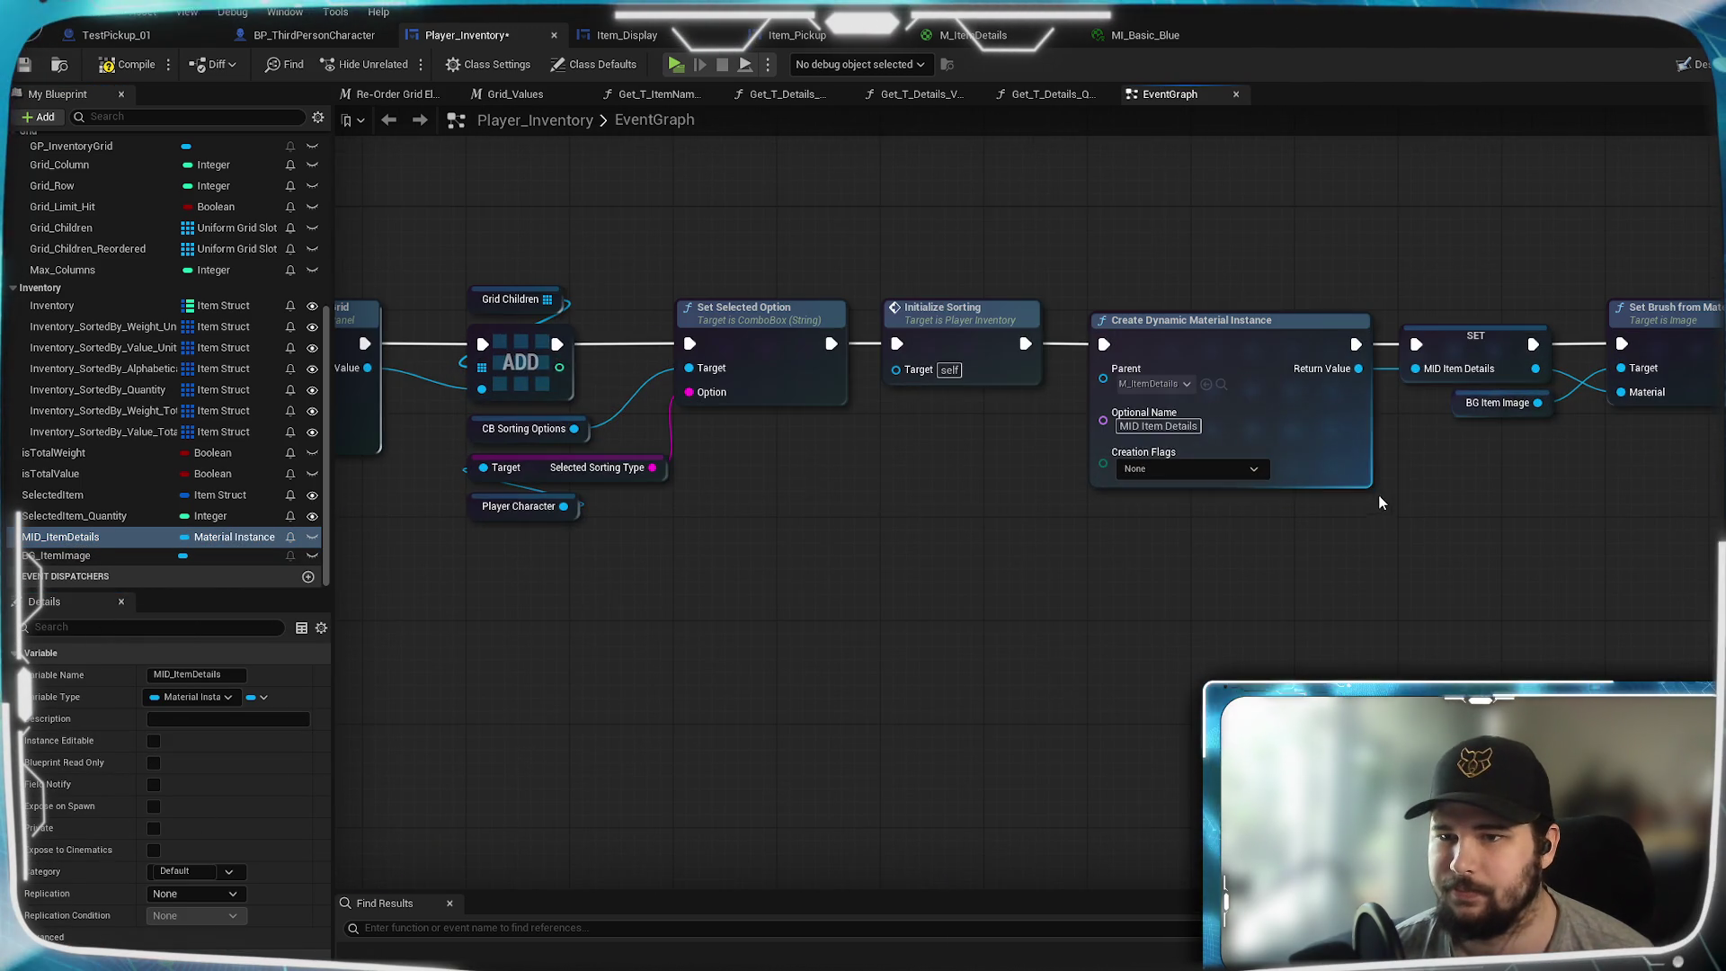
scroll(1299, 534, "up", 2)
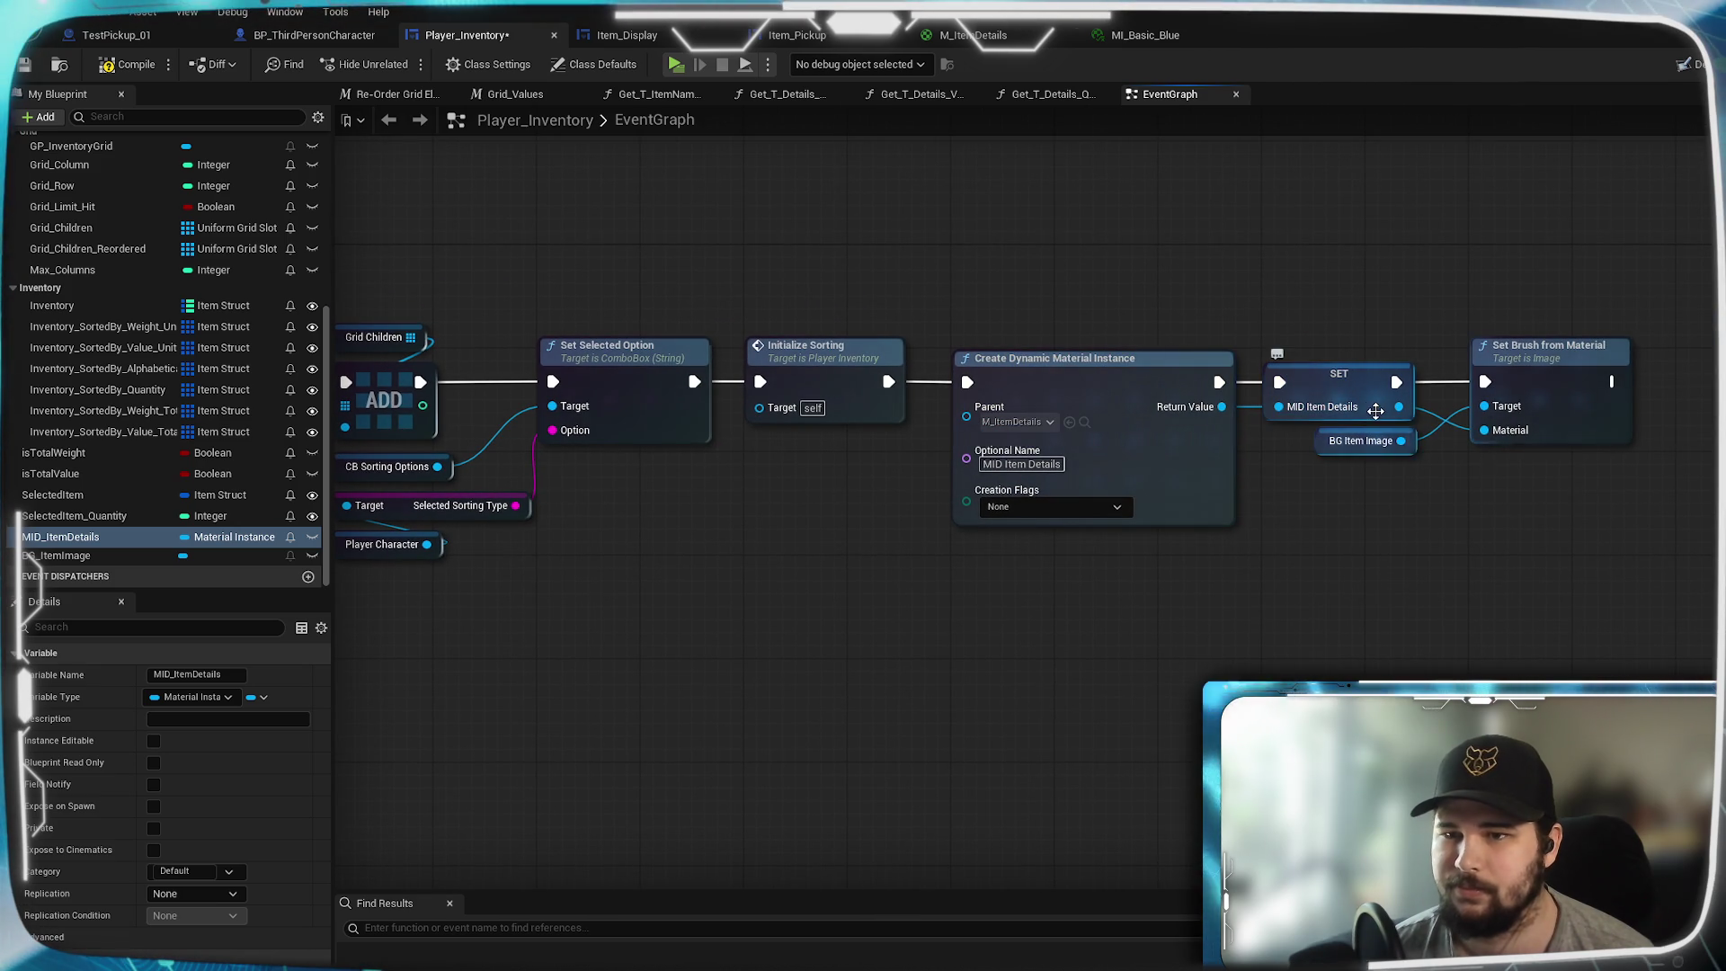
left_click(27, 67)
left_click(627, 34)
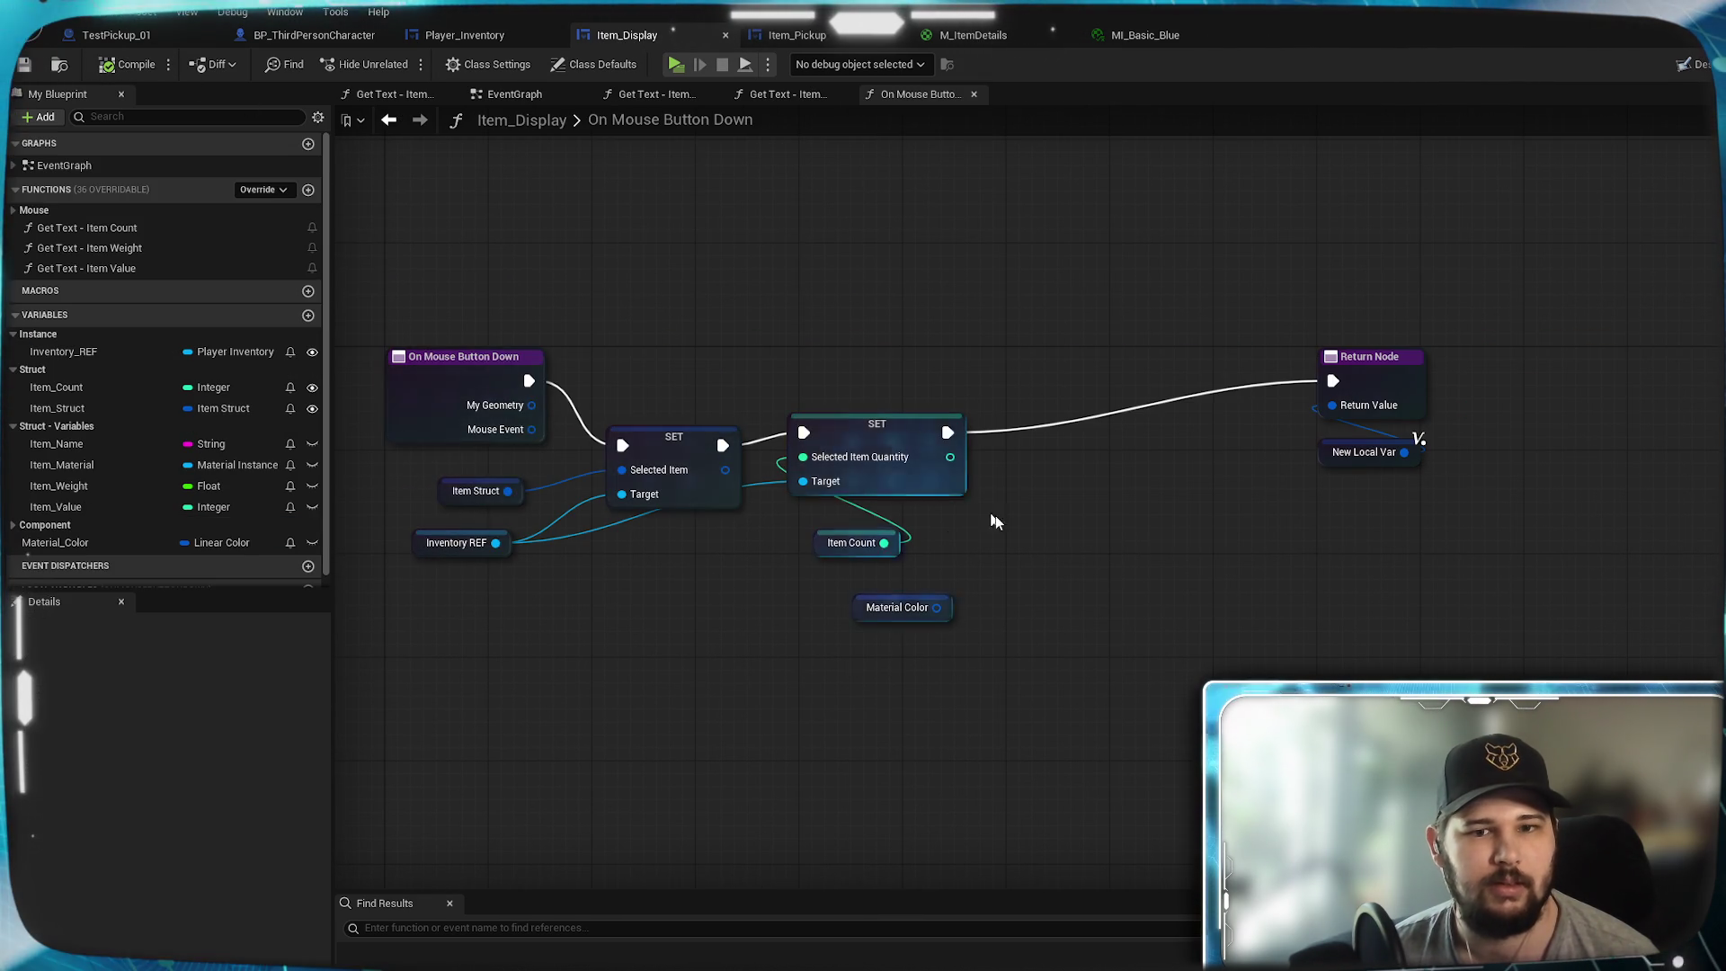
- Add a Get MID Item Details node from Inventory REF and place it beside Material Color
left_click_drag(495, 543, 1036, 573)
type("getMI")
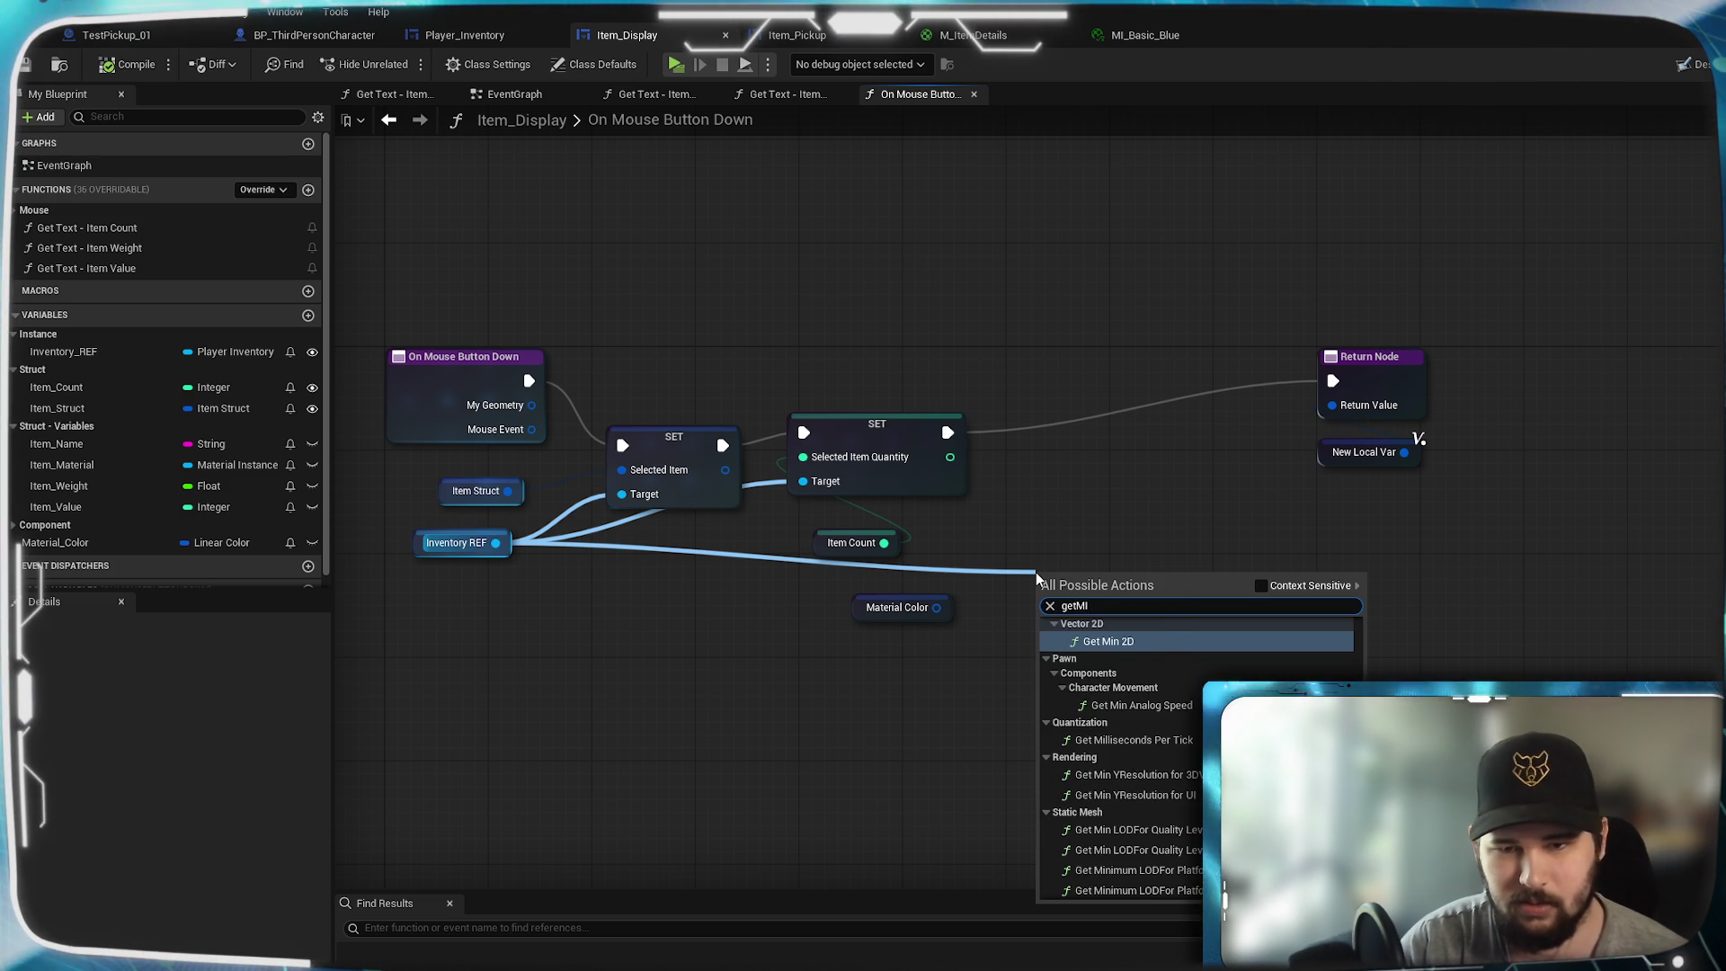
key("BackSpace")
key("BackSpace")
type(" MID")
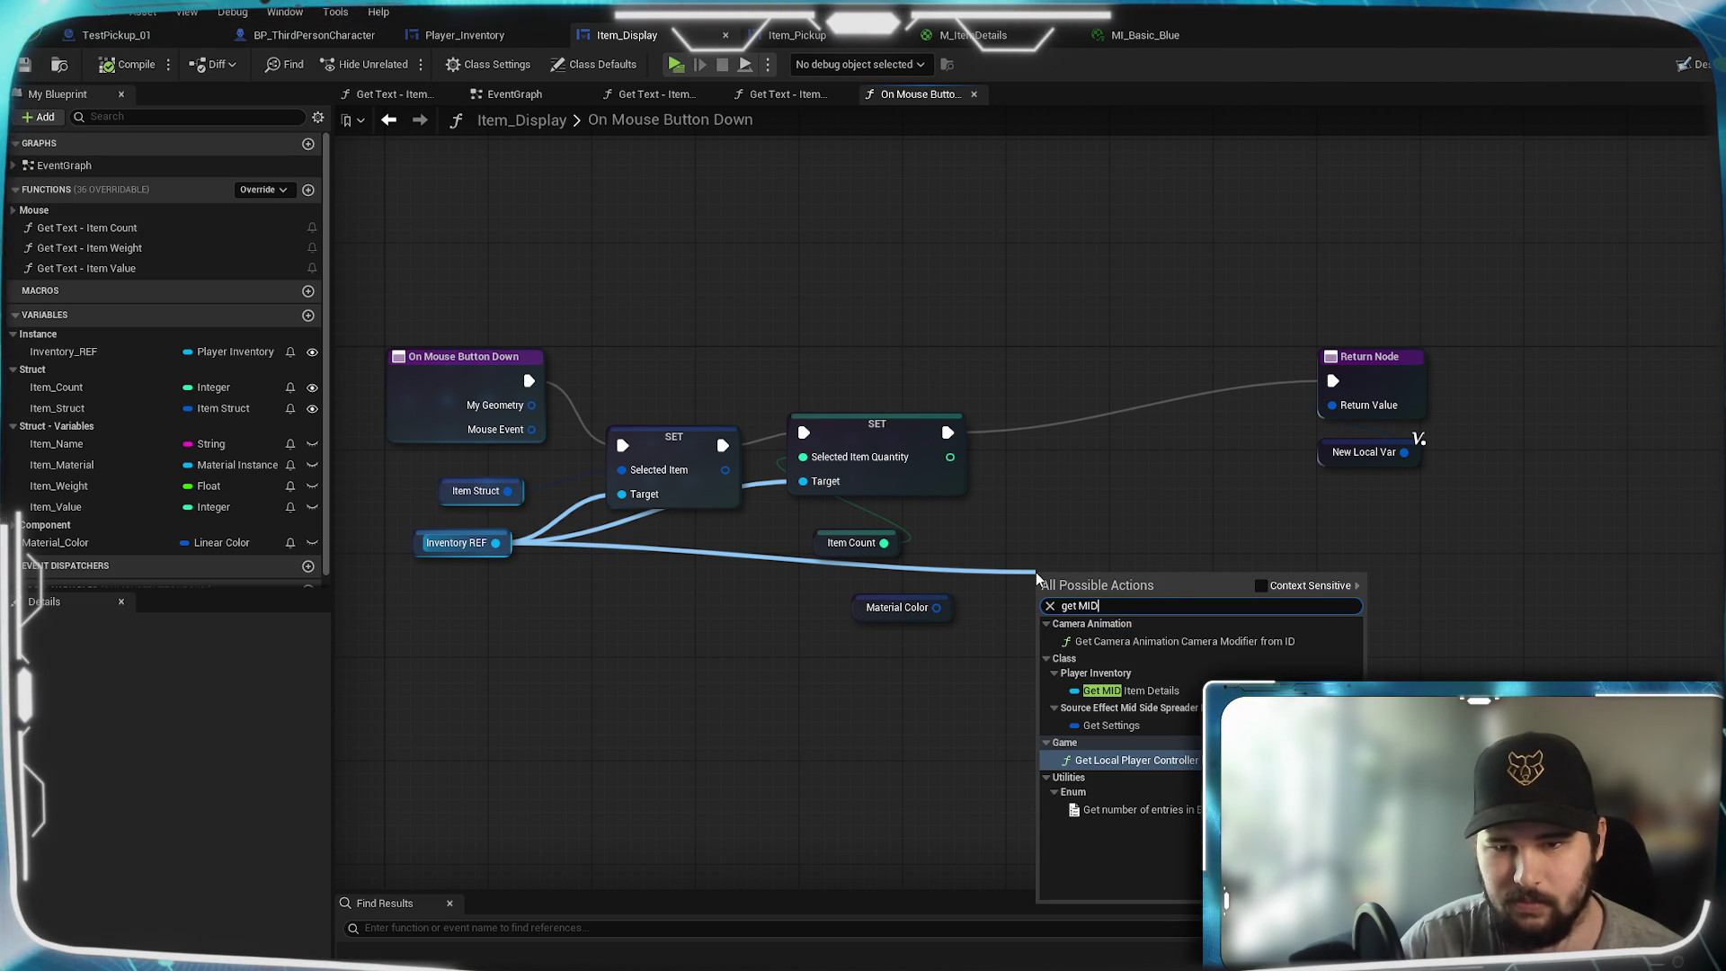
left_click(1135, 690)
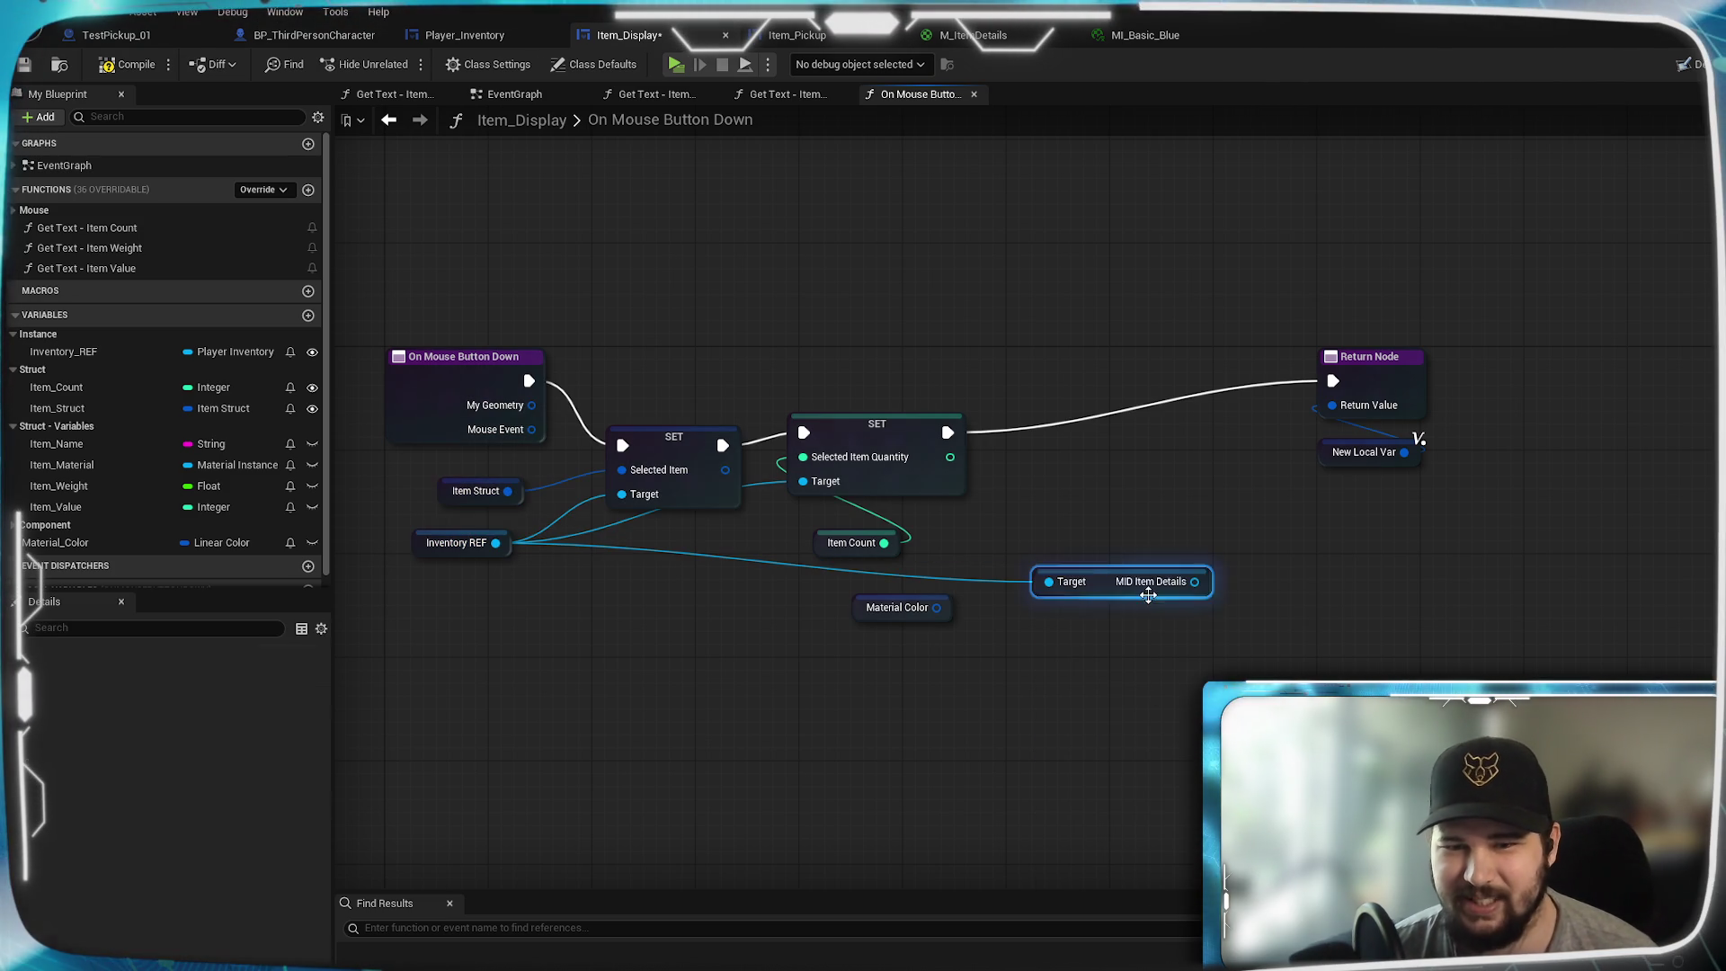
left_click_drag(1119, 586, 835, 586)
mouse_move(931, 611)
left_mouse_down()
mouse_move(919, 644)
mouse_move(918, 624)
left_mouse_up()
left_click(968, 589)
- Search for a Color setter on MID Item Details, then check the parameter name in M_ItemDetails
left_click_drag(1039, 584, 1072, 568)
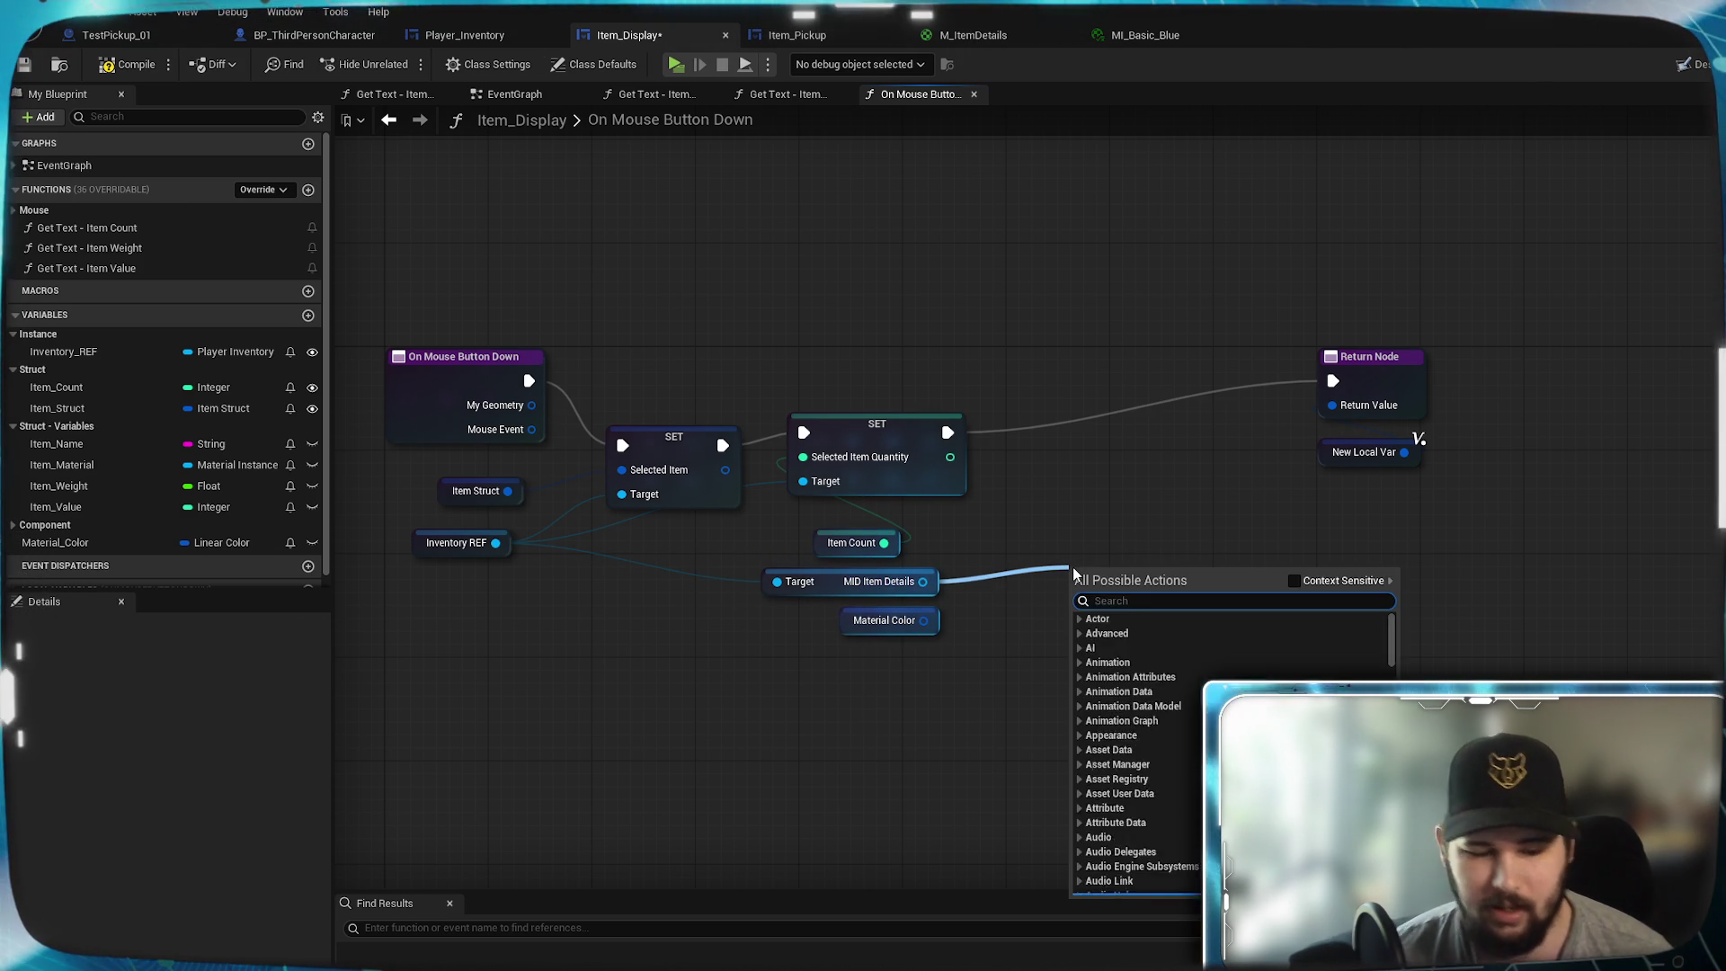
type("set Color")
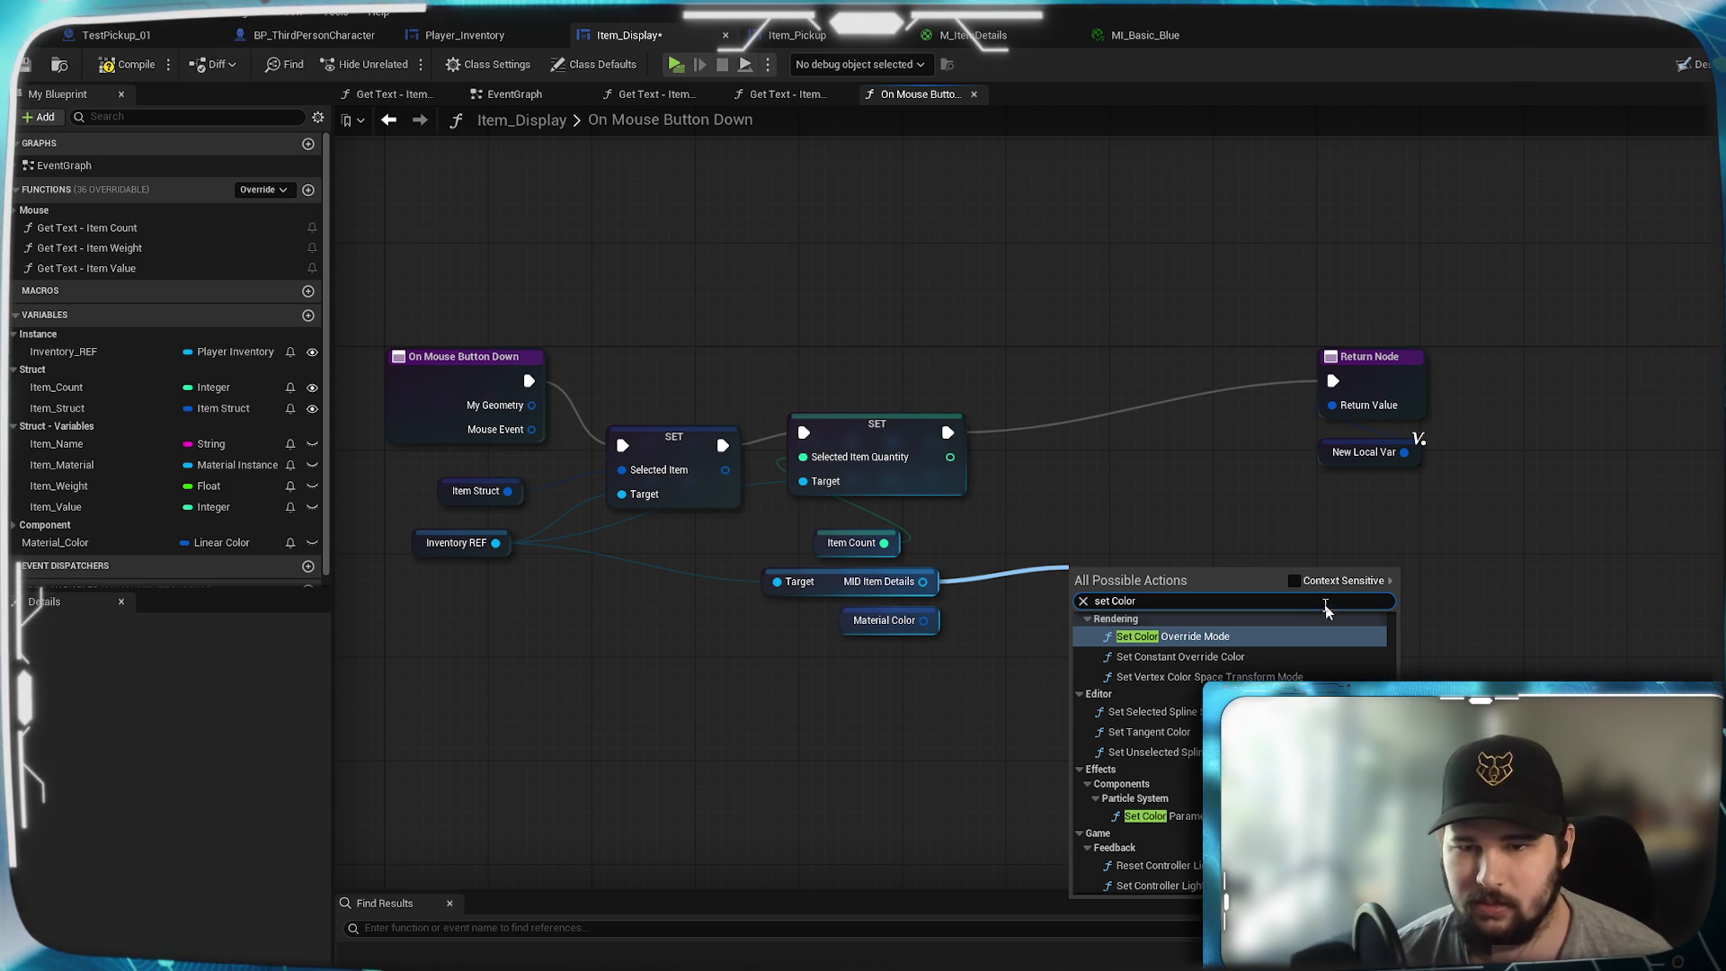
left_click(1297, 582)
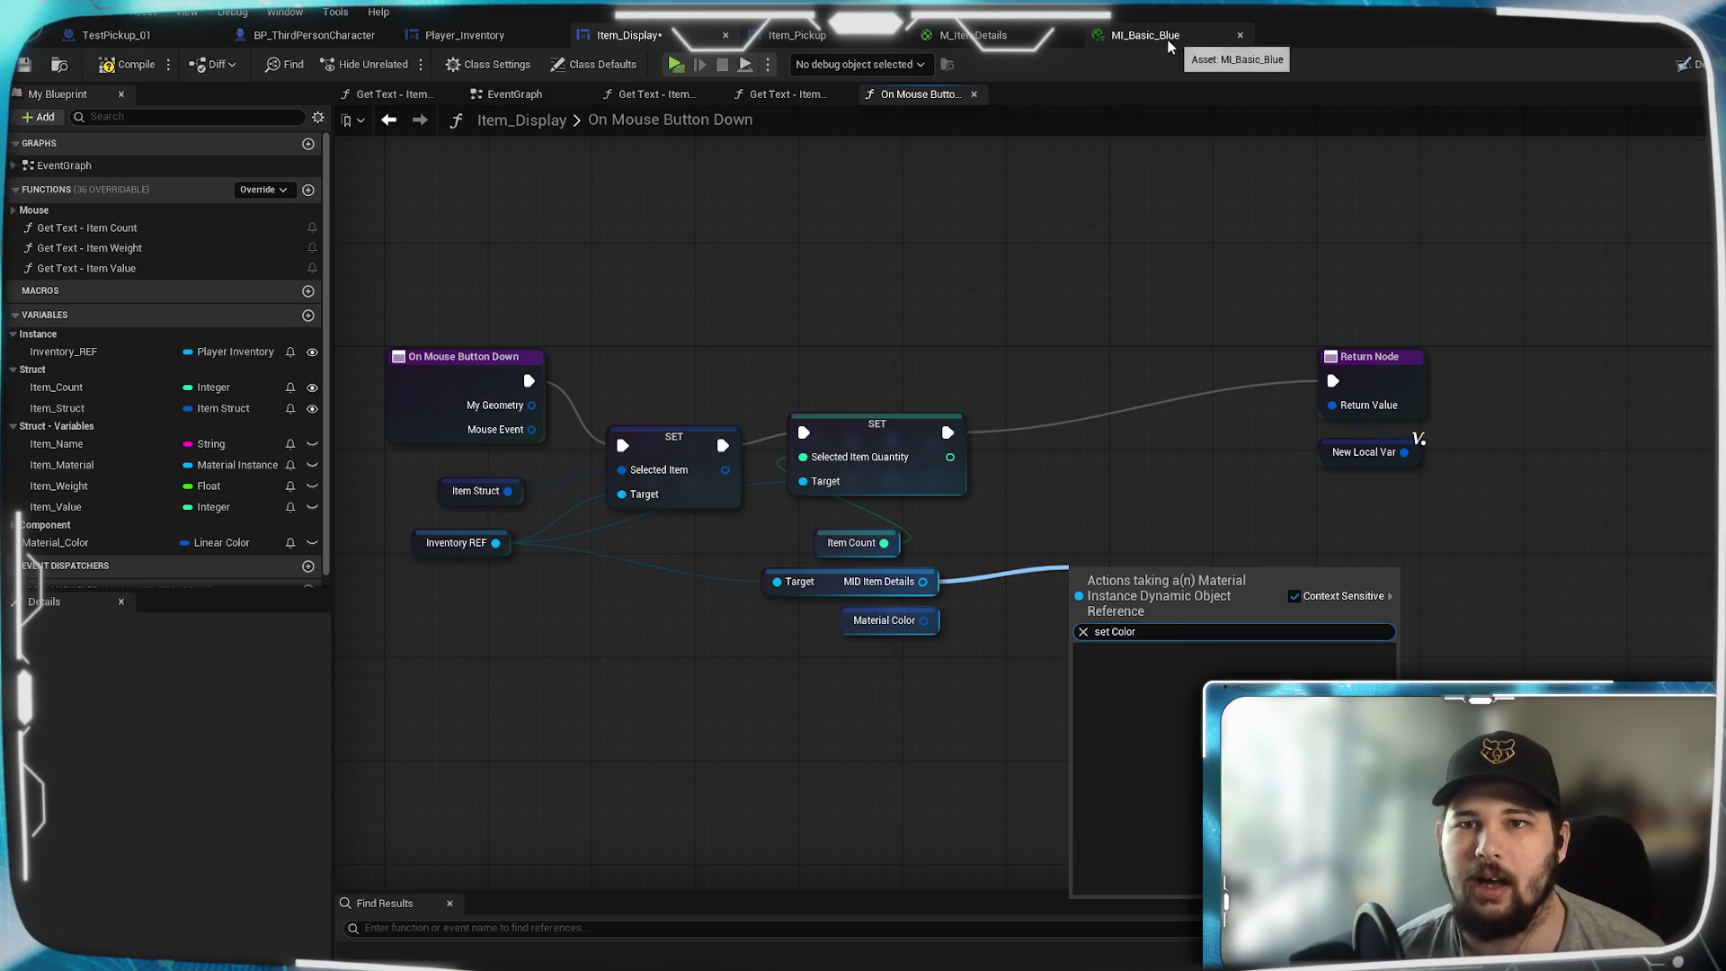
left_click(989, 35)
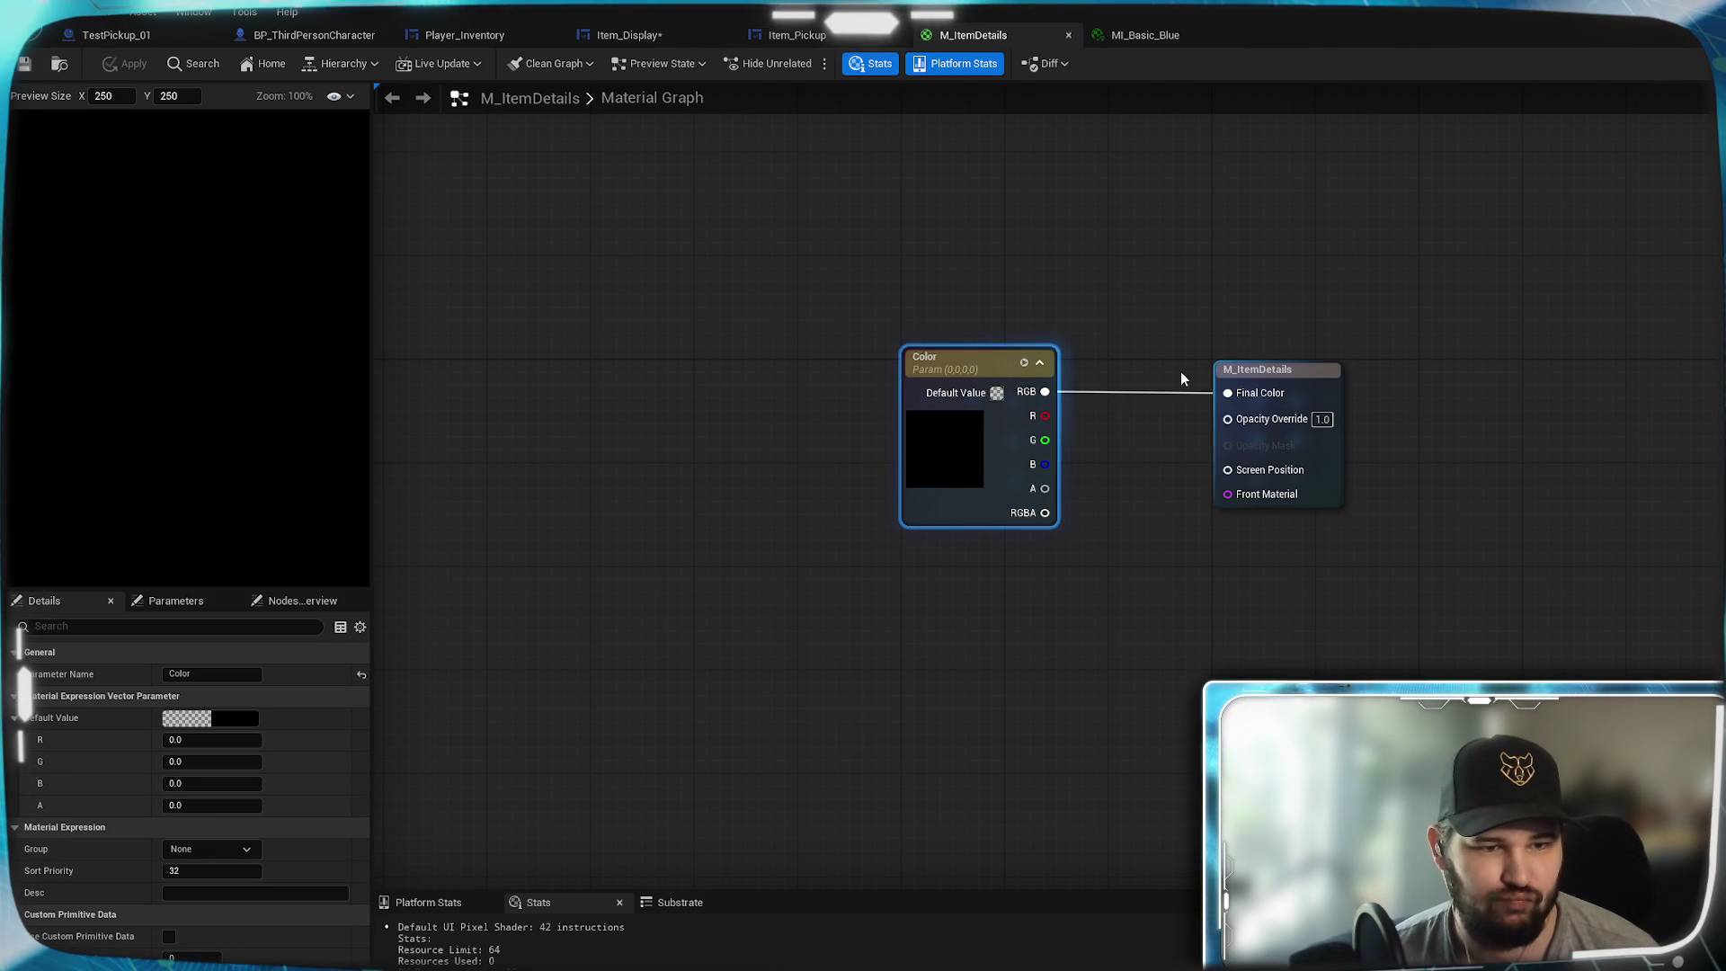
- Add a Set Vector Parameter Value node from MID Item Details in On Mouse Button Down
left_click(631, 40)
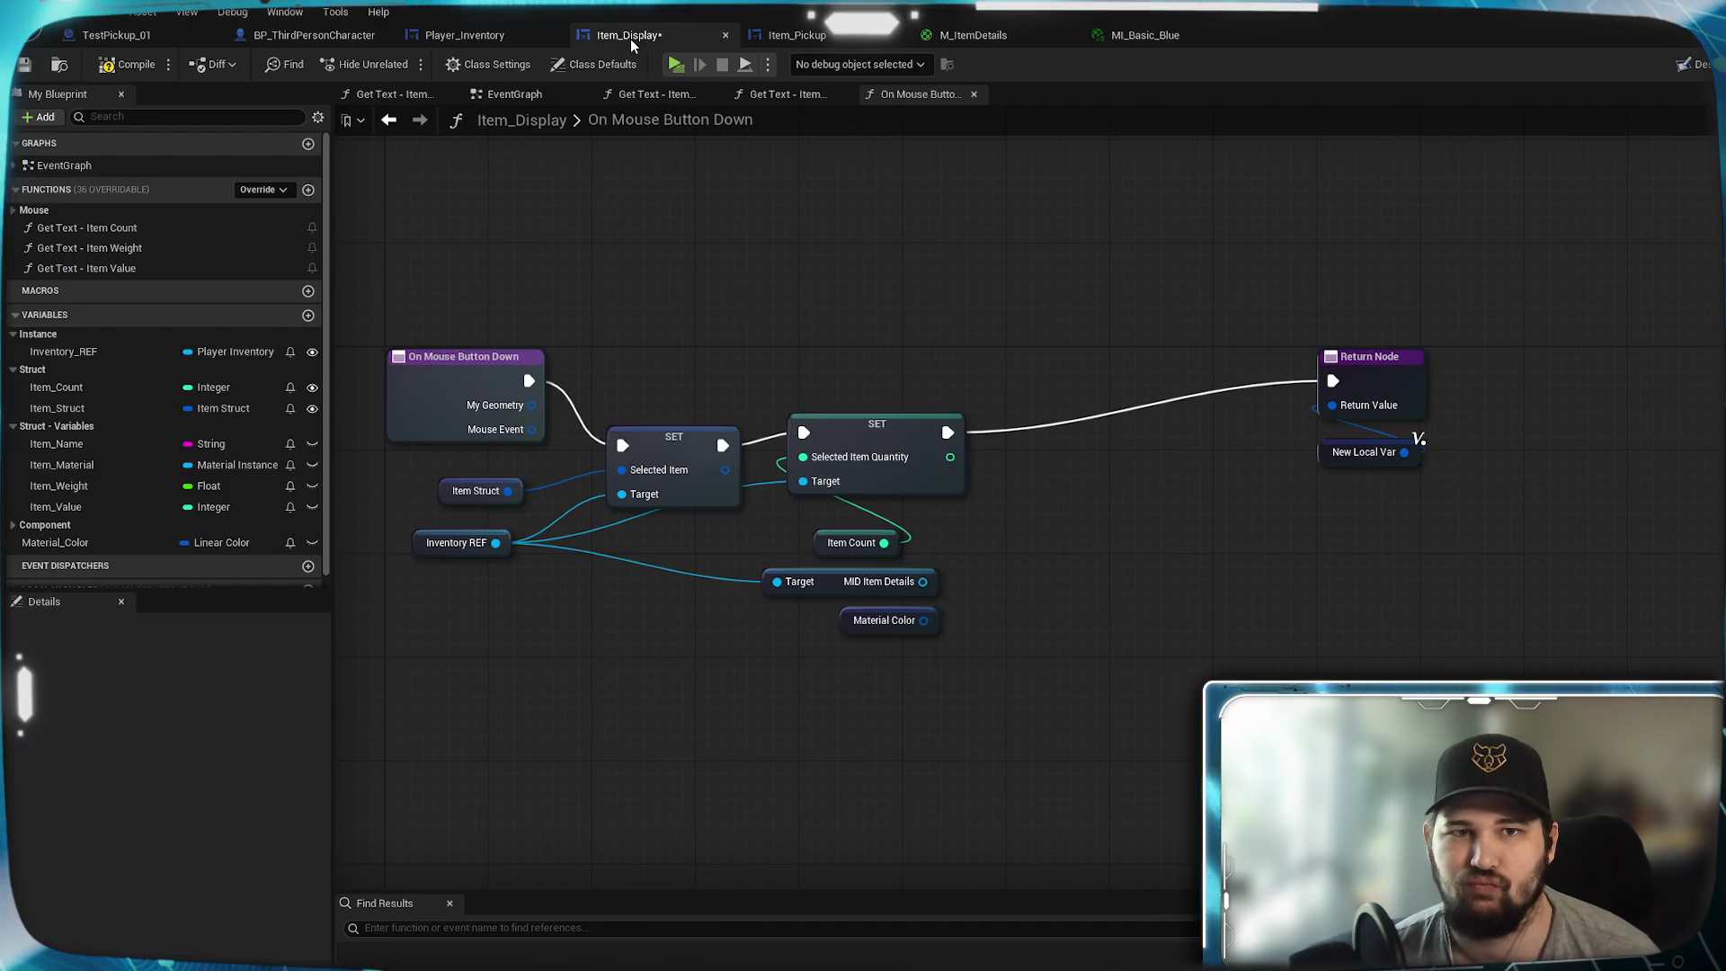
left_click_drag(923, 582, 1032, 558)
type("sert vector")
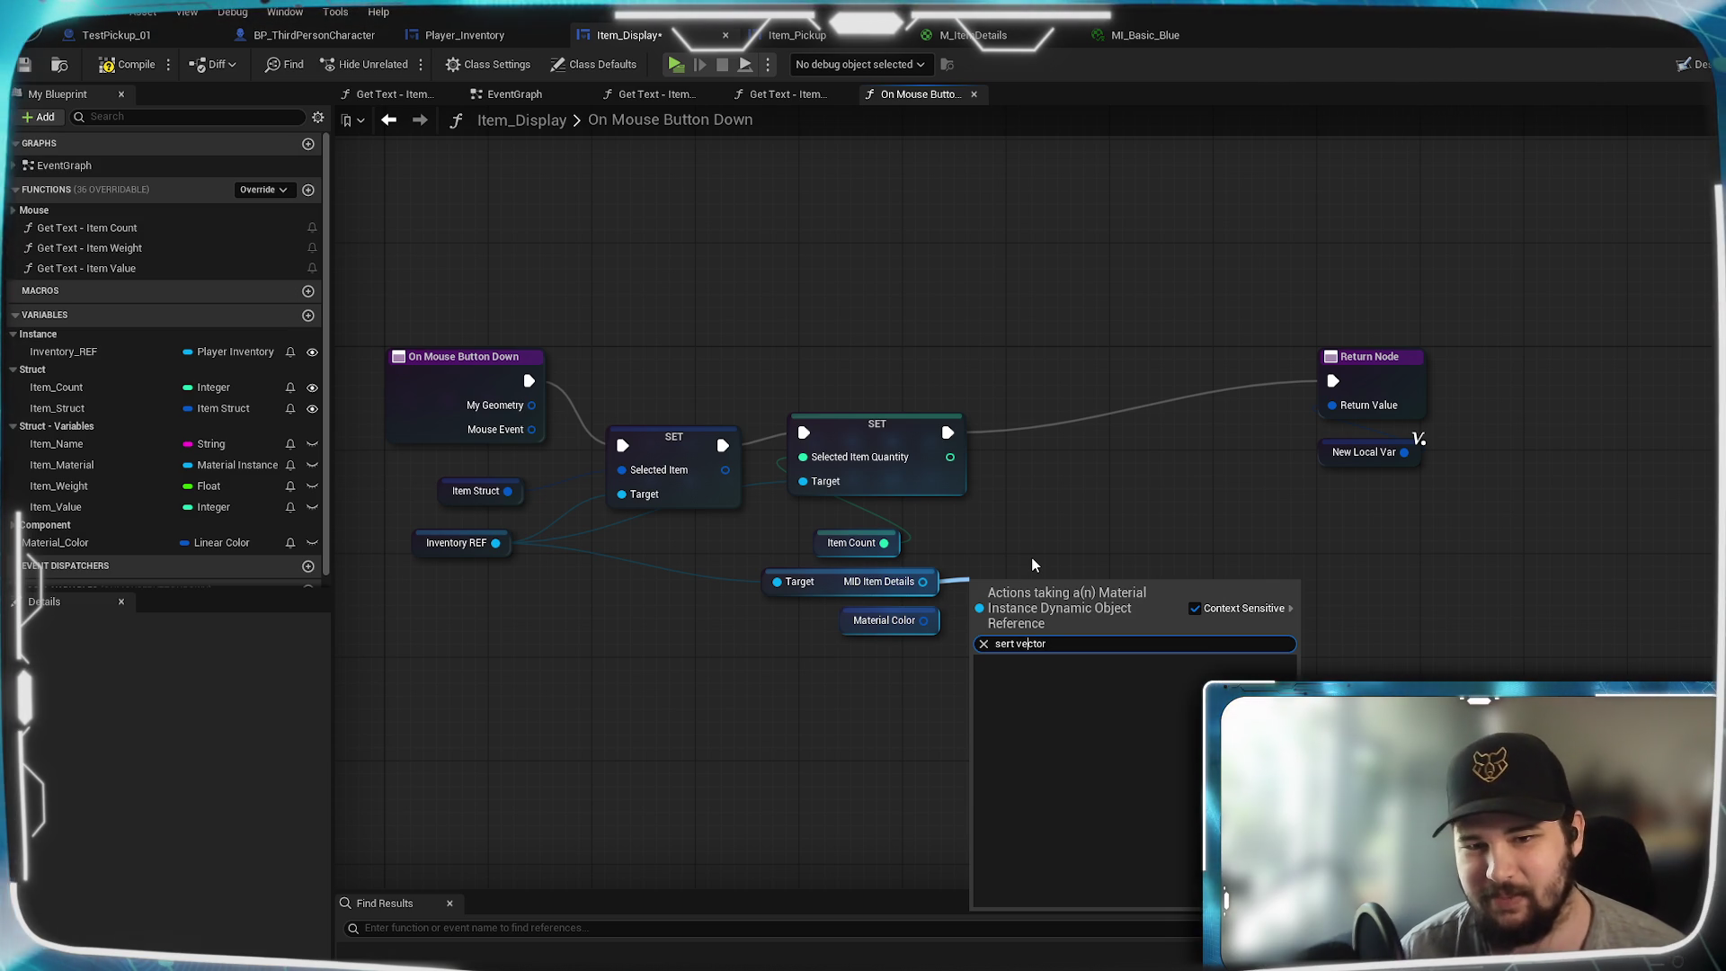
key("BackSpace")
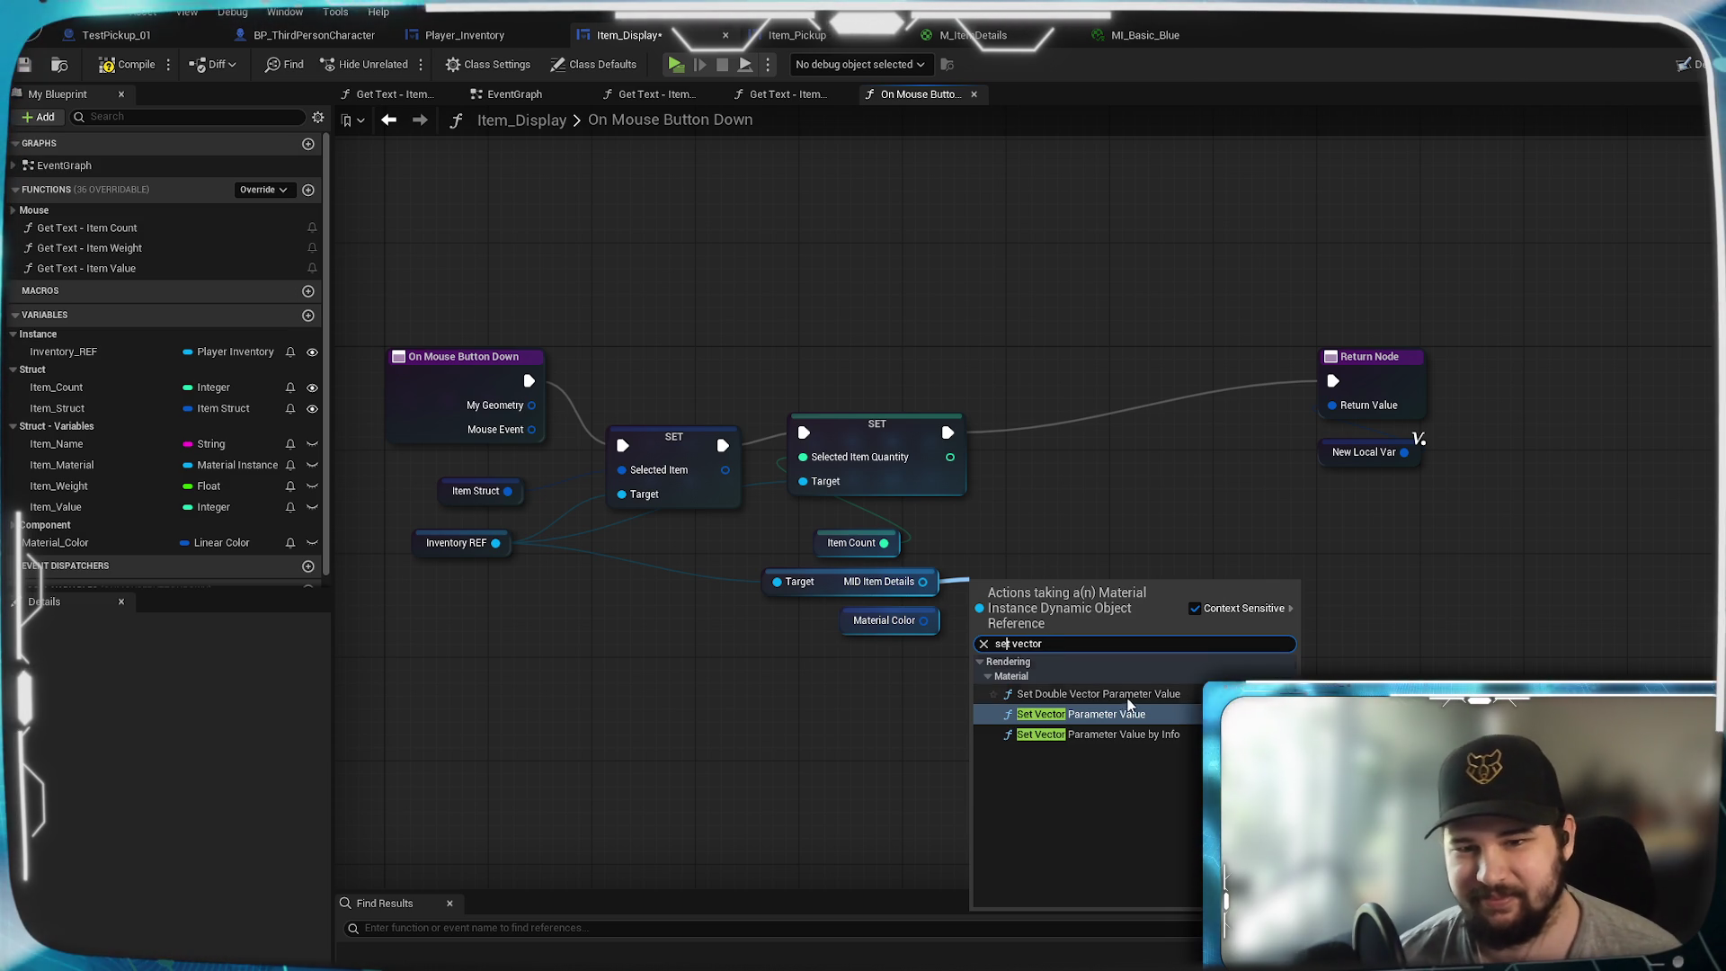
left_click(1127, 715)
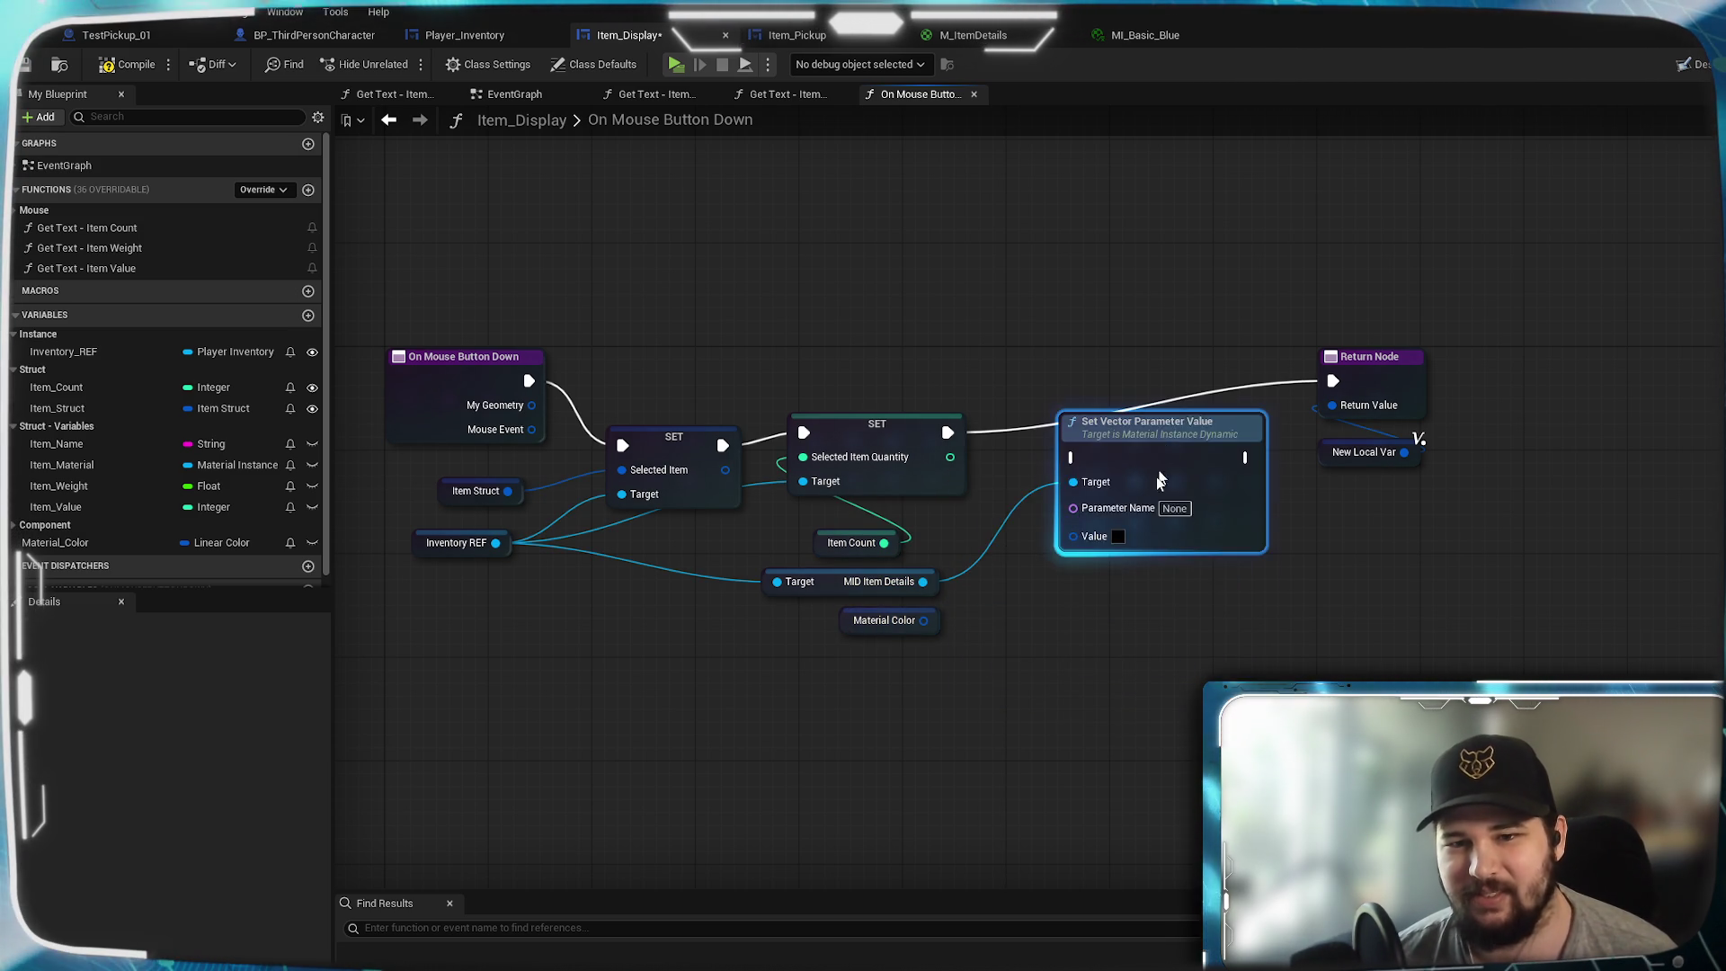
left_click(1127, 710)
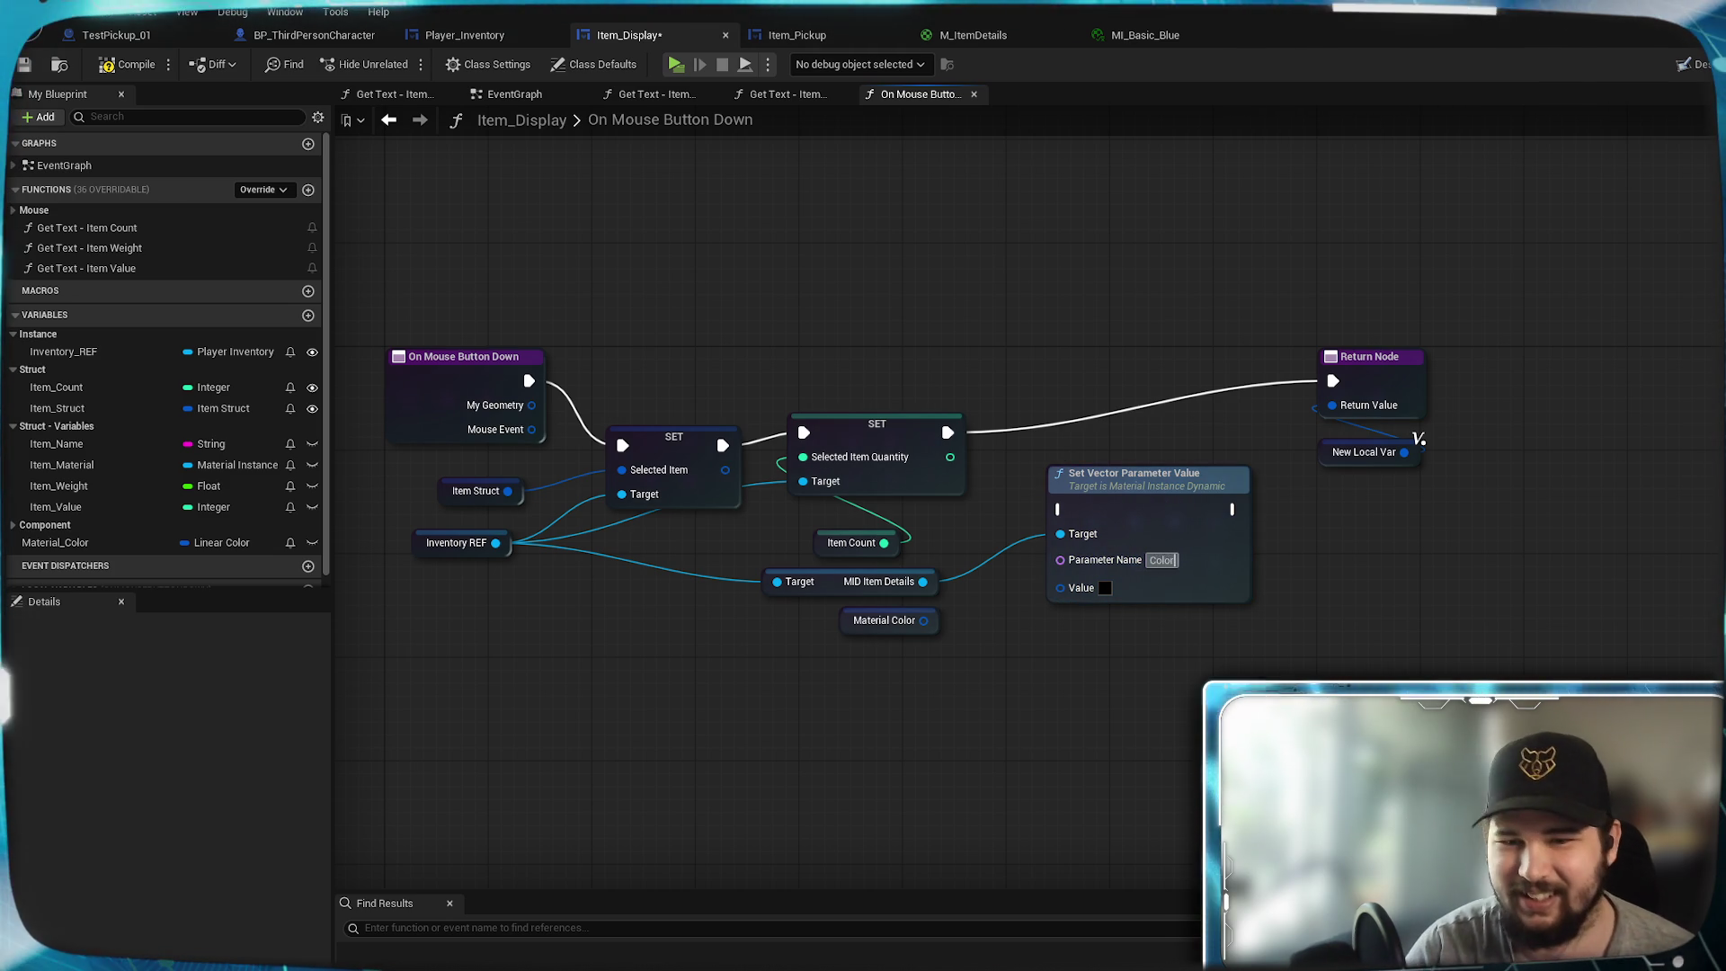
- Wire Material Color to Value, chain the setter between the quantity SET and Return Node, and save
mouse_move(923, 620)
left_mouse_down()
mouse_move(983, 635)
mouse_move(1061, 586)
left_mouse_up()
left_click_drag(948, 435, 1061, 509)
left_click_drag(1235, 510, 1333, 381)
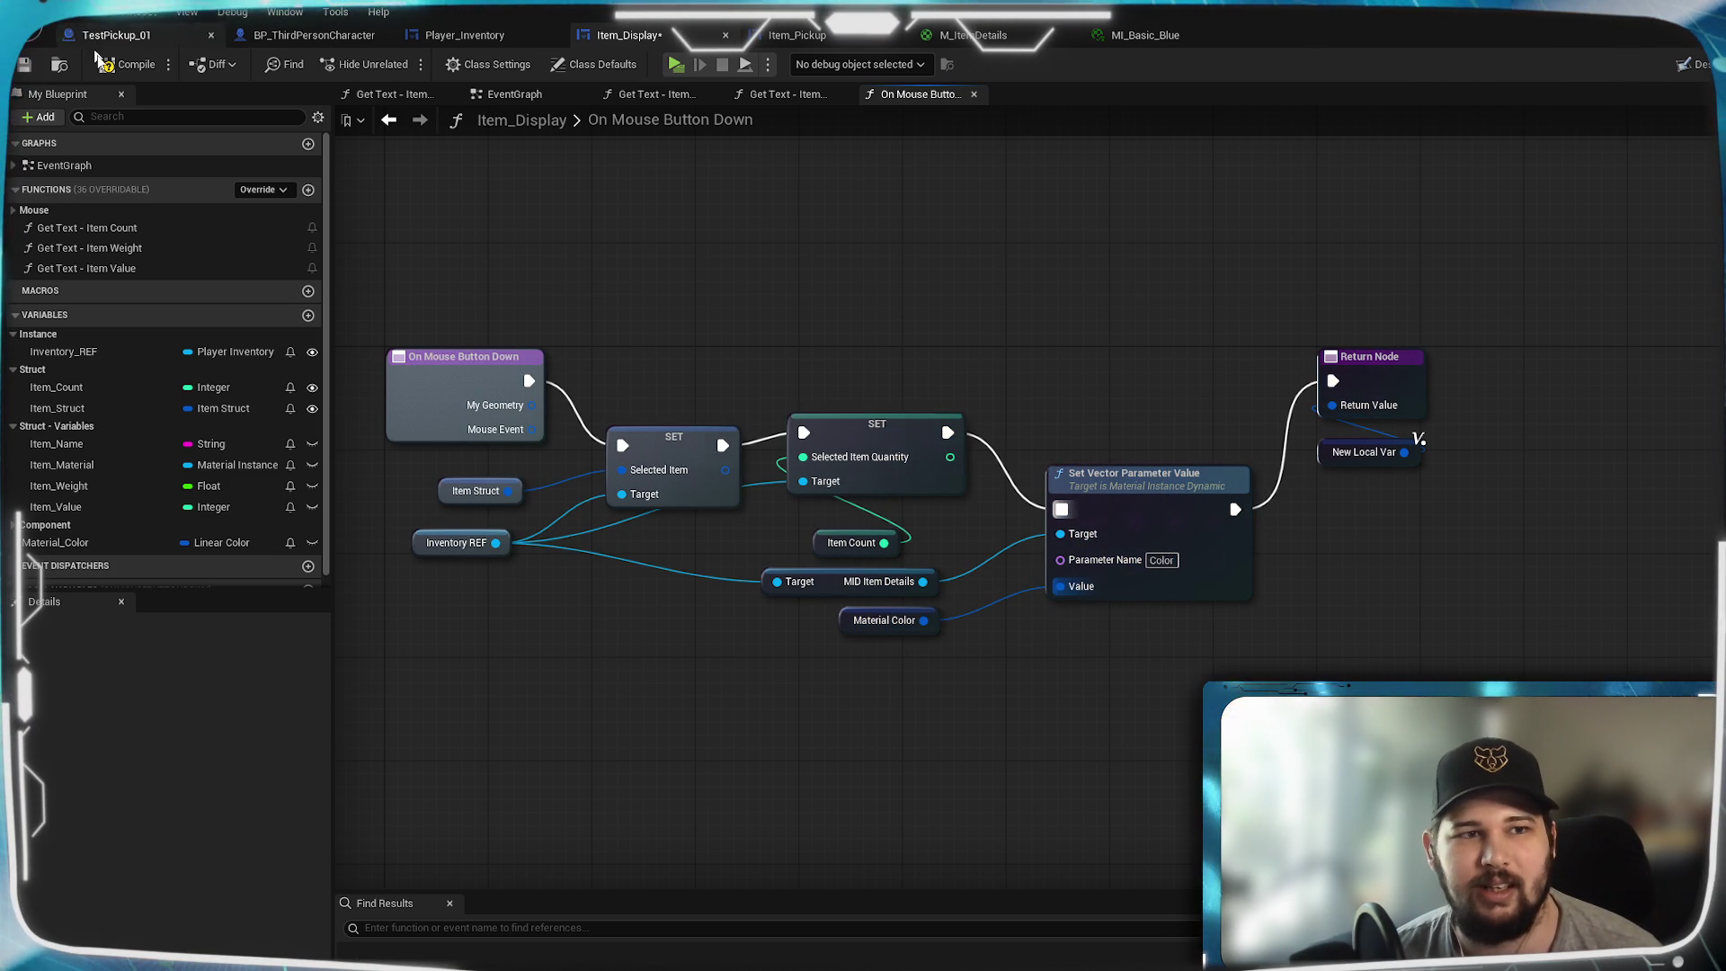
left_click(27, 65)
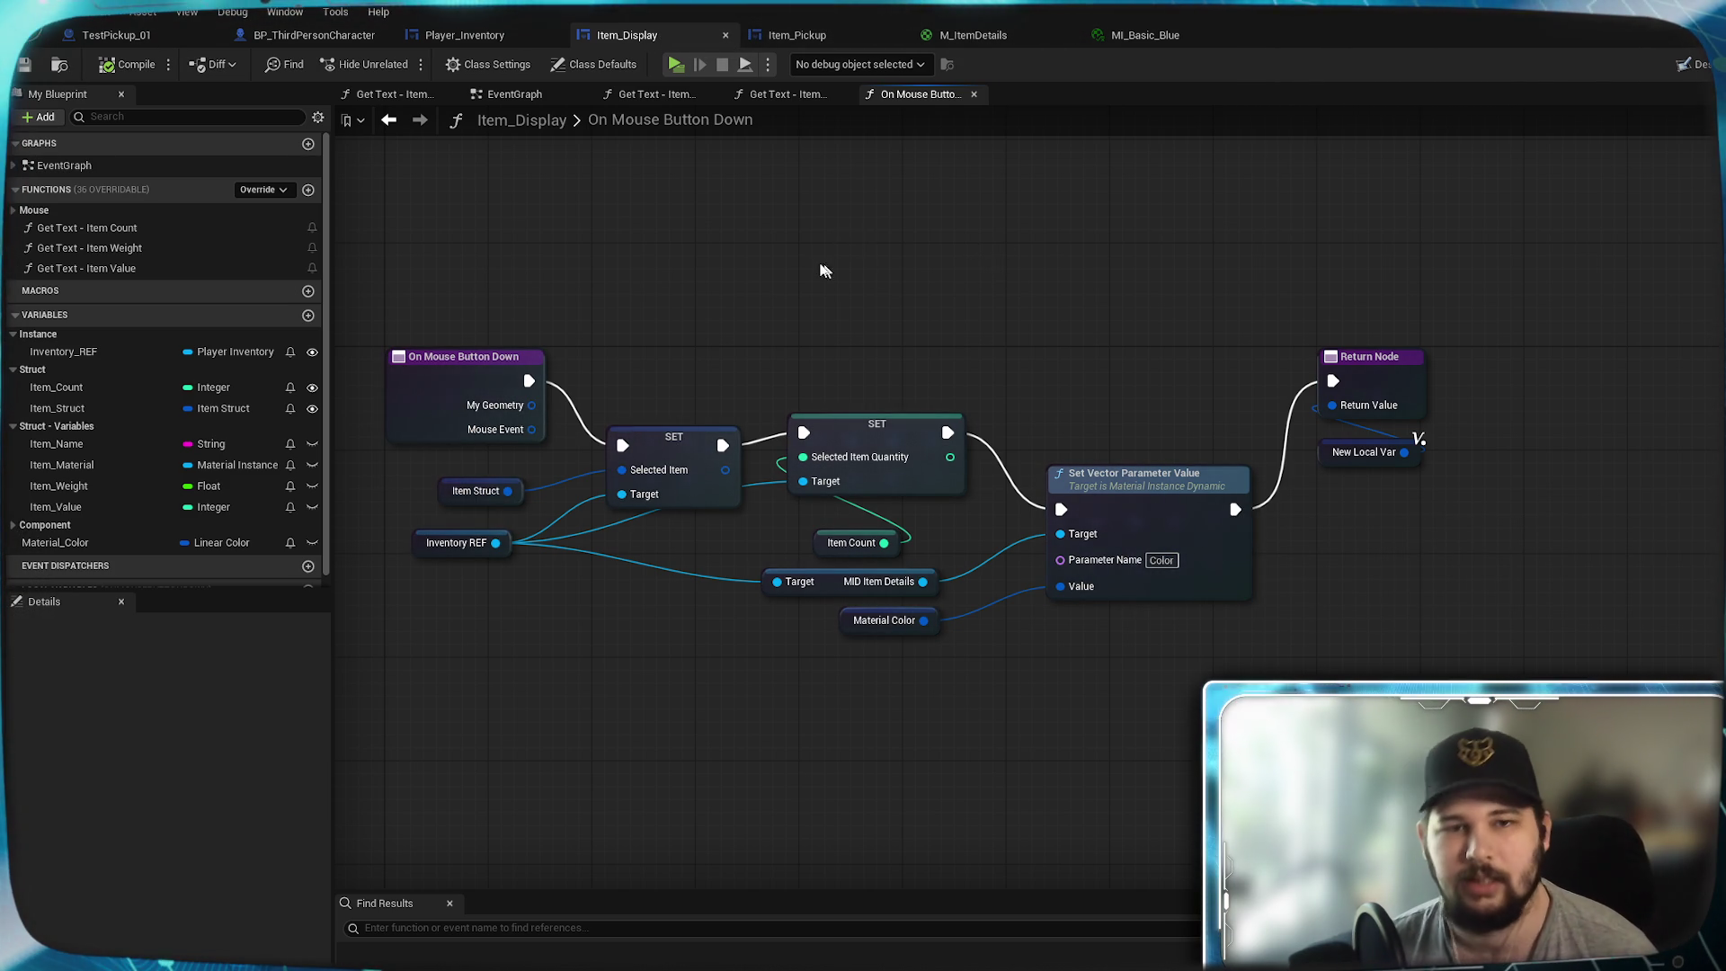
left_click(676, 64)
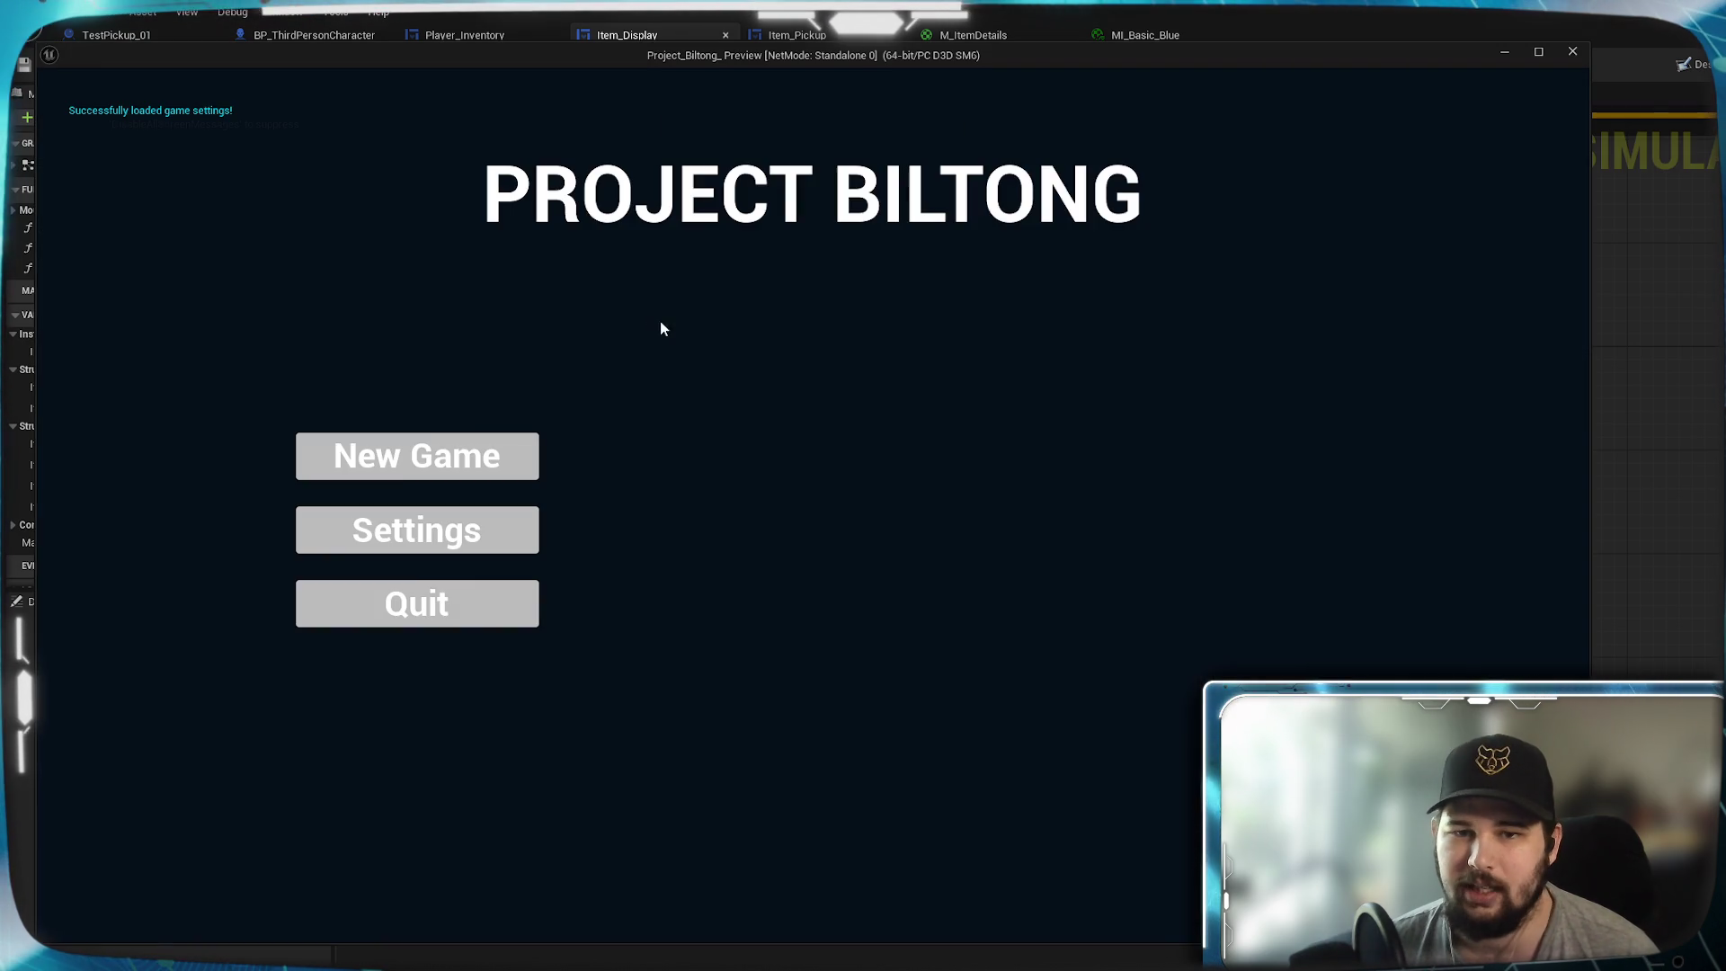
- Start a New Game, collect the red pawns, and open the inventory screen
left_click(423, 457)
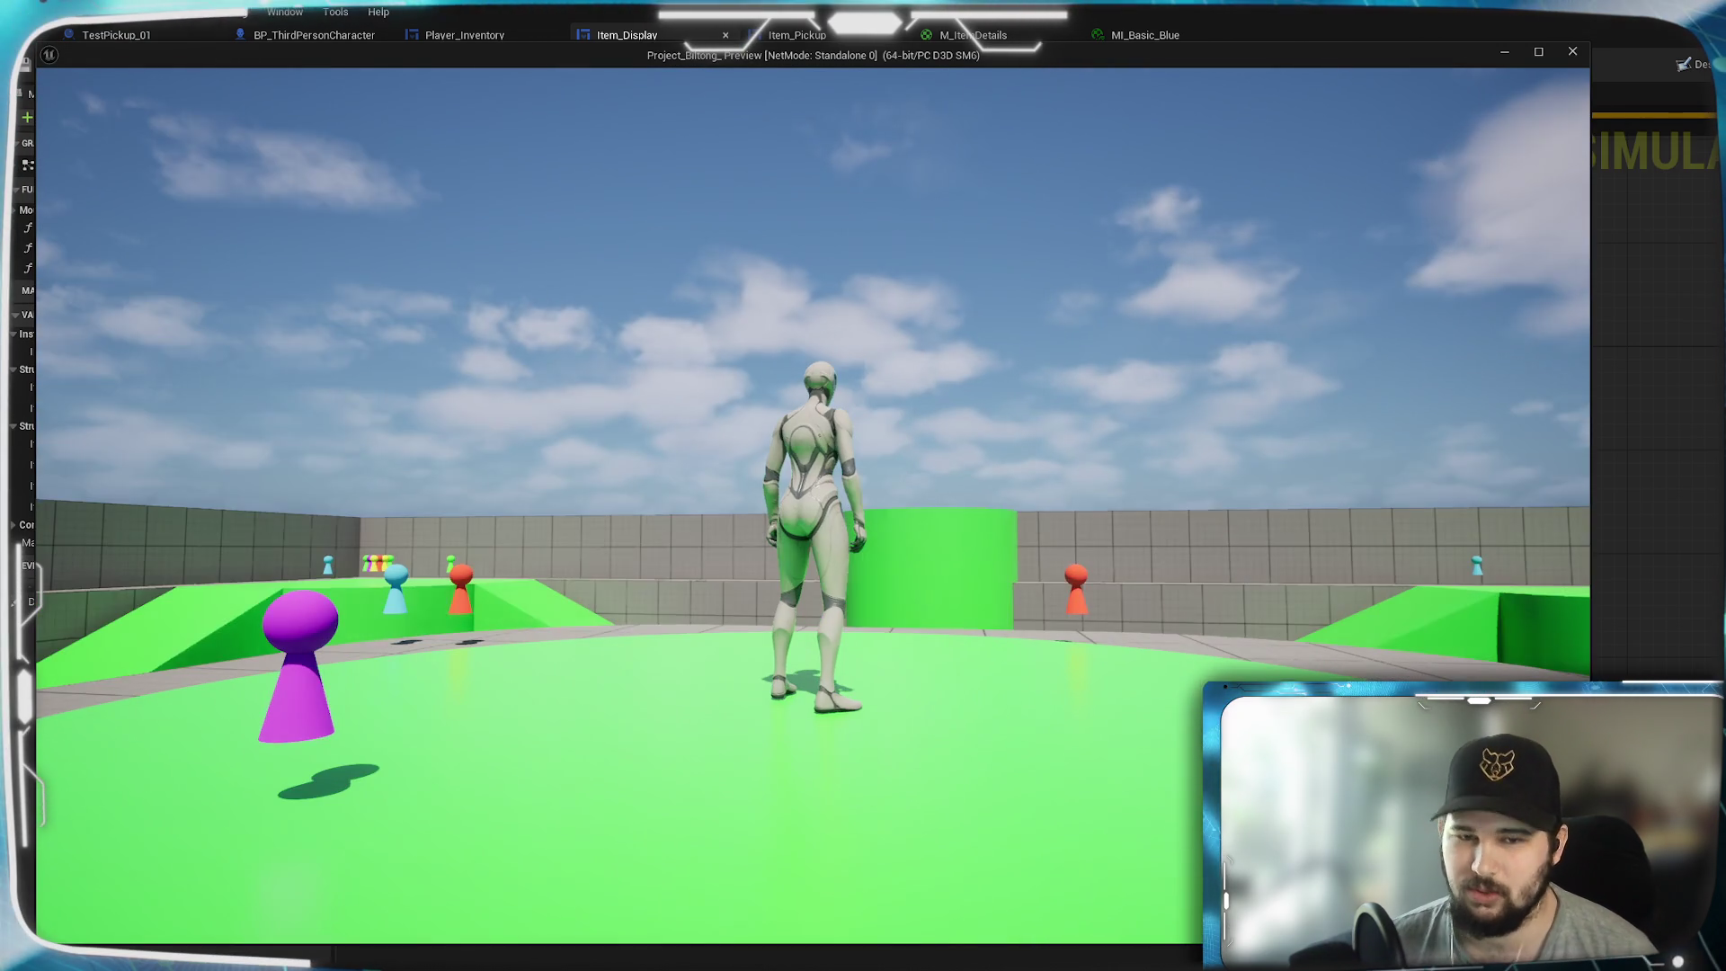
key("w")
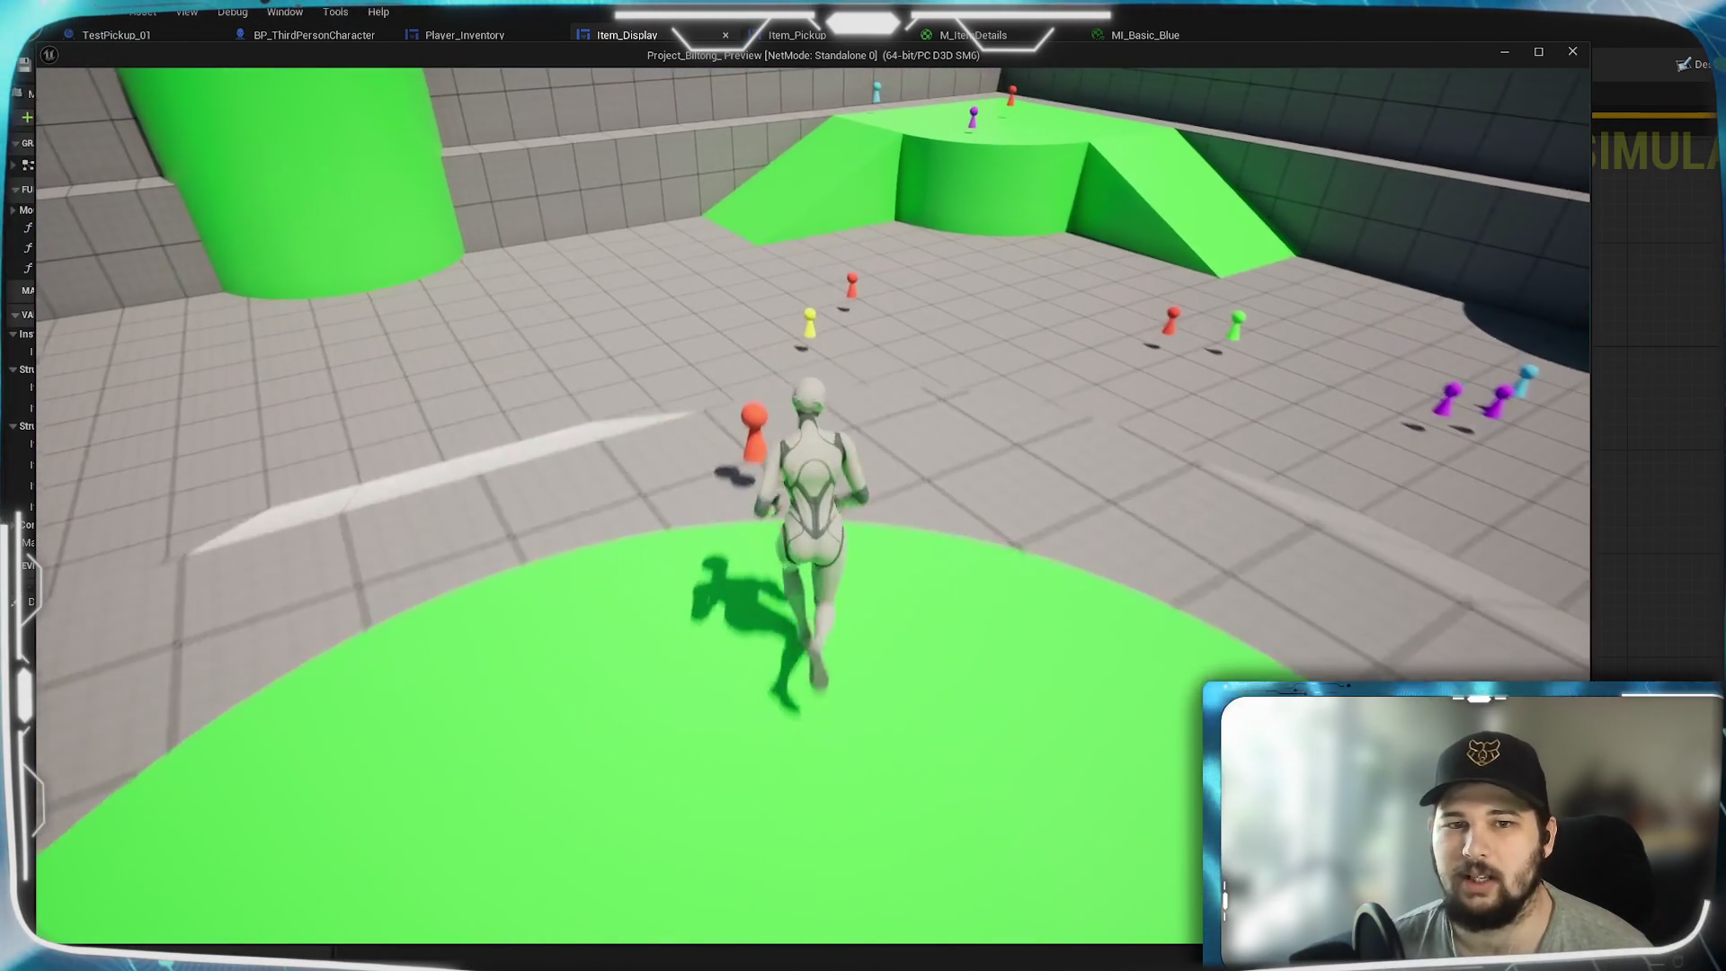
key("w")
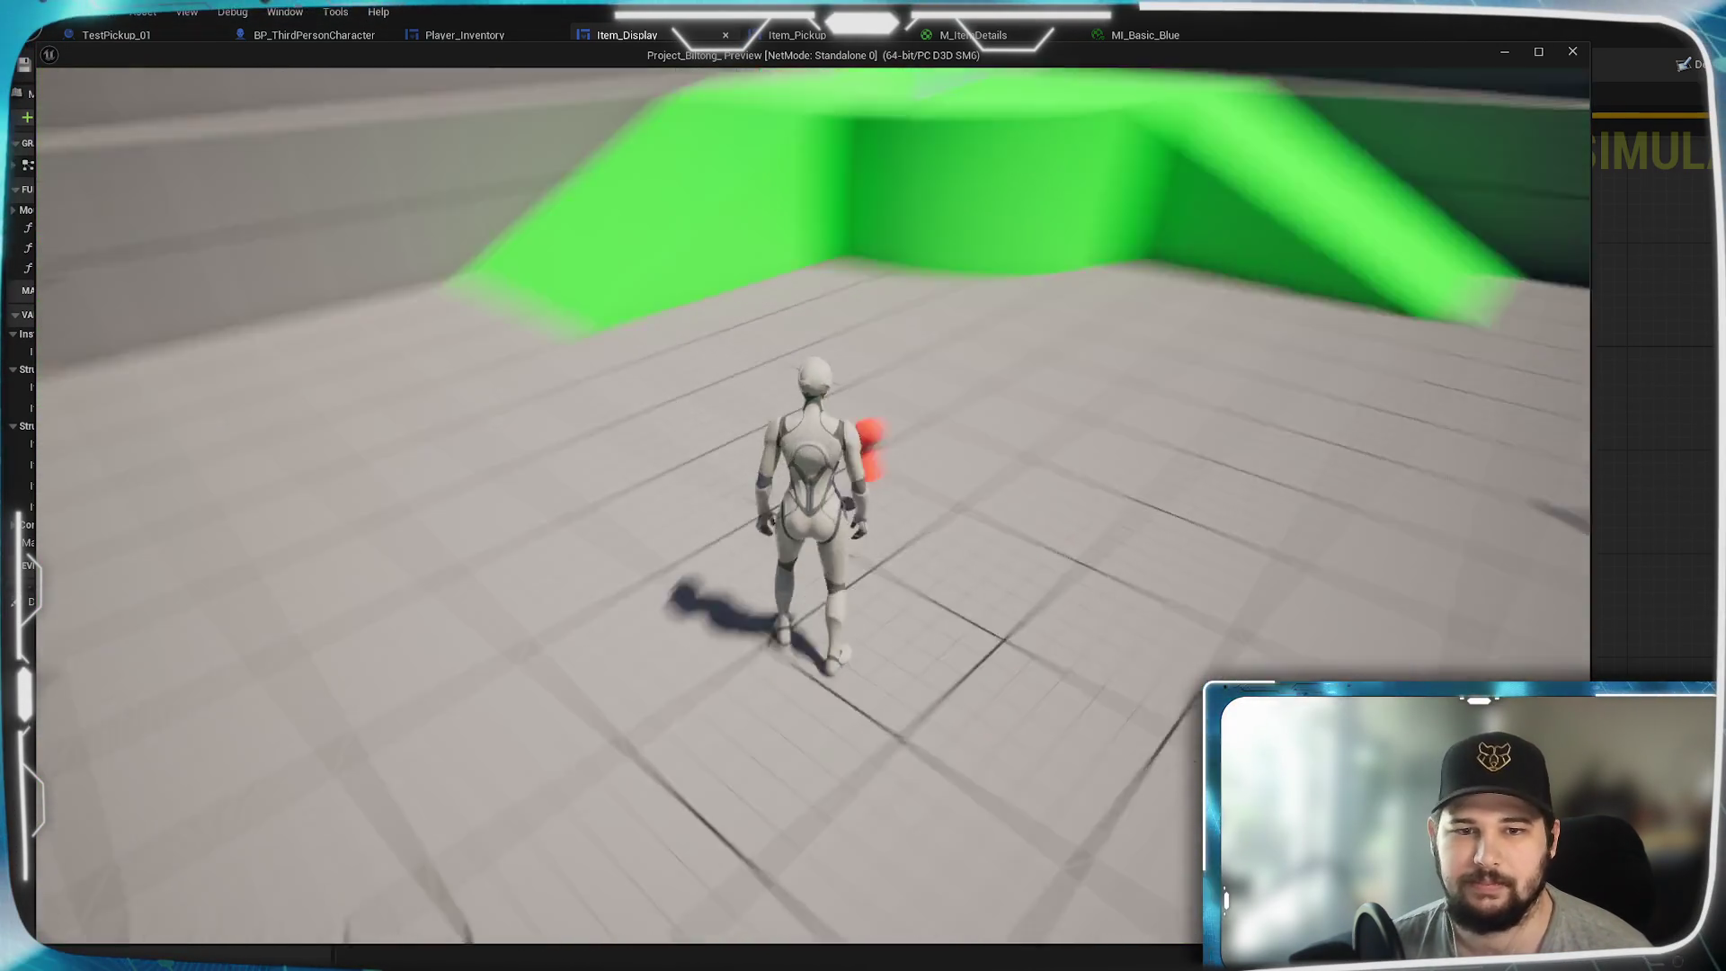
key("Tab")
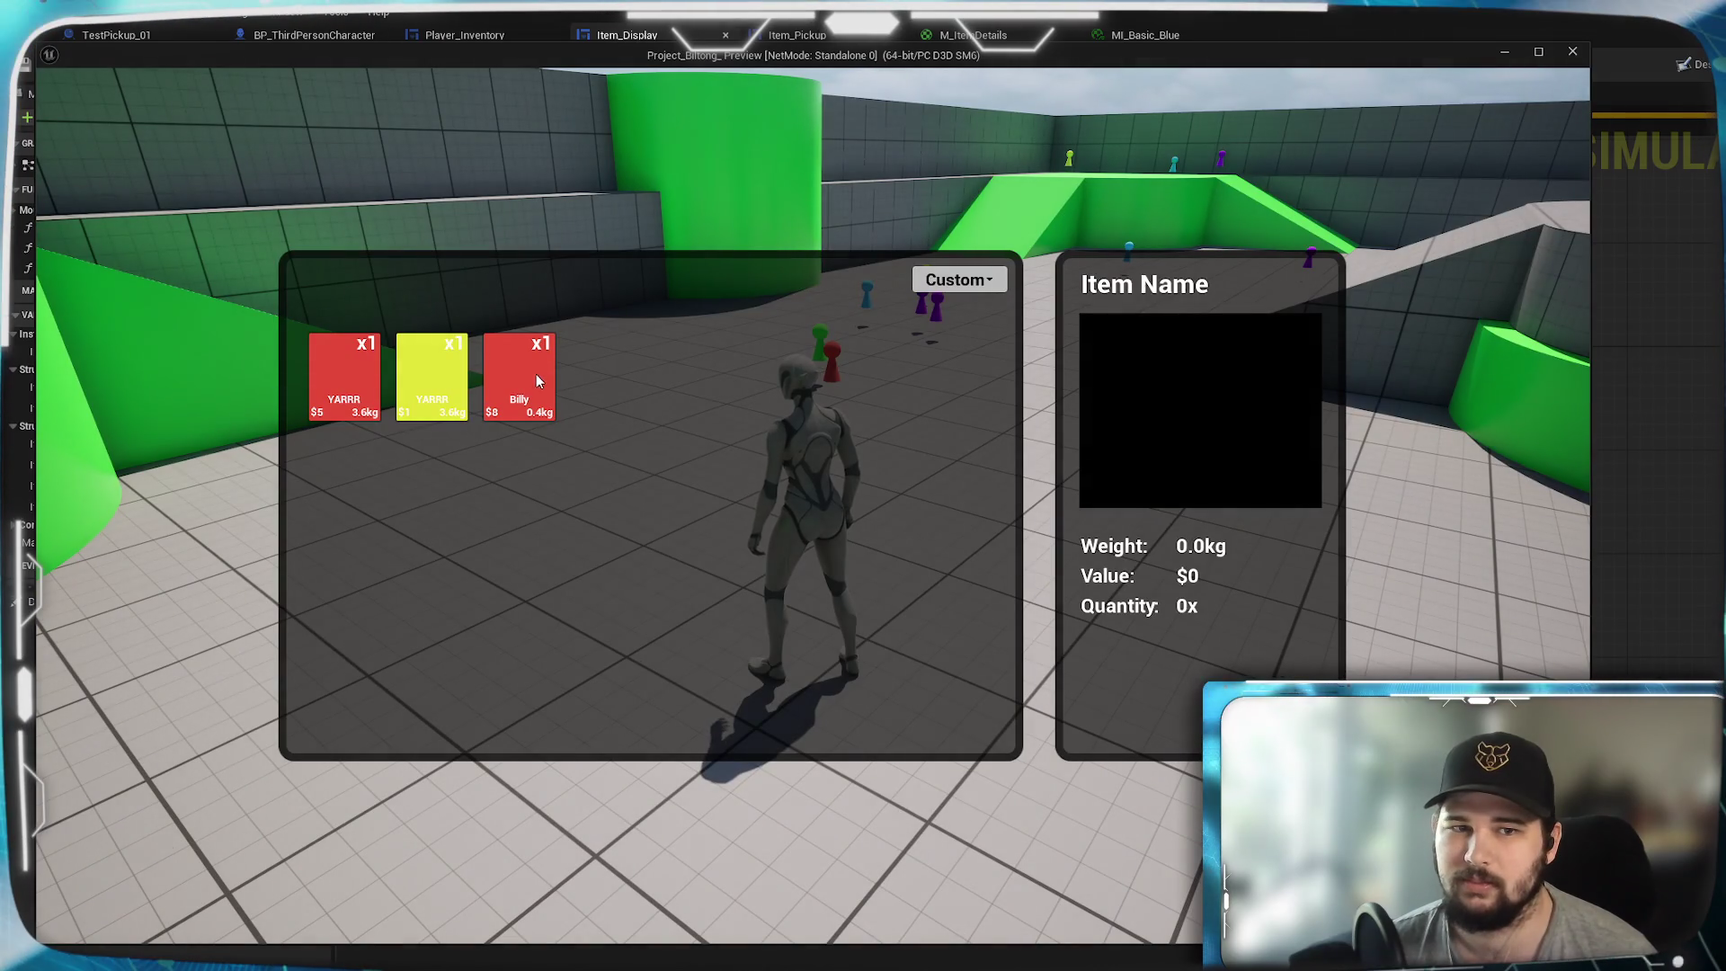
- Compare the Billy and YARRR item details, ending on Billy (0.4kg, $8, 1x), then stop playing
left_click(540, 382)
left_click(442, 387)
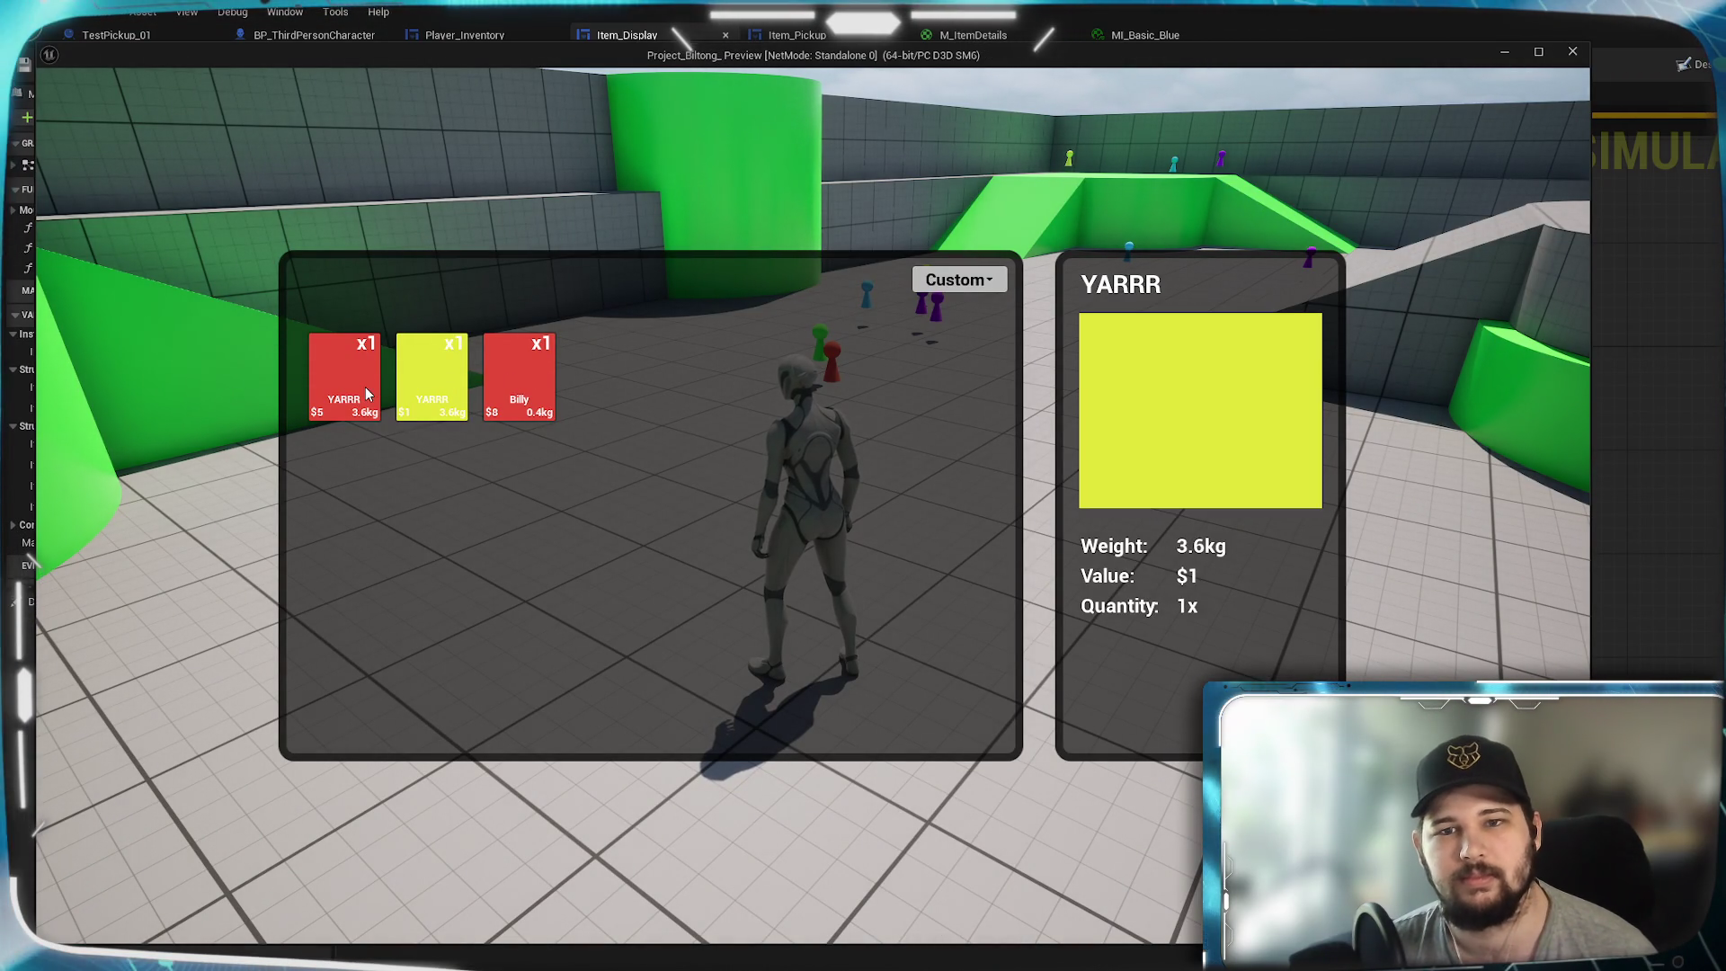
left_click(354, 393)
left_click(452, 385)
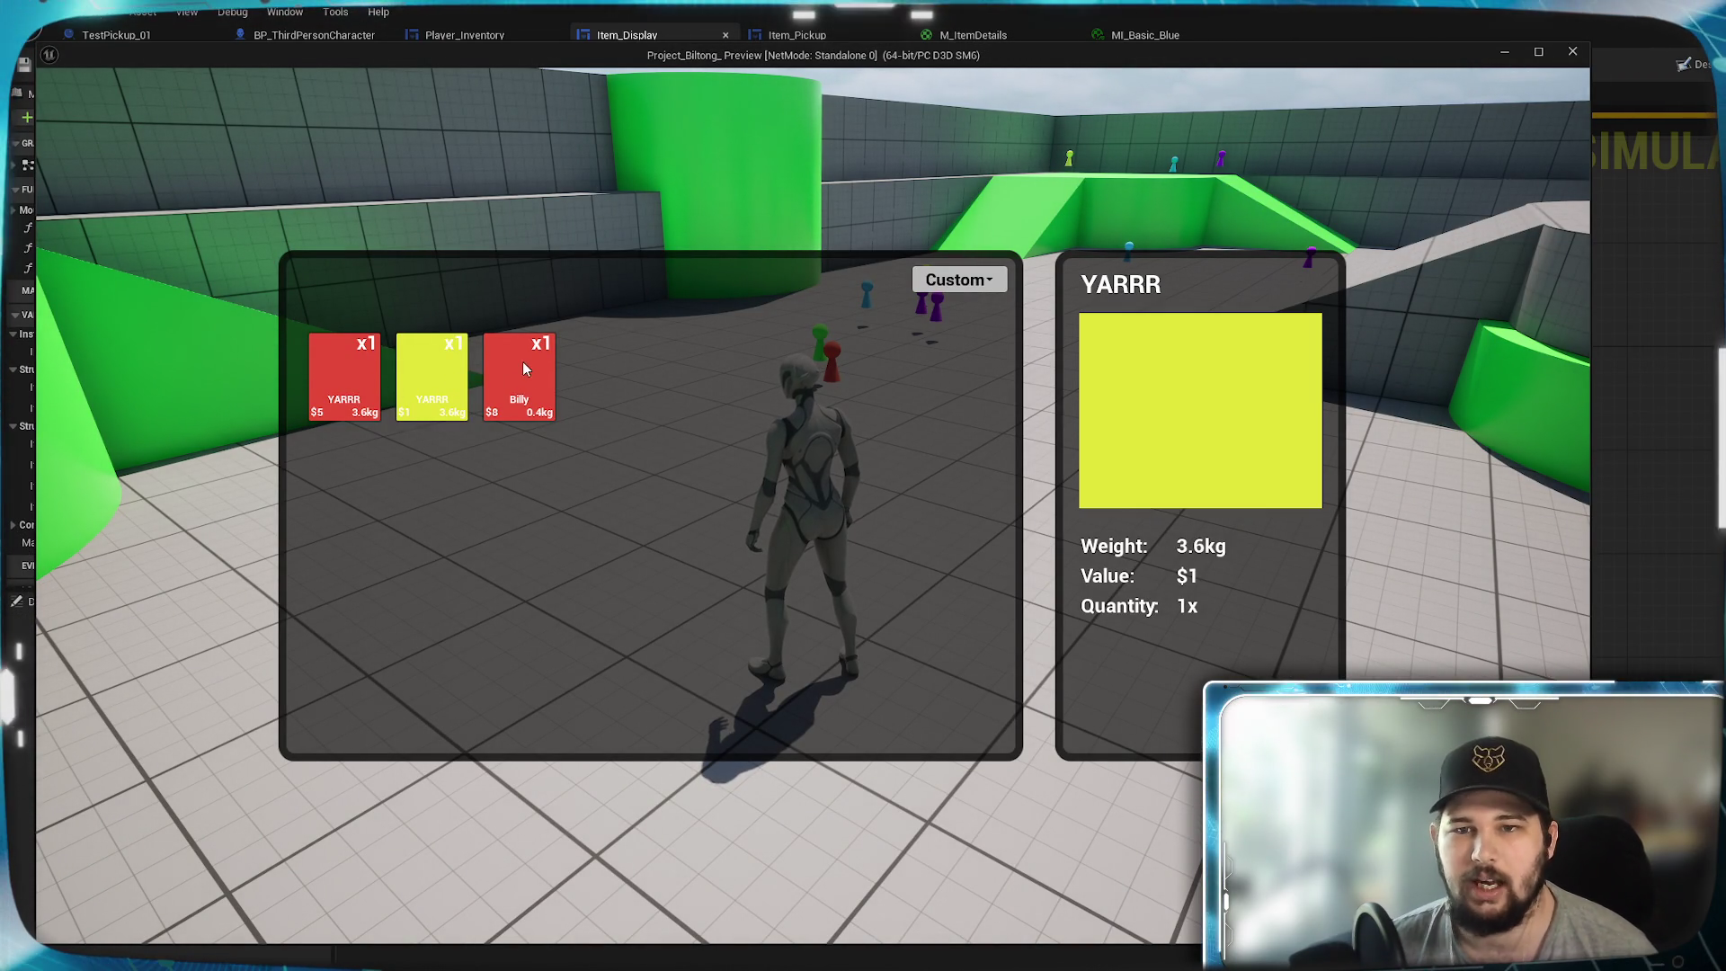
left_click(518, 368)
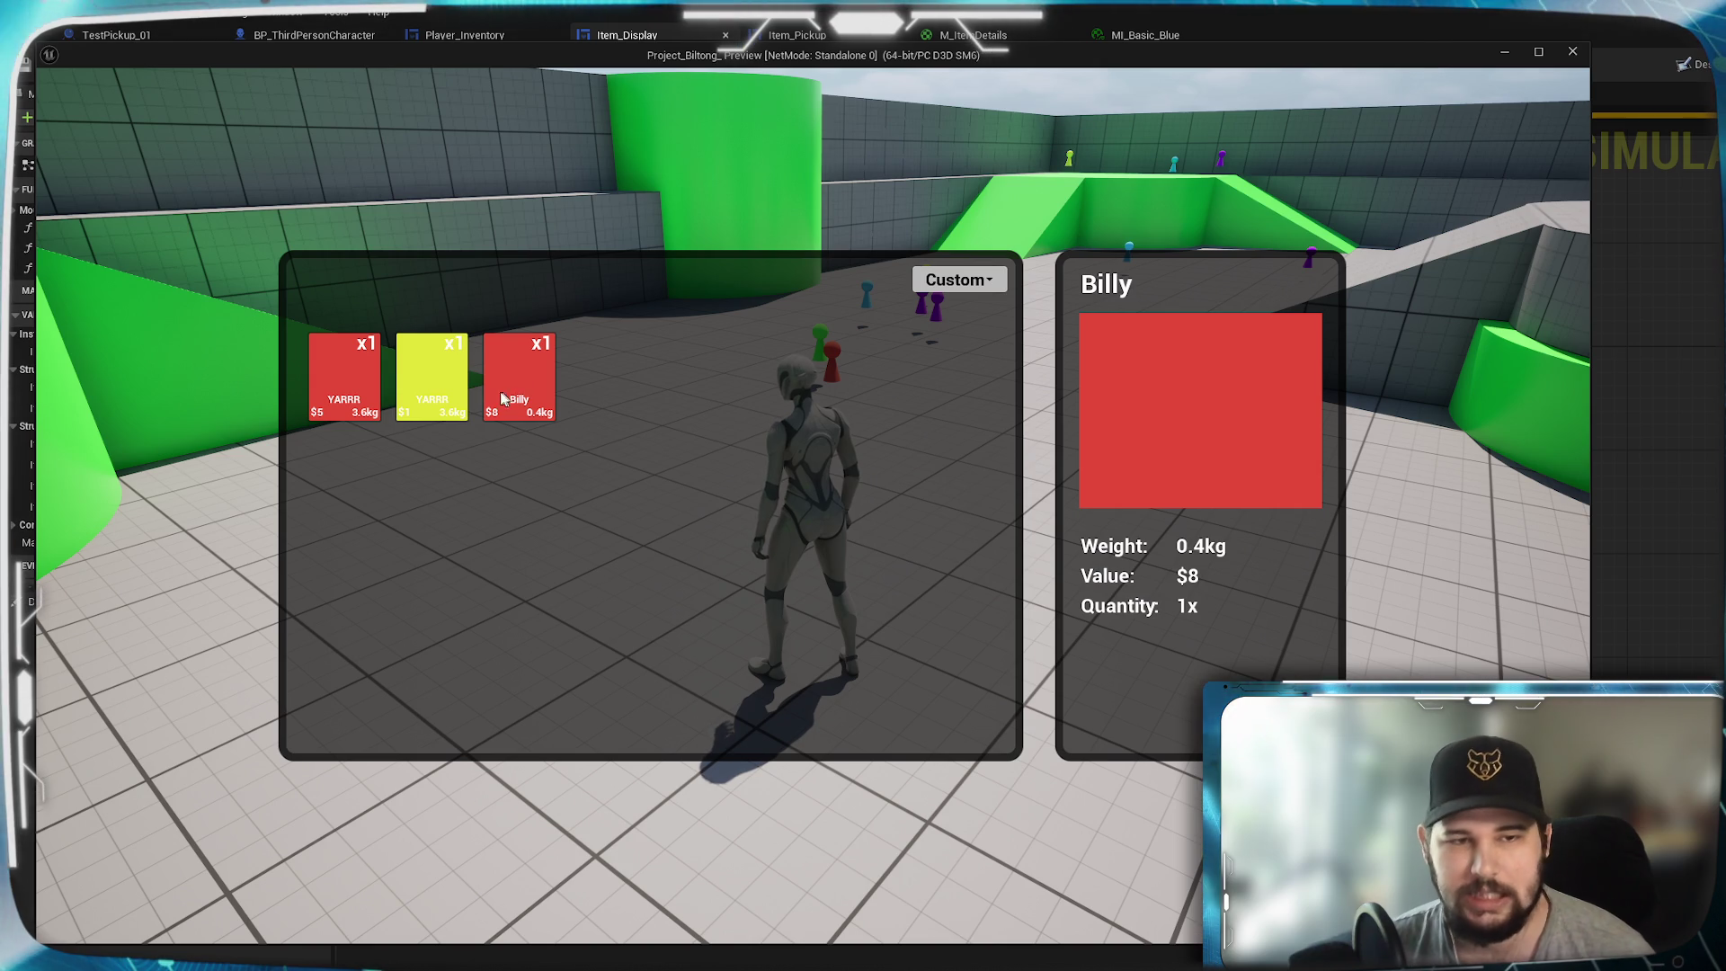
left_click(432, 377)
left_click(374, 382)
left_click(432, 382)
left_click(518, 393)
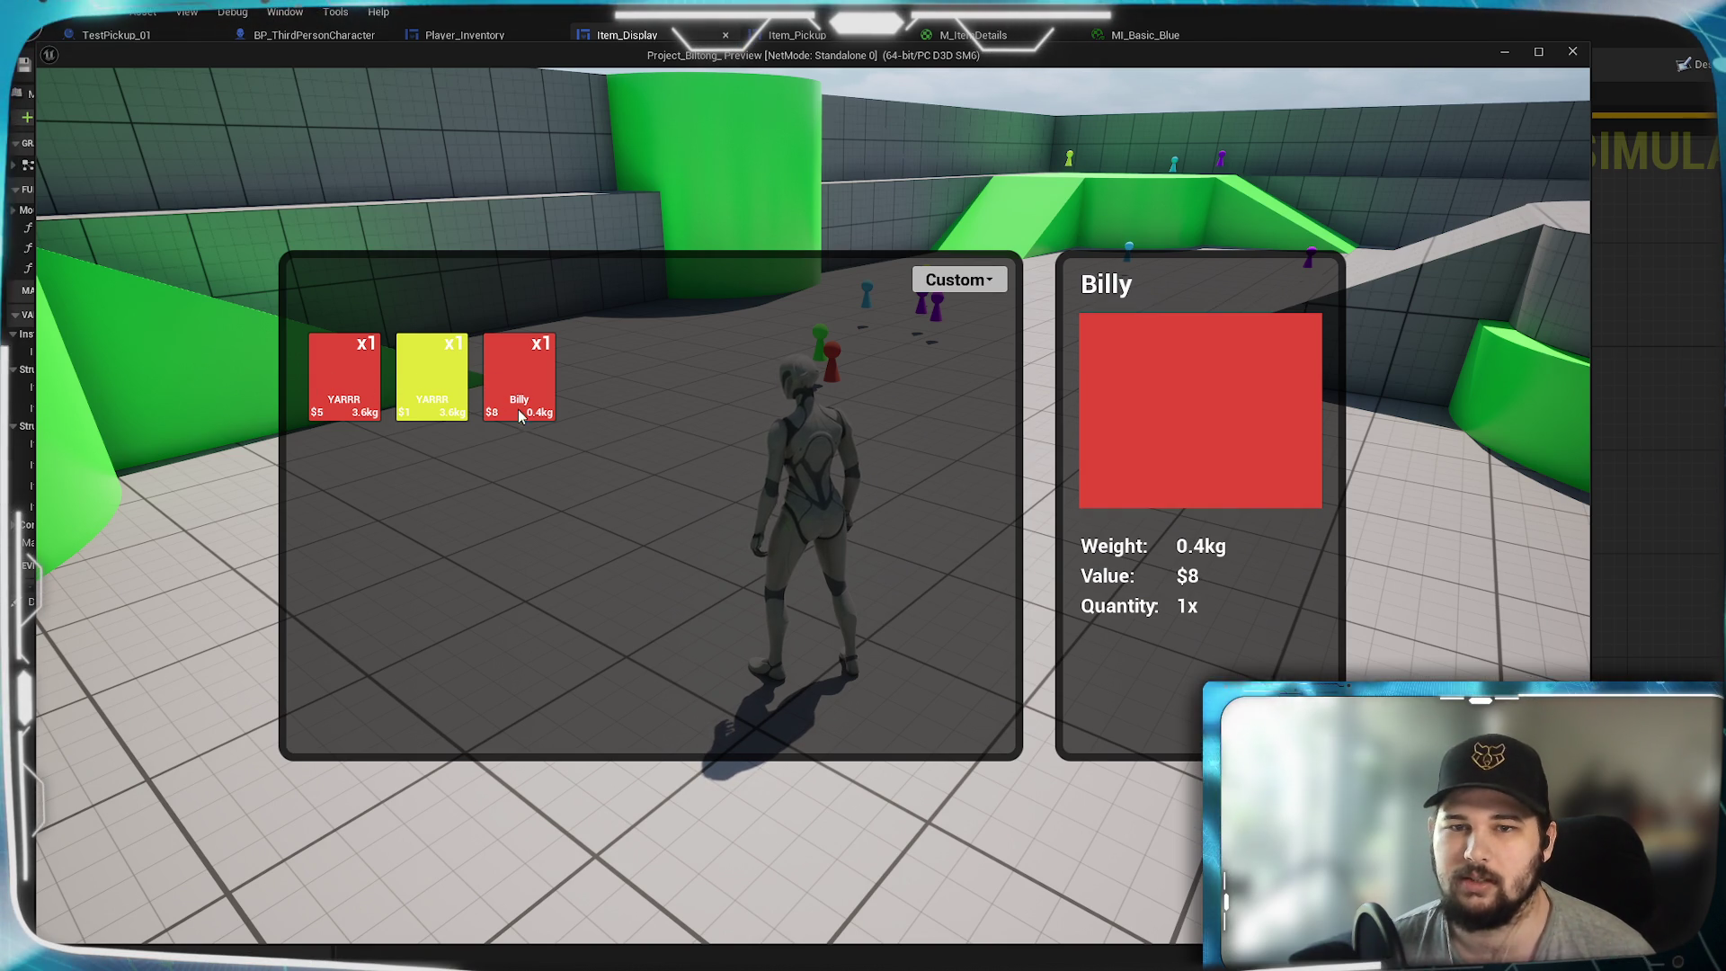
key("Escape")
- Line up both SET nodes and Set Vector Parameter Value in a straight row beside the Return Node
mouse_move(726, 327)
left_mouse_down()
mouse_move(1059, 285)
mouse_move(718, 274)
left_mouse_up()
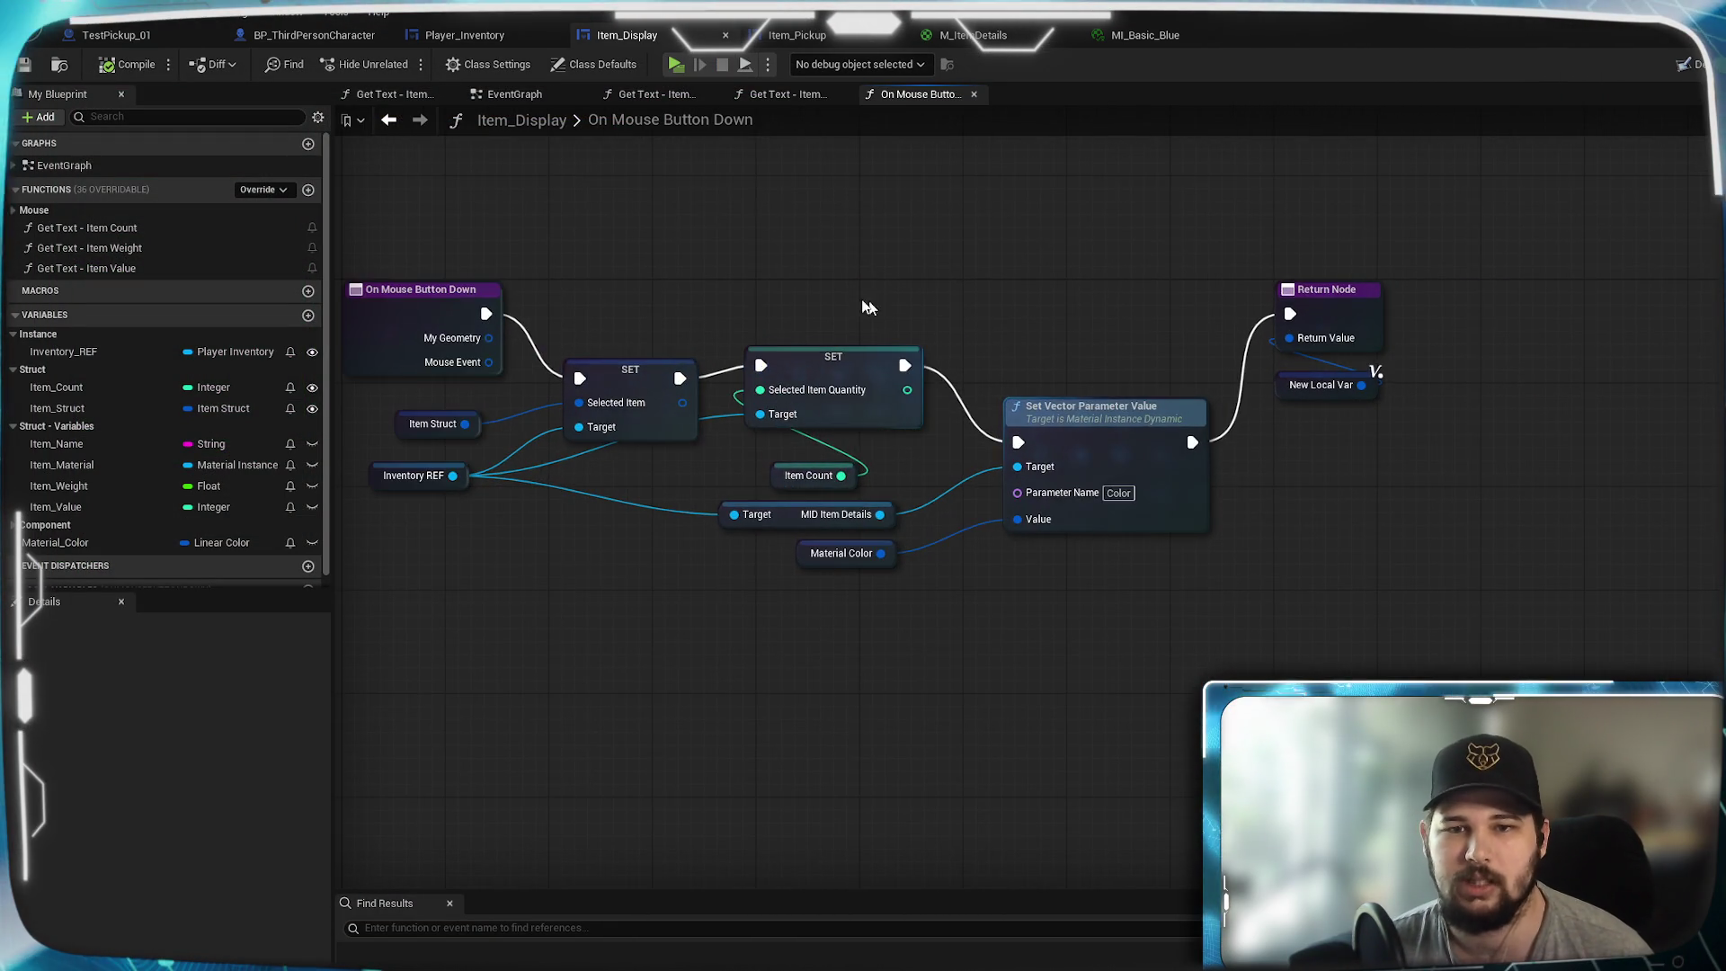
left_click_drag(979, 323, 903, 414)
left_click_drag(849, 473, 837, 408)
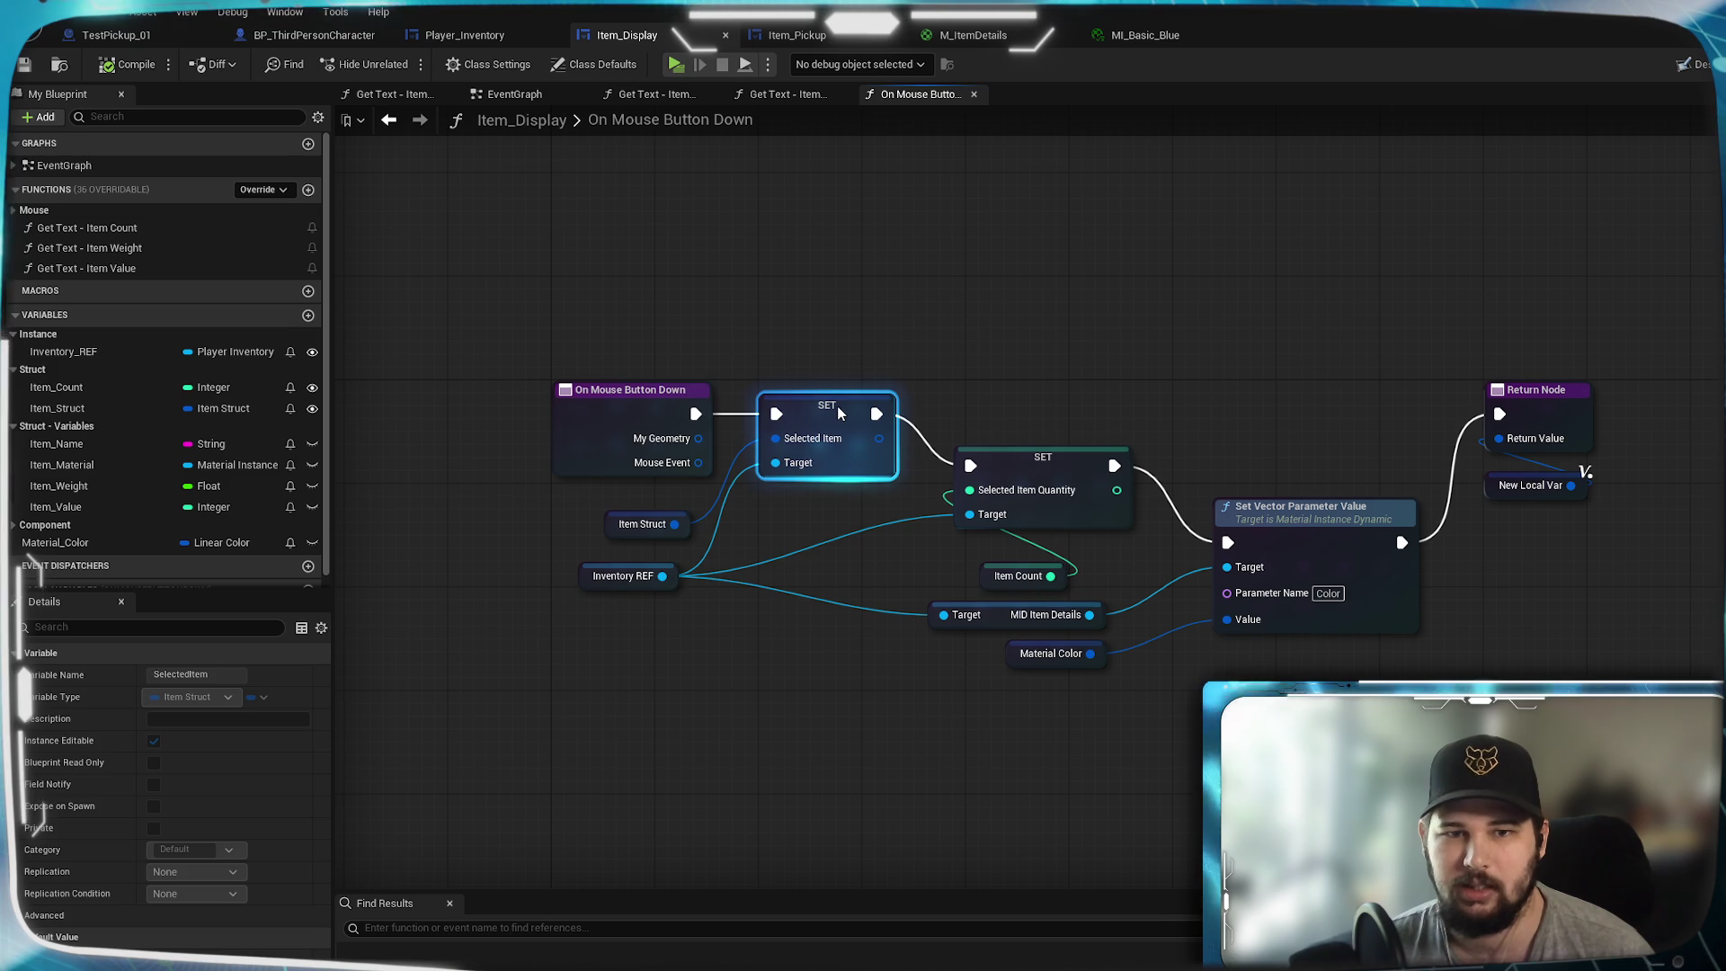
left_click_drag(1023, 465, 1037, 413)
left_click(1264, 374)
mouse_move(1290, 528)
left_mouse_down()
mouse_move(1275, 418)
mouse_move(1245, 392)
mouse_move(1345, 395)
left_mouse_up()
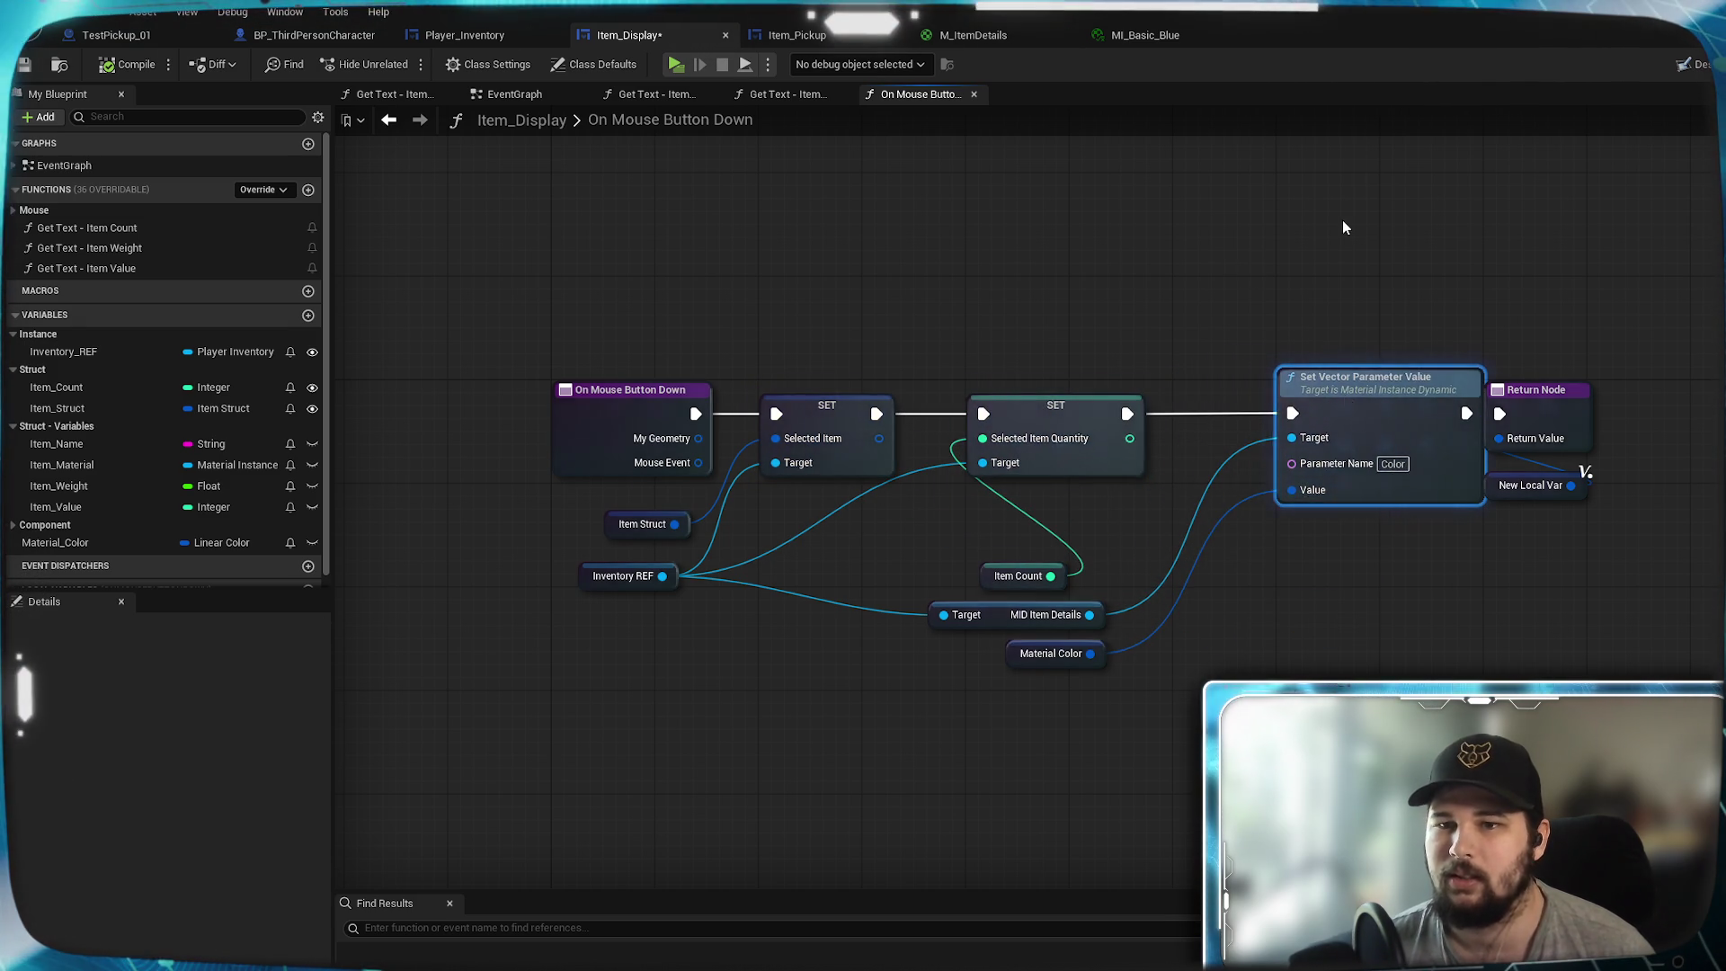
left_click_drag(1341, 220, 1042, 230)
mouse_move(1405, 570)
left_mouse_down()
mouse_move(1245, 406)
mouse_move(1362, 408)
mouse_move(1341, 409)
left_mouse_up()
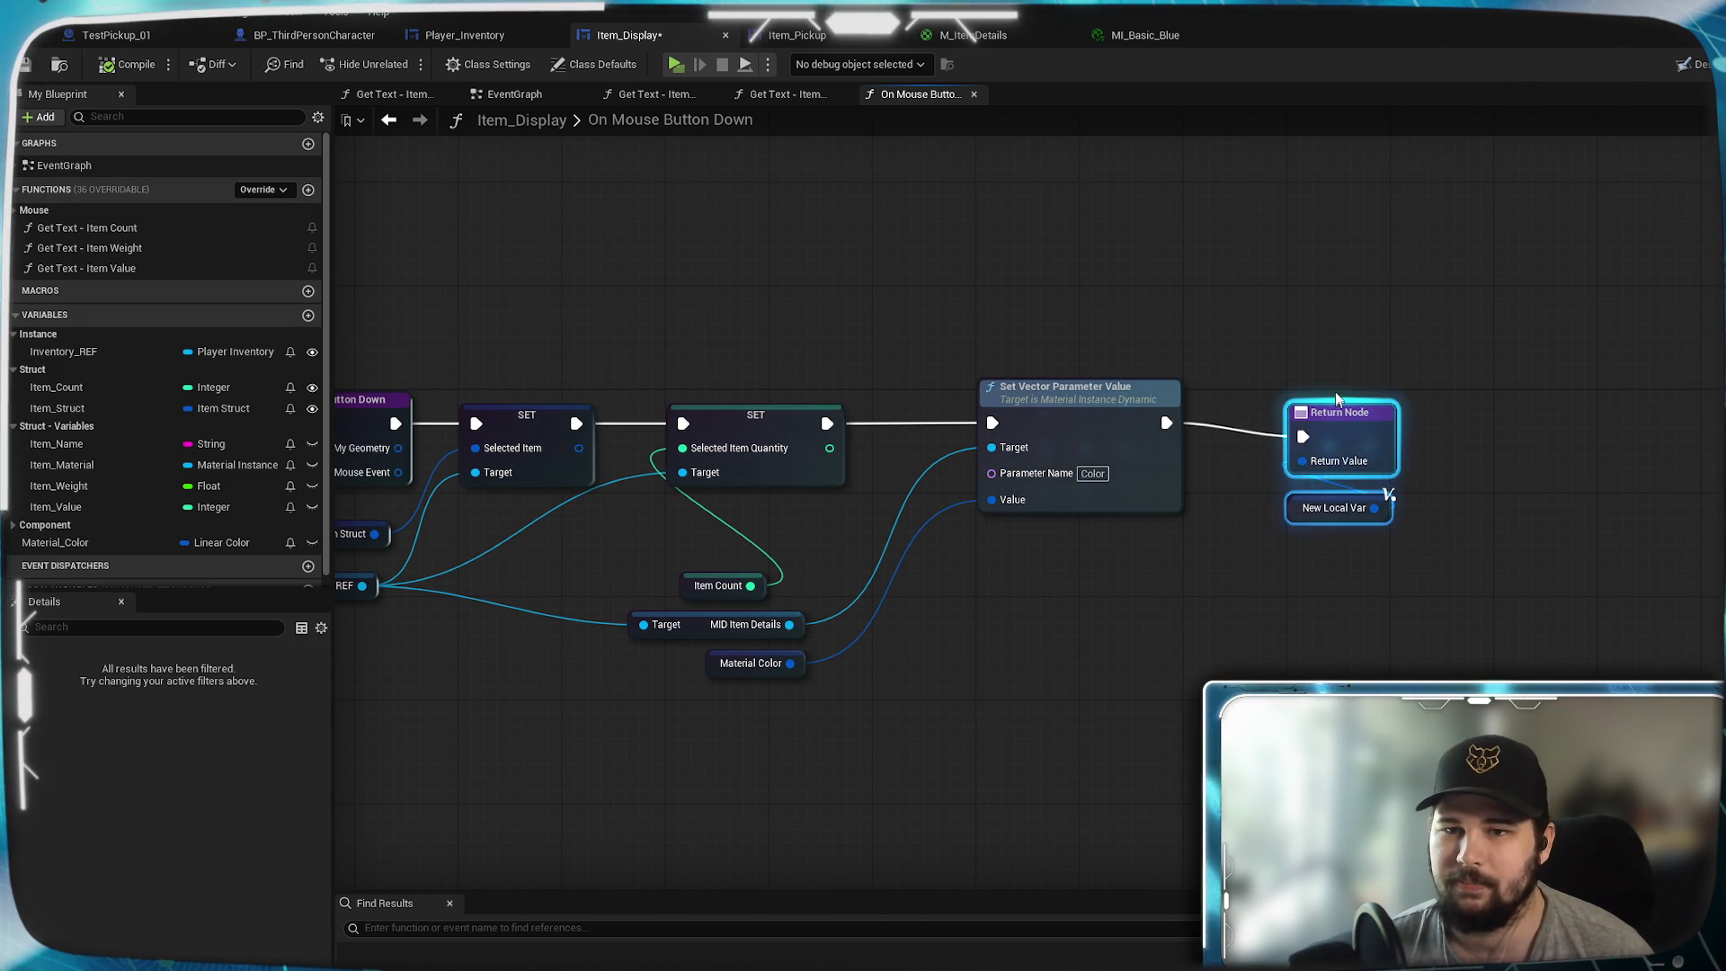
left_click_drag(1250, 272, 1341, 281)
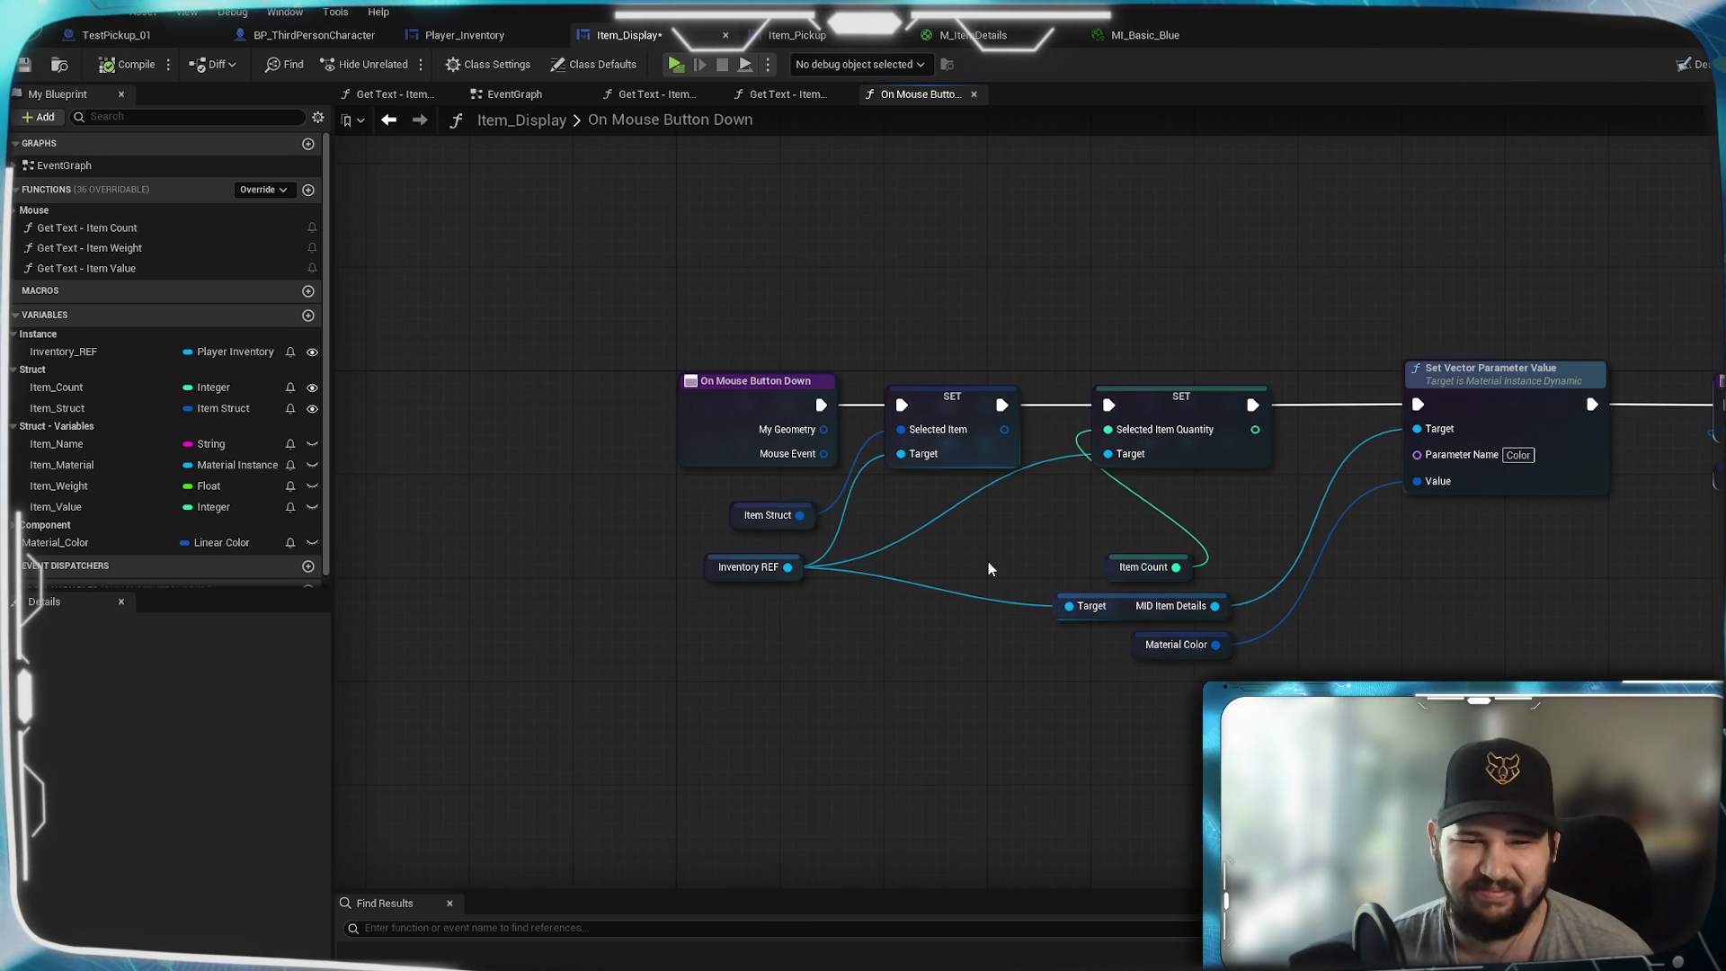
- Move the Item Struct, Inventory REF, Item Count, MID Item Details and Material Color getters up near the chain
left_click_drag(767, 517, 794, 491)
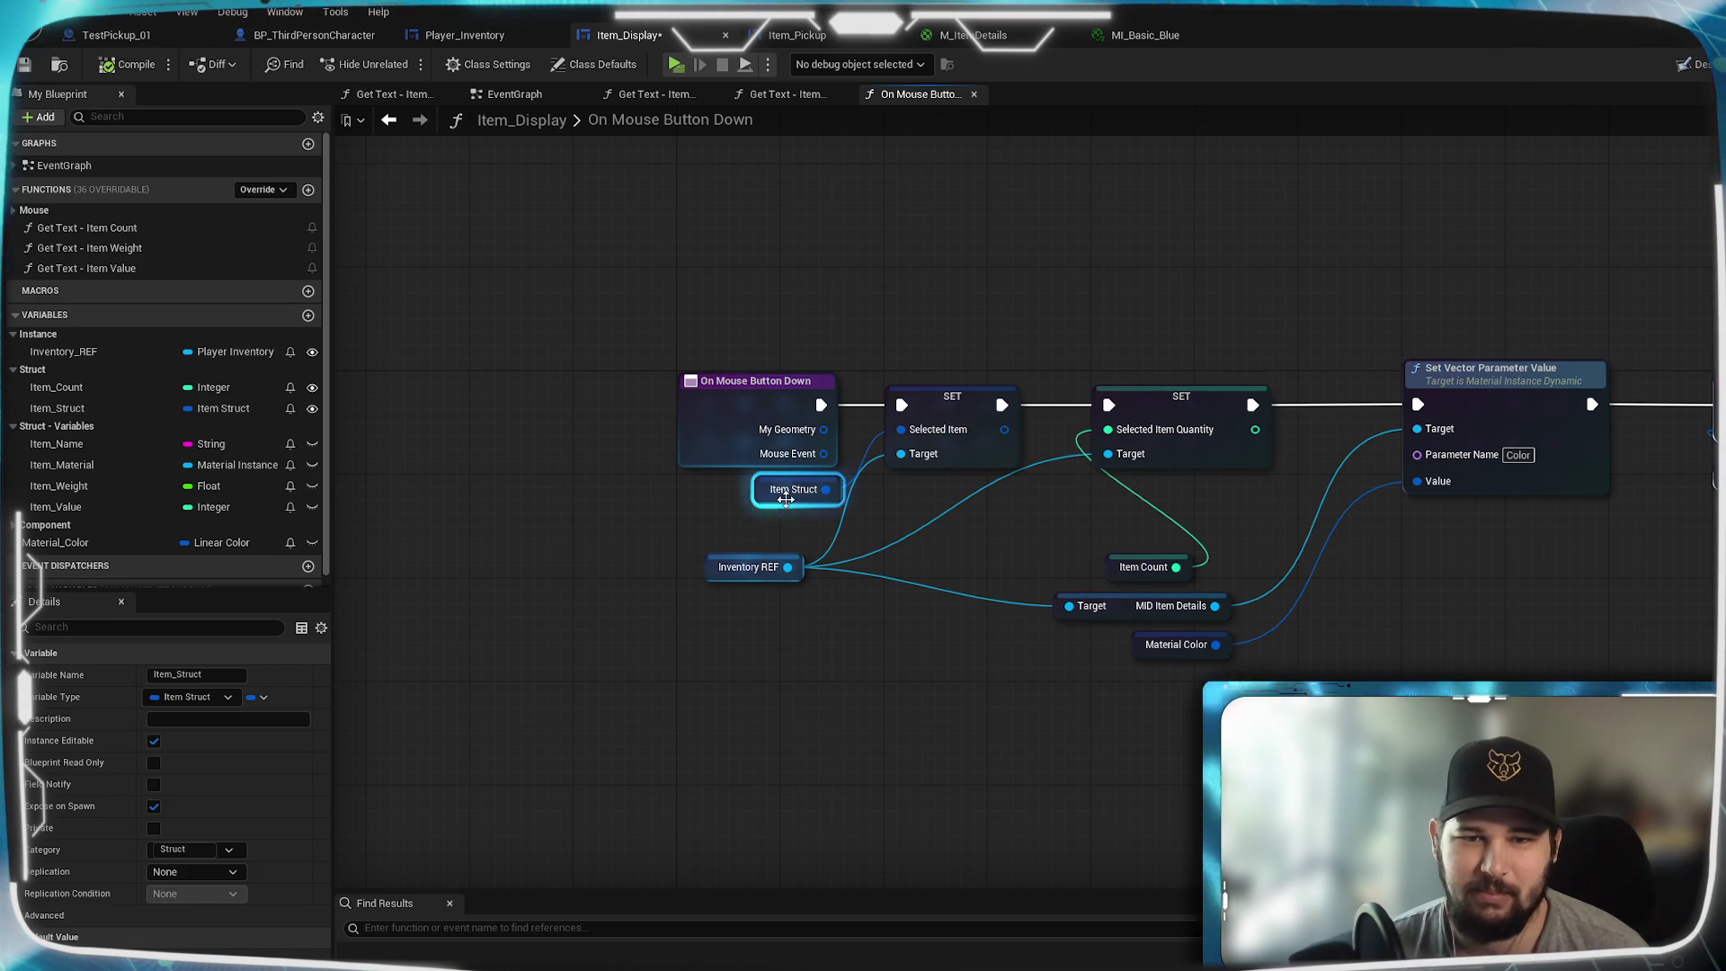
left_click(759, 570)
left_click_drag(758, 579, 801, 540)
left_click(945, 685)
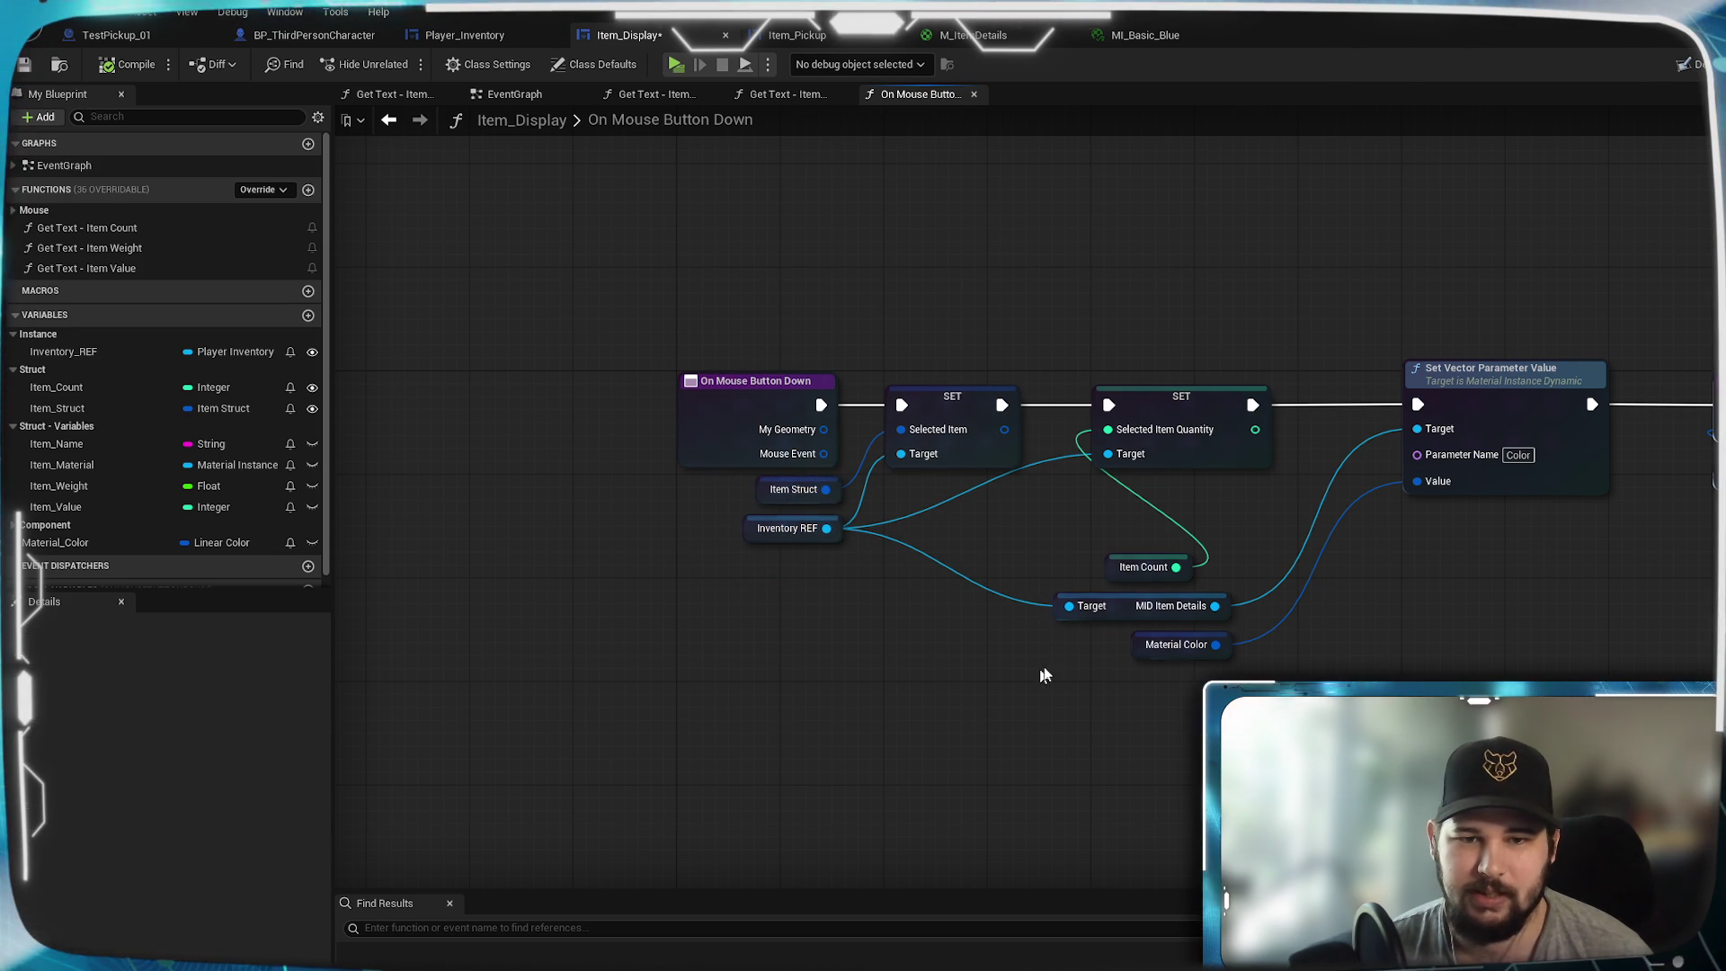
left_click_drag(937, 555, 793, 584)
mouse_move(990, 601)
left_mouse_down()
mouse_move(861, 562)
mouse_move(822, 529)
left_mouse_up()
left_click(889, 577)
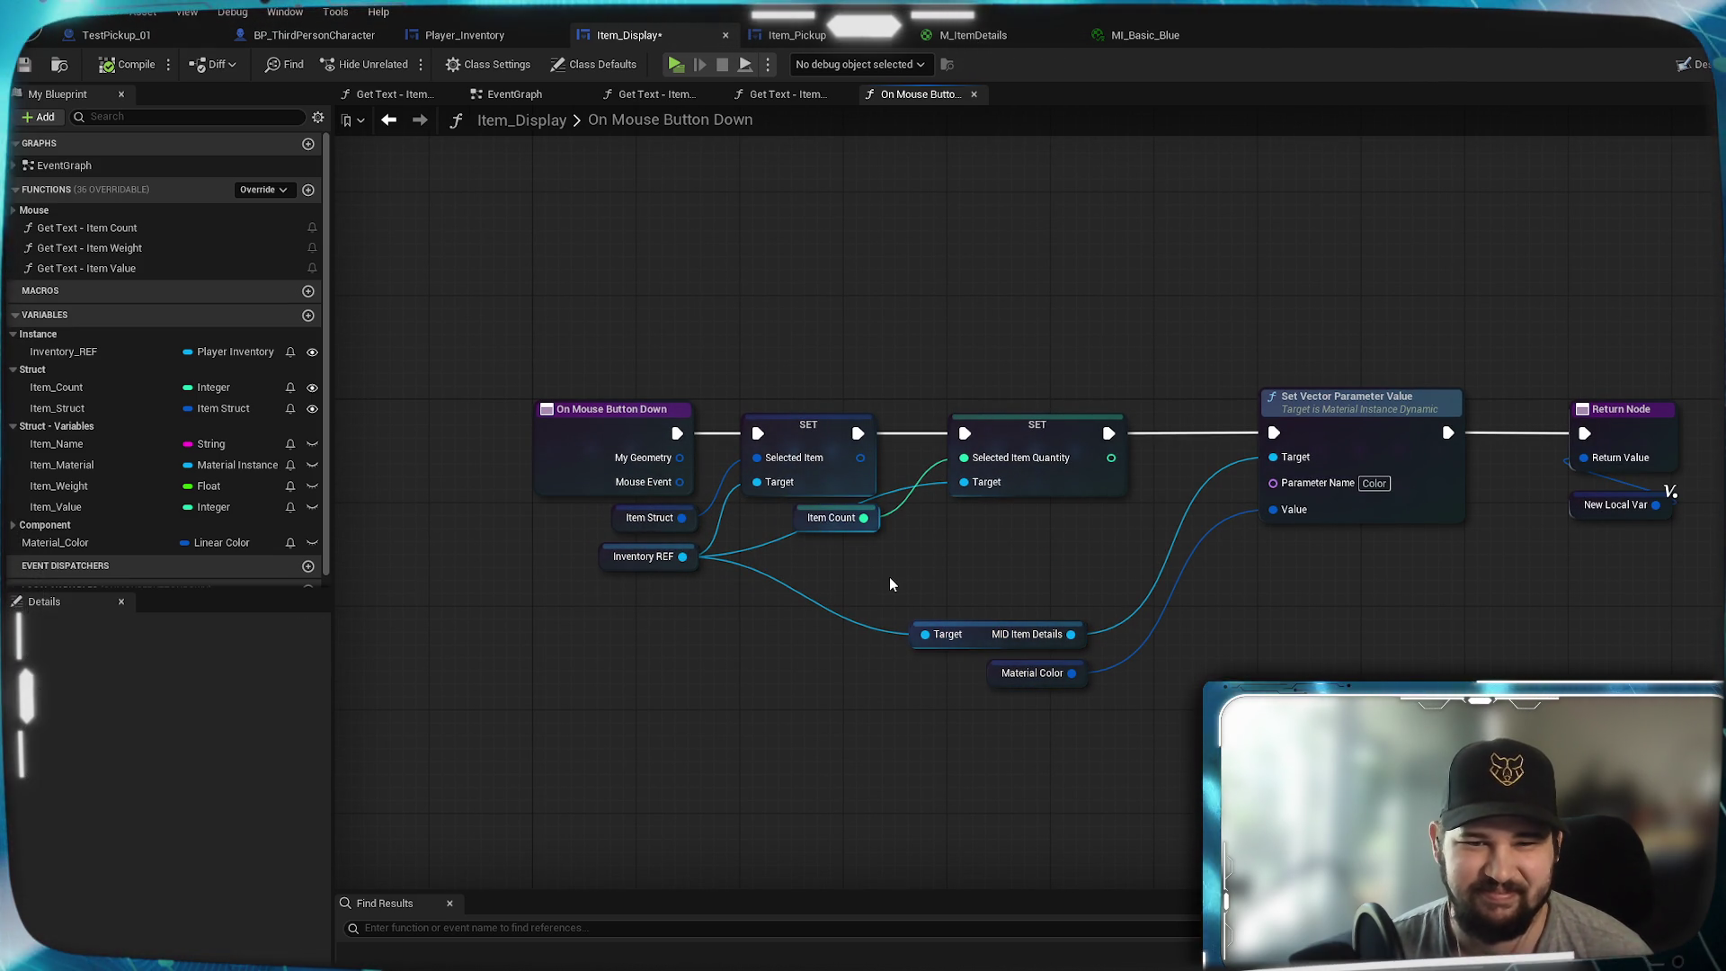
mouse_move(990, 645)
left_mouse_down()
mouse_move(1054, 538)
mouse_move(1030, 530)
left_mouse_up()
left_click(1017, 608)
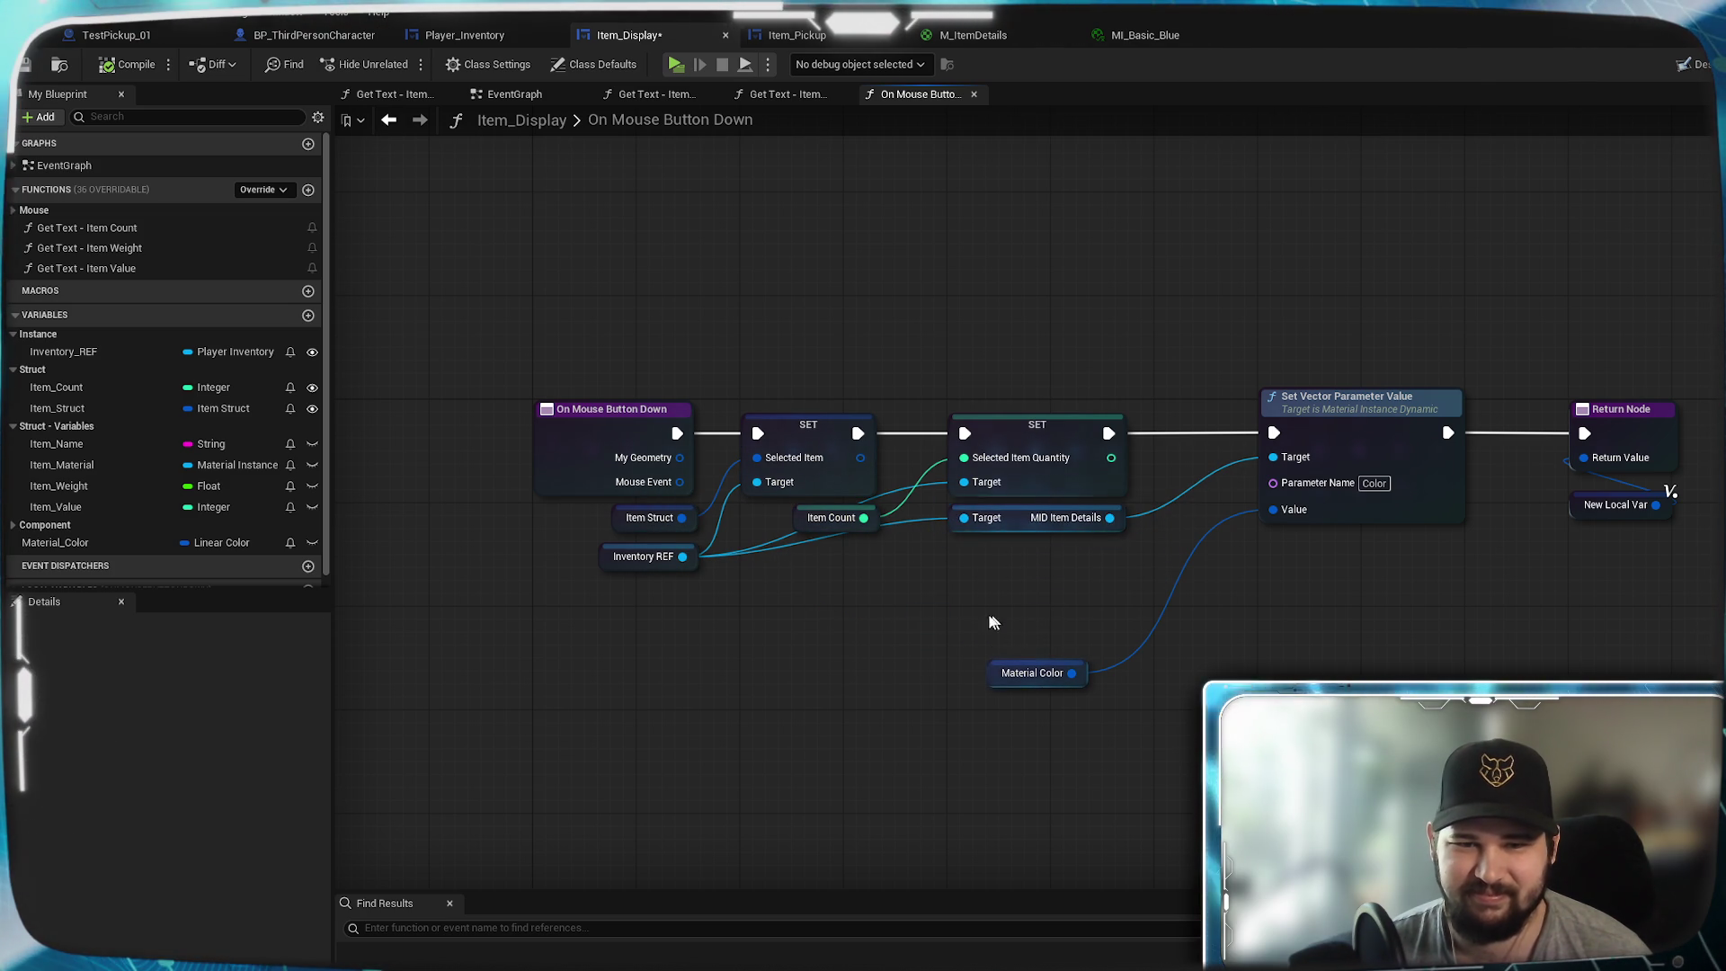
mouse_move(1043, 679)
left_mouse_down()
mouse_move(1056, 568)
mouse_move(1074, 564)
left_mouse_up()
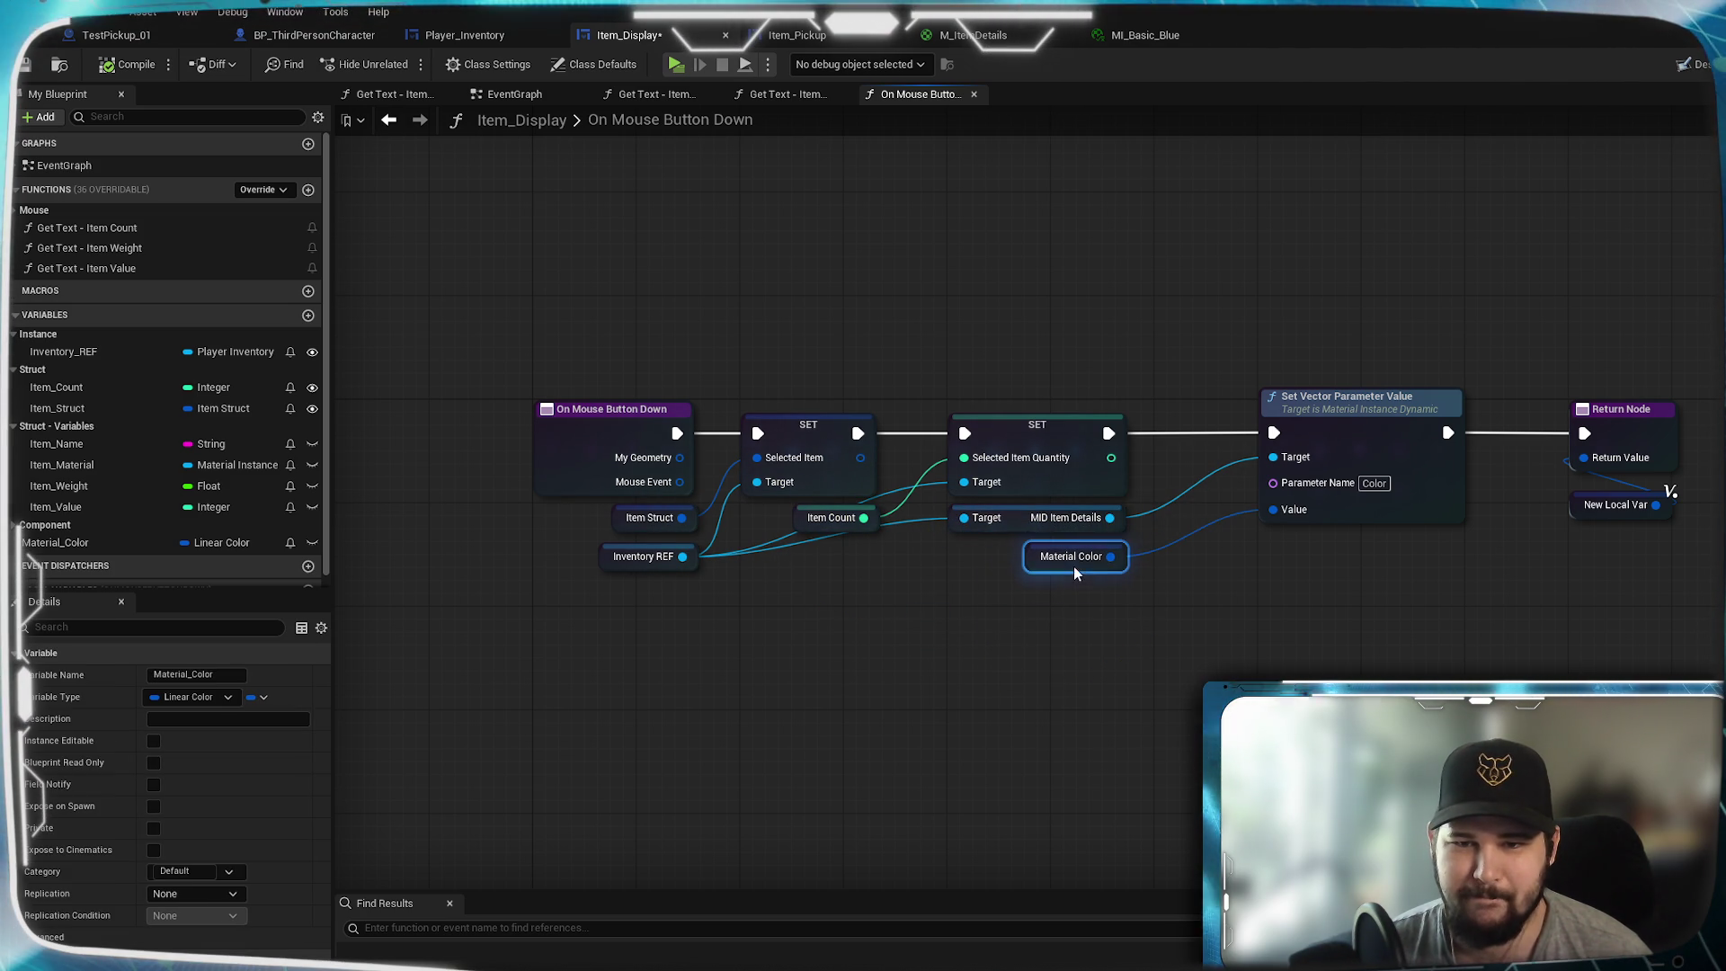
left_click(1194, 717)
- Add a reroute on the Inventory REF wire, save Item_Display, and open Player_Inventory
mouse_move(833, 554)
left_mouse_down()
mouse_move(1124, 576)
mouse_move(1218, 497)
left_mouse_up()
double_click(1050, 564)
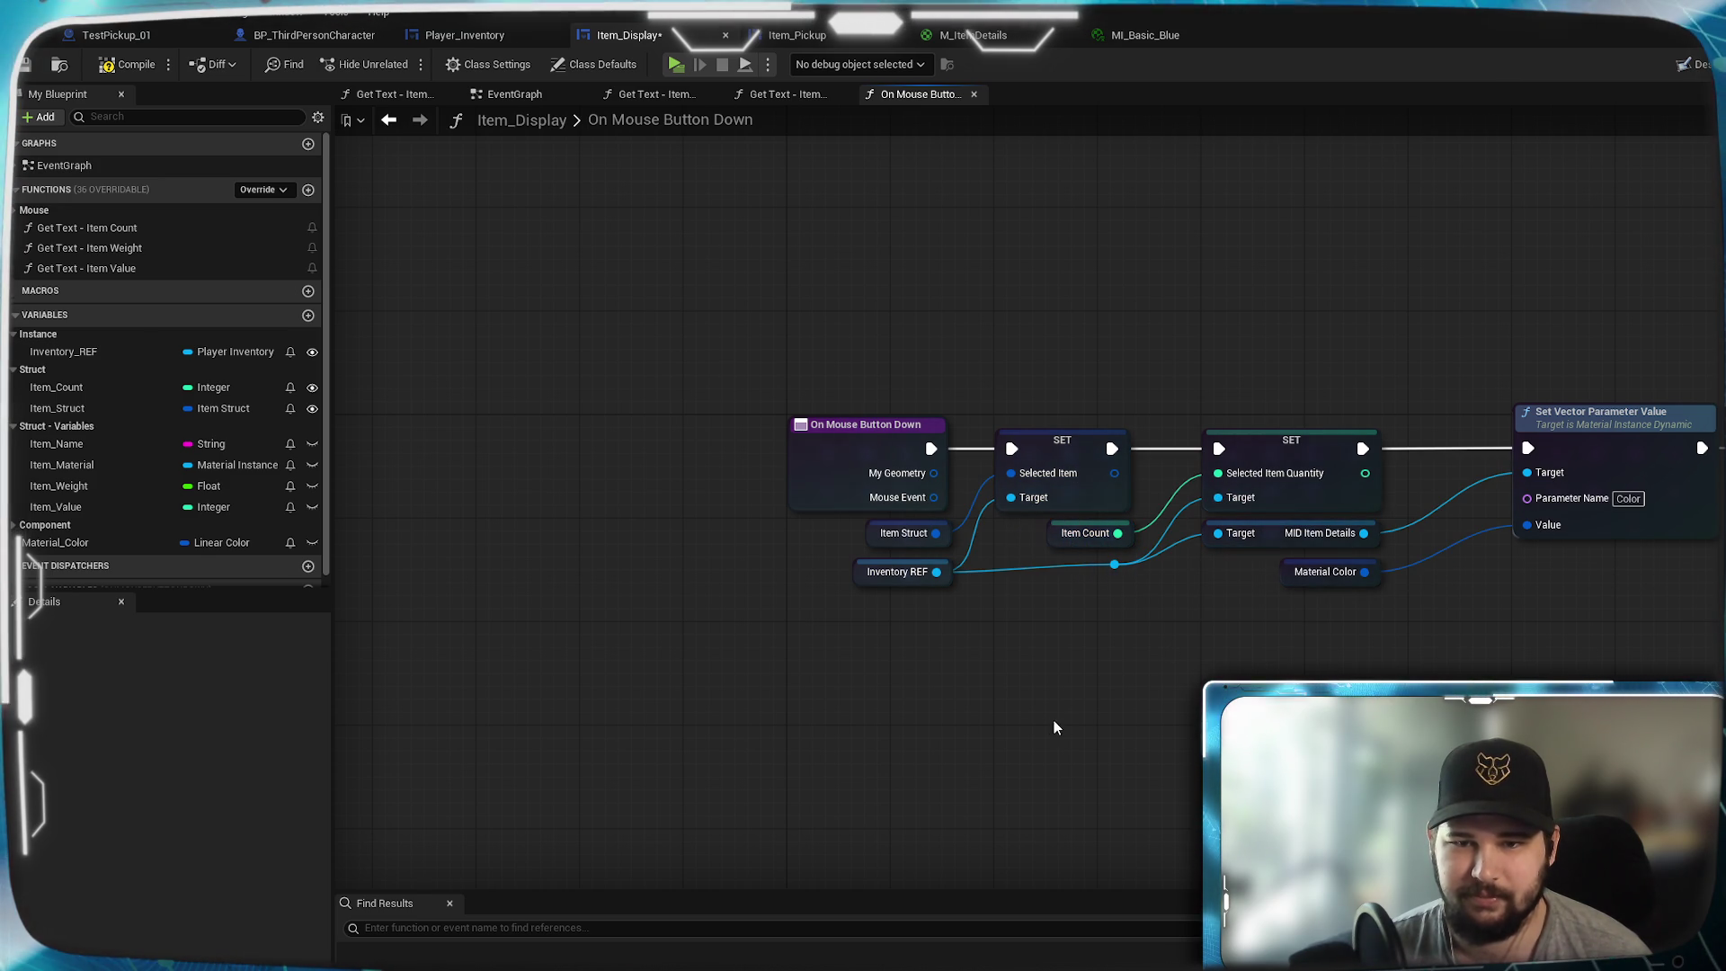
key("ctrl+s")
mouse_move(1025, 285)
left_mouse_down()
mouse_move(840, 282)
mouse_move(1011, 312)
left_mouse_up()
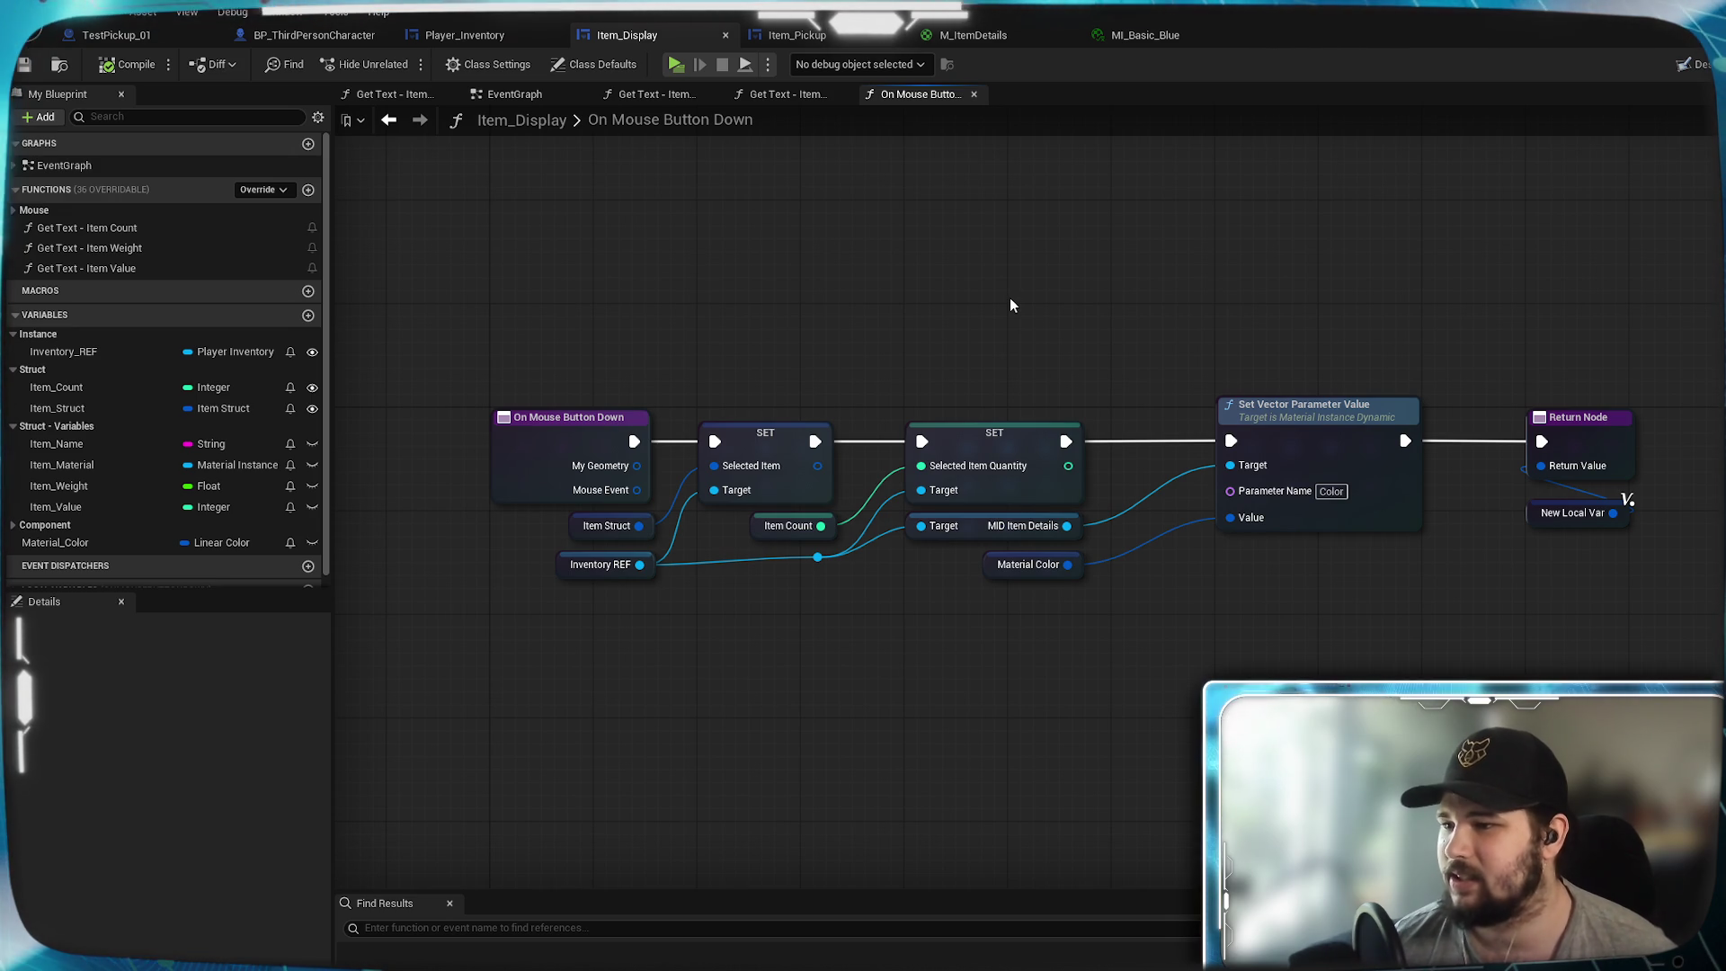
mouse_move(1008, 316)
left_mouse_down()
mouse_move(1075, 385)
mouse_move(994, 381)
left_mouse_up()
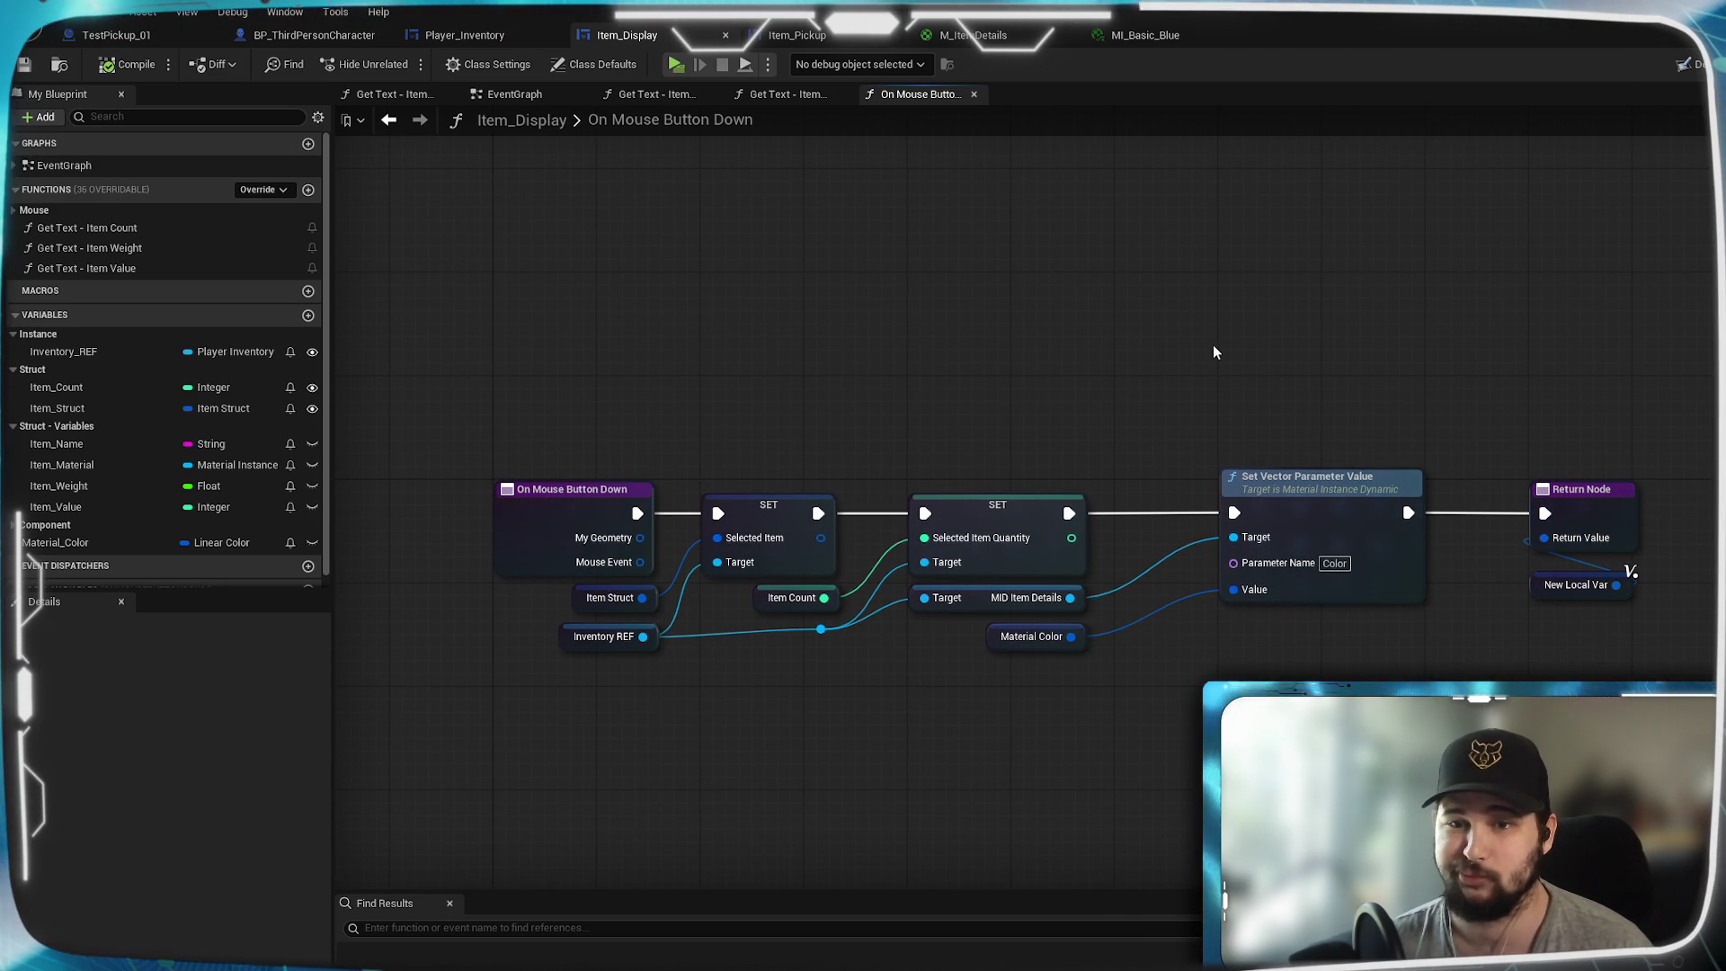
left_click(430, 40)
- Tick Is Total Weight on the Weight (Total) branch's SET node in the sorting logic
mouse_move(644, 655)
left_mouse_down()
mouse_move(1223, 679)
mouse_move(1276, 628)
left_mouse_up()
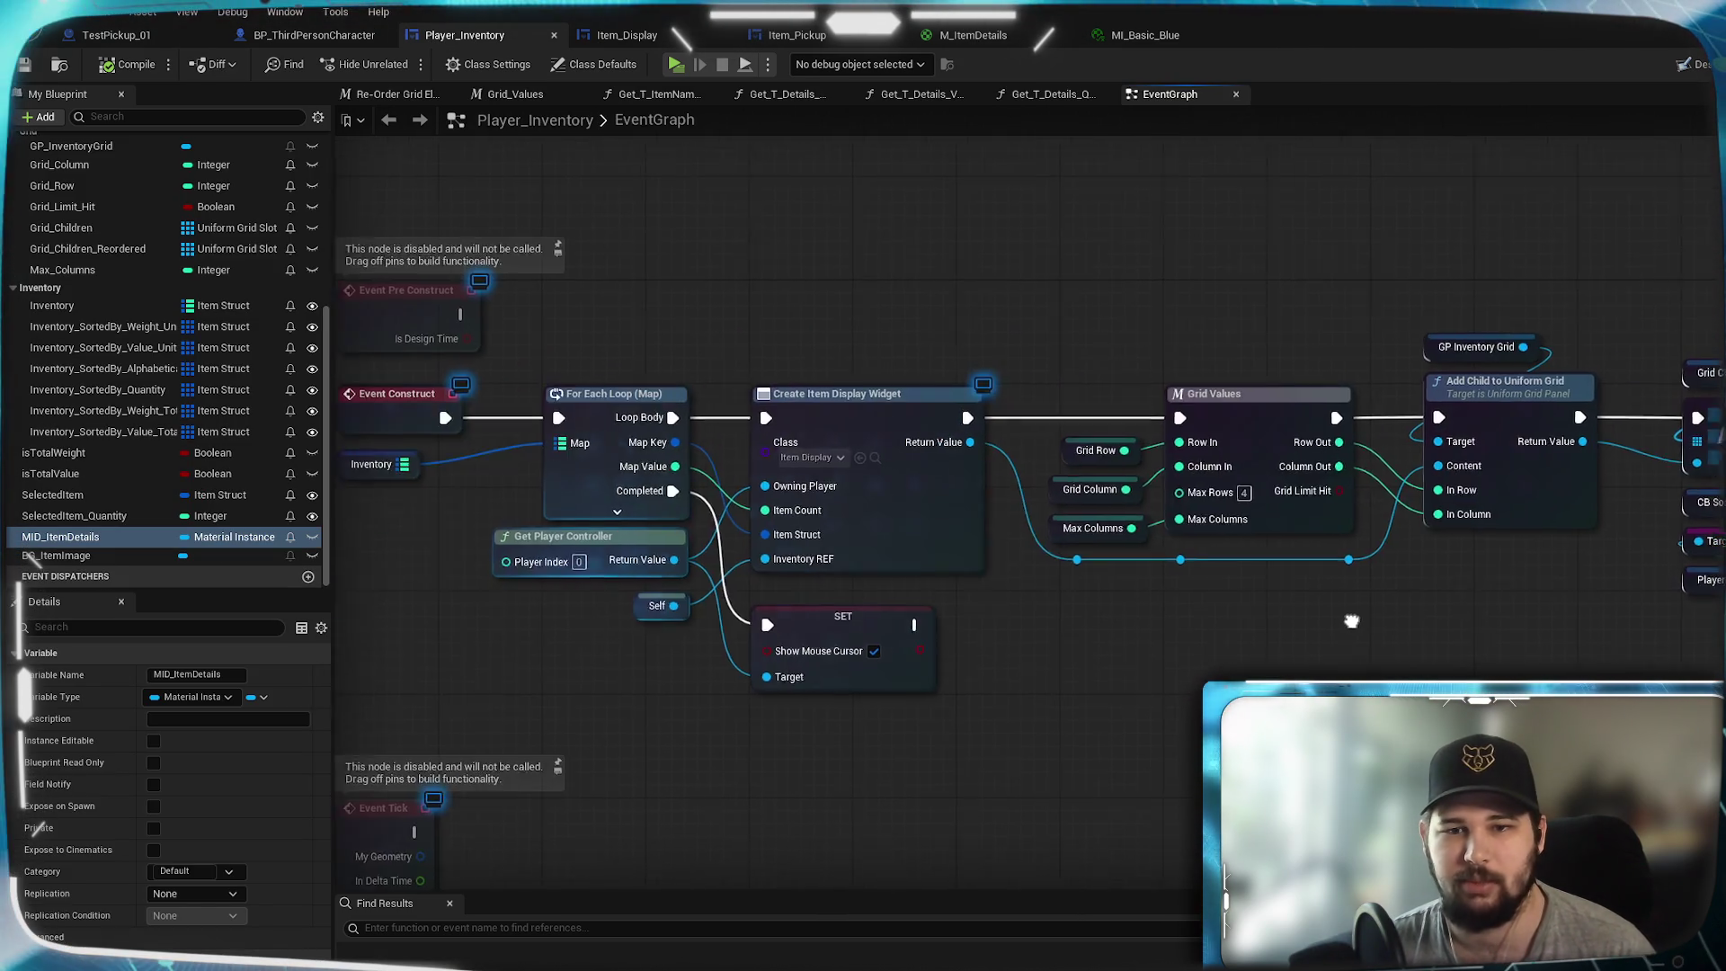
scroll(1277, 628, "down", 4)
left_click_drag(1206, 528, 1040, 161)
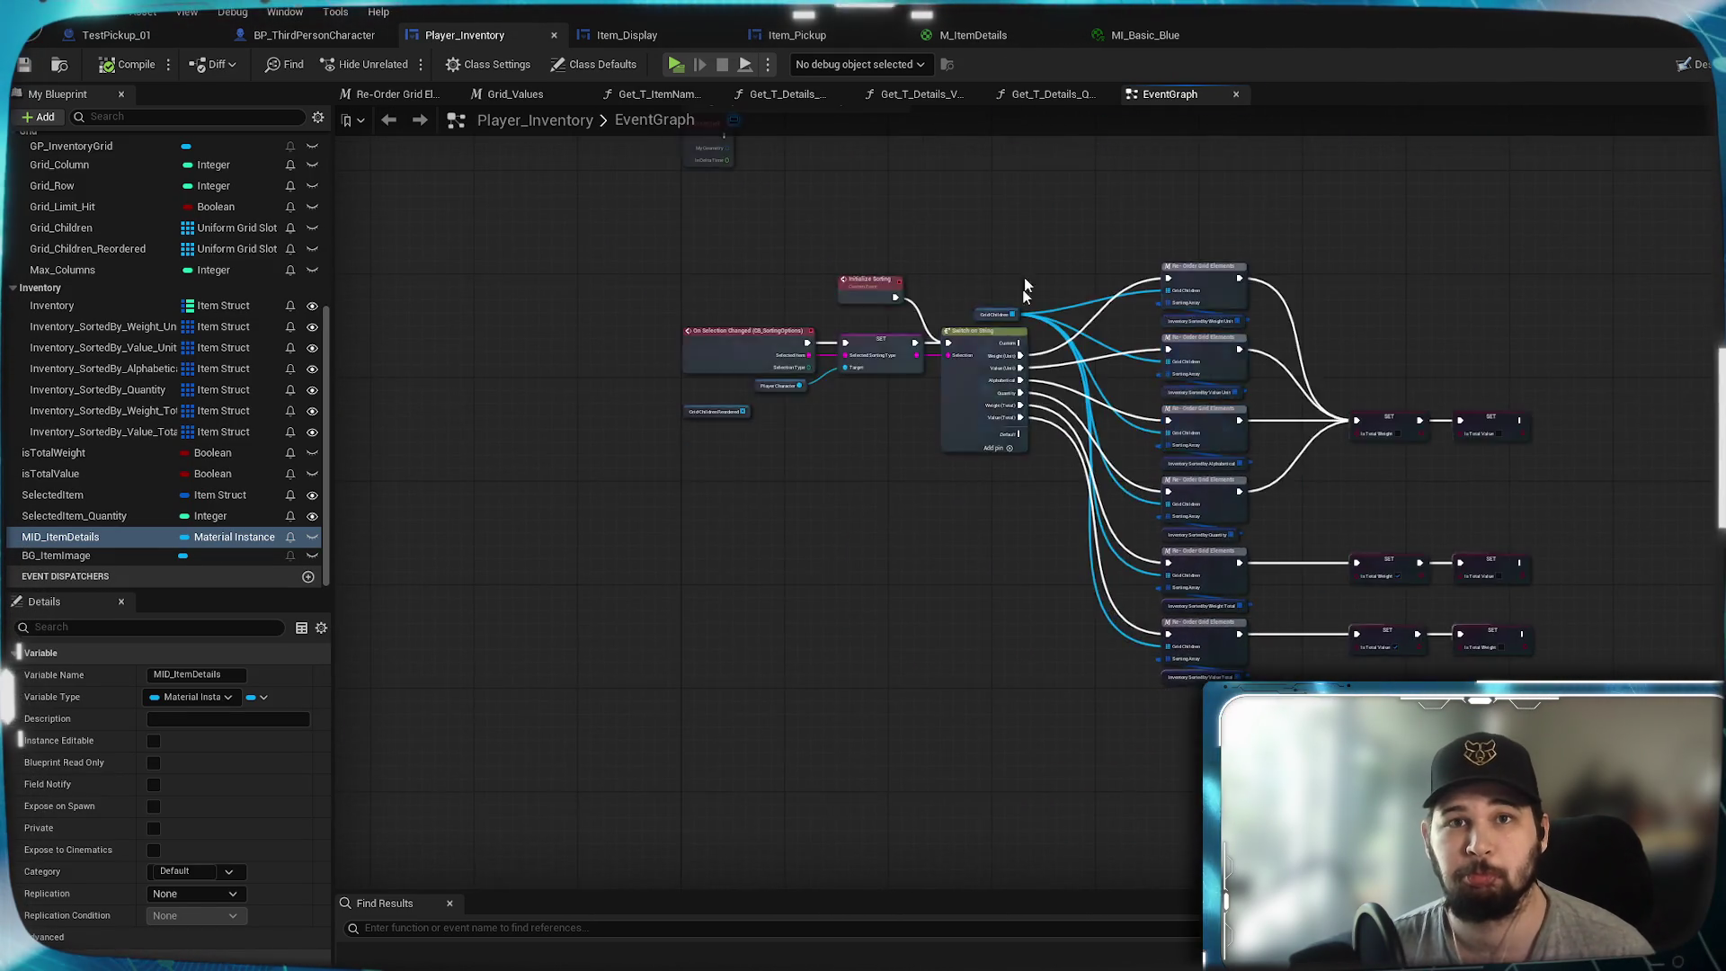
scroll(994, 418, "up", 3)
left_click_drag(808, 484, 1108, 711)
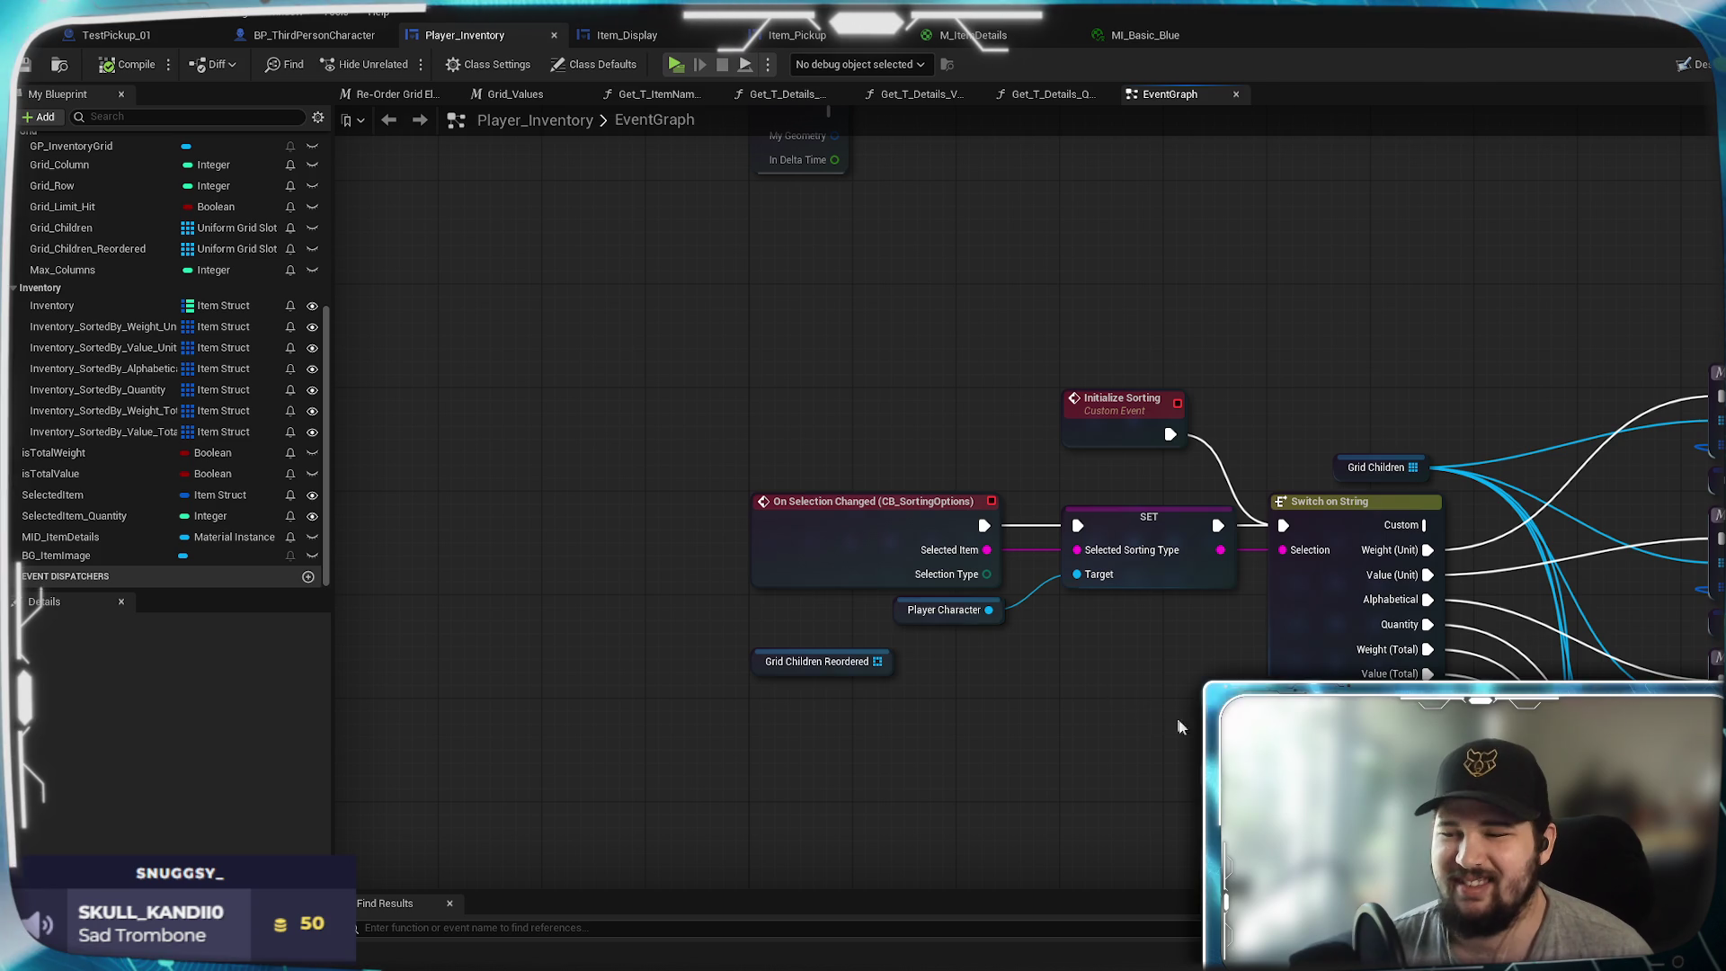
left_click_drag(1156, 713, 739, 450)
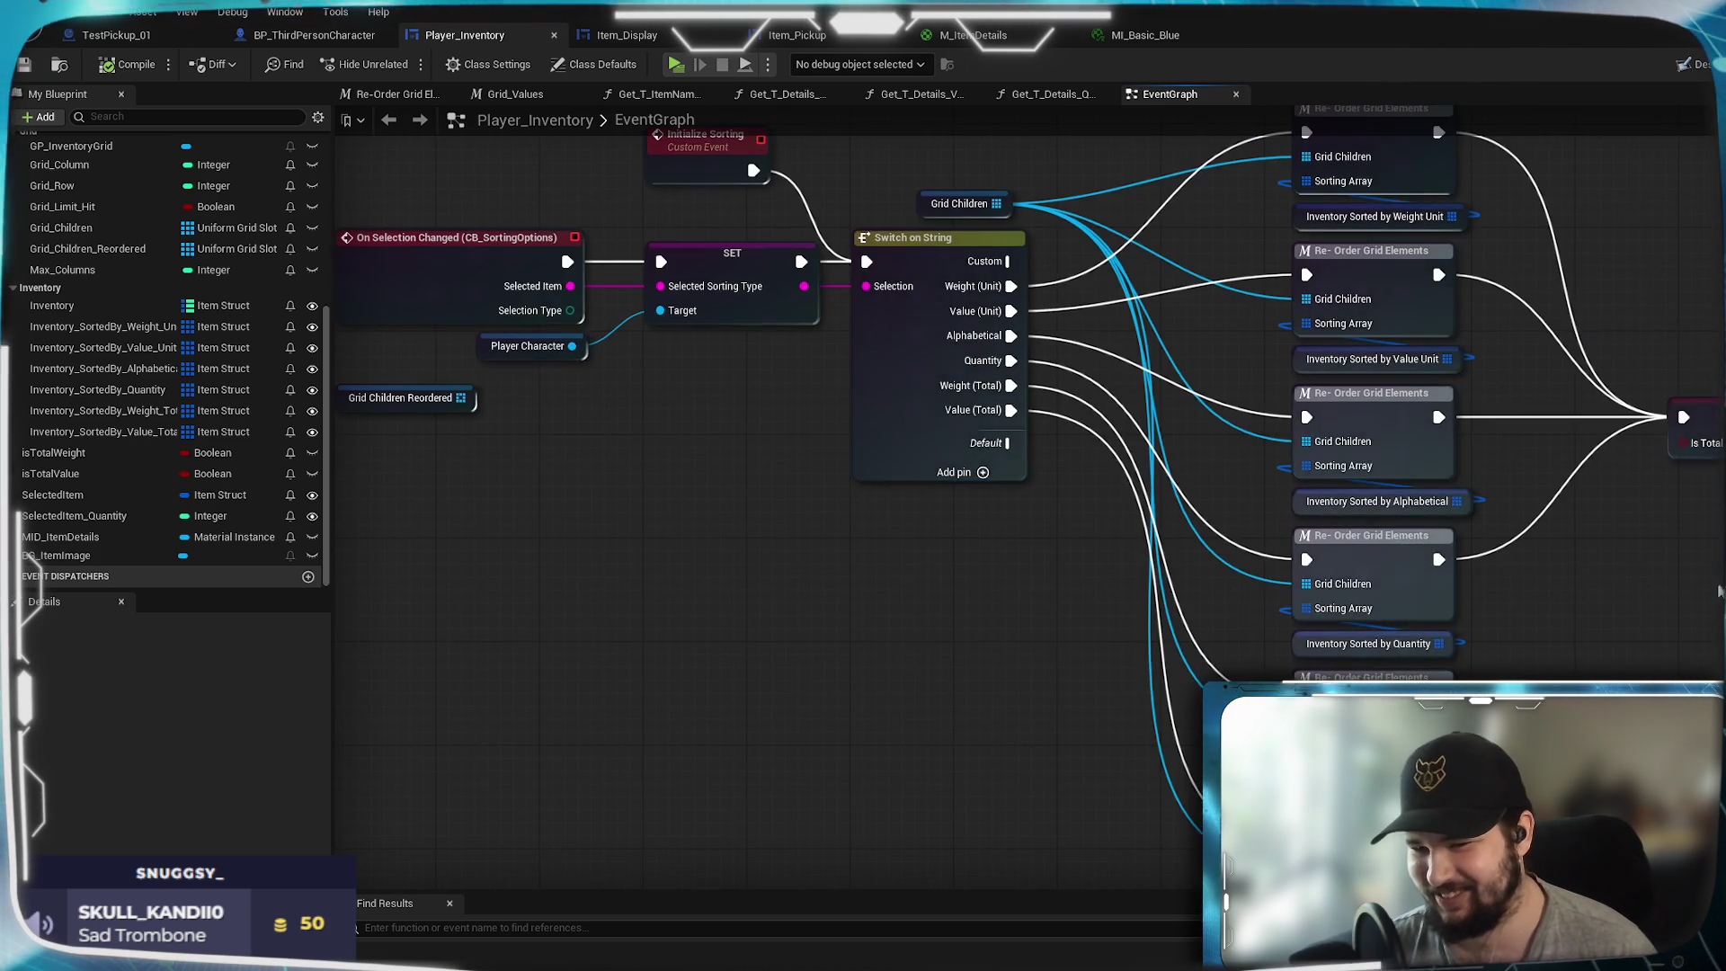
left_click_drag(1589, 628, 1179, 495)
left_click(1358, 595)
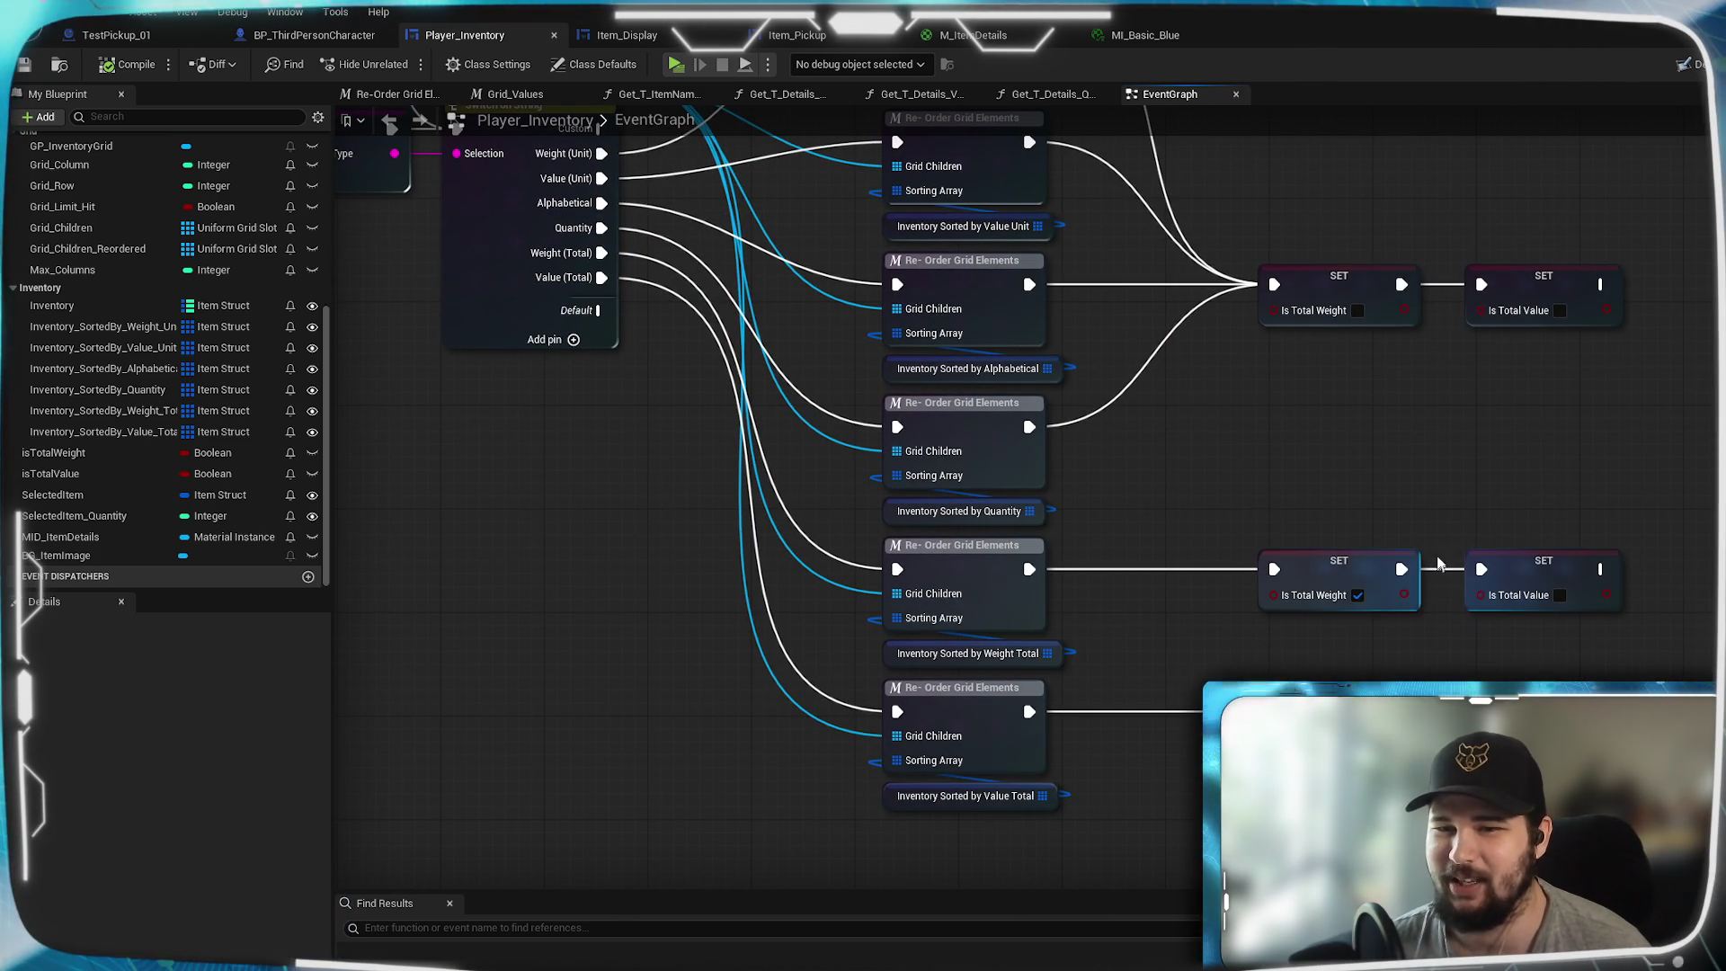
- Review the Event Construct chain through Initialize Sorting and Create Dynamic Material Instance
mouse_move(1444, 505)
left_mouse_down()
mouse_move(1335, 417)
mouse_move(1314, 486)
mouse_move(1418, 757)
left_mouse_up()
left_click_drag(1406, 295, 1569, 570)
mouse_move(939, 337)
left_mouse_down()
mouse_move(1303, 504)
mouse_move(640, 649)
left_mouse_up()
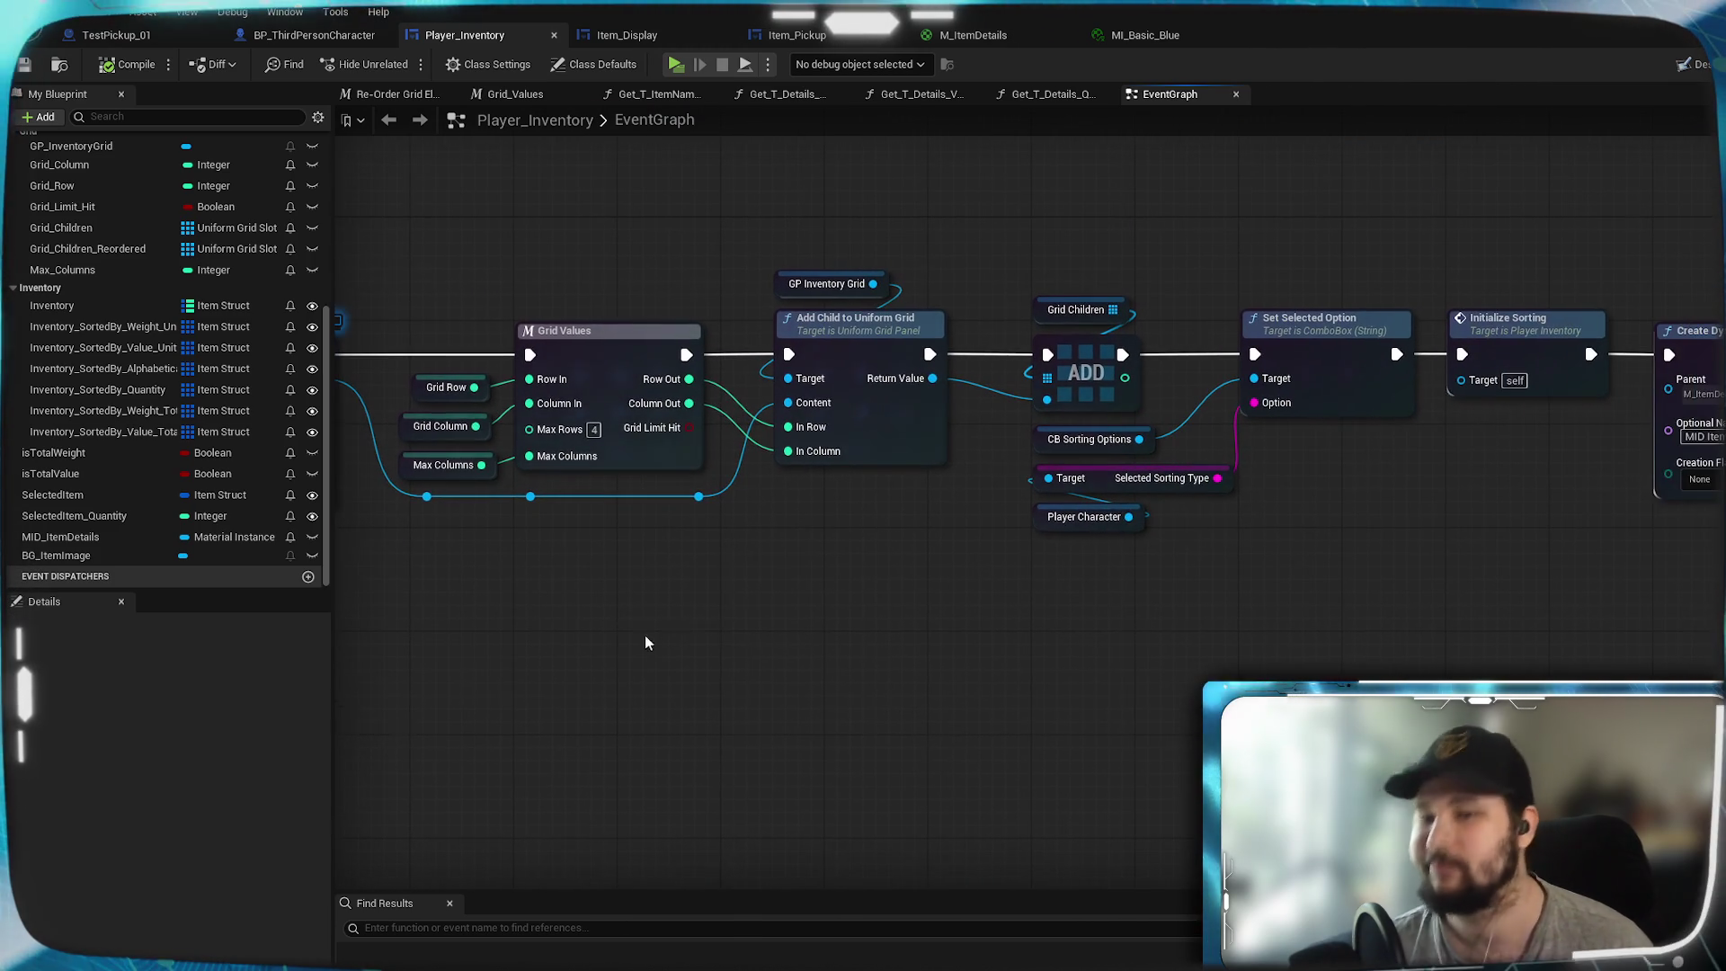
left_click_drag(1357, 609, 939, 645)
mouse_move(1377, 610)
left_mouse_down()
mouse_move(729, 659)
mouse_move(848, 624)
mouse_move(693, 607)
mouse_move(651, 473)
mouse_move(1024, 708)
left_mouse_up()
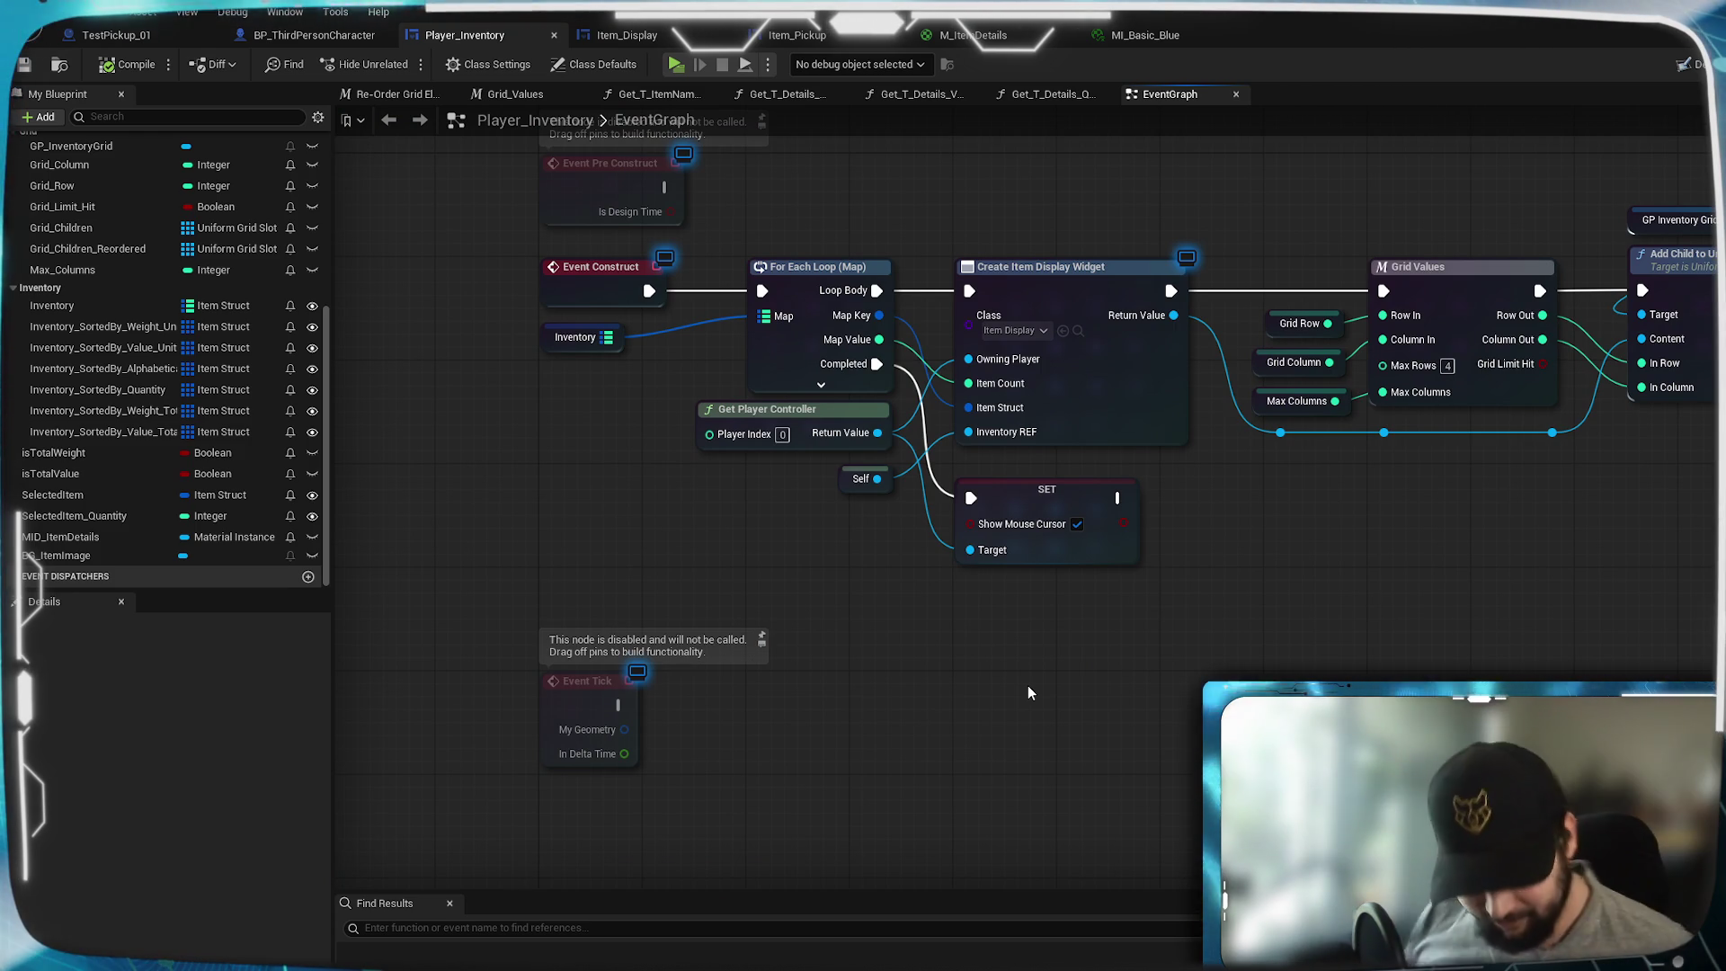
mouse_move(1028, 687)
left_mouse_down()
mouse_move(926, 624)
mouse_move(1391, 571)
mouse_move(1526, 584)
mouse_move(1124, 575)
left_mouse_up()
mouse_move(1663, 576)
left_mouse_down()
mouse_move(1400, 563)
mouse_move(1156, 588)
mouse_move(1717, 599)
left_mouse_up()
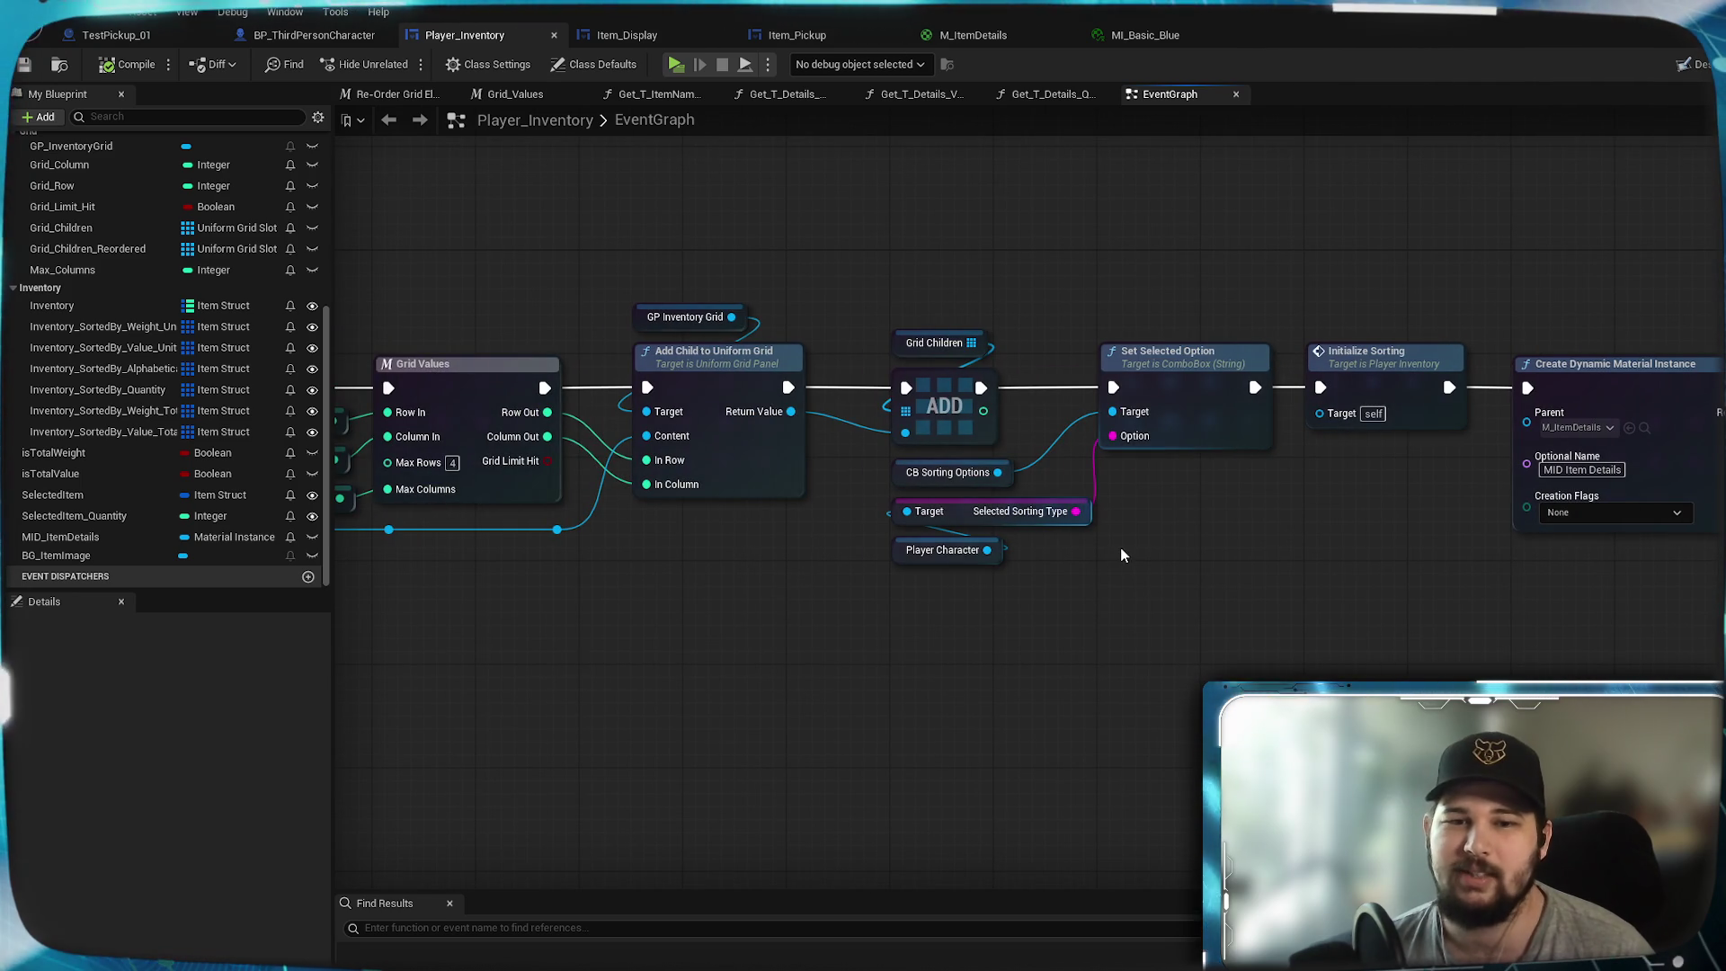
- Inspect BP_ThirdPersonCharacter's Interact section and Sorting Array nodes, then start a New Game play-test
left_click(314, 36)
scroll(948, 460, "down", 1)
mouse_move(965, 462)
left_mouse_down()
mouse_move(971, 593)
mouse_move(548, 306)
left_mouse_up()
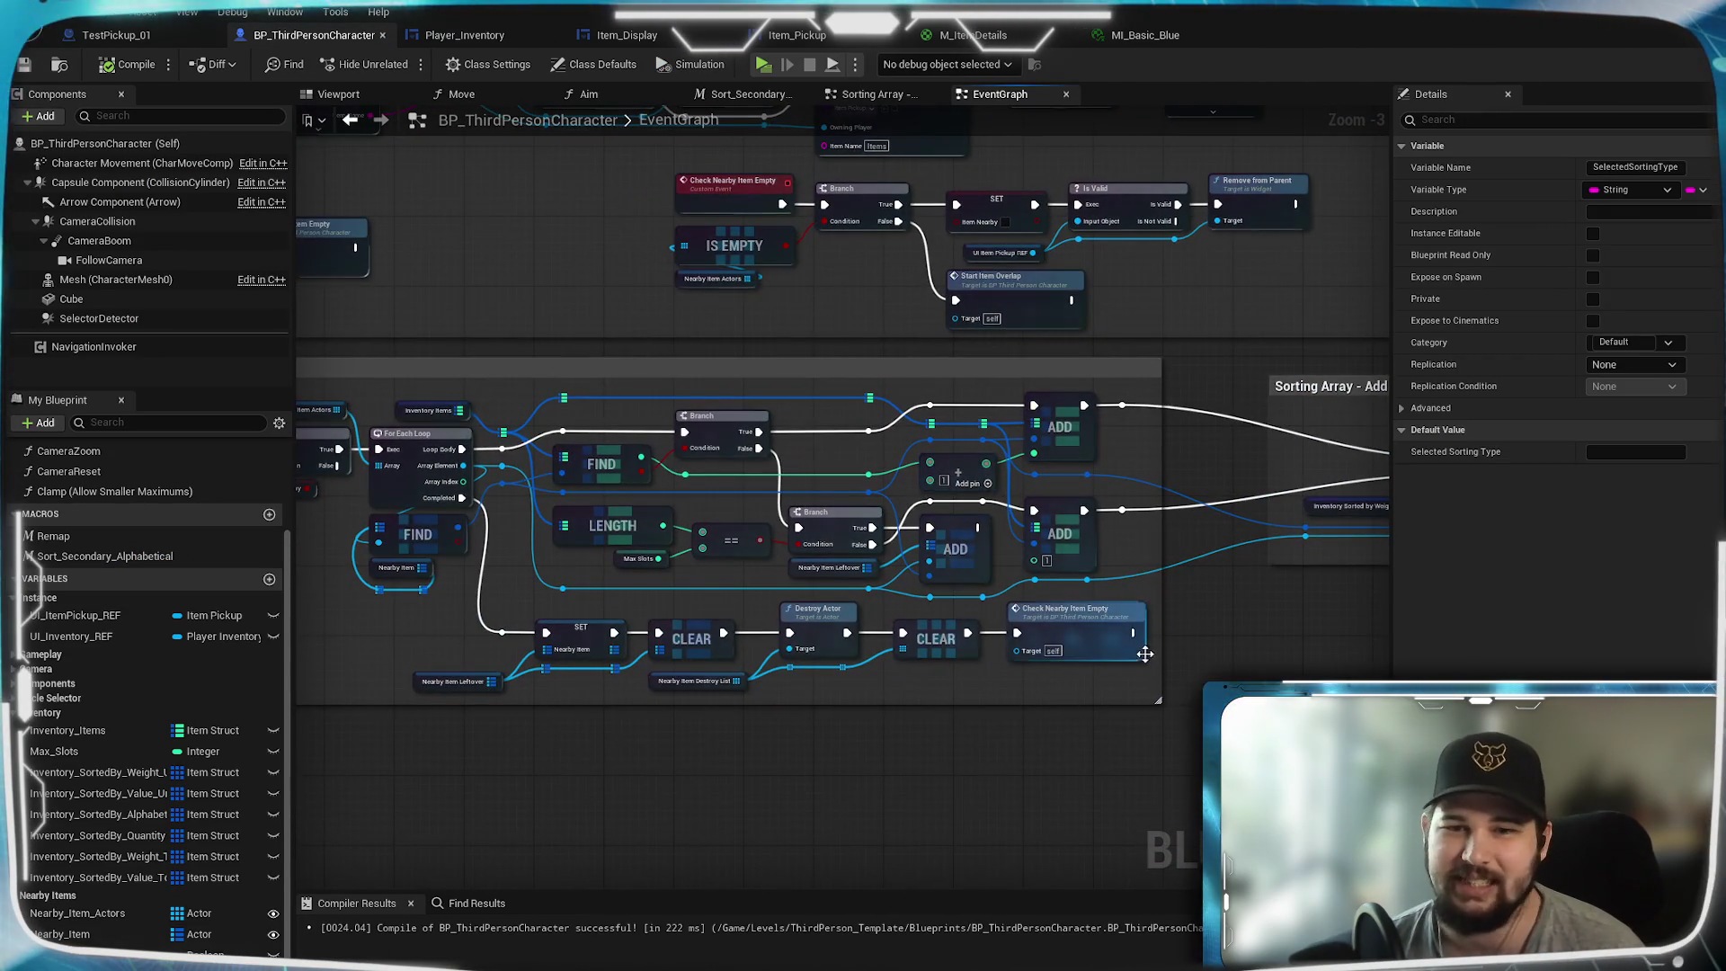
scroll(1146, 655, "up", 1)
mouse_move(1146, 655)
left_mouse_down()
mouse_move(570, 817)
mouse_move(489, 767)
mouse_move(866, 720)
mouse_move(1063, 646)
mouse_move(882, 632)
left_mouse_up()
scroll(632, 739, "up", 2)
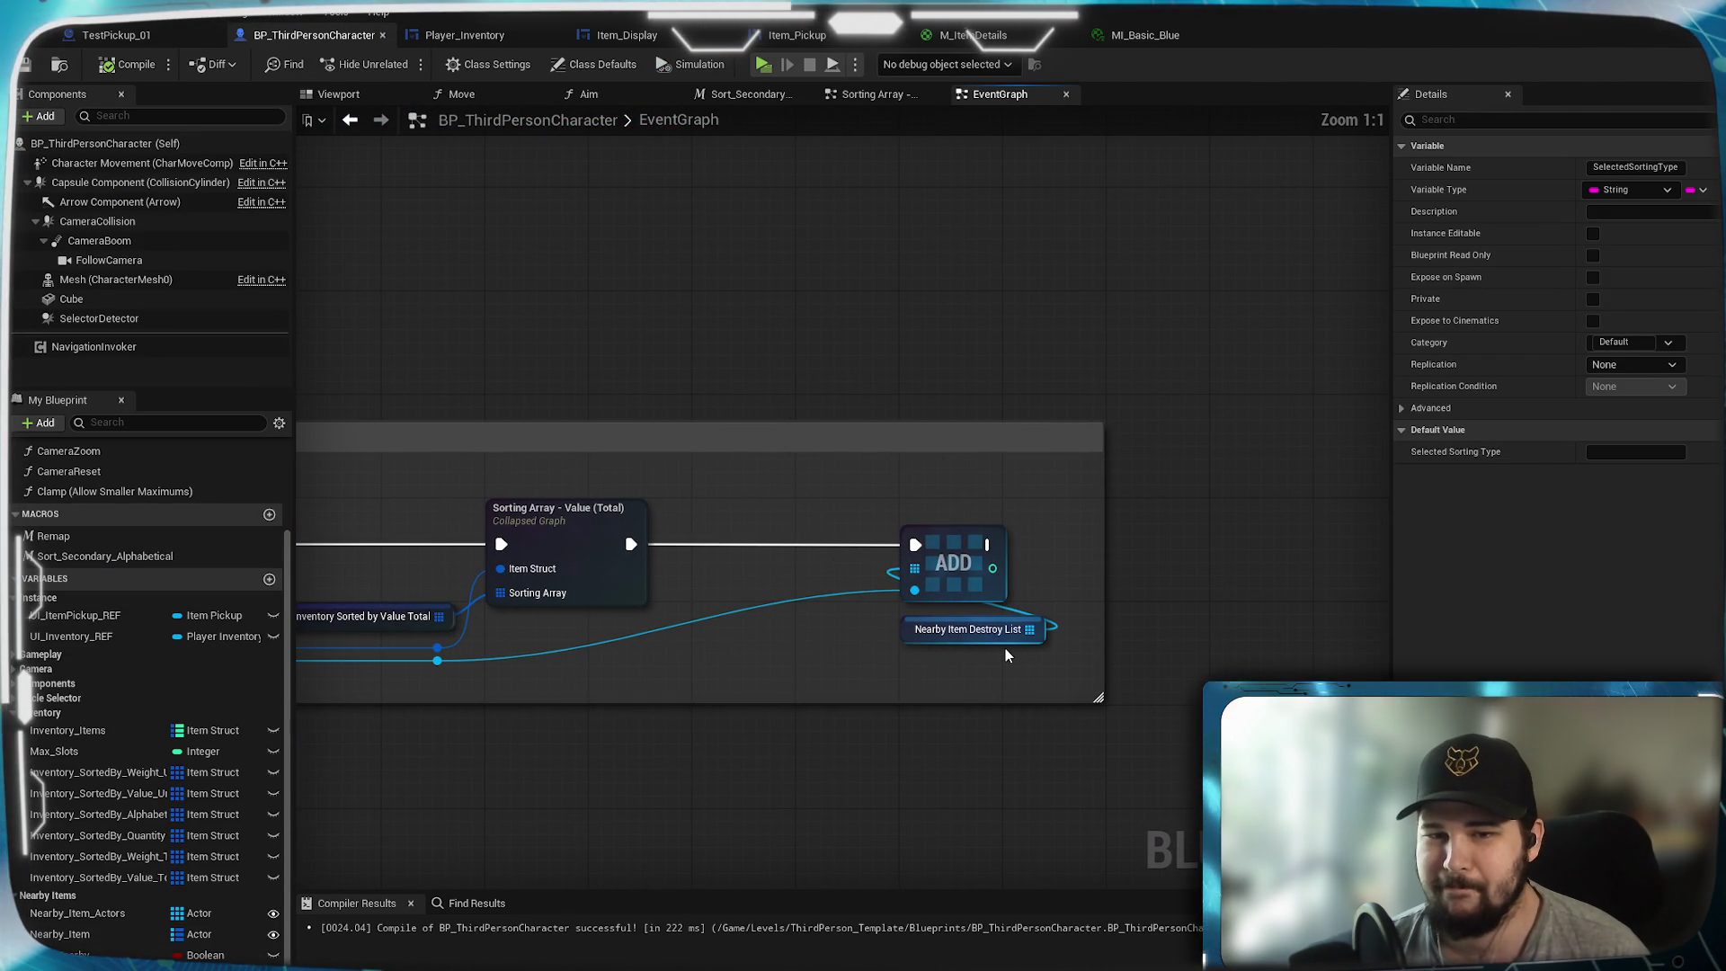
scroll(993, 644, "down", 4)
mouse_move(649, 626)
left_mouse_down()
mouse_move(900, 607)
mouse_move(484, 696)
mouse_move(850, 679)
mouse_move(764, 629)
left_mouse_up()
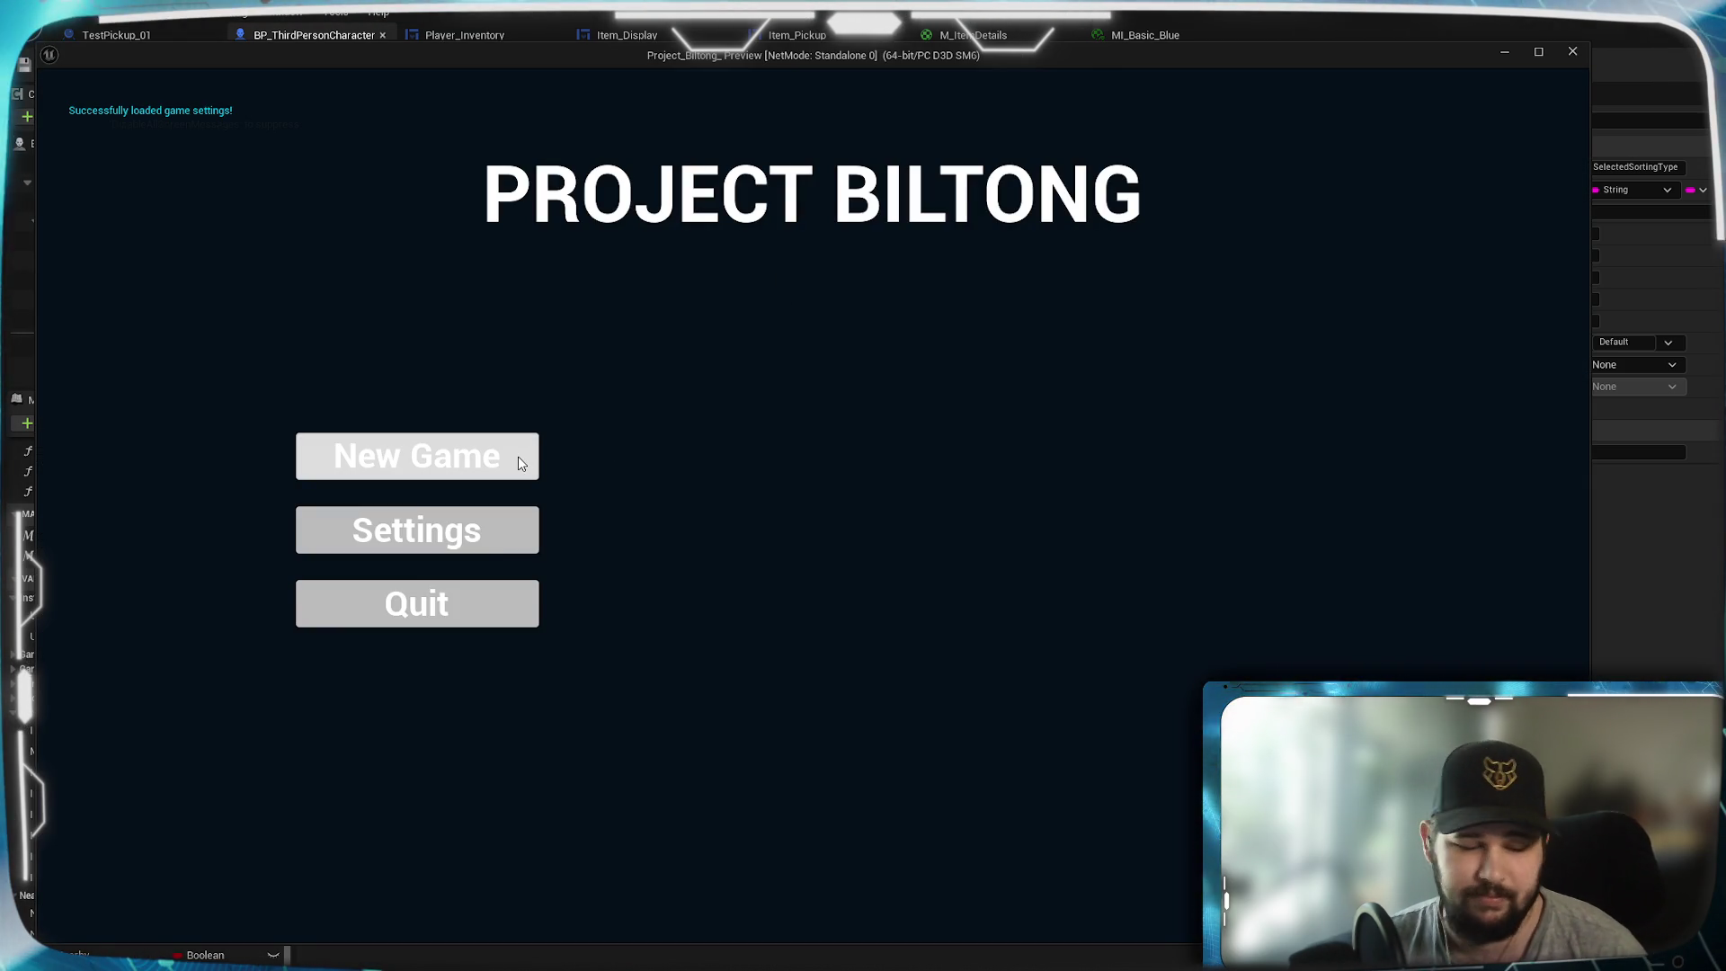
left_click(519, 457)
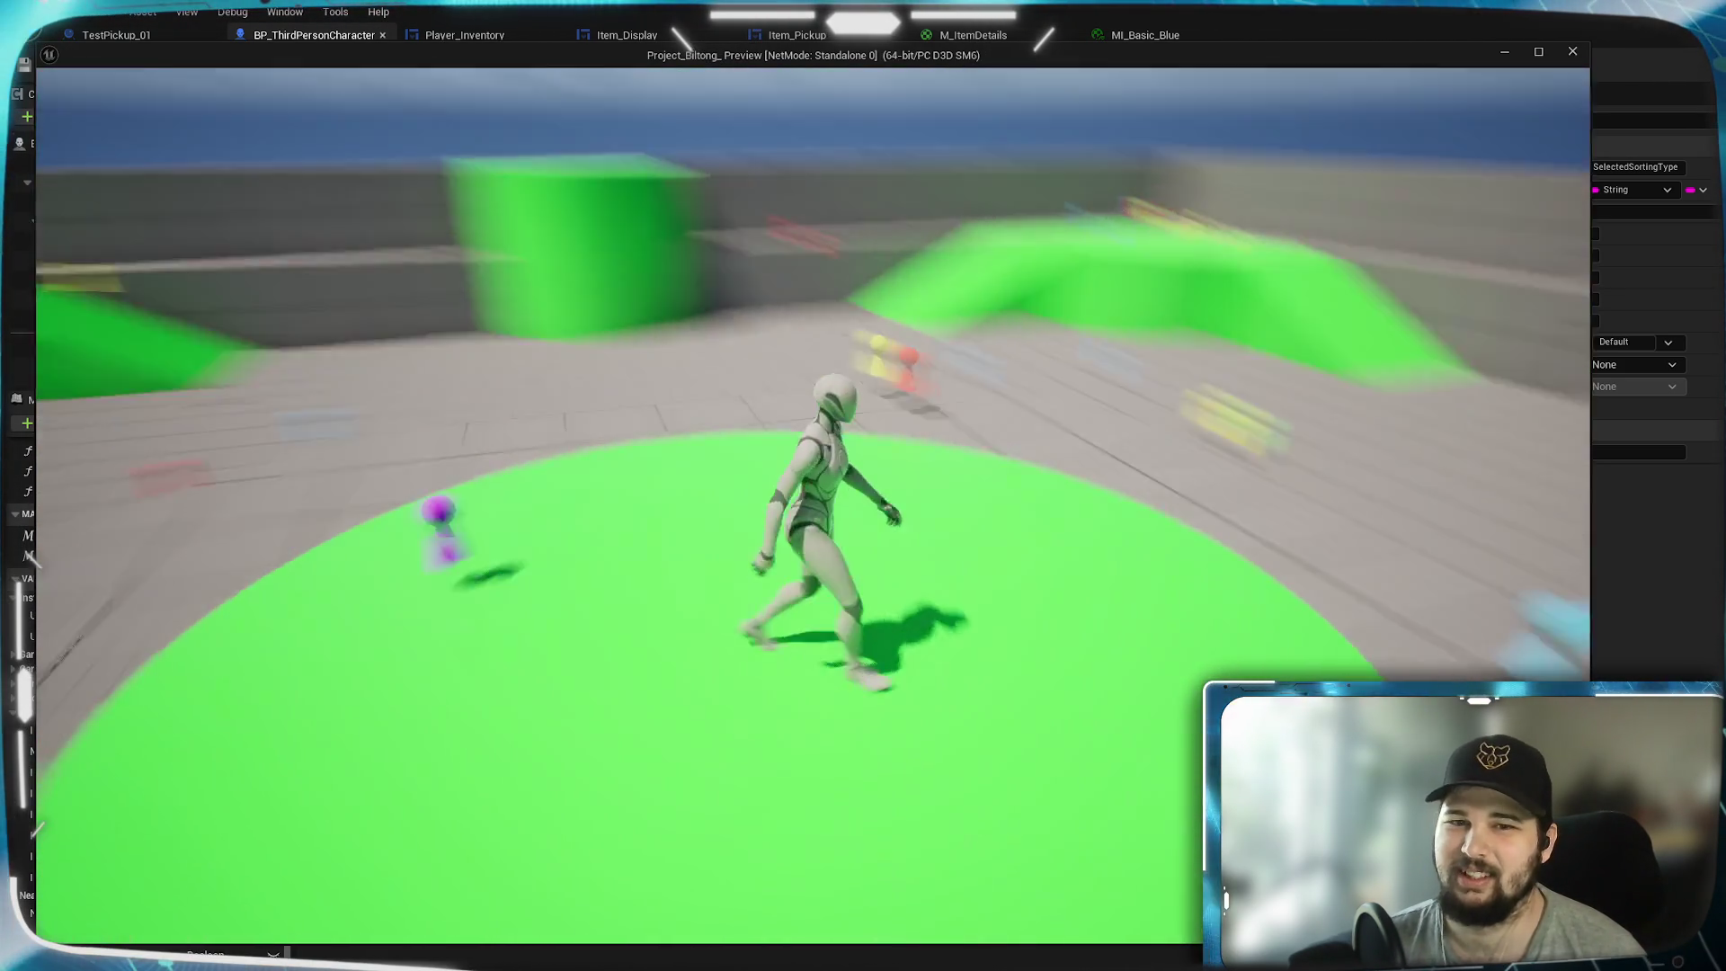
- Walk past the red pawn to the Billy pickup and open the inventory with Tab
key("w")
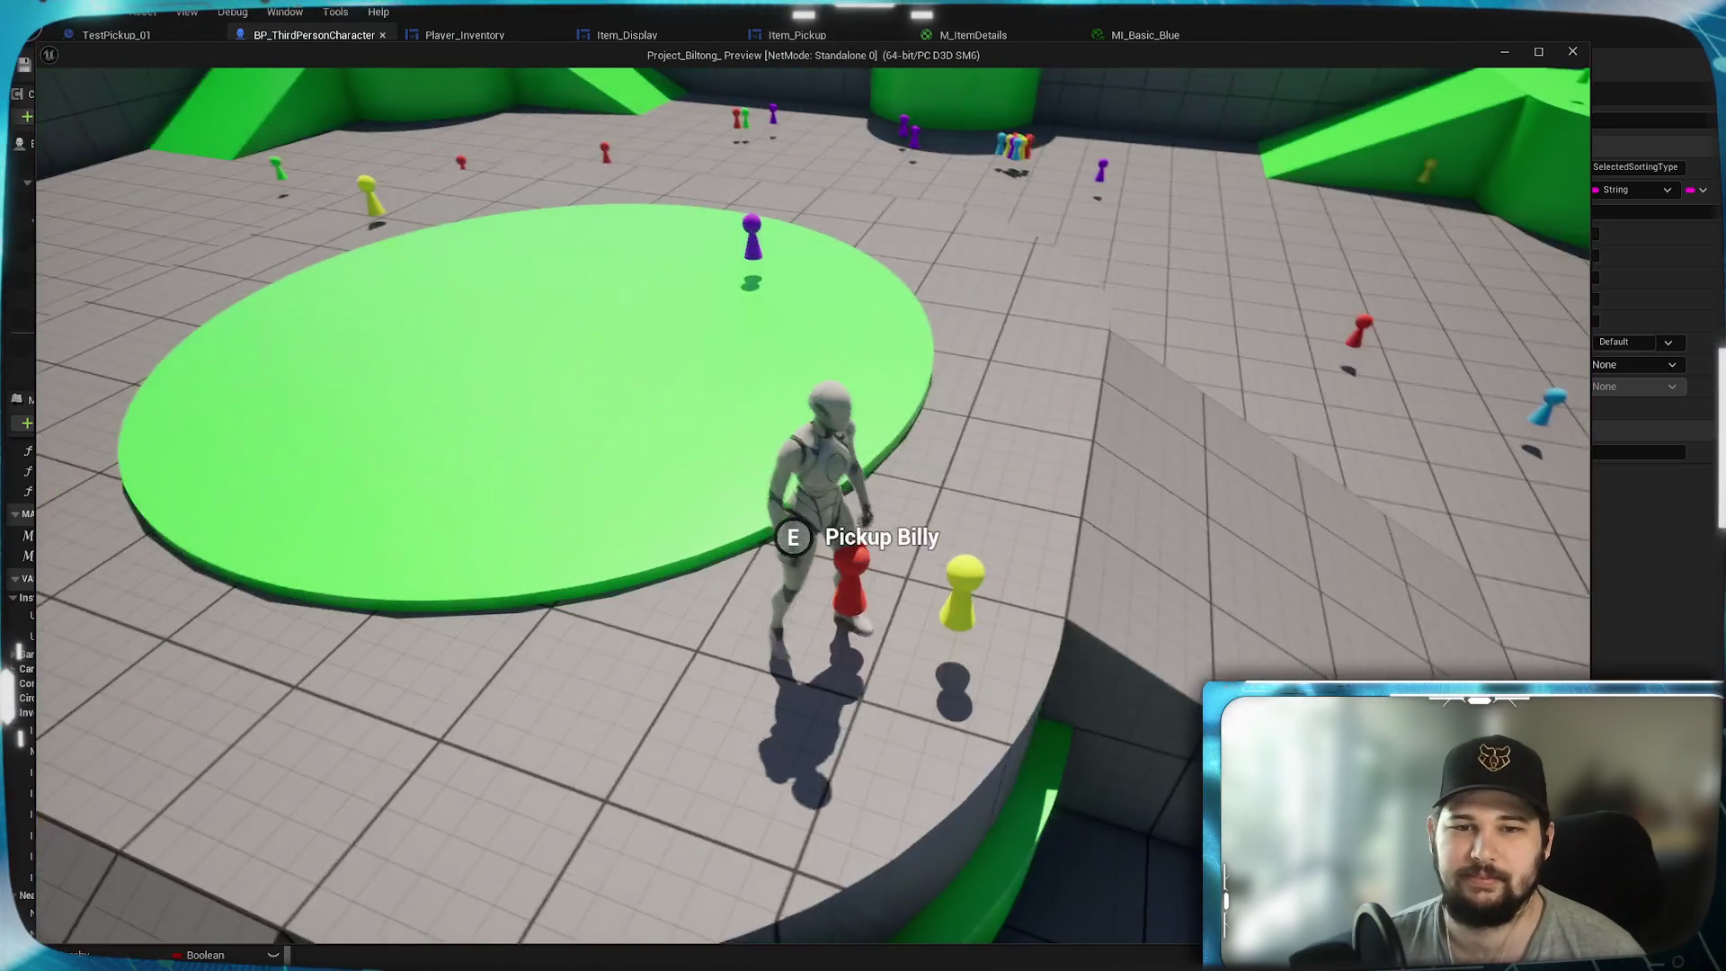
key("a")
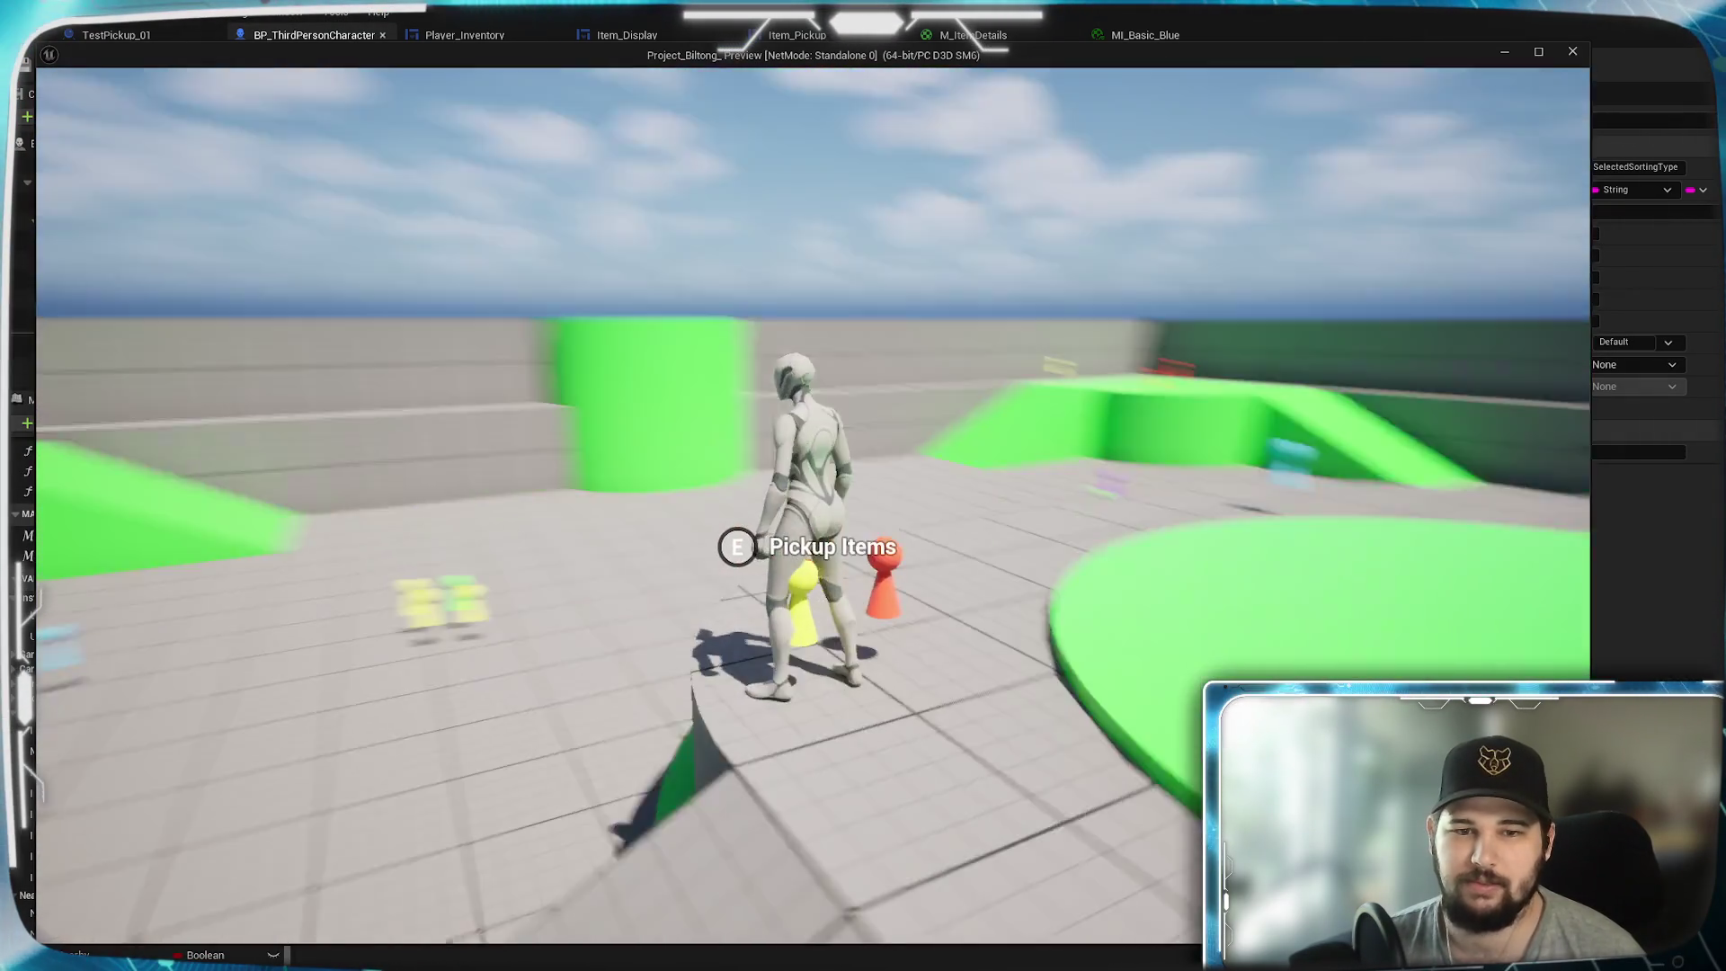
key("s")
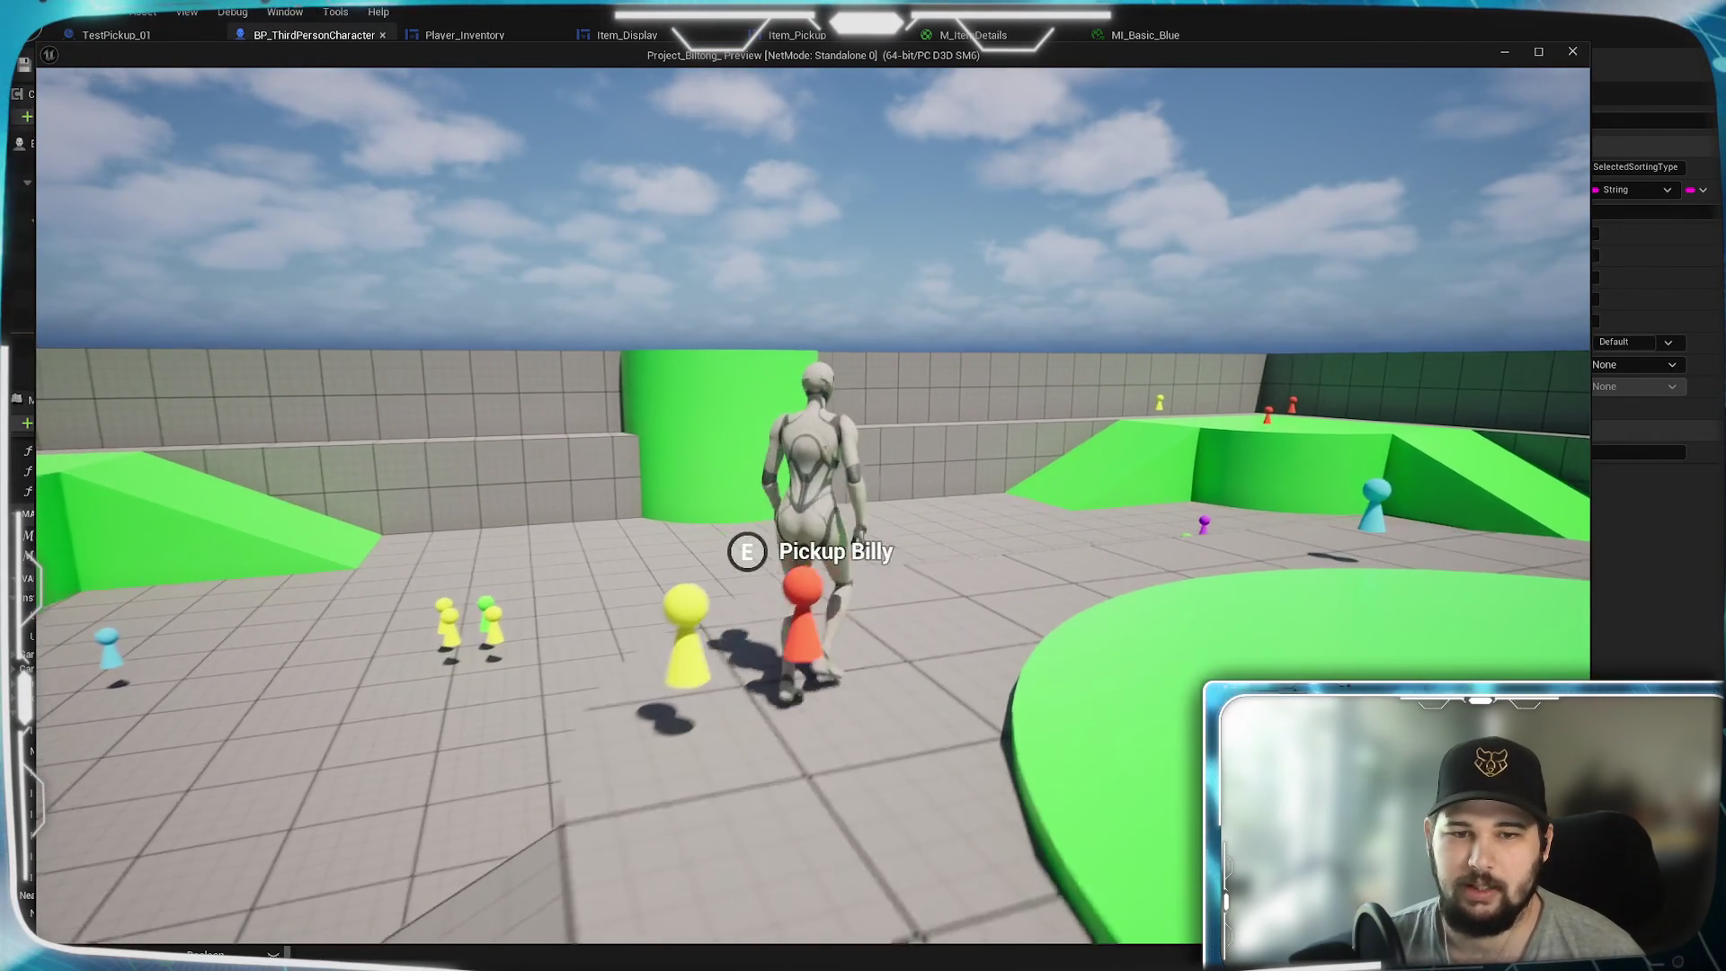
key("s")
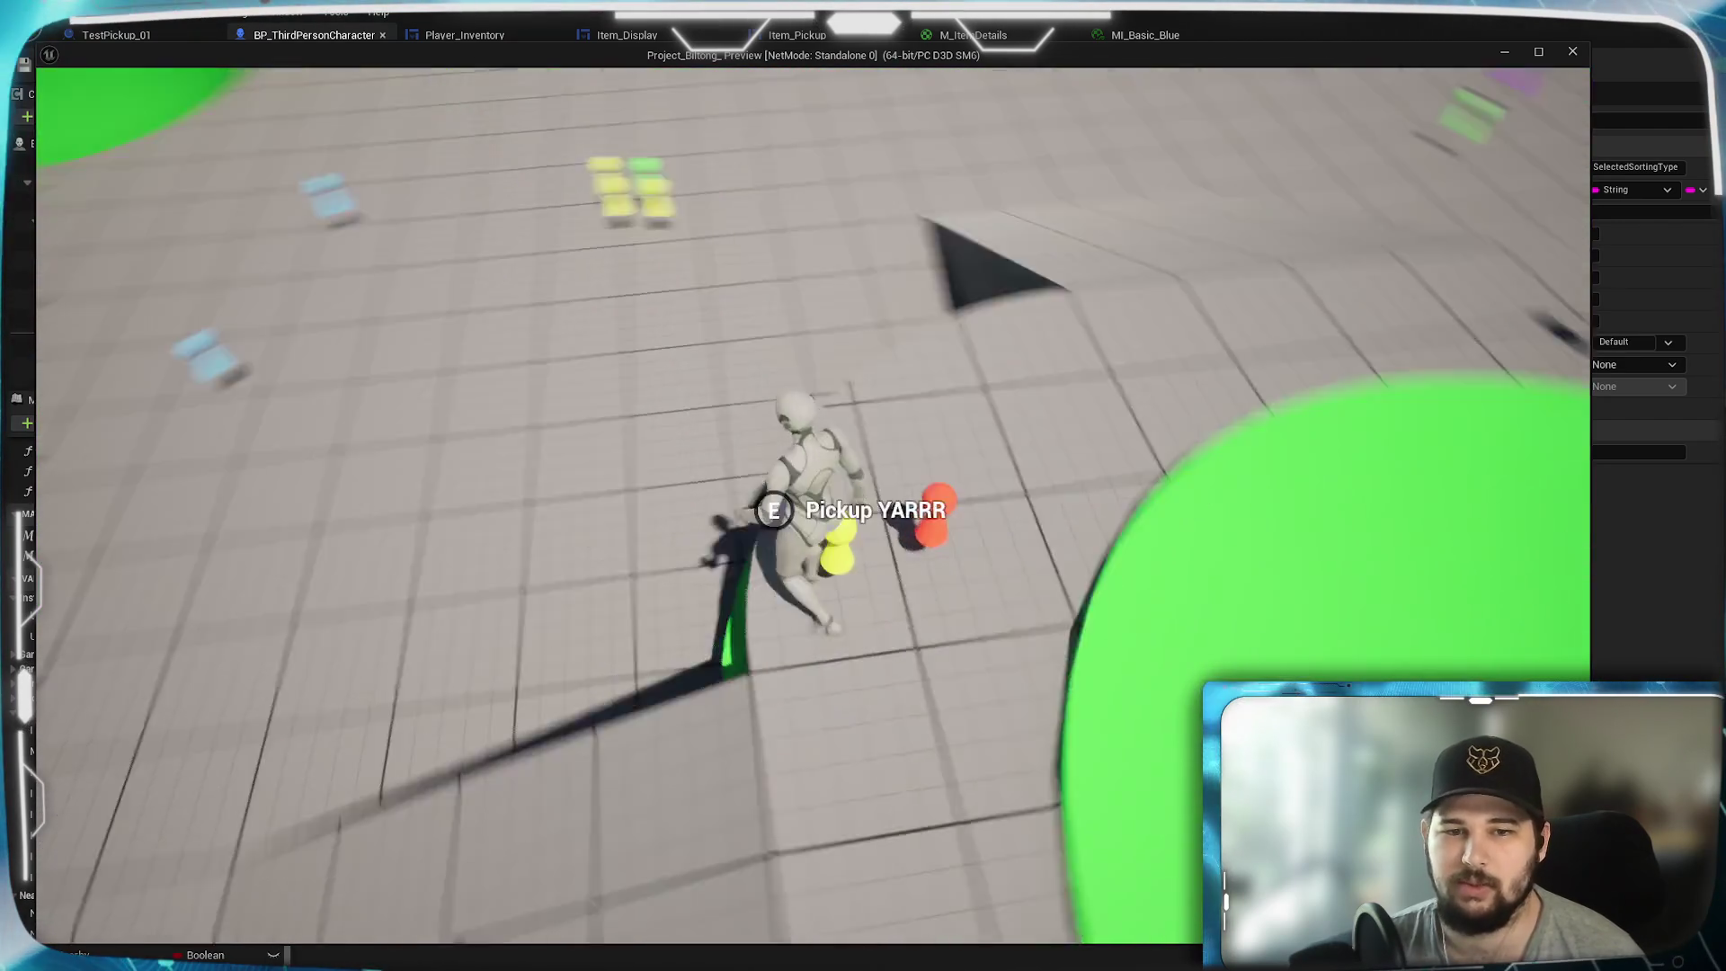
key("Tab")
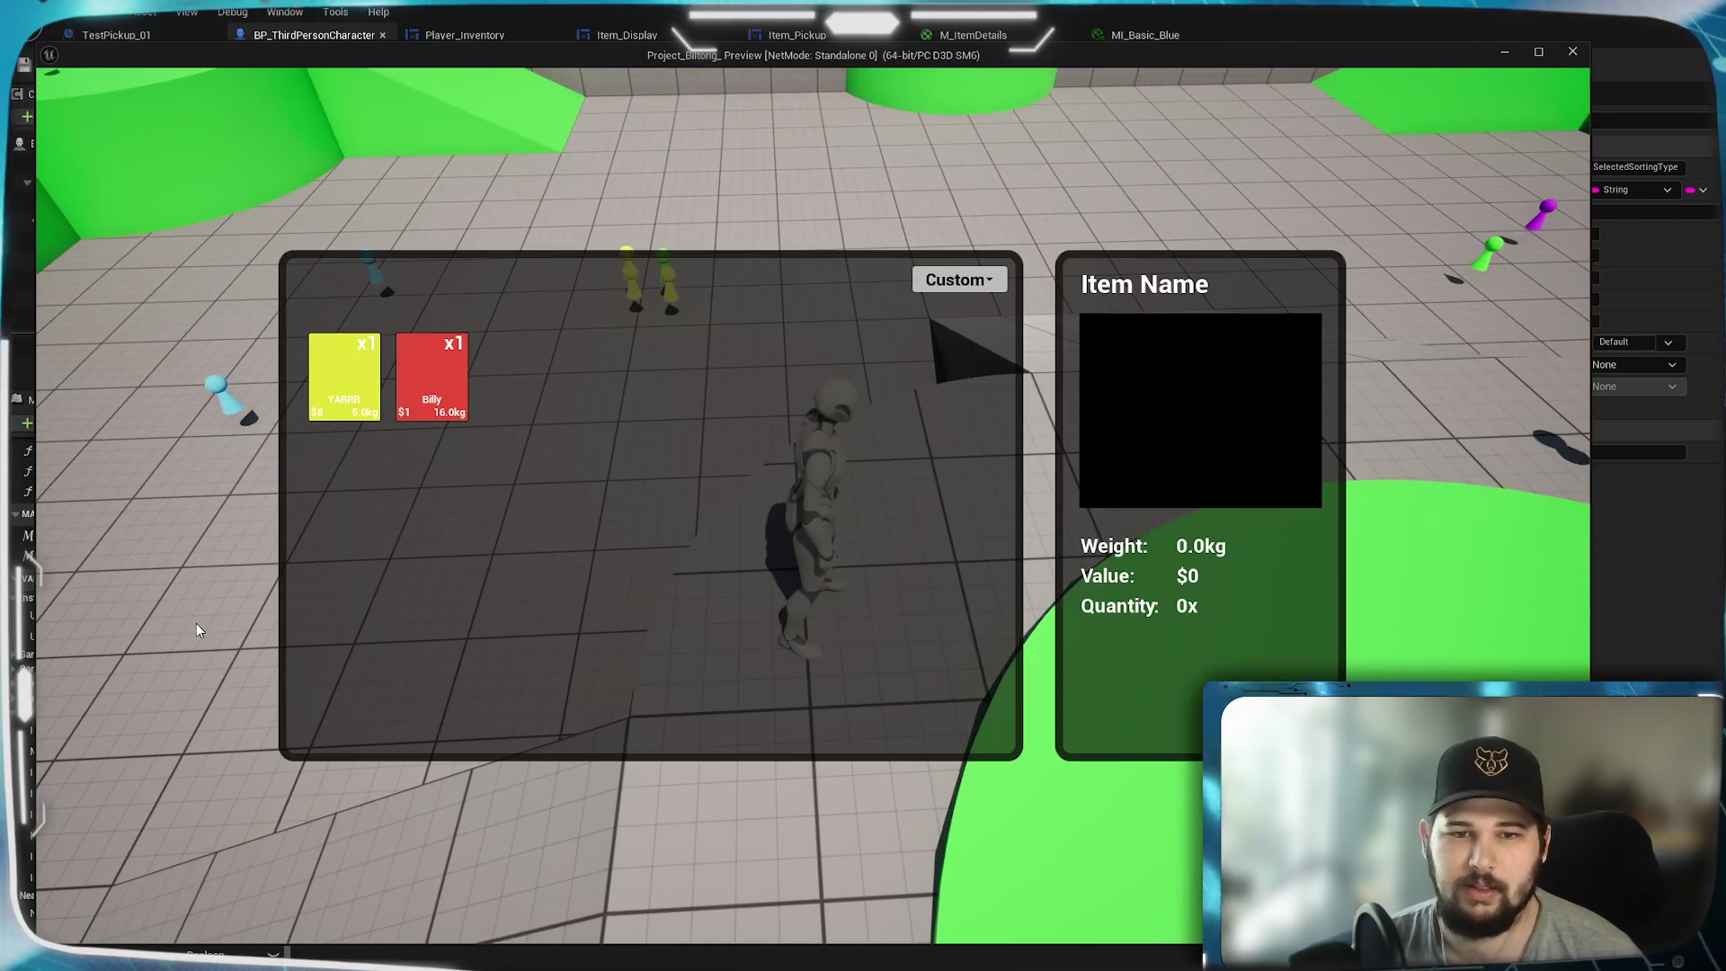
- Sort by Weight (Total), Value (Total), Custom and Value (Unit), end on Alphabetical, then close the inventory
left_click(958, 280)
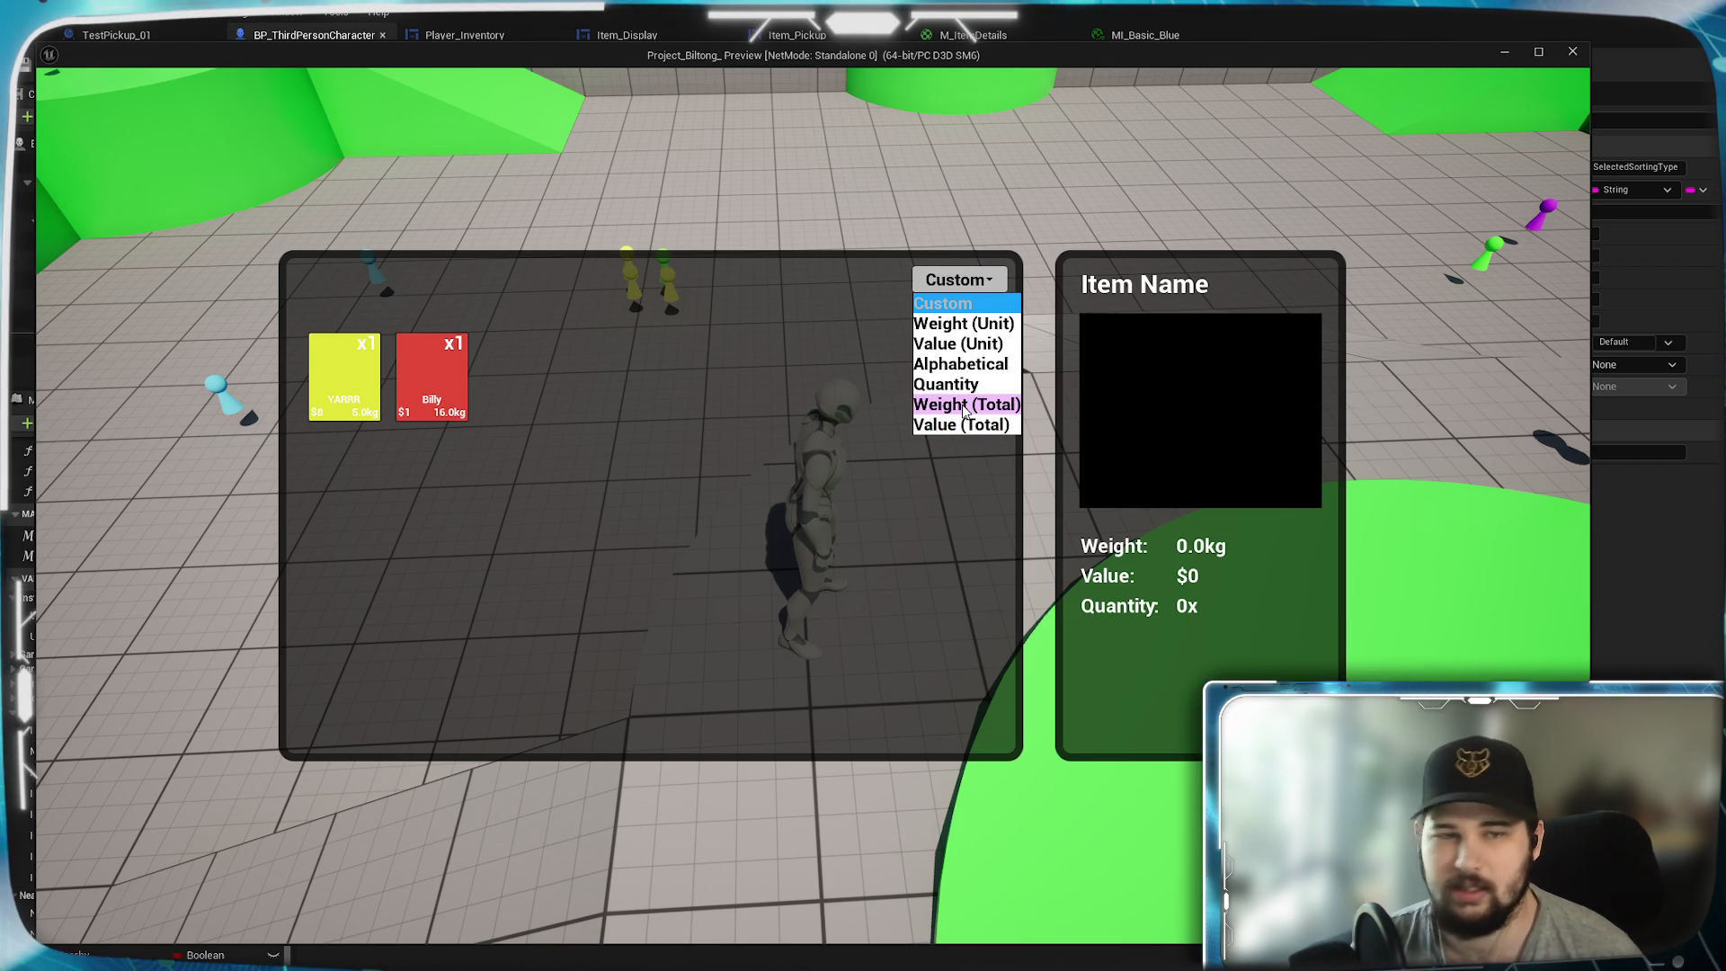
left_click(967, 404)
left_click(935, 280)
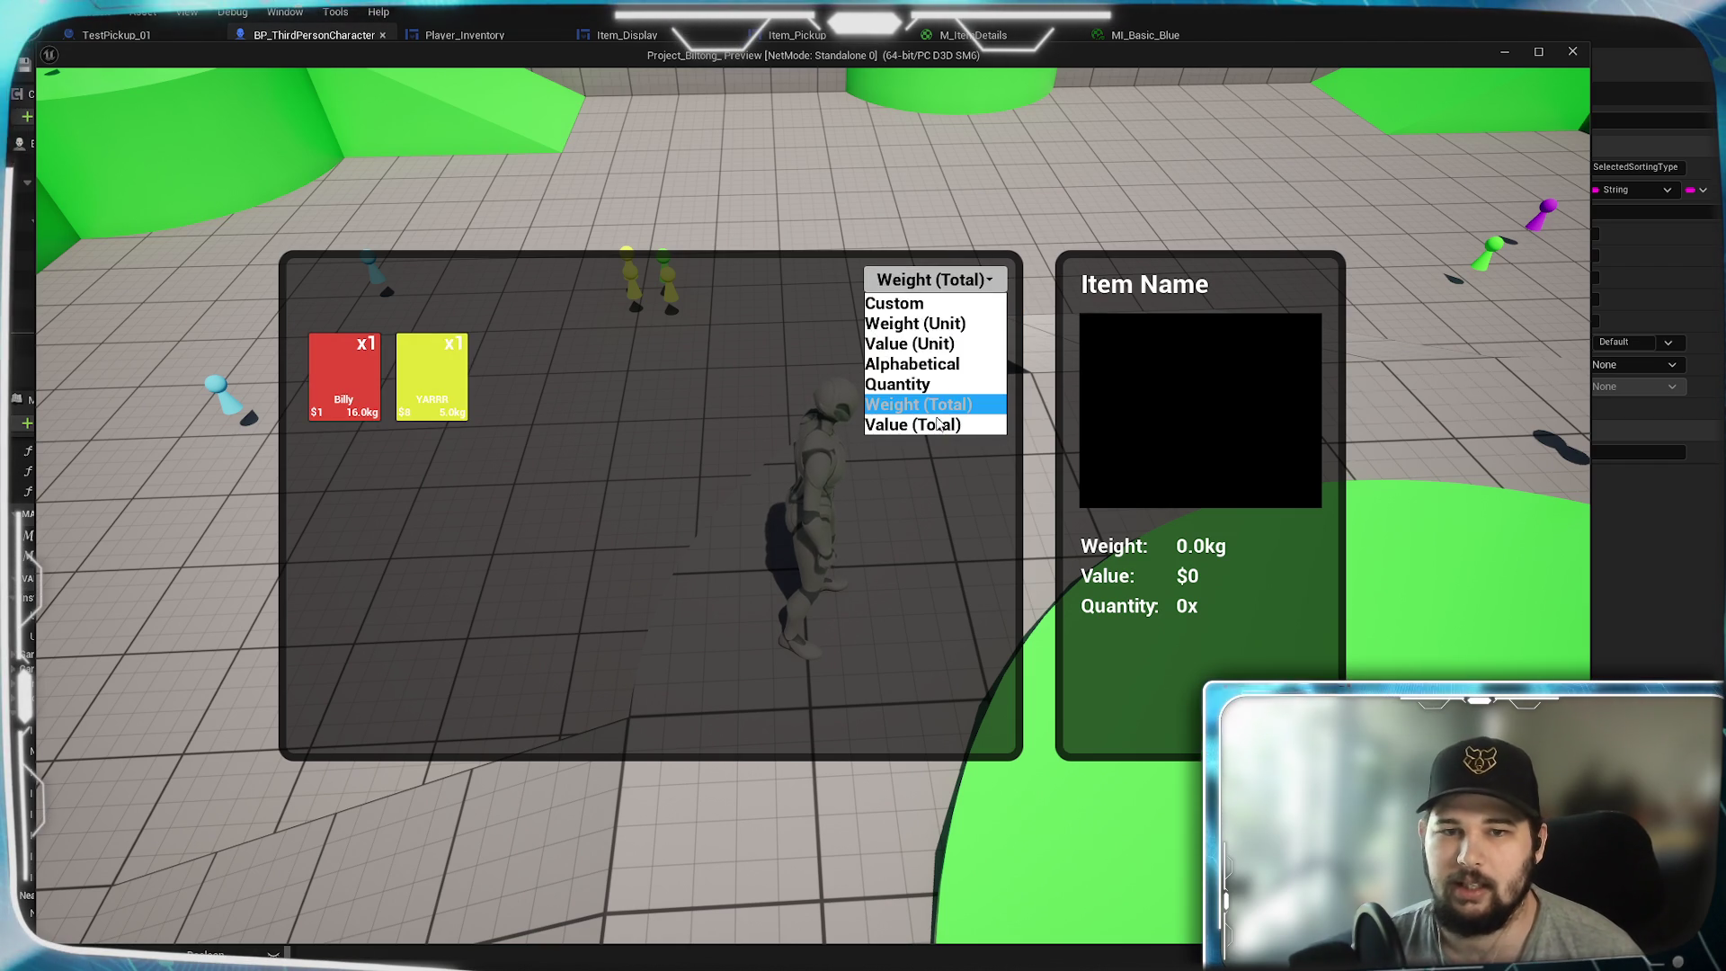
left_click(932, 425)
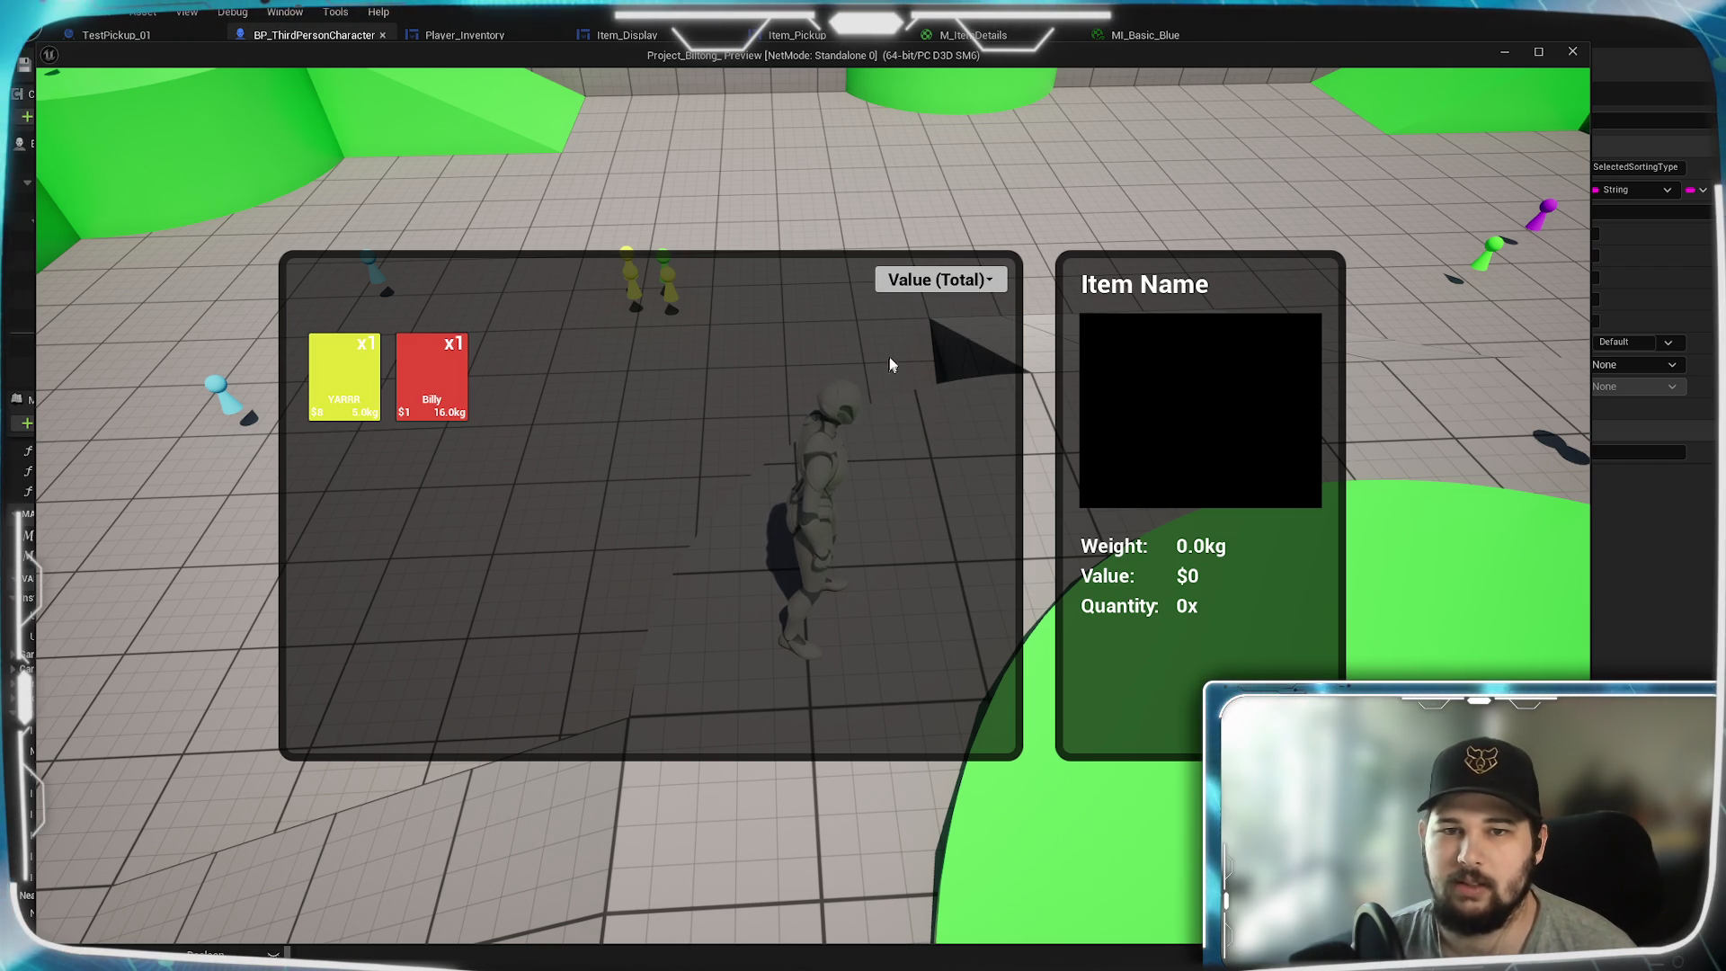
left_click(930, 280)
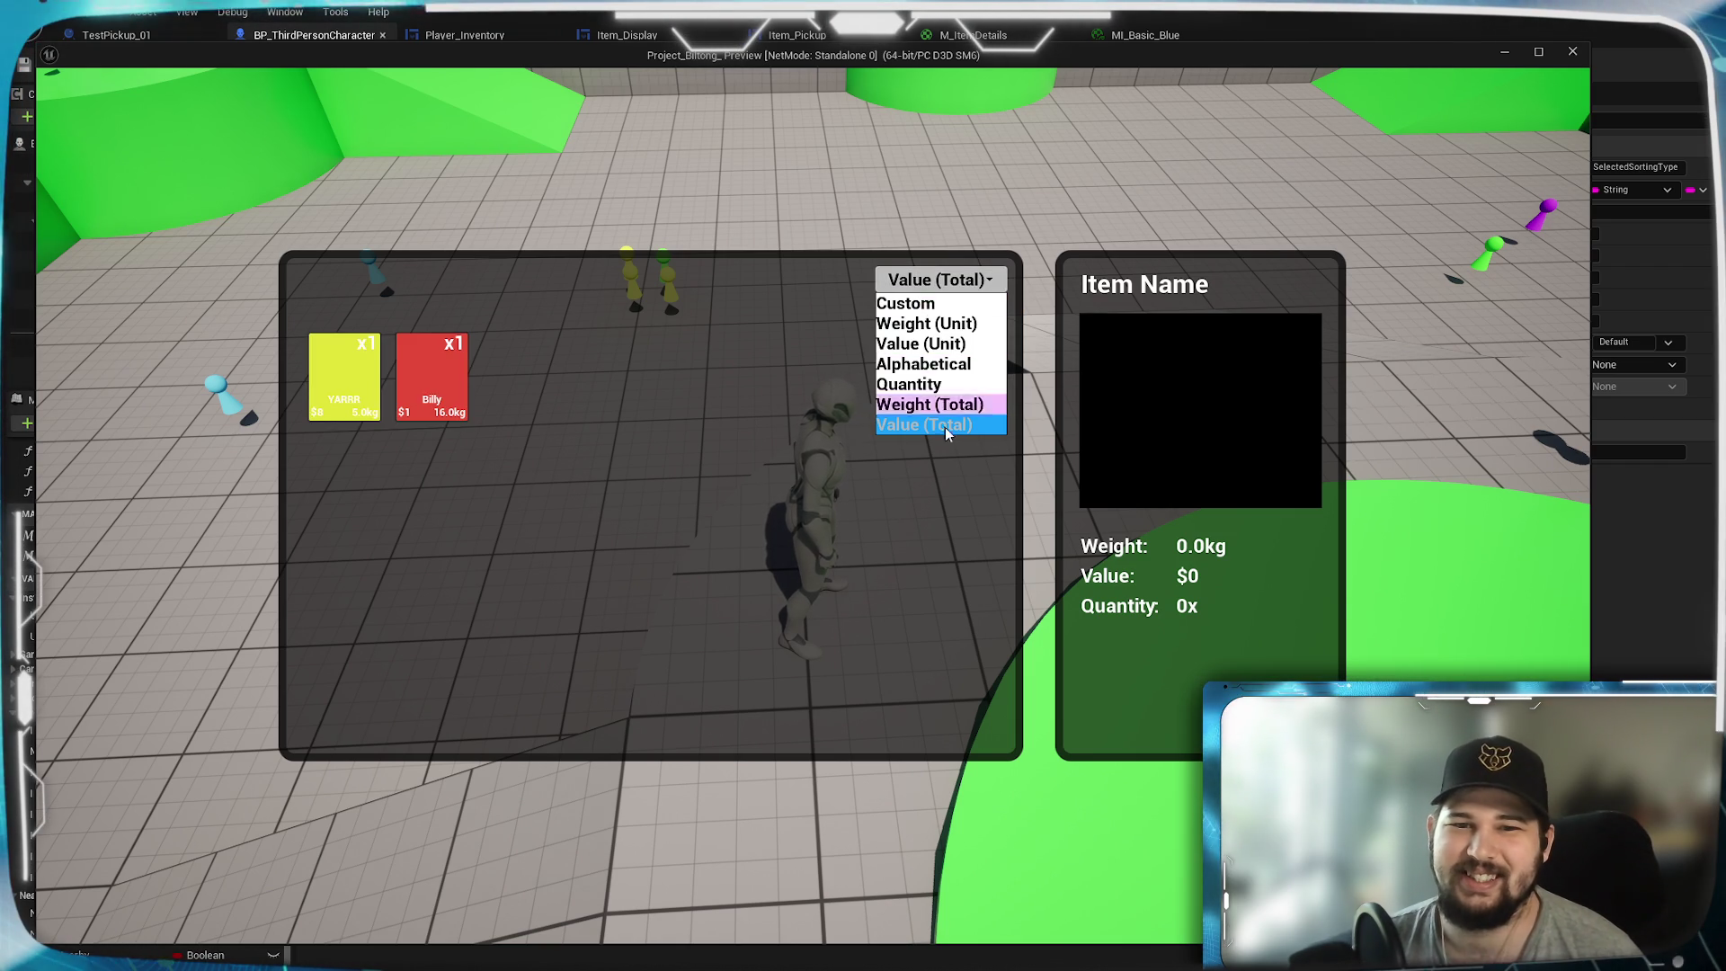
left_click(912, 306)
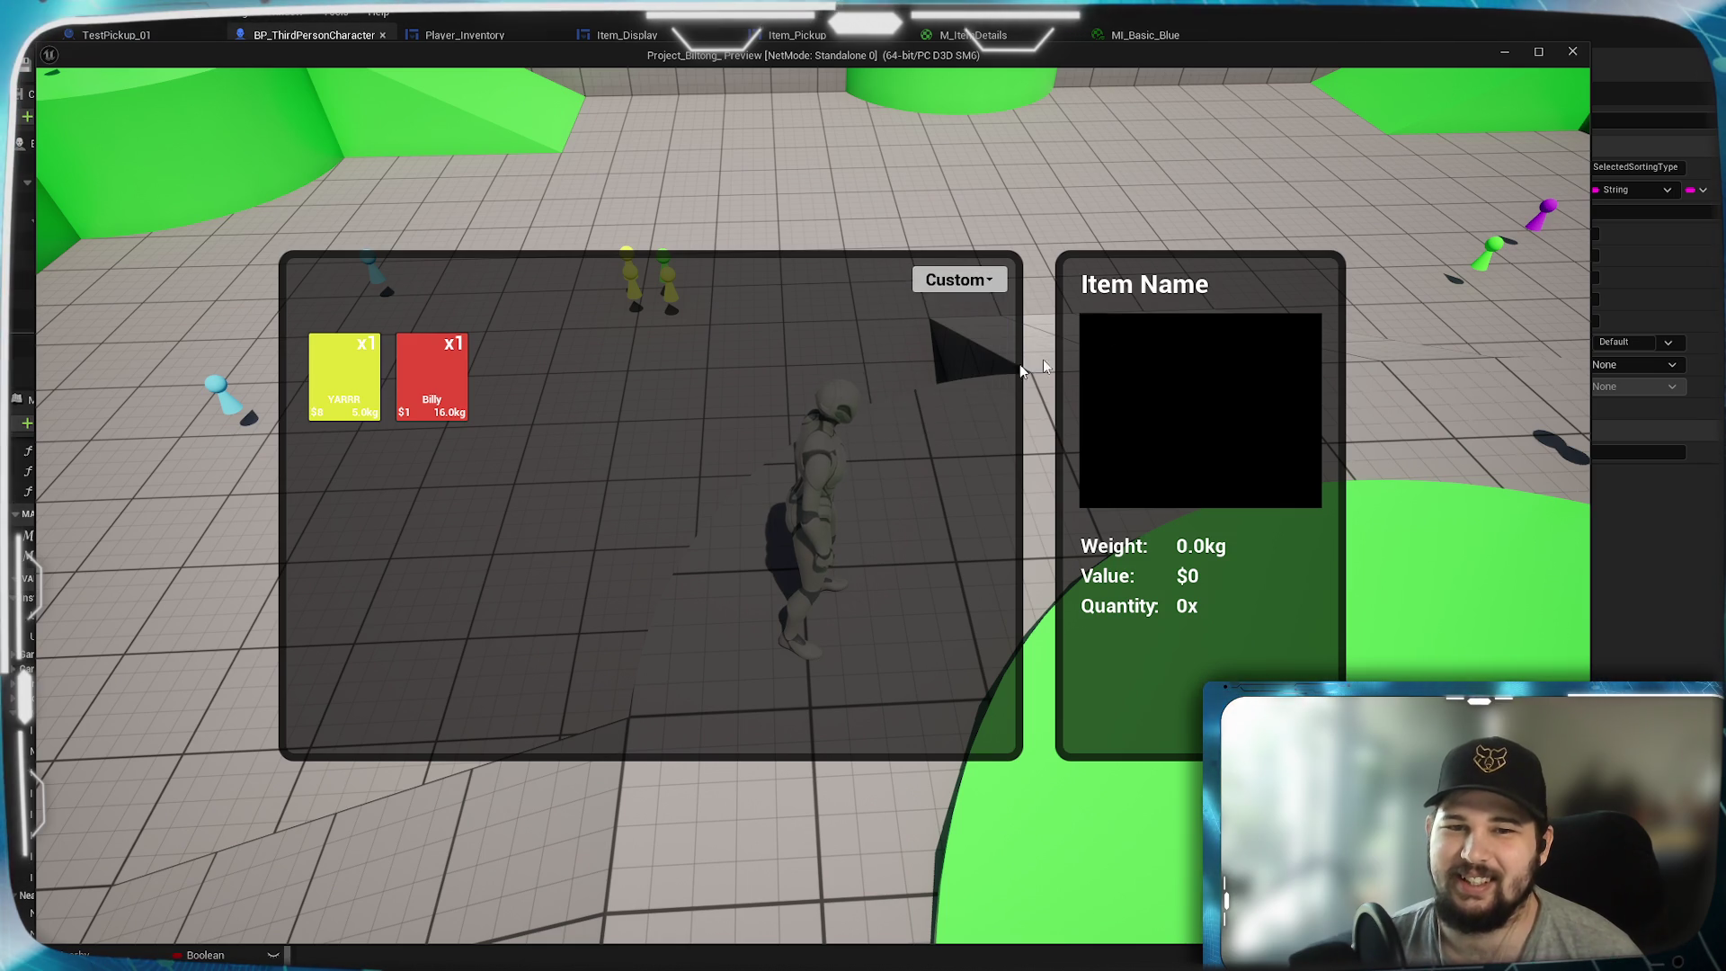
left_click(960, 283)
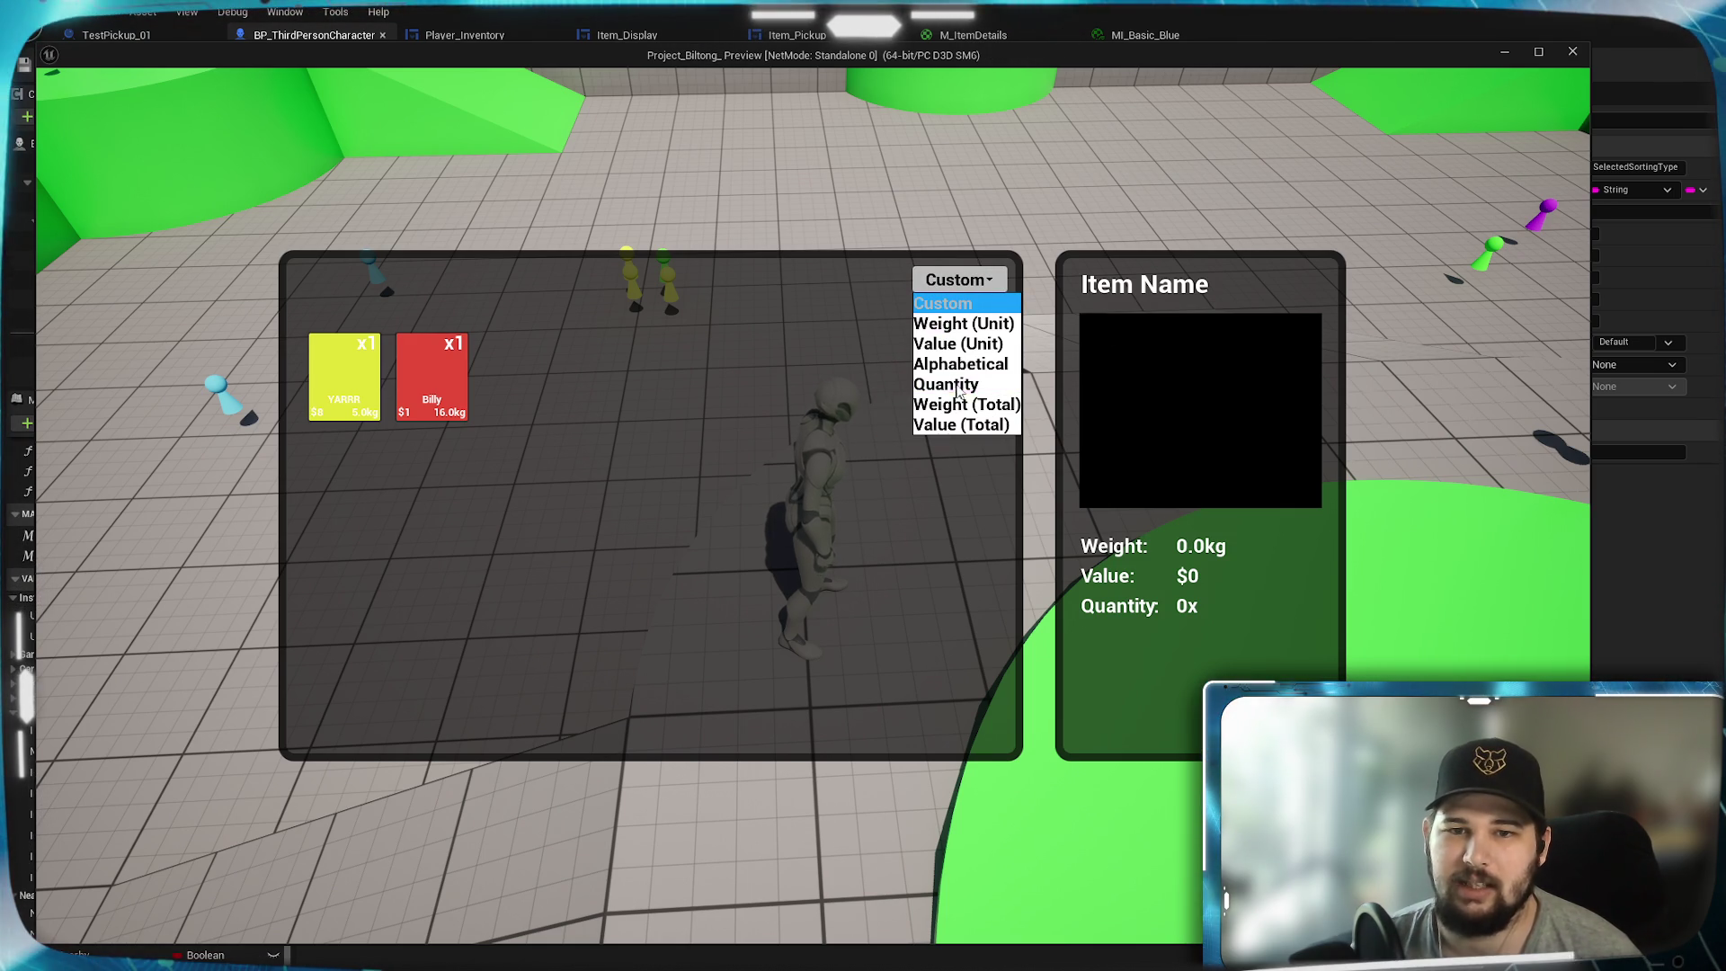
left_click(944, 345)
left_click(948, 288)
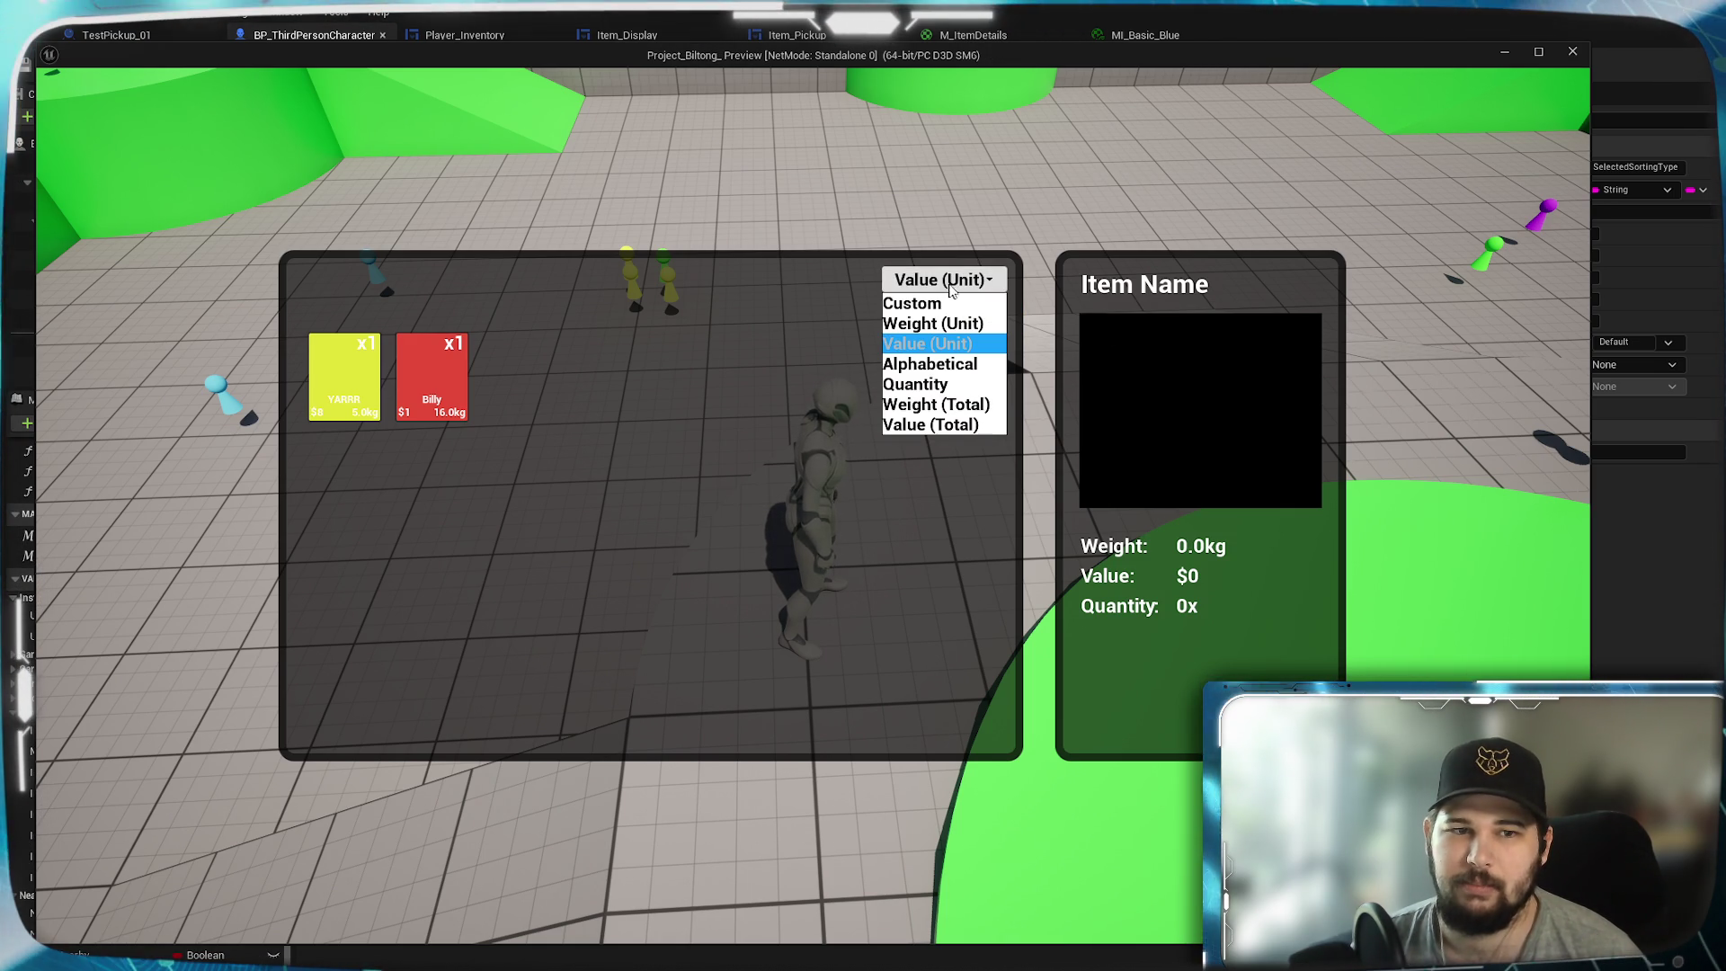
left_click(941, 366)
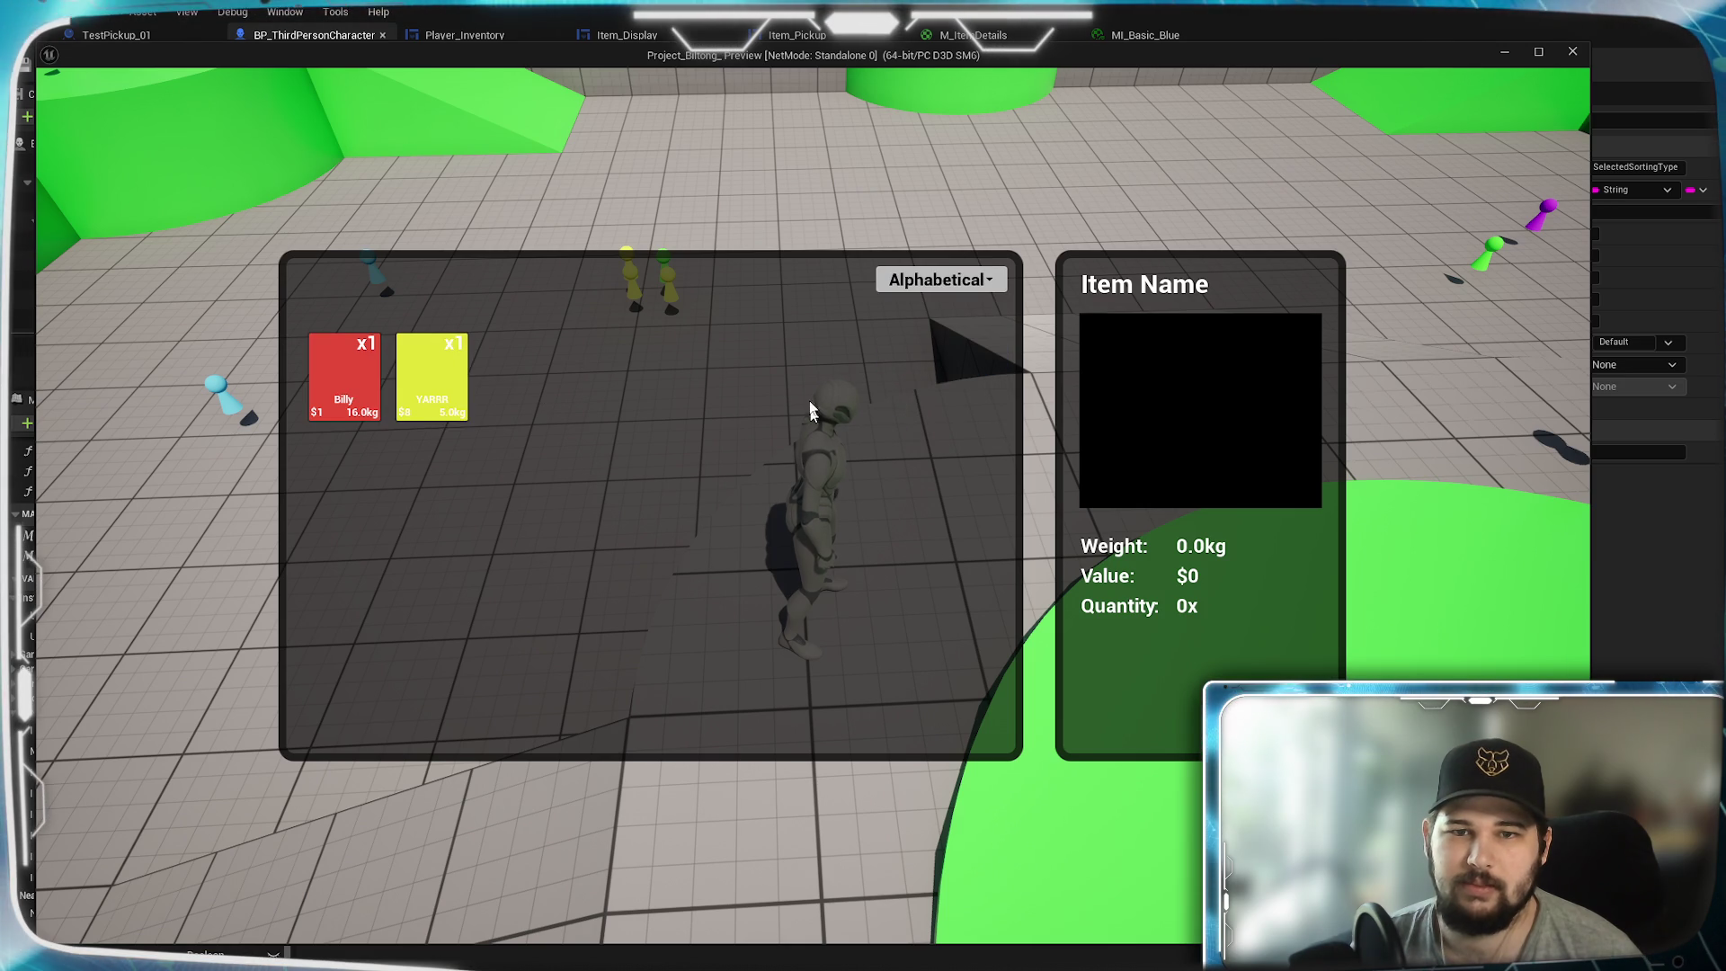
key("Tab")
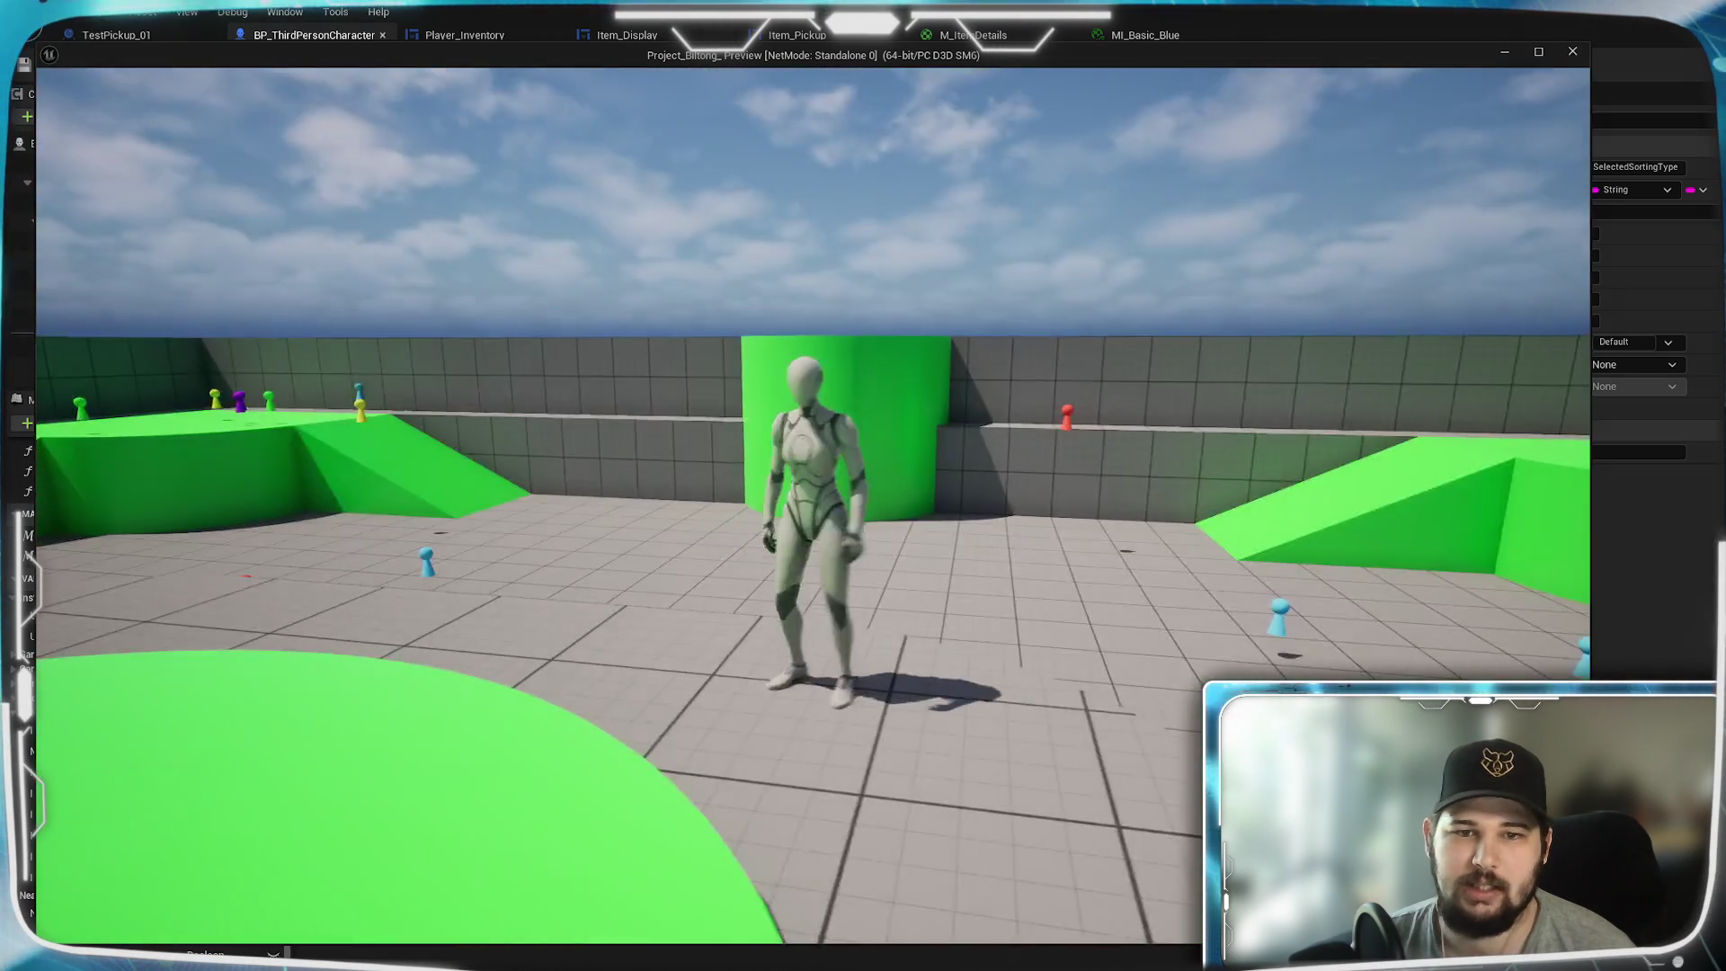
key("w")
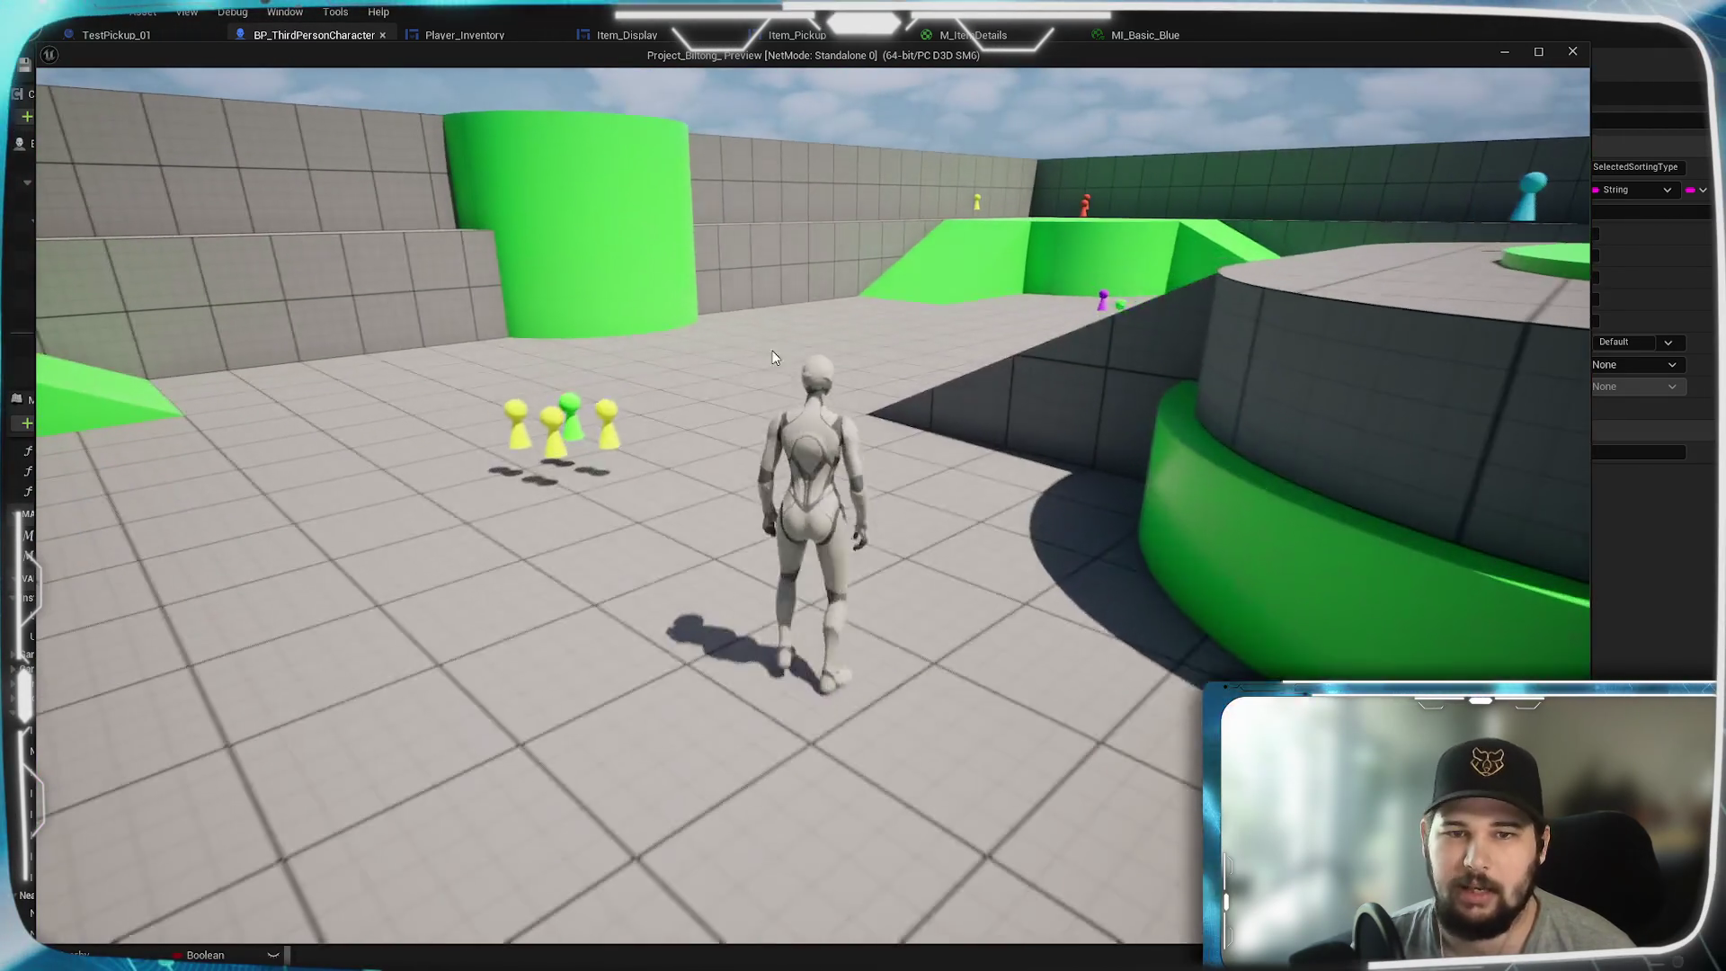
key("Tab")
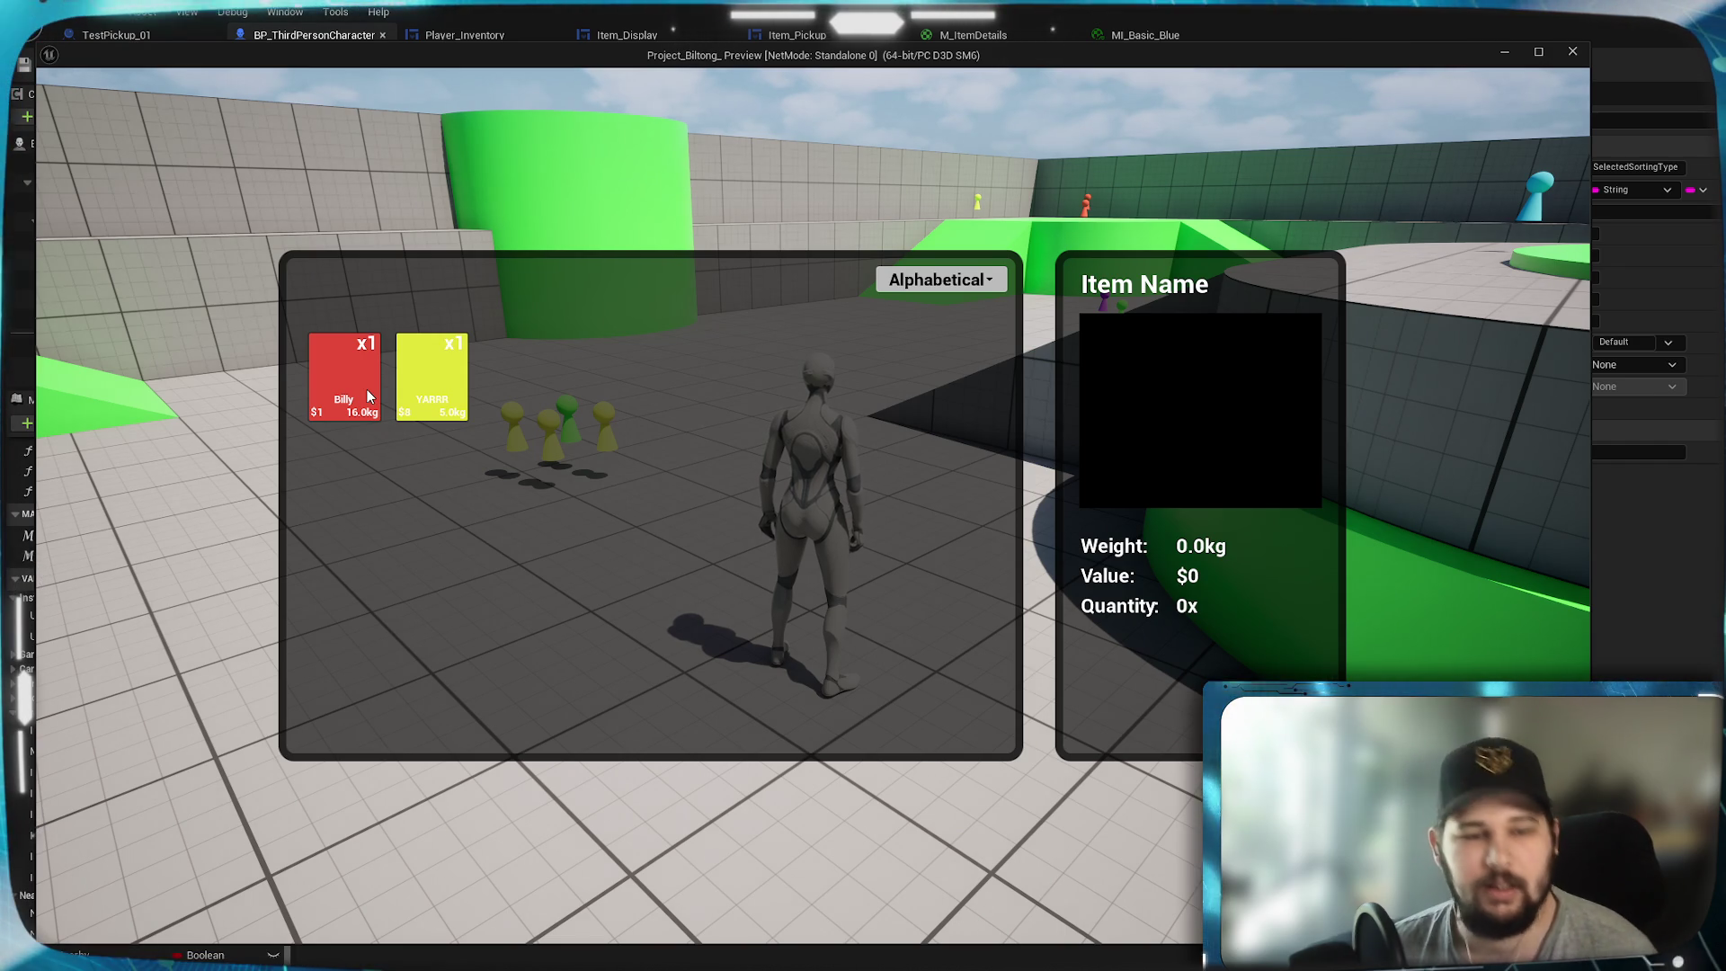
left_click(342, 374)
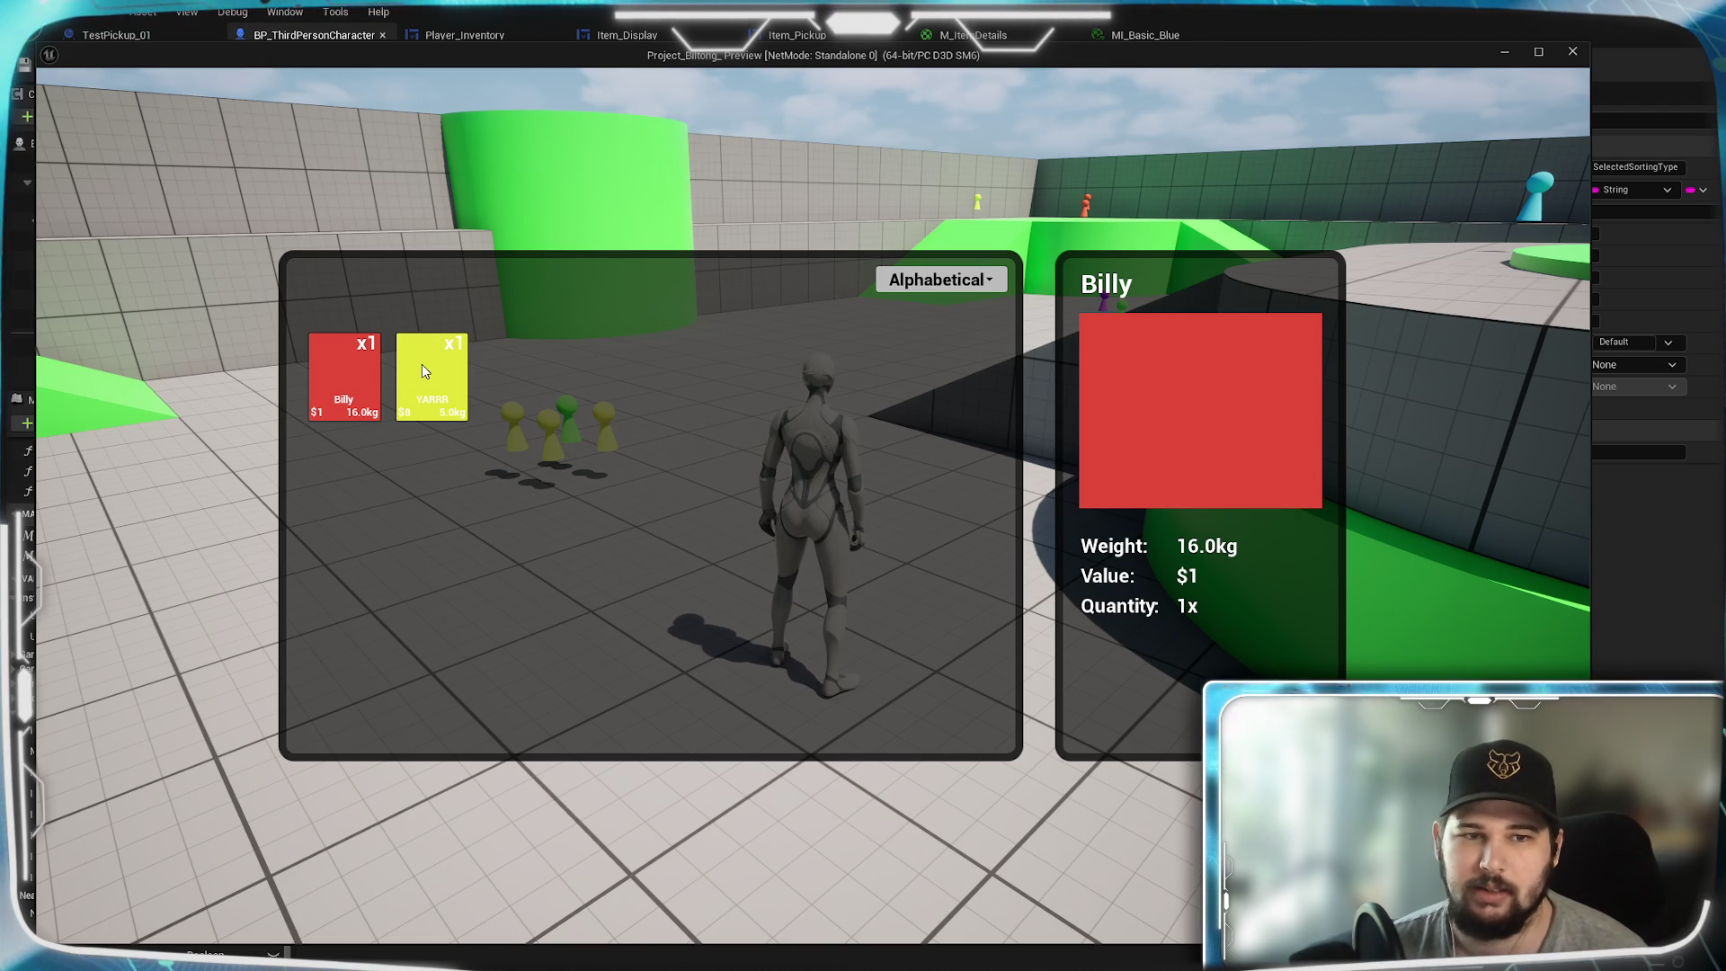
left_click(433, 399)
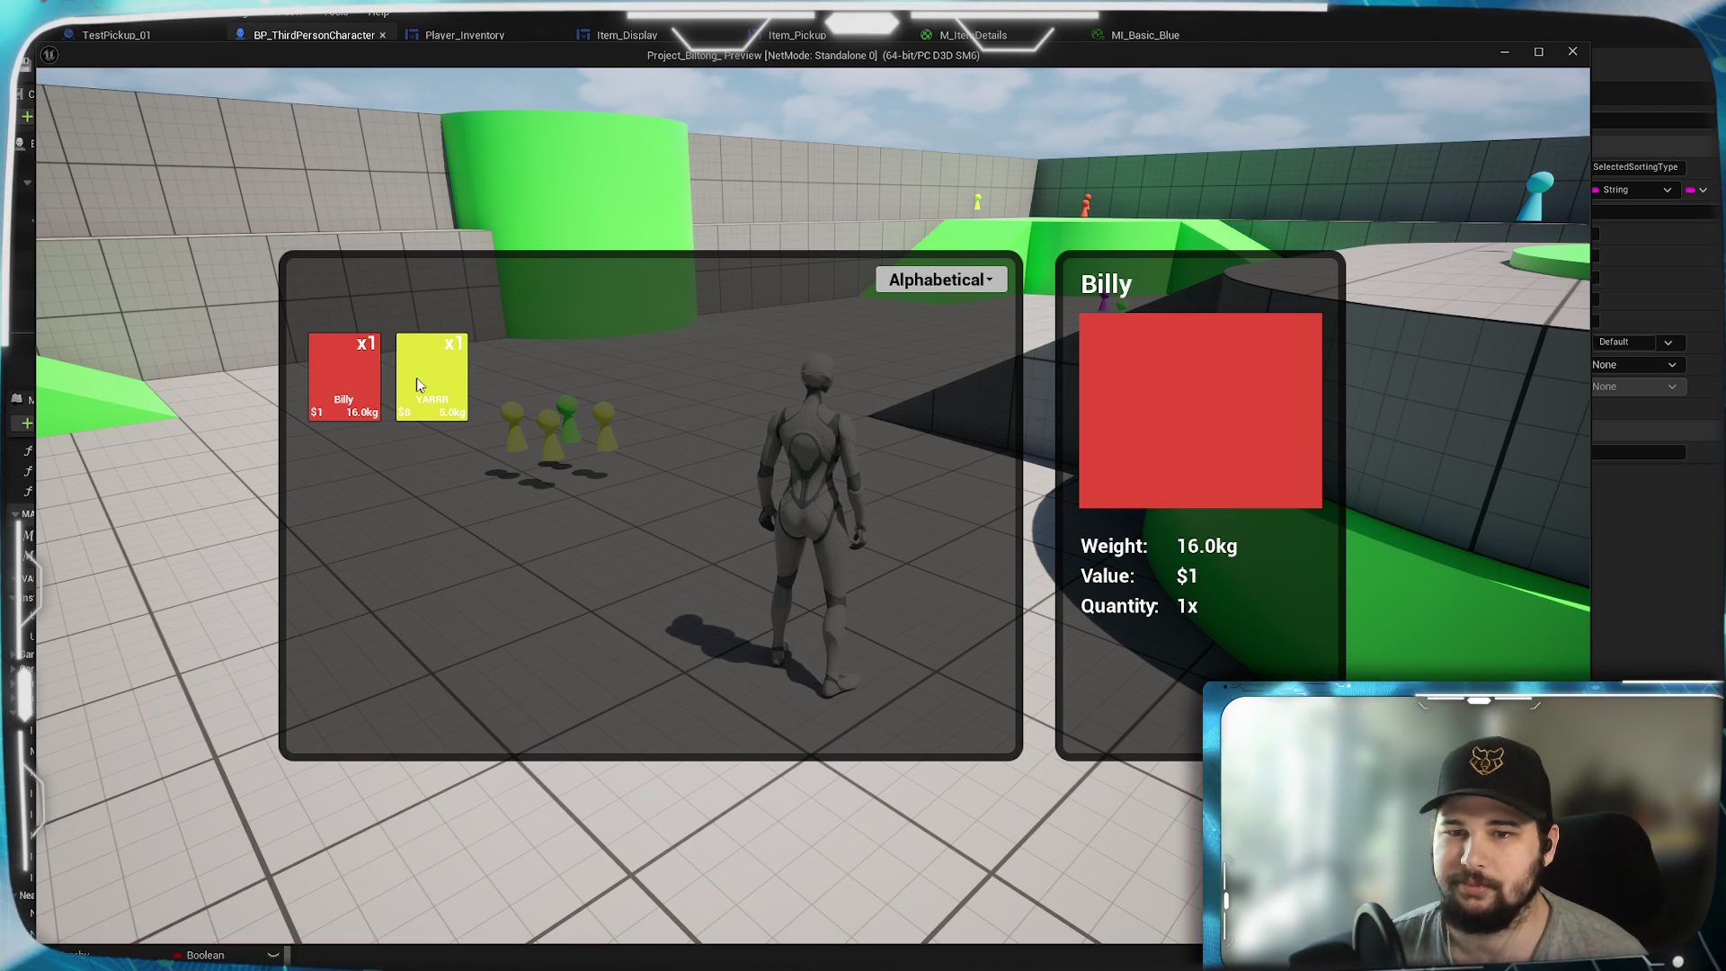
key("Tab")
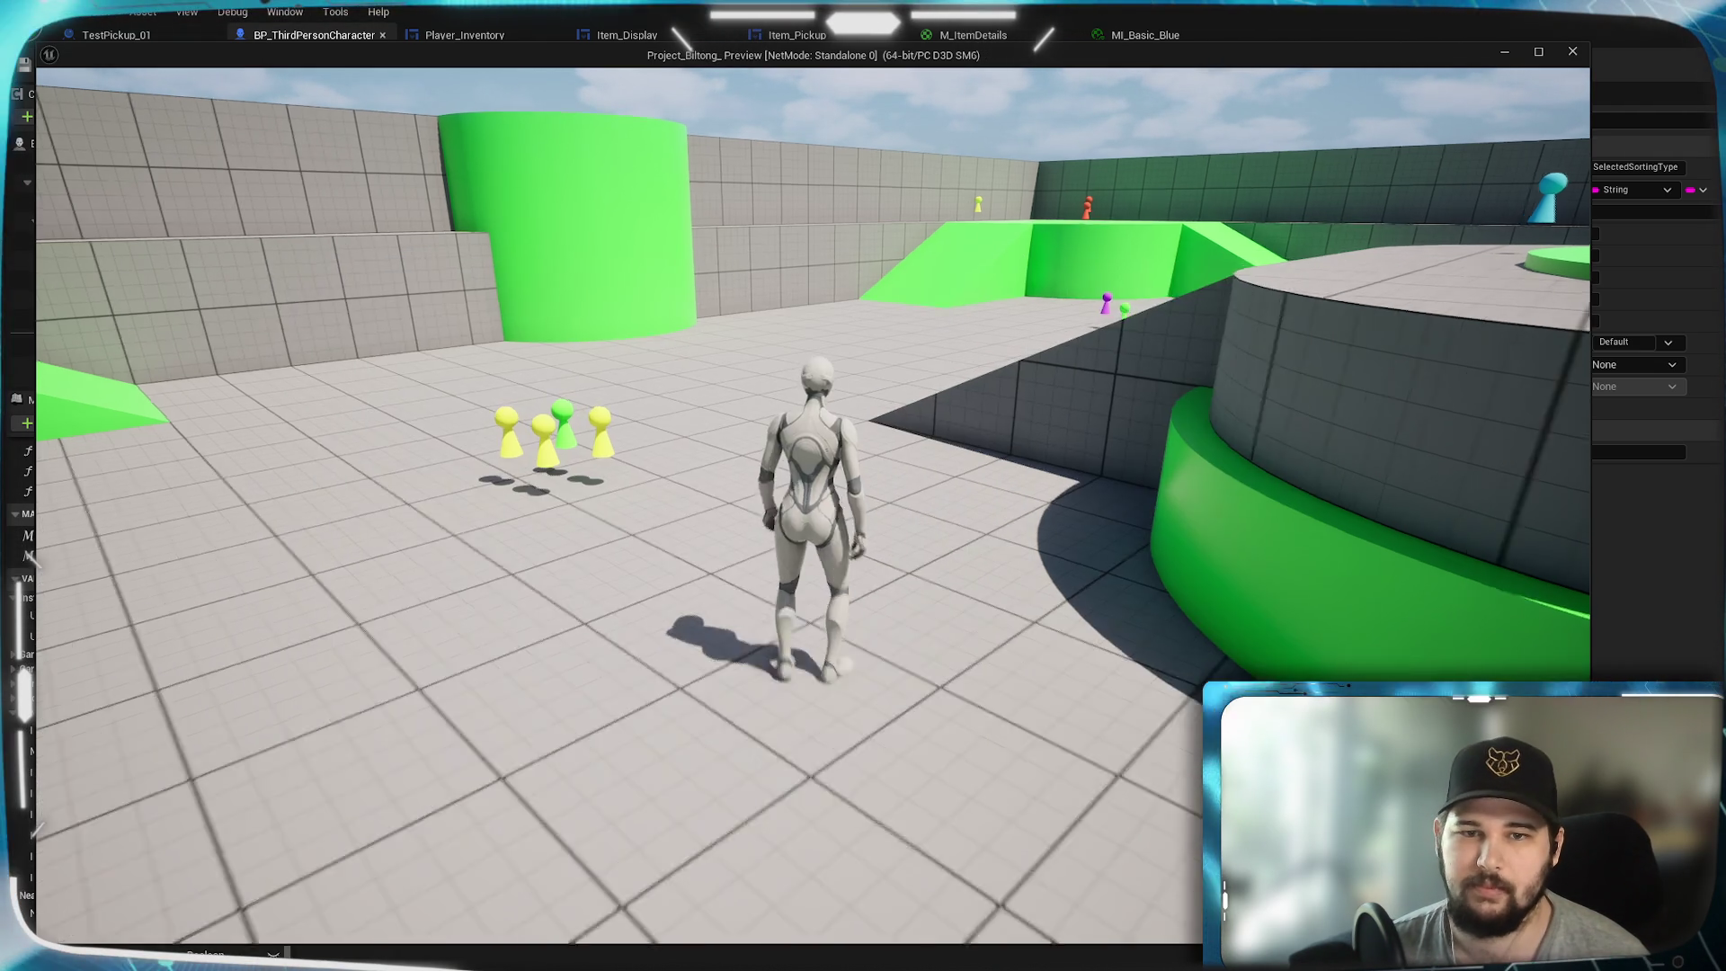
- Run across the level collecting pickups, then open the inventory with I
key("w")
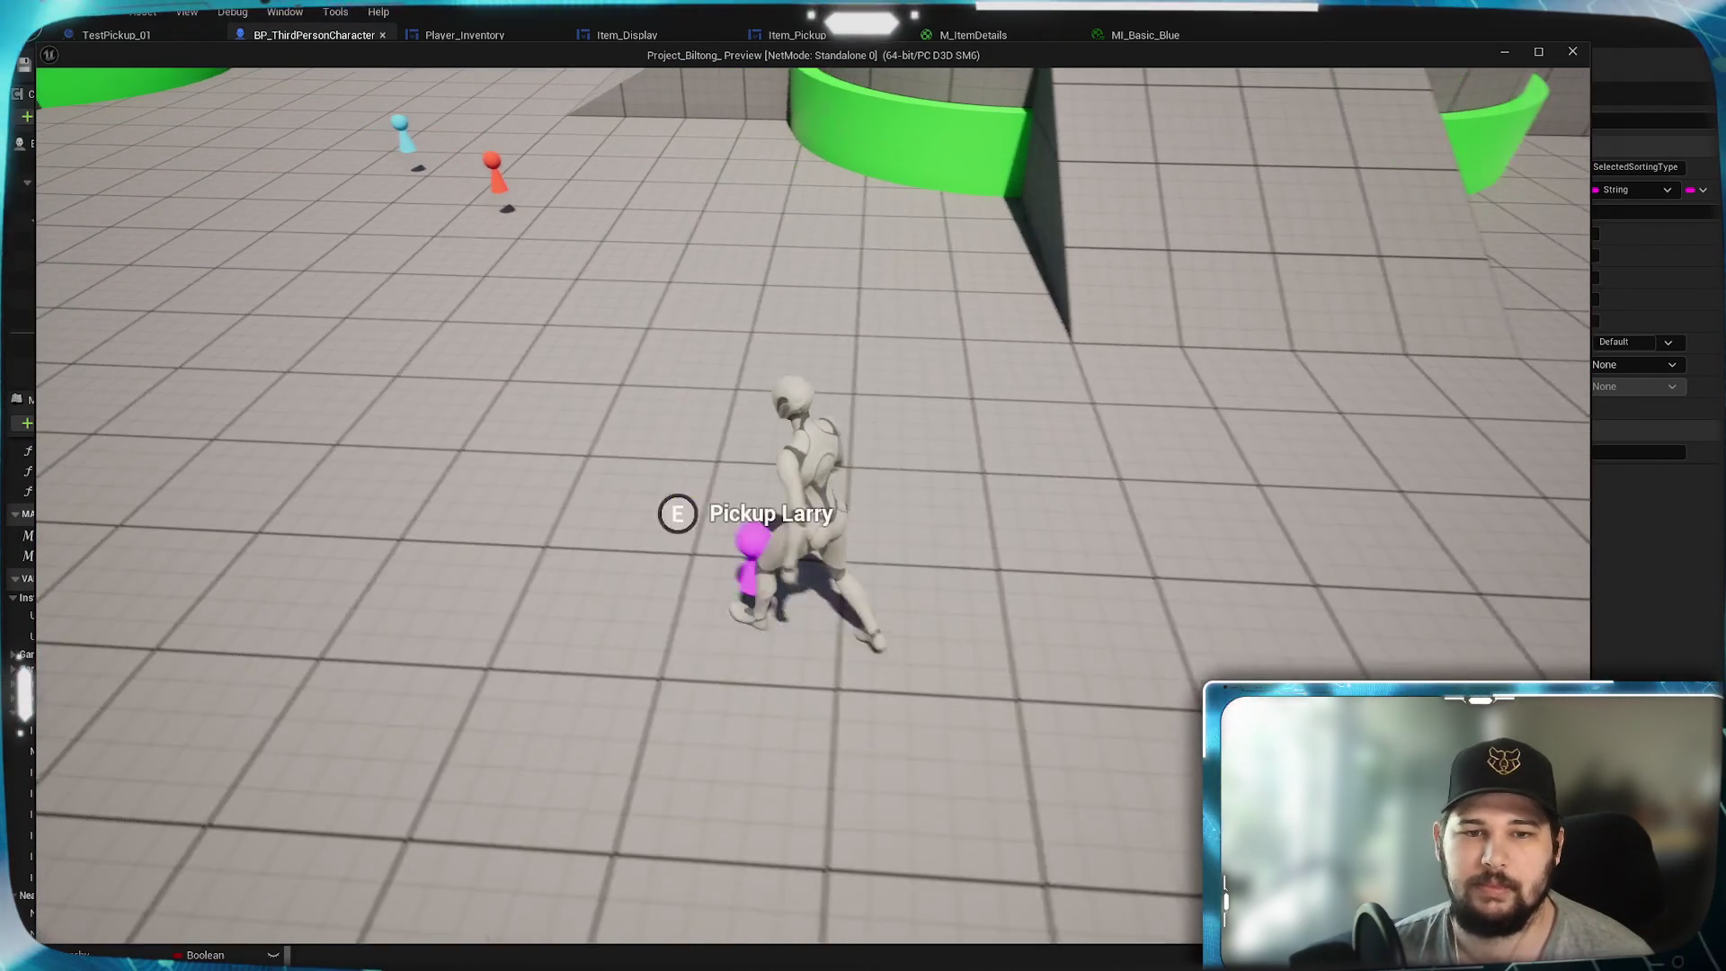
key("i")
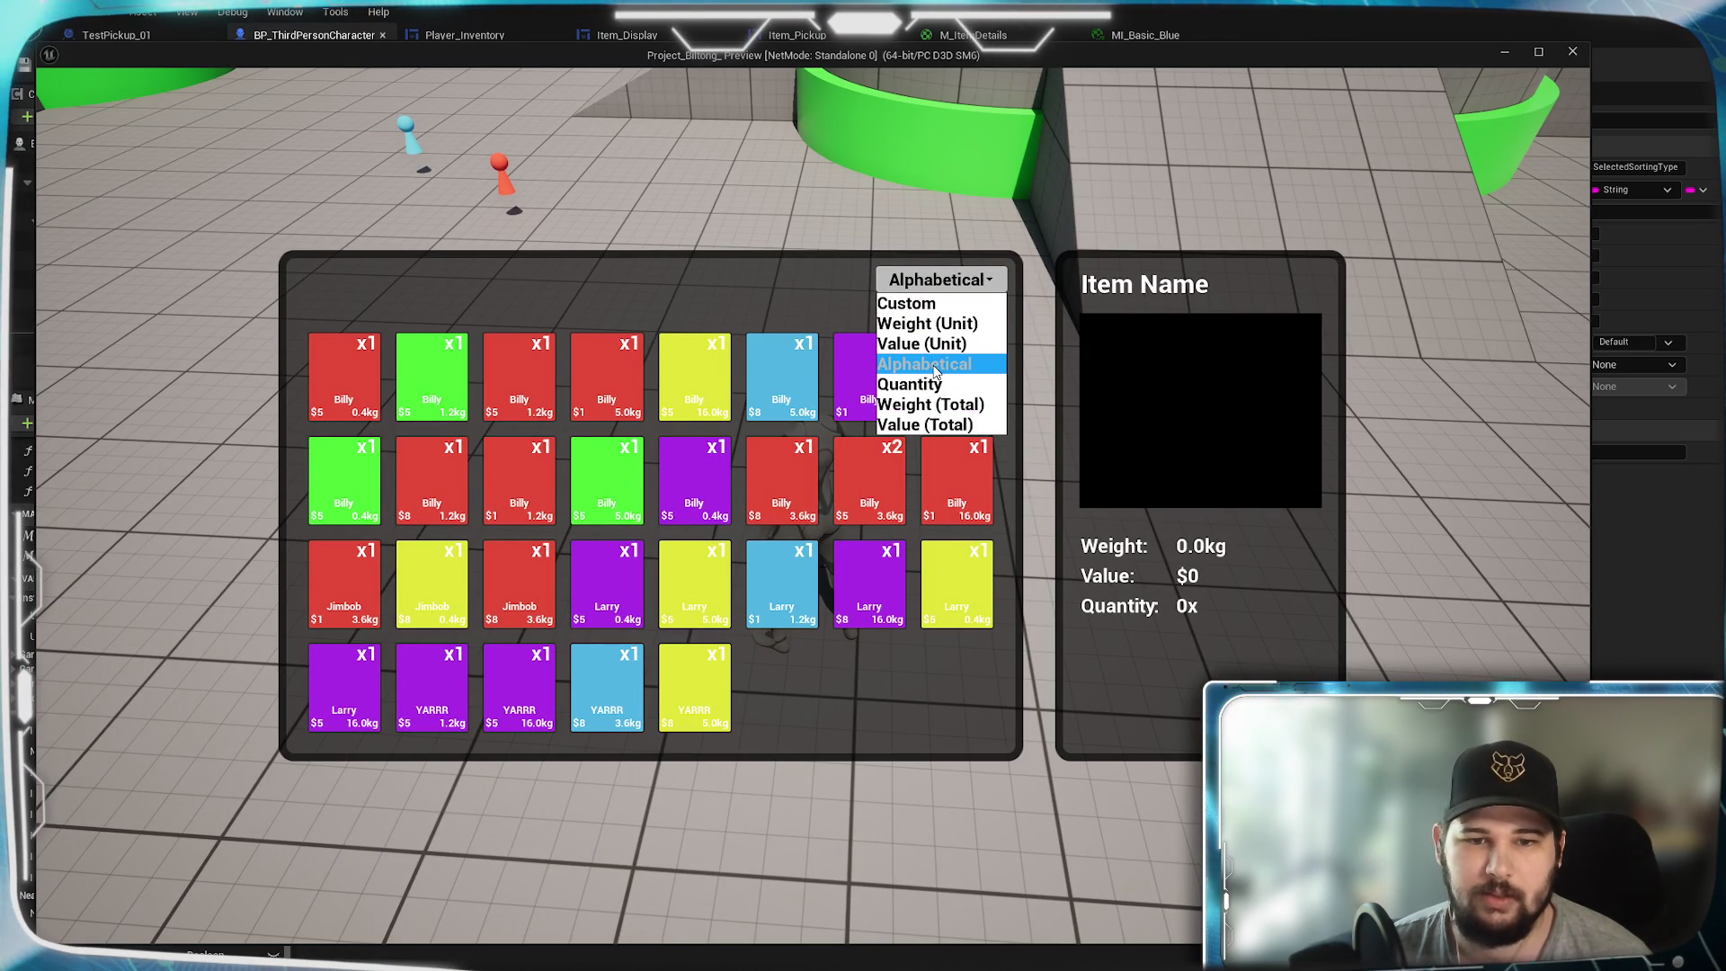
- Sort the inventory by Quantity, then close it to resume playing
left_click(837, 693)
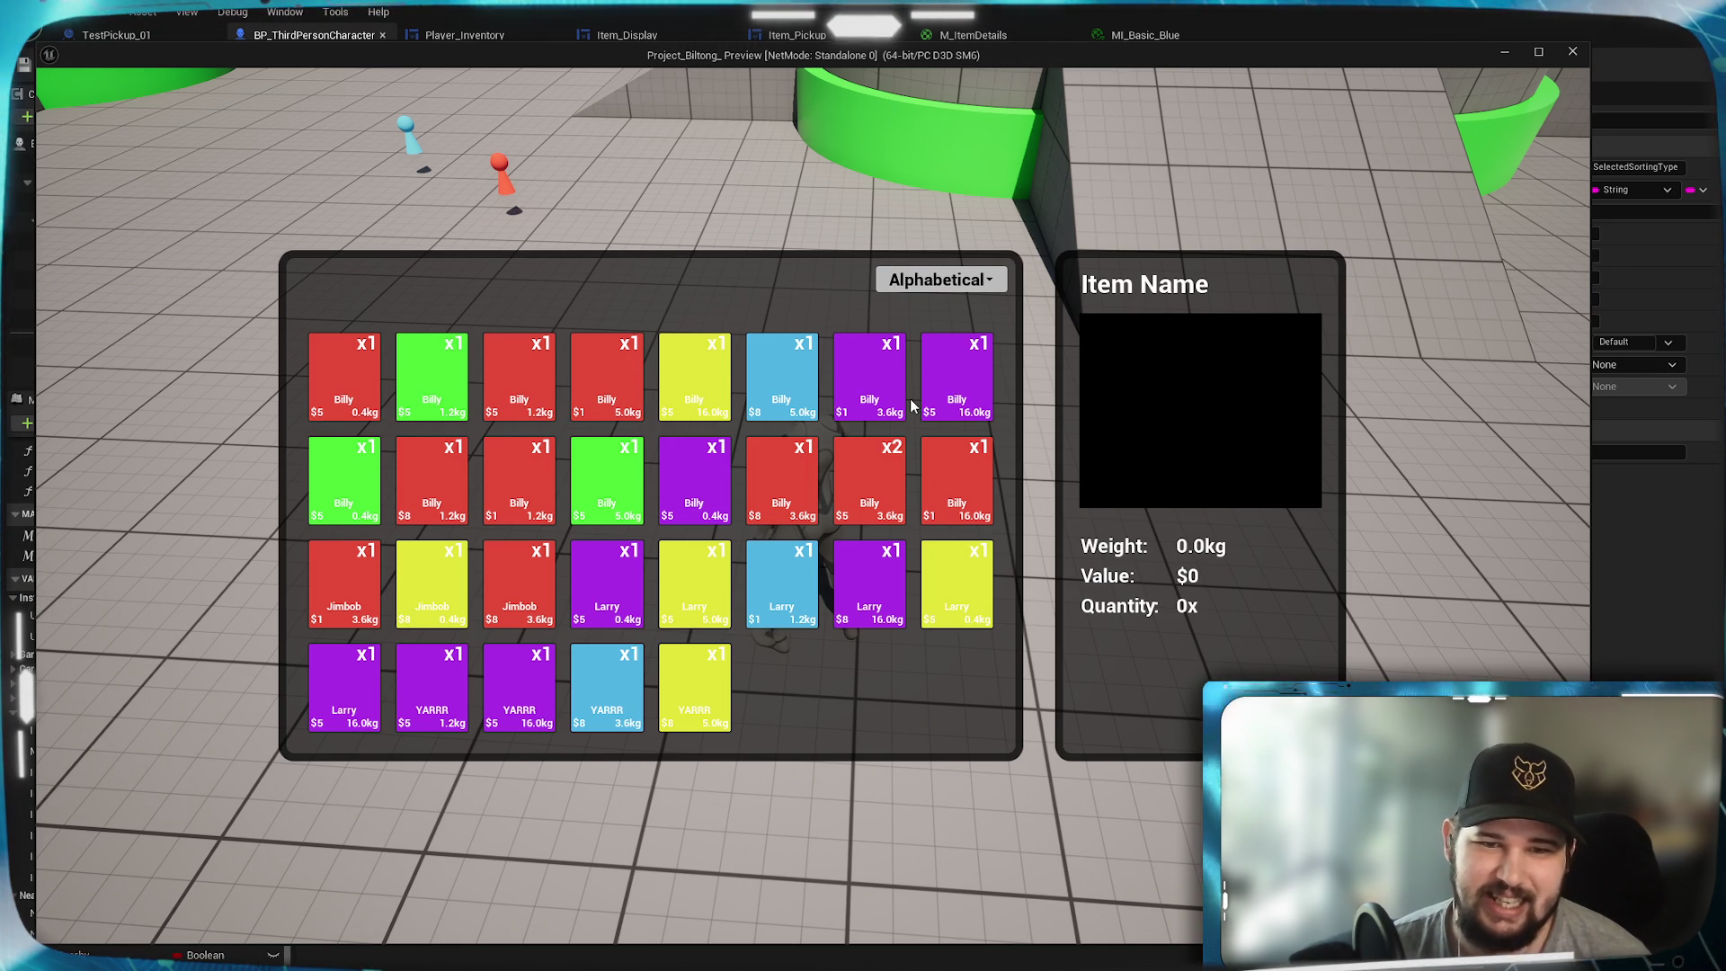
left_click(940, 281)
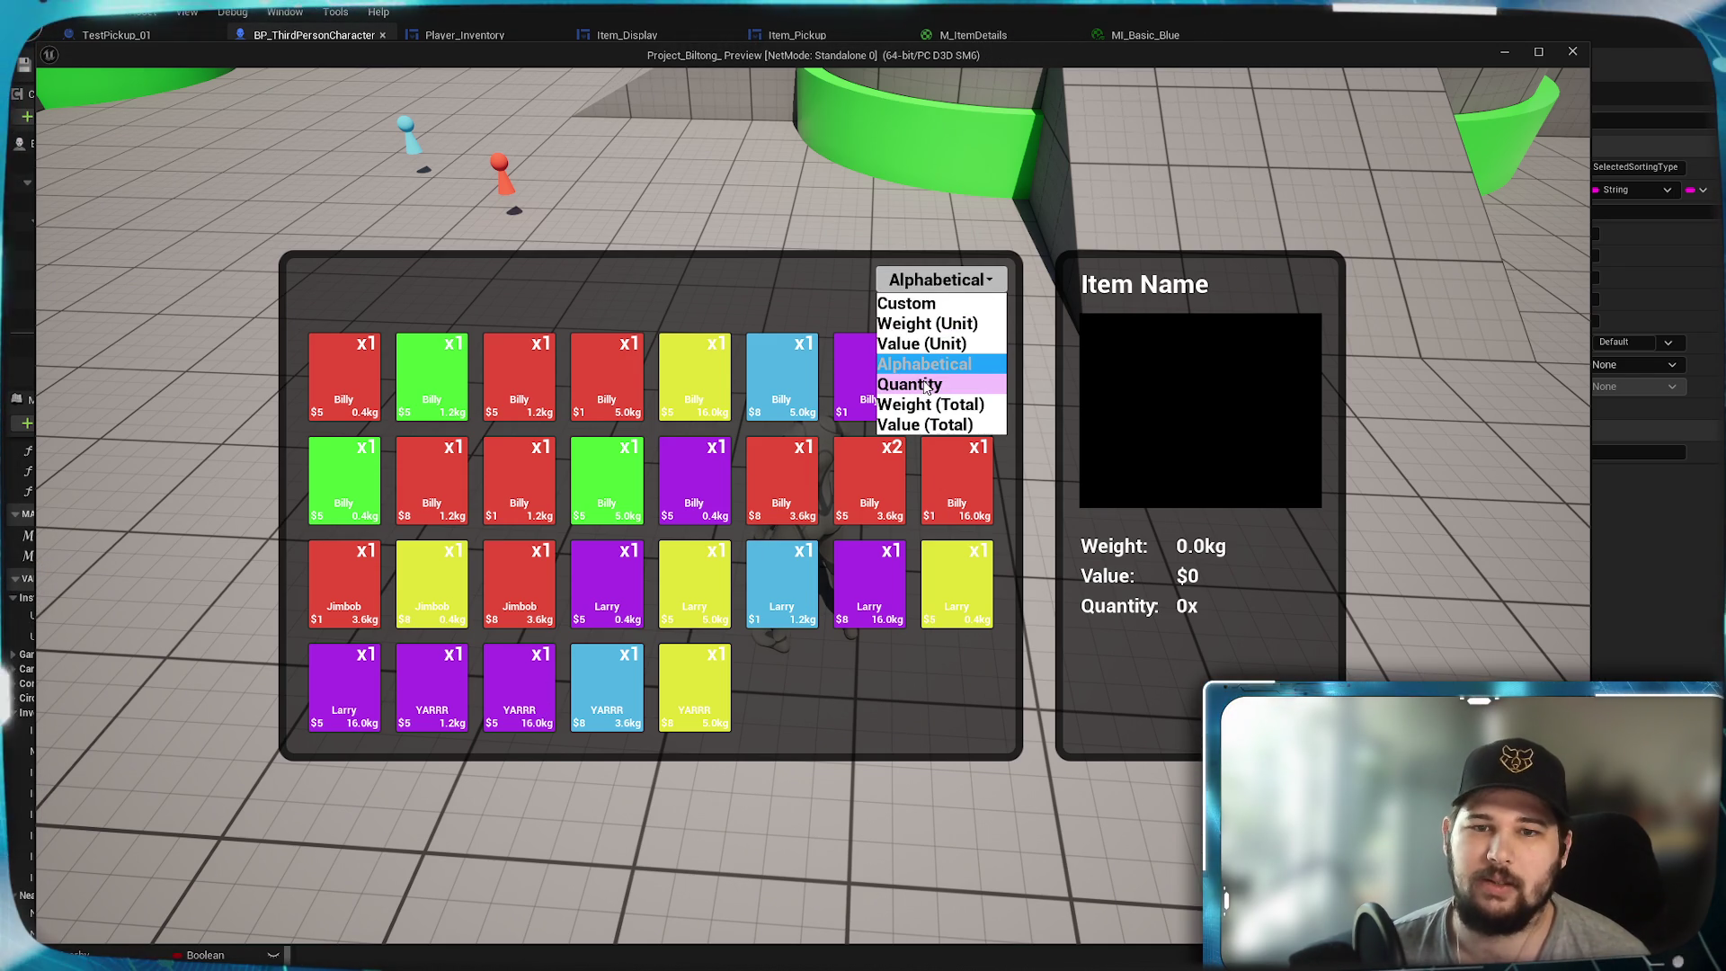
left_click(912, 390)
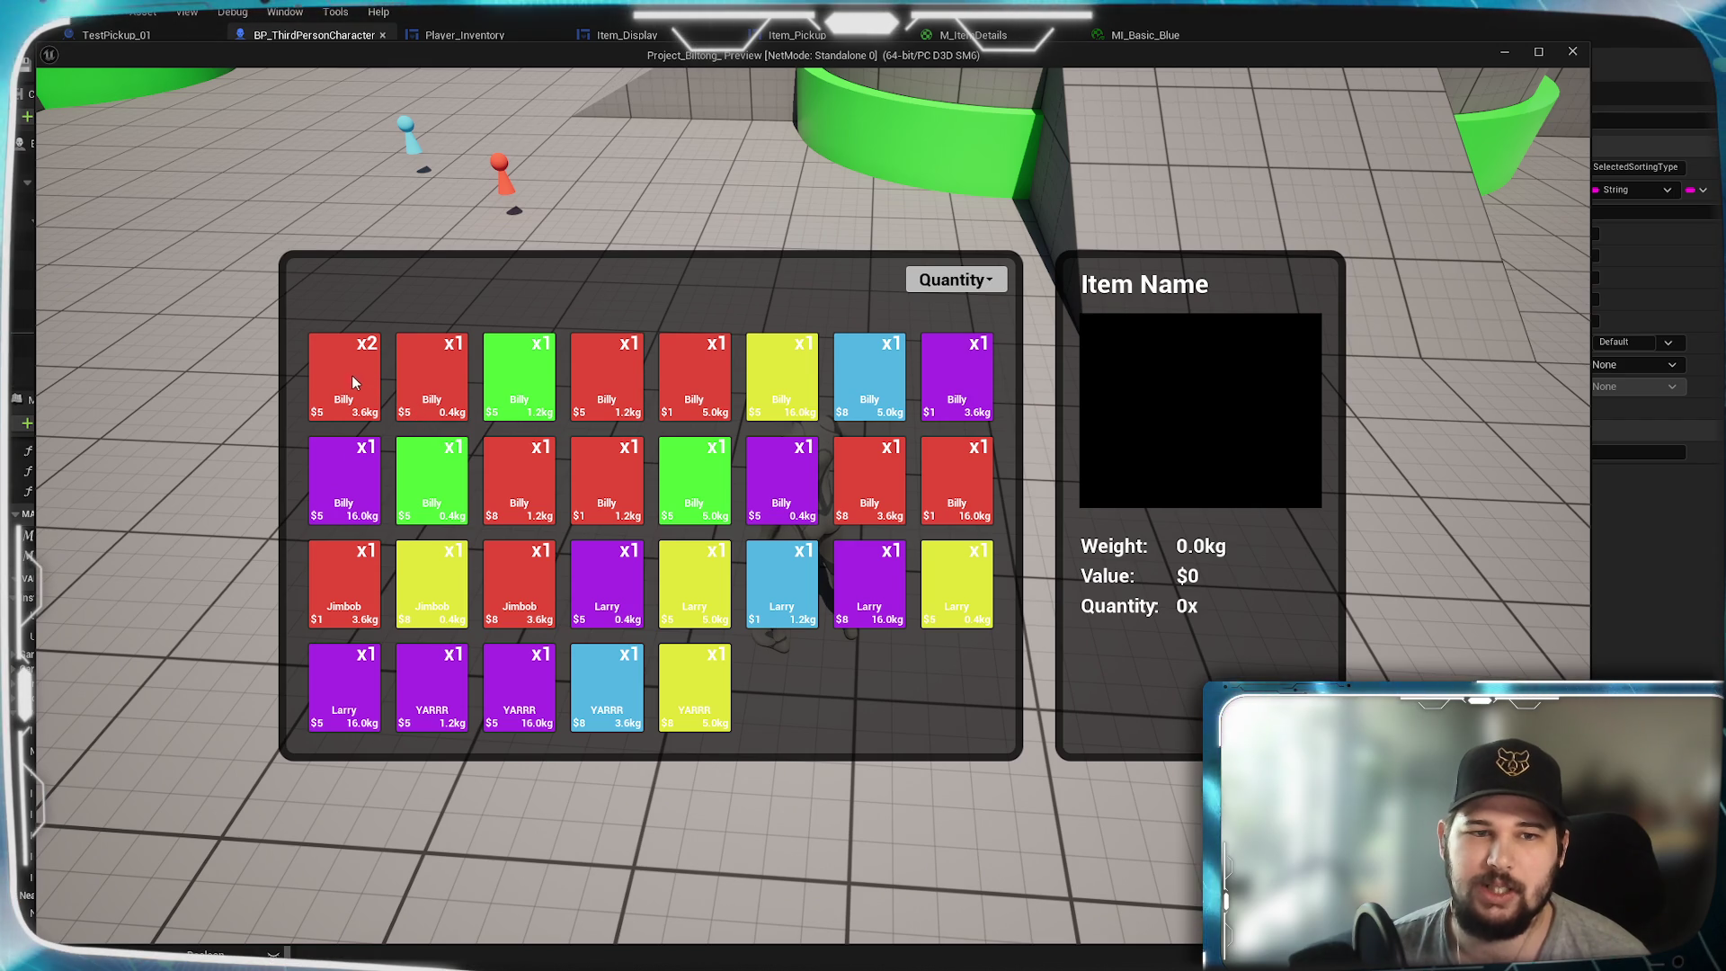
key("i")
- Run around the arena and up the green ramp onto the pickup cluster
key("w")
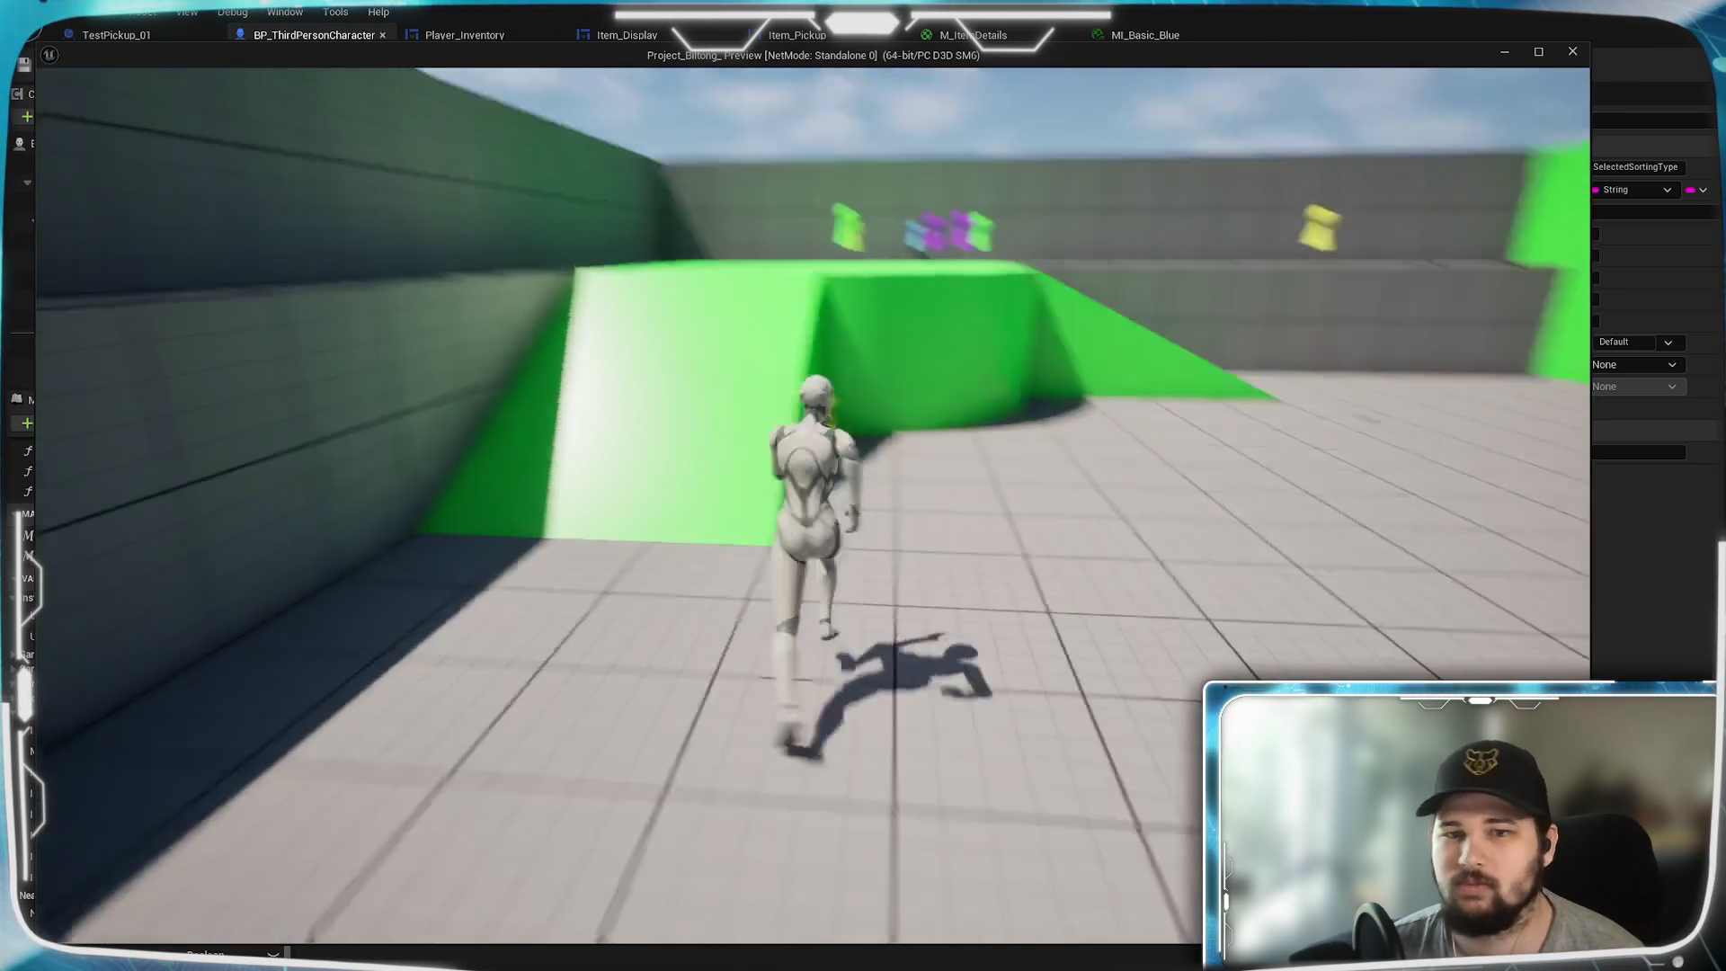
key("w")
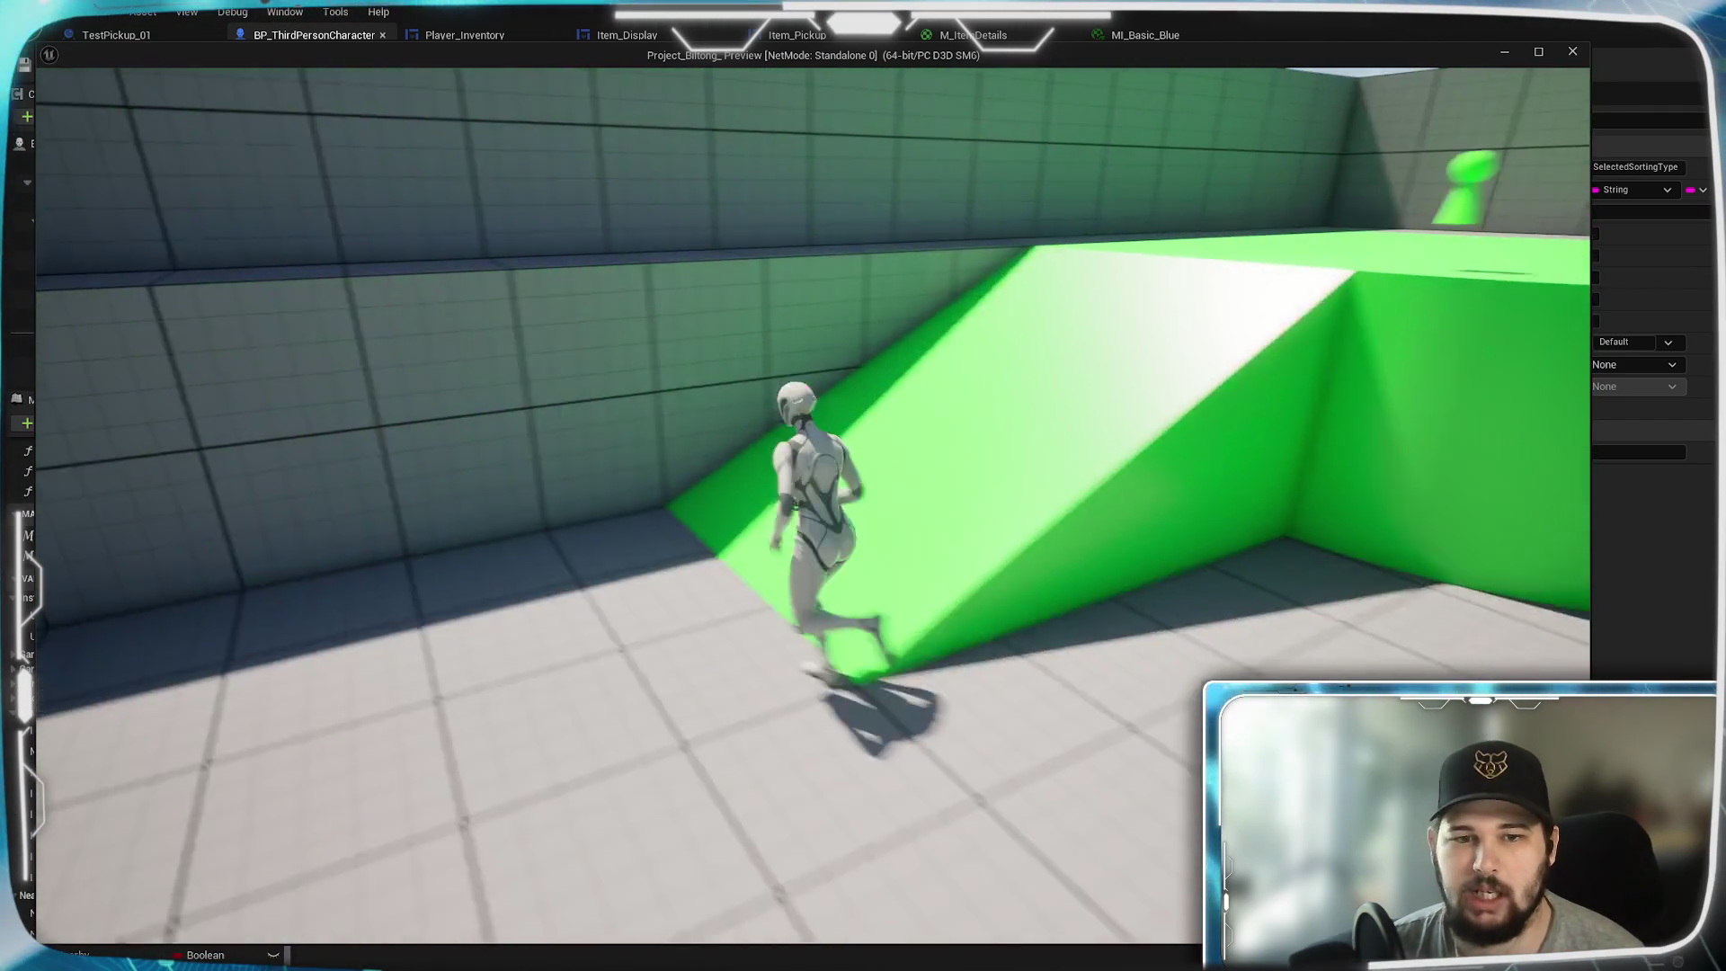
key("w")
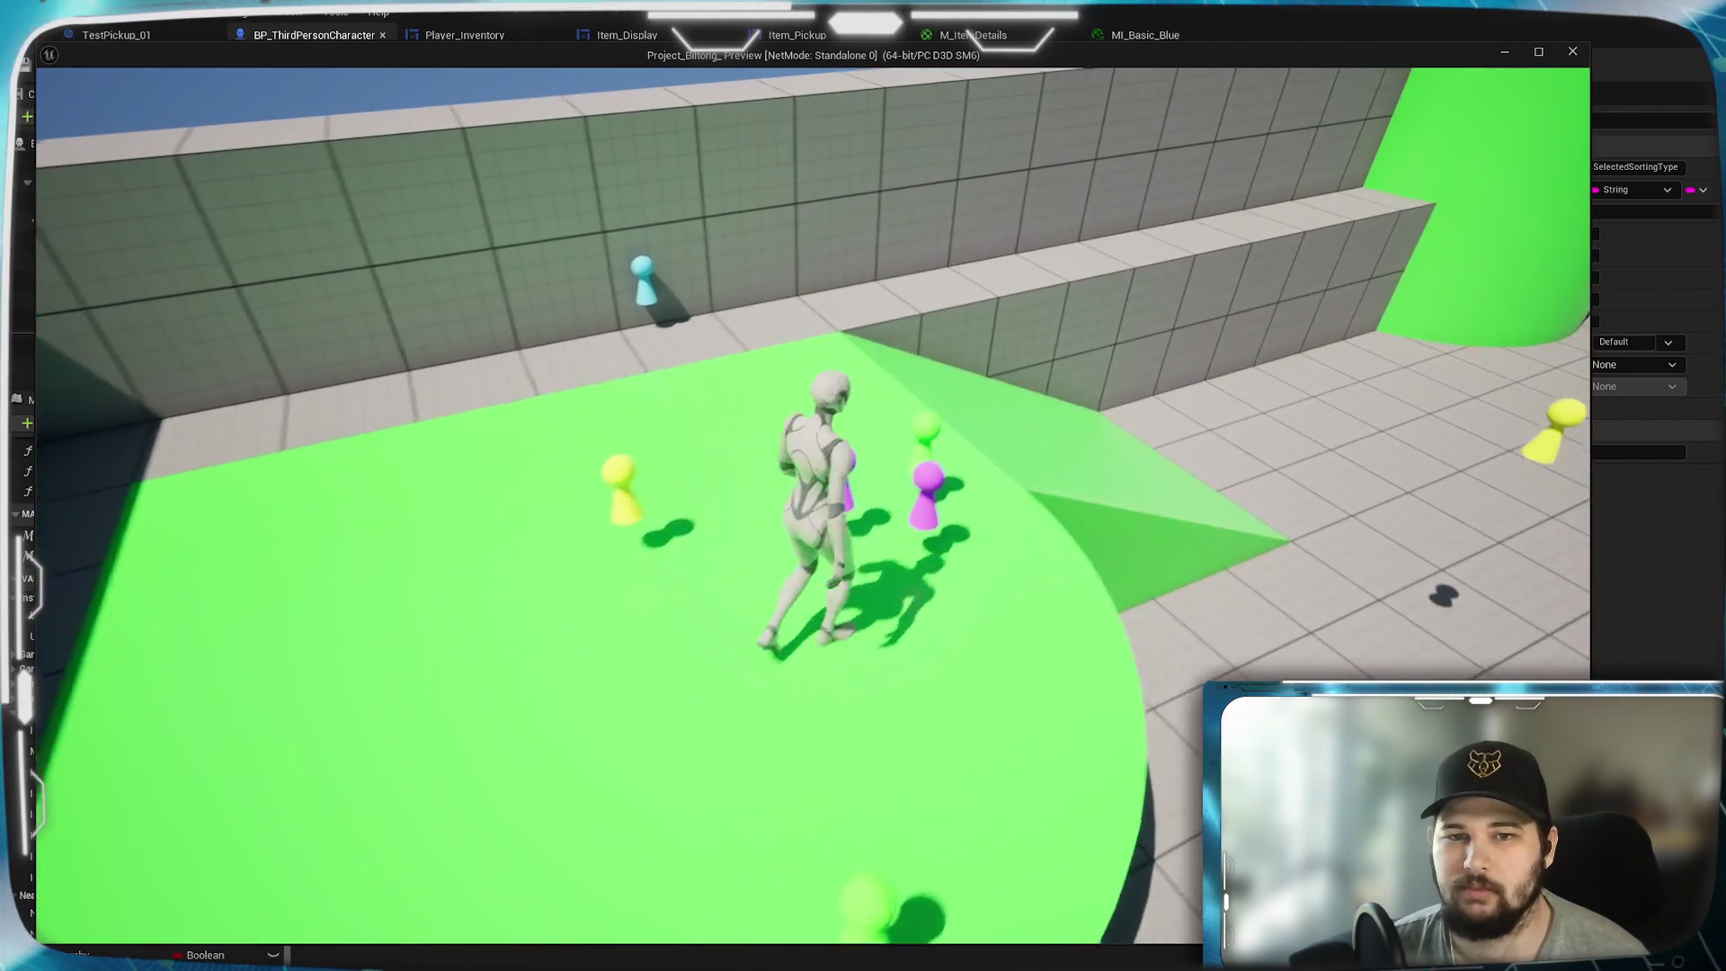
key("w")
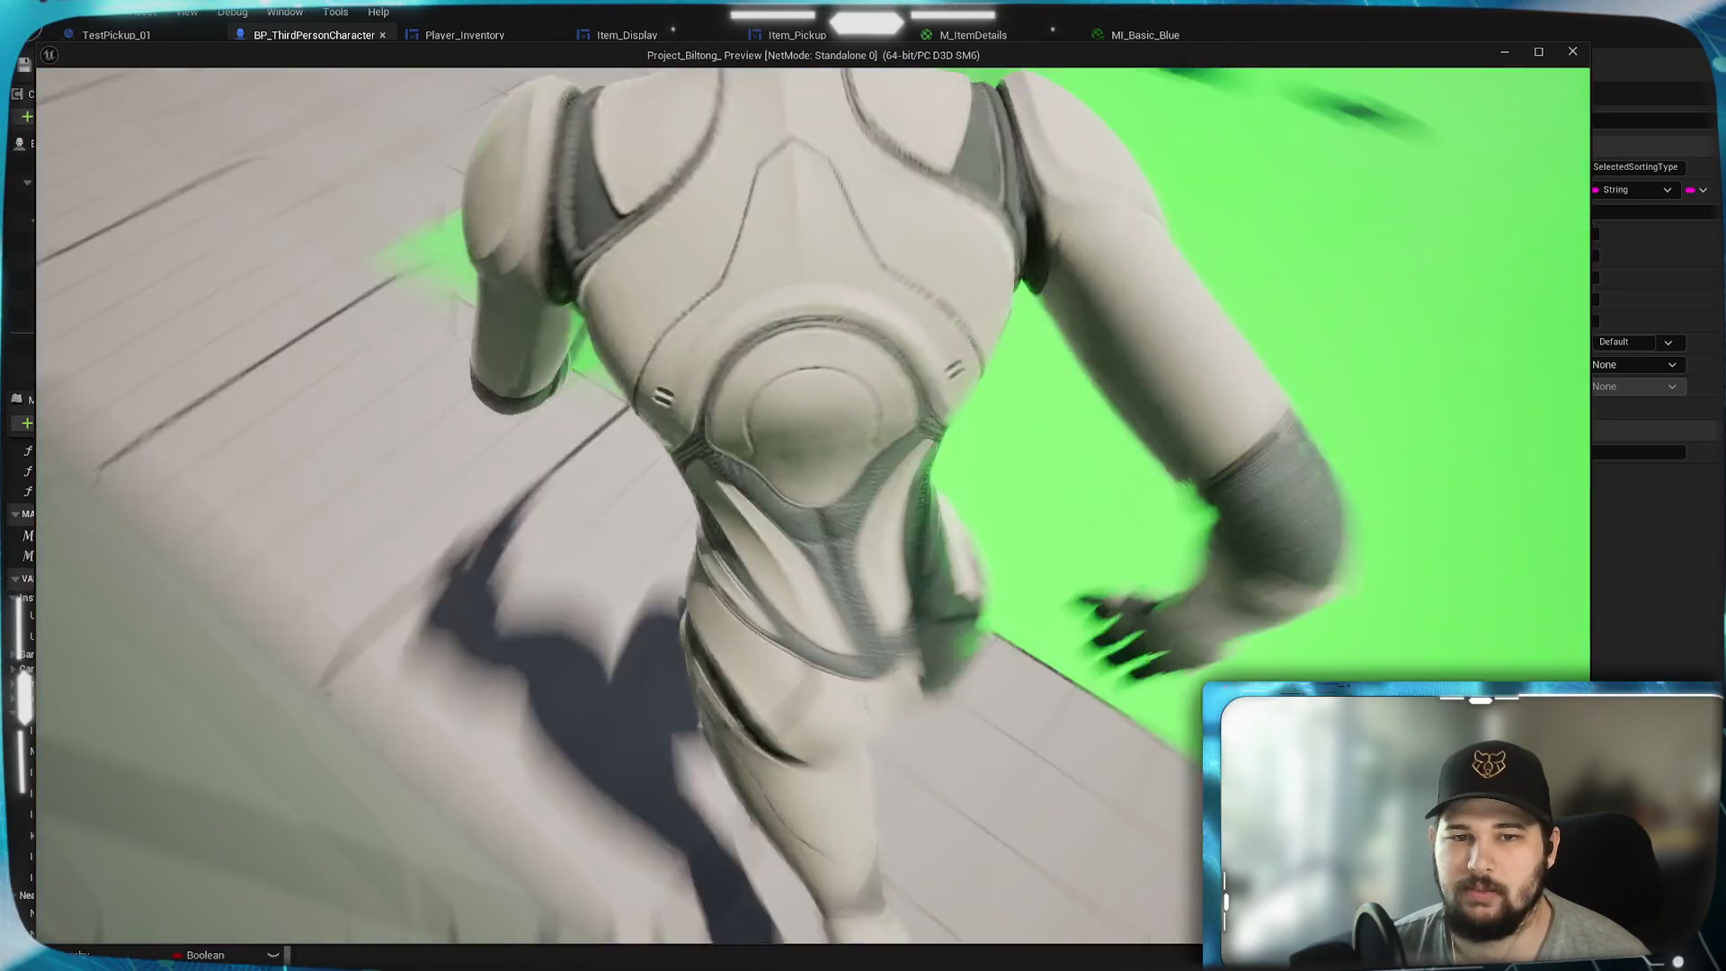
key("w")
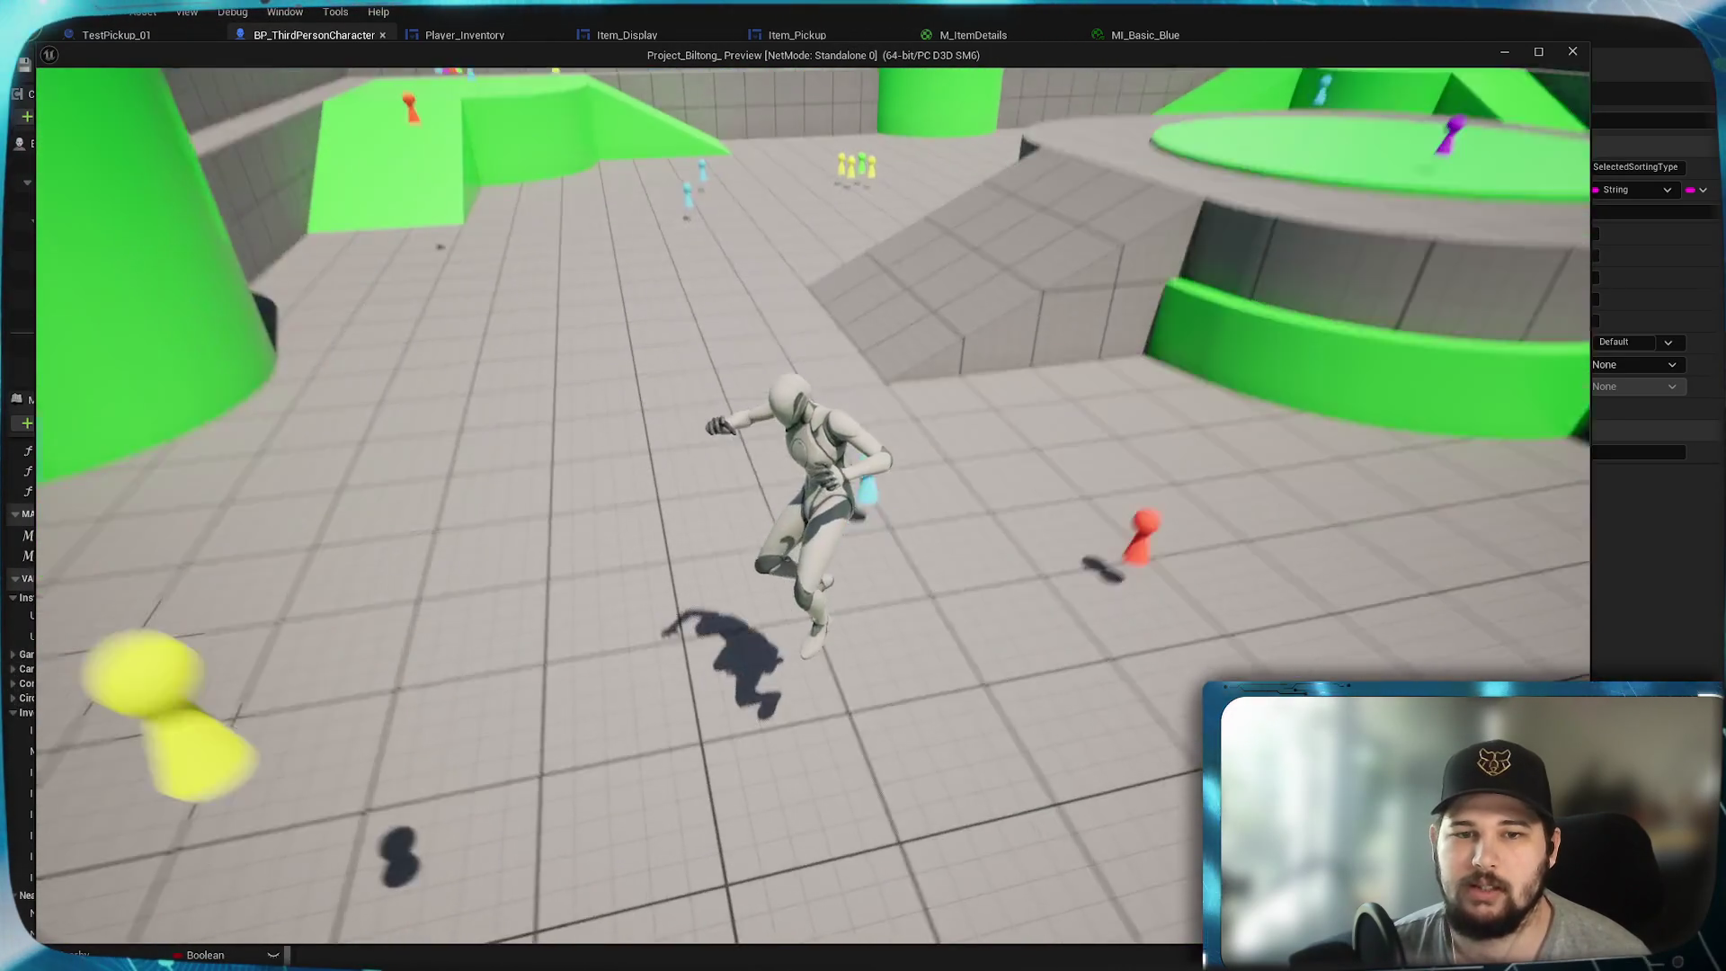
key("w")
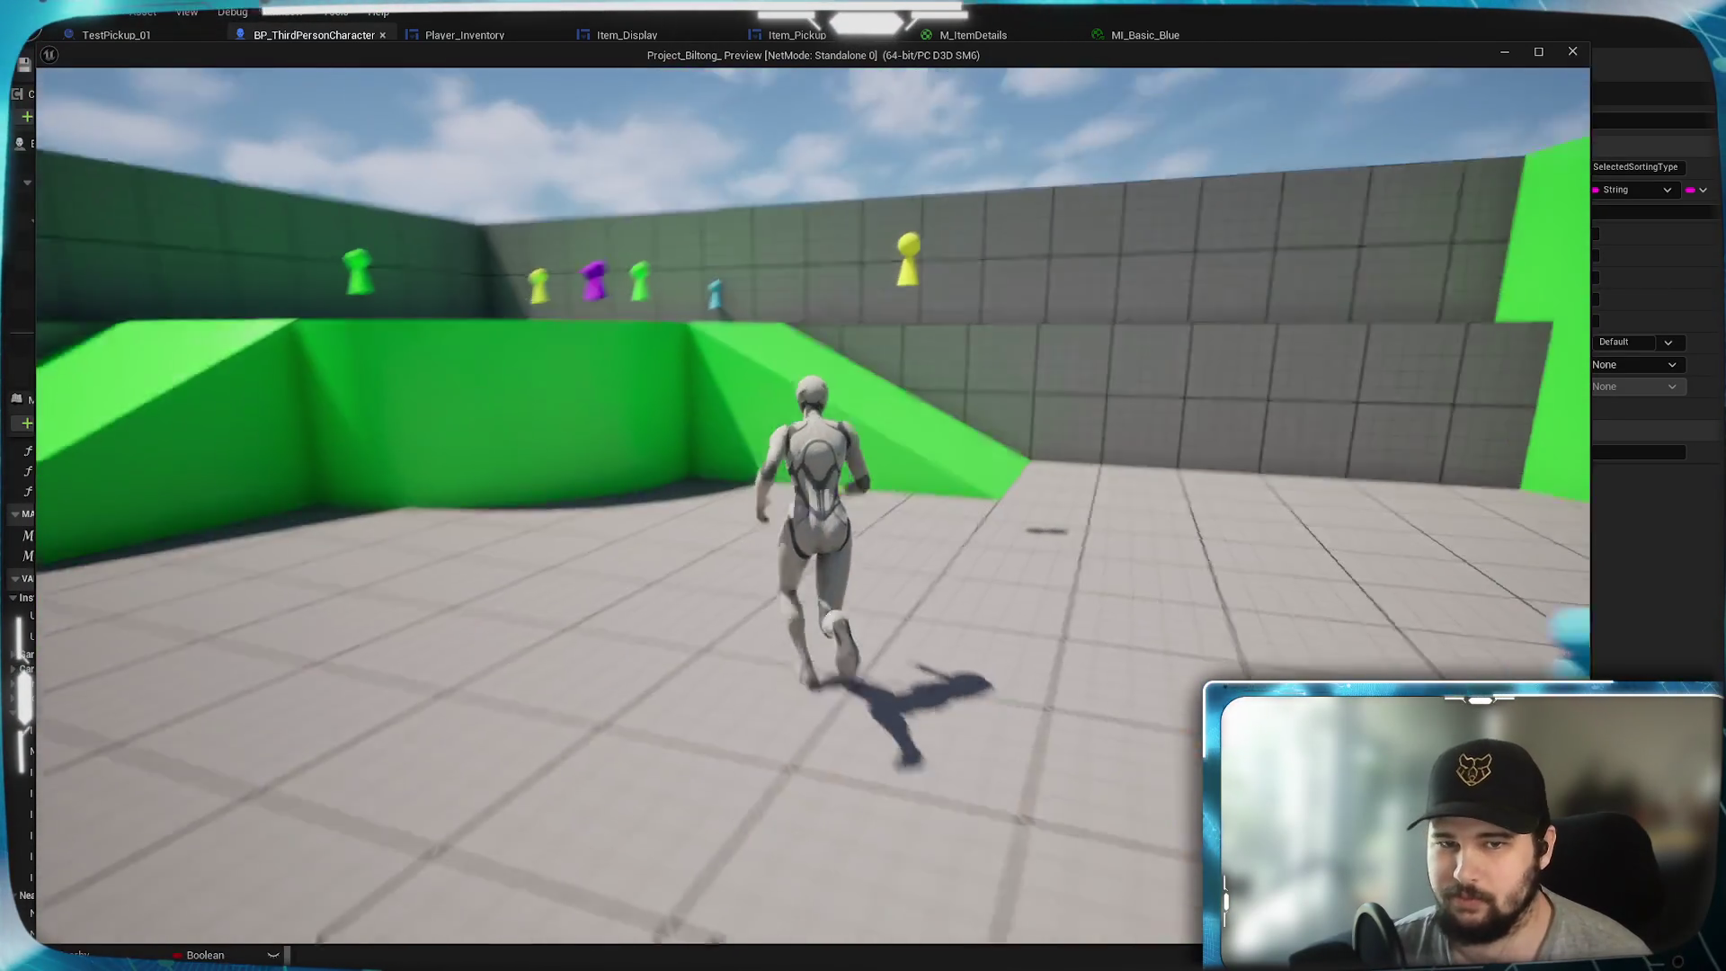
key("w")
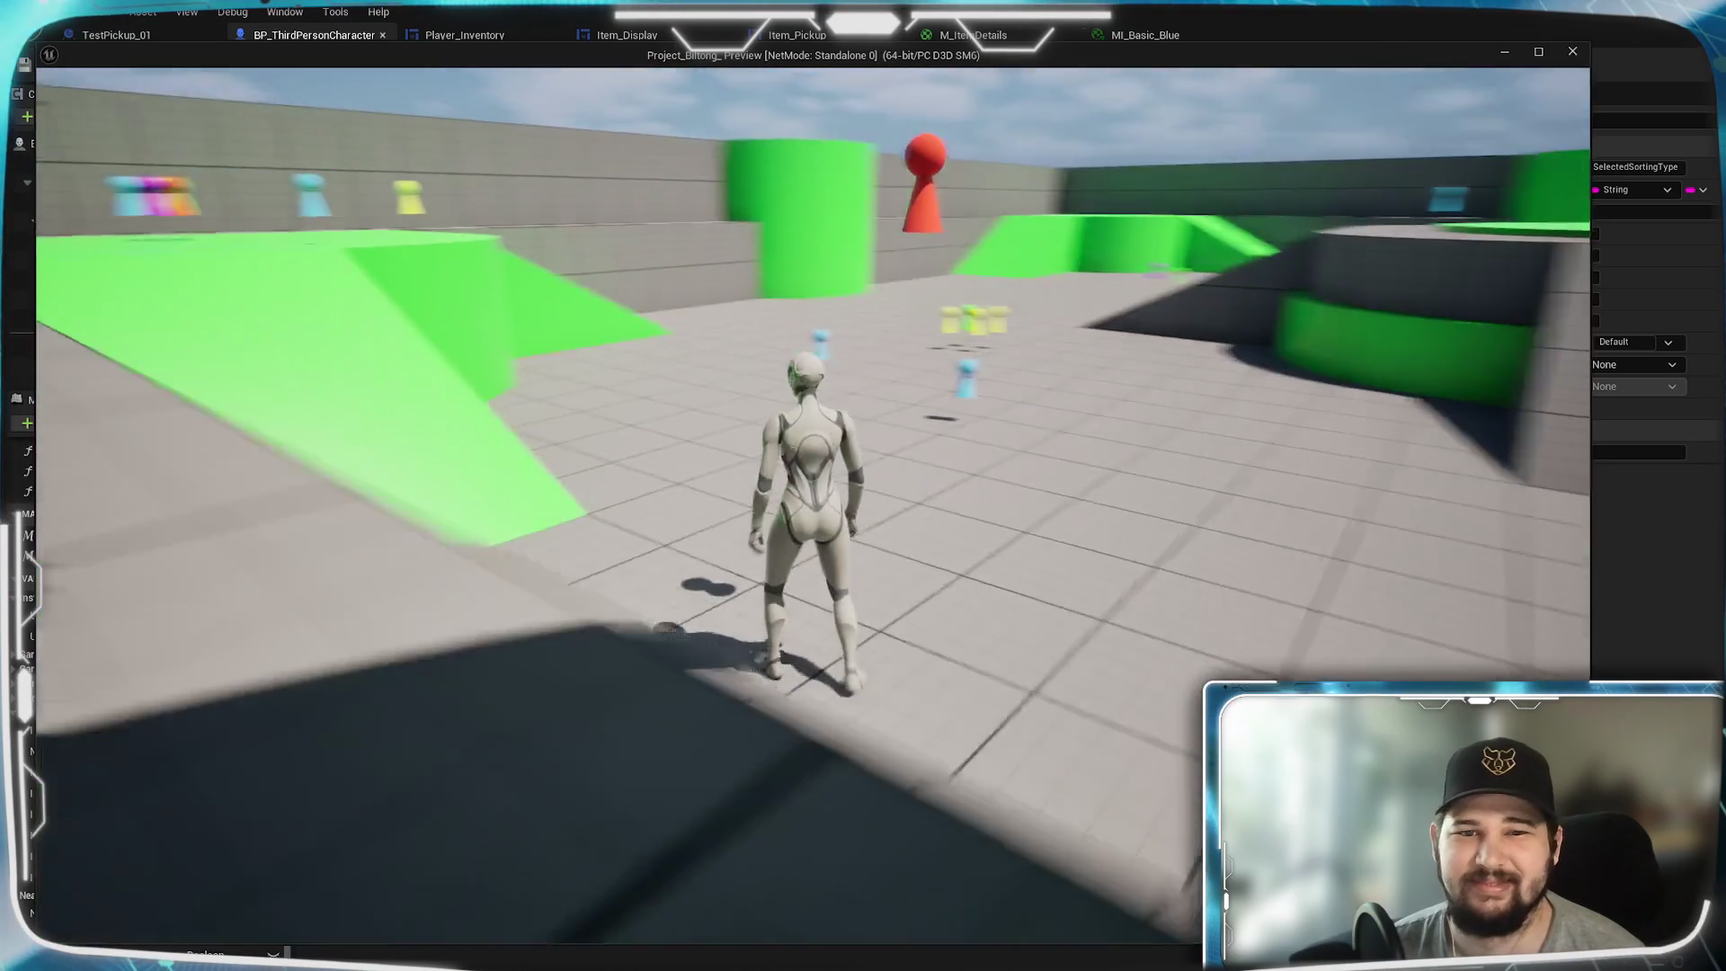
key("w")
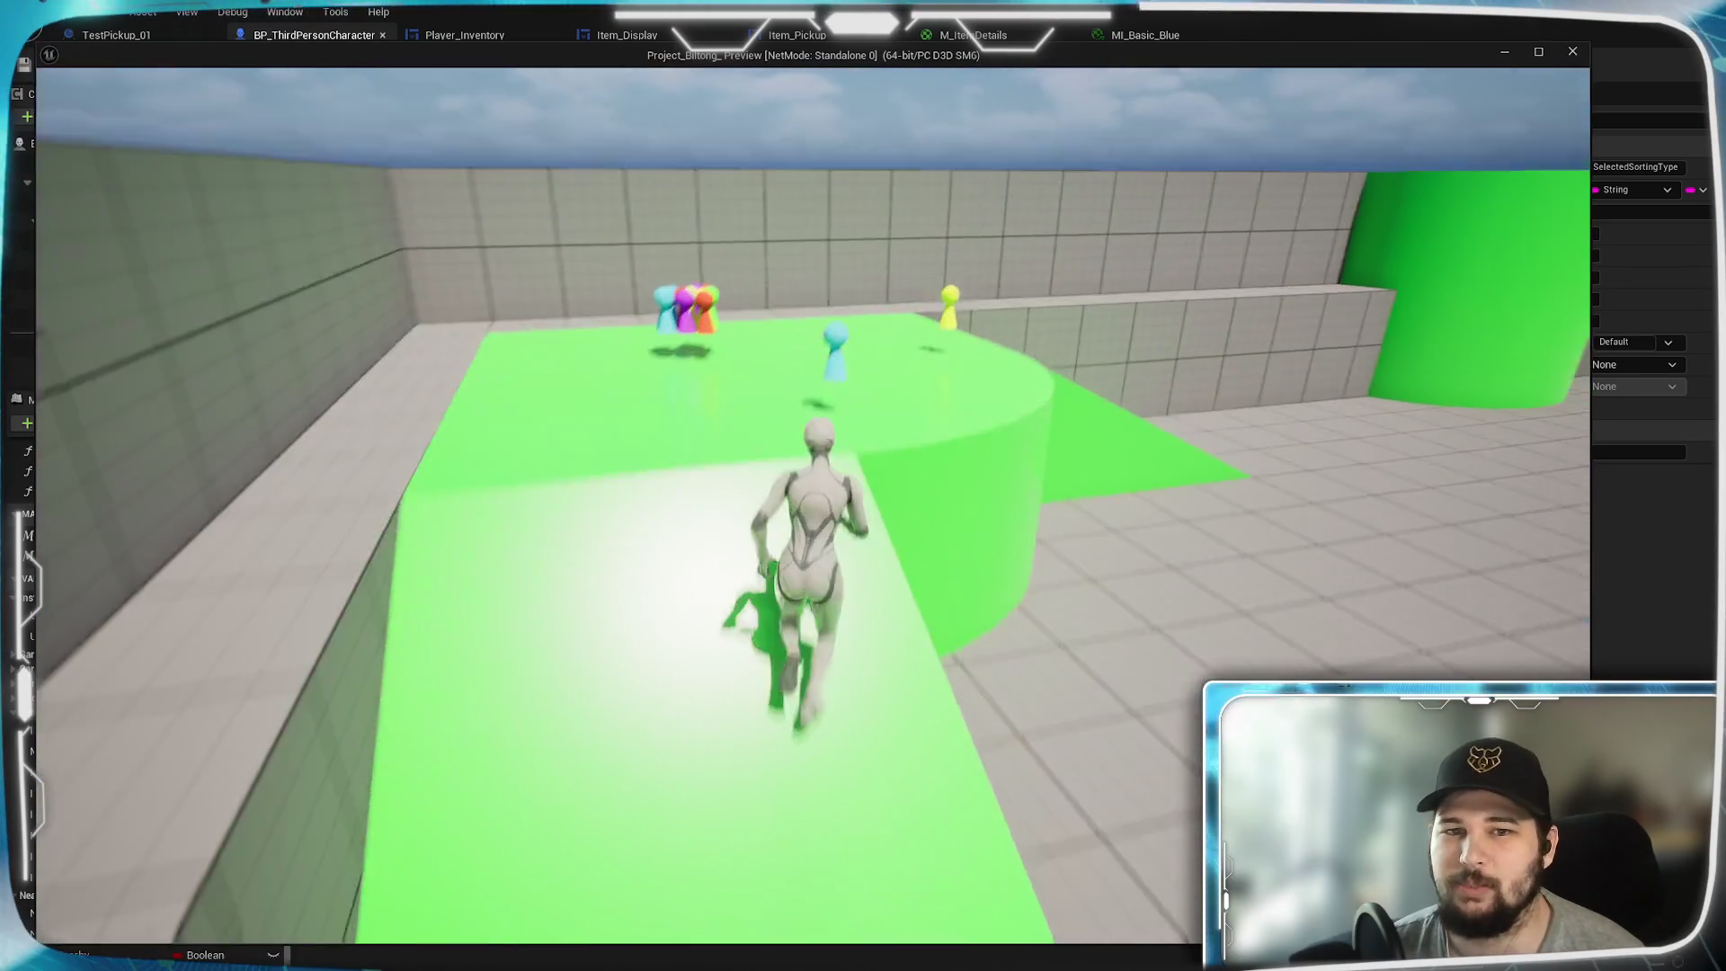
key("w")
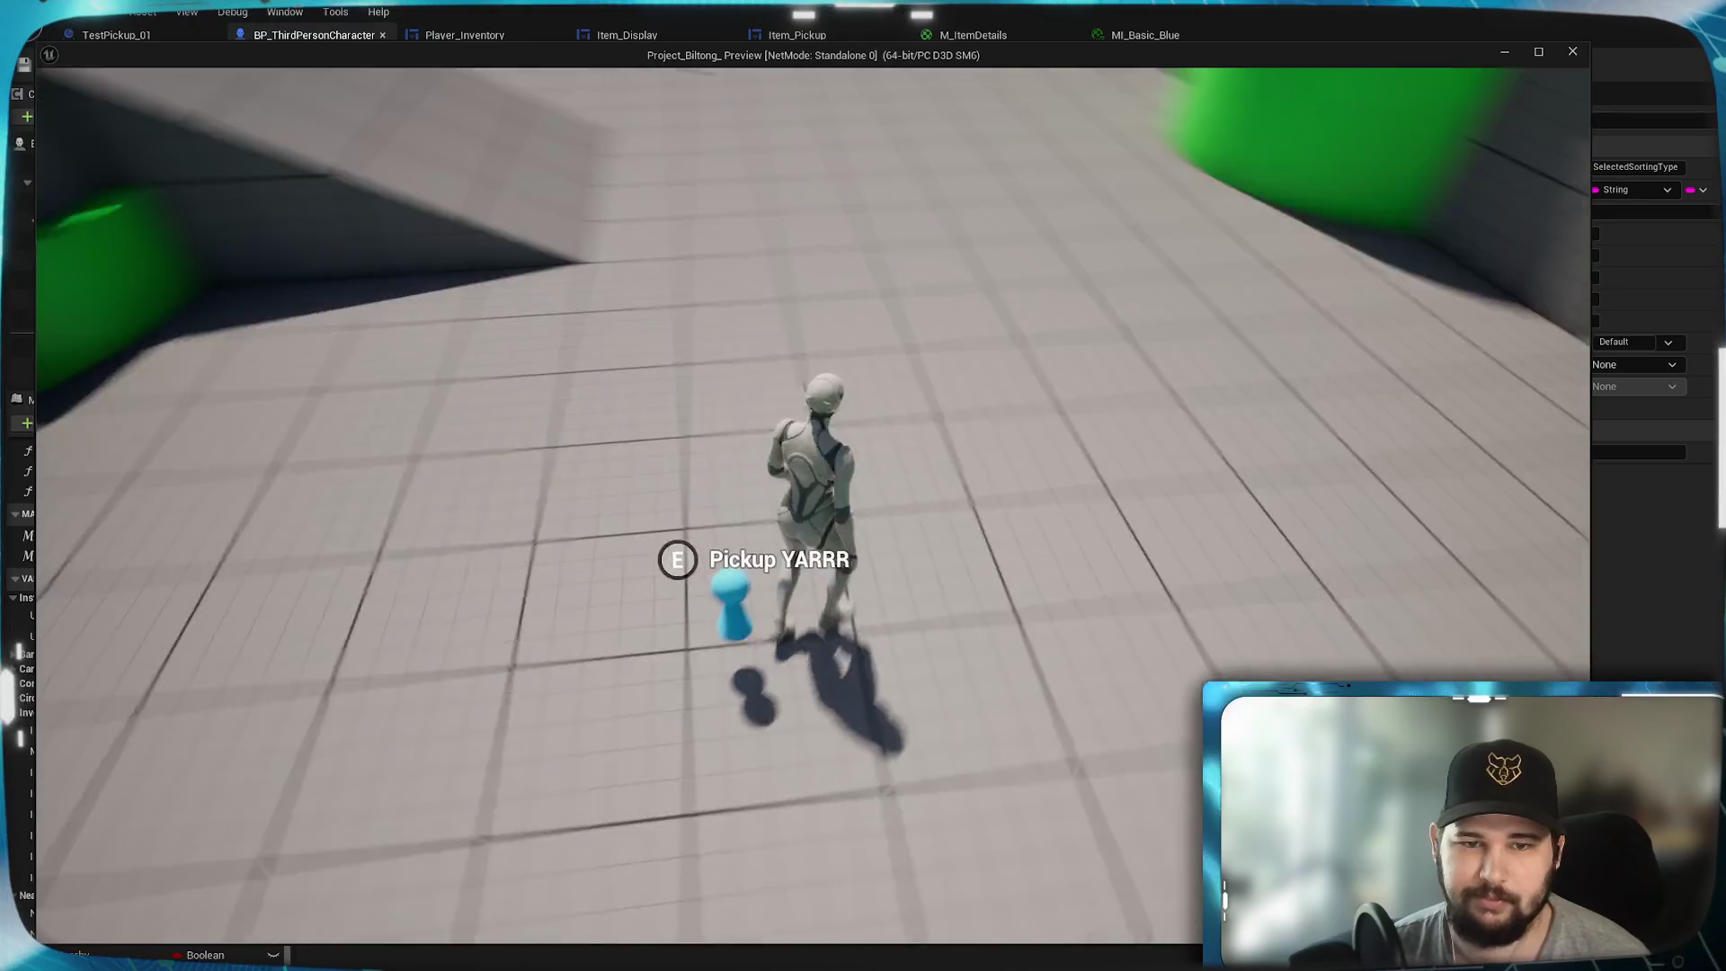
- Run back across the arena, jump up the green ramp to a pickup, and open the inventory
key("w")
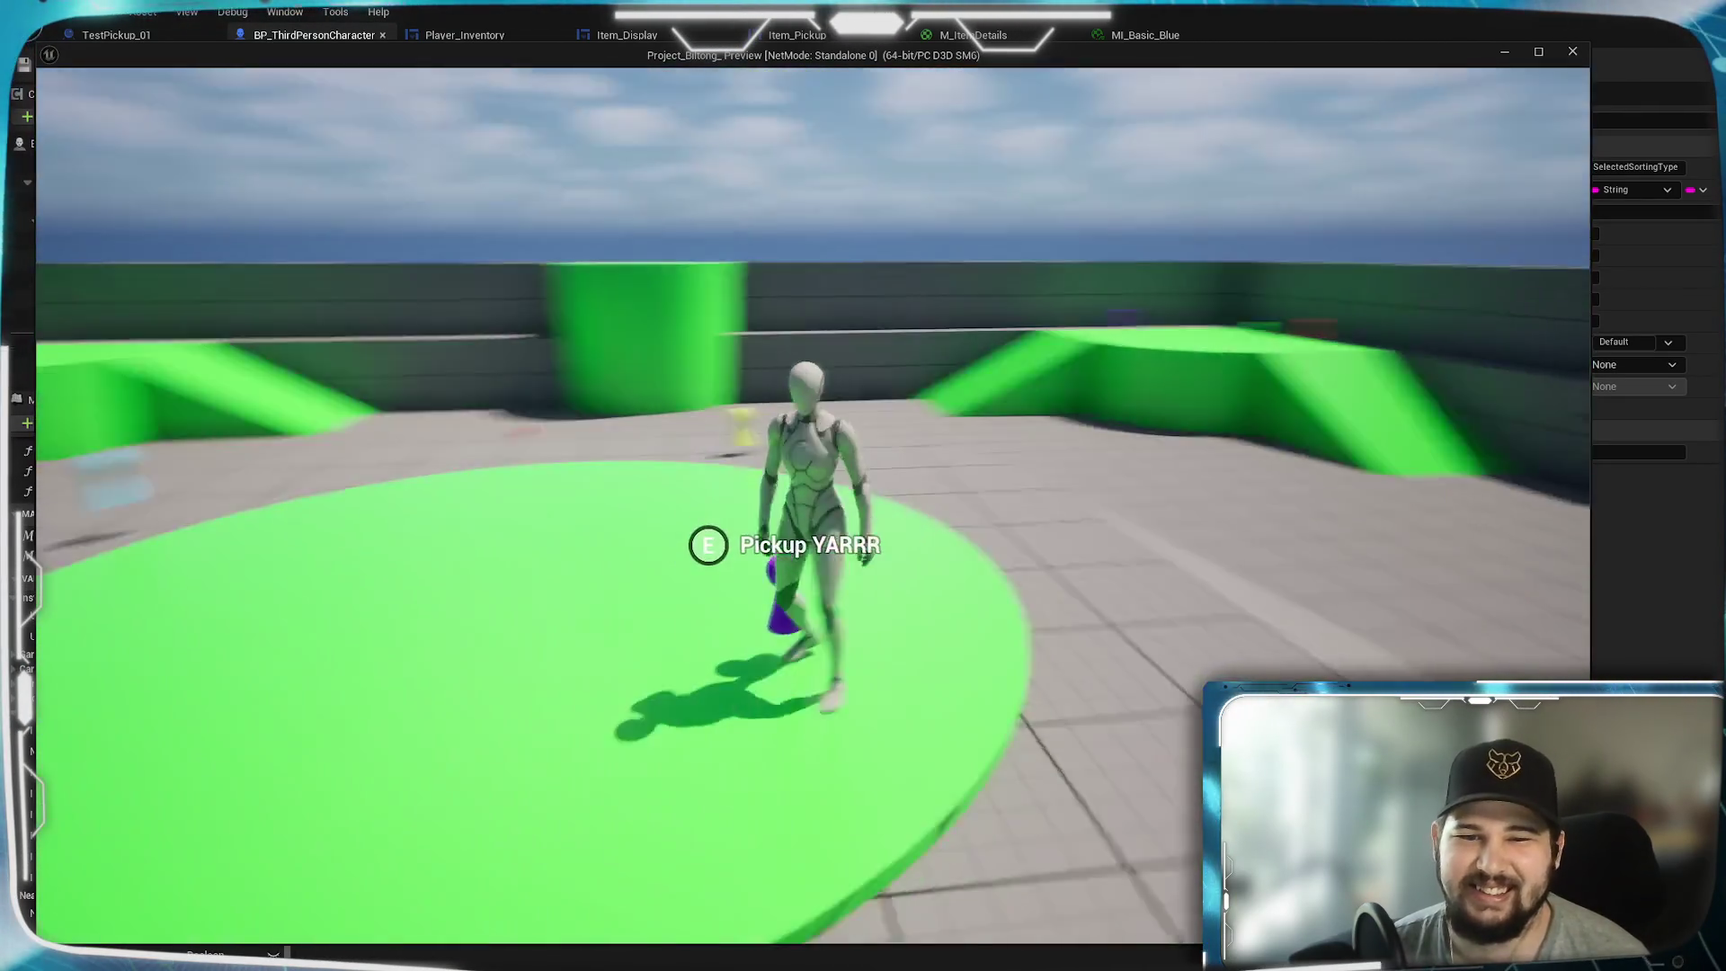
key("w")
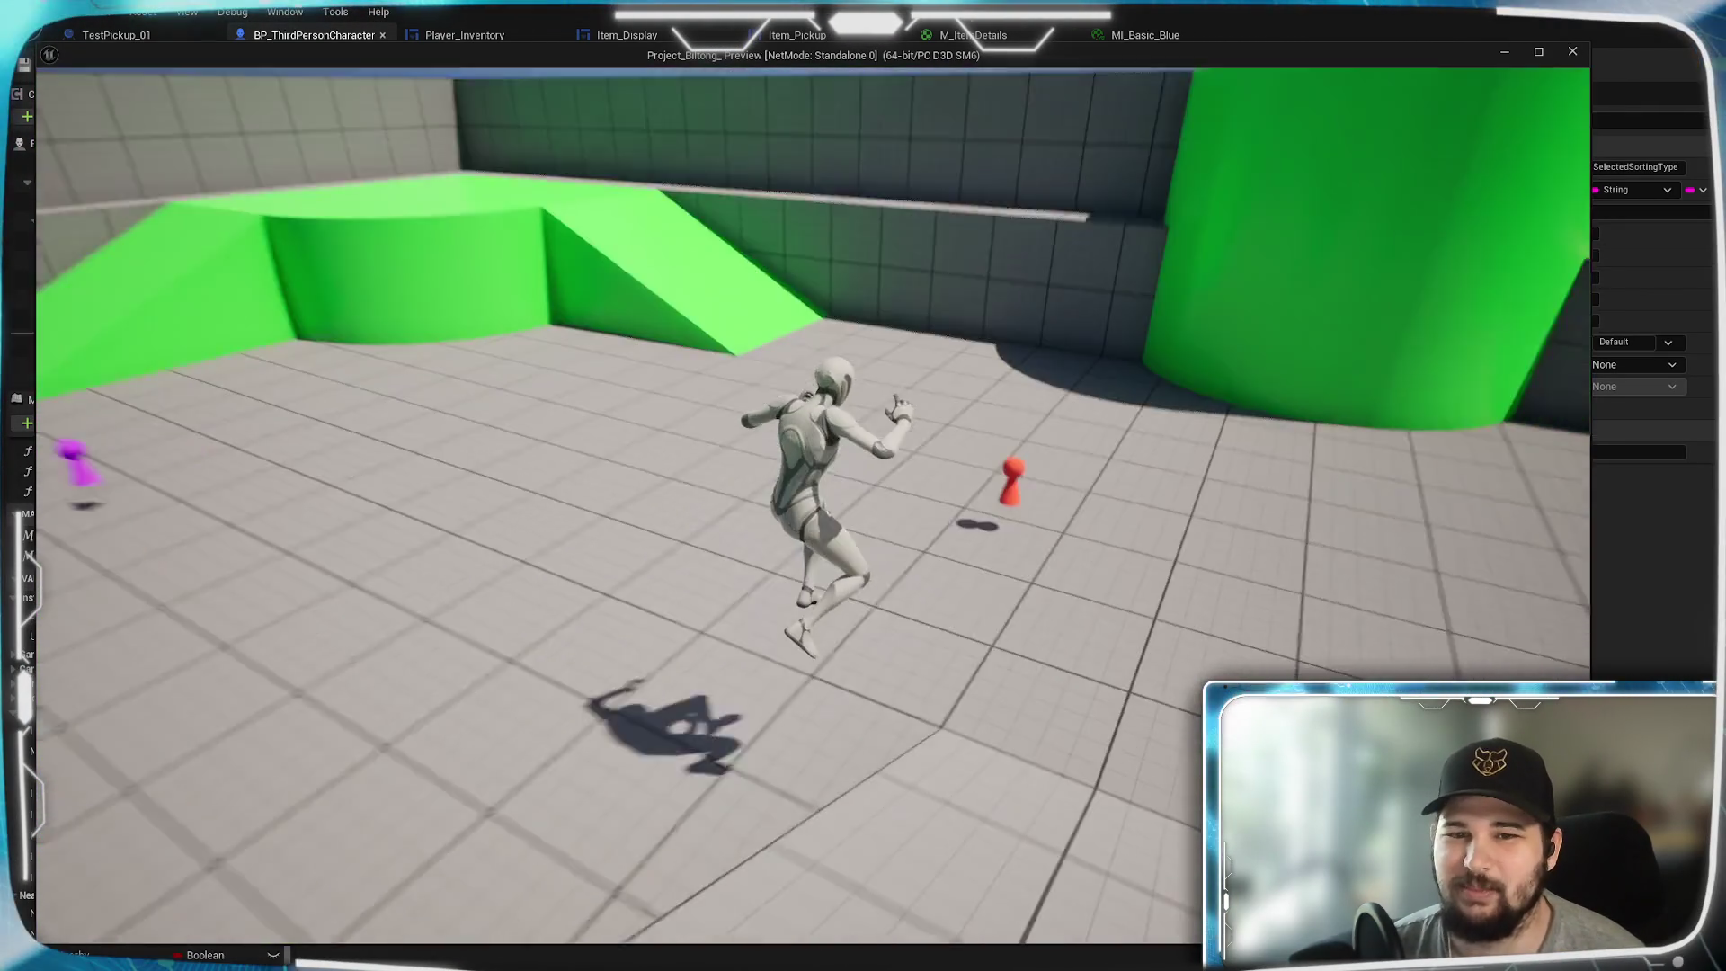
key("w")
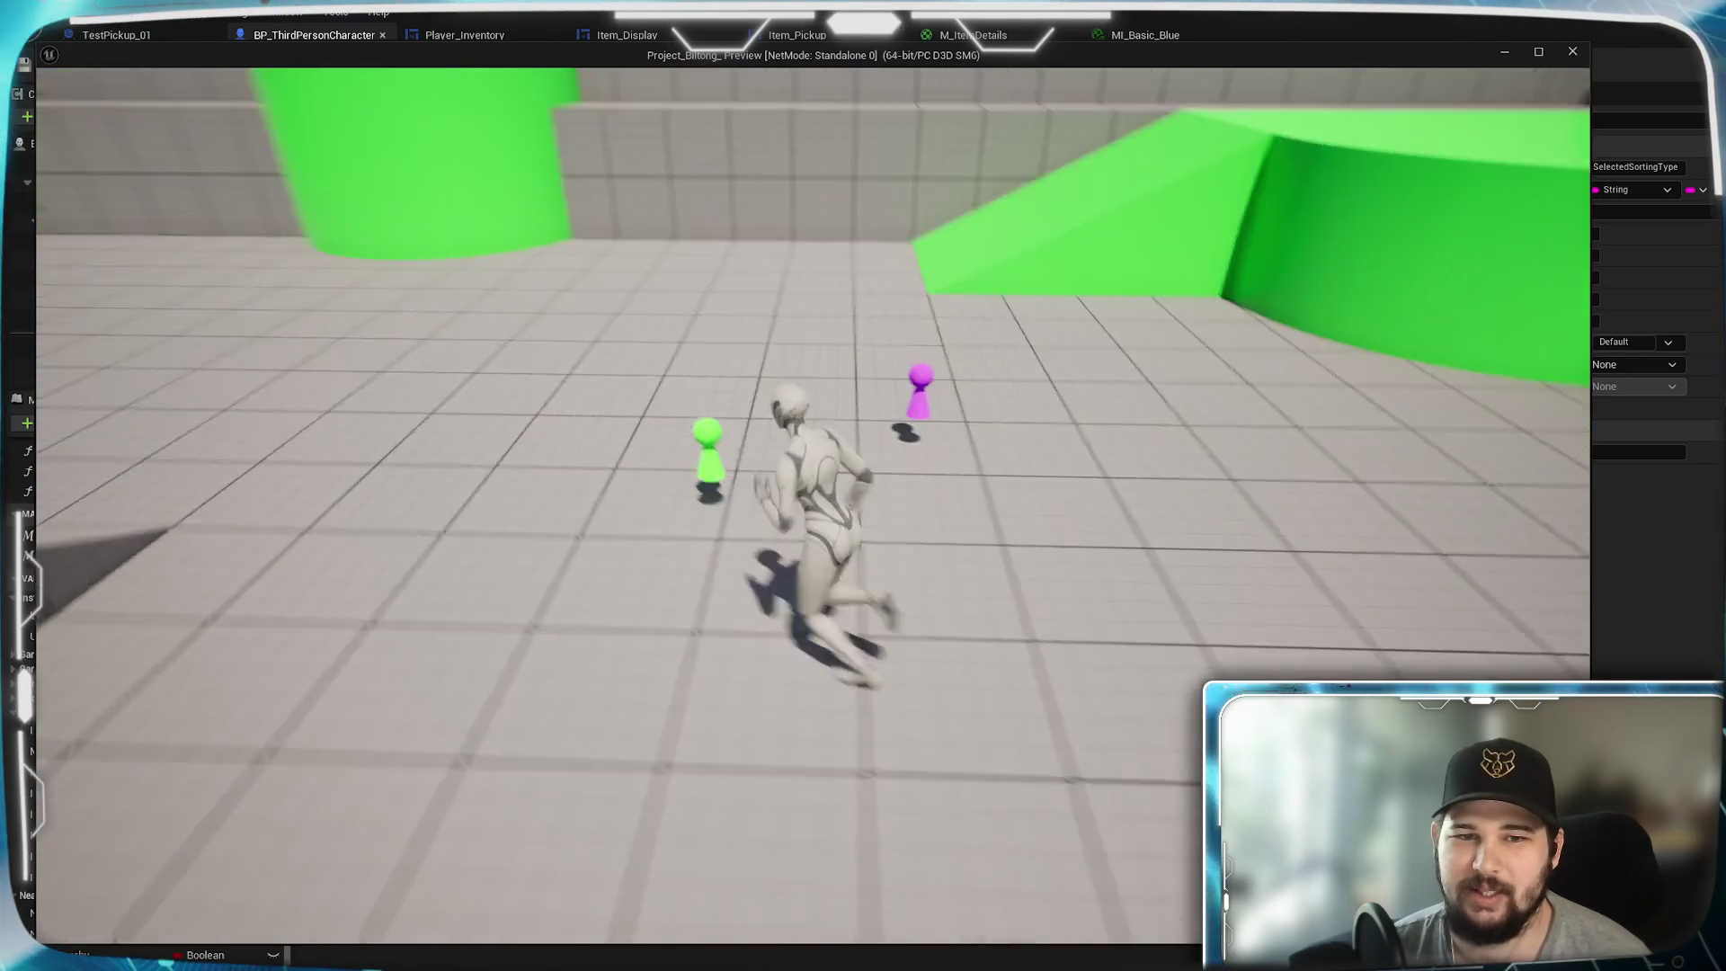
key("w")
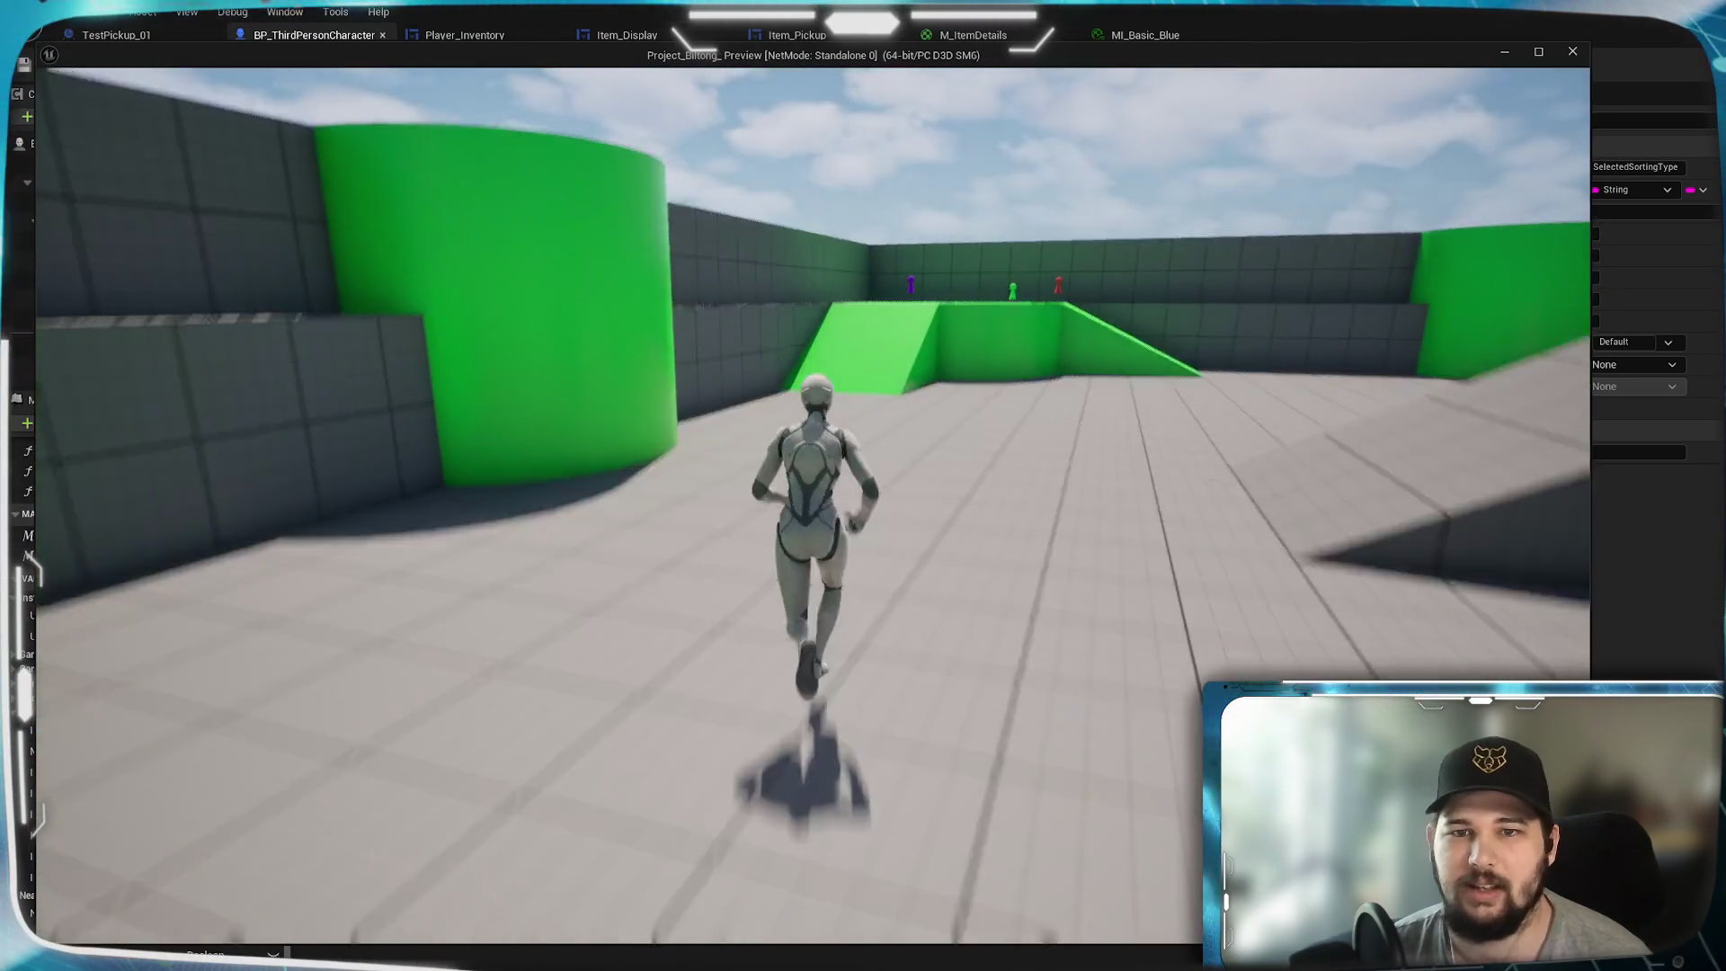
key("space")
key("w")
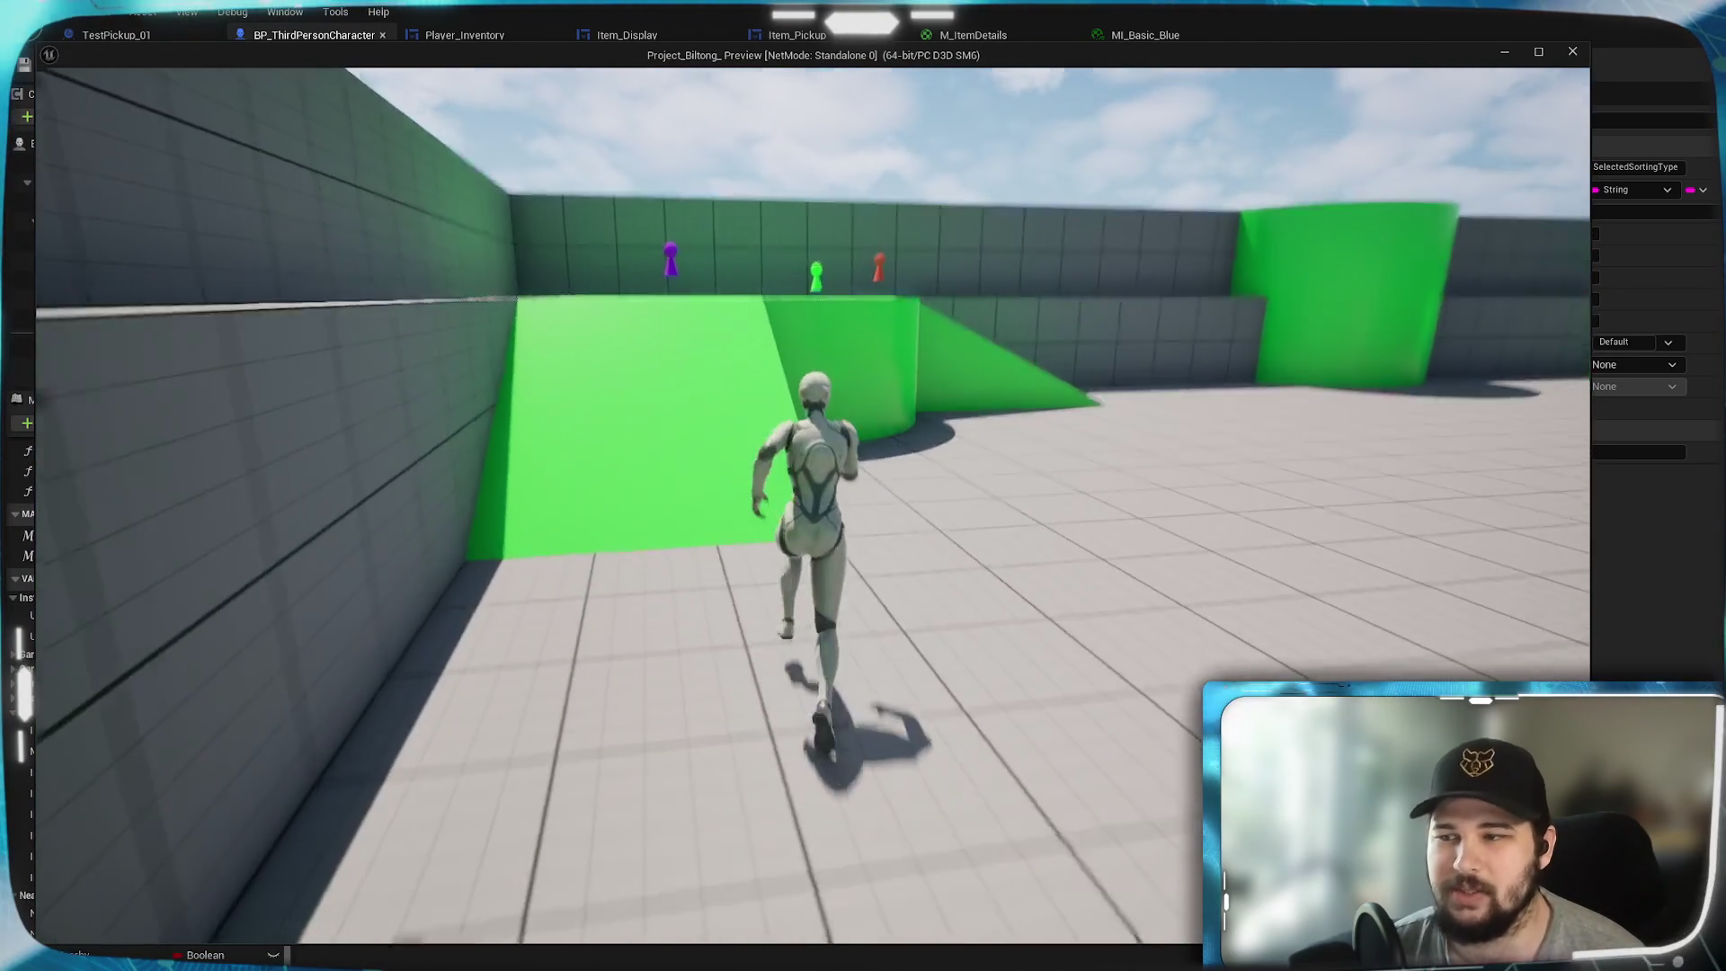
key("w")
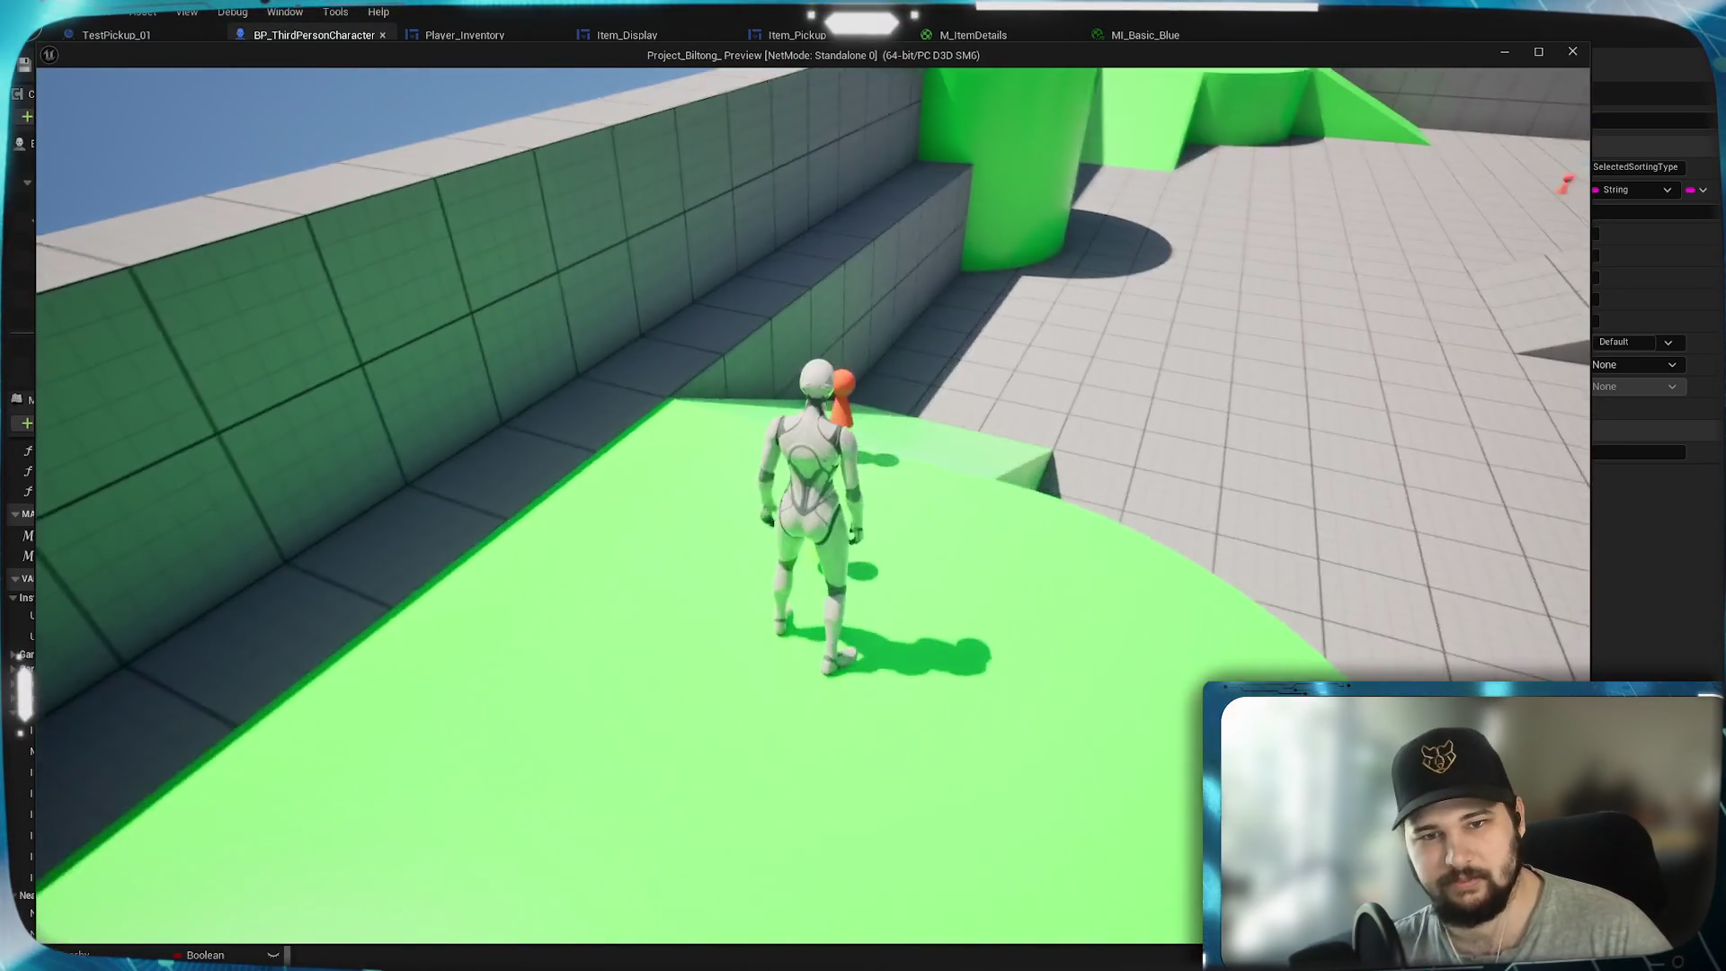
key("w")
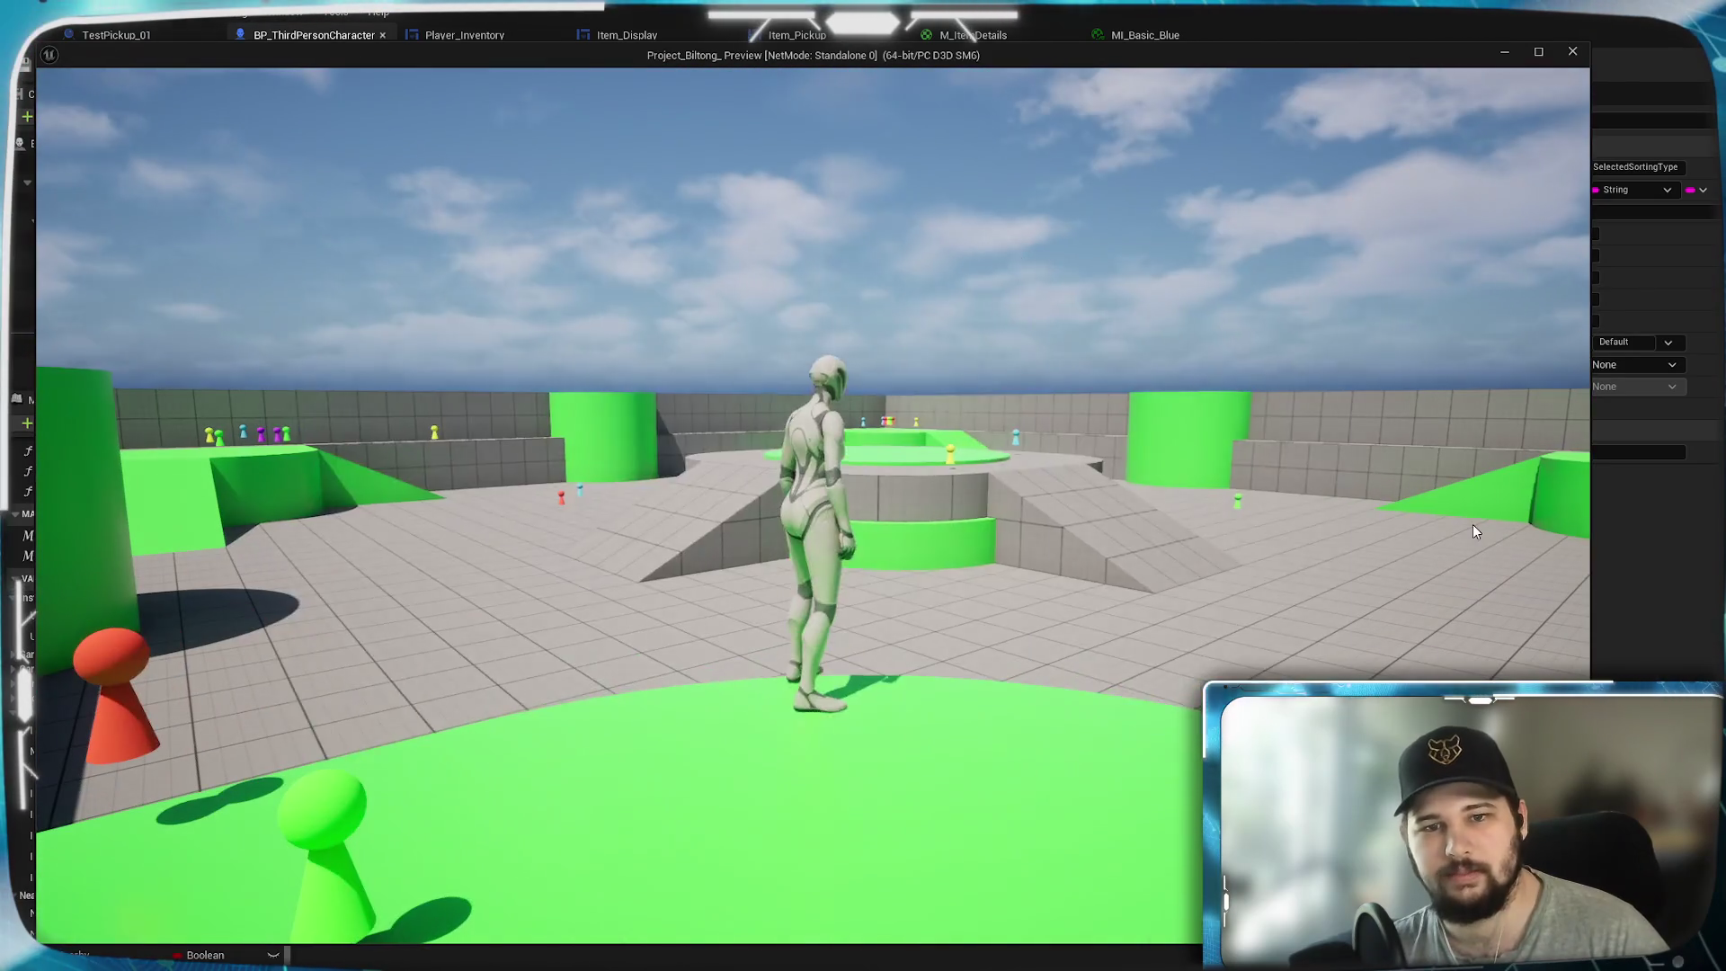
key("i")
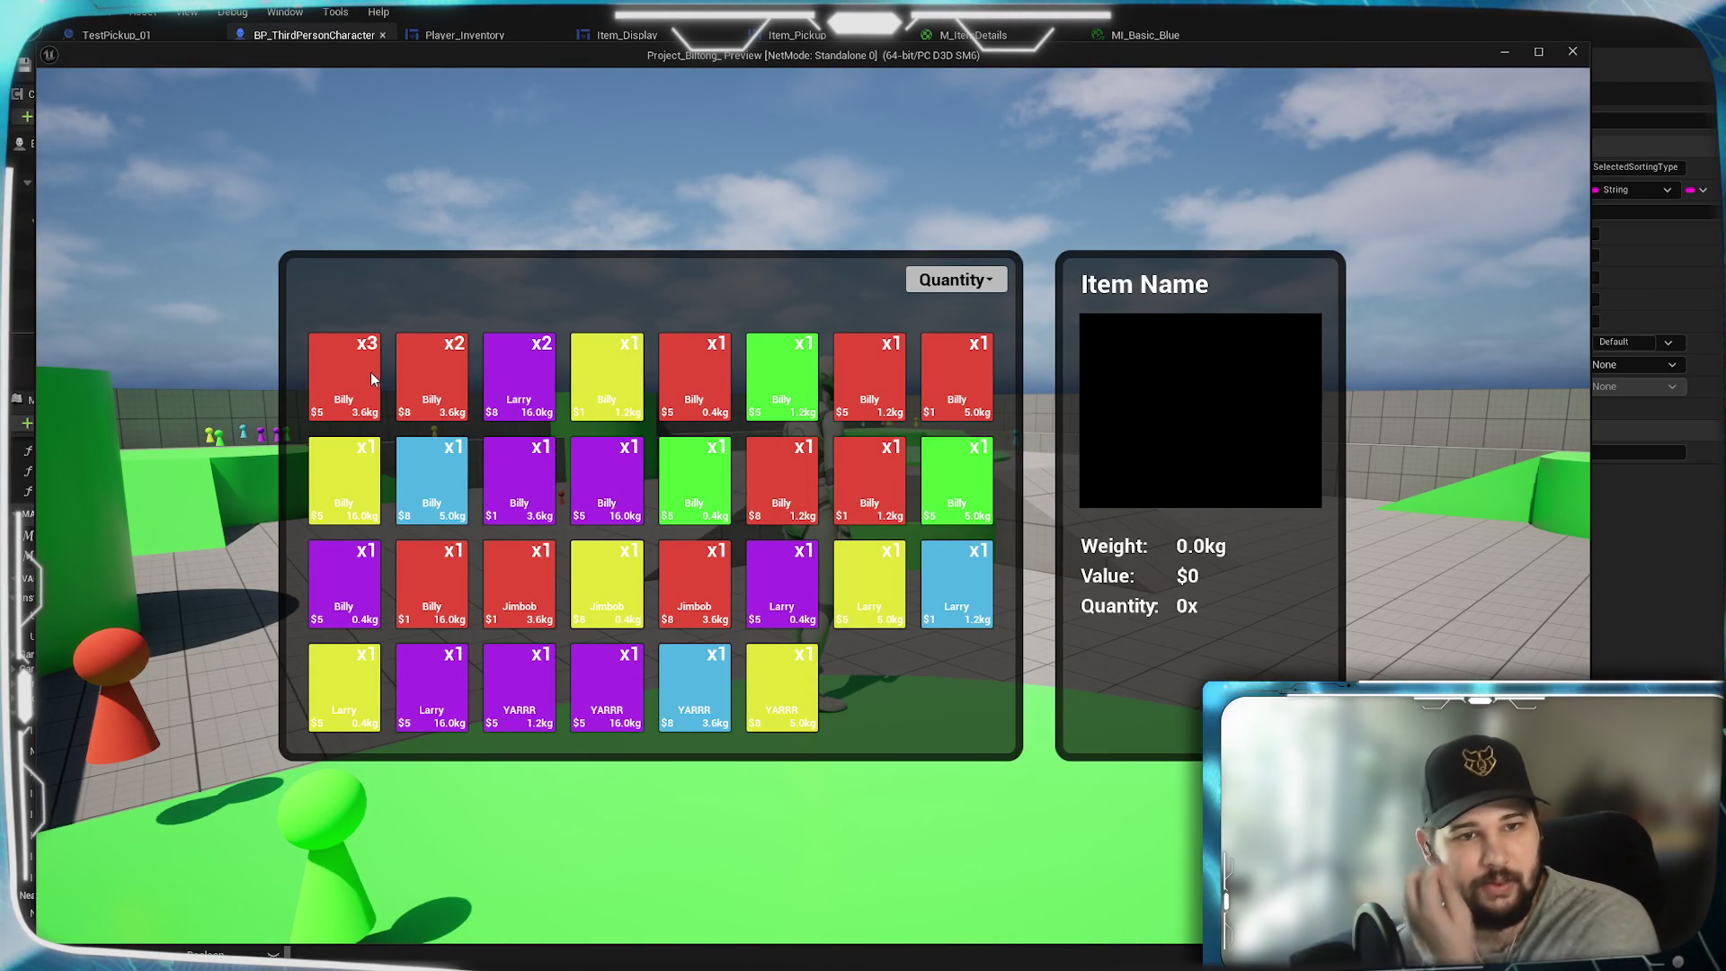
- View the details for the Billy x3, Billy x2, Larry x2 and yellow Billy cards
left_click(374, 380)
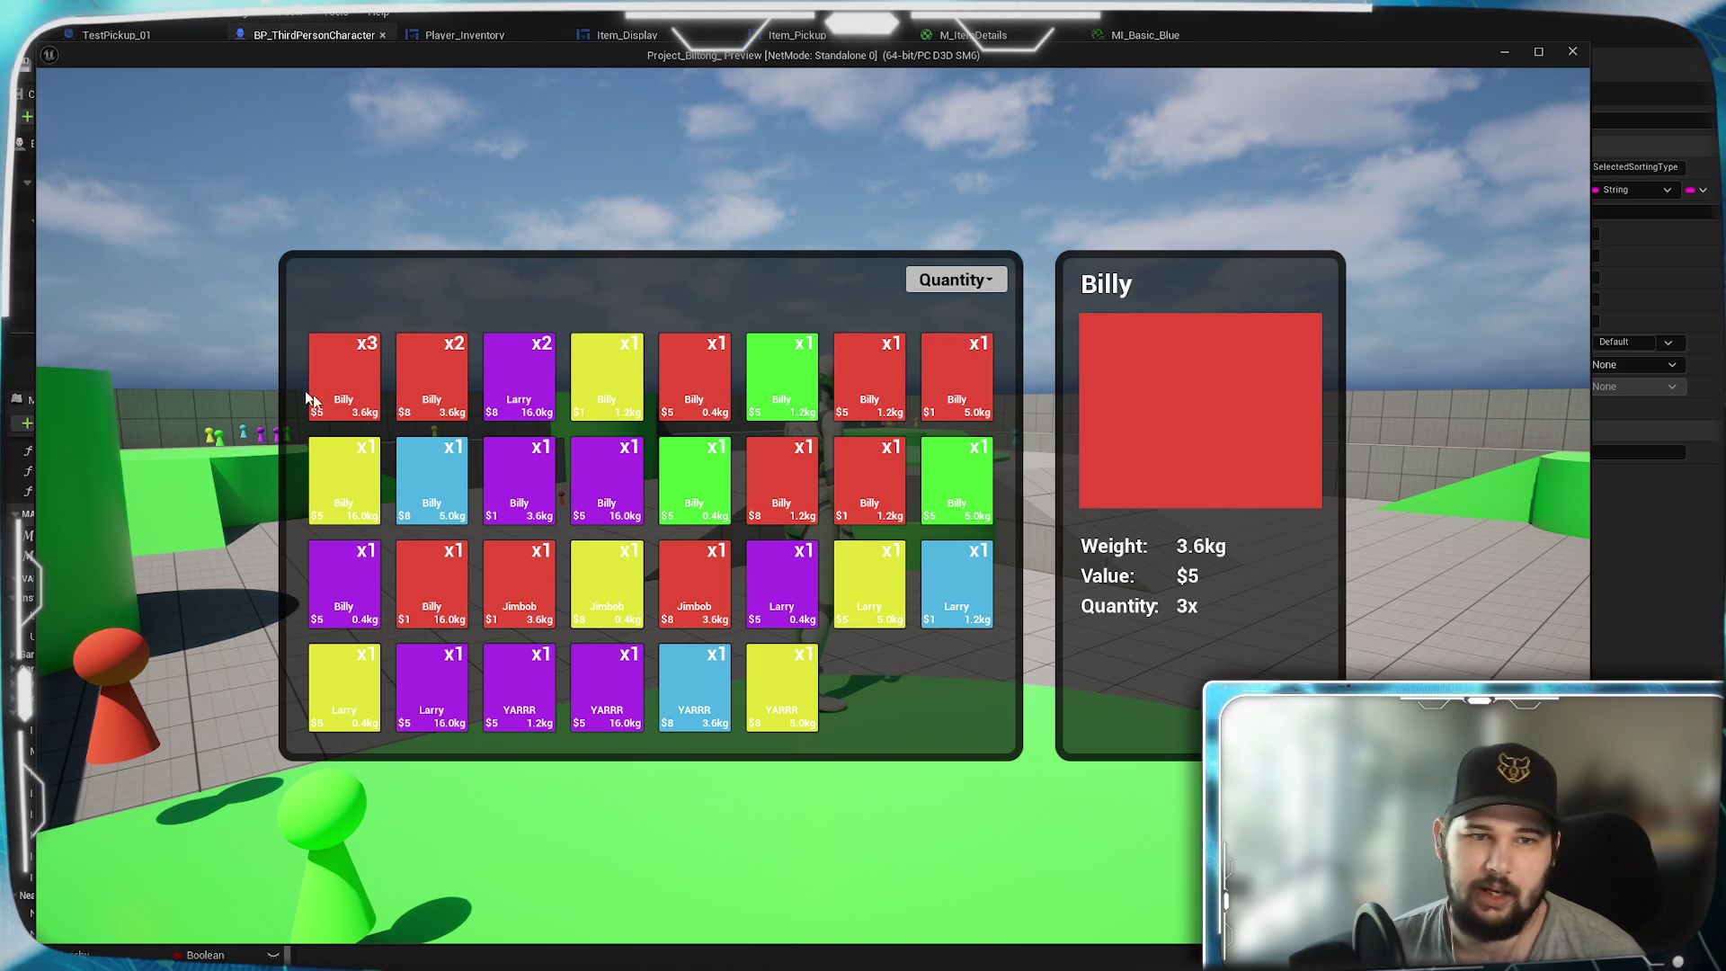
left_click(414, 378)
left_click(544, 383)
left_click(604, 385)
- Sort by Weight (Unit), then Weight (Total), and check the Larry x2 details
left_click(956, 279)
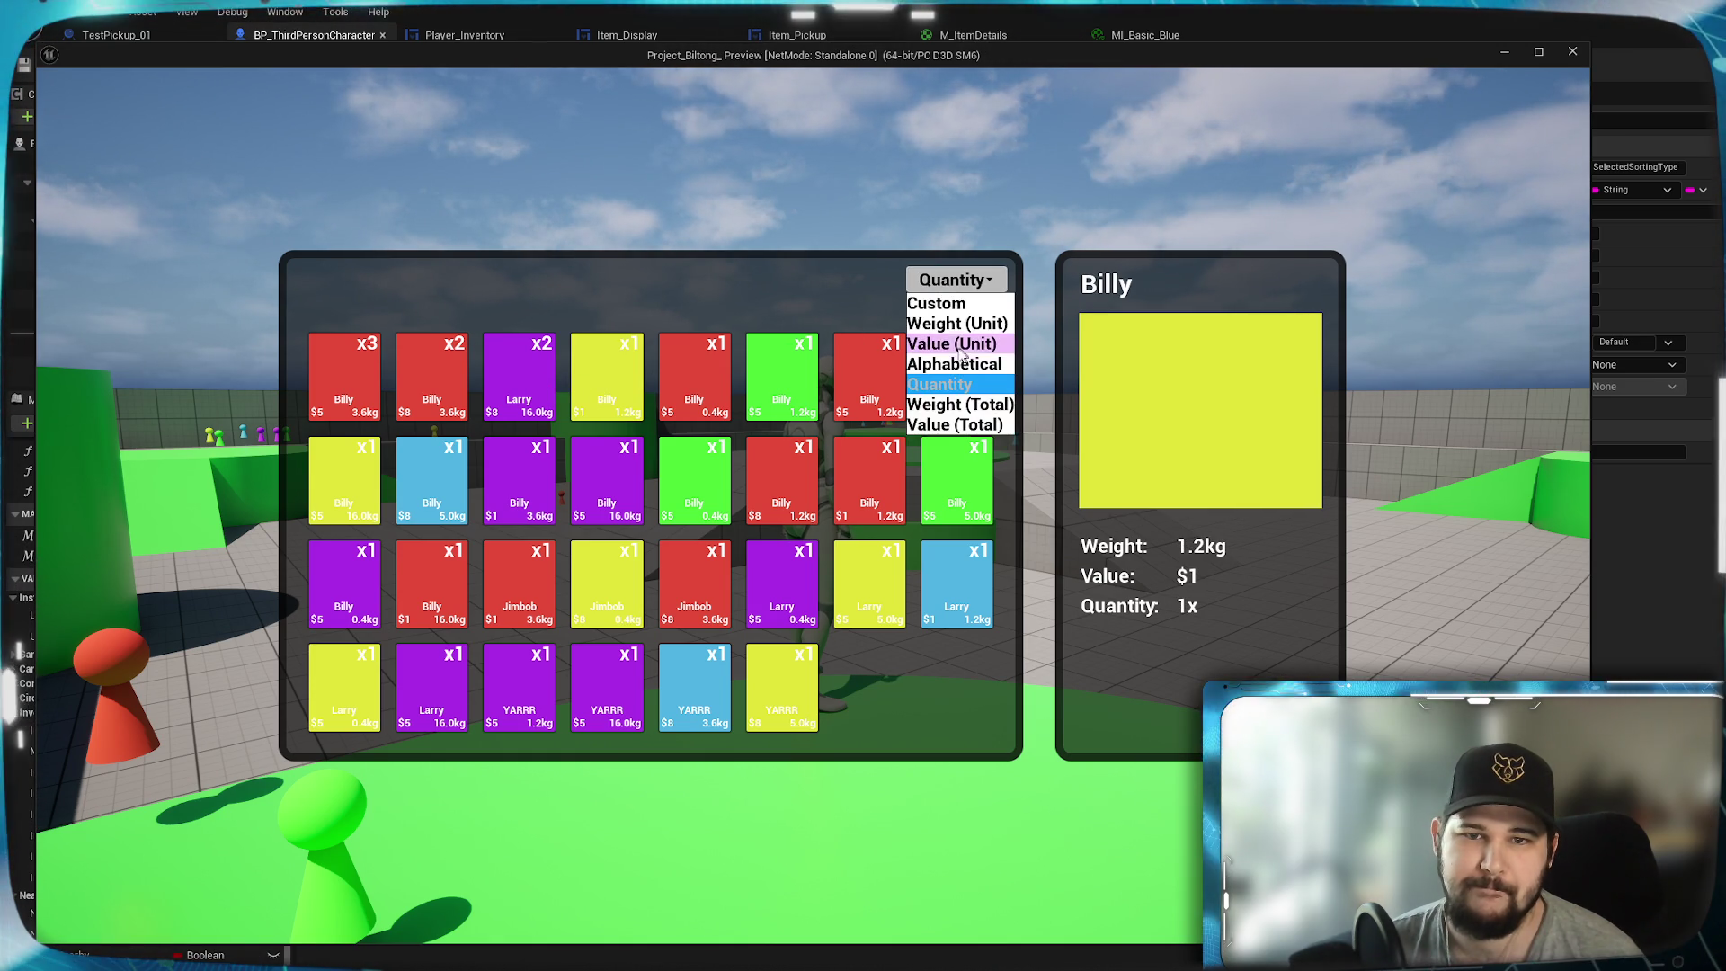
left_click(944, 323)
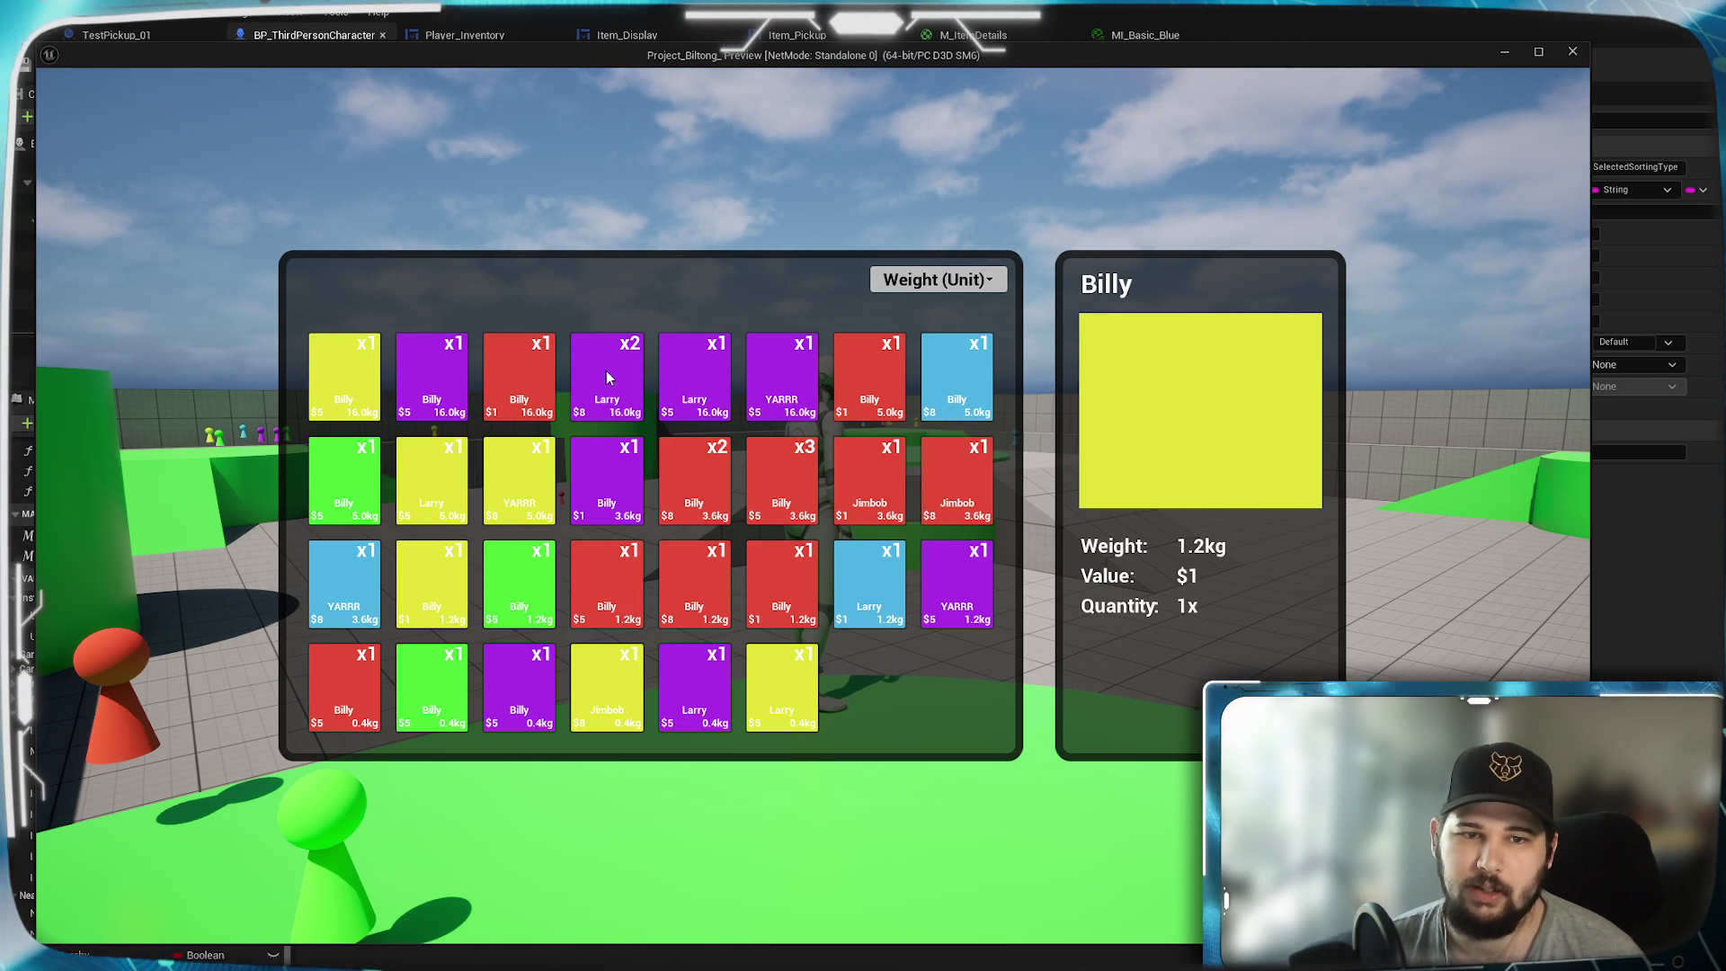
left_click(928, 279)
left_click(890, 405)
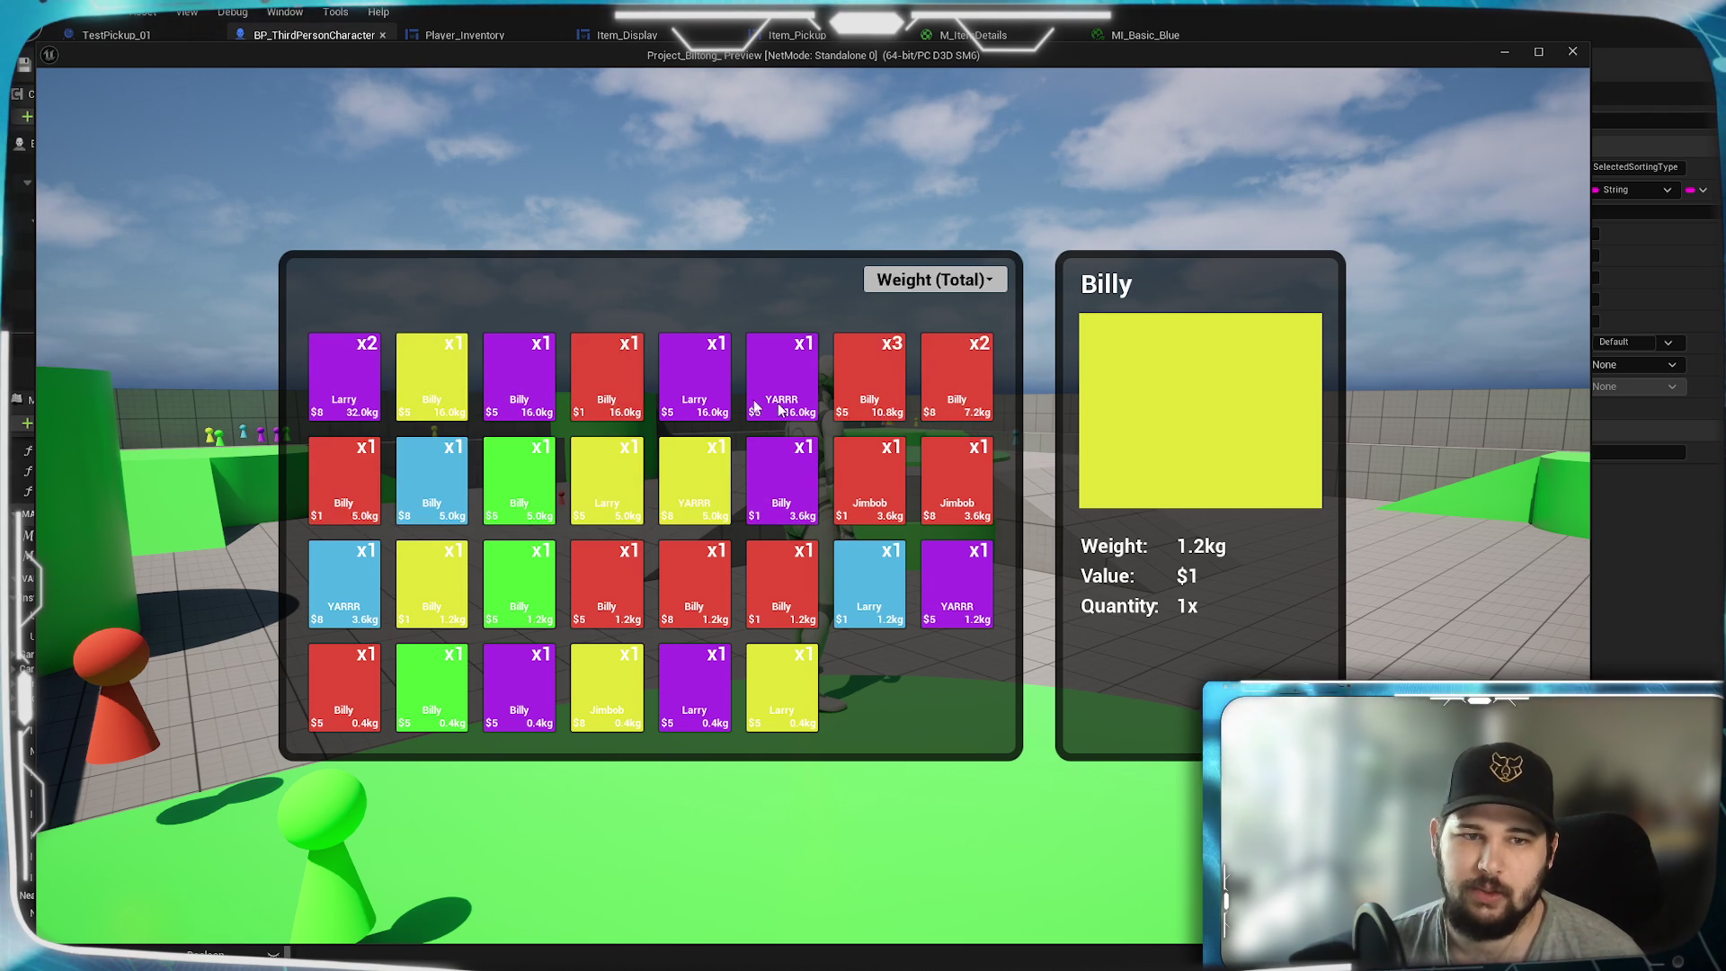
left_click(358, 371)
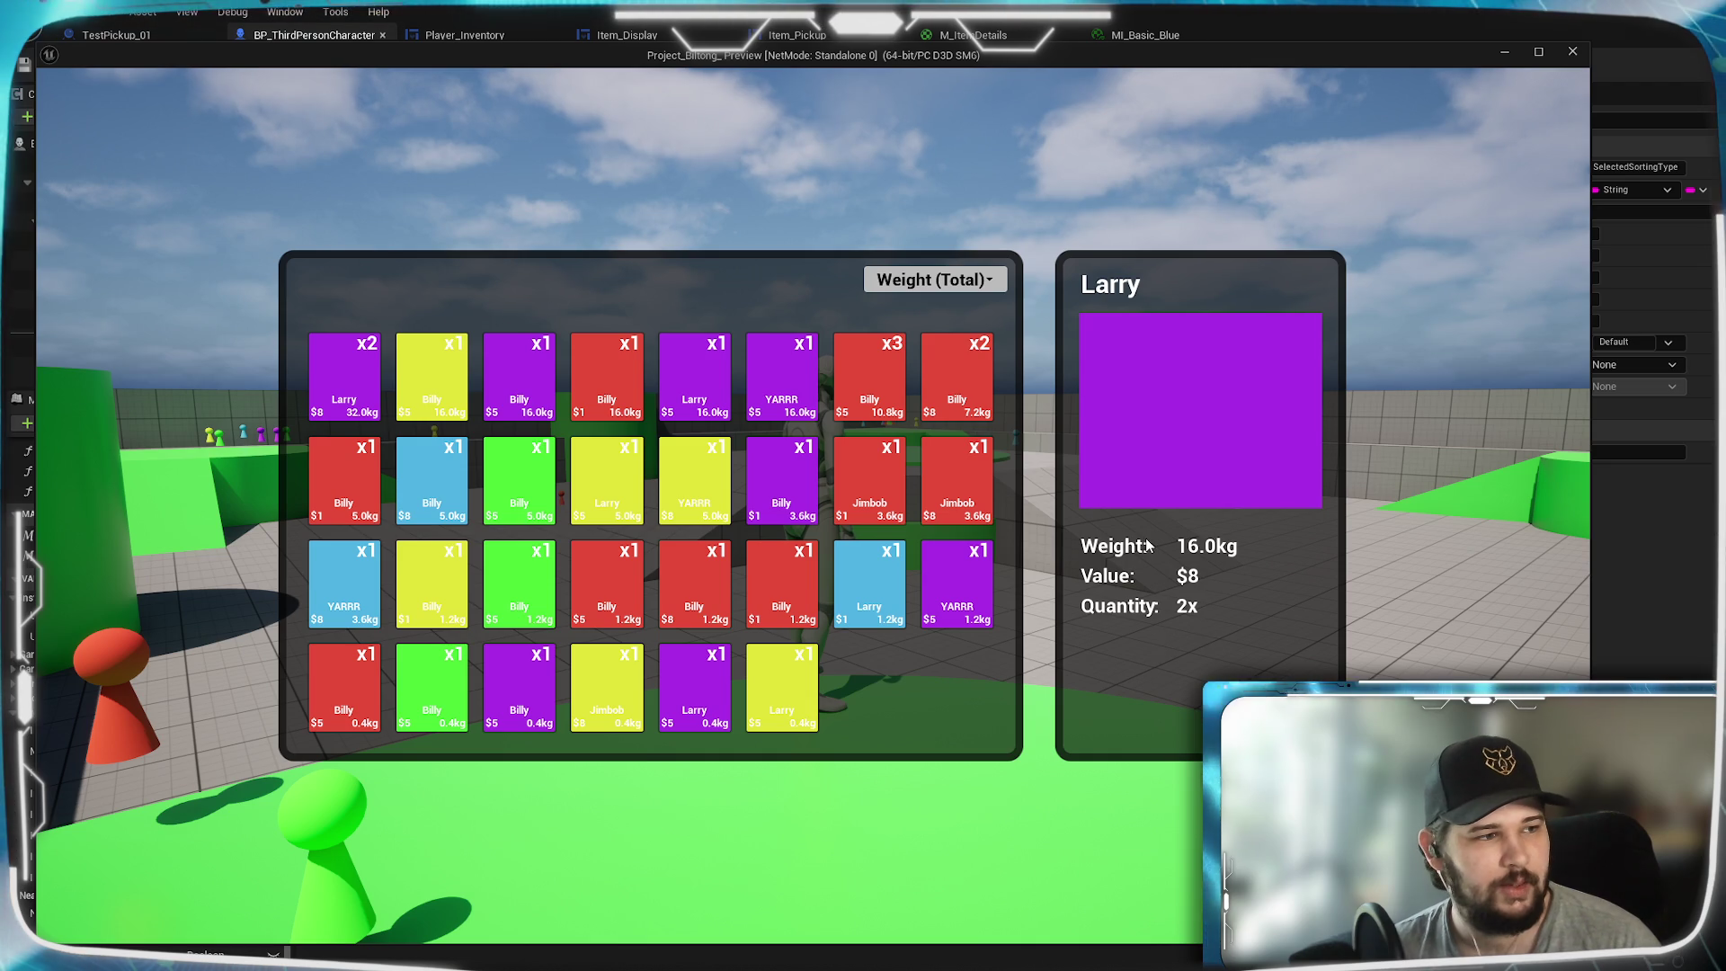
- End the play-test and show Player_Inventory in the Designer view
key("Escape")
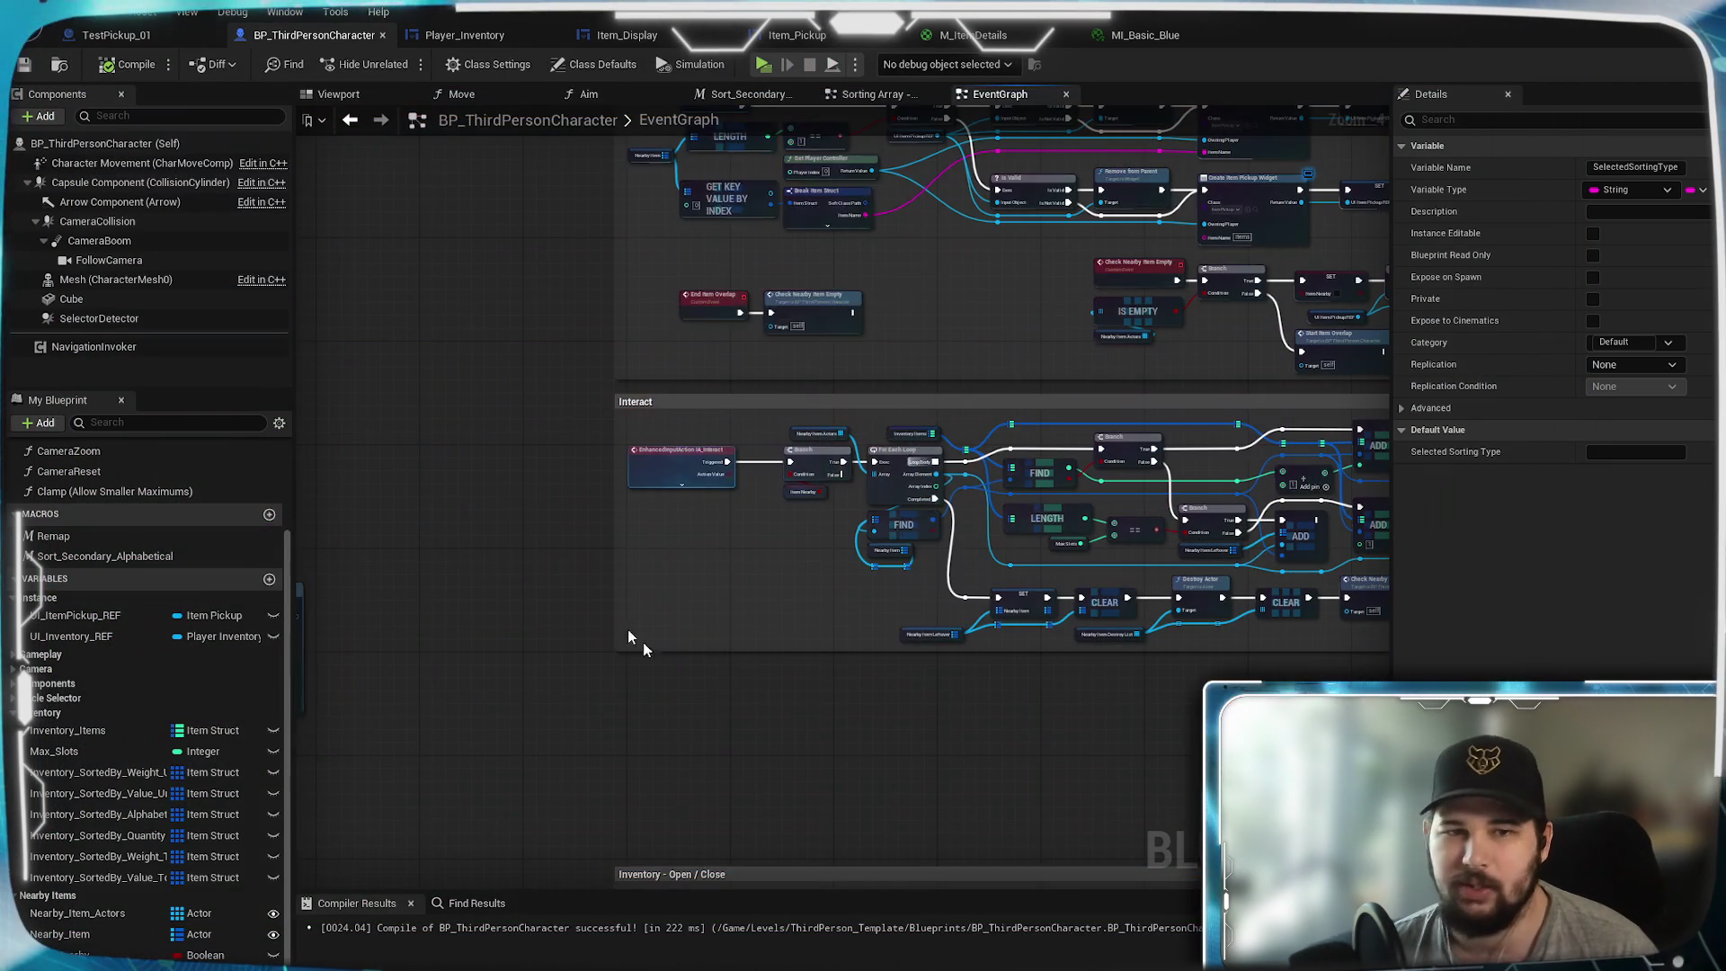
left_click(432, 35)
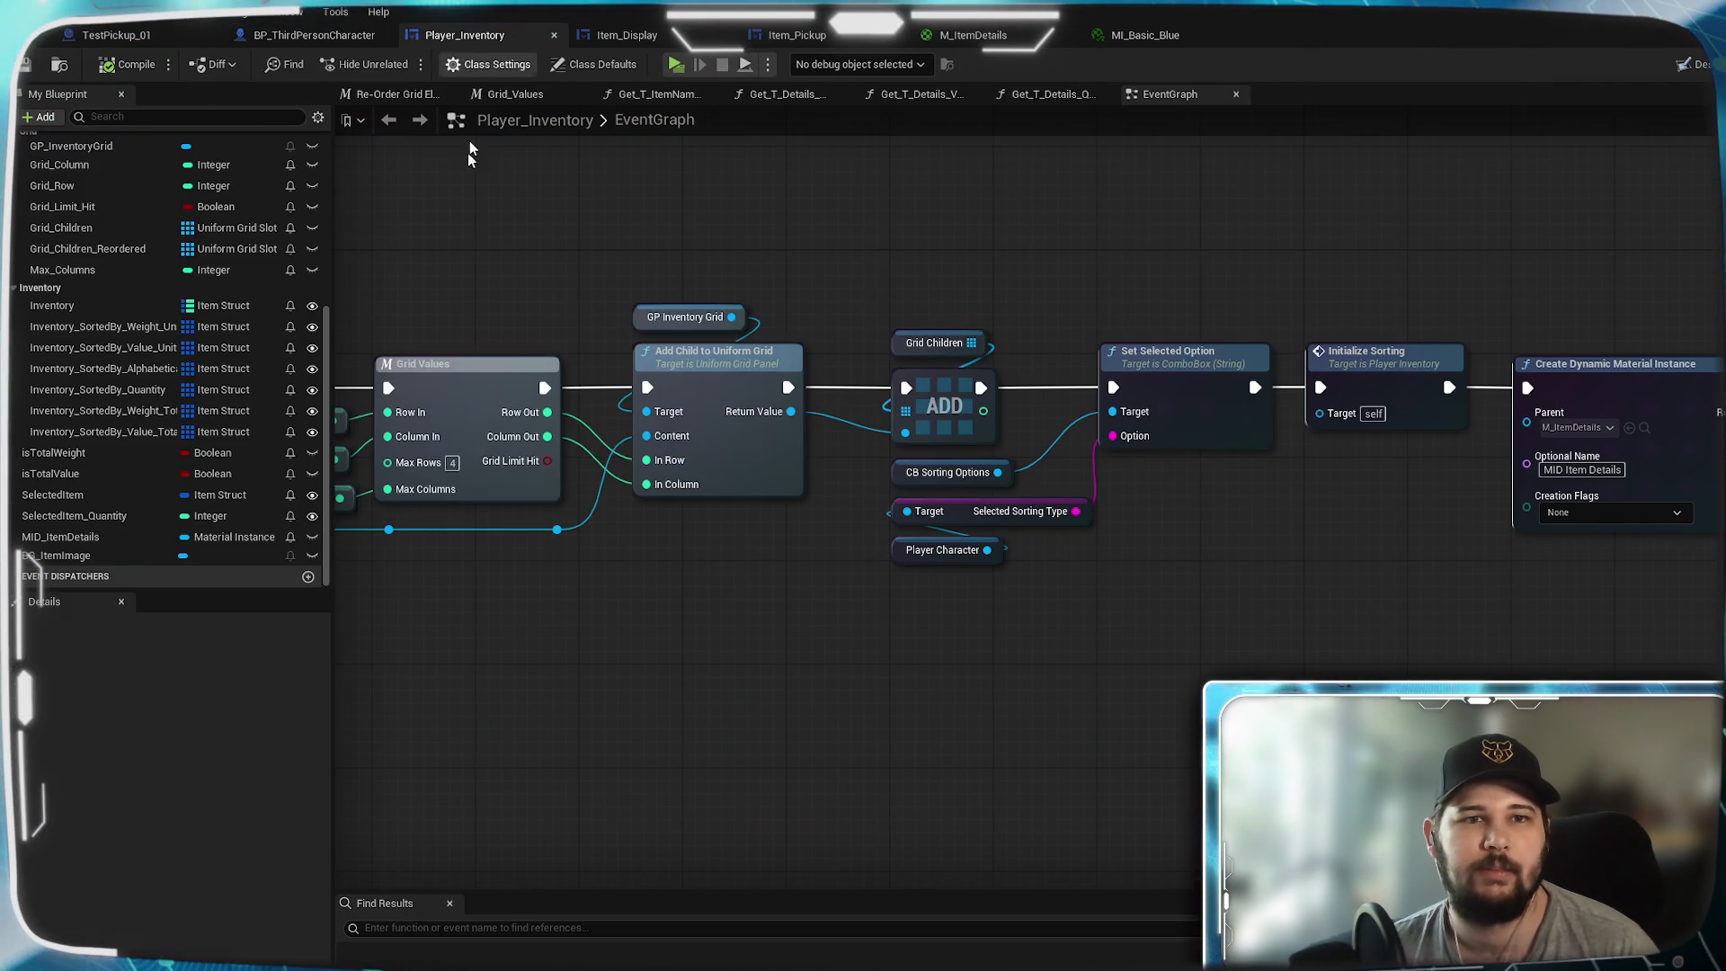
scroll(1657, 248, "up", 2)
scroll(1657, 248, "down", 1)
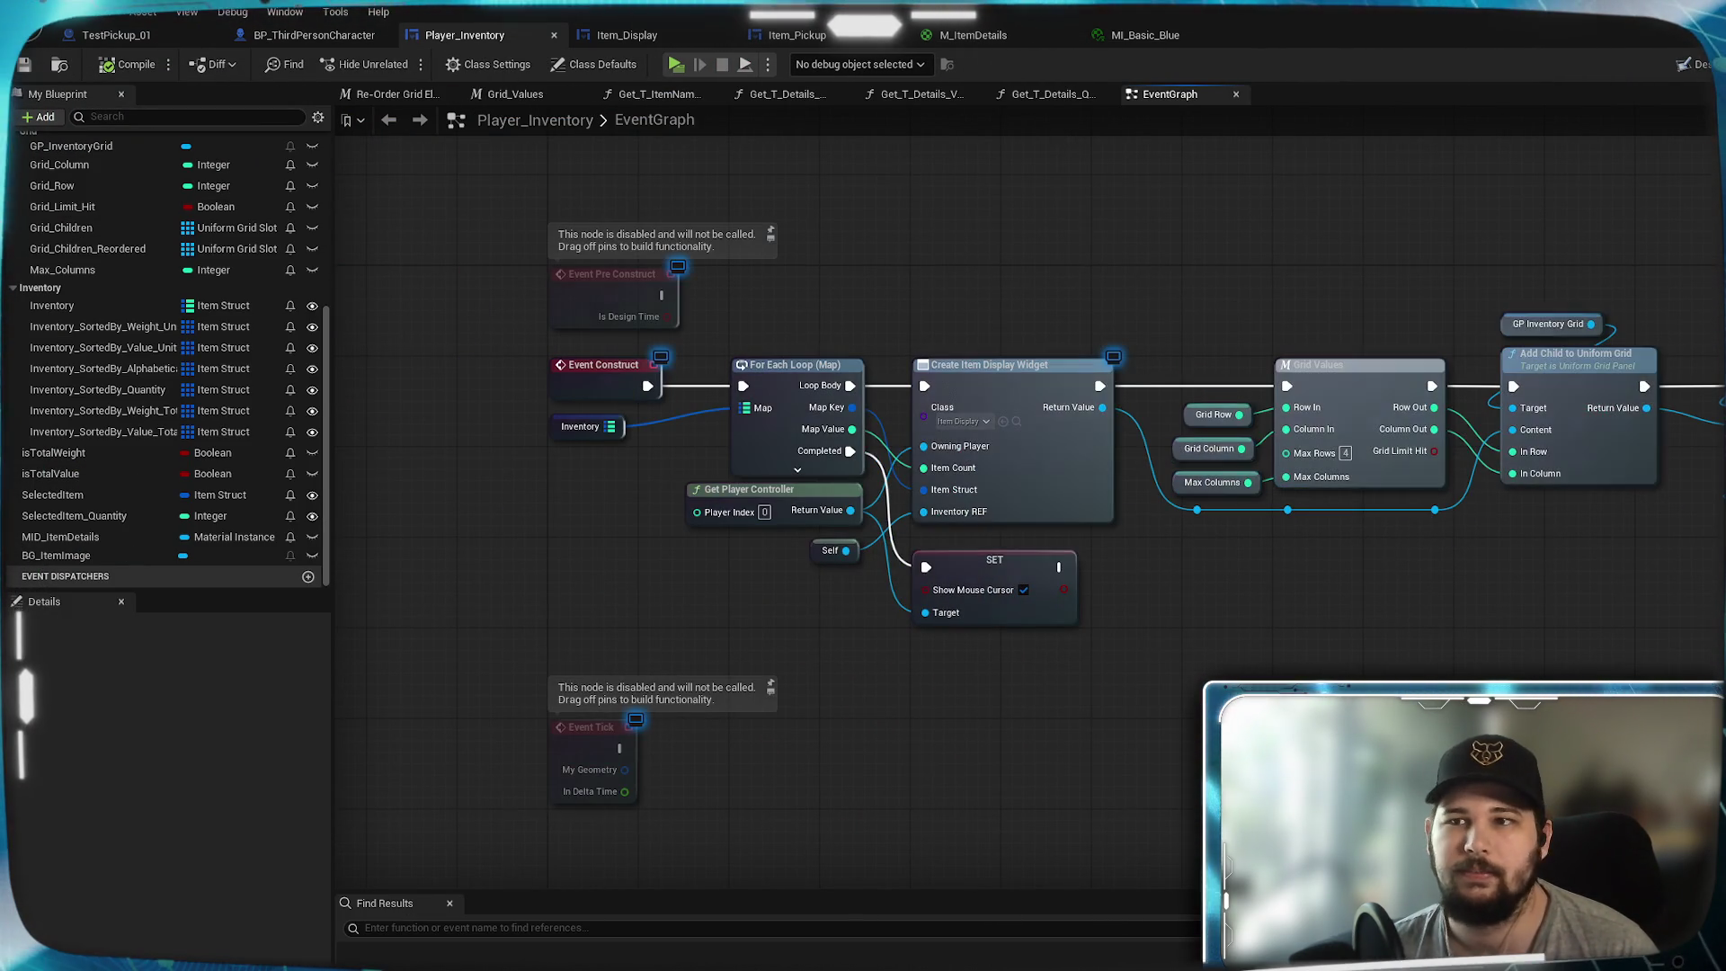
left_click(1691, 64)
scroll(1131, 714, "up", 8)
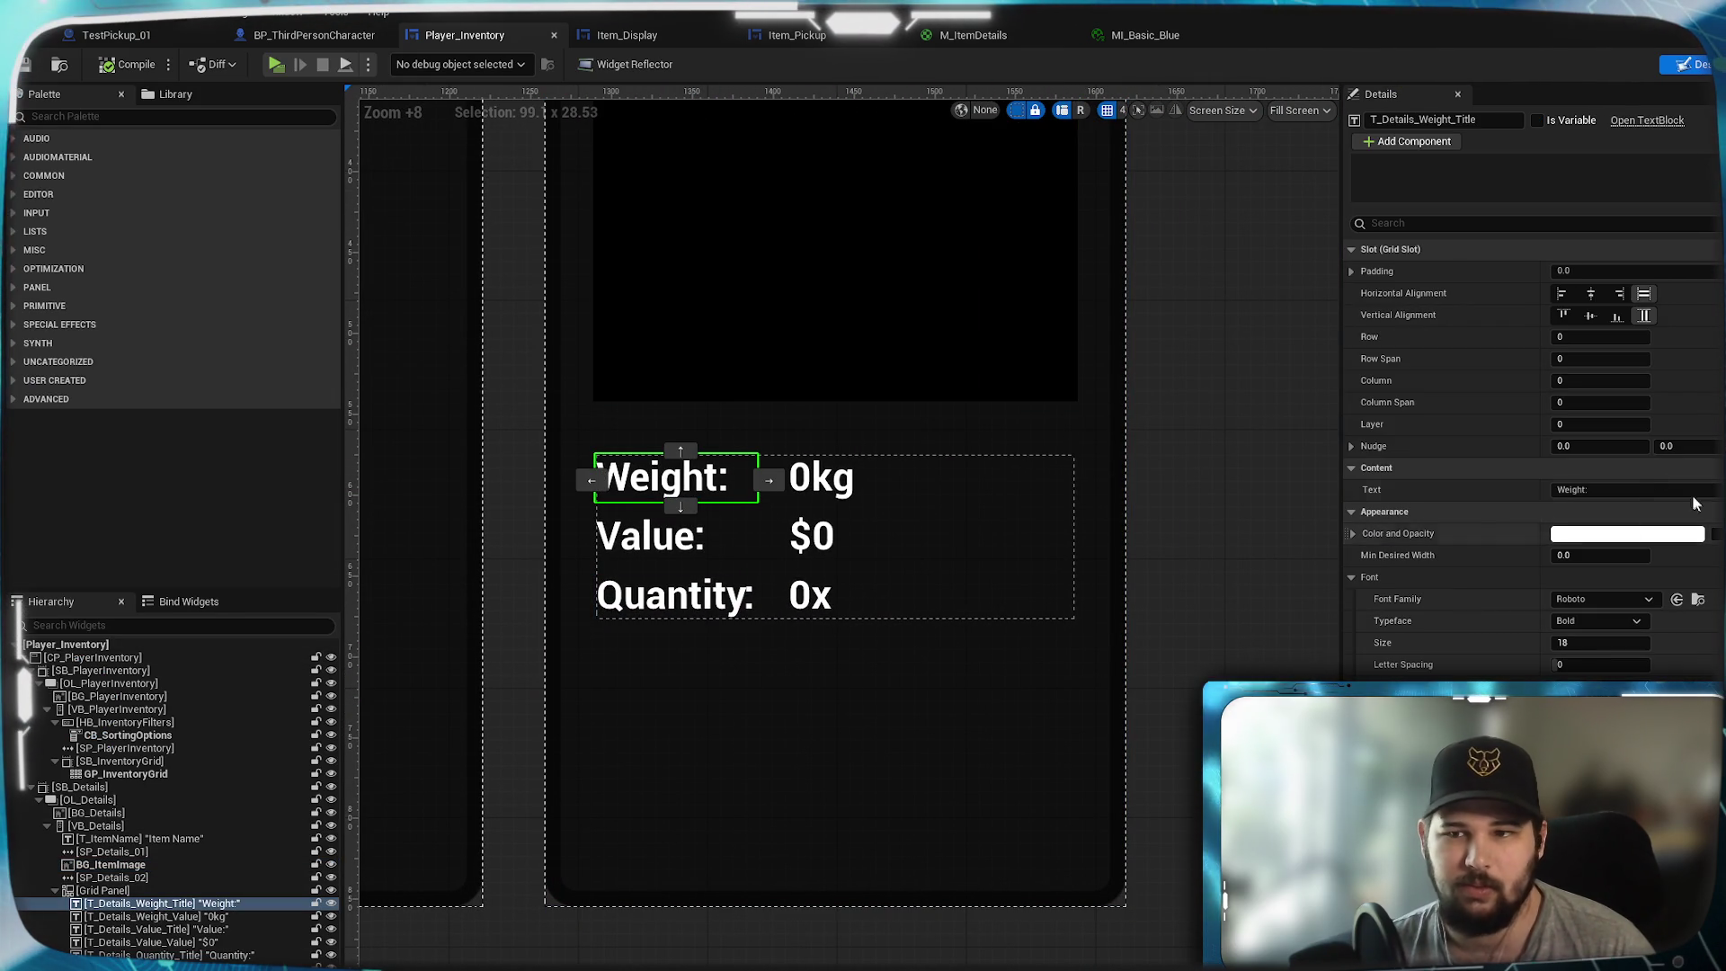
- Change the weight and value titles to 'Weight (Unit):' and 'Value (Unit):', then duplicate the weight title
left_click(1610, 489)
type("(Unit)")
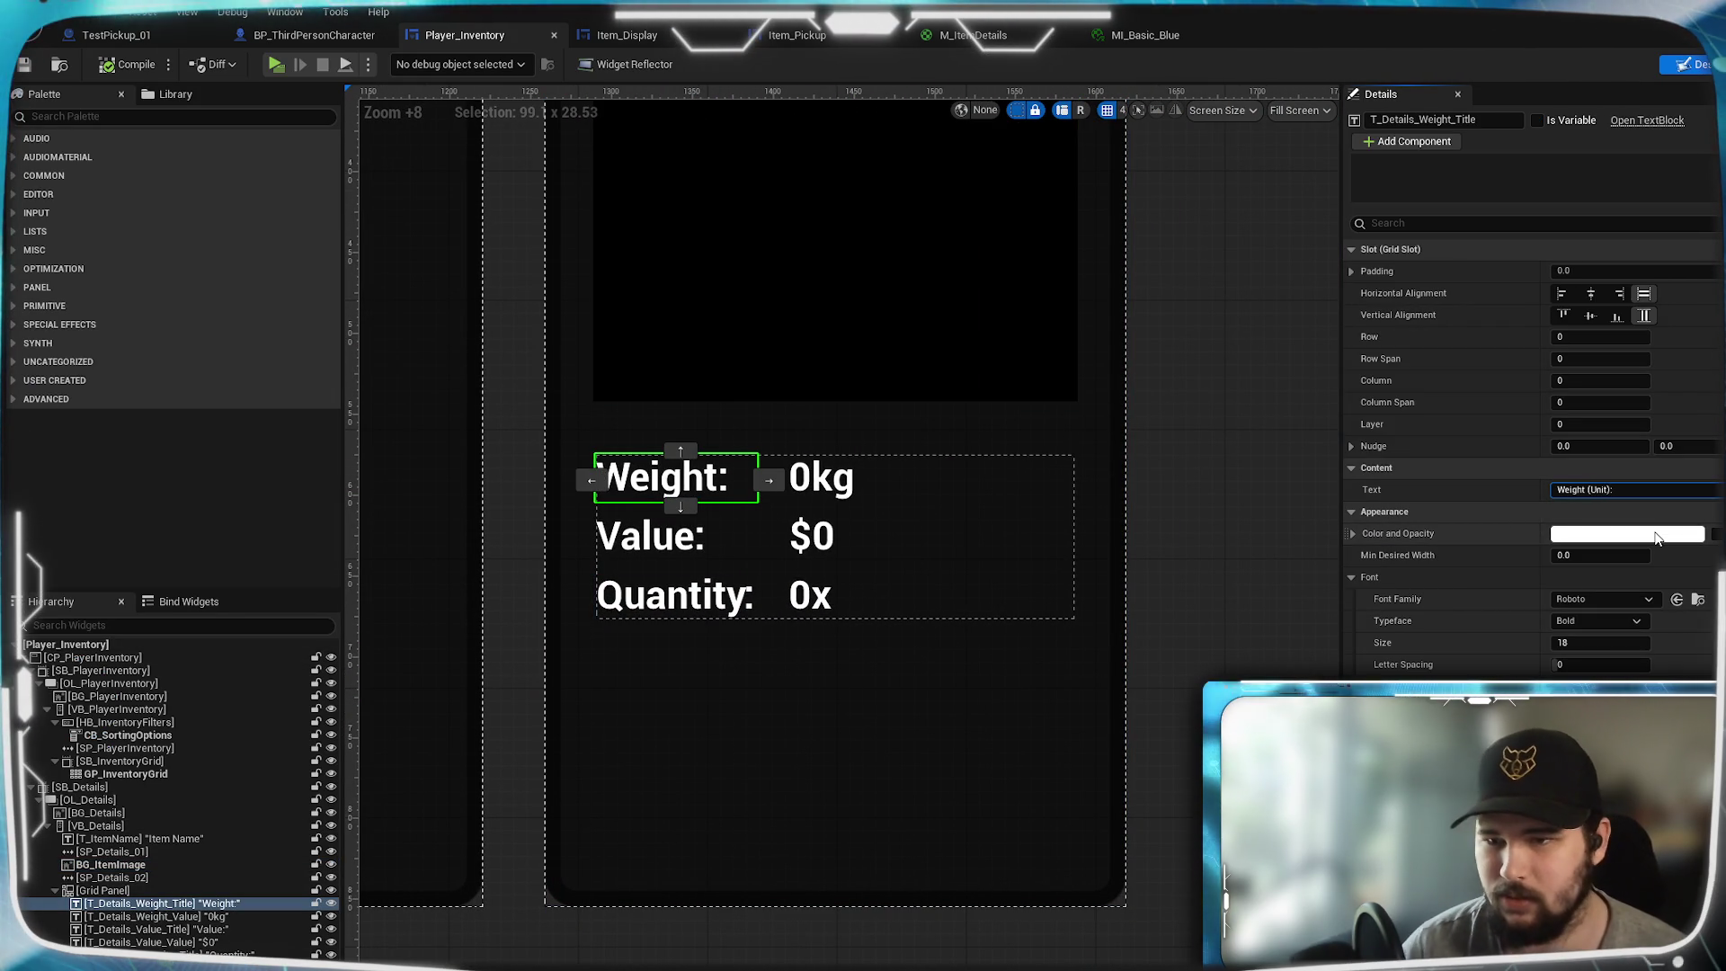
key("Return")
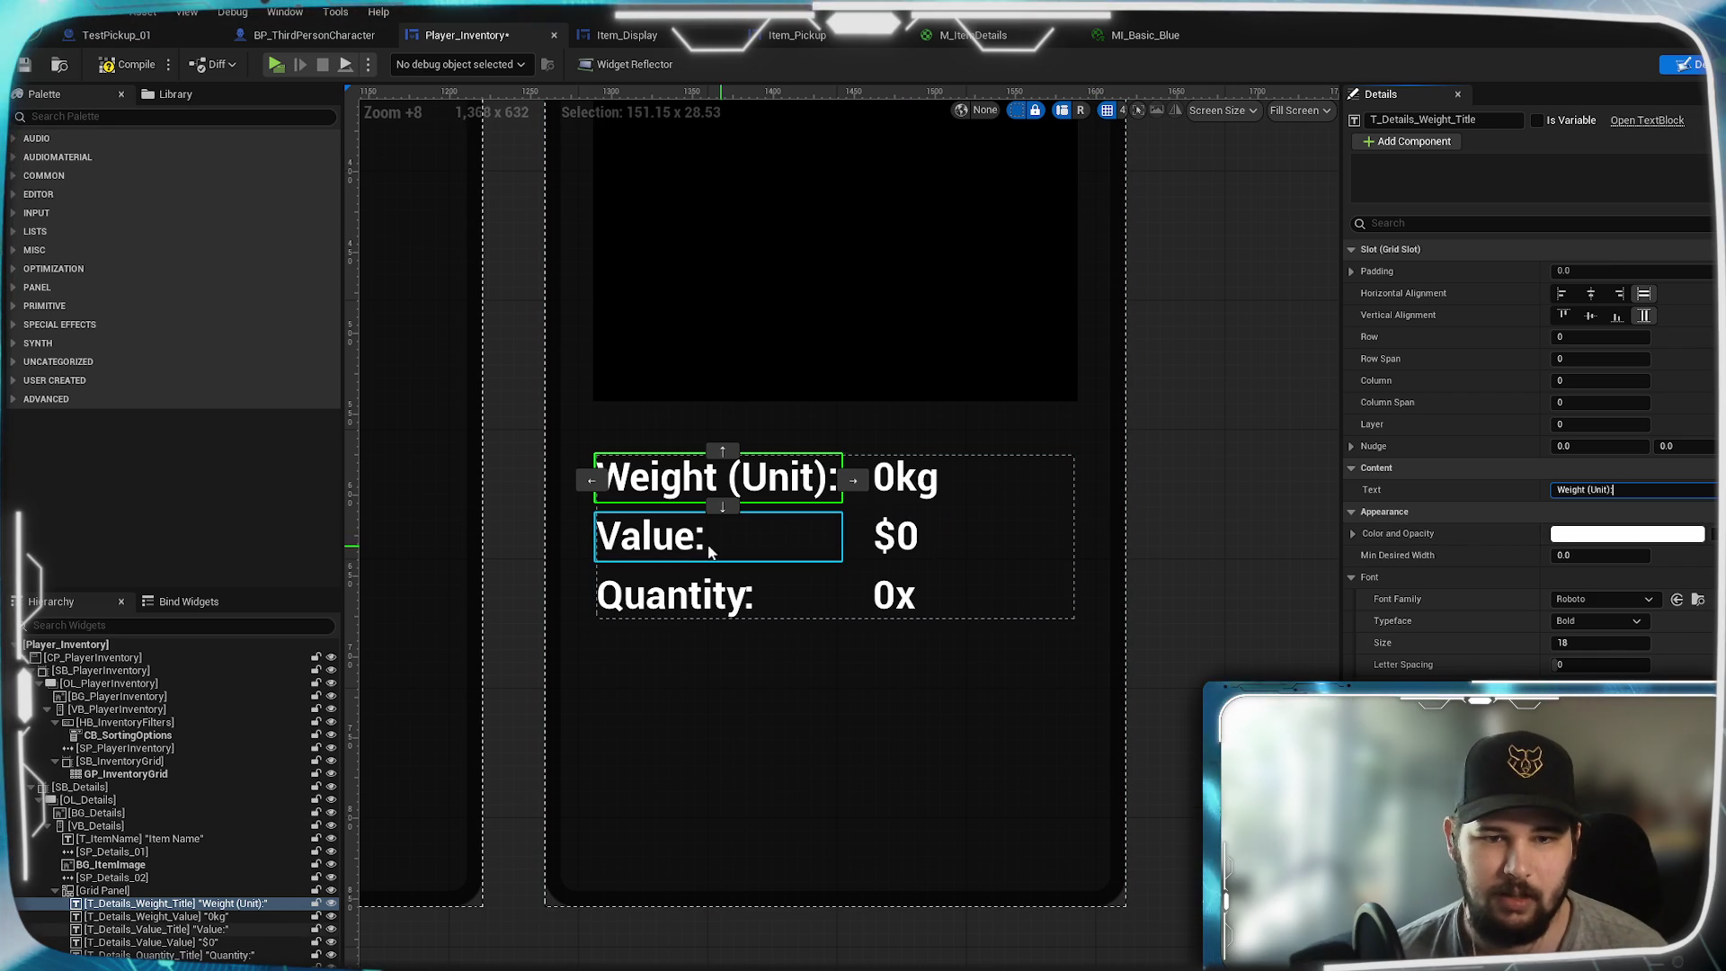
left_click(719, 550)
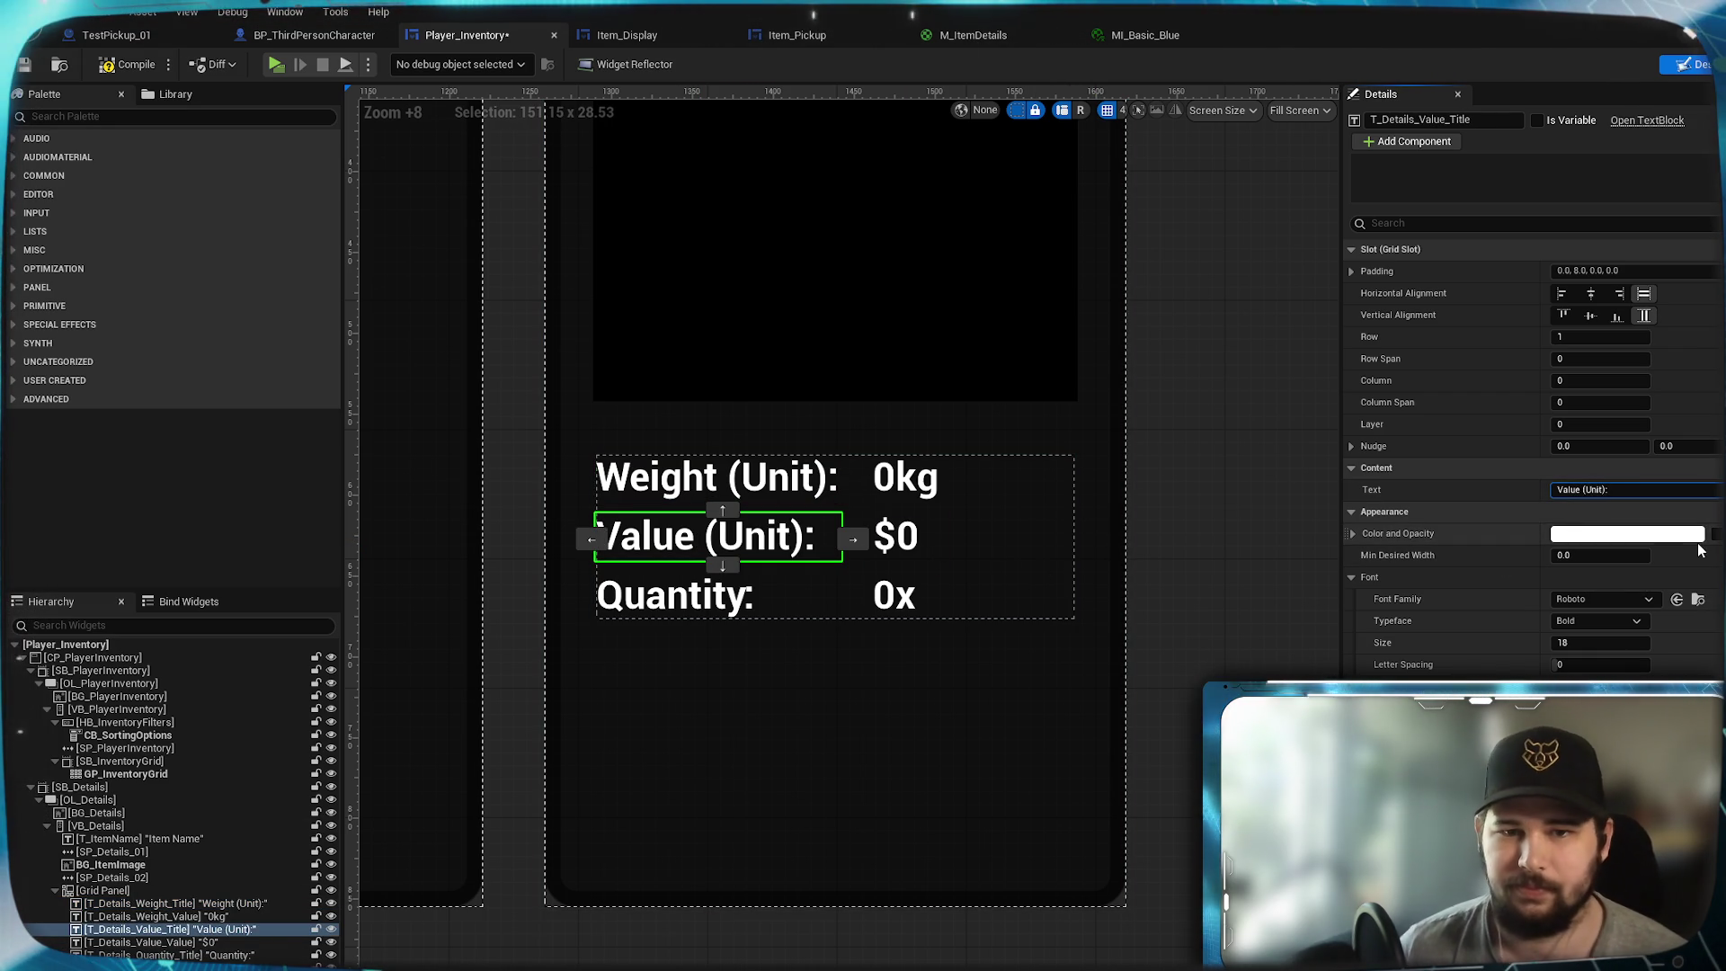
type("(Unit)")
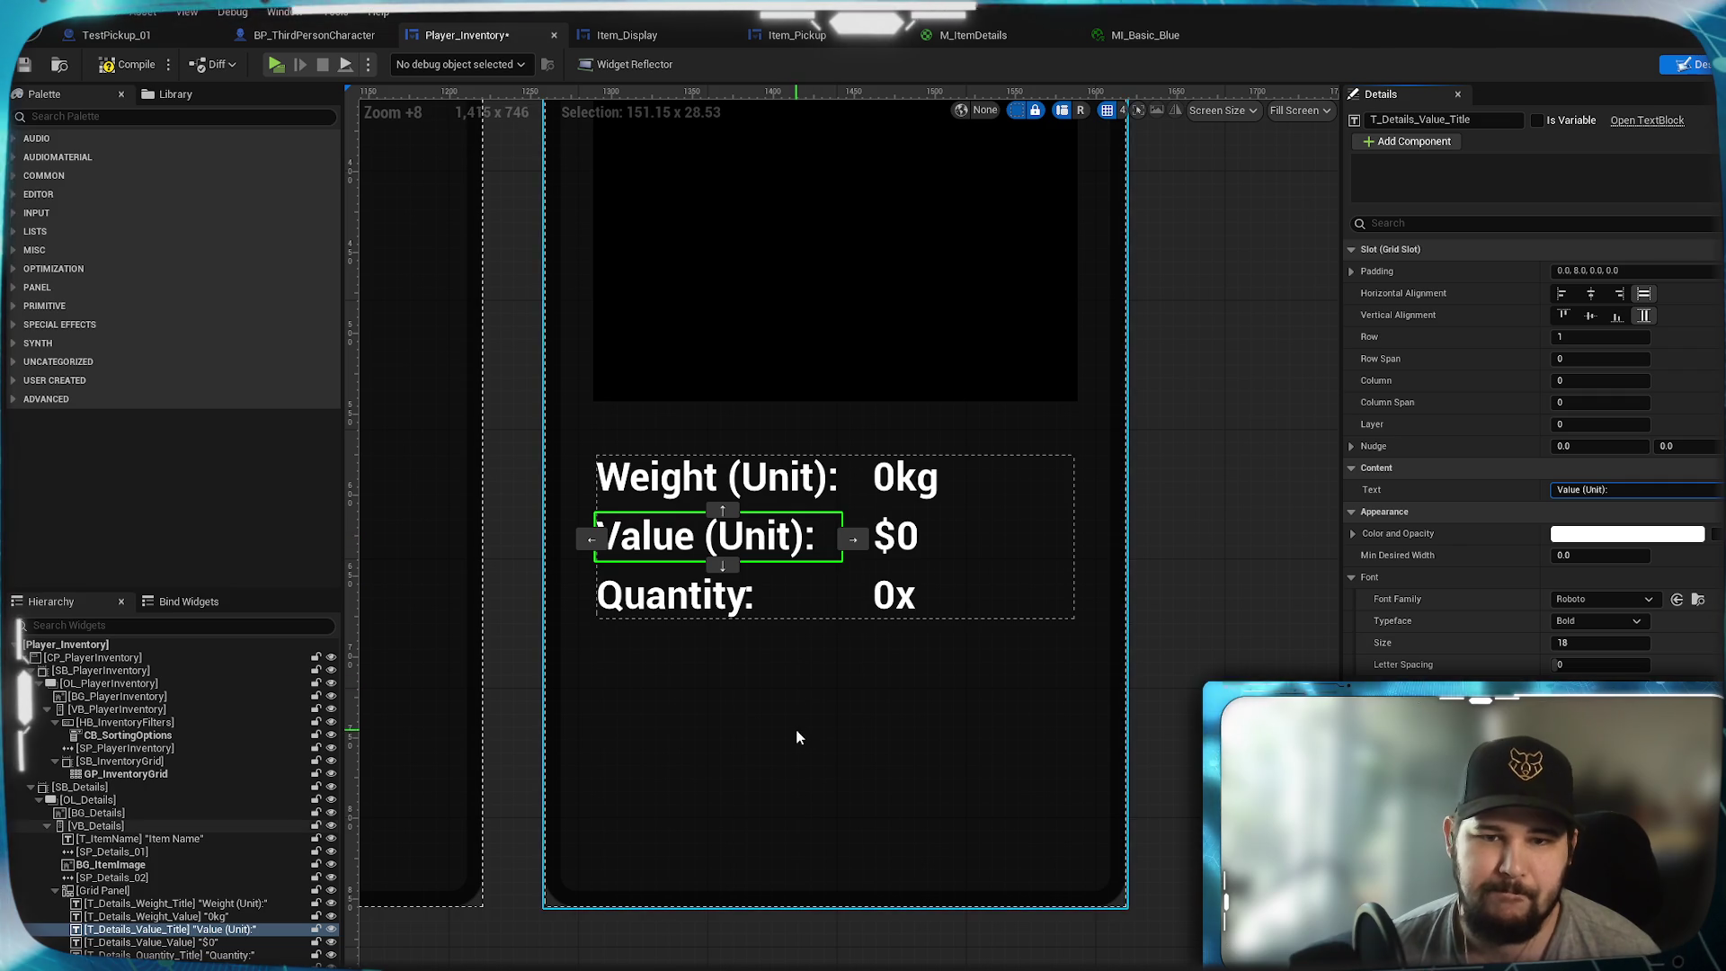
left_click(719, 490)
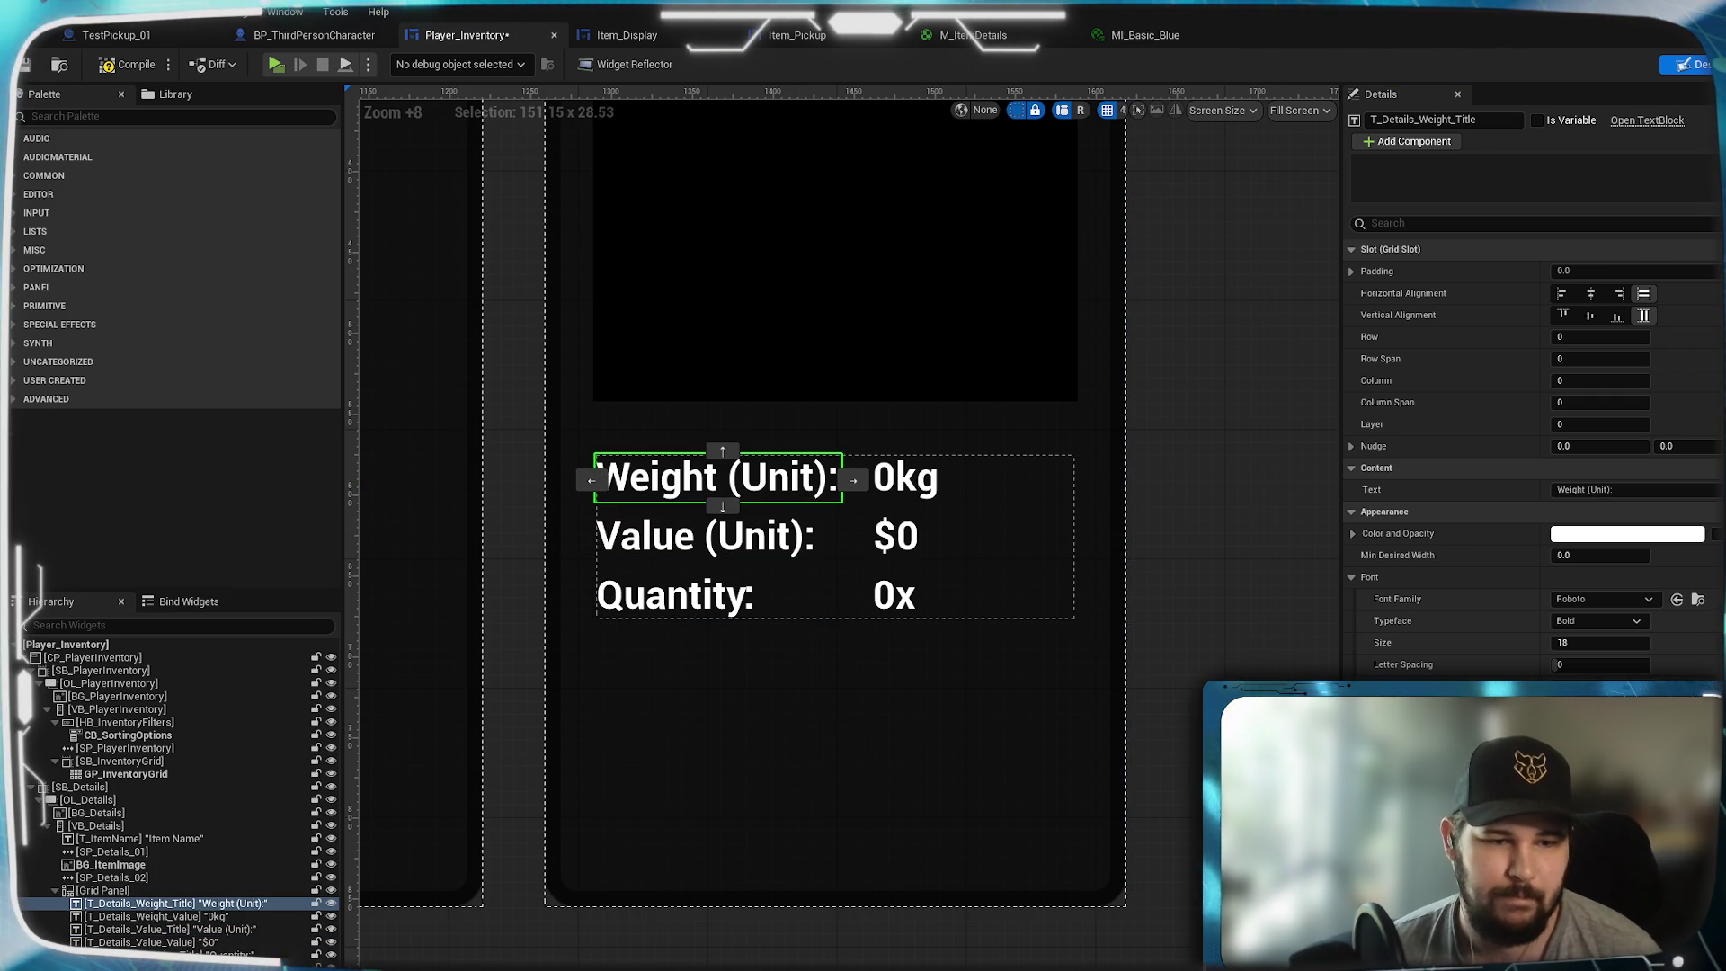
right_click(136, 910)
left_click(185, 755)
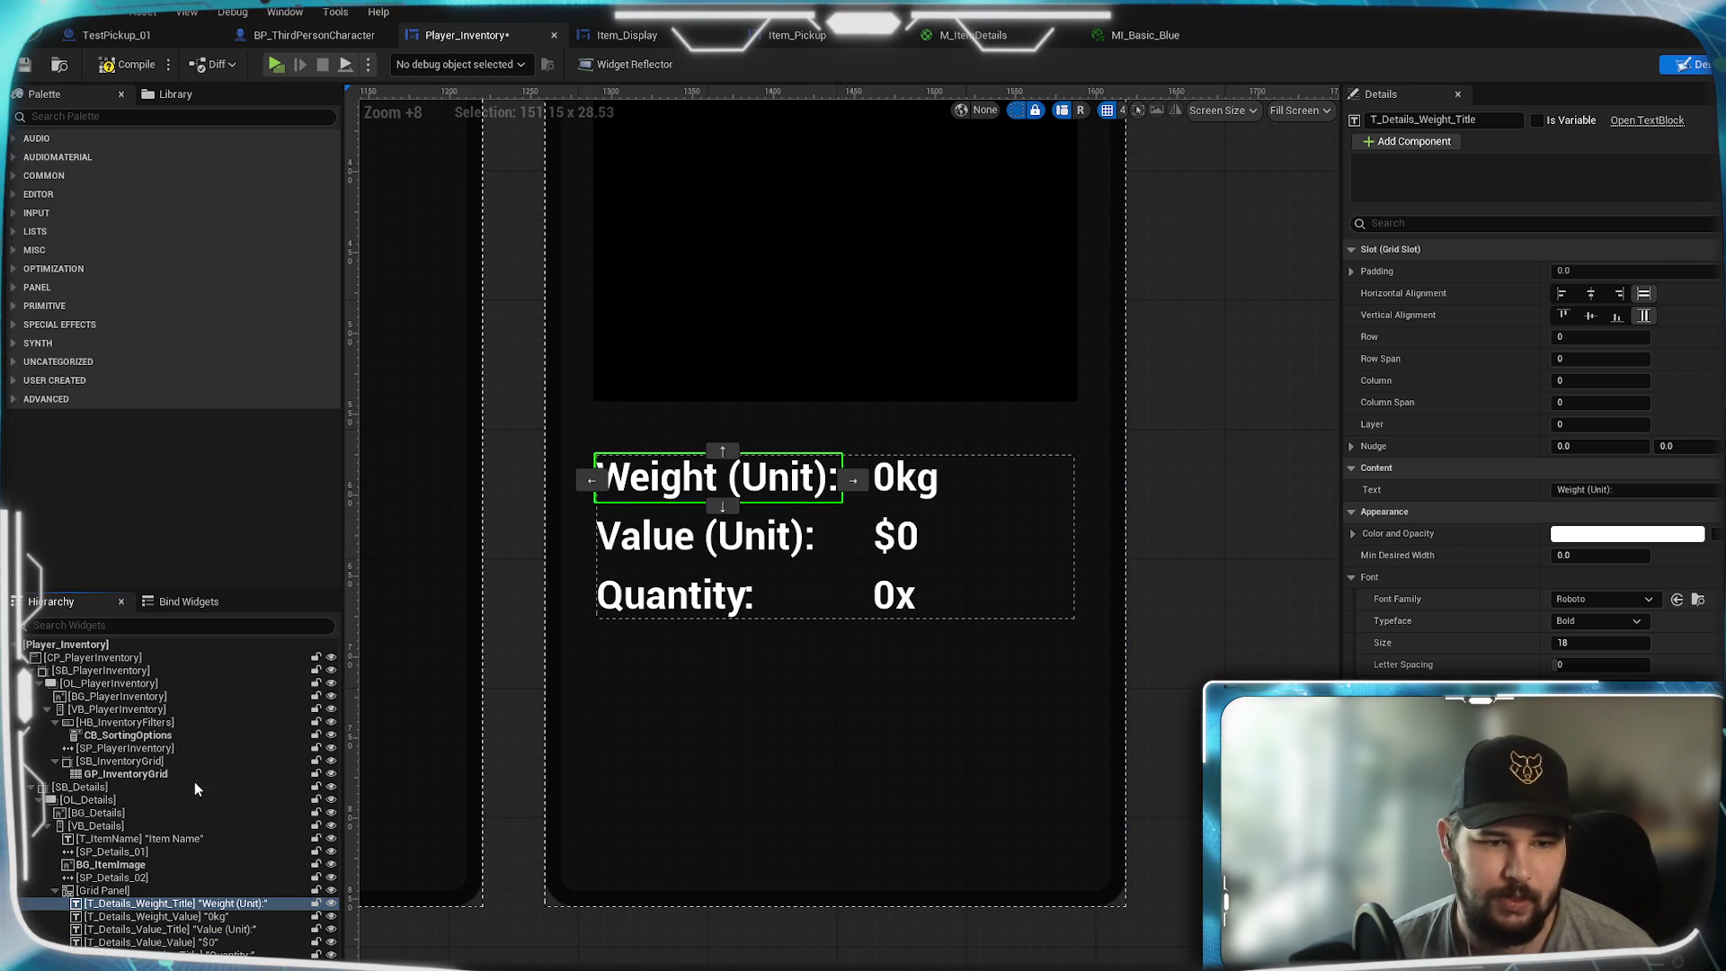
- Rename the duplicated weight label T_Details_WeightTotal_Title and the original T_Details_WeightUnit_Title
left_click_drag(175, 938, 171, 941)
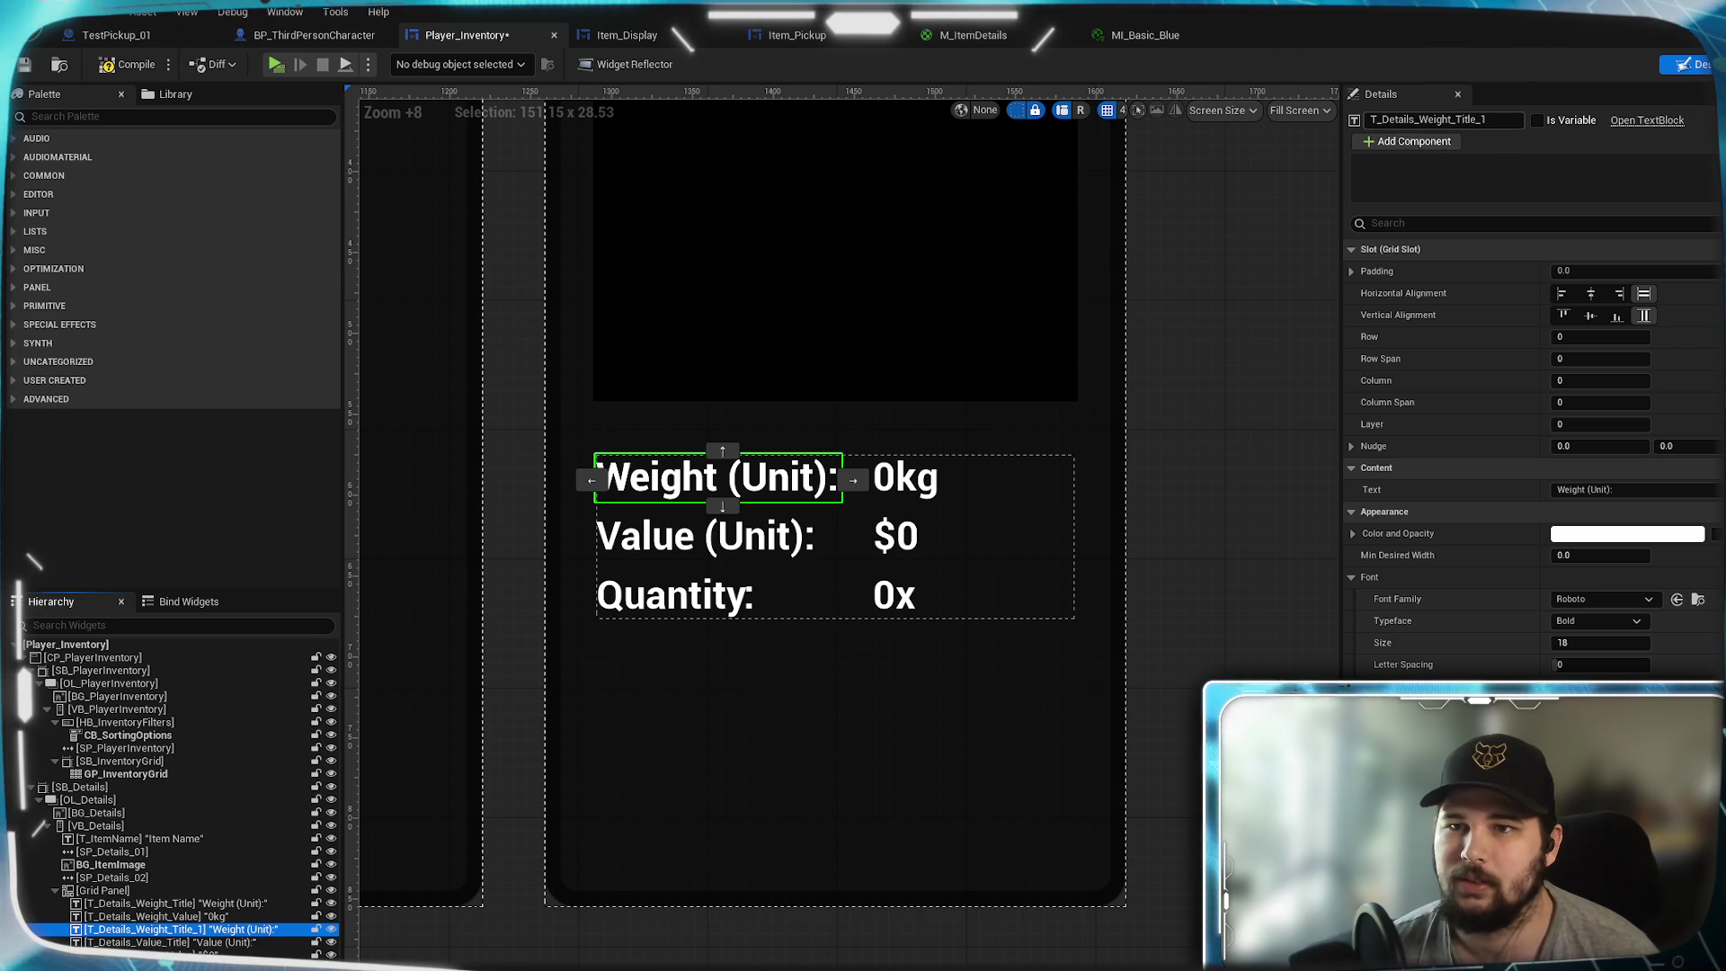
left_click(1474, 121)
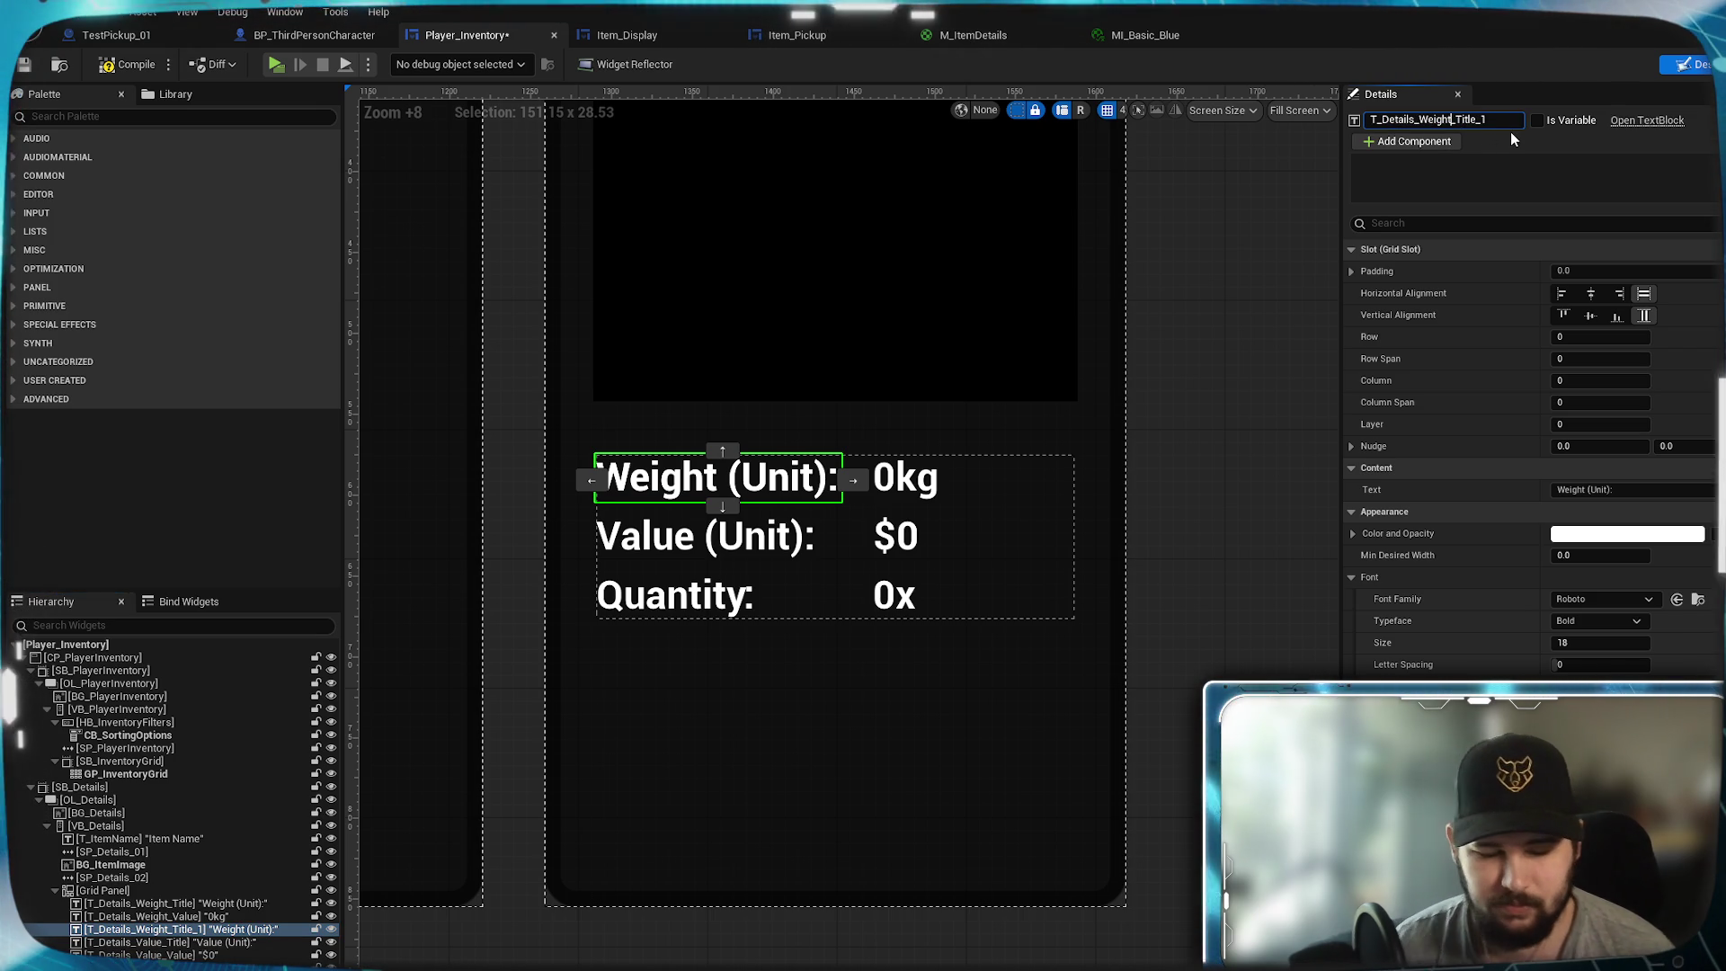
type("Total")
key("BackSpace")
key("BackSpace")
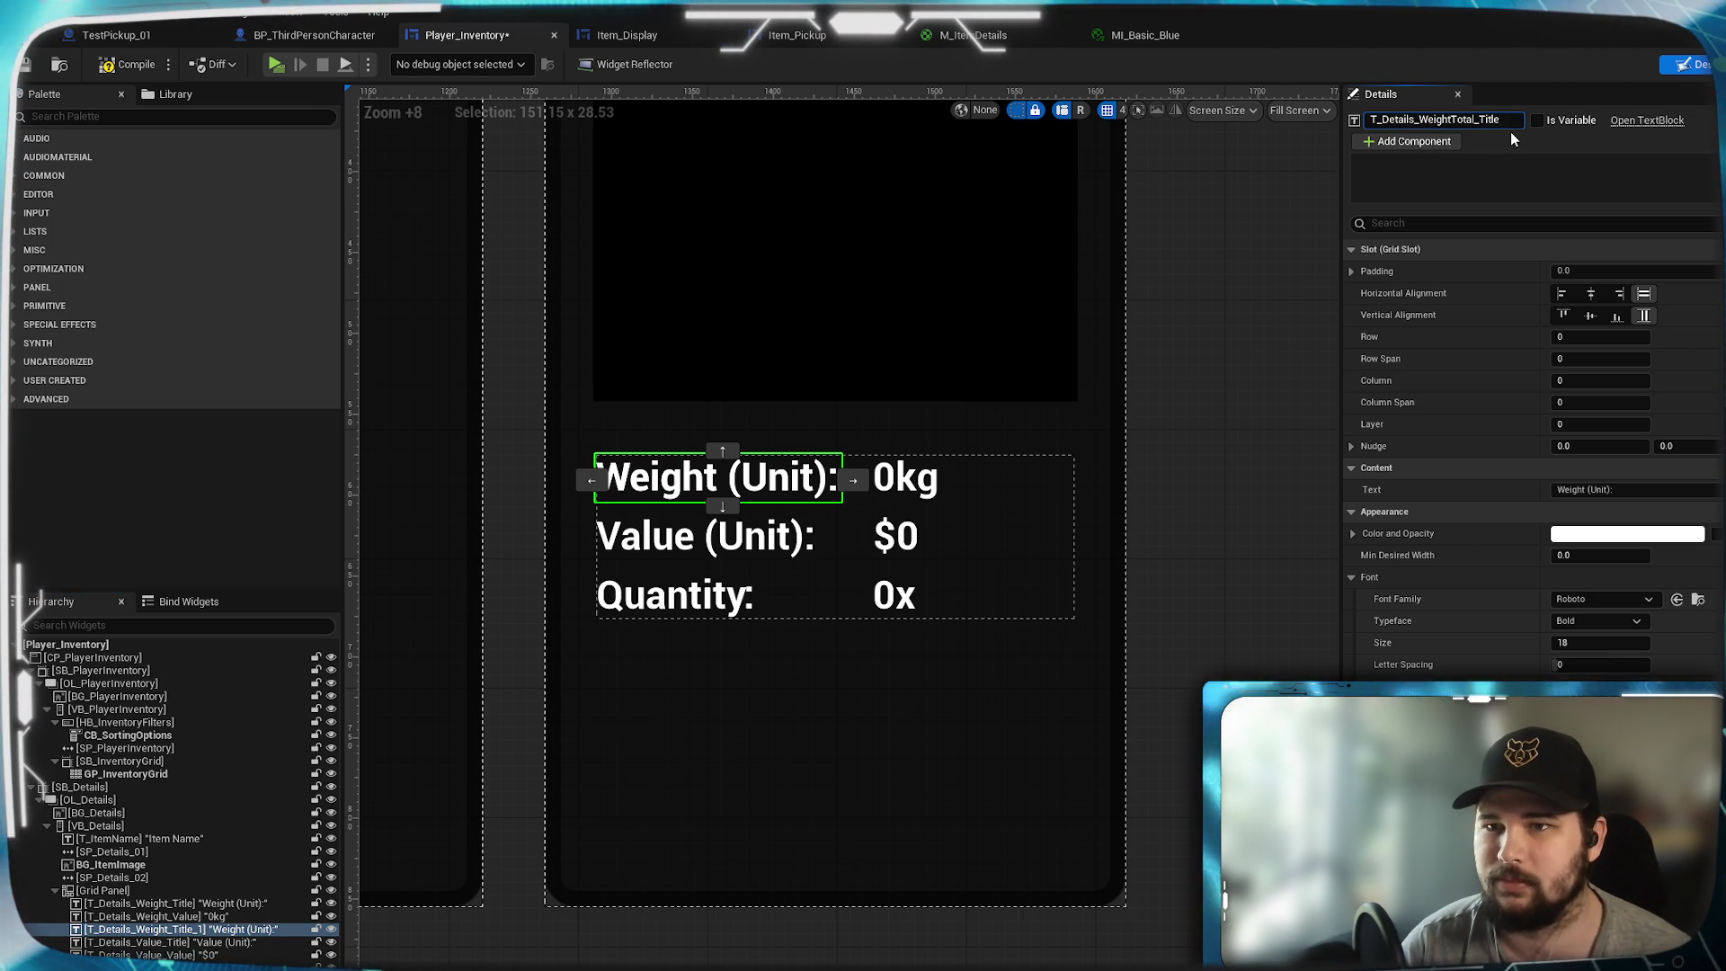
key("Return")
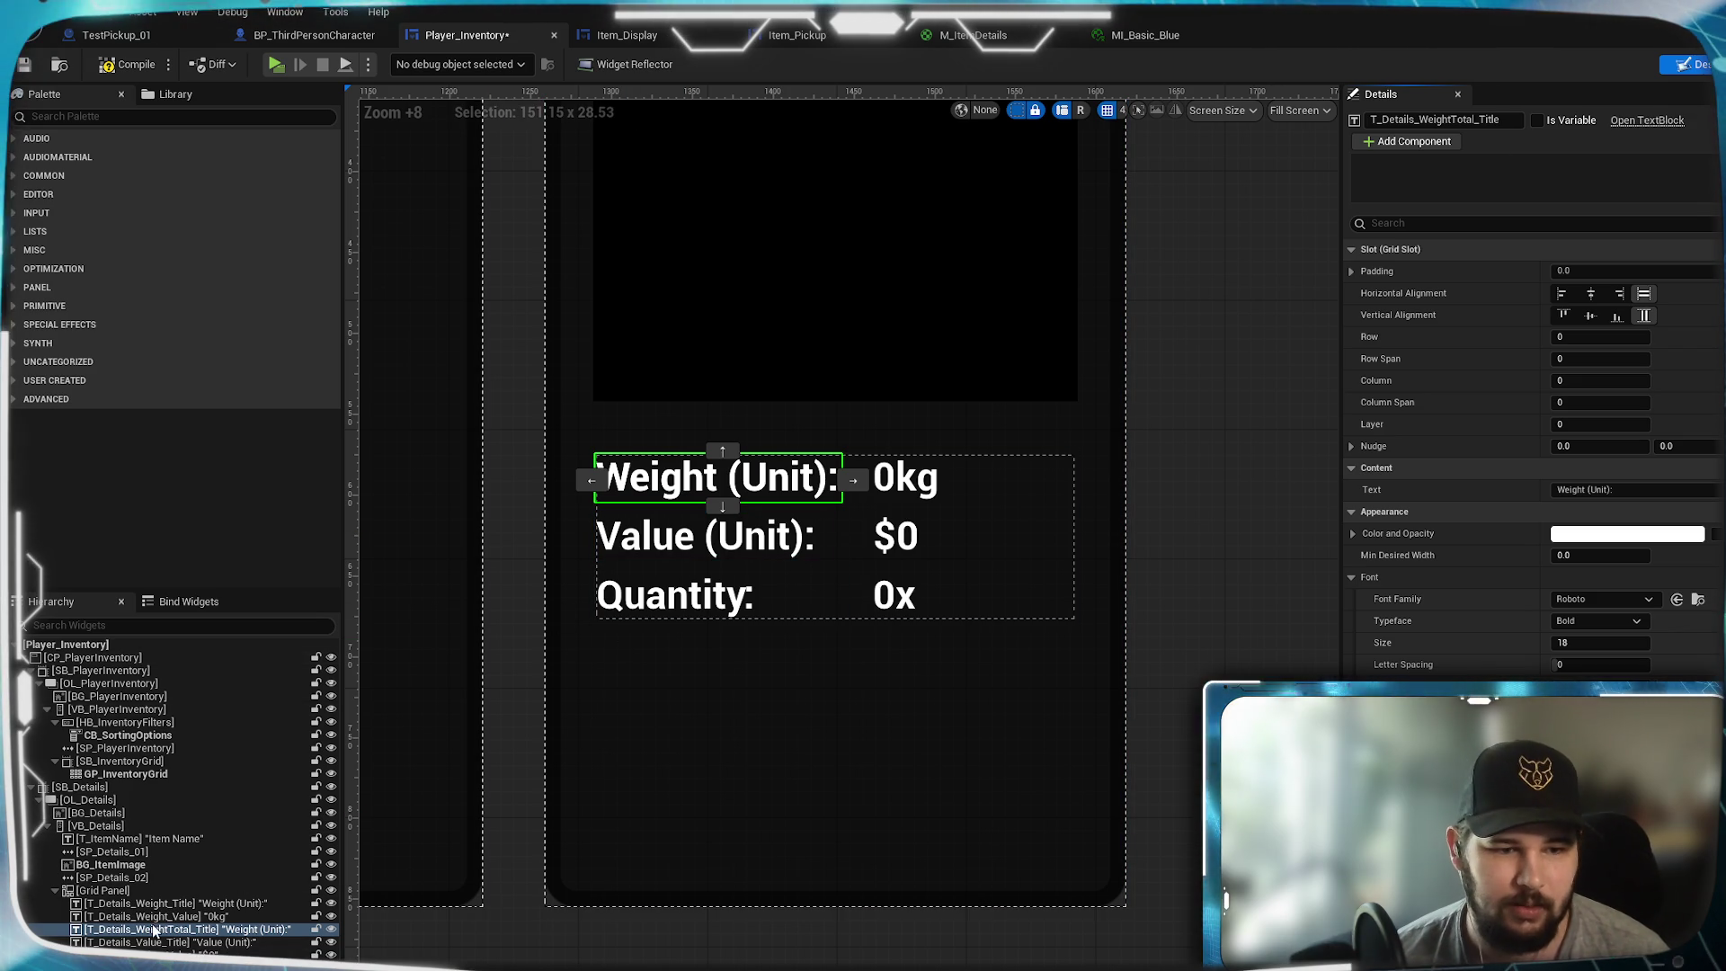
left_click(160, 904)
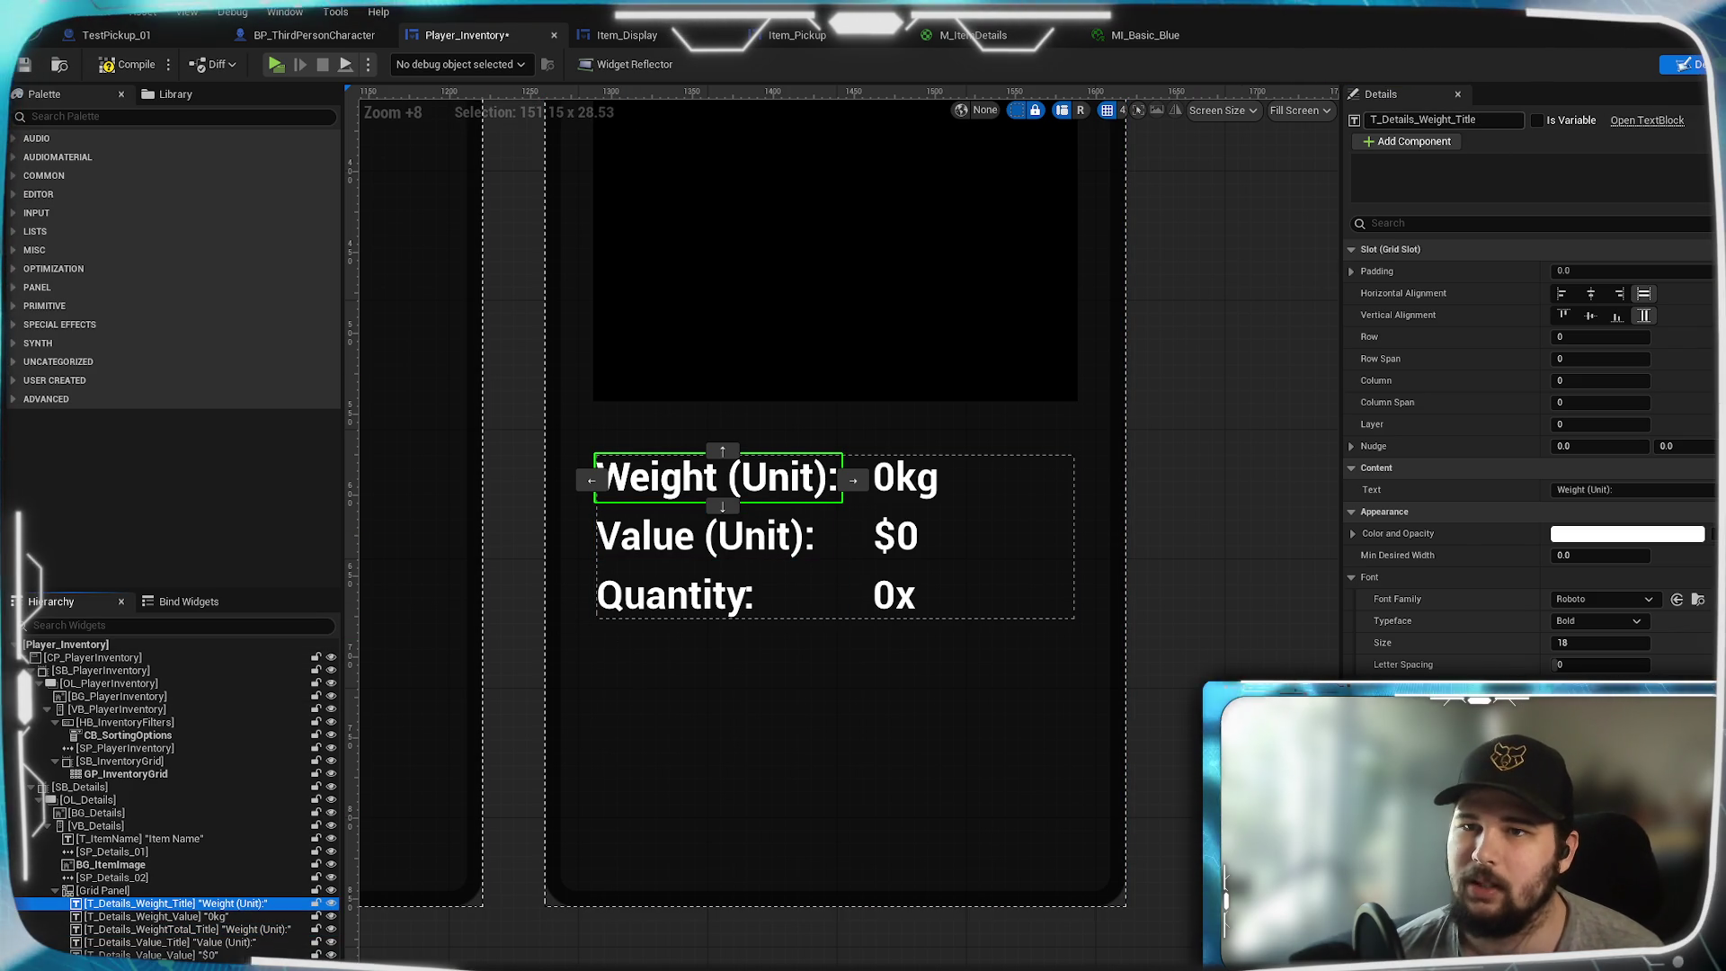
type("Unit")
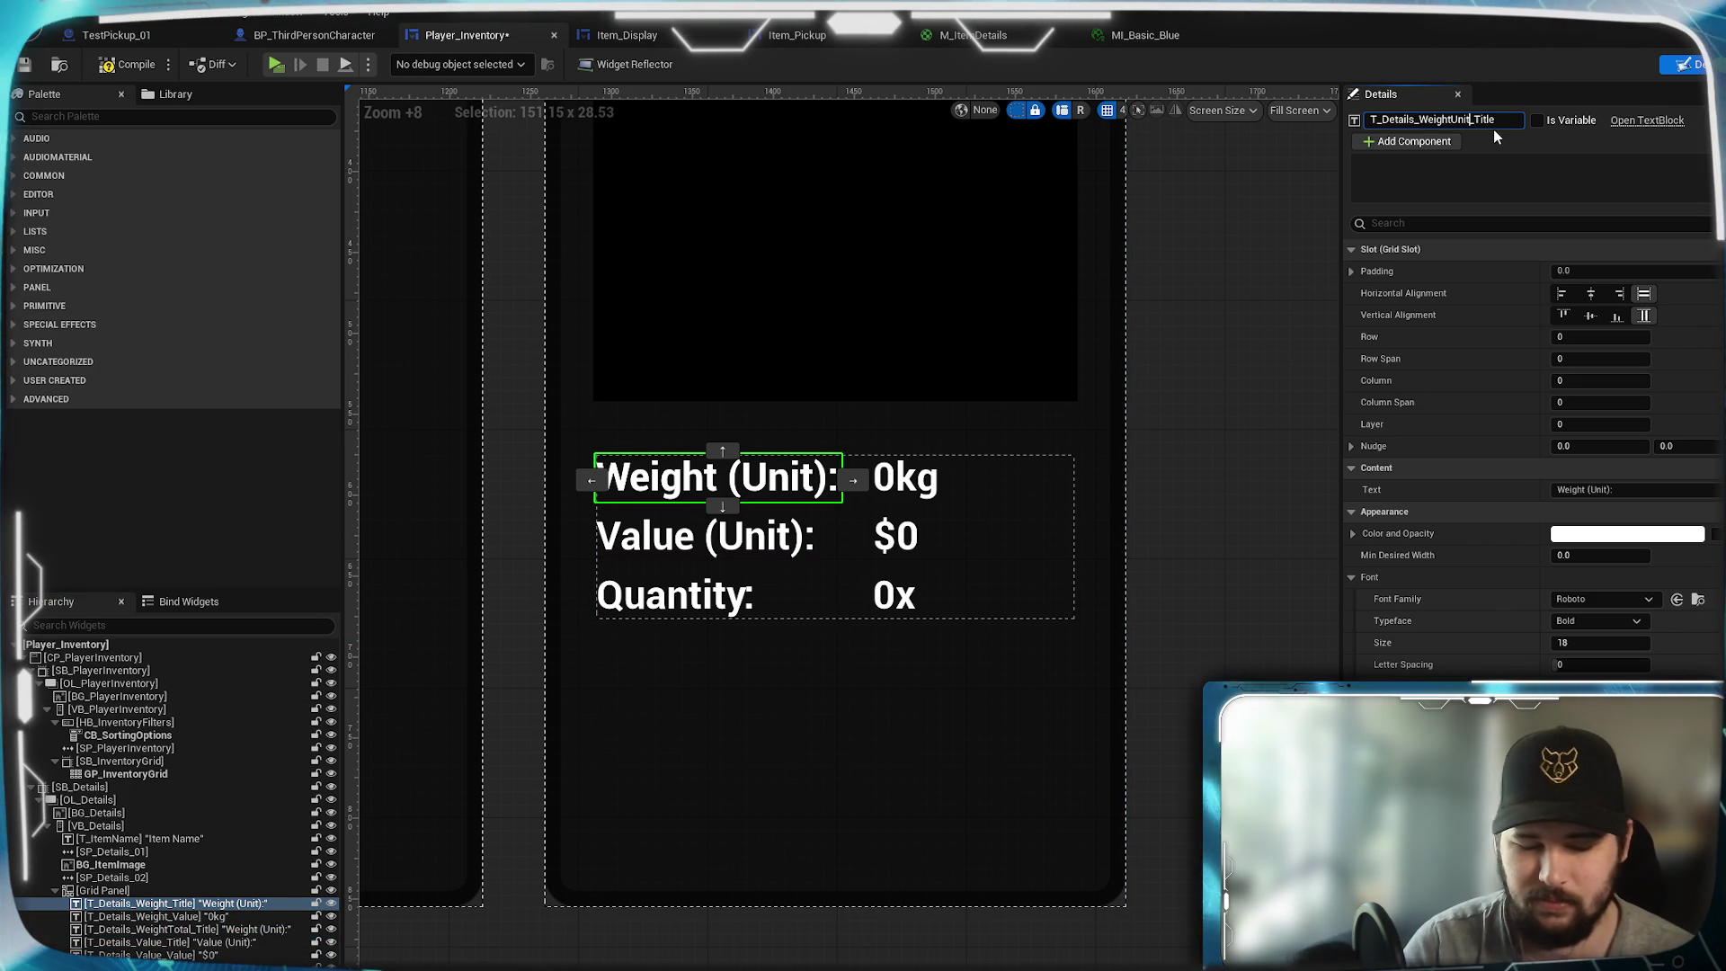
key("Return")
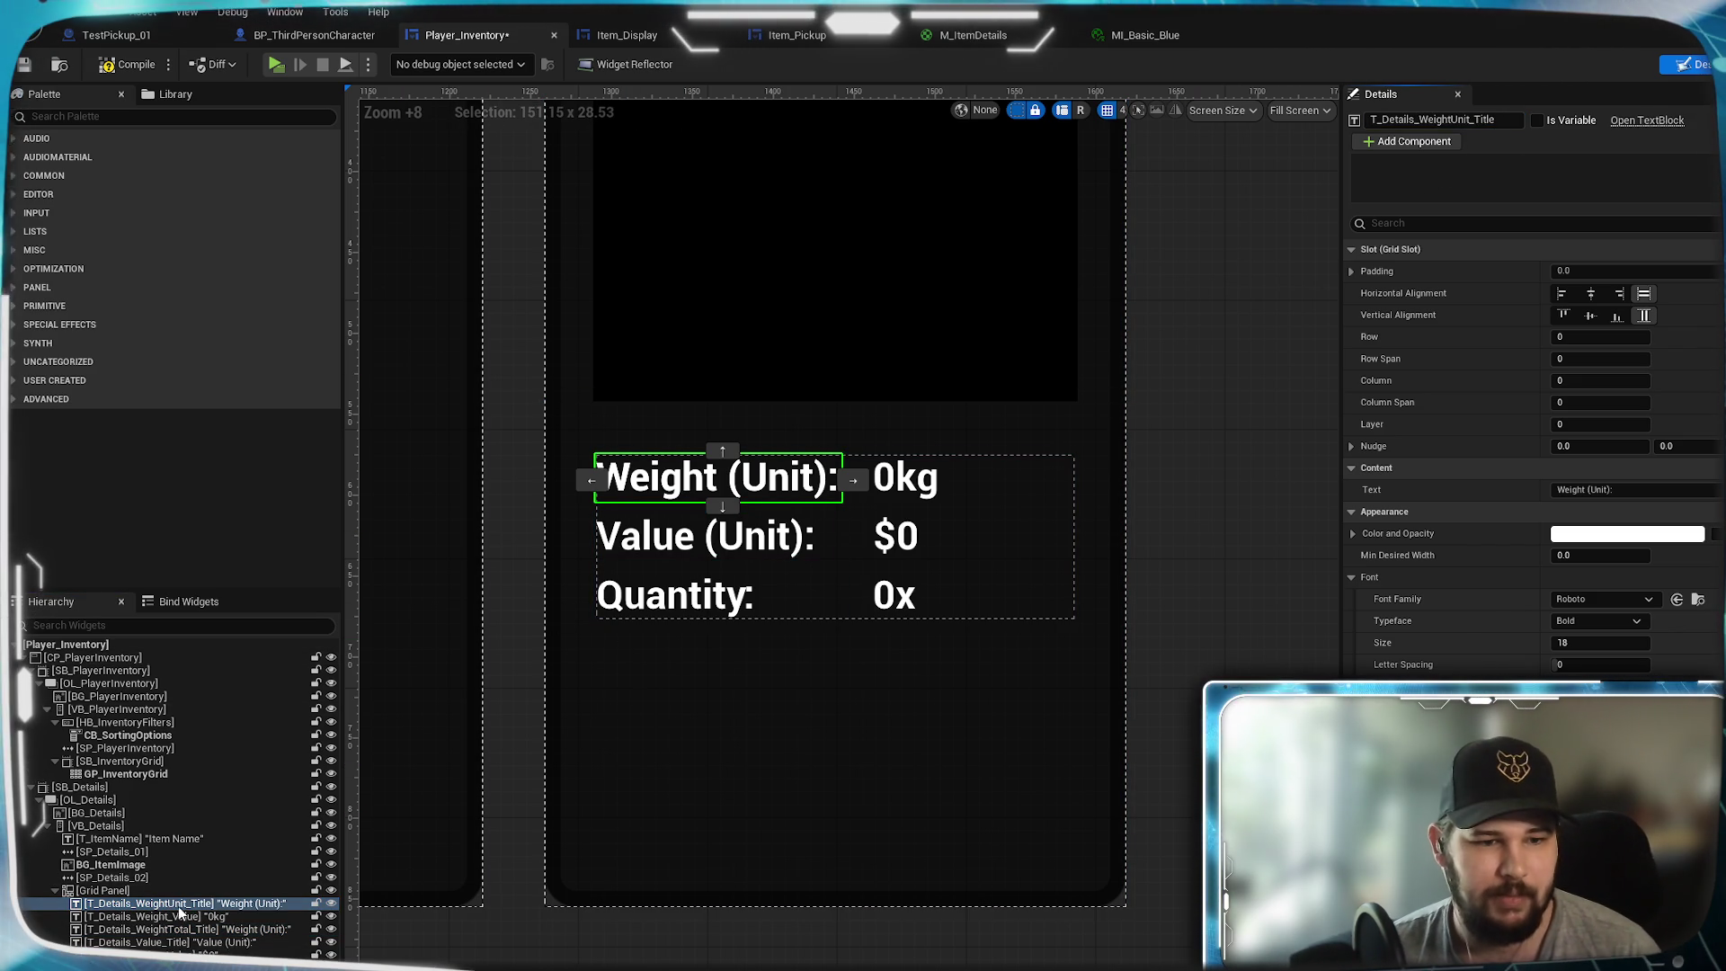
- Move the WeightTotal title to grid row 2 and the Quantity label to row 3
left_click(181, 929)
type("1")
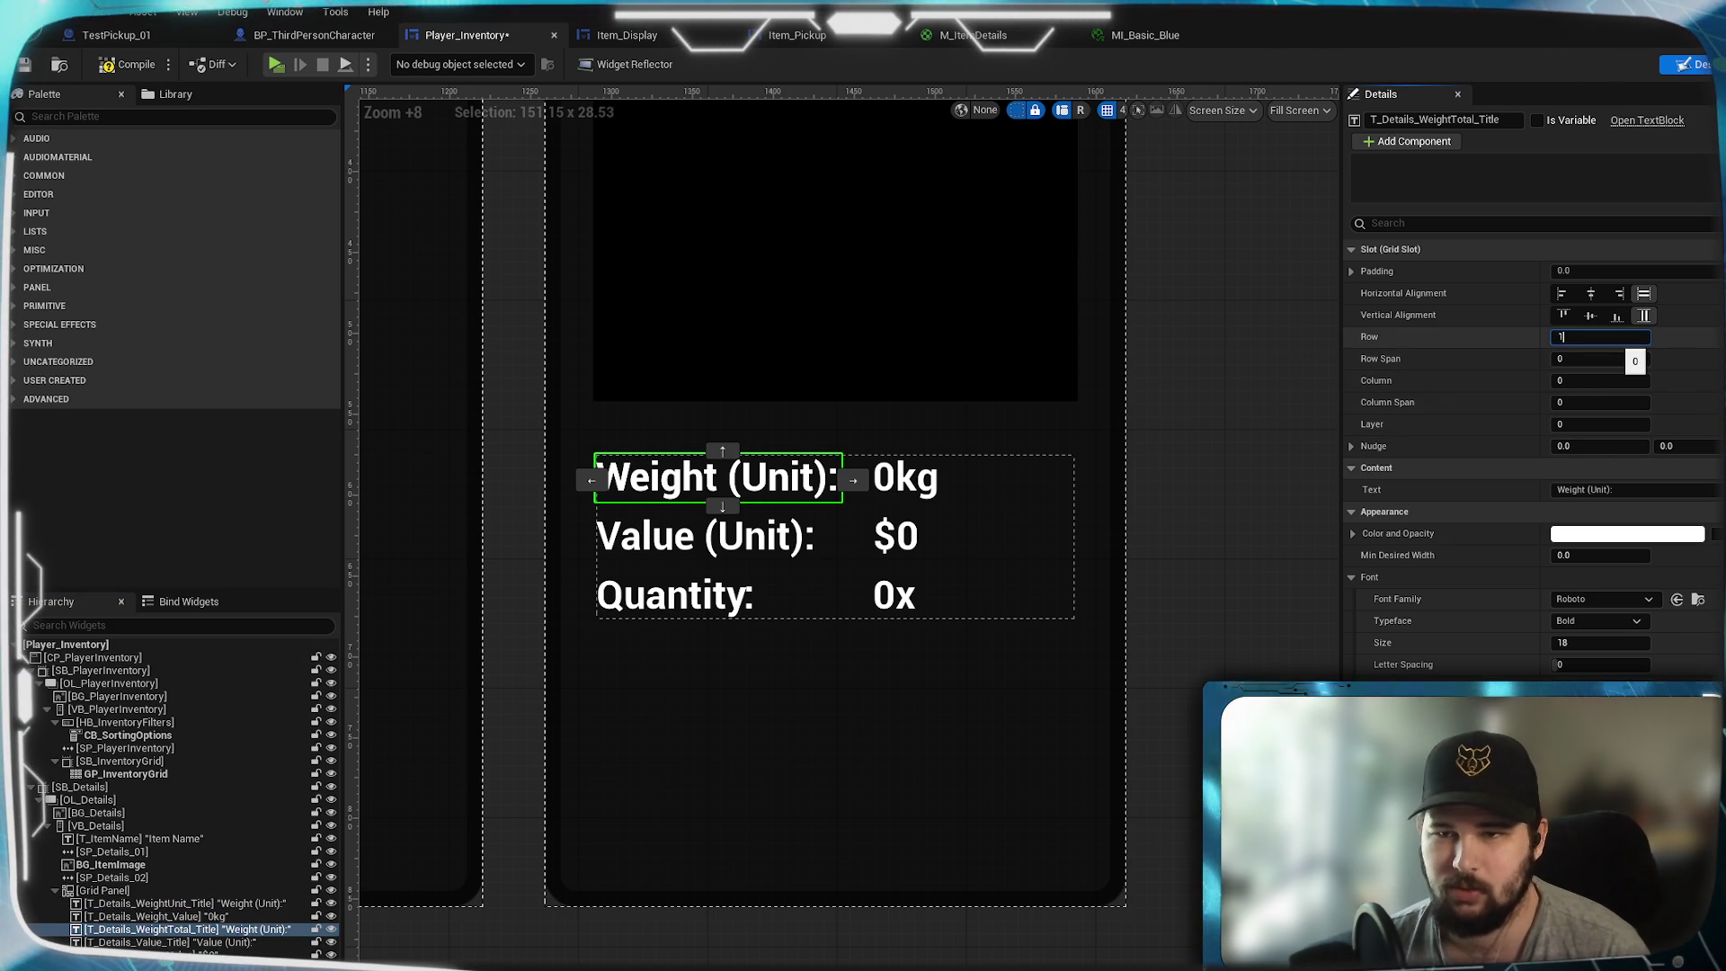
left_click(720, 544)
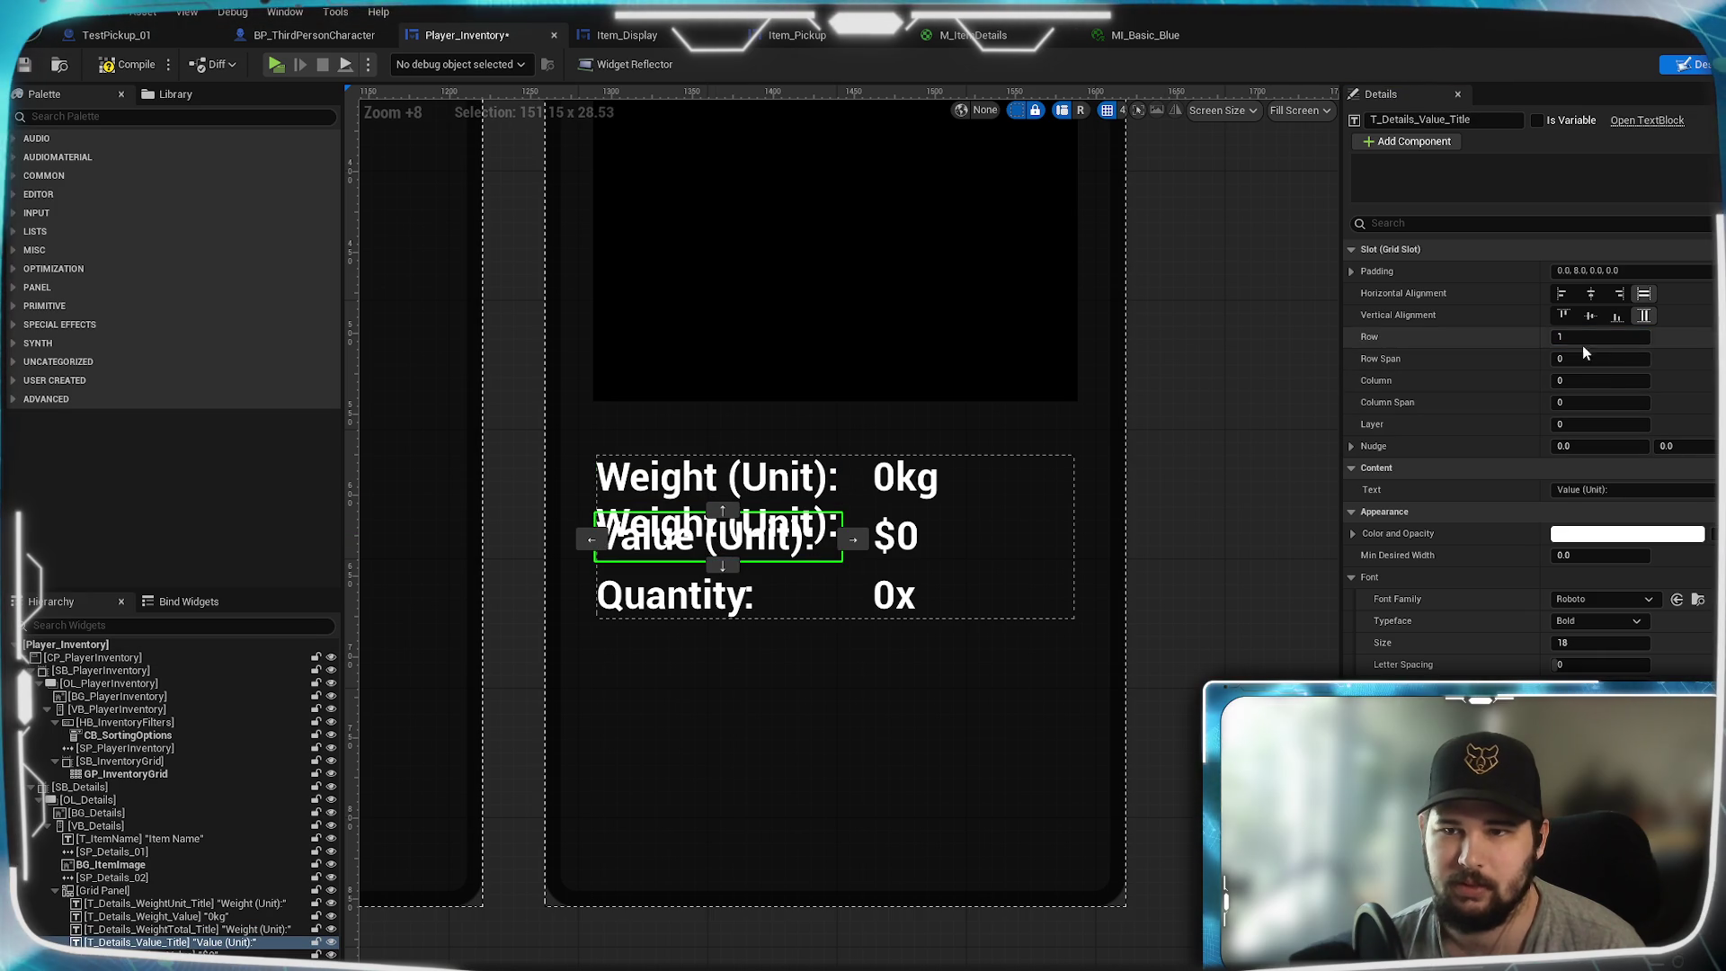
type("2")
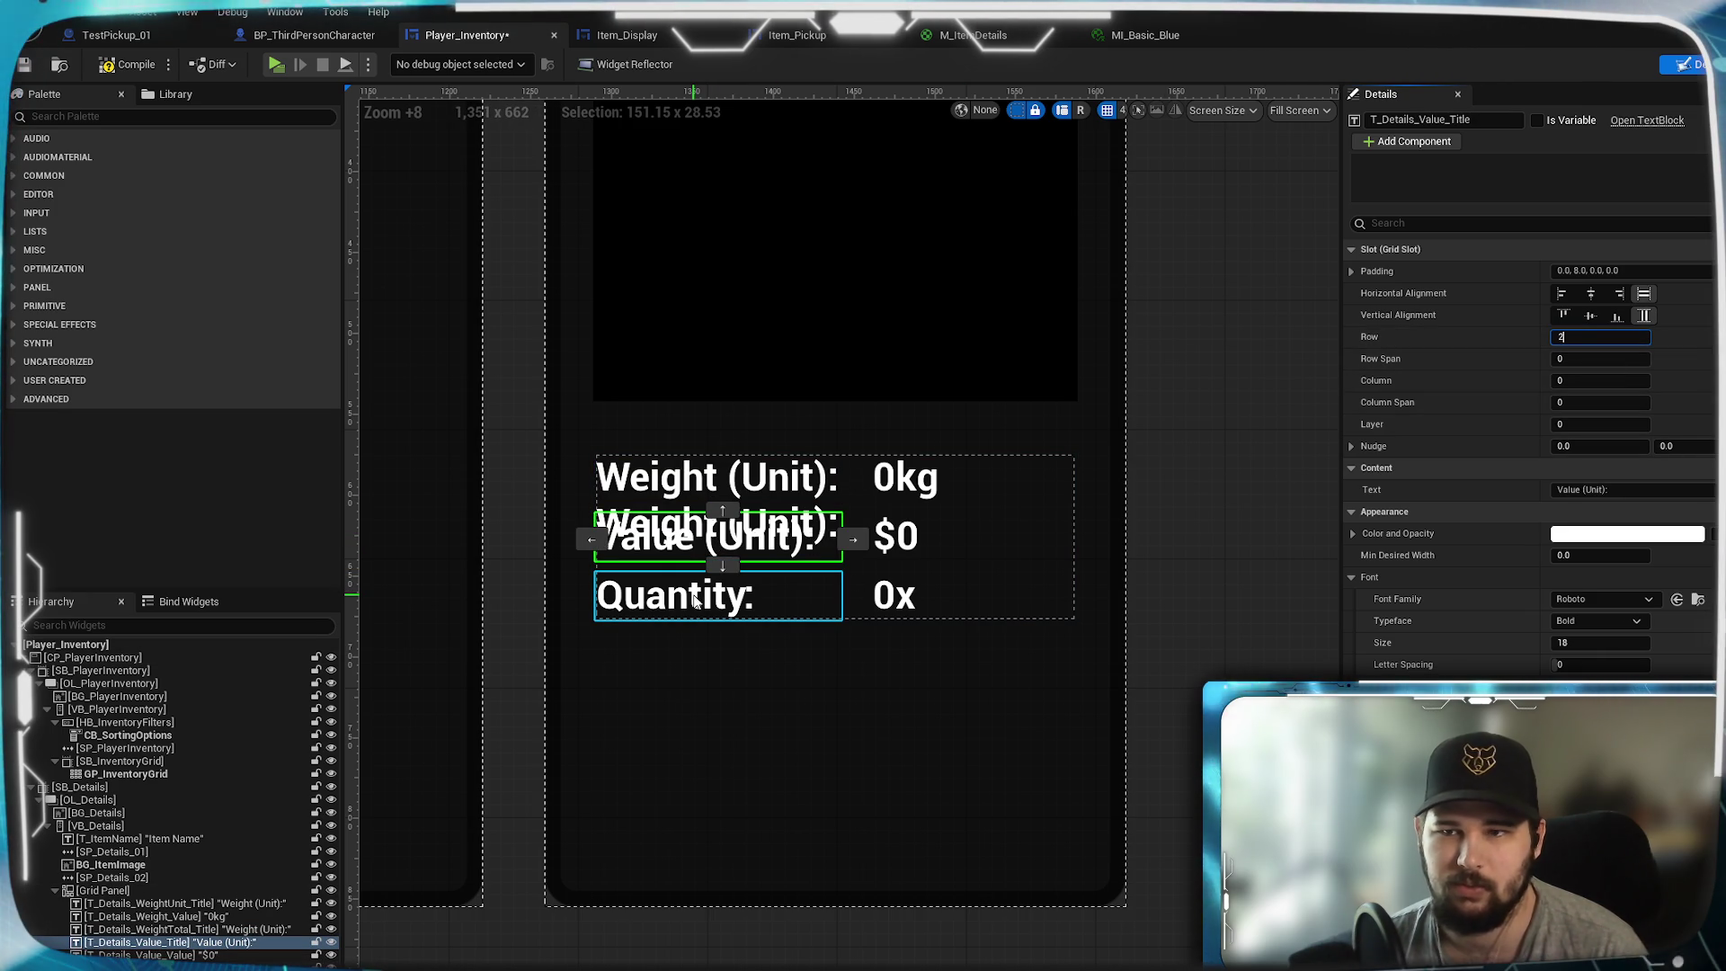
left_click(694, 600)
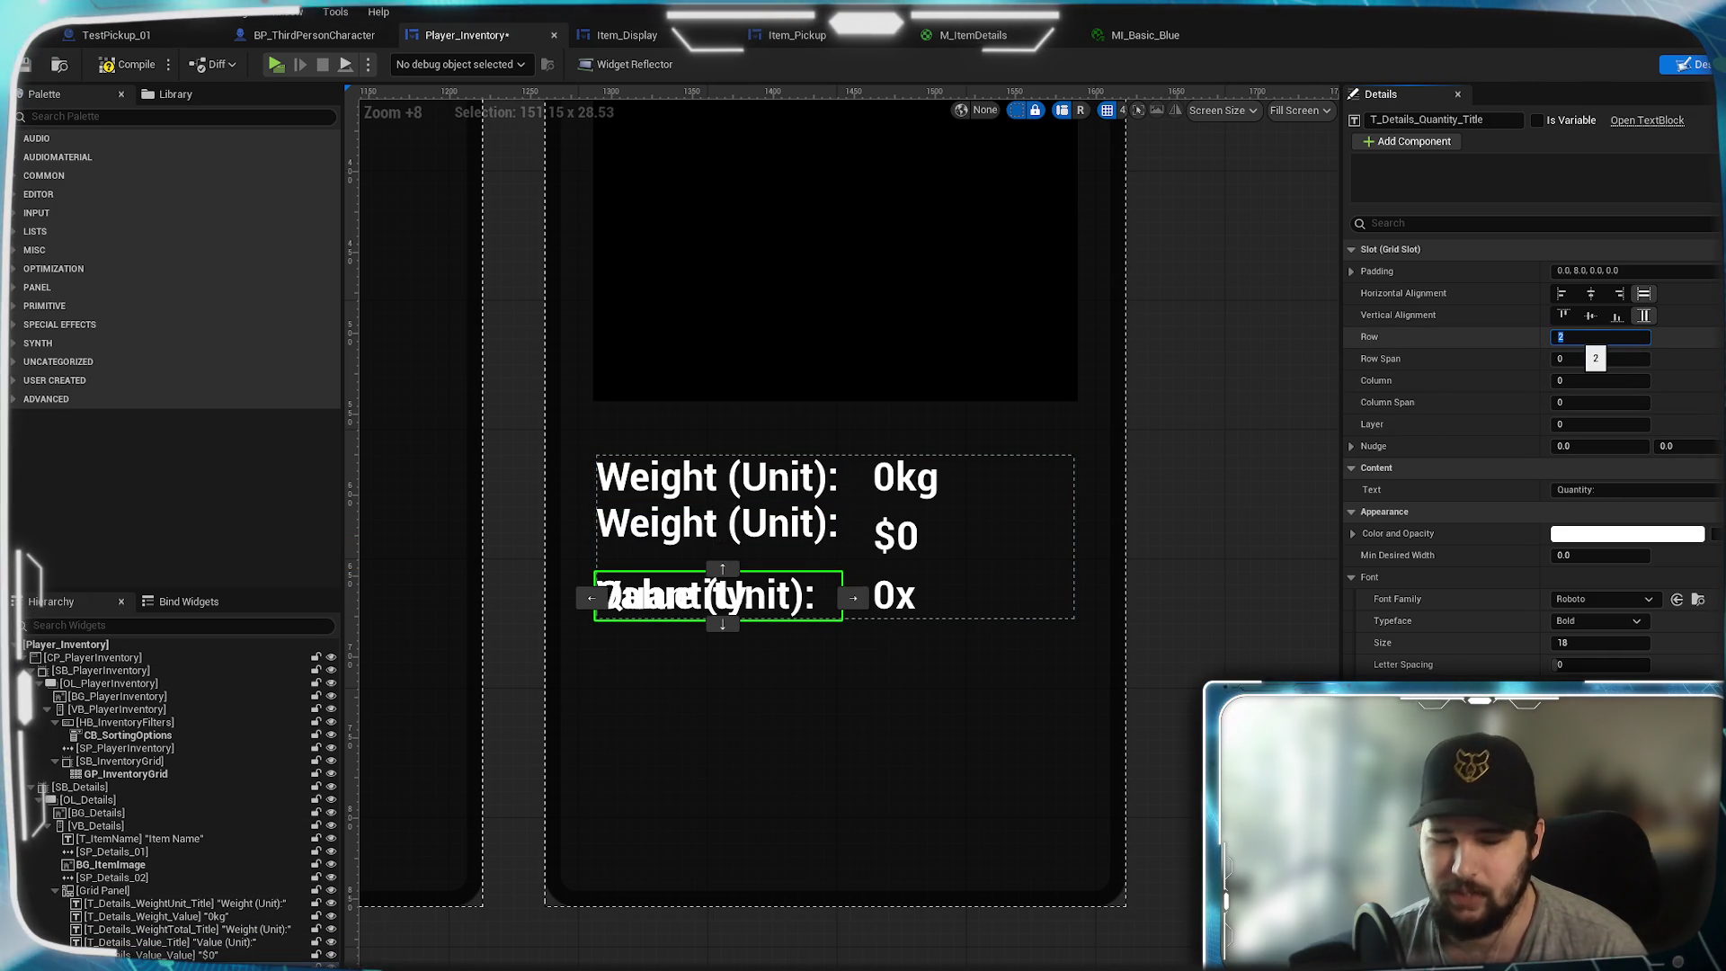
type("3")
key("Return")
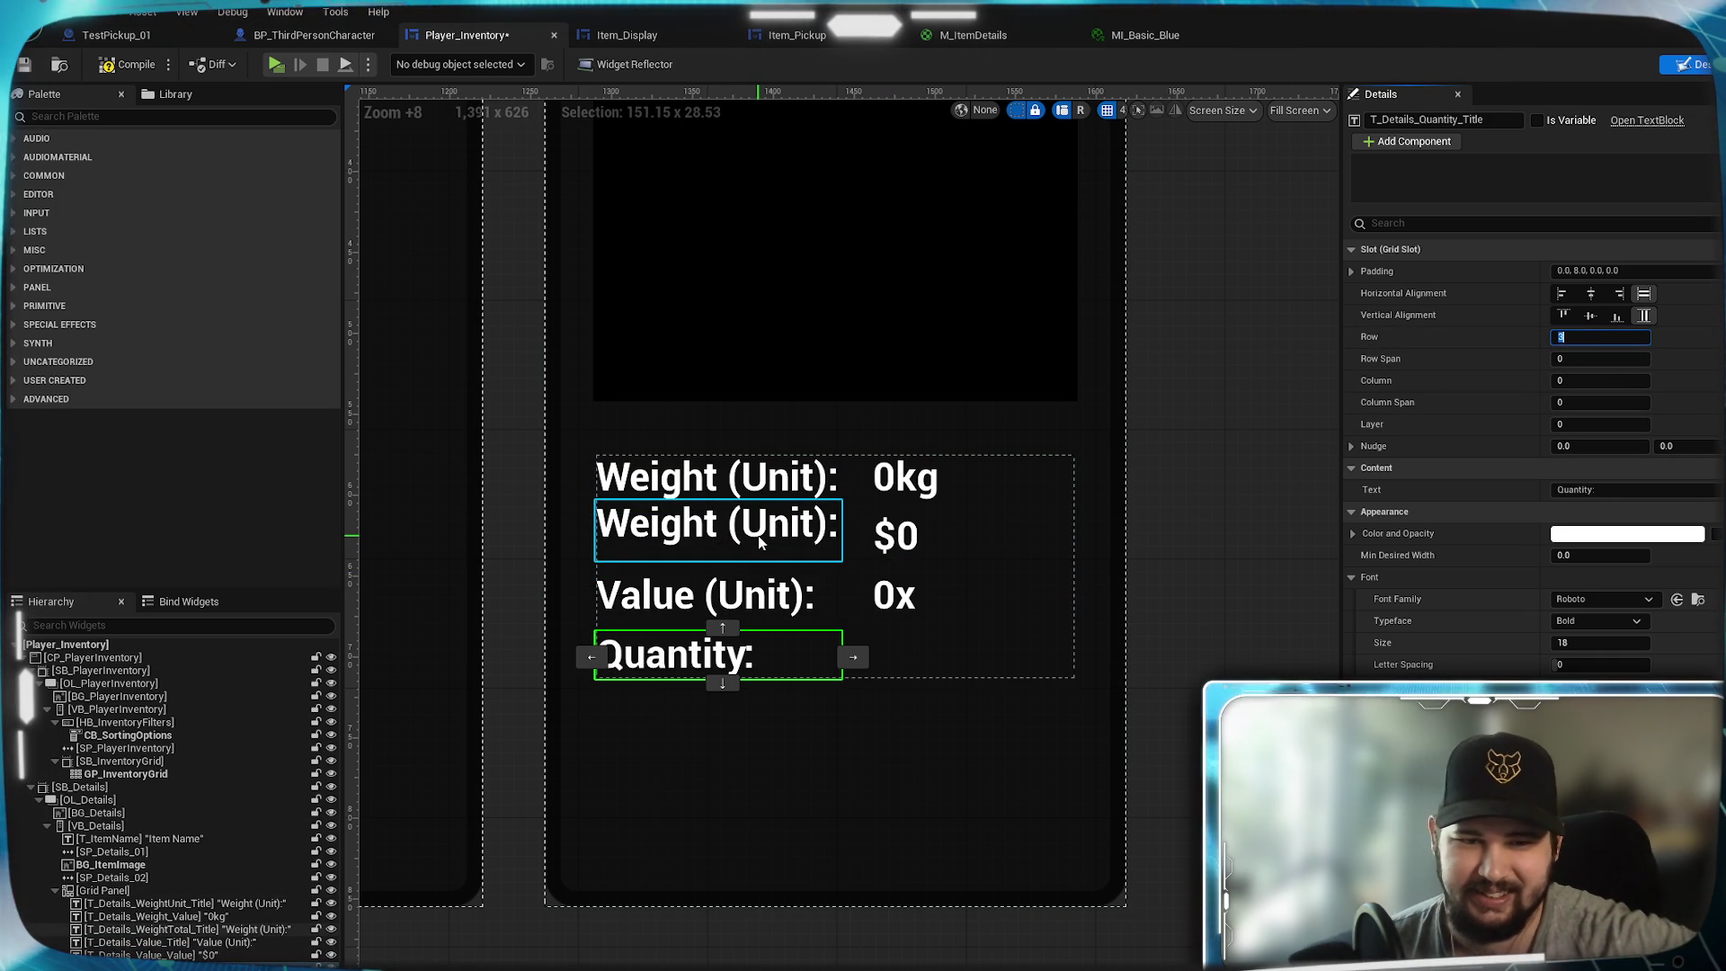
- Give the second weight label a top padding of 8
left_click(760, 539)
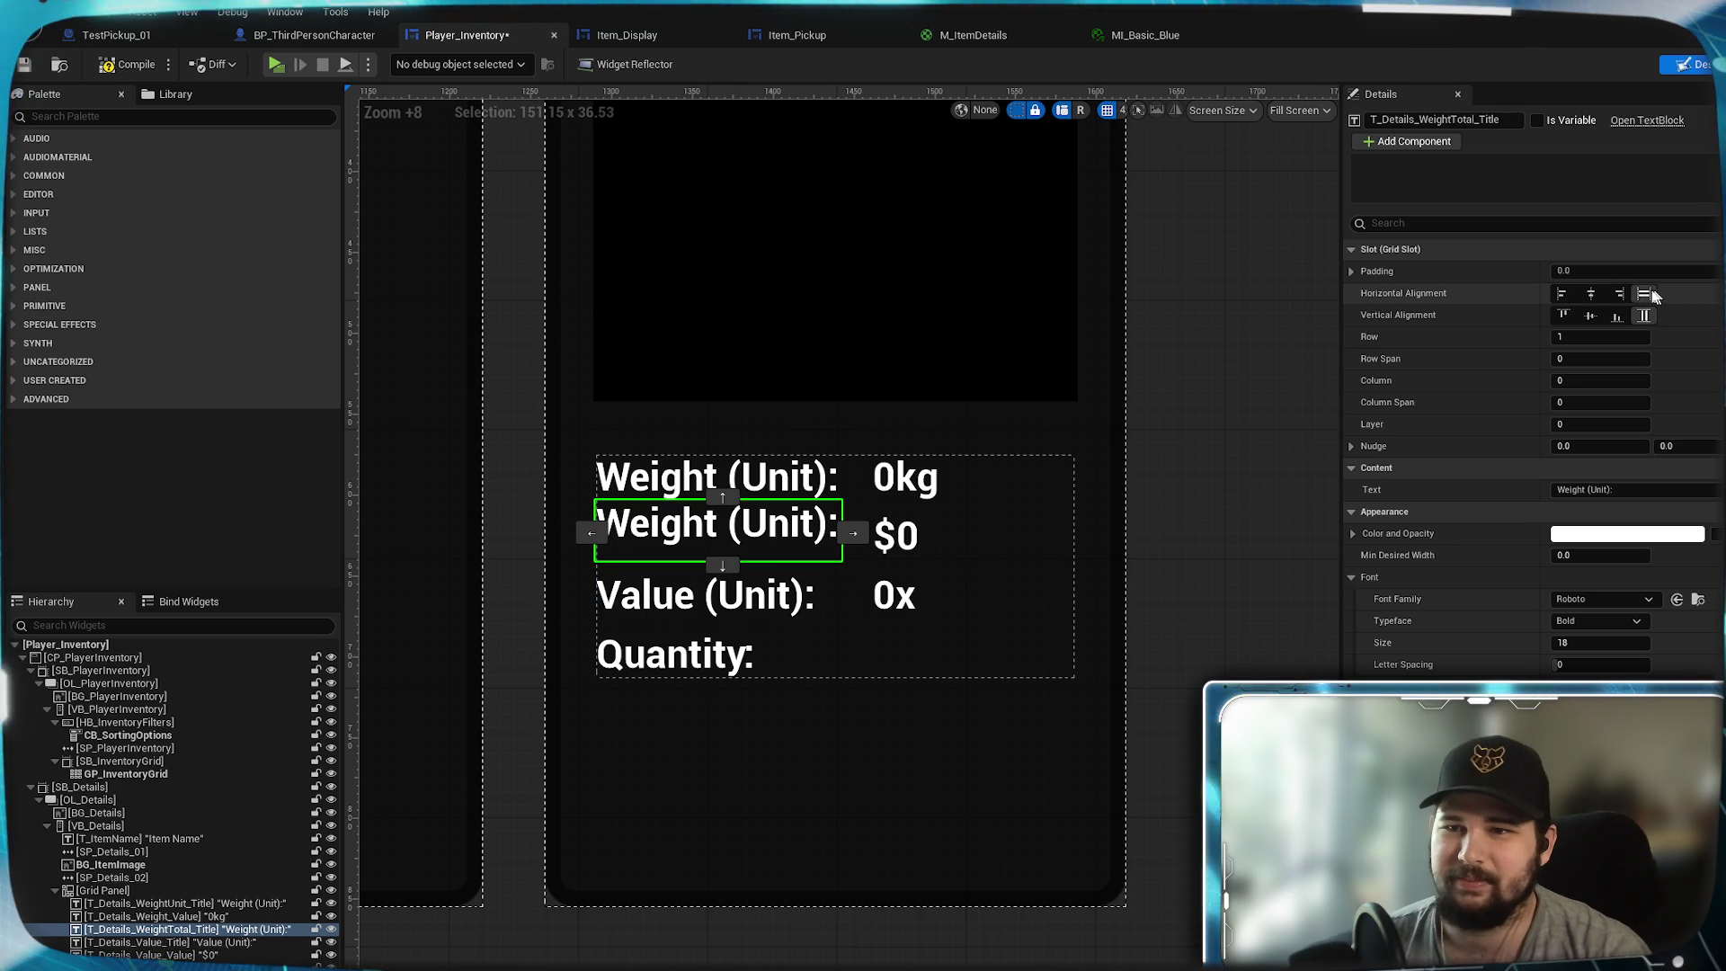
left_click(1352, 273)
left_click(1601, 314)
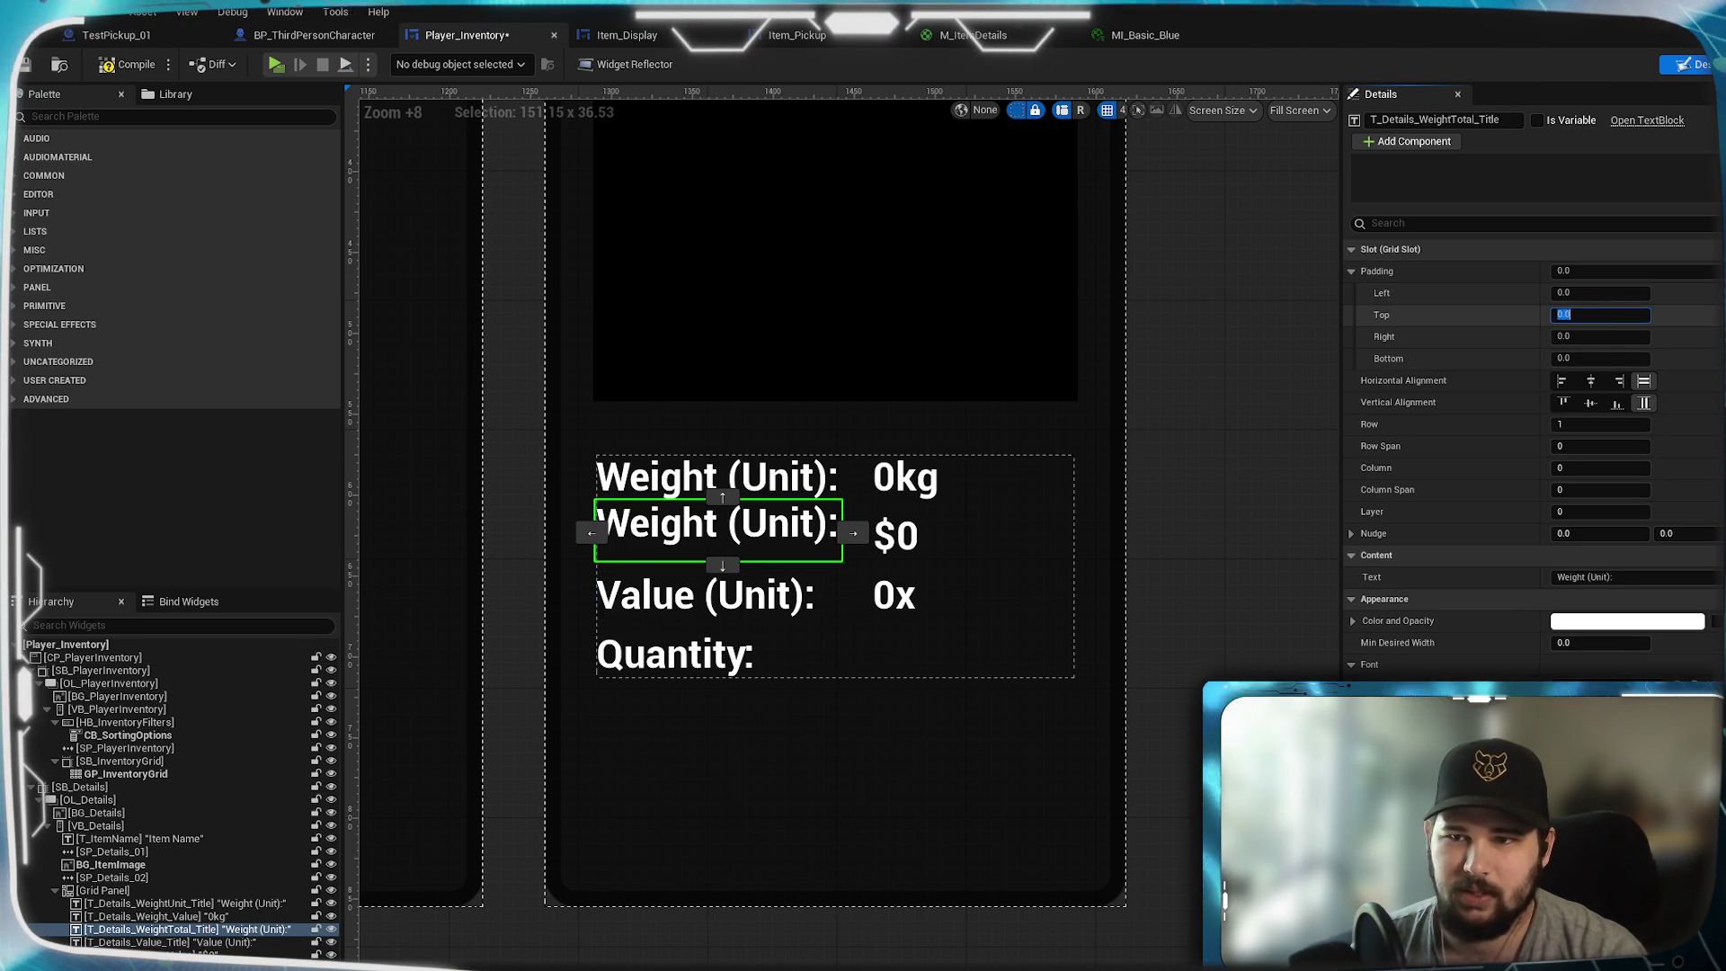
type("8")
key("Return")
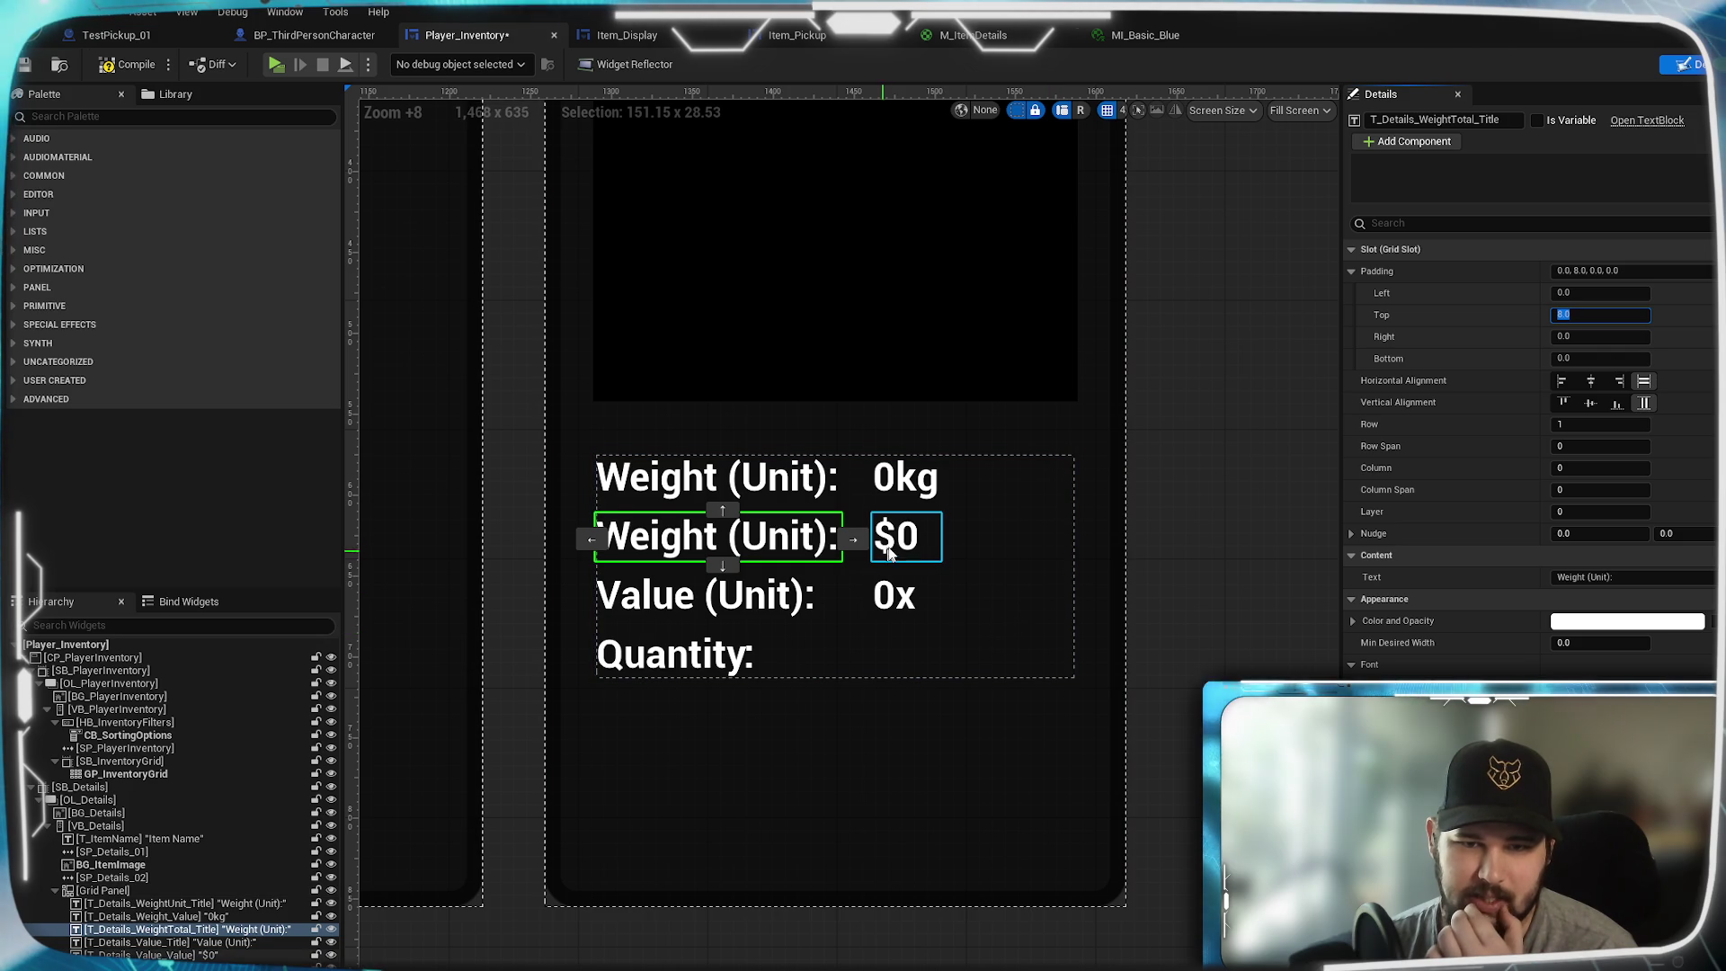
- Move the 0x value text to row 3 and the $0 value text to row 2
left_click(895, 596)
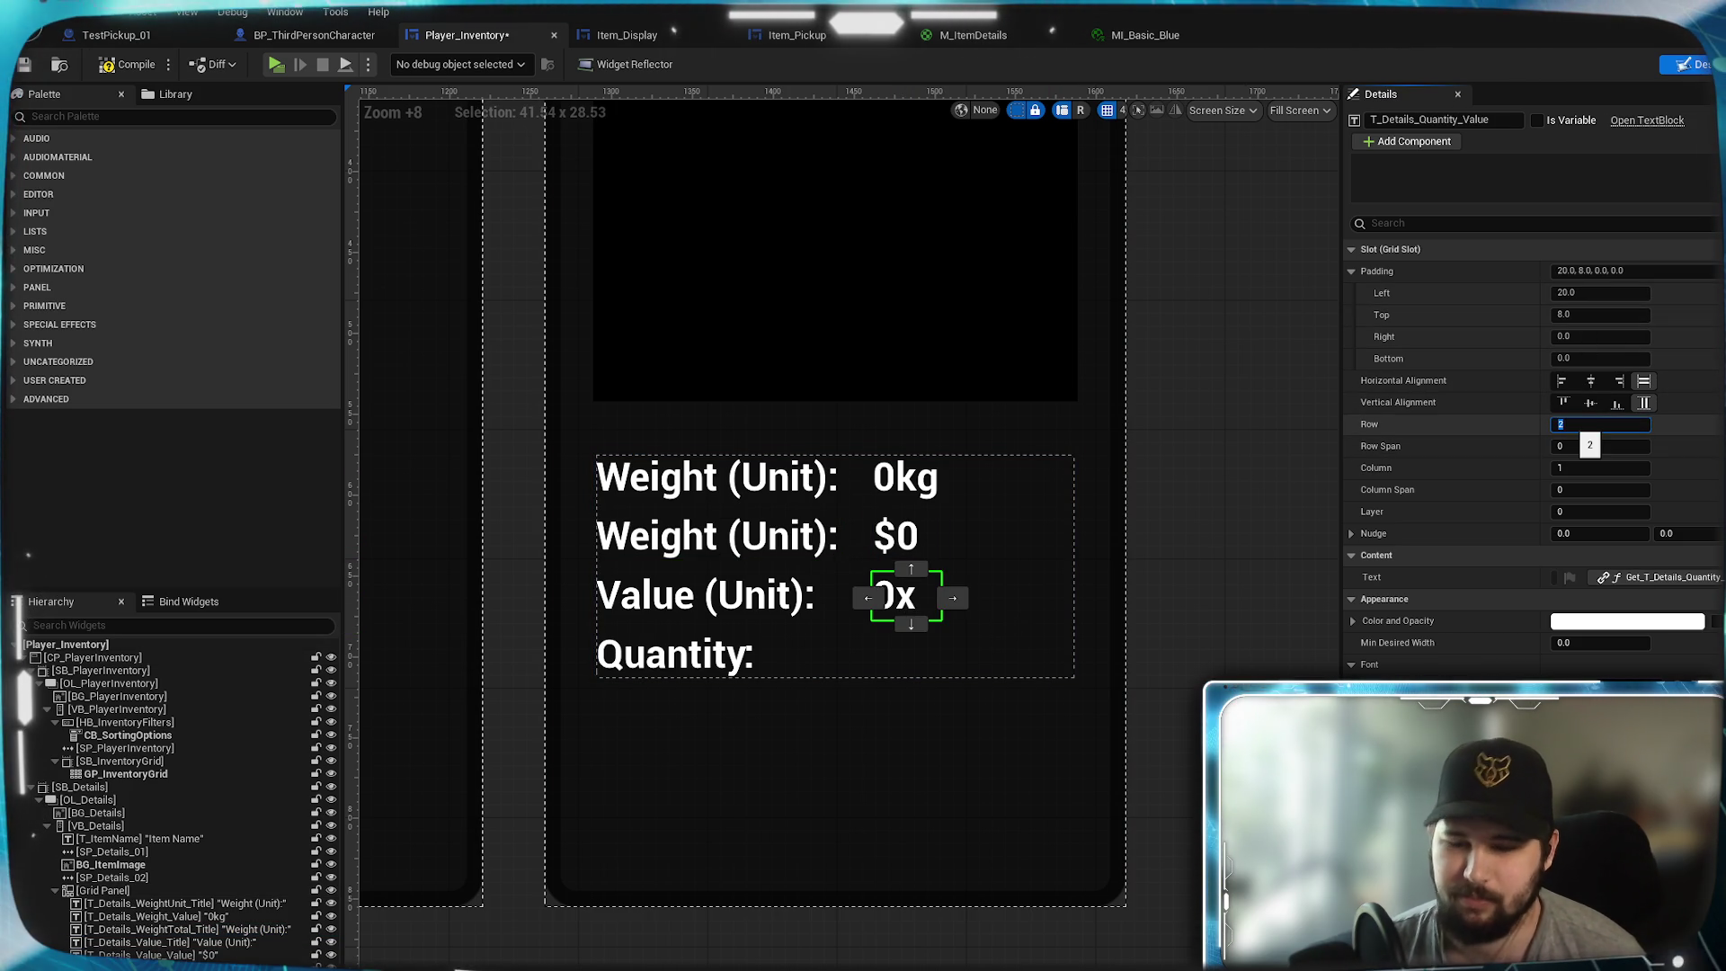
type("3")
left_click(900, 538)
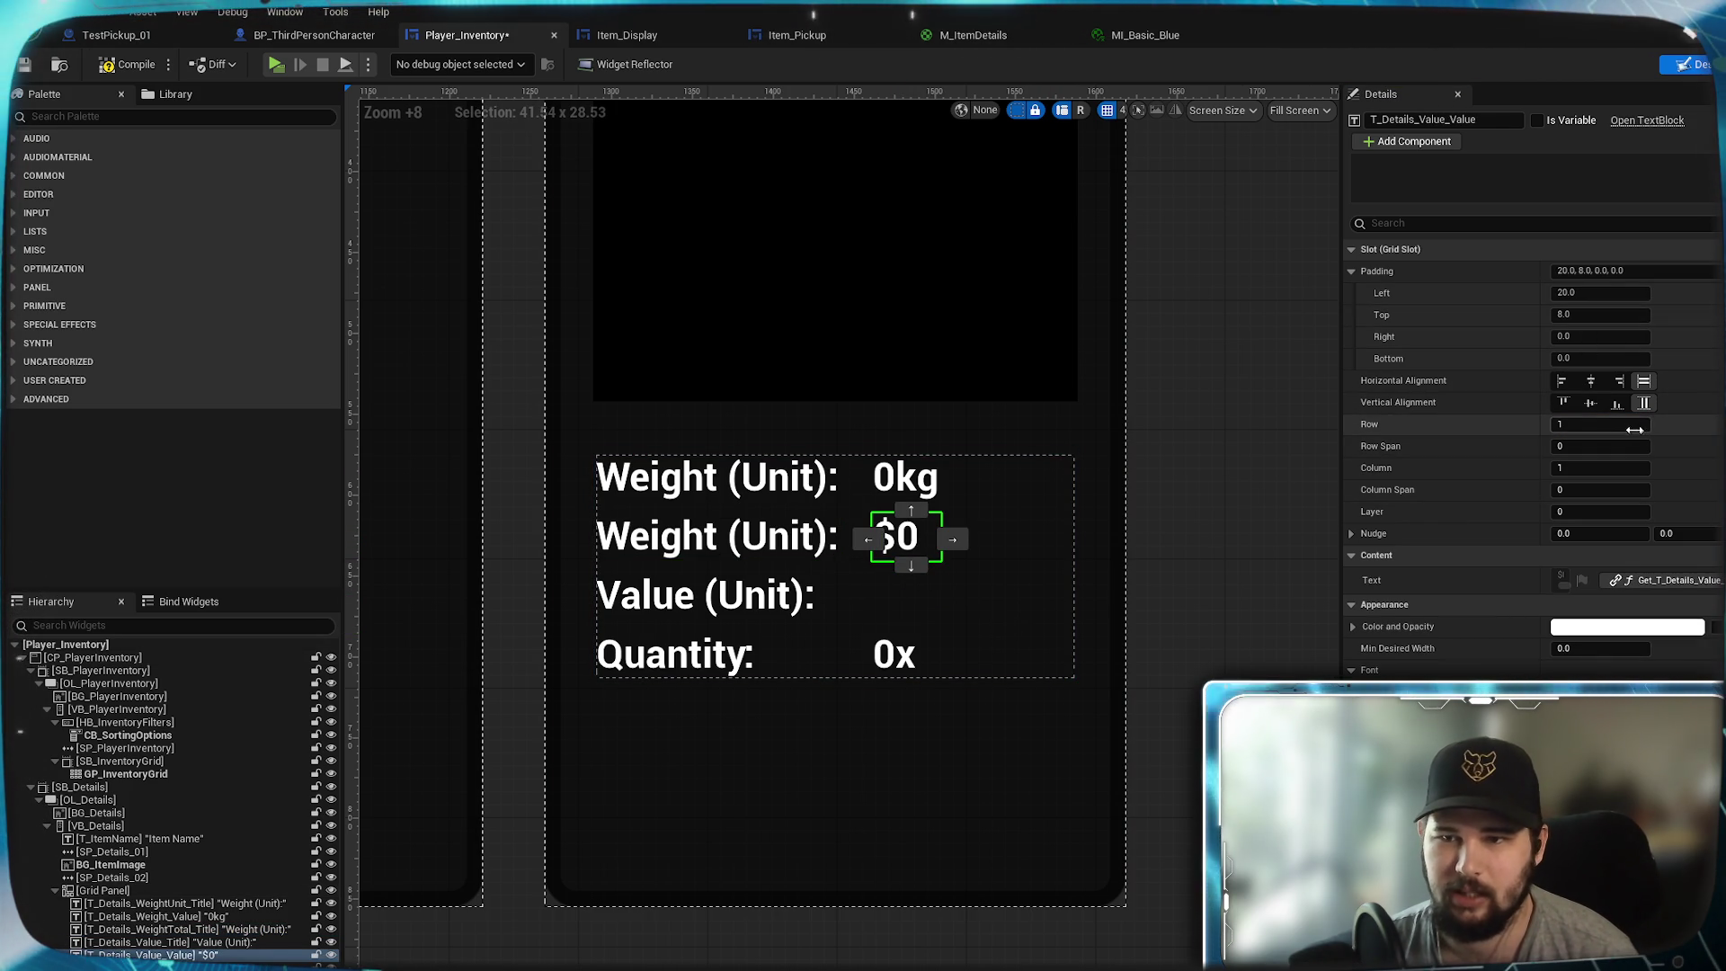
type("2")
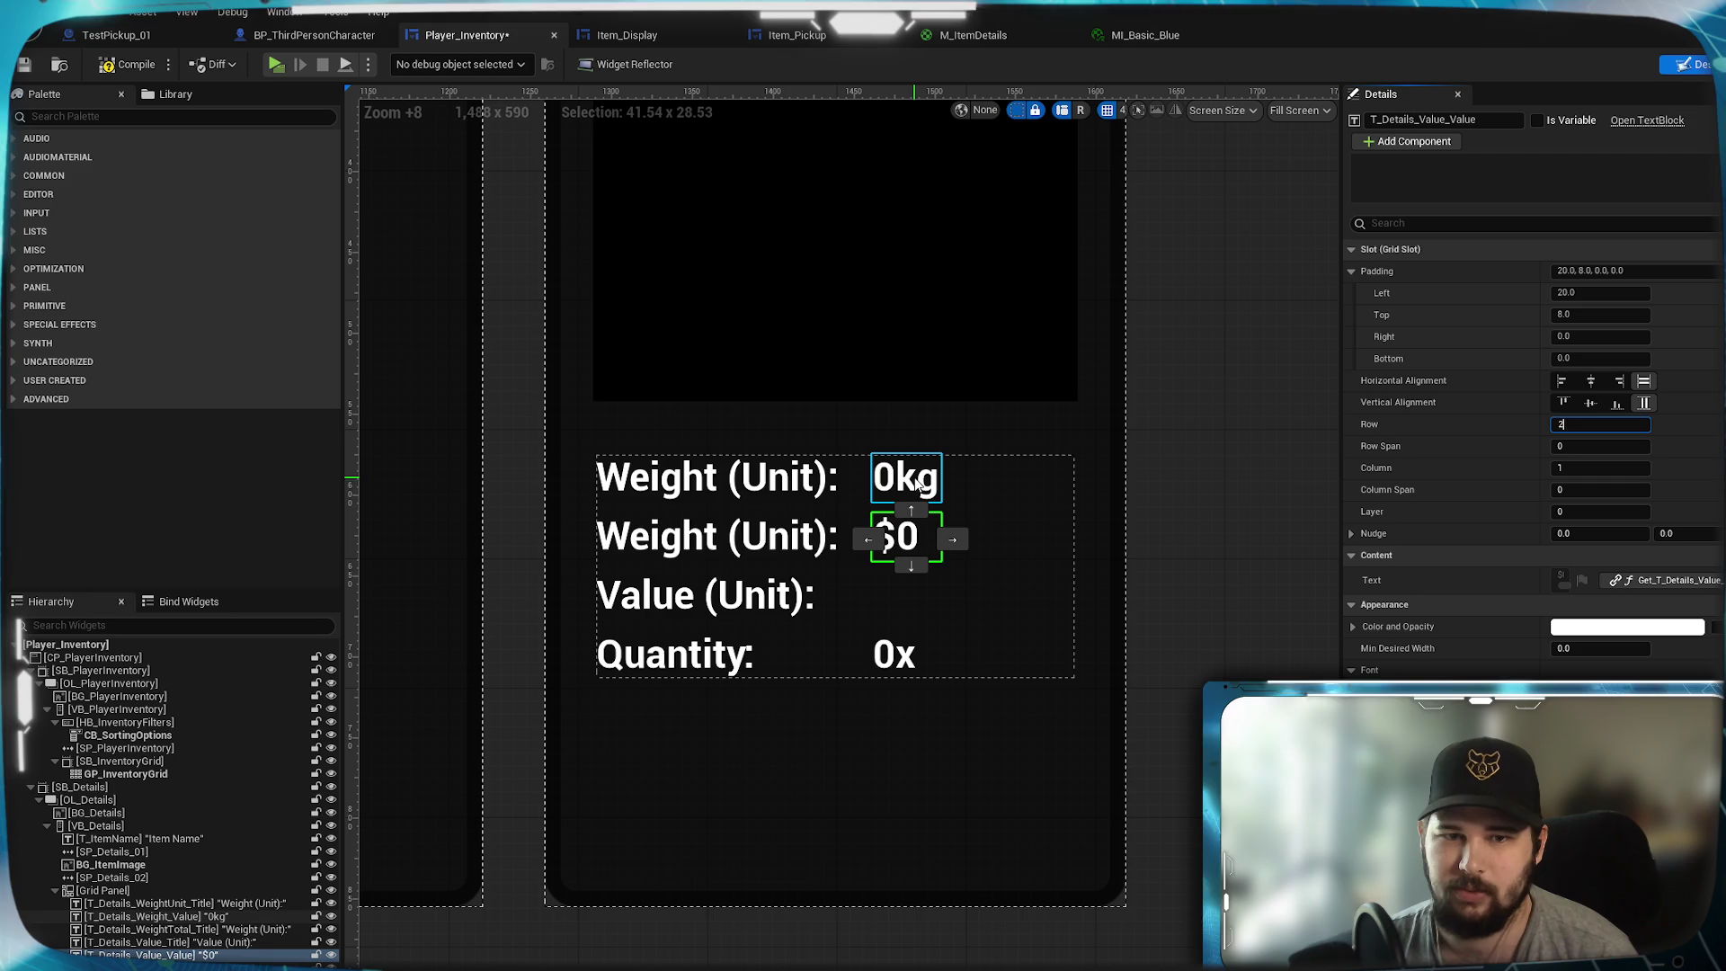
key("Return")
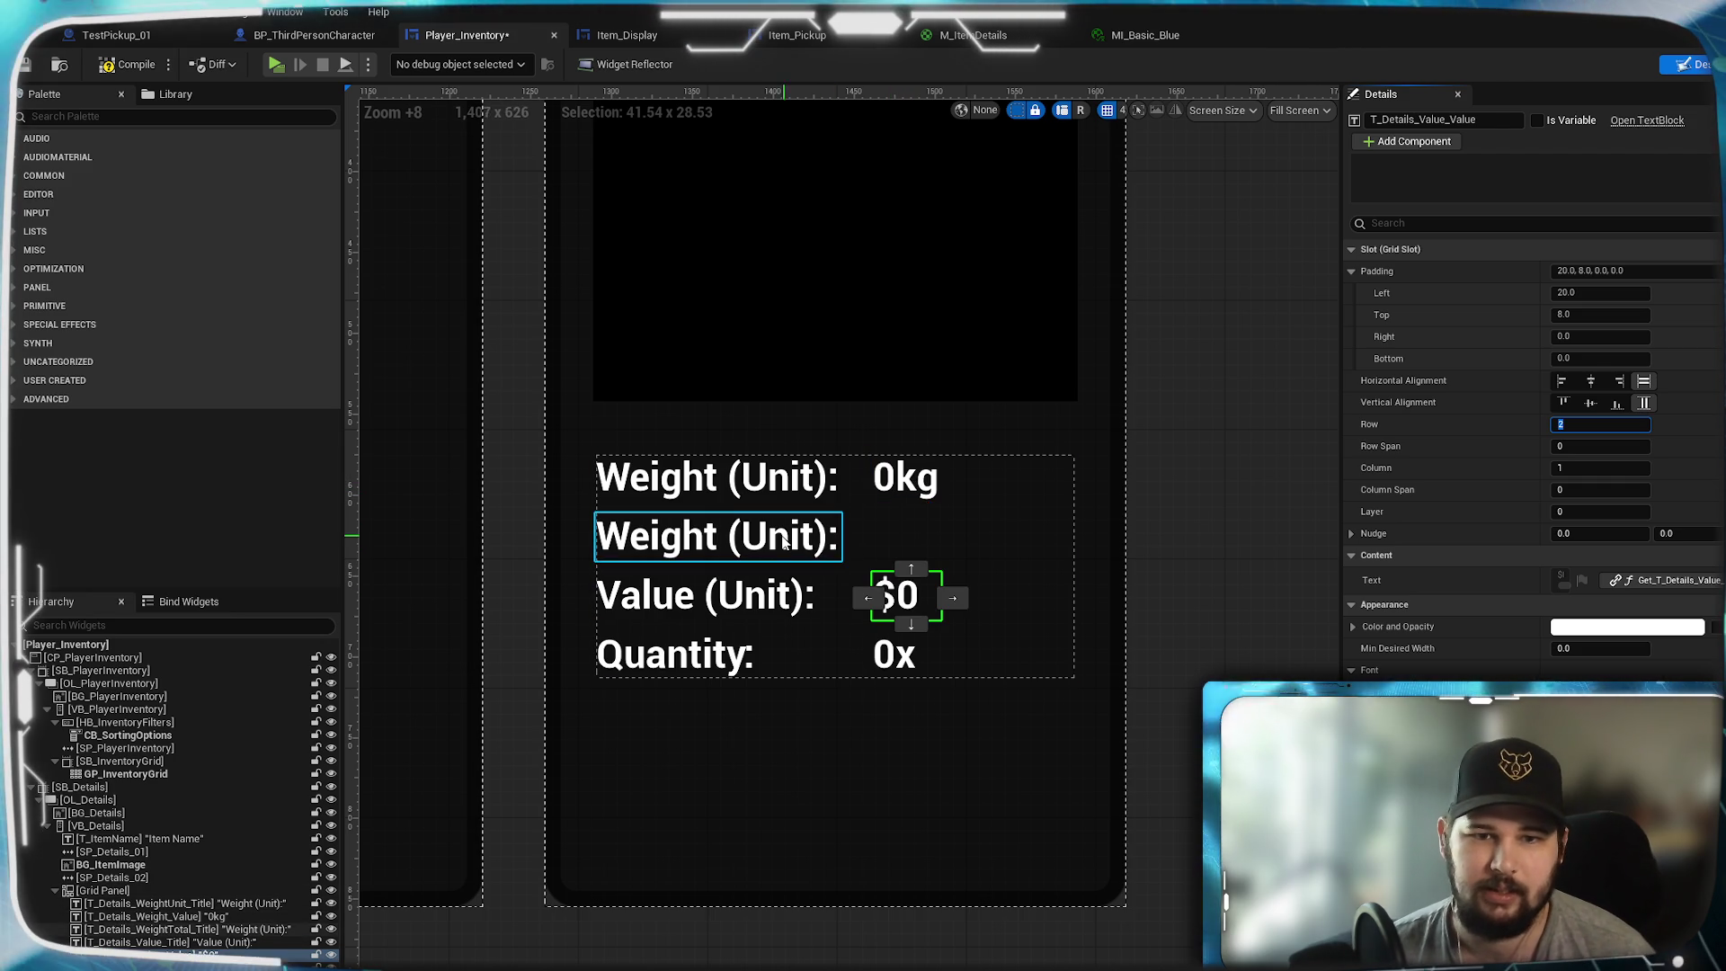
- Change the second weight label's text to Weight (Total):
left_click(720, 537)
left_click(1588, 577)
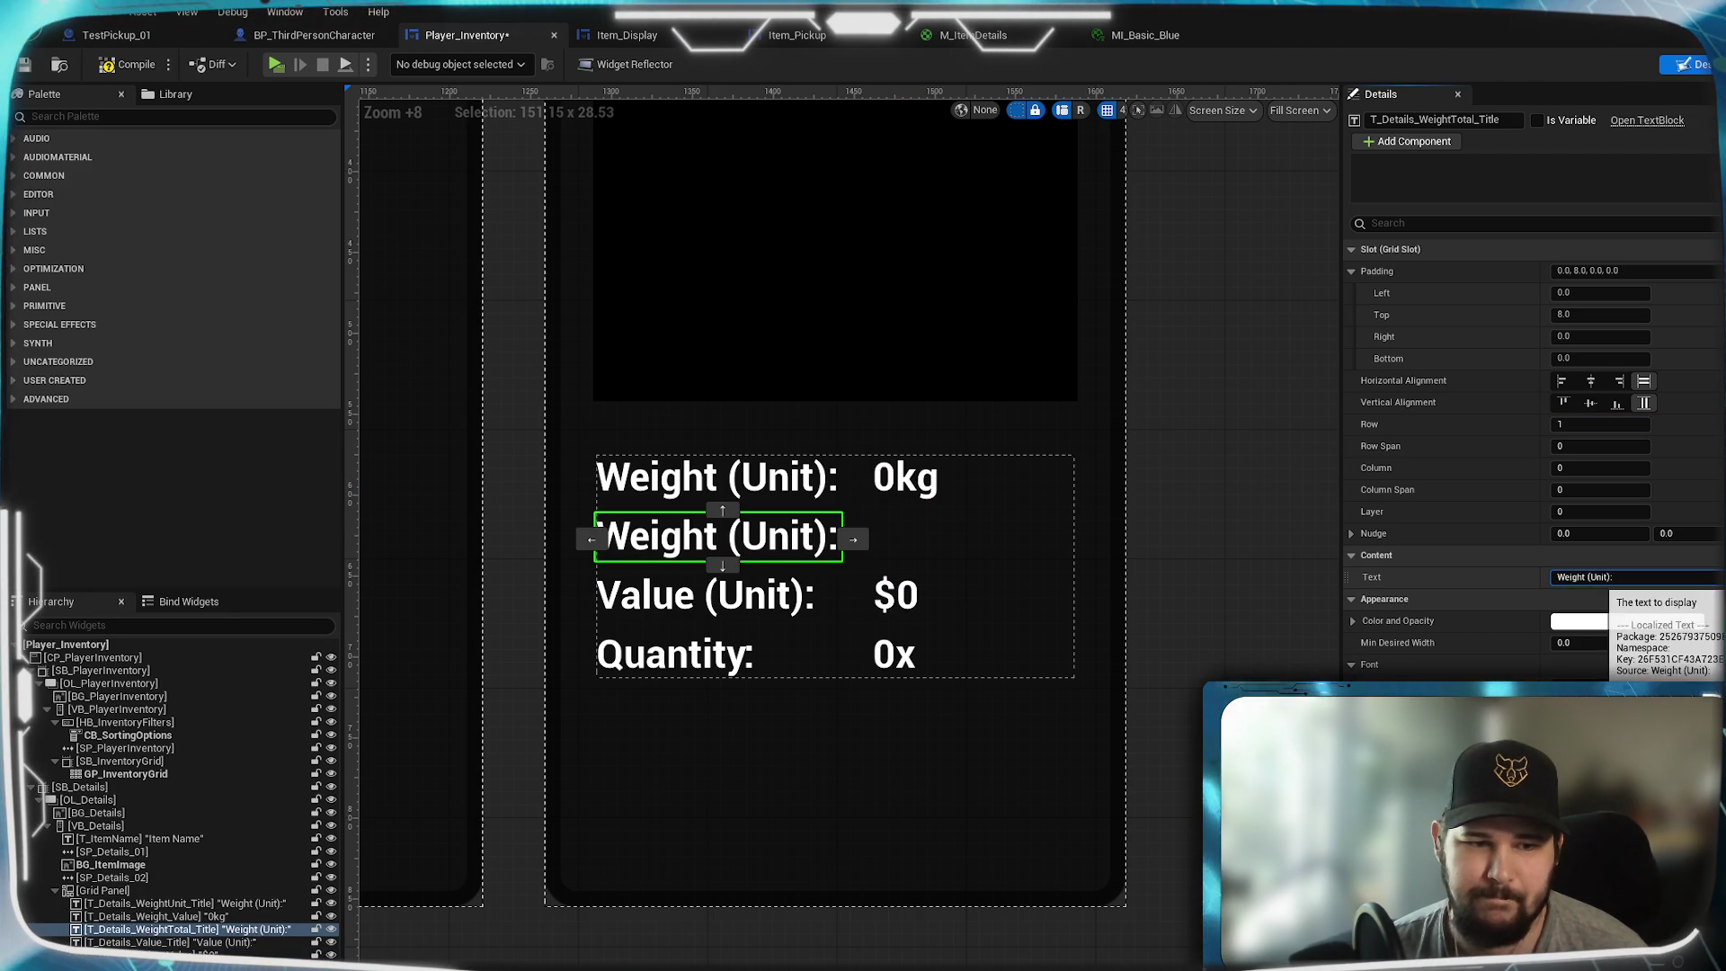
double_click(1600, 577)
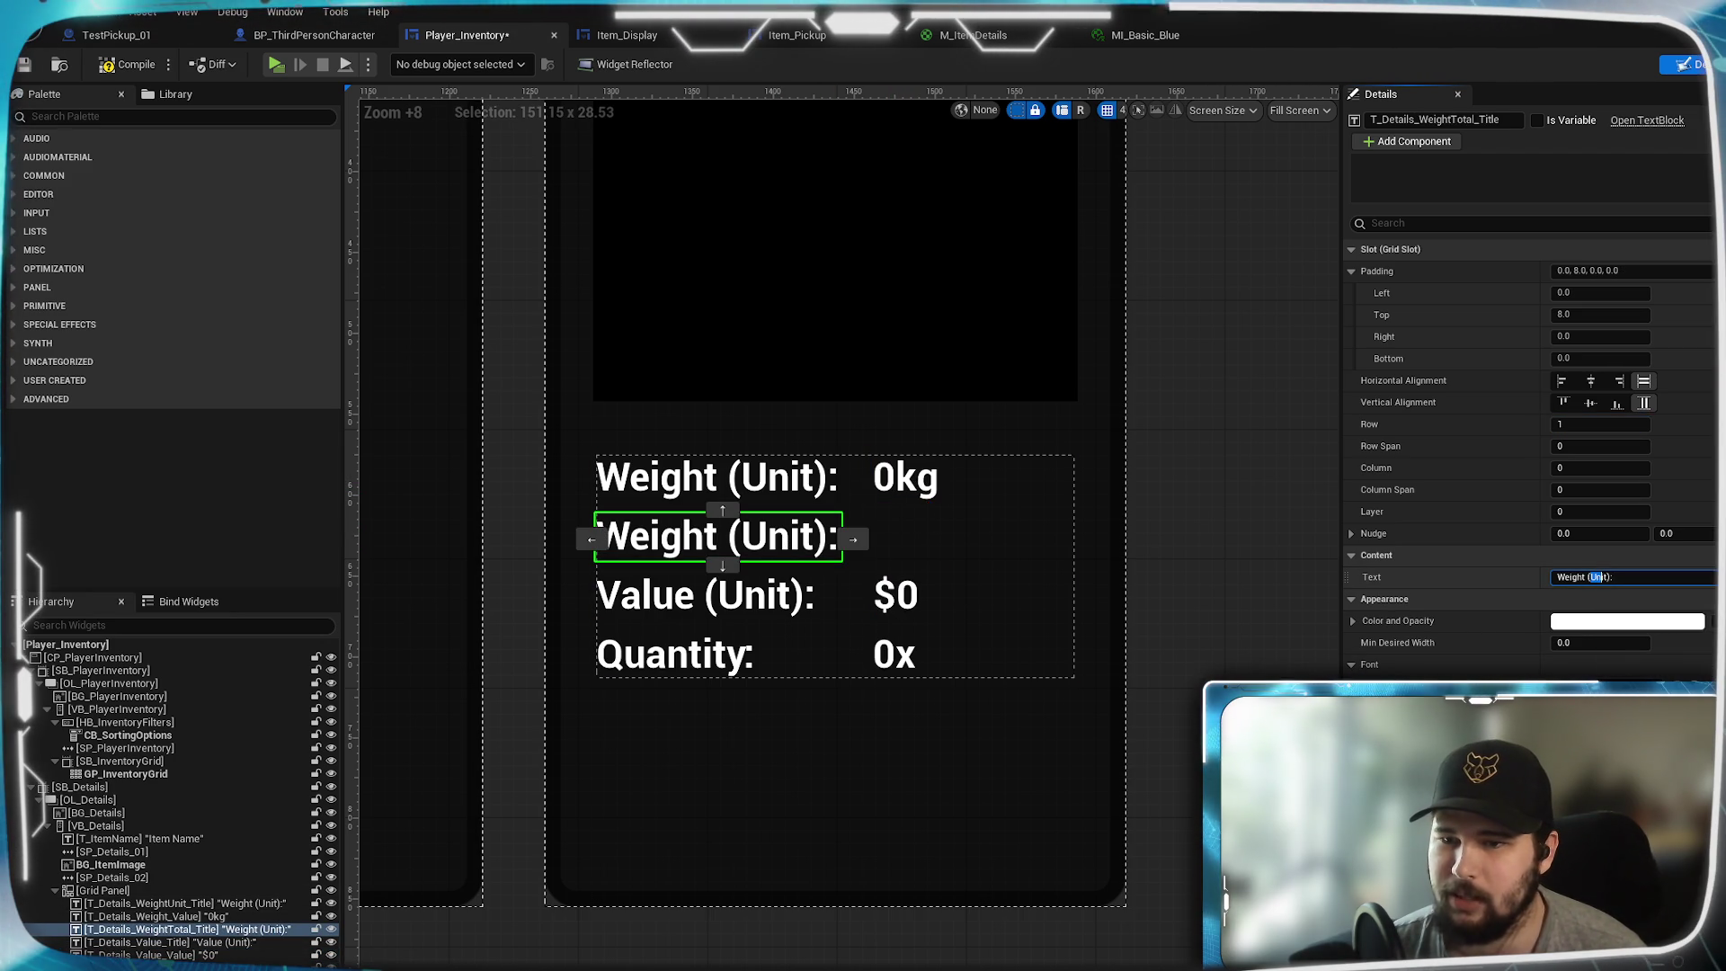
key("BackSpace")
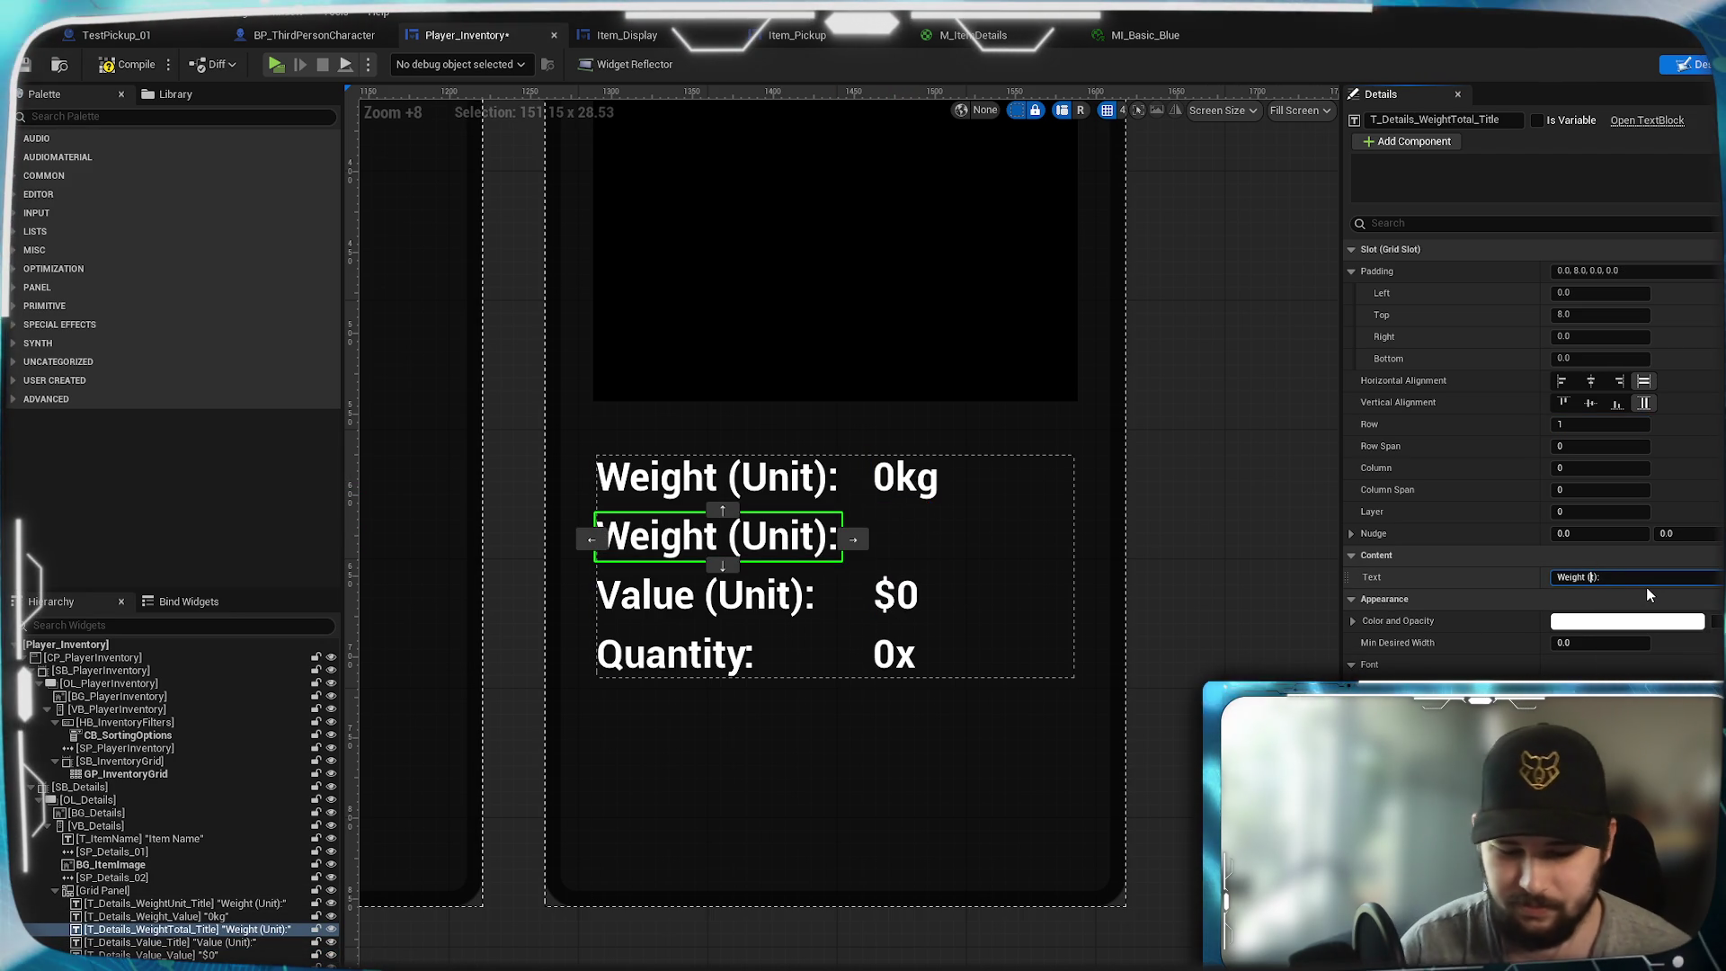
type("Total")
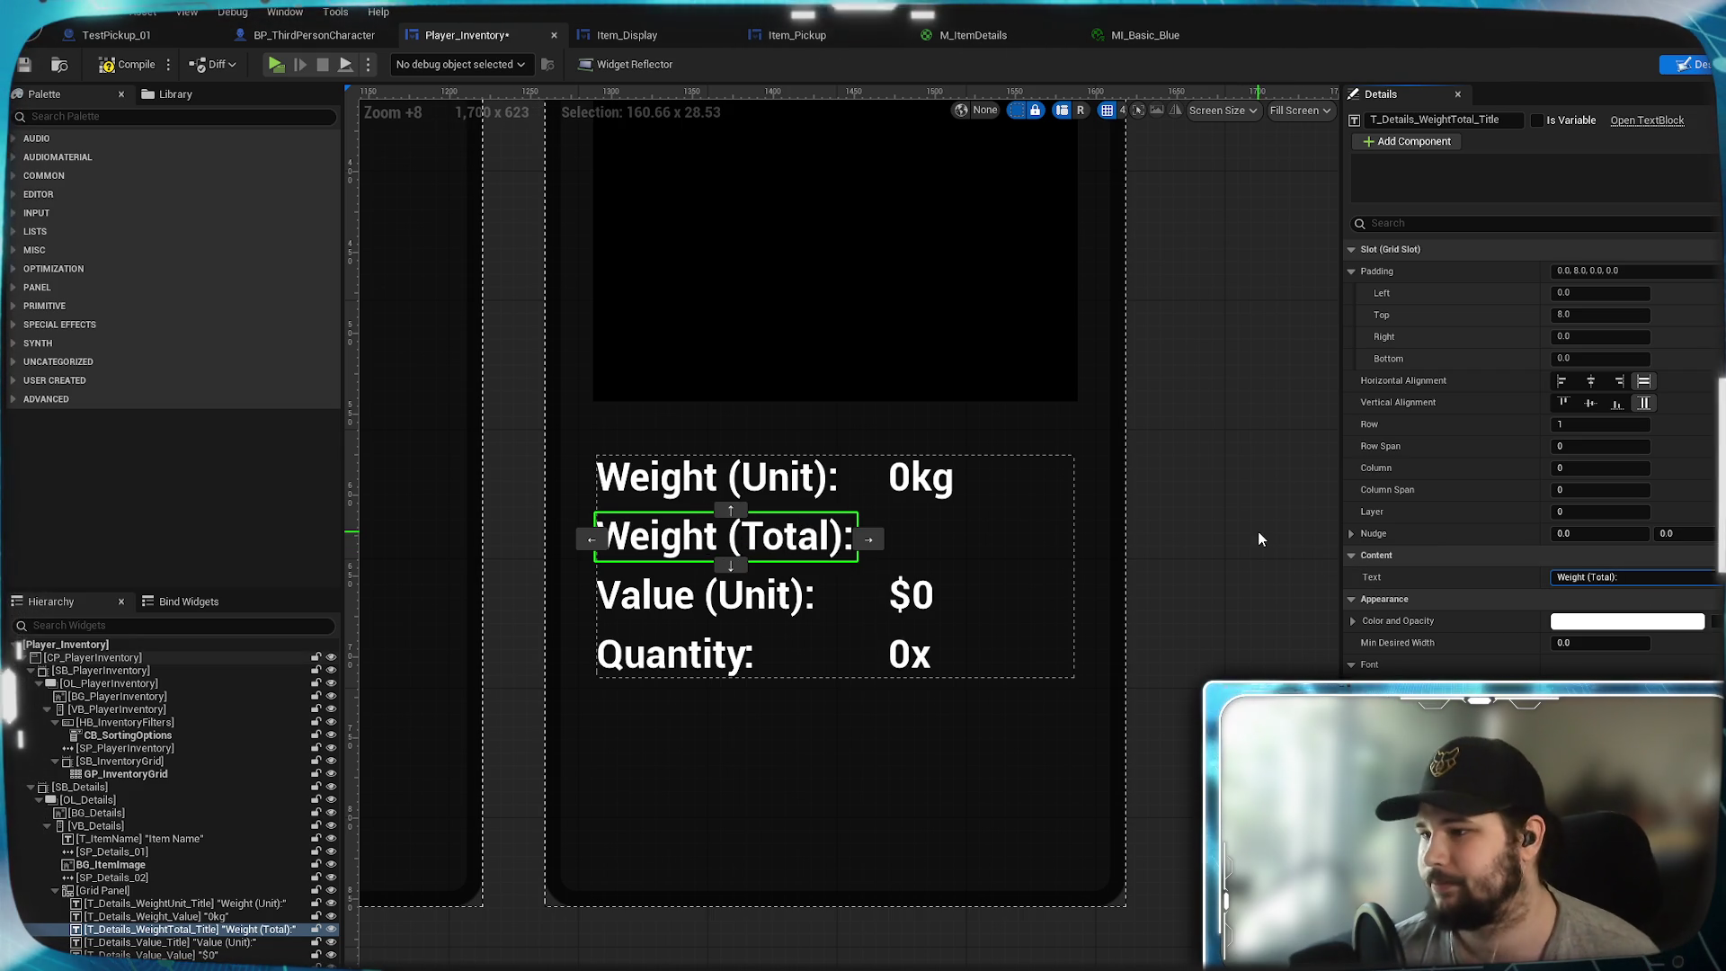
- Duplicate the 0kg value for Weight (Total), set Row 1 and top padding 8, and compile
left_click(921, 477)
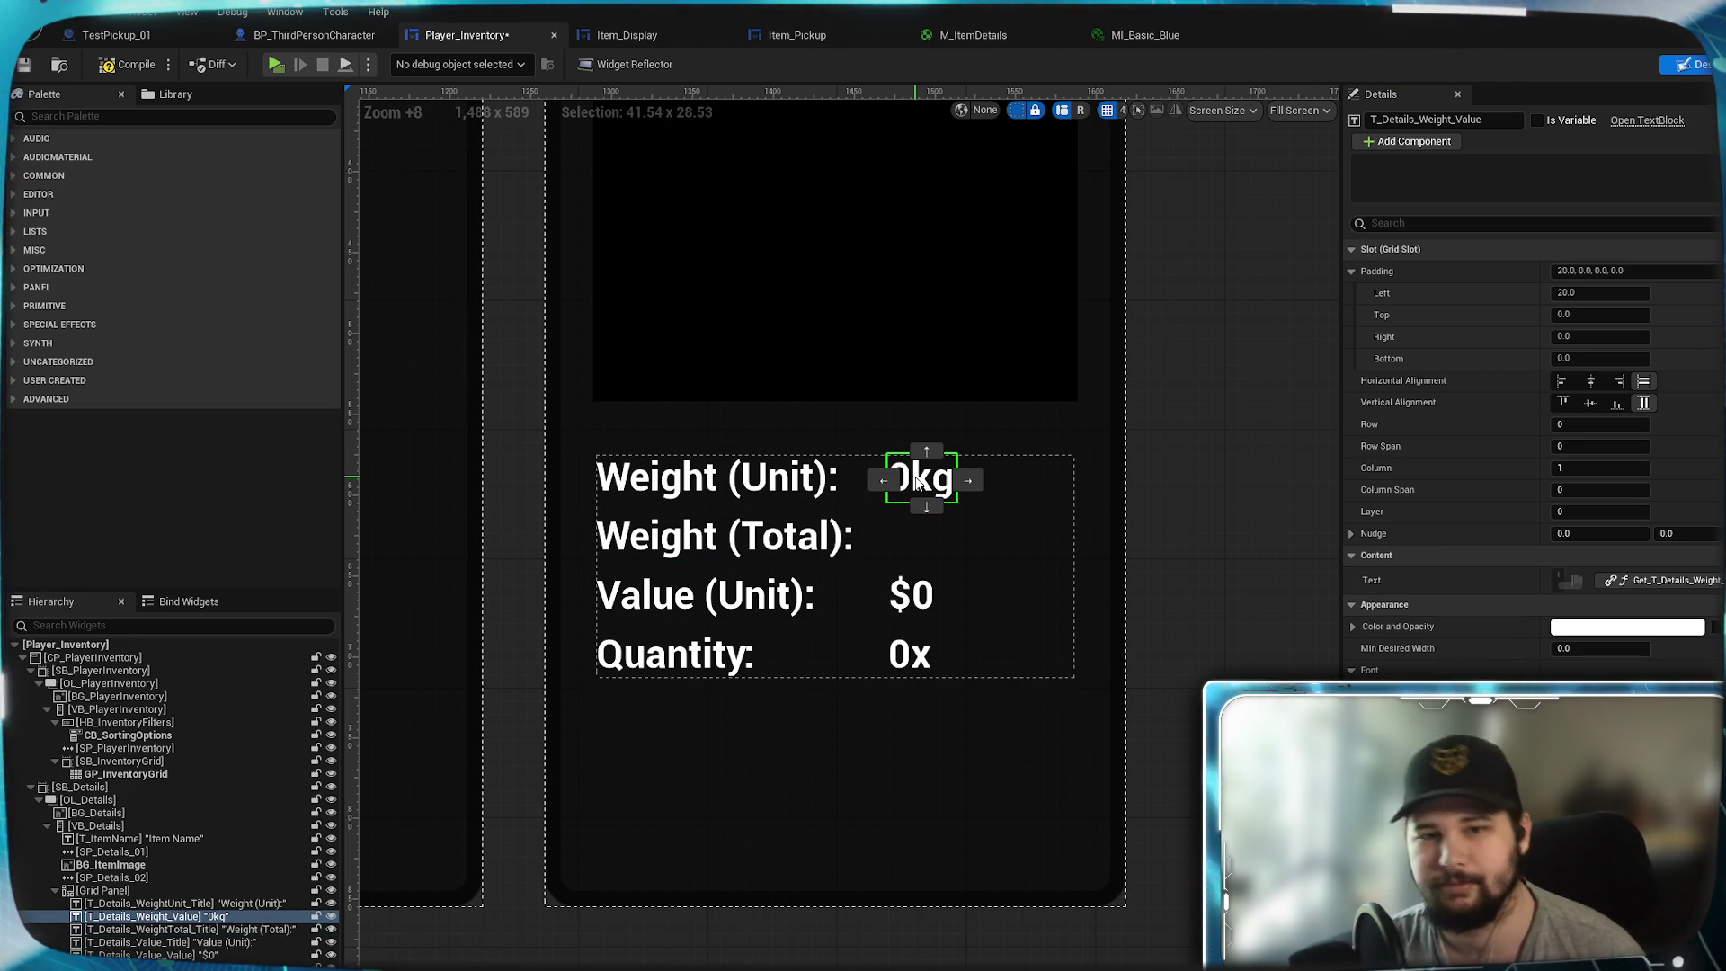
right_click(213, 918)
left_click(270, 757)
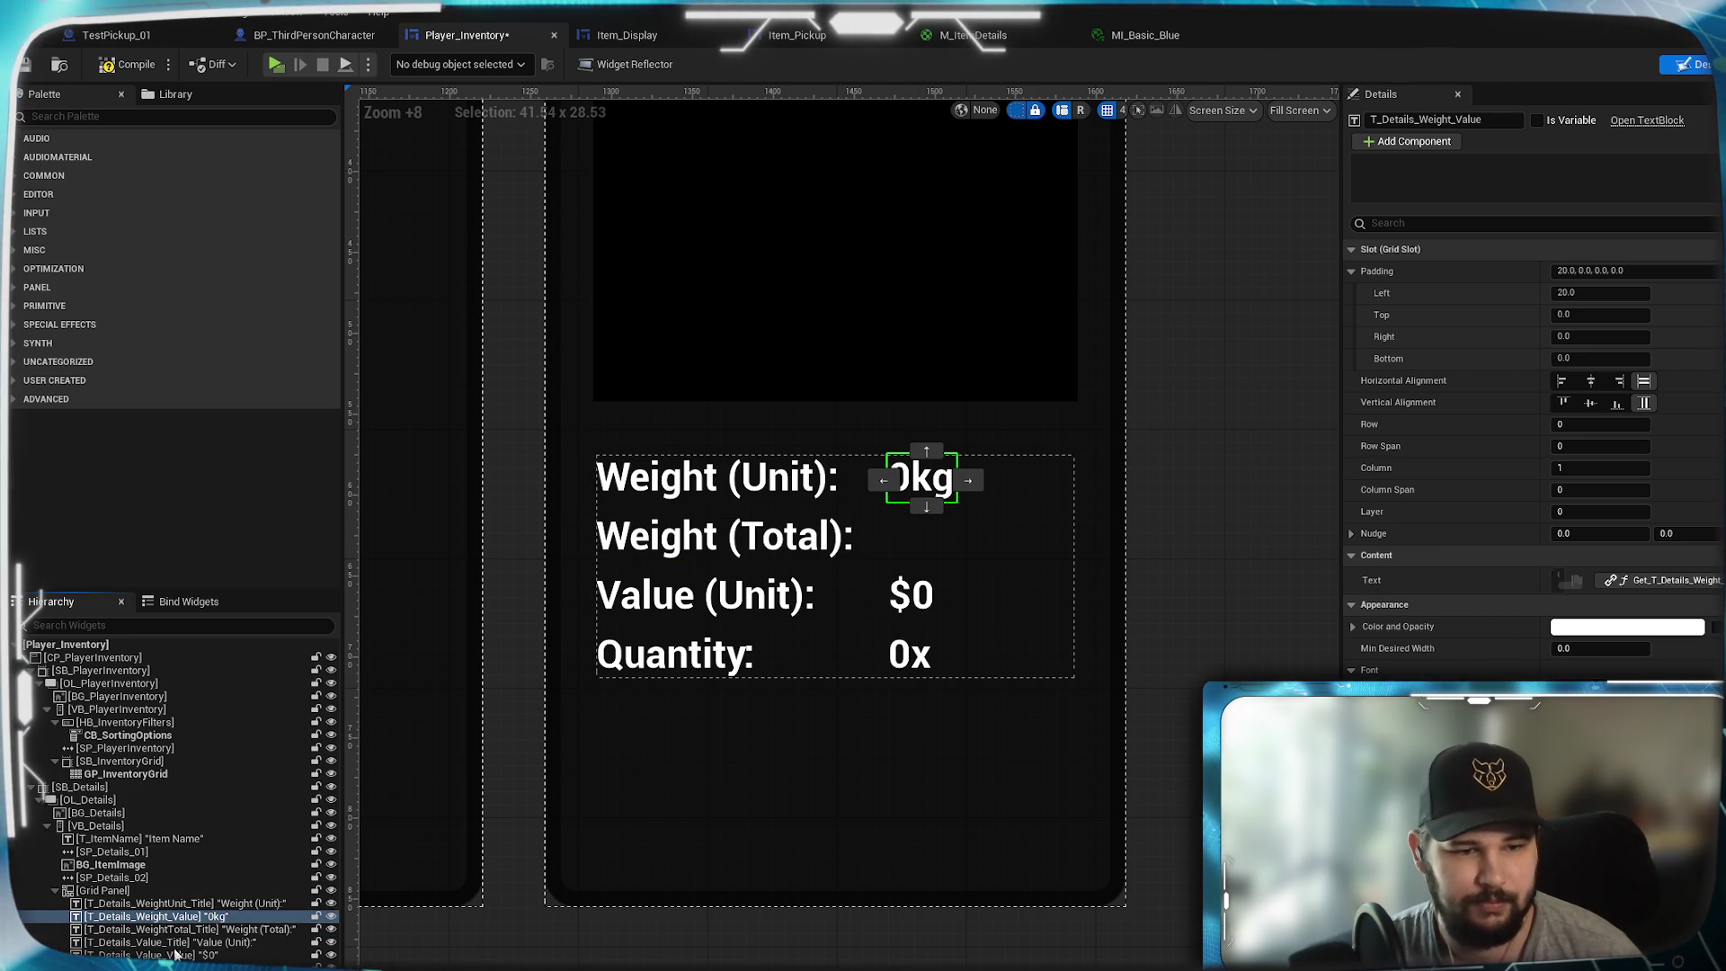
left_click_drag(179, 941, 177, 952)
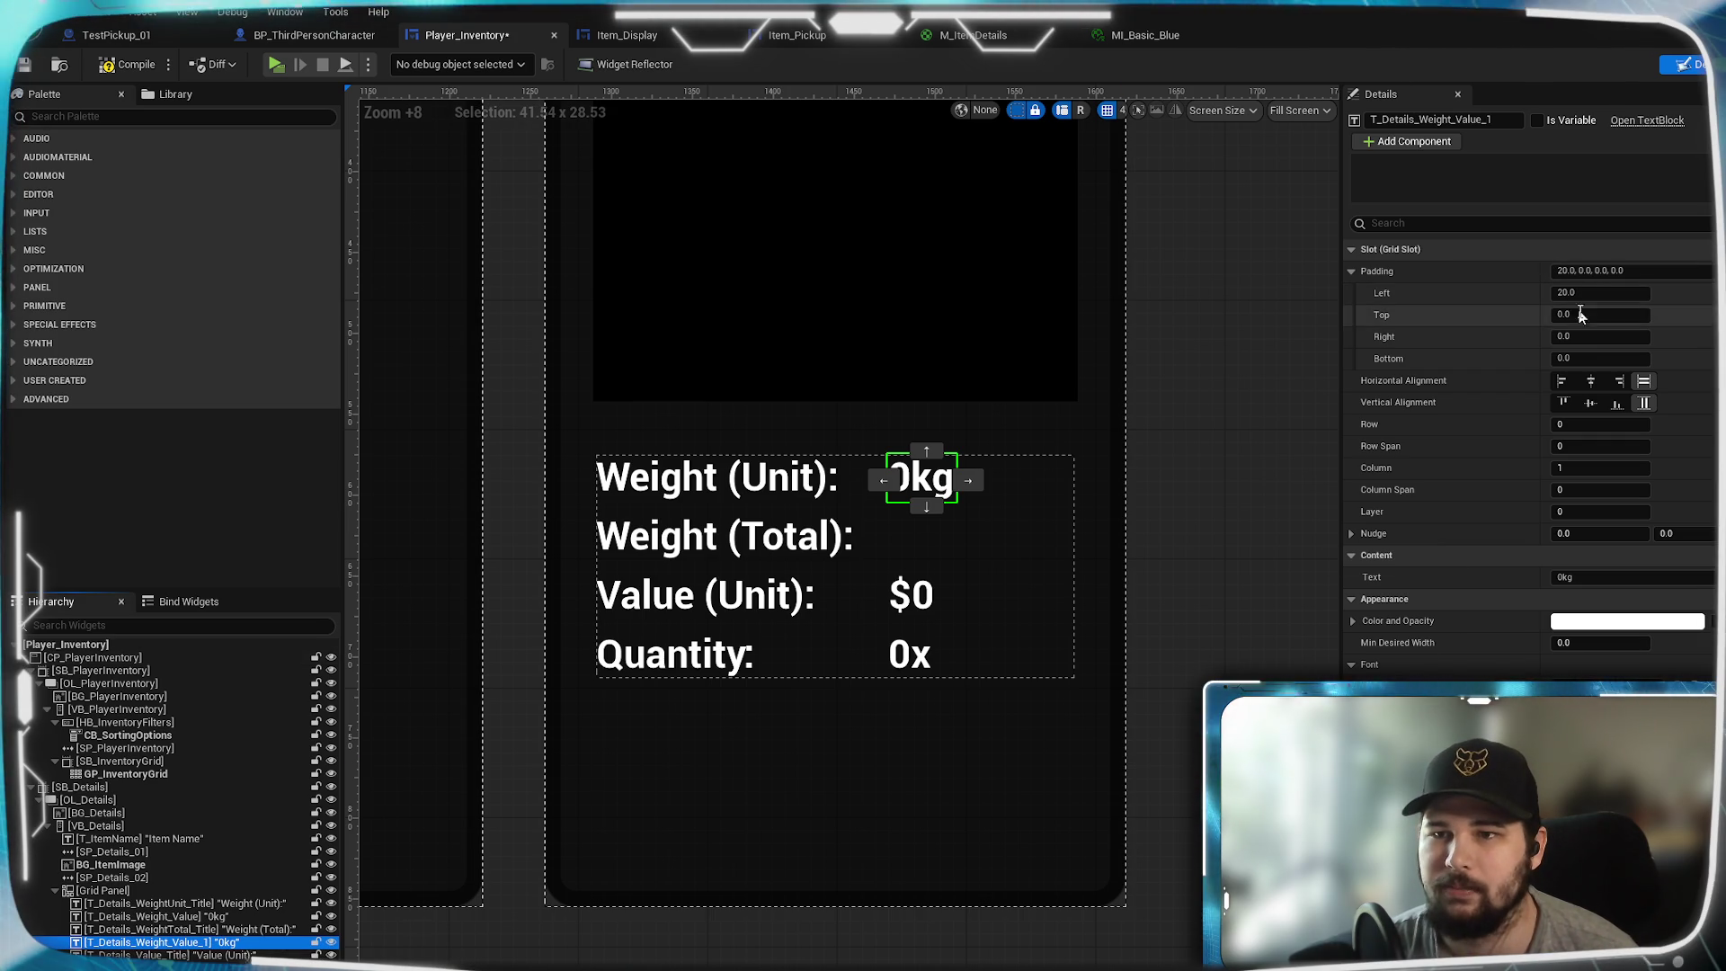
left_click(1591, 424)
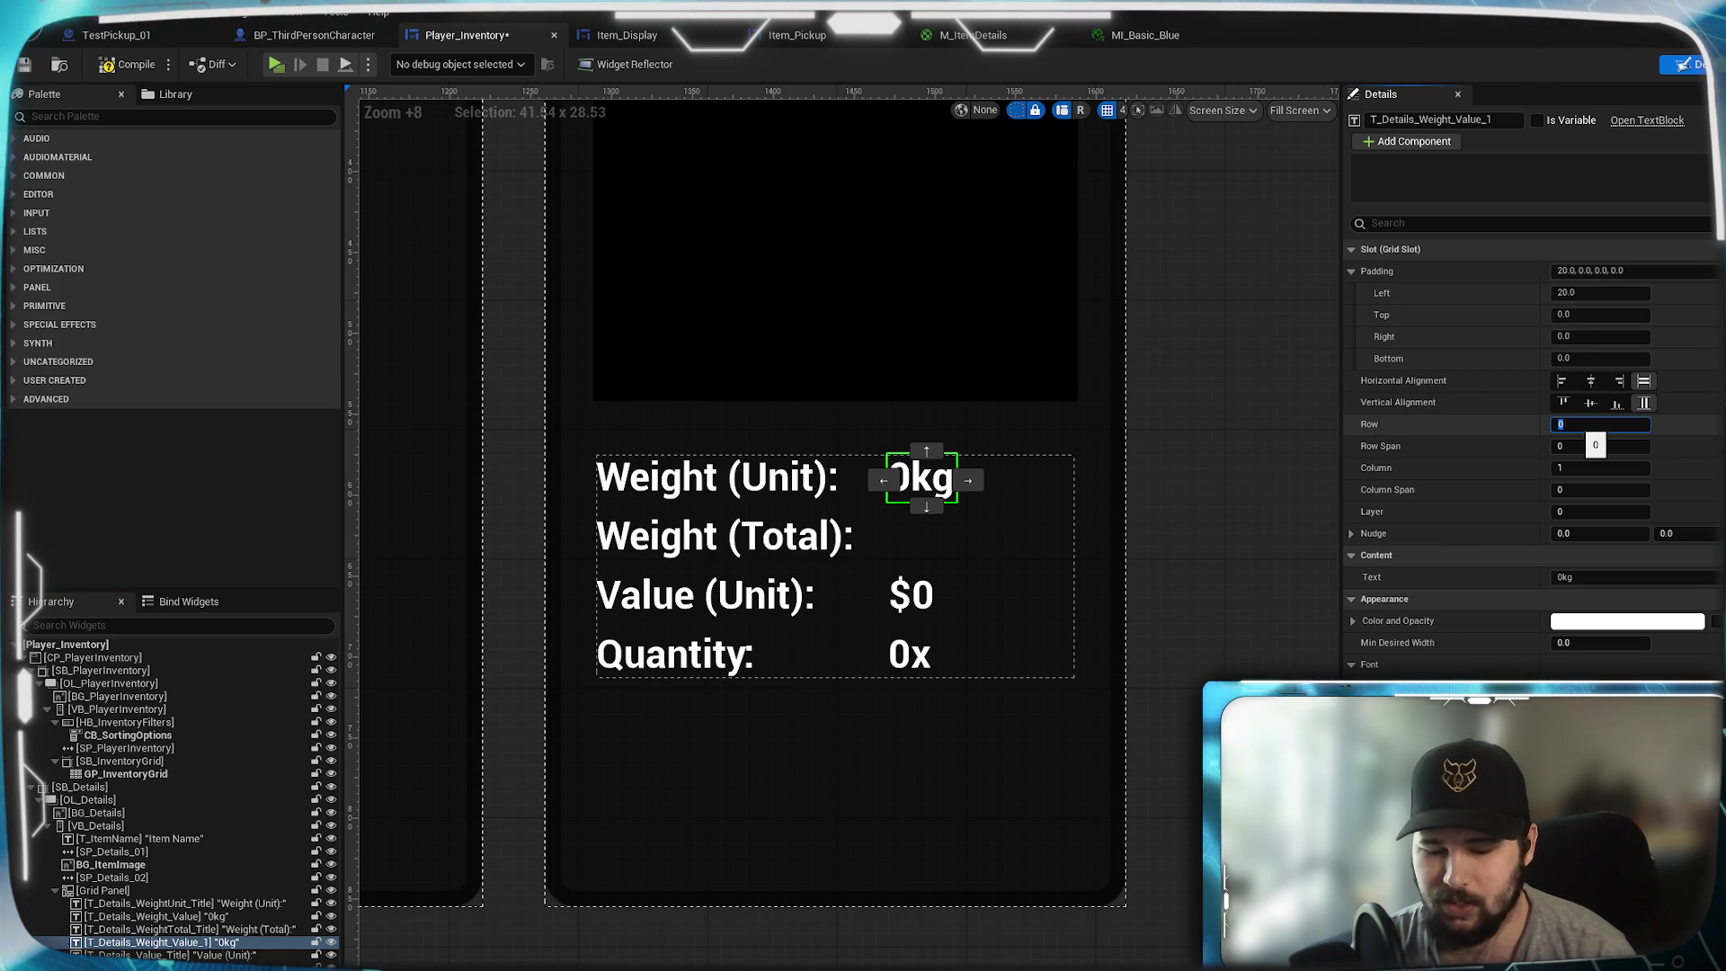
type("1")
key("Return")
left_click(1601, 314)
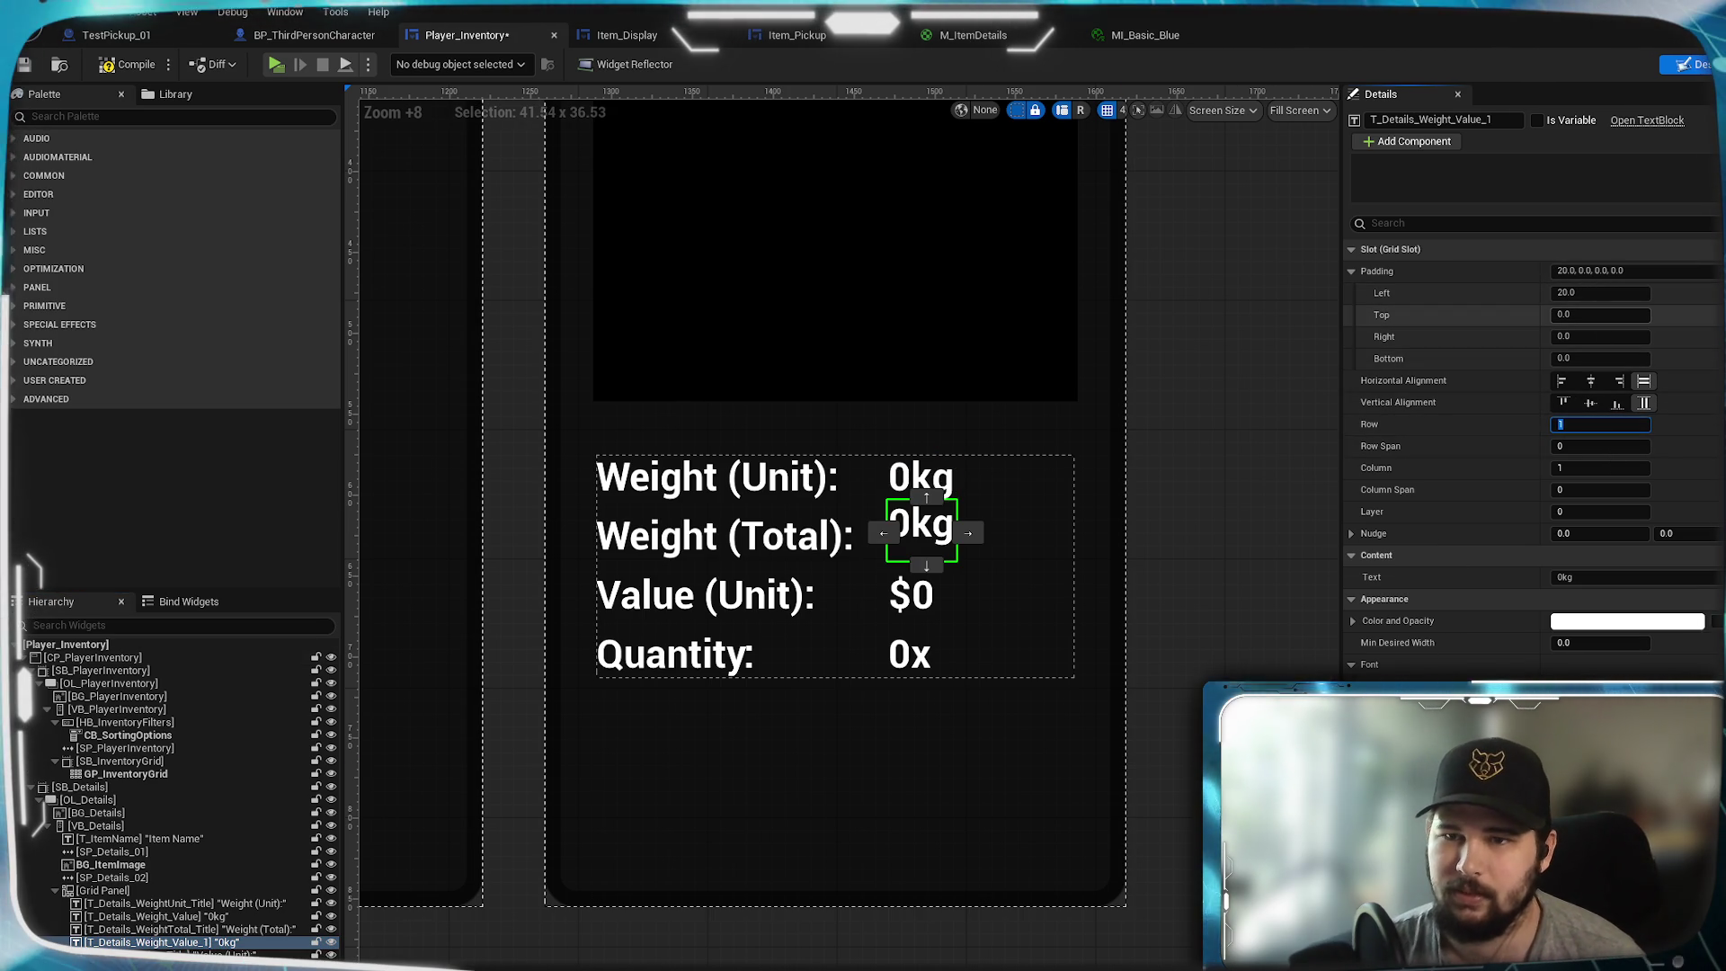
type("8")
key("Return")
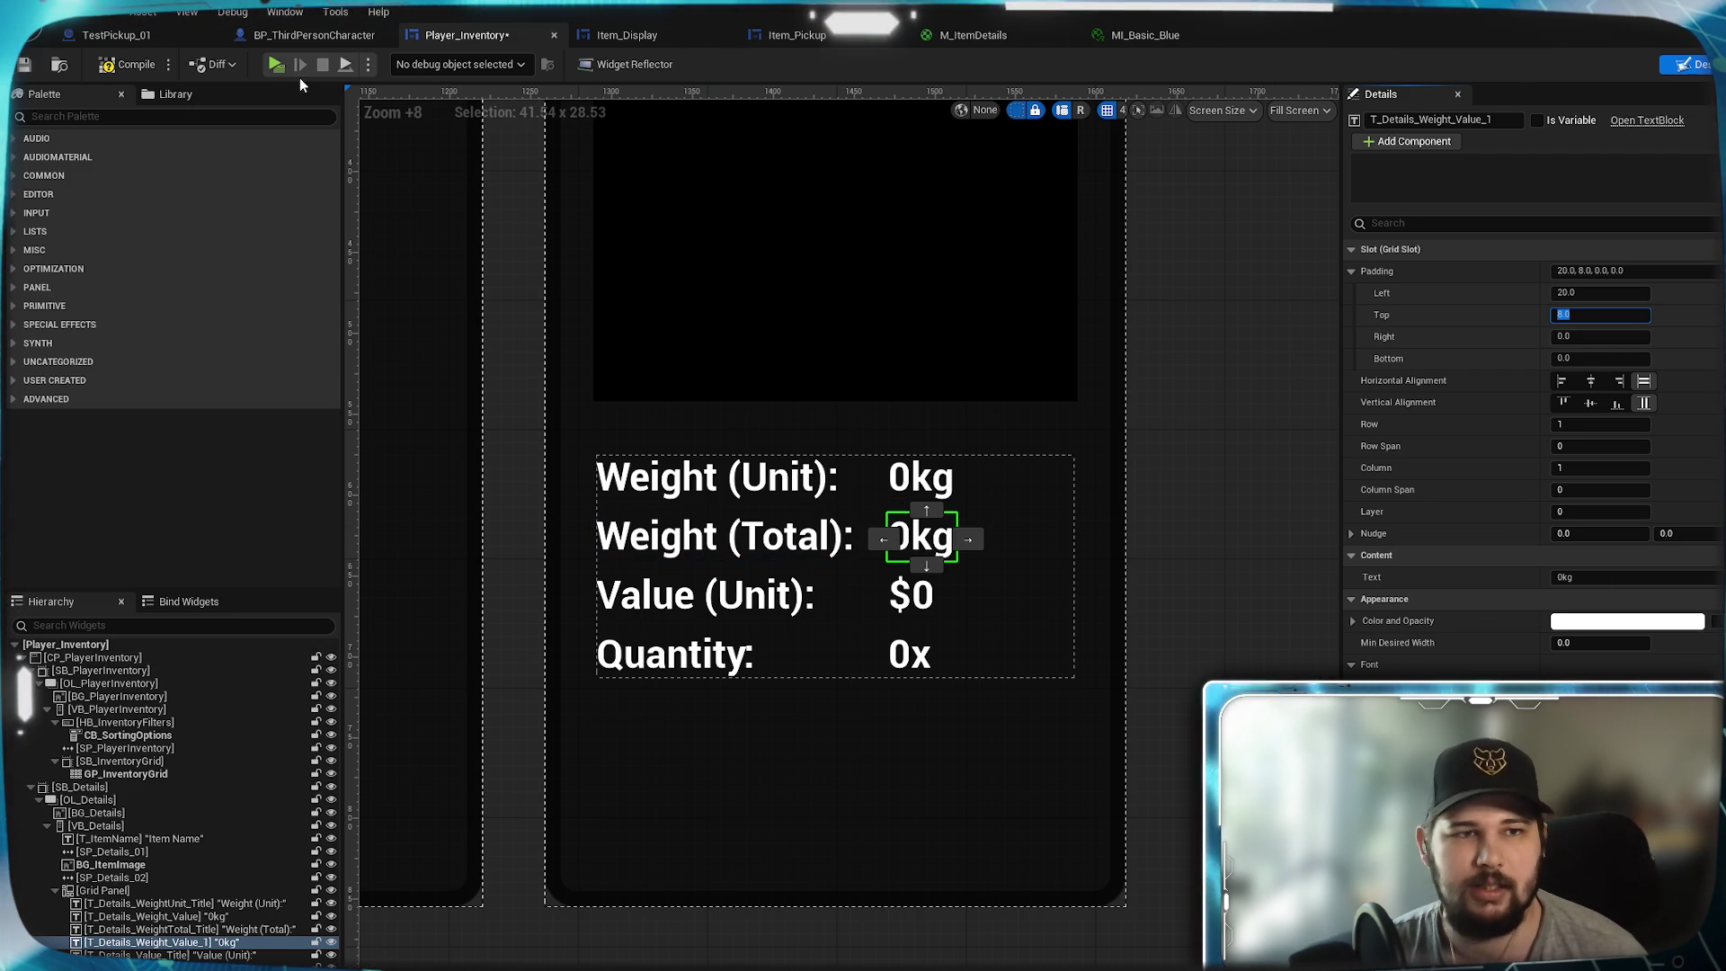
left_click(124, 67)
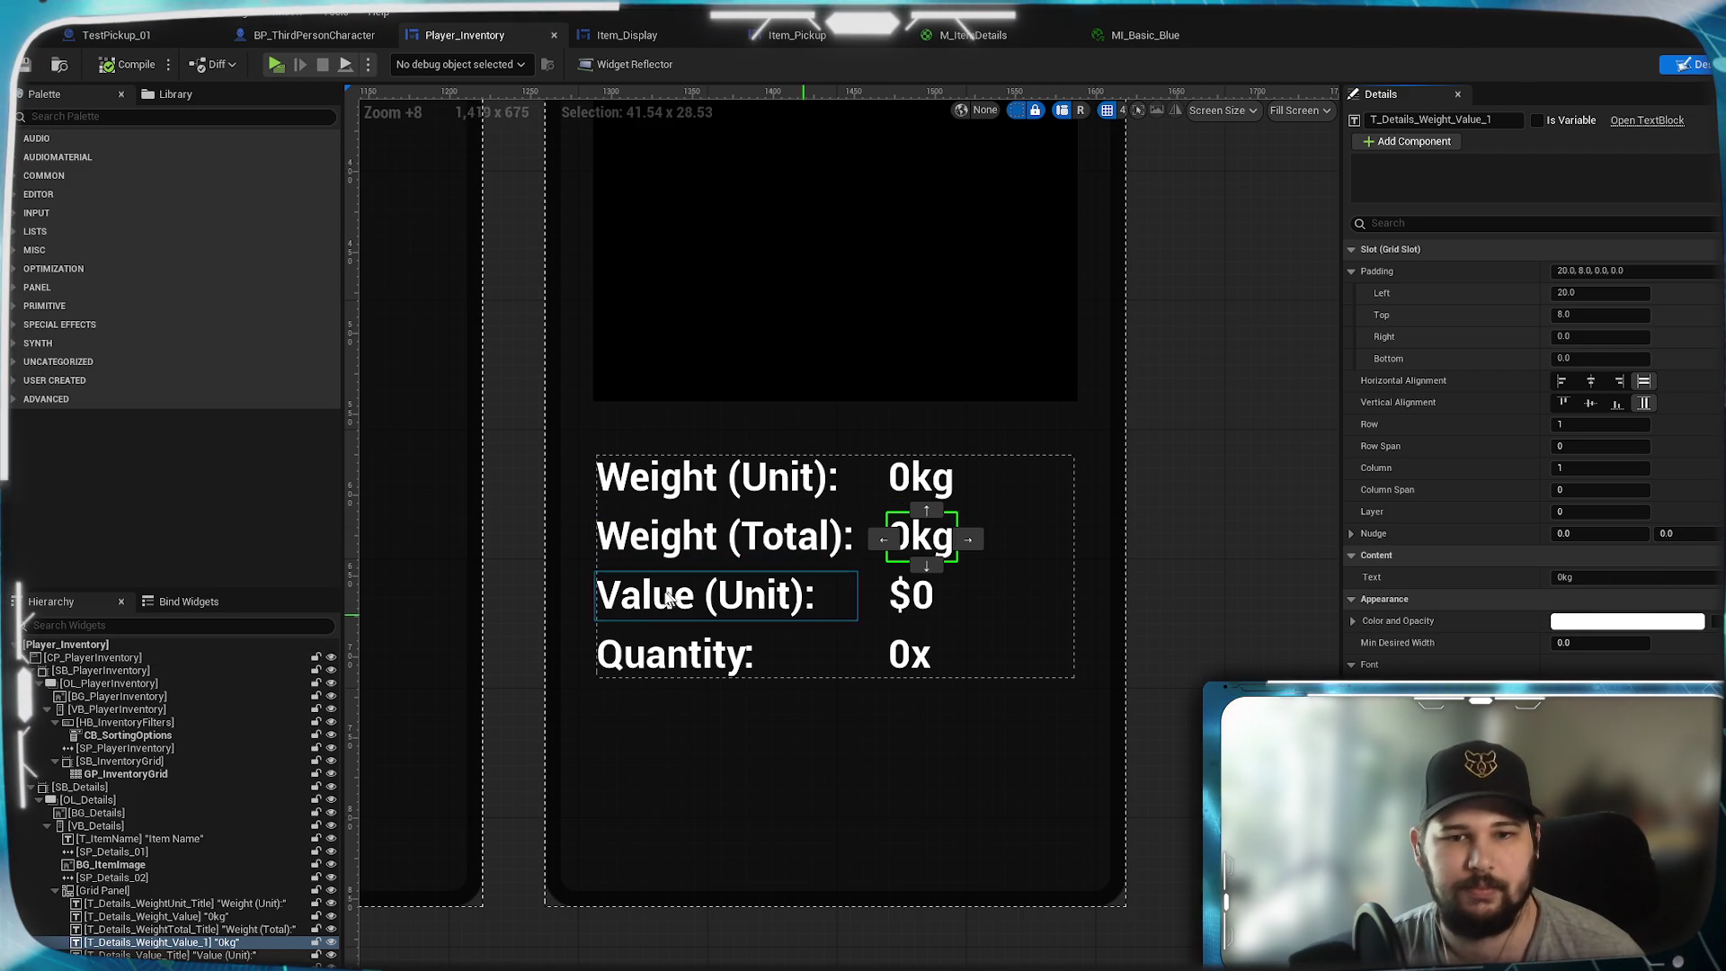
left_click(741, 608)
- Duplicate the Value (Unit) label and move the Quantity label and 0x value to row 4
right_click(189, 955)
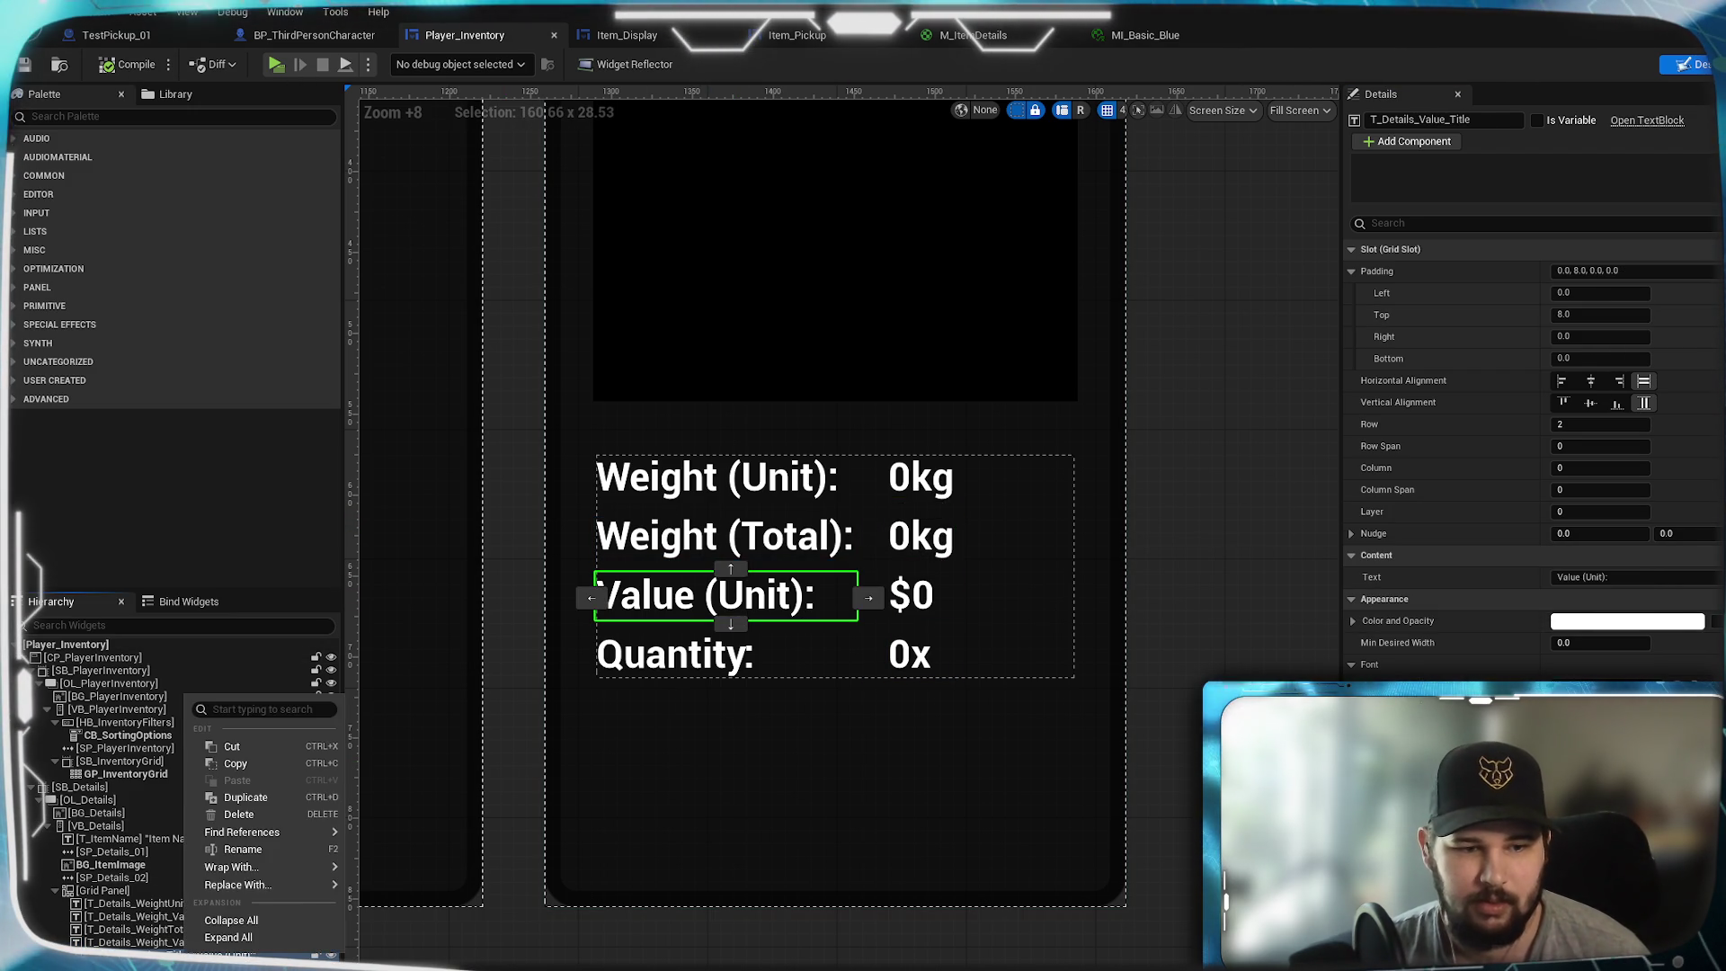
left_click(240, 797)
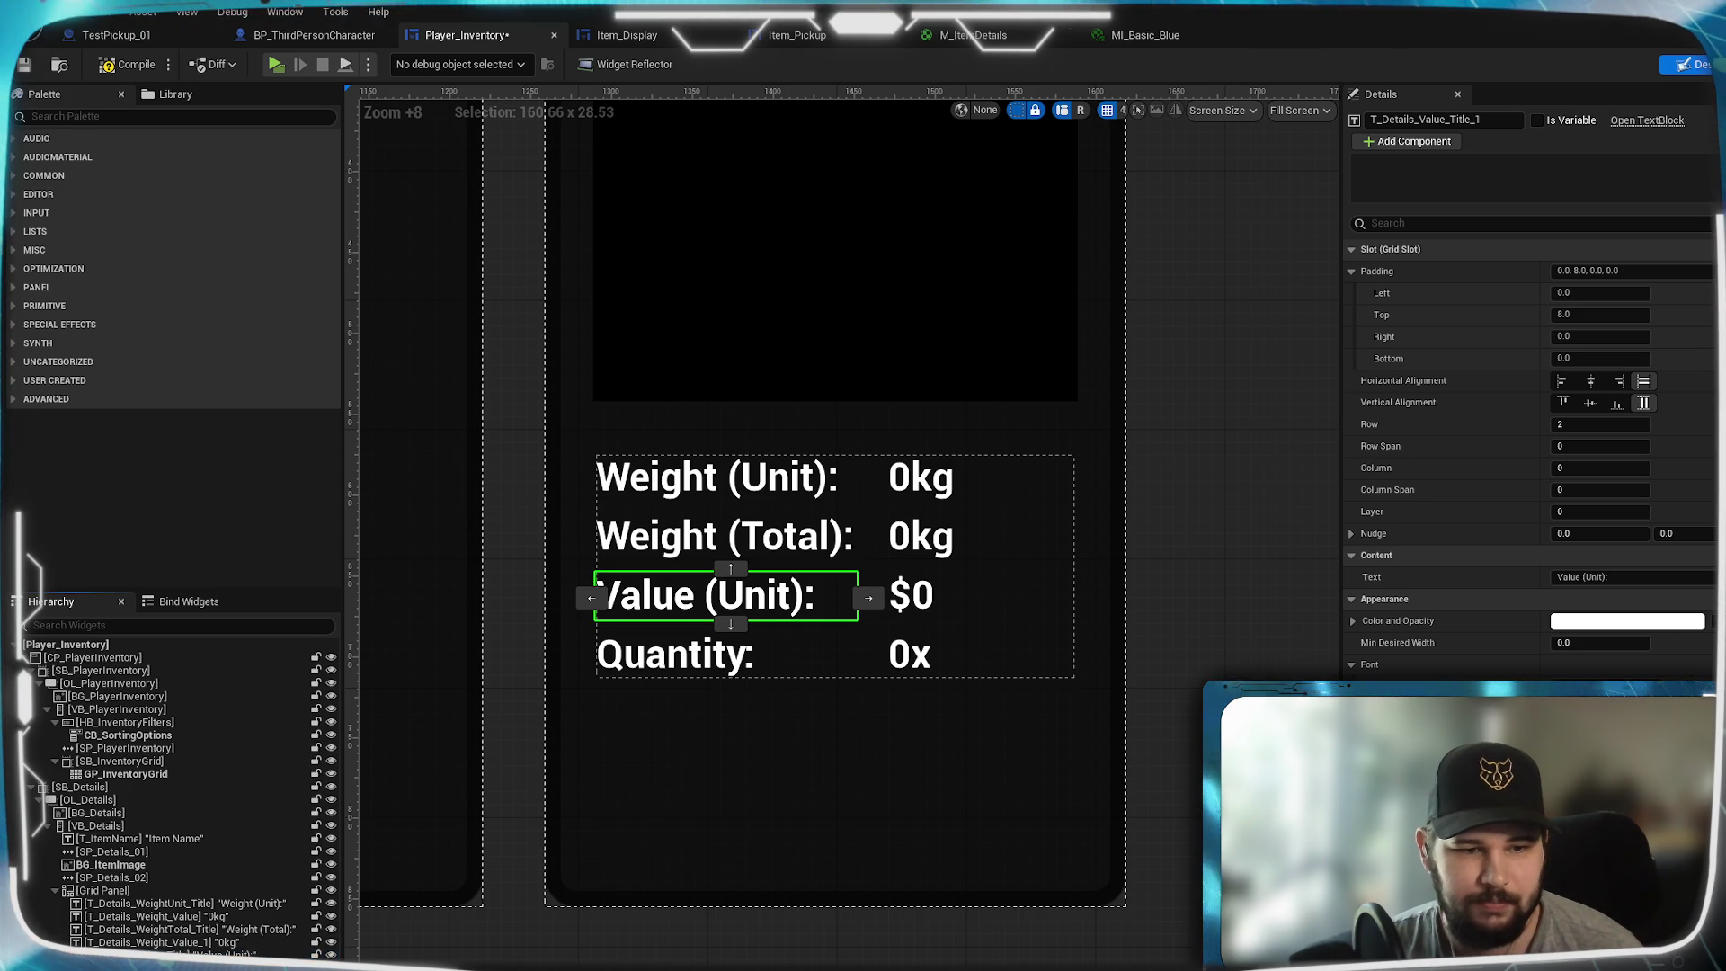
left_click(683, 654)
left_click(1601, 425)
type("4")
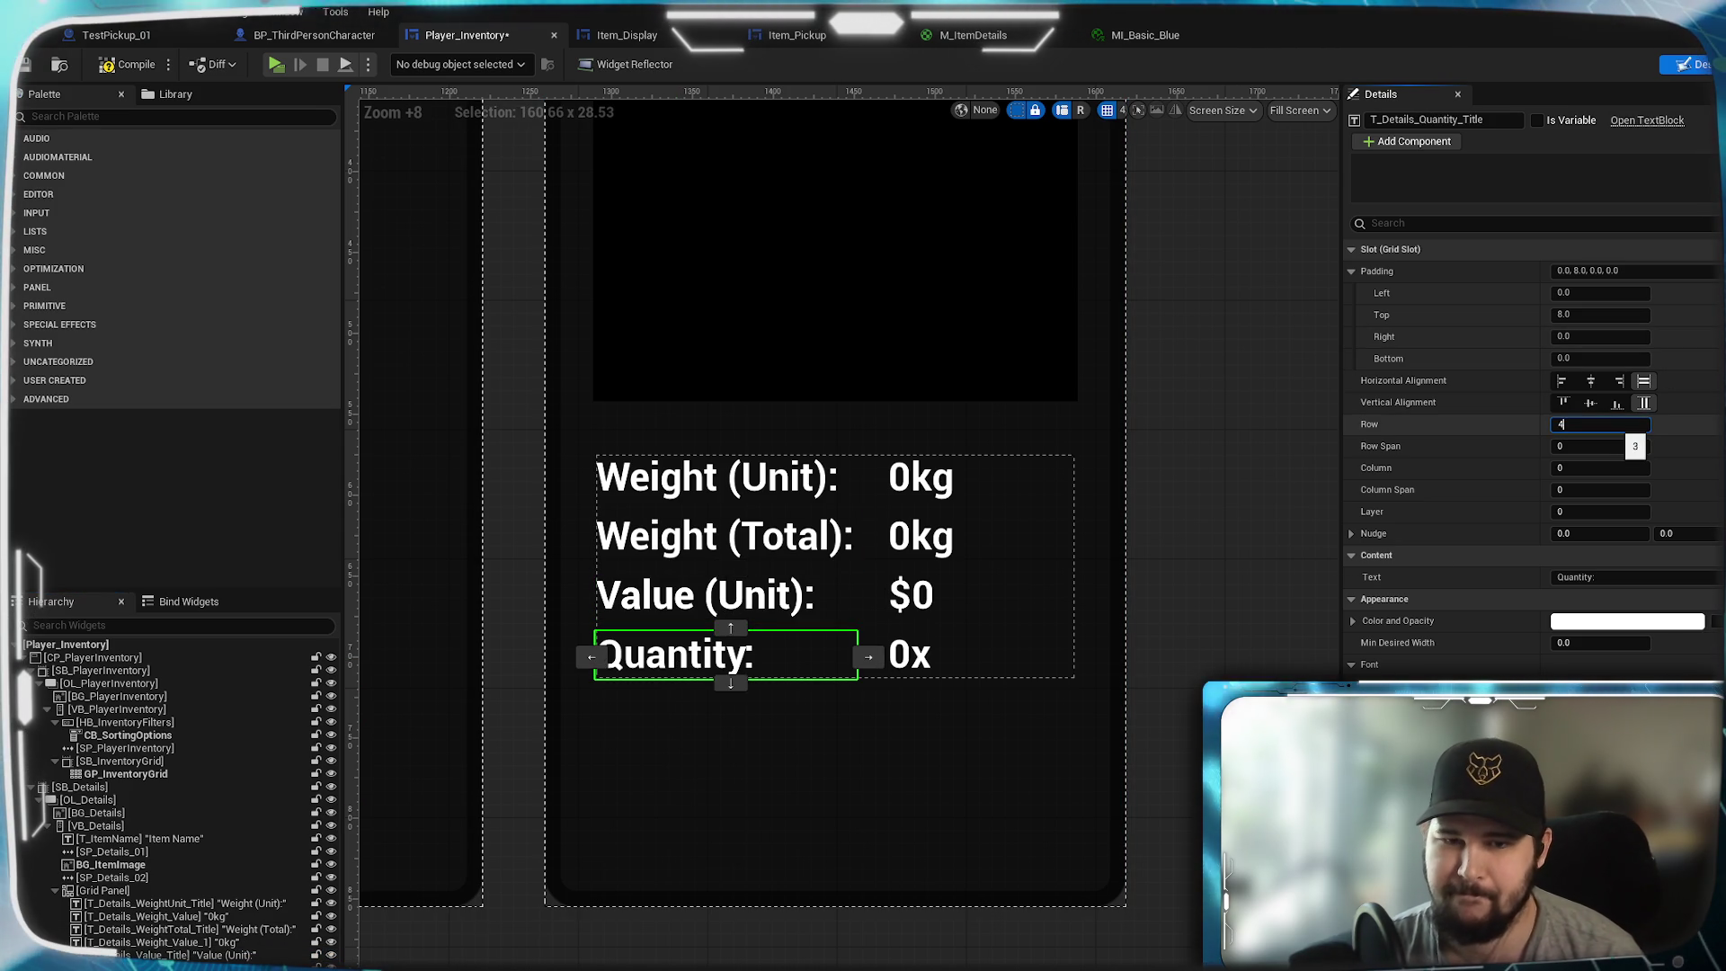
left_click(910, 658)
left_click(1600, 424)
type("4")
key("Return")
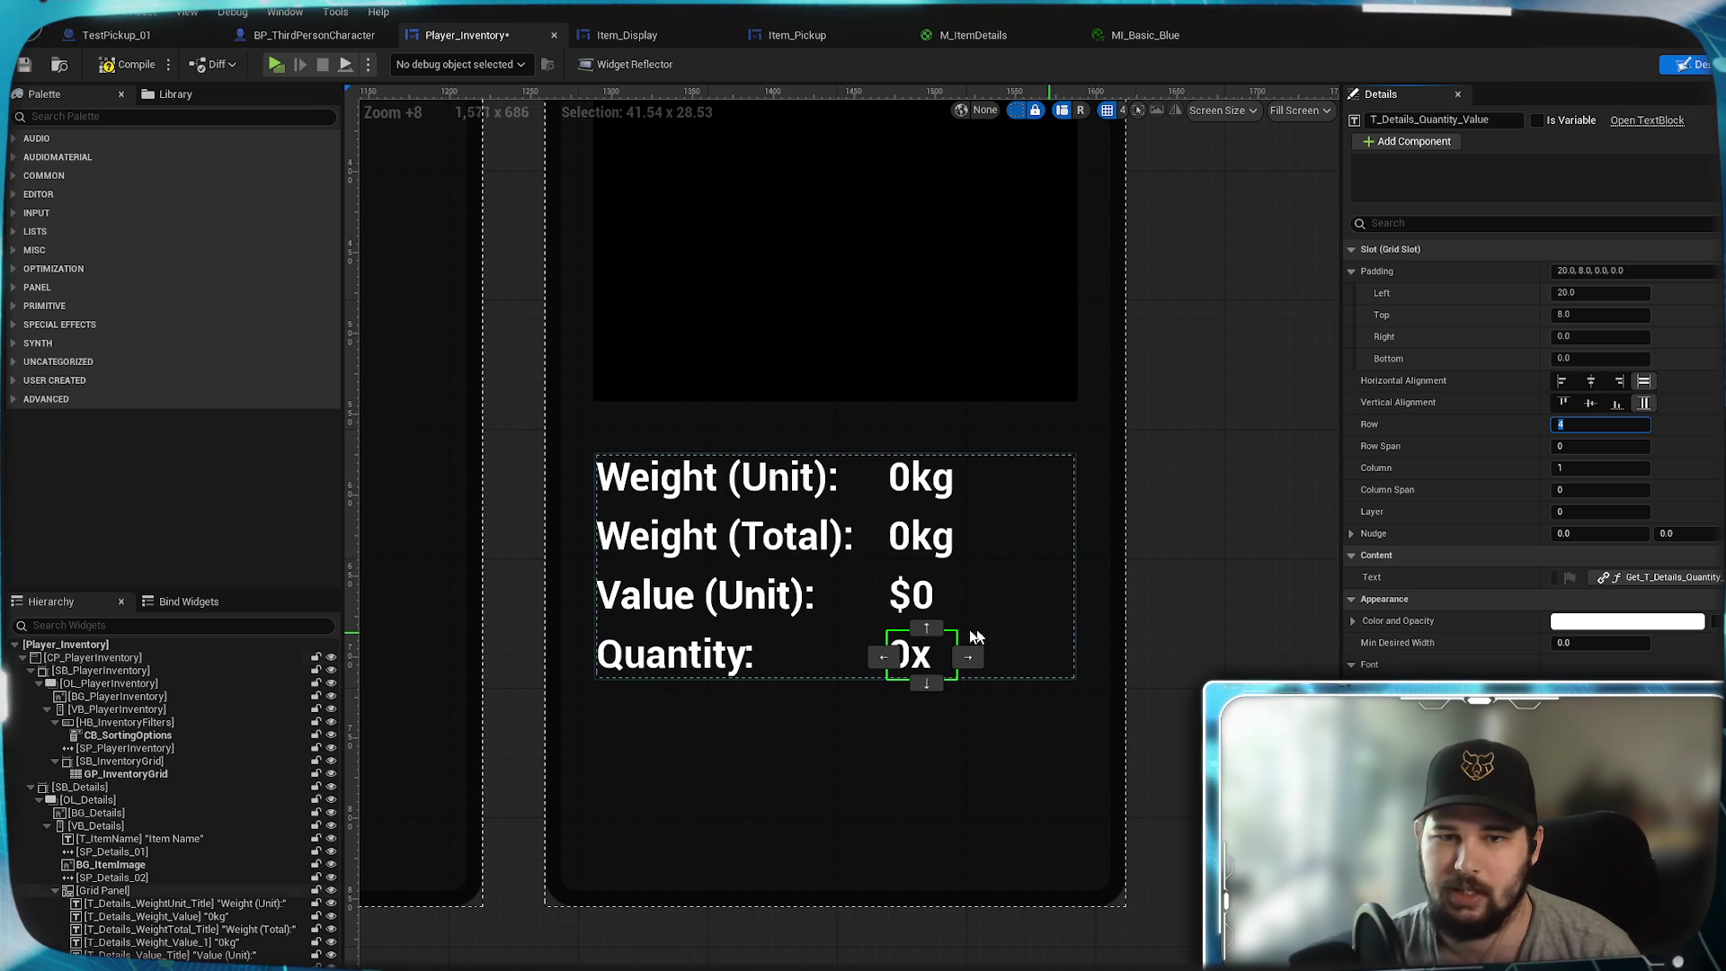
- Rename the duplicated label widget T_Details_ValueTotal_Title, leaving the original's name unchanged
left_click(715, 609)
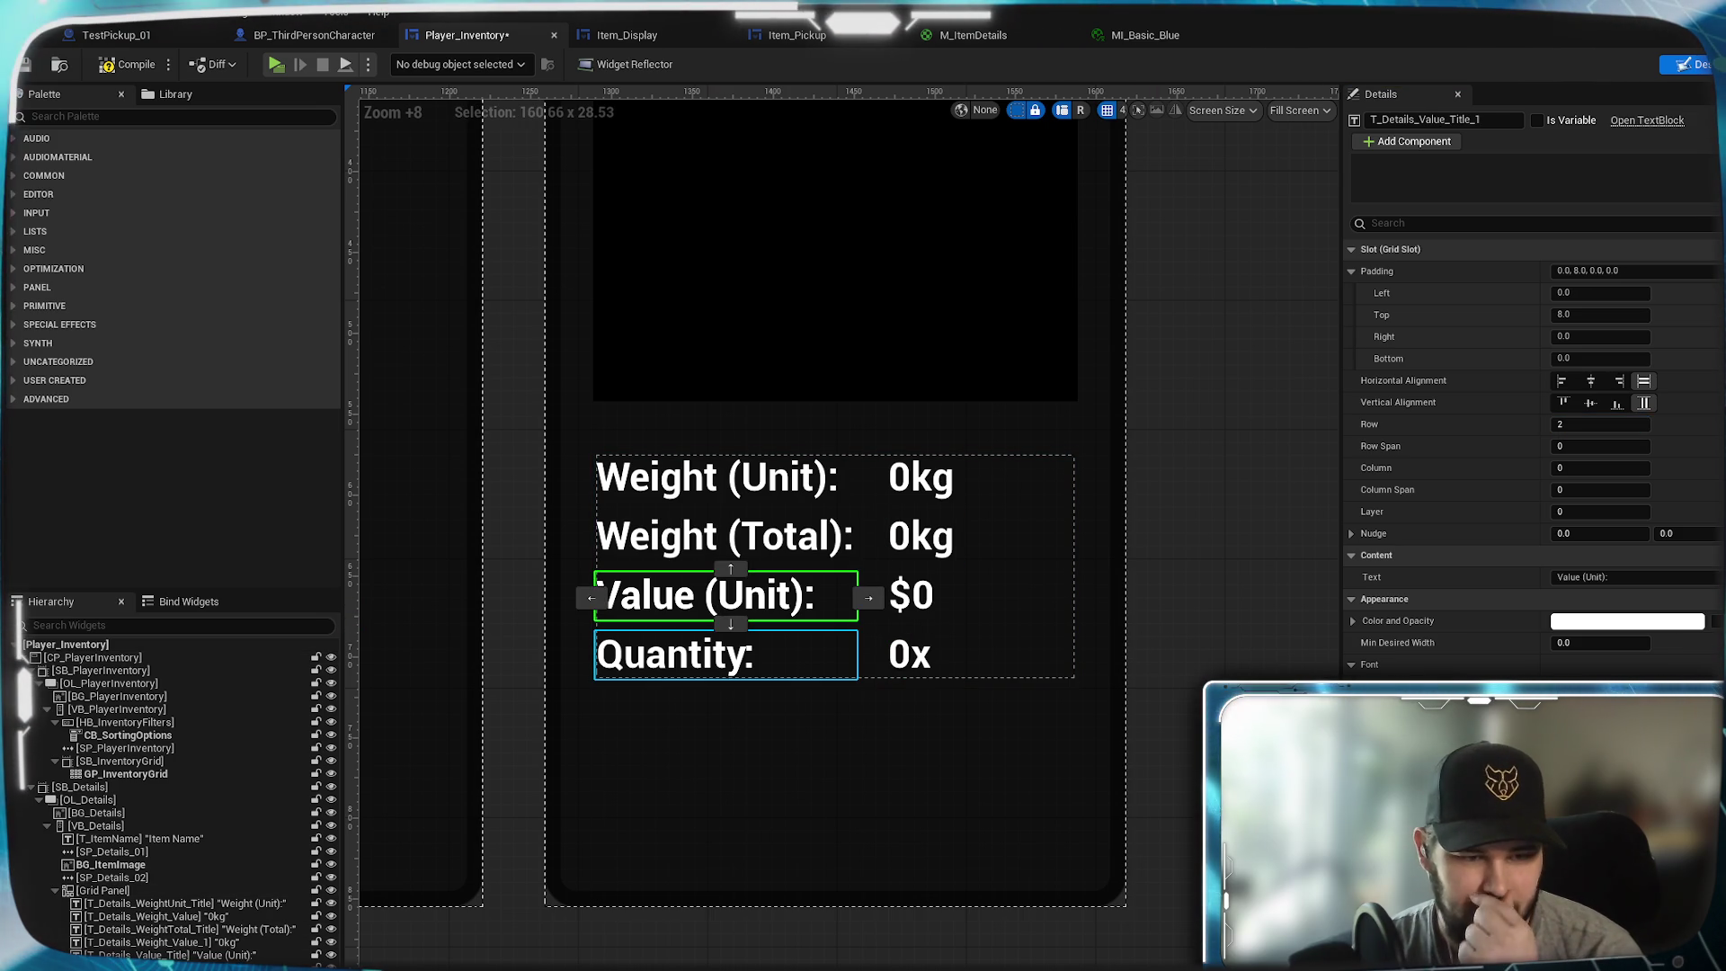
left_click(1475, 120)
key("BackSpace")
key("BackSpace")
key("Left")
key("Left")
key("Left")
type("T")
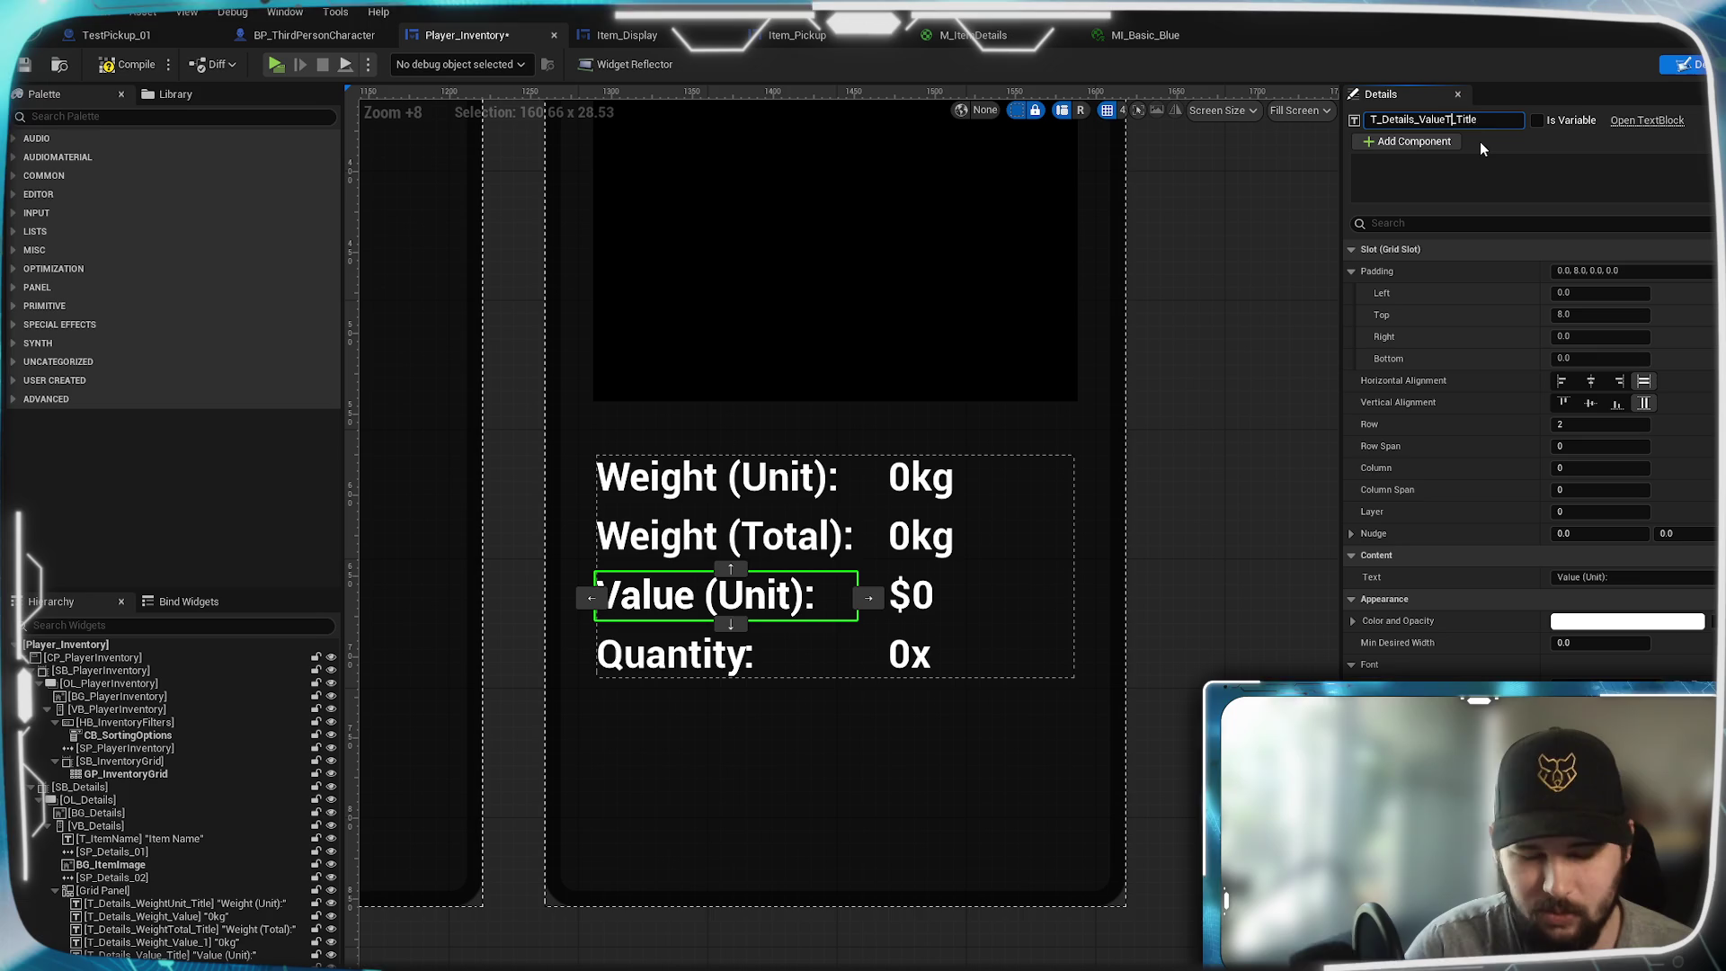
type("otal")
key("Return")
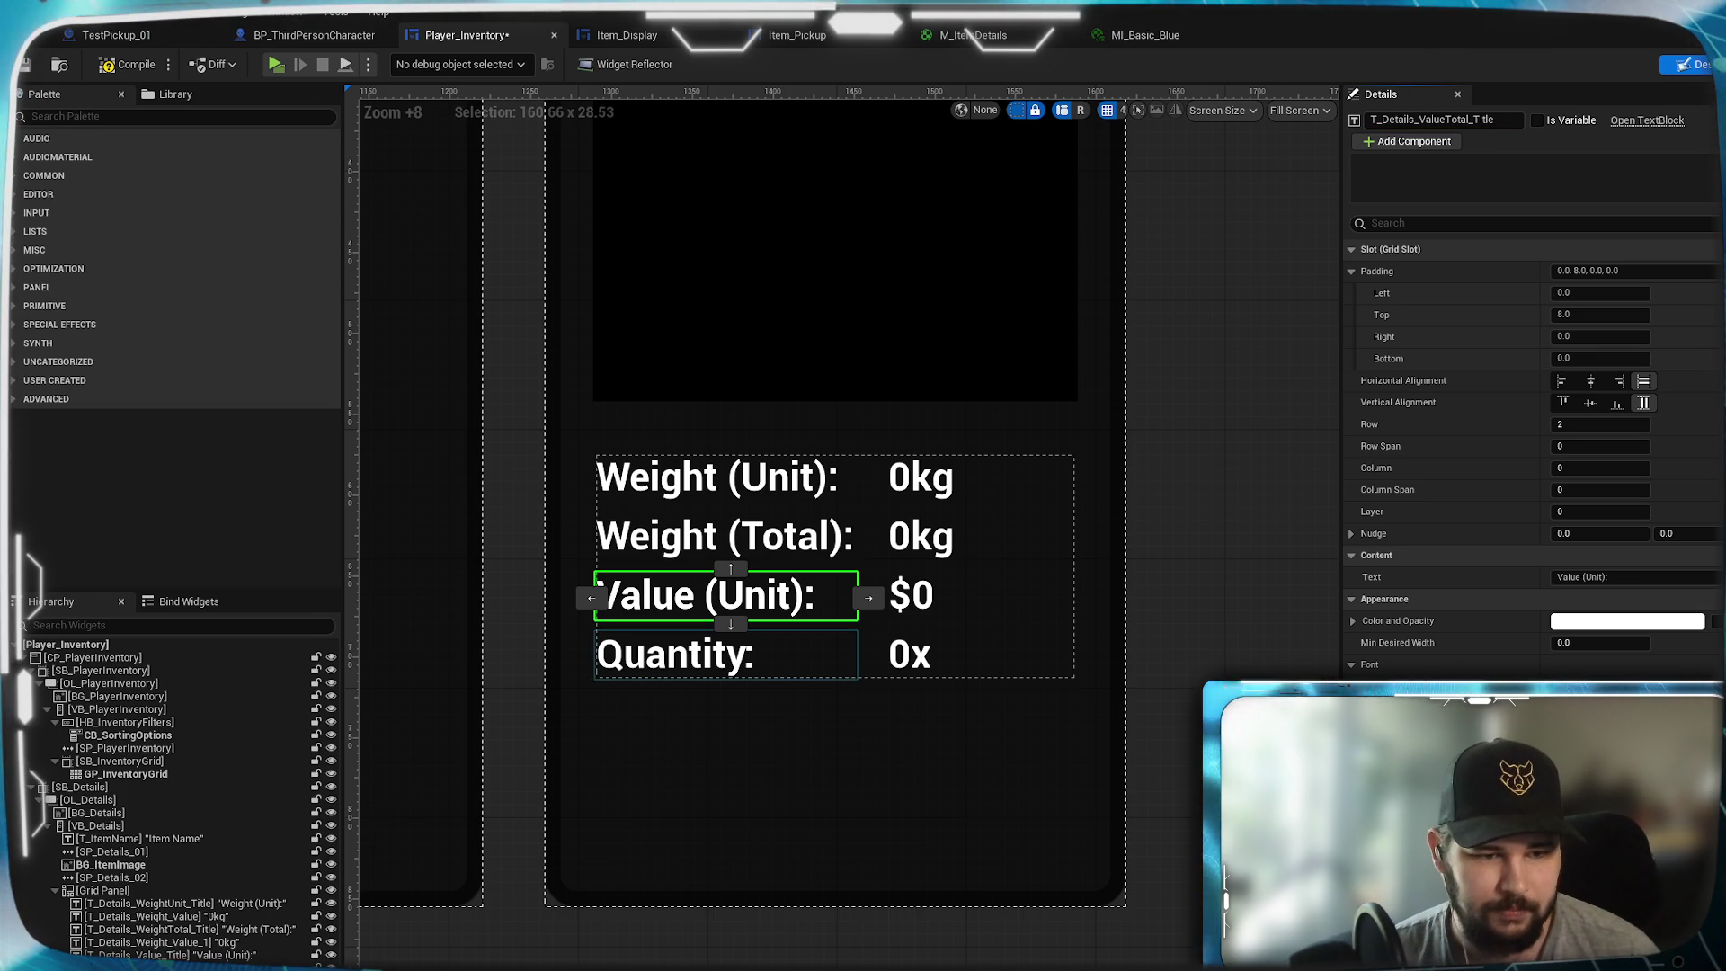
key("ctrl+z")
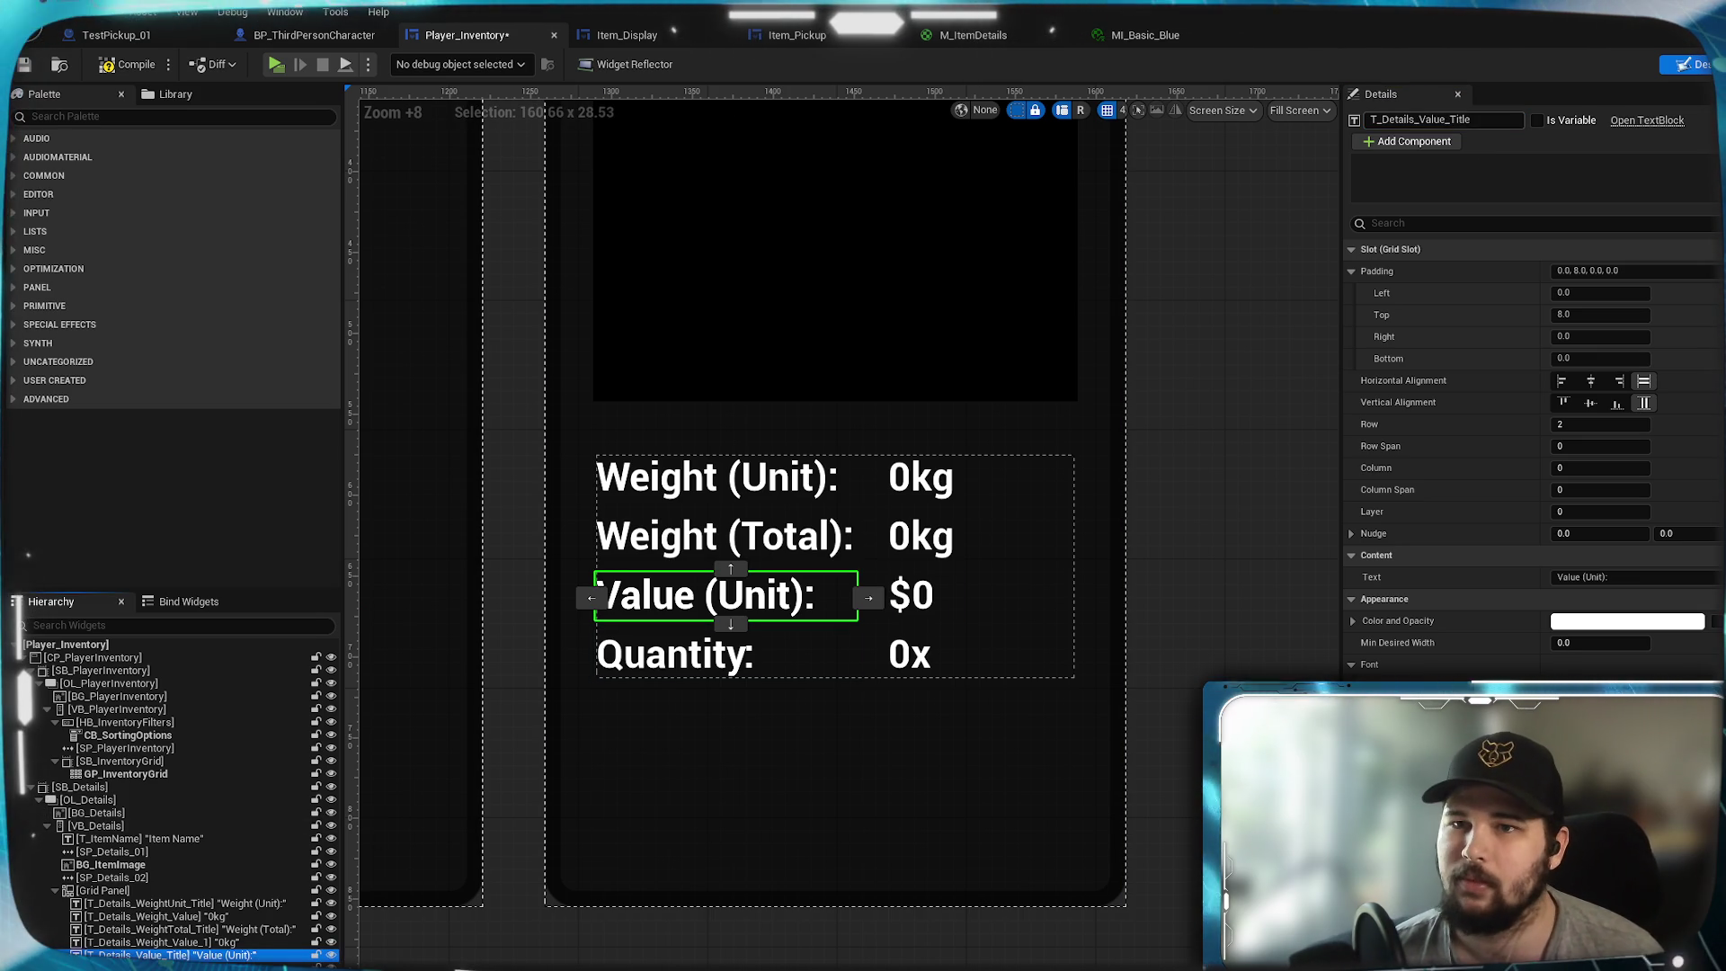
left_click(1443, 119)
key("Escape")
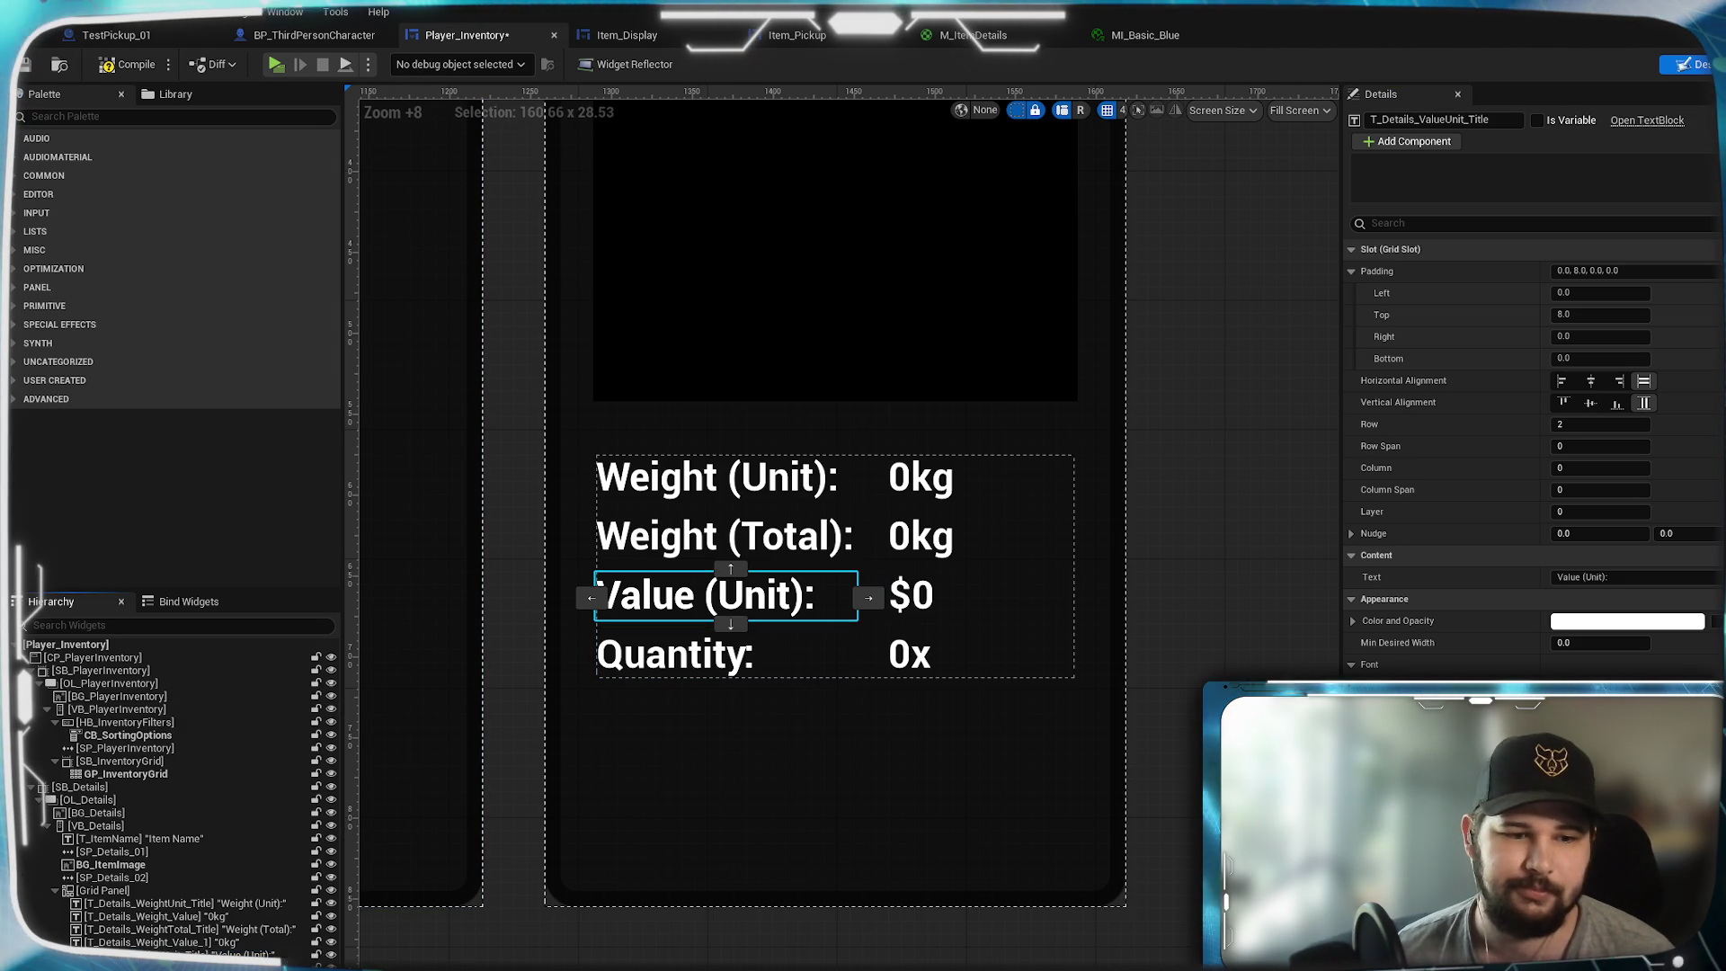
- Set the T_Details_ValueTotal_Title label's Grid Slot Row to 3
left_click(1584, 577)
type("Total")
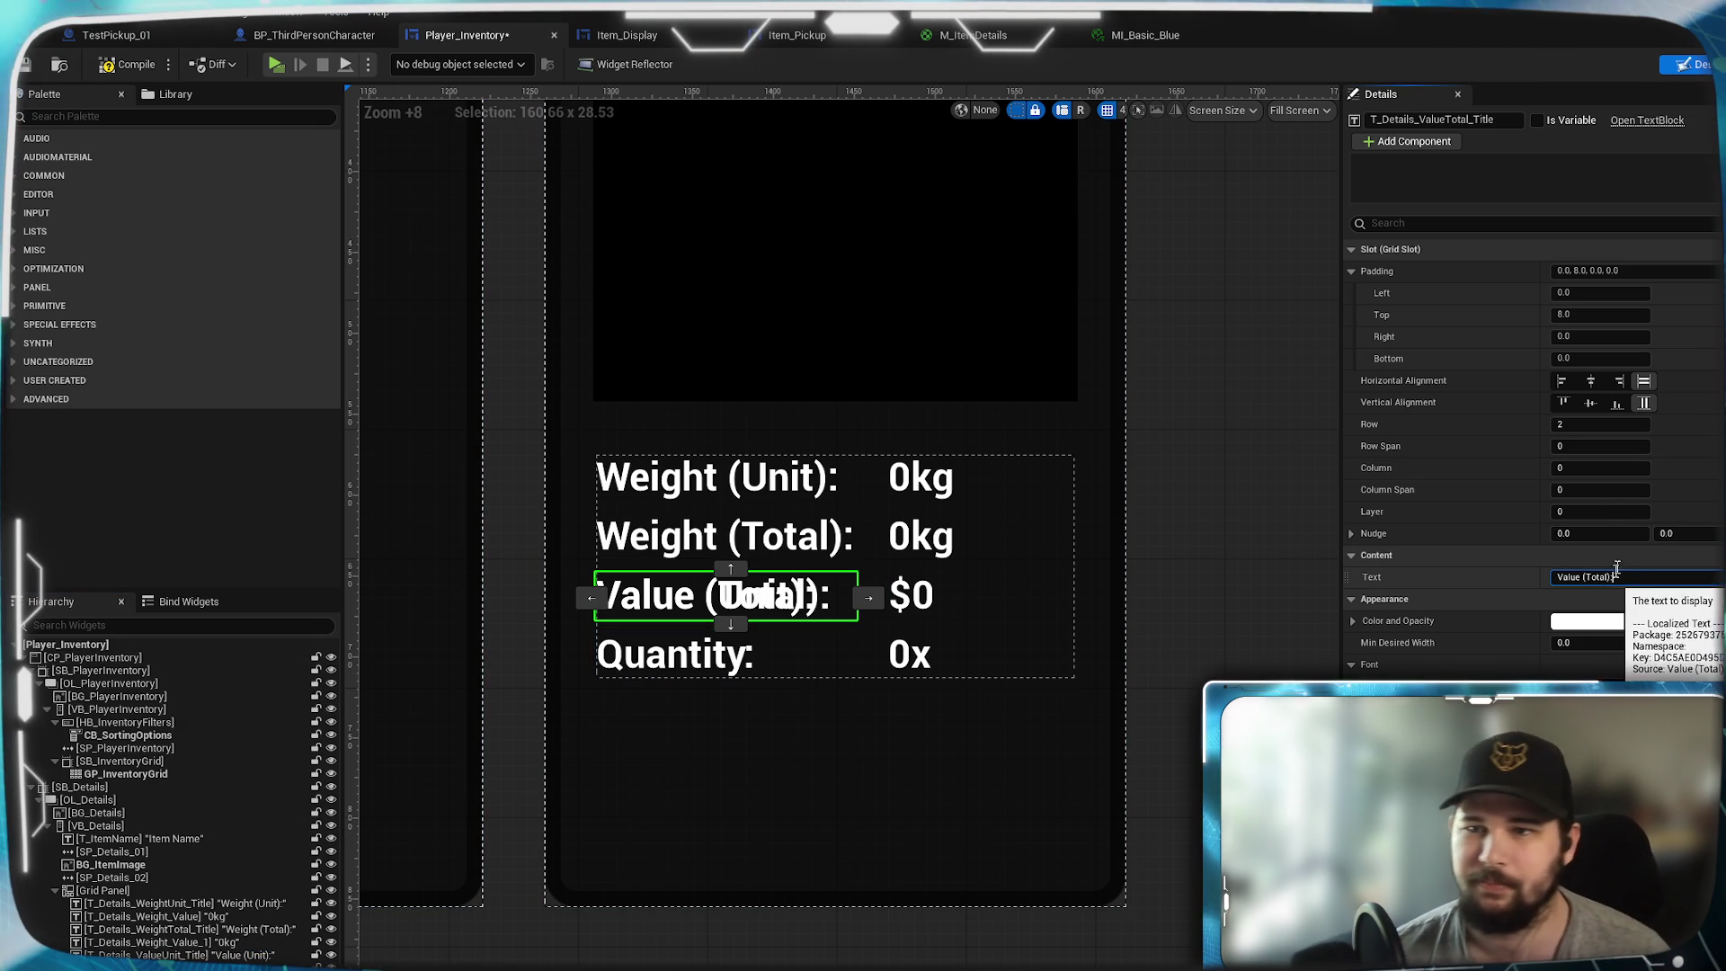
type("3")
key("Return")
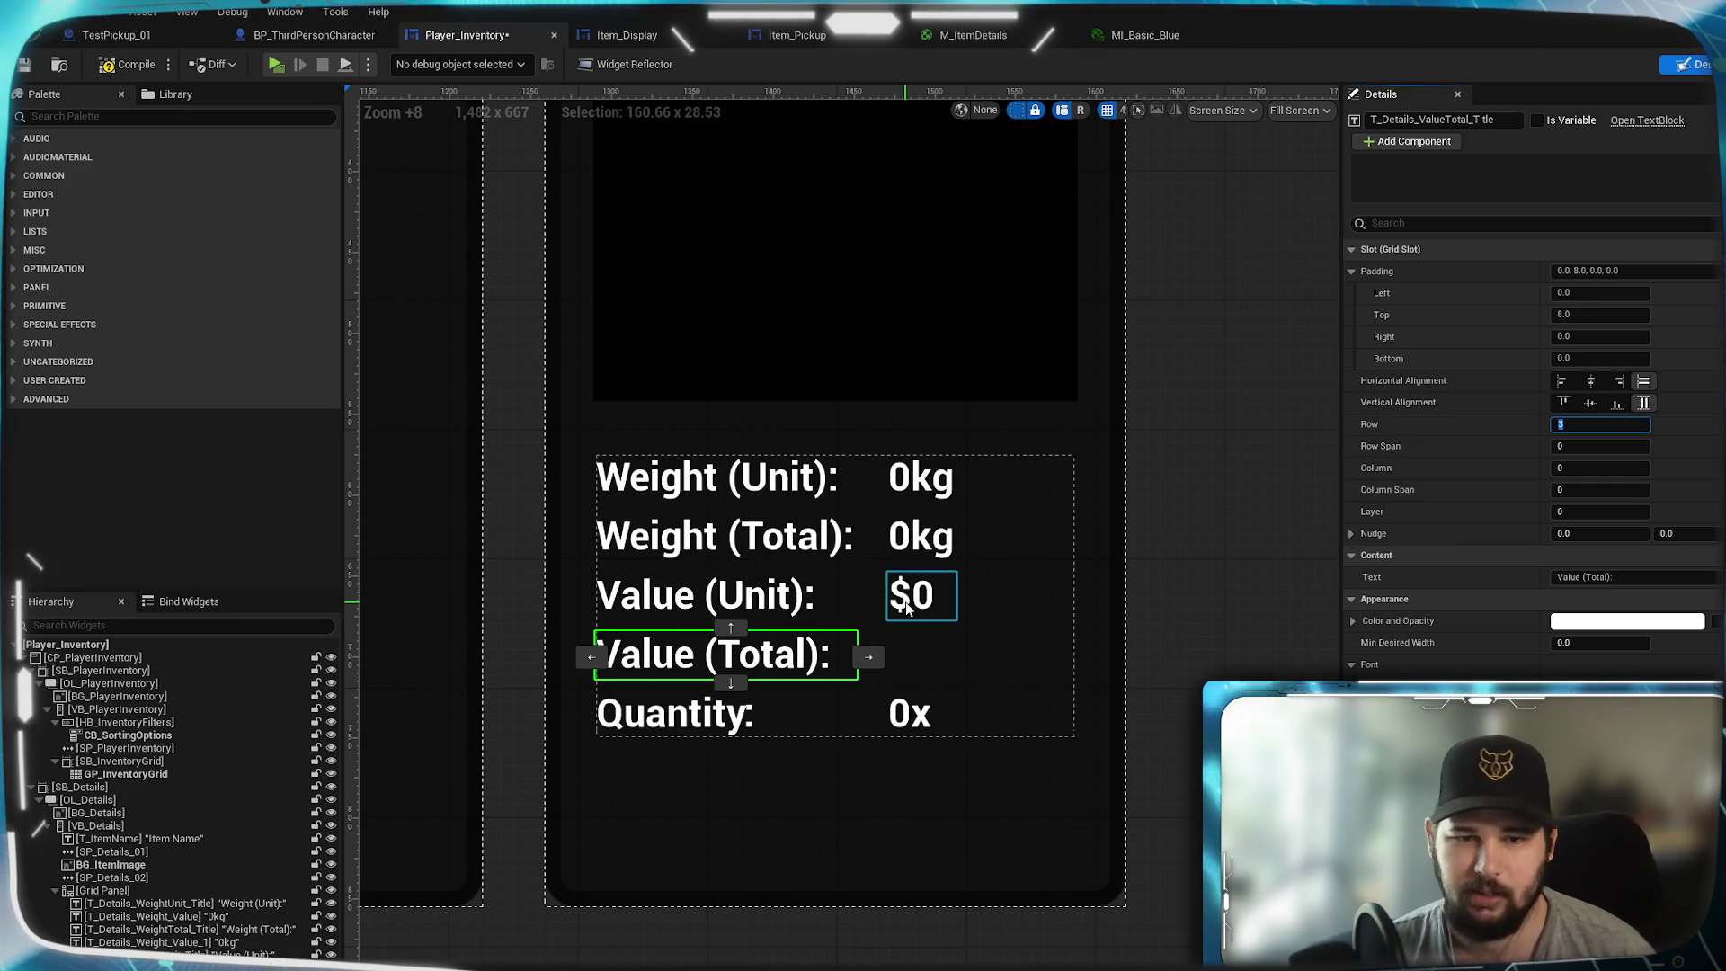
left_click(684, 714)
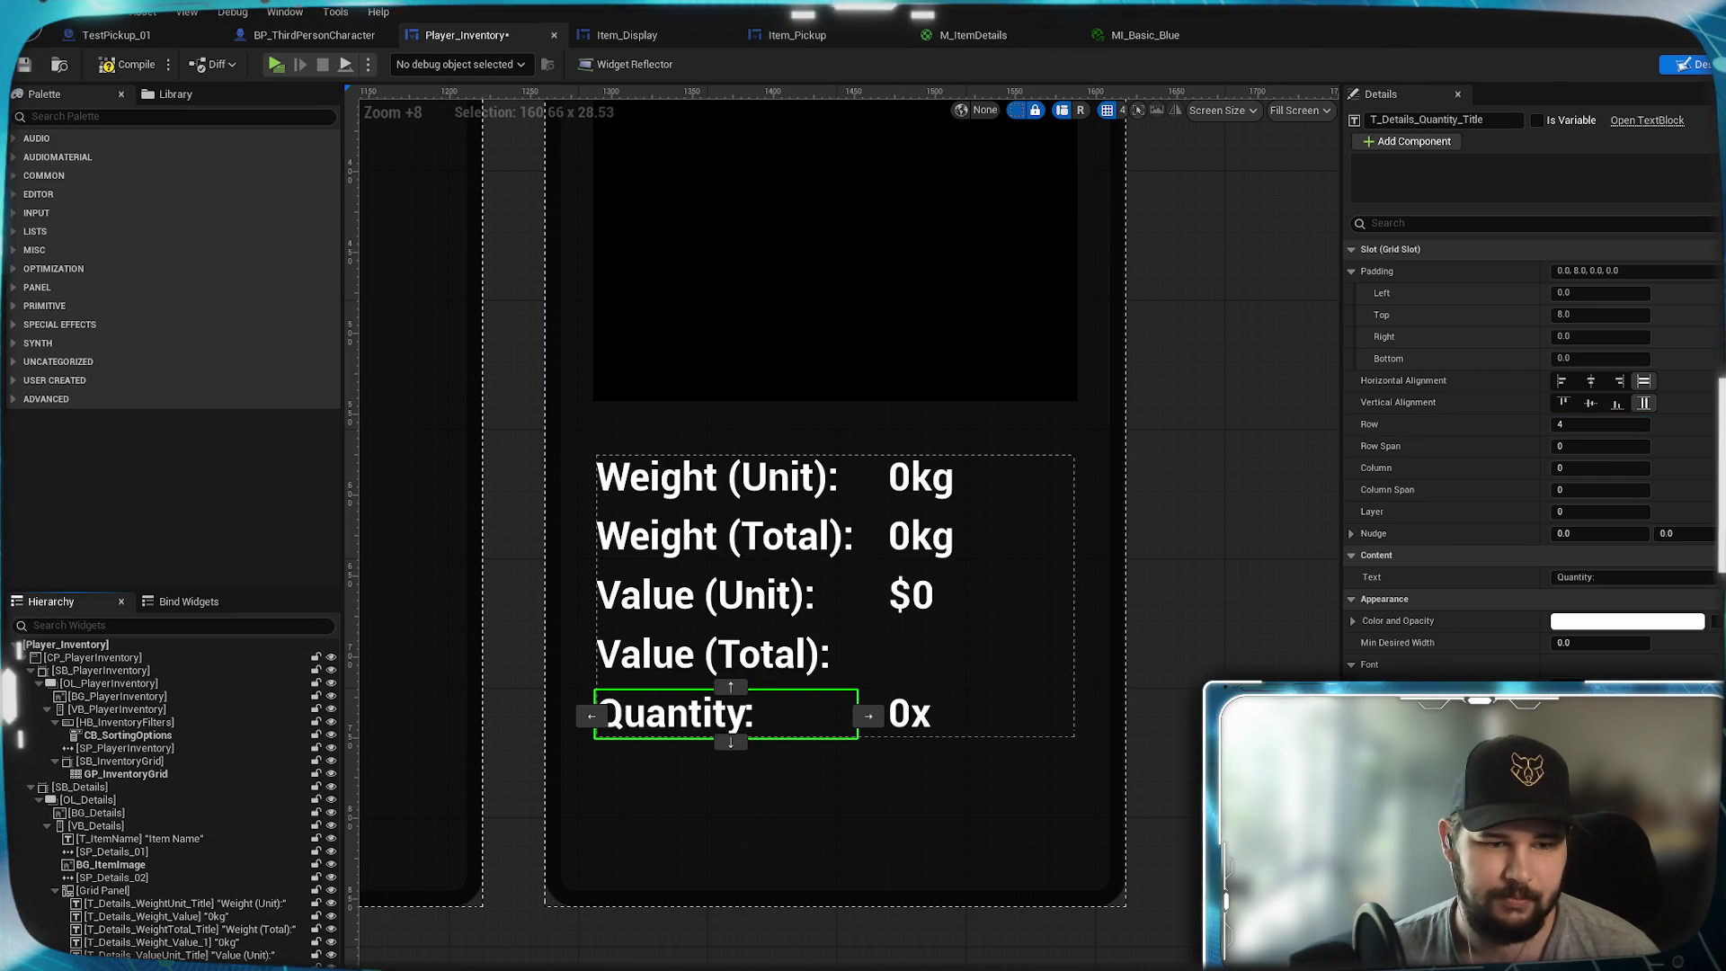
- Rename the two 0kg value texts to WeightTotal_Value and WeightUnit_Value
left_click(189, 942)
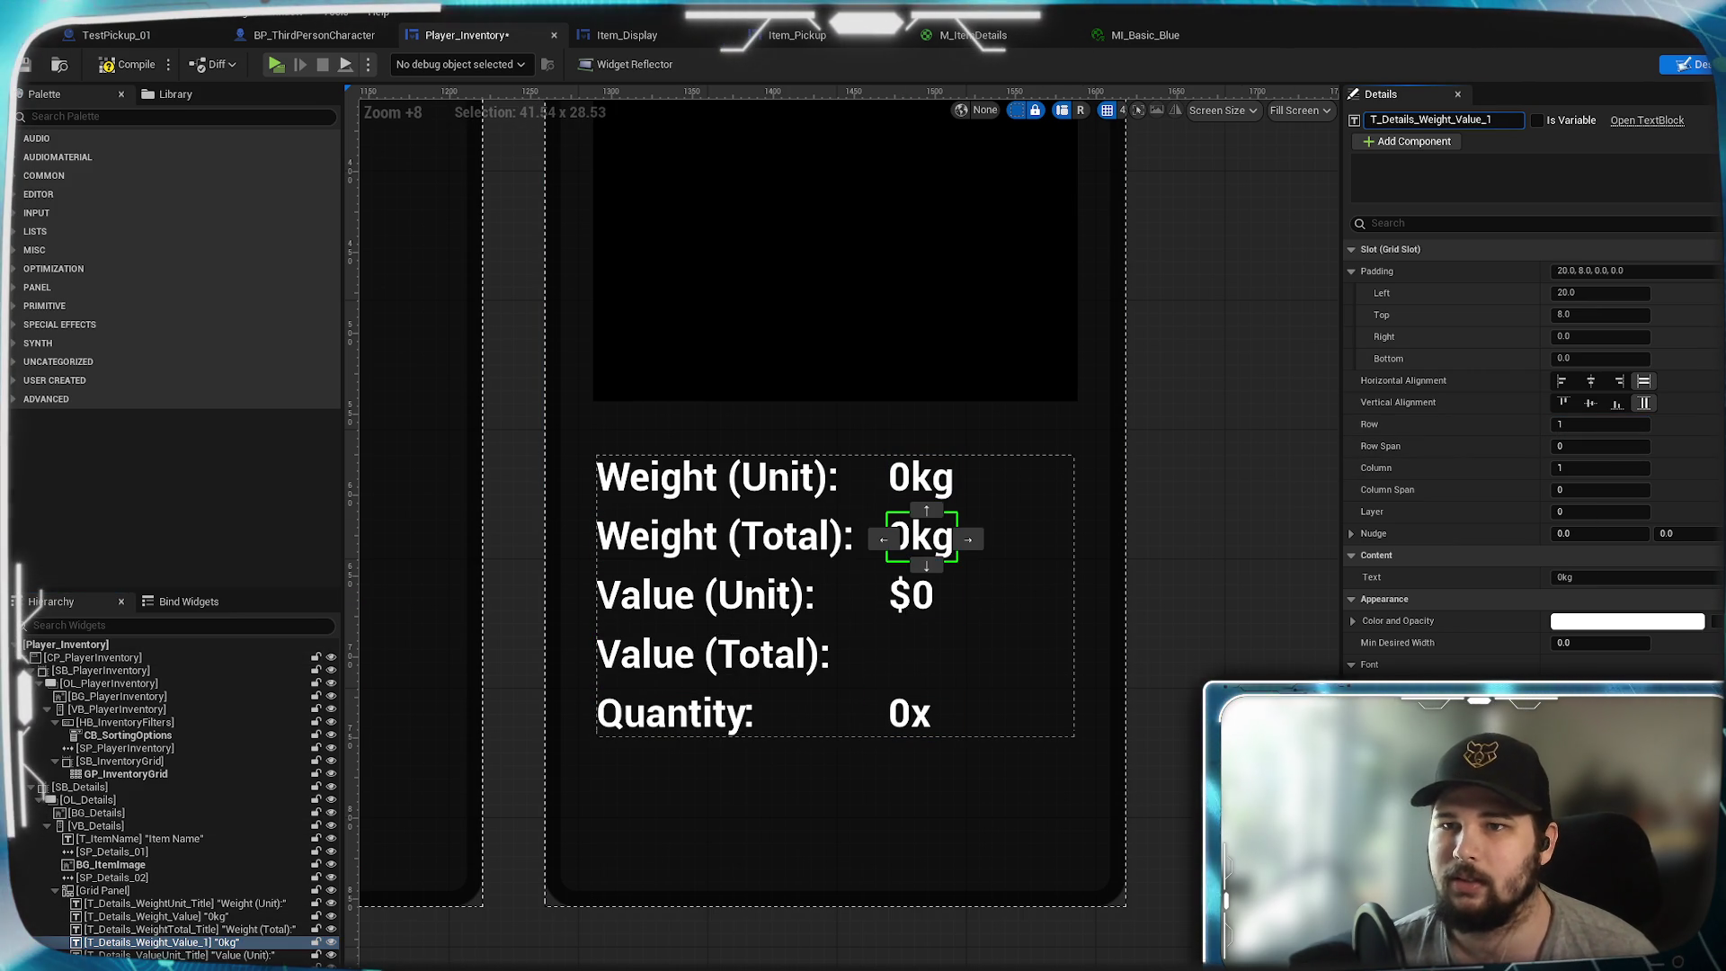
type("Tot")
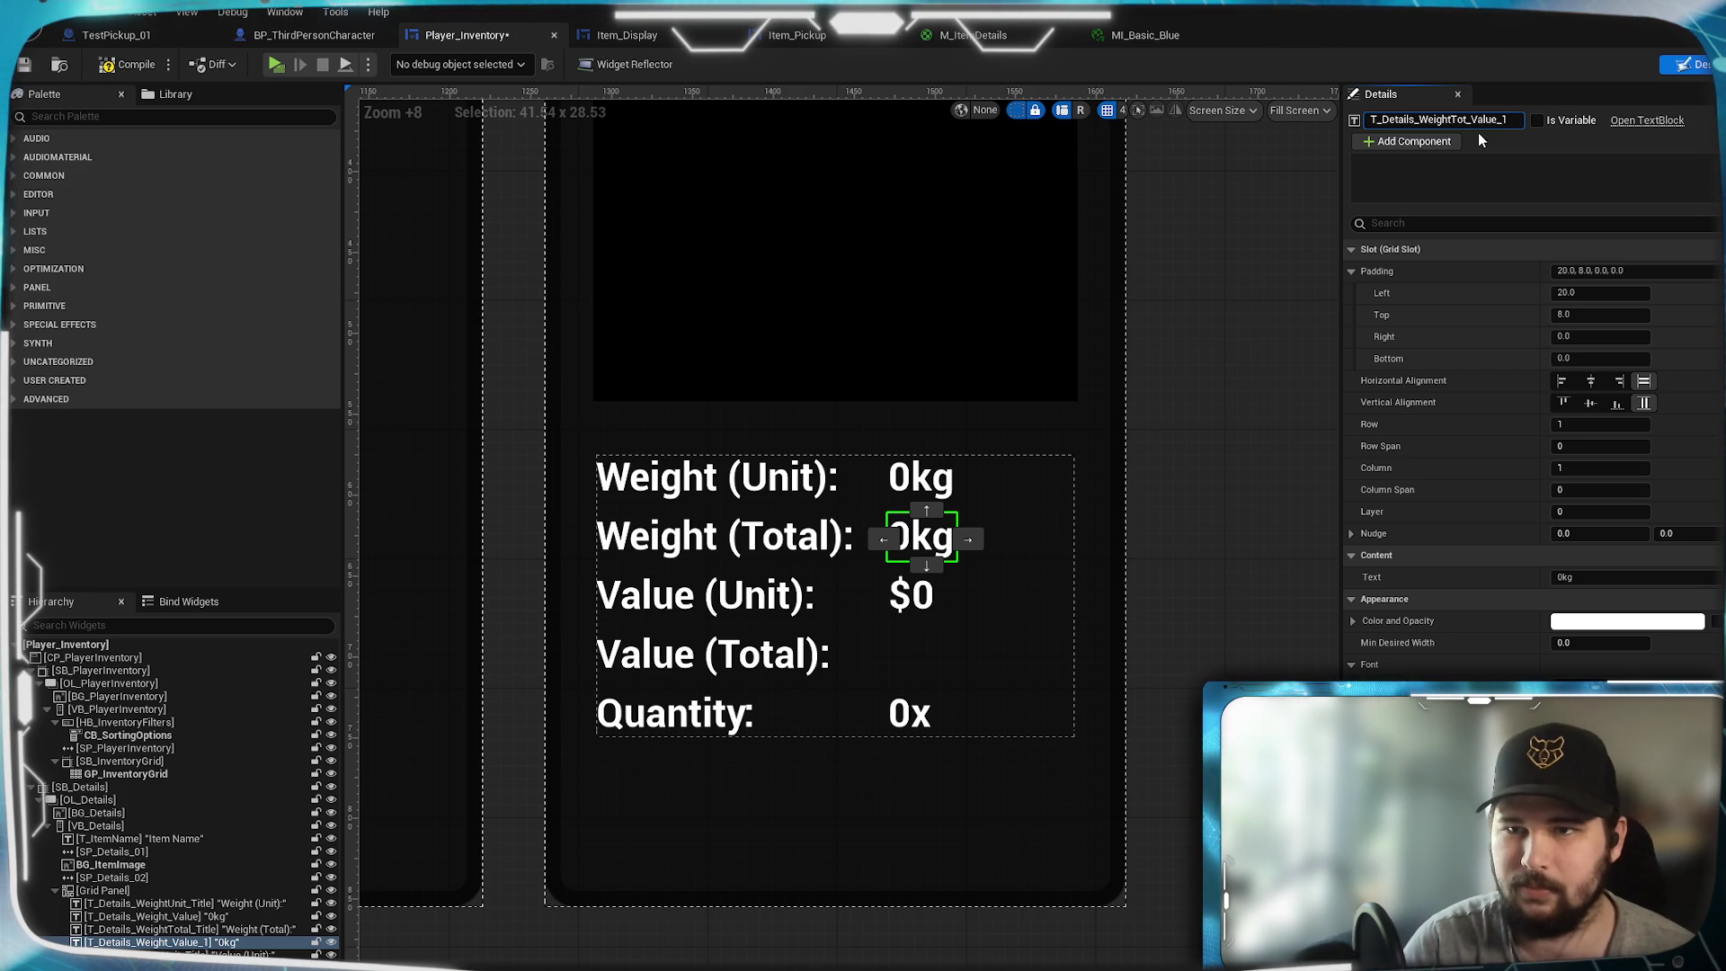
type("al")
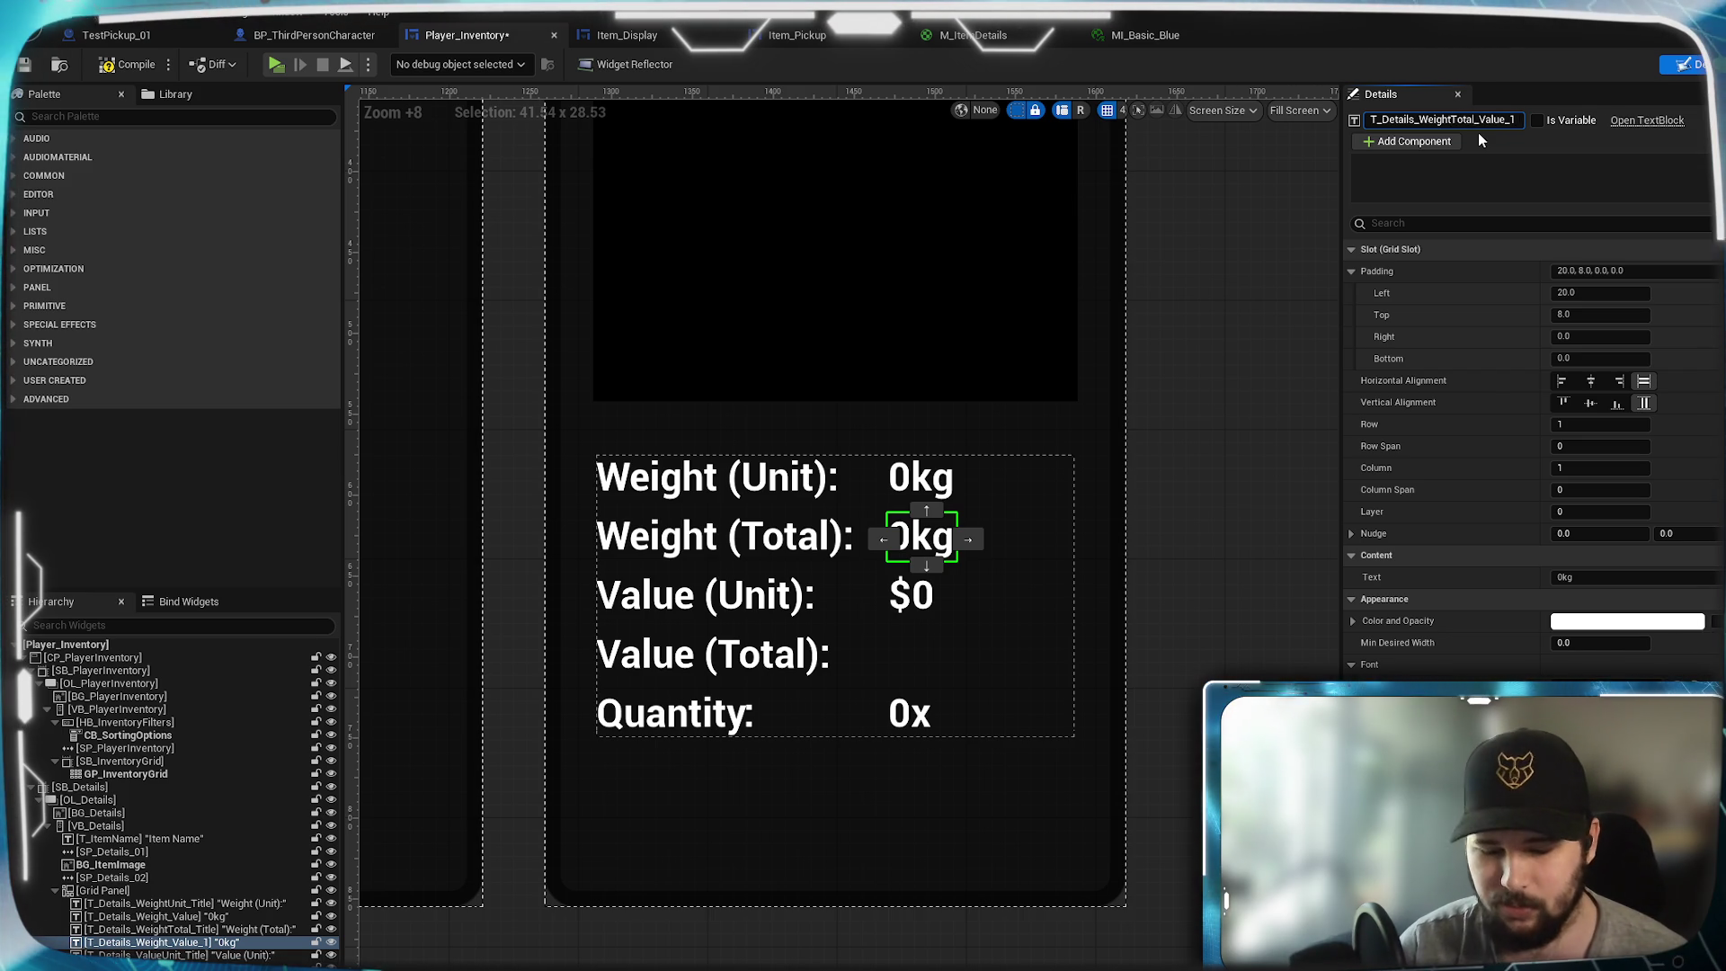
key("BackSpace")
key("BackSpace")
key("Return")
left_click(157, 916)
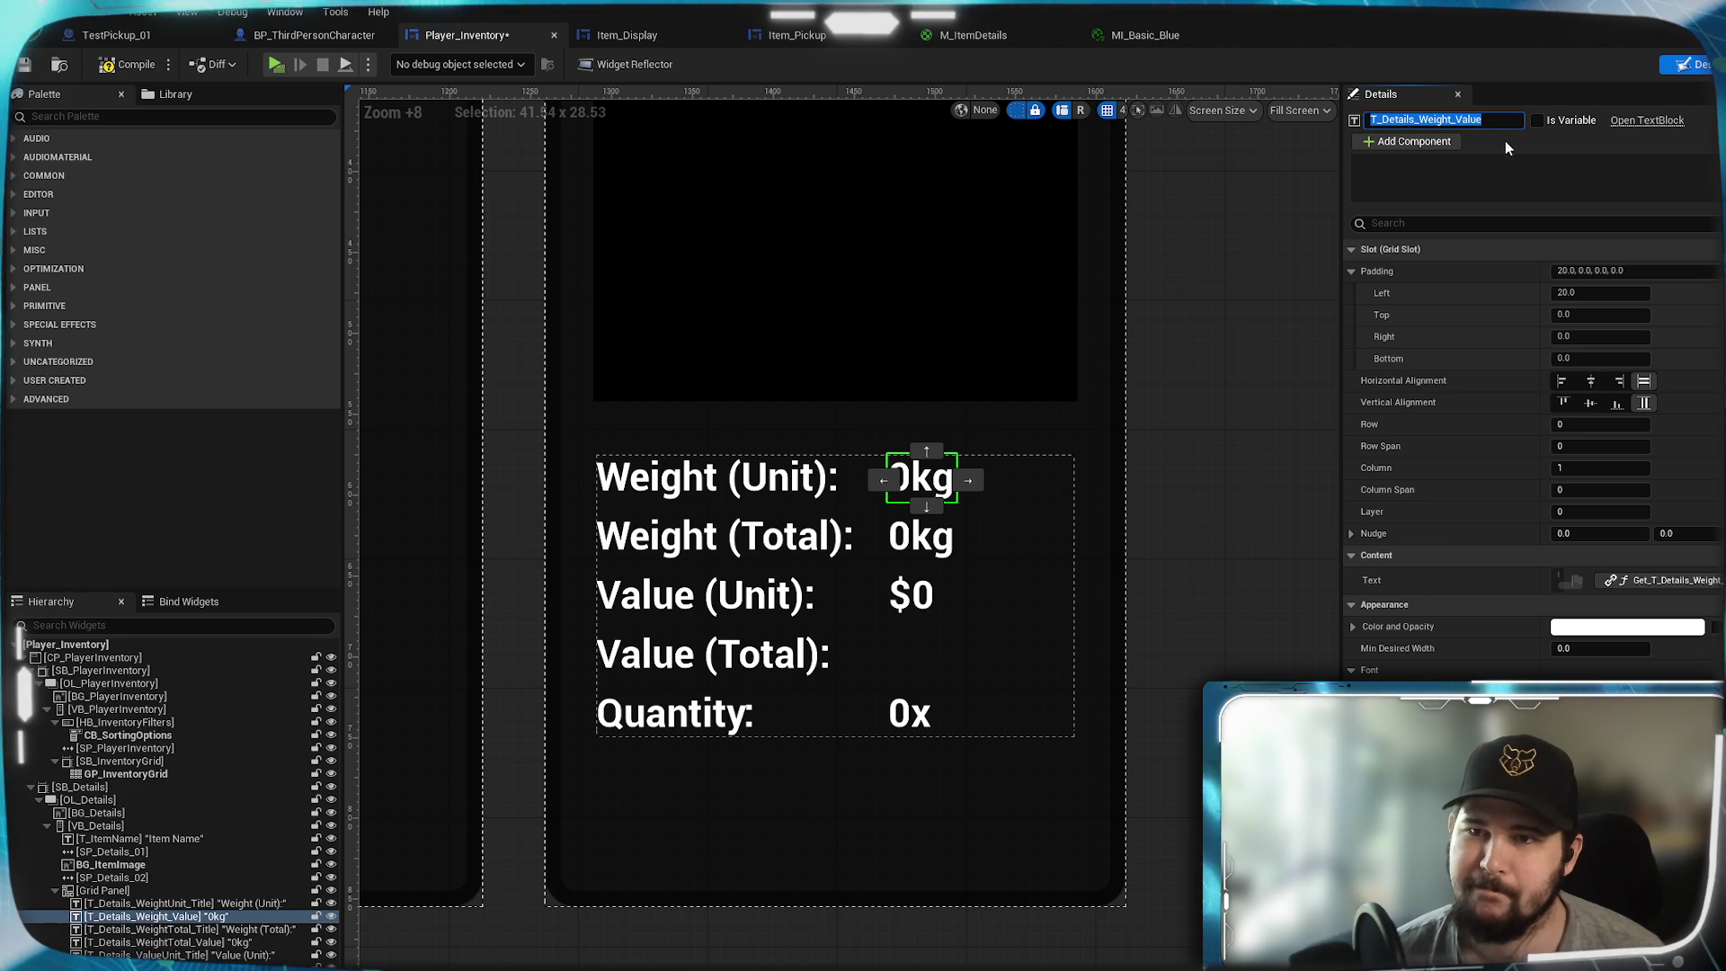
left_click(1458, 119)
type("Unit")
key("Return")
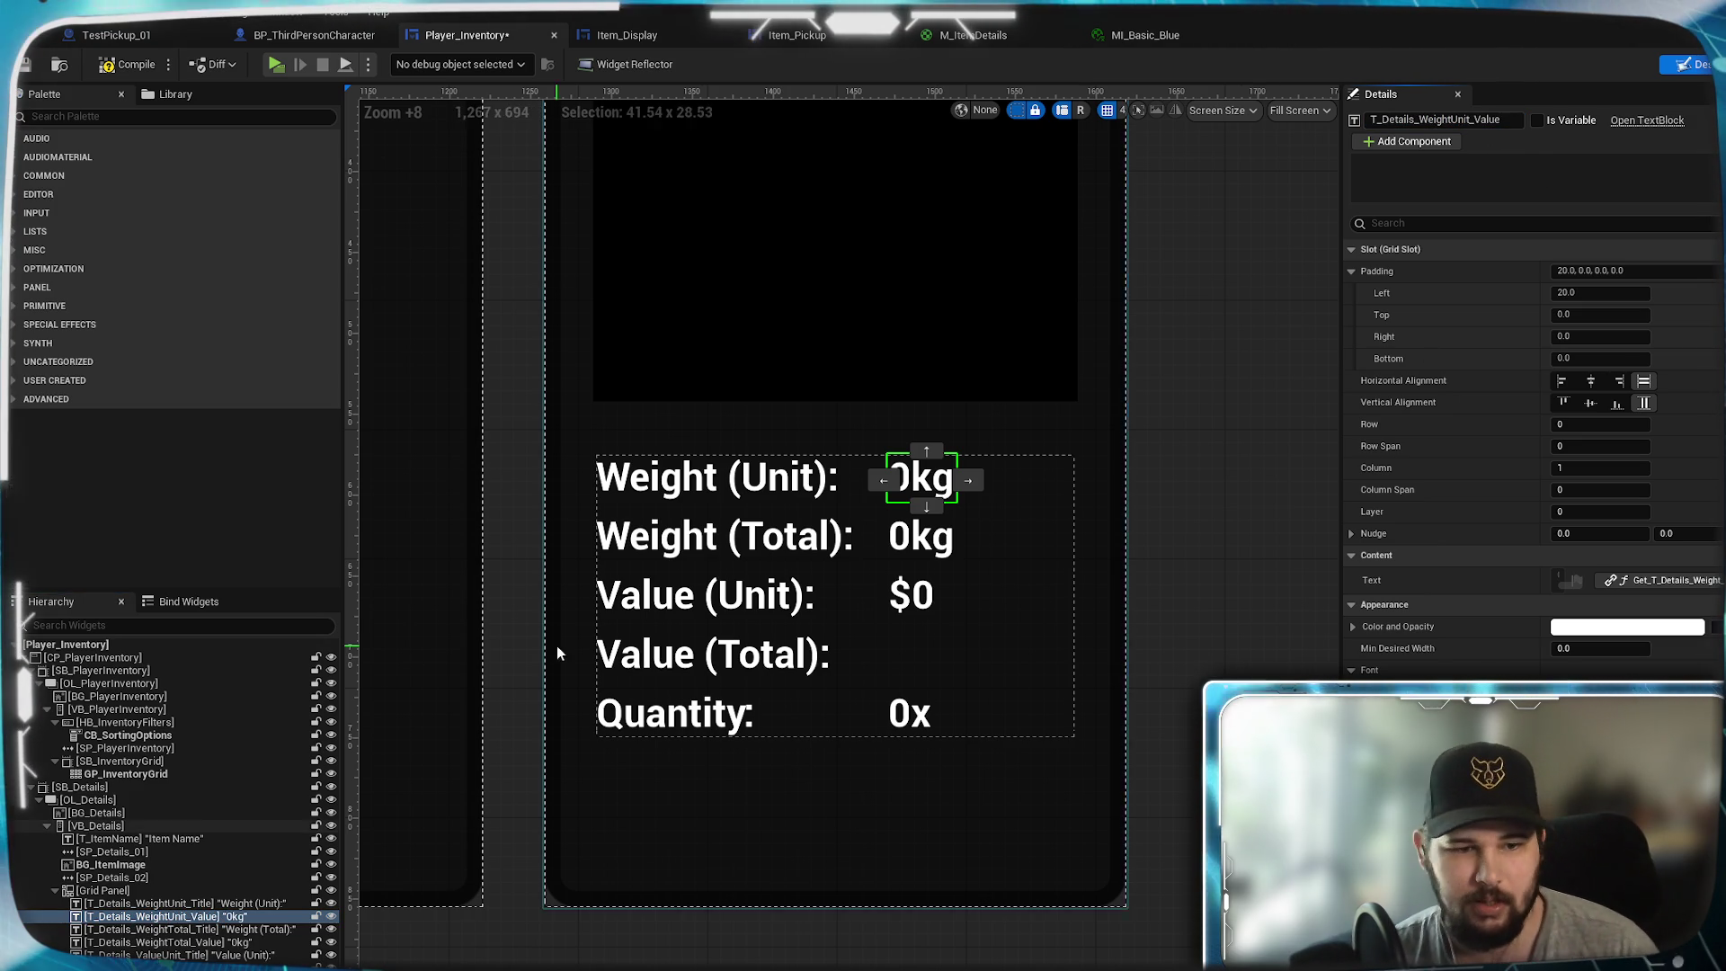
- Rename the Value (Unit) $0 text to ValueUnit_Value
left_click(715, 655)
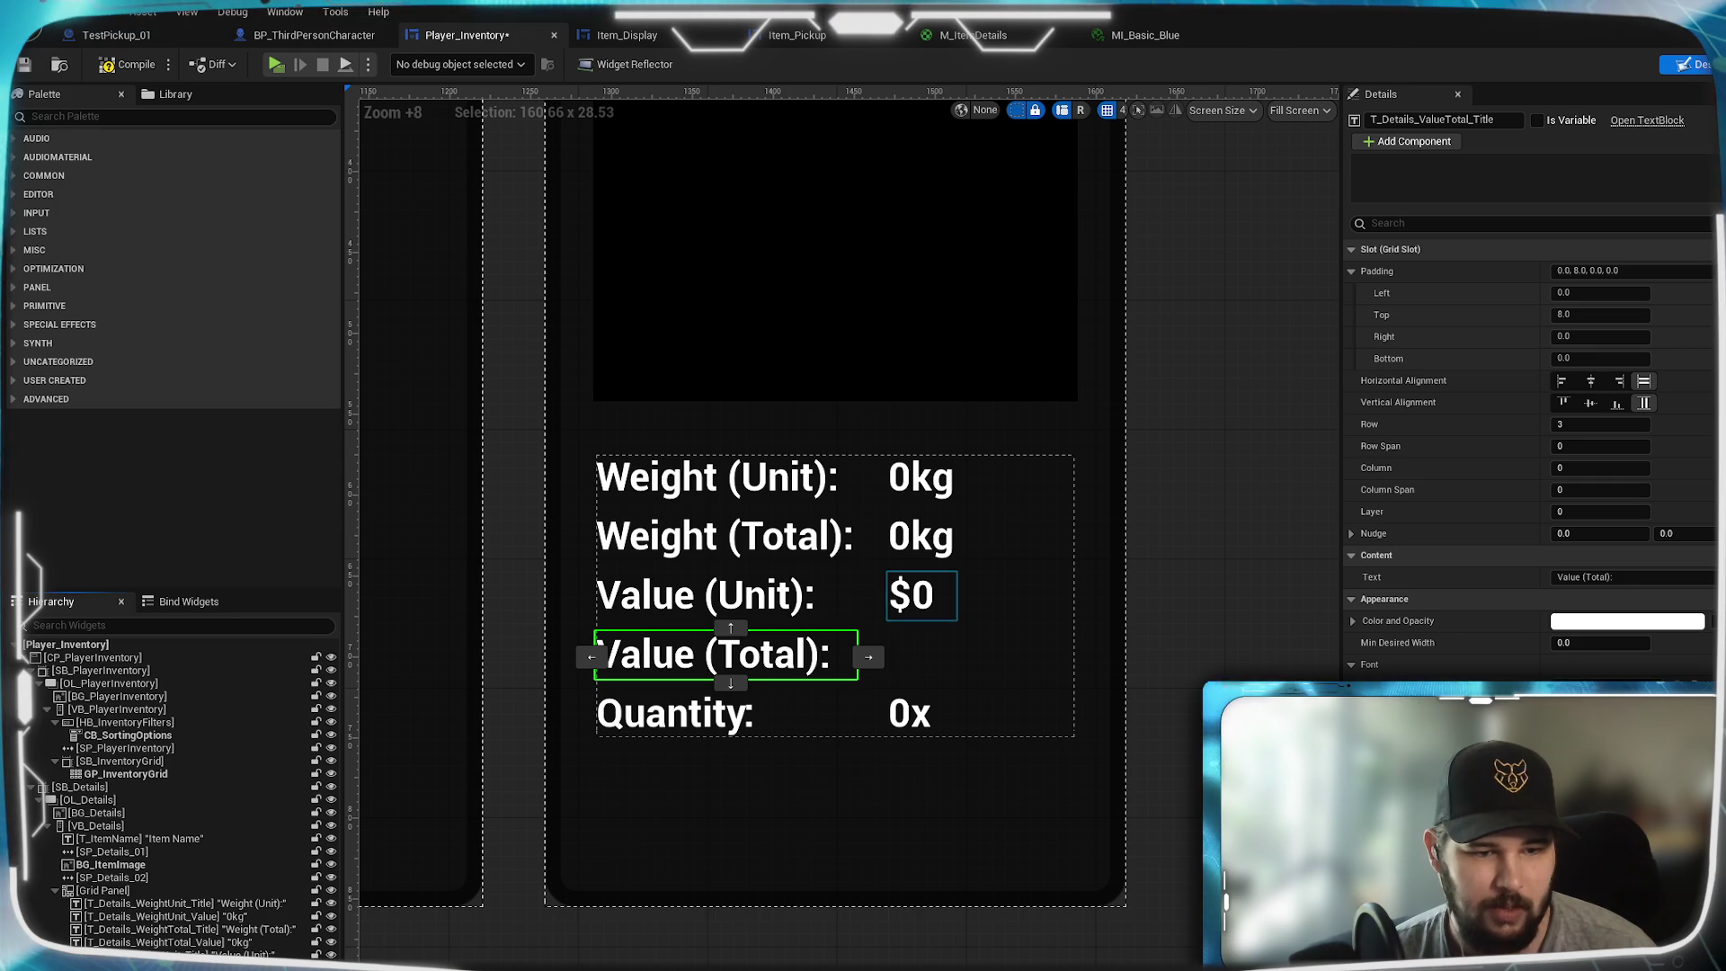
left_click(912, 595)
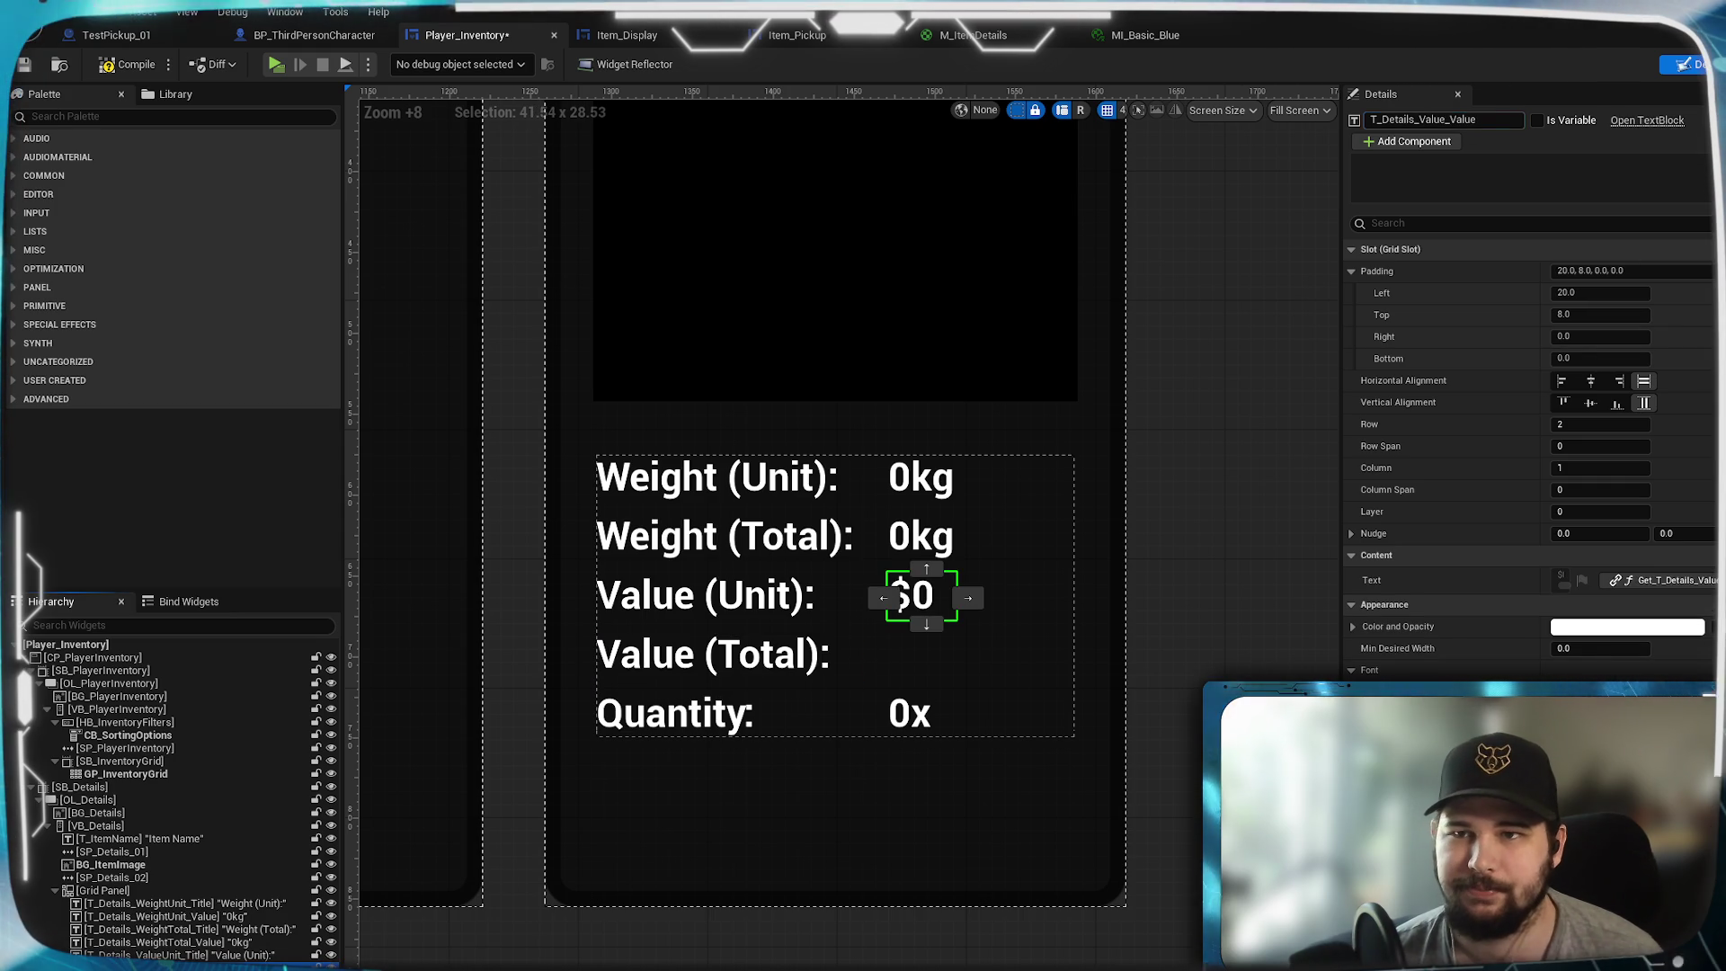
key("Left")
key("Right")
key("Right")
key("Right")
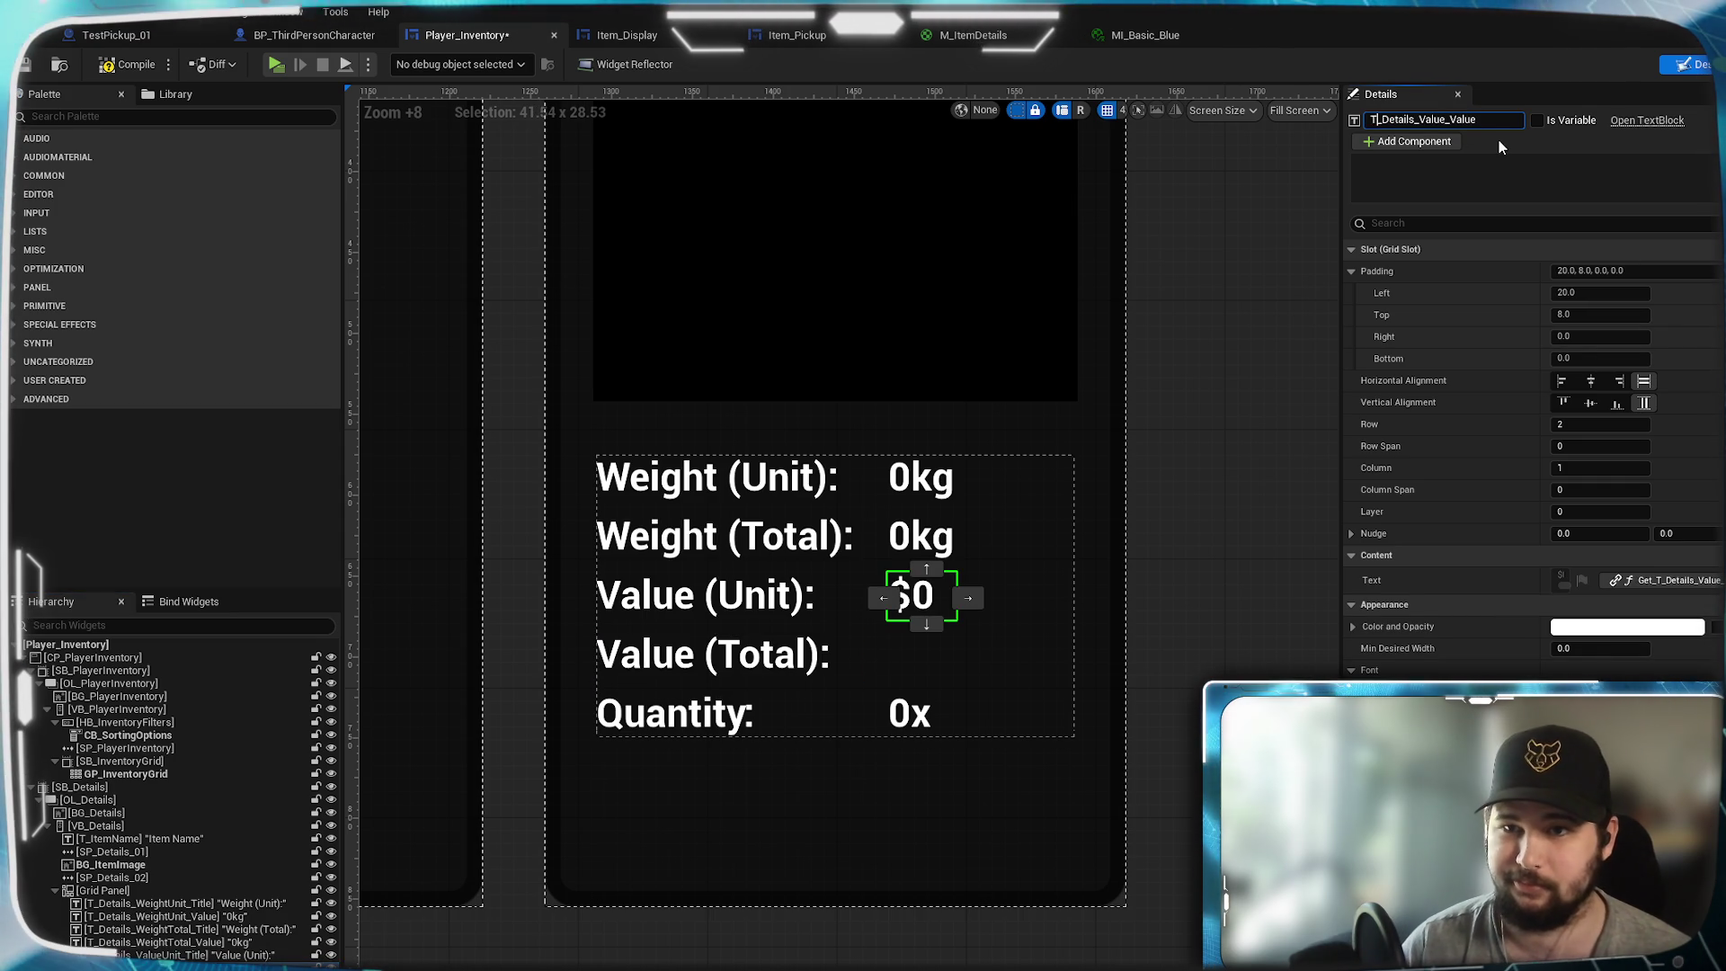
key("Right")
key("Right")
key("Right")
type("Unit")
key("Return")
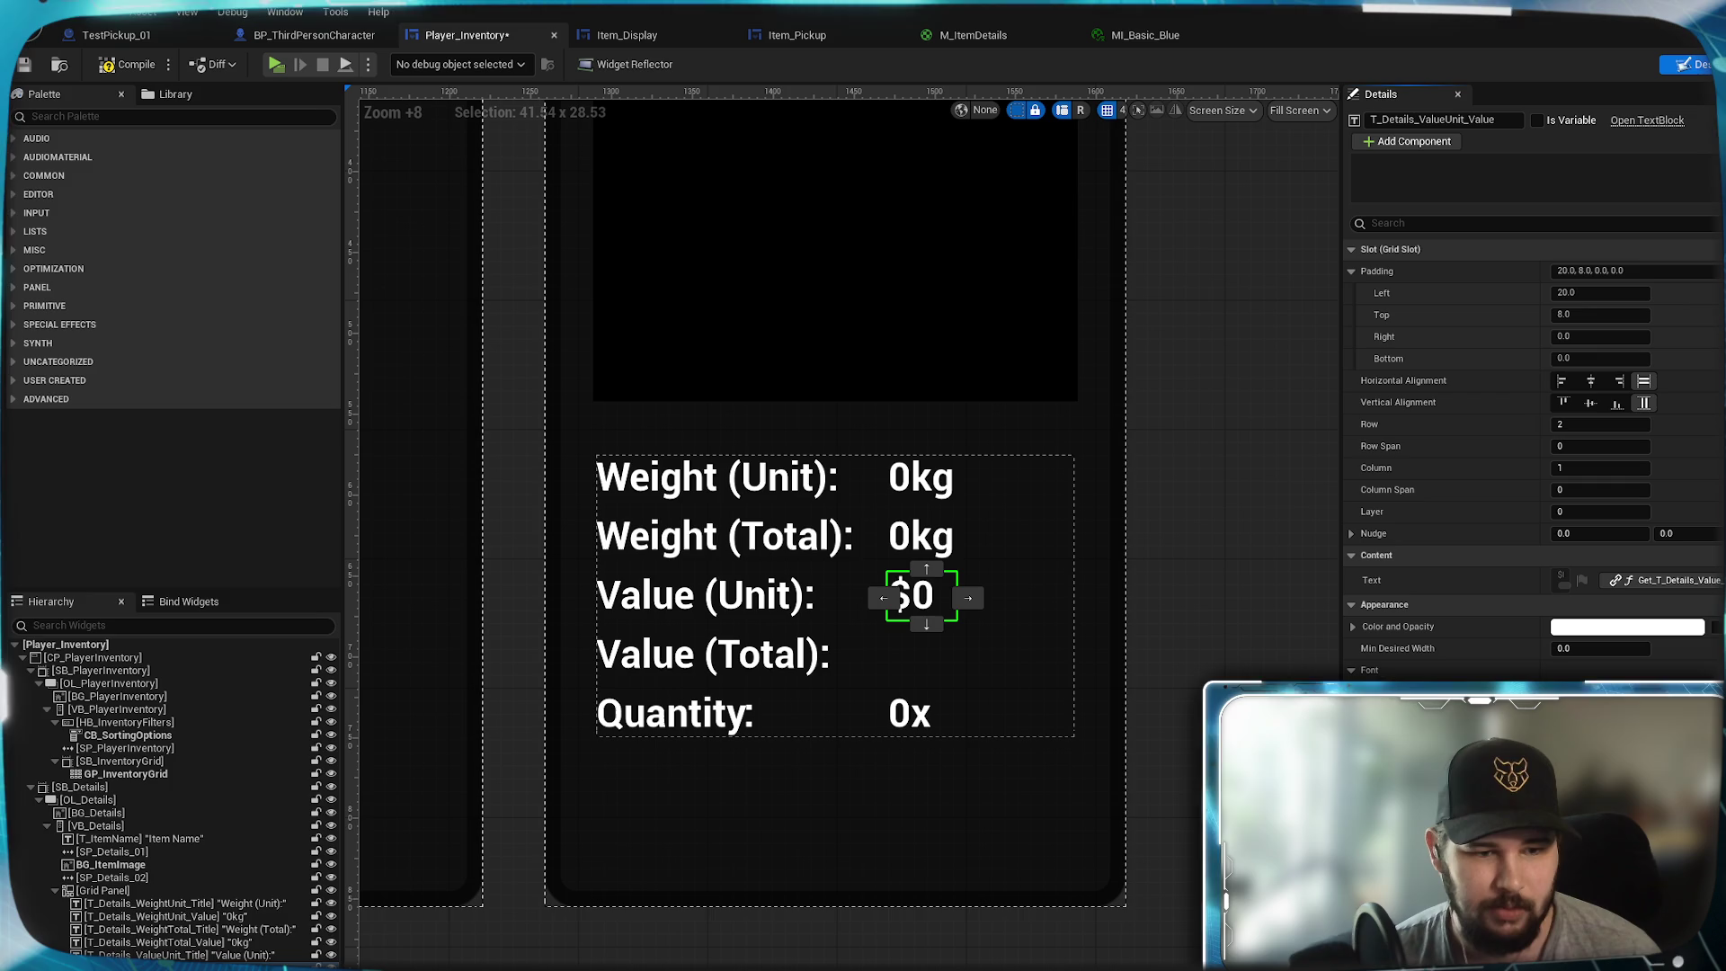
- Duplicate it as T_Details_ValueTotal_Value on row 3 and save the widget
right_click(284, 961)
left_click(274, 810)
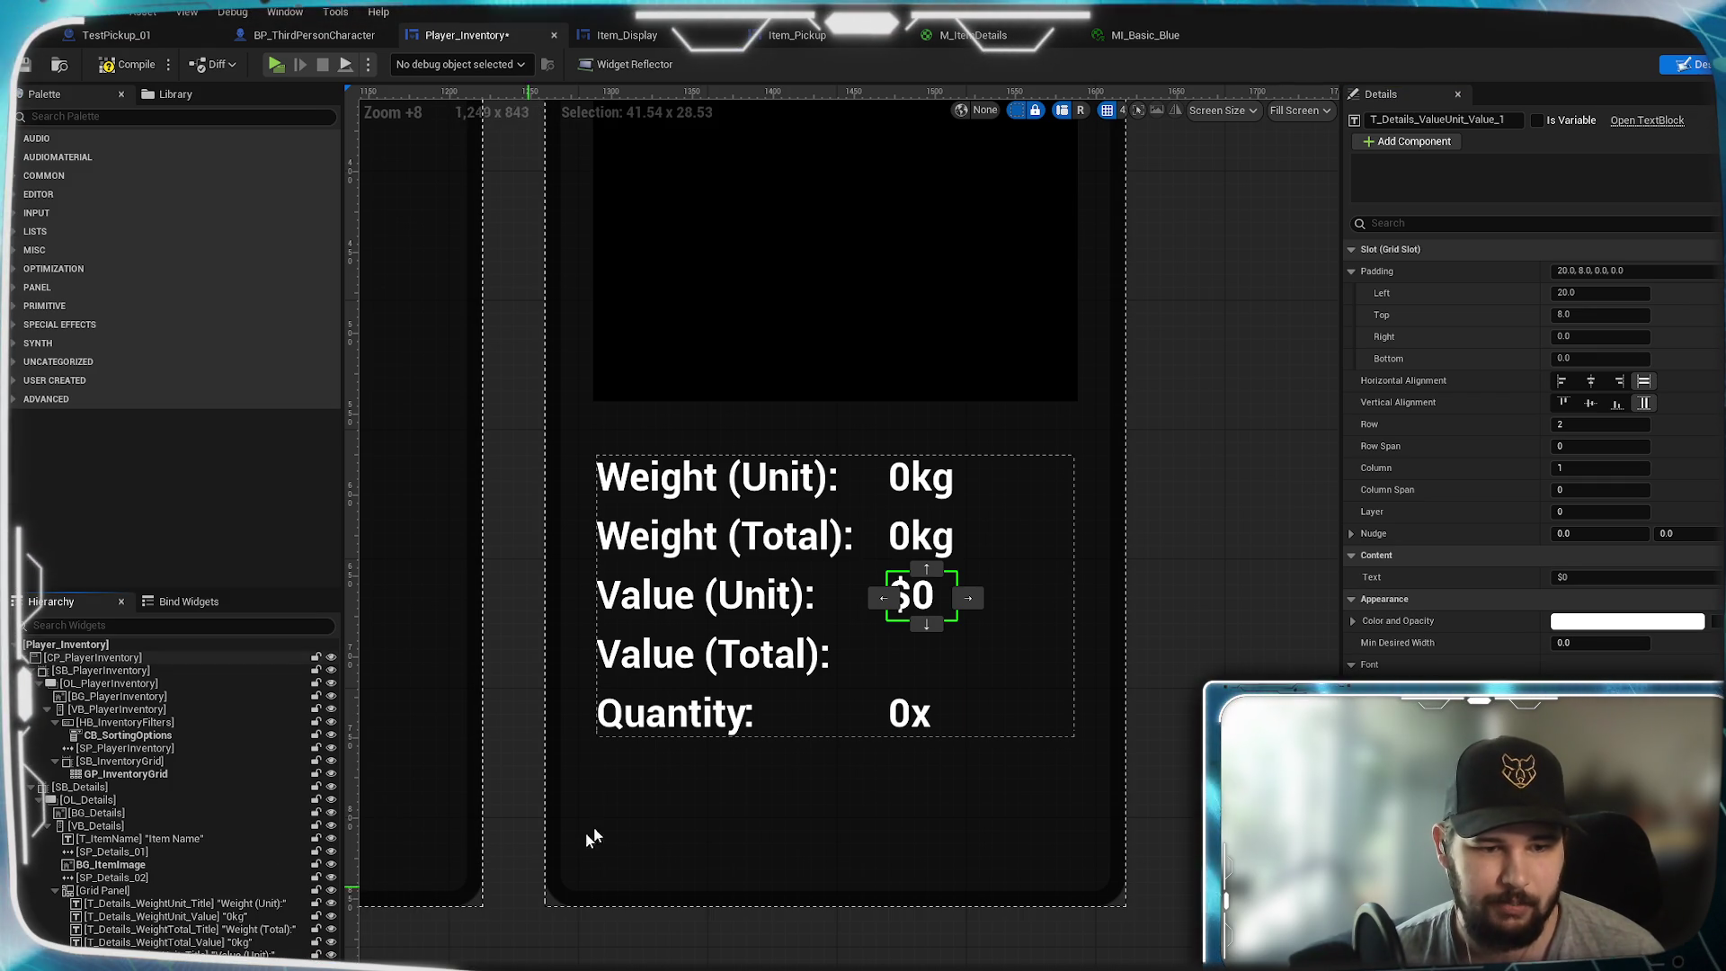
left_click_drag(1446, 120, 1506, 120)
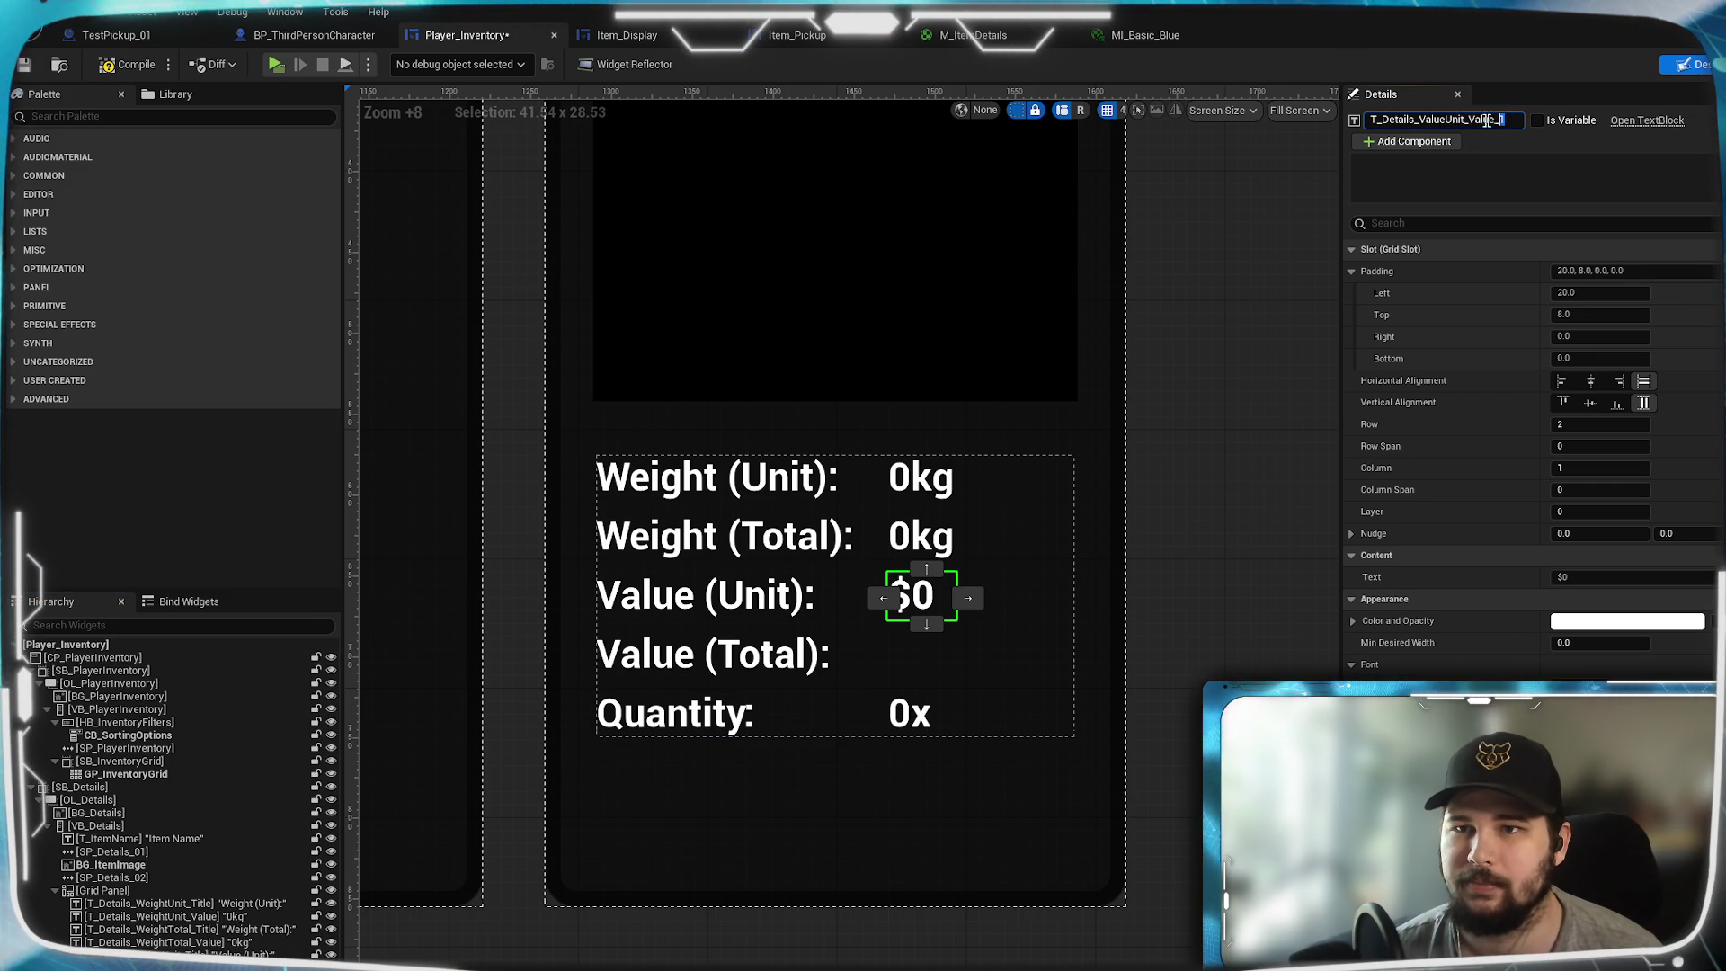
type("T")
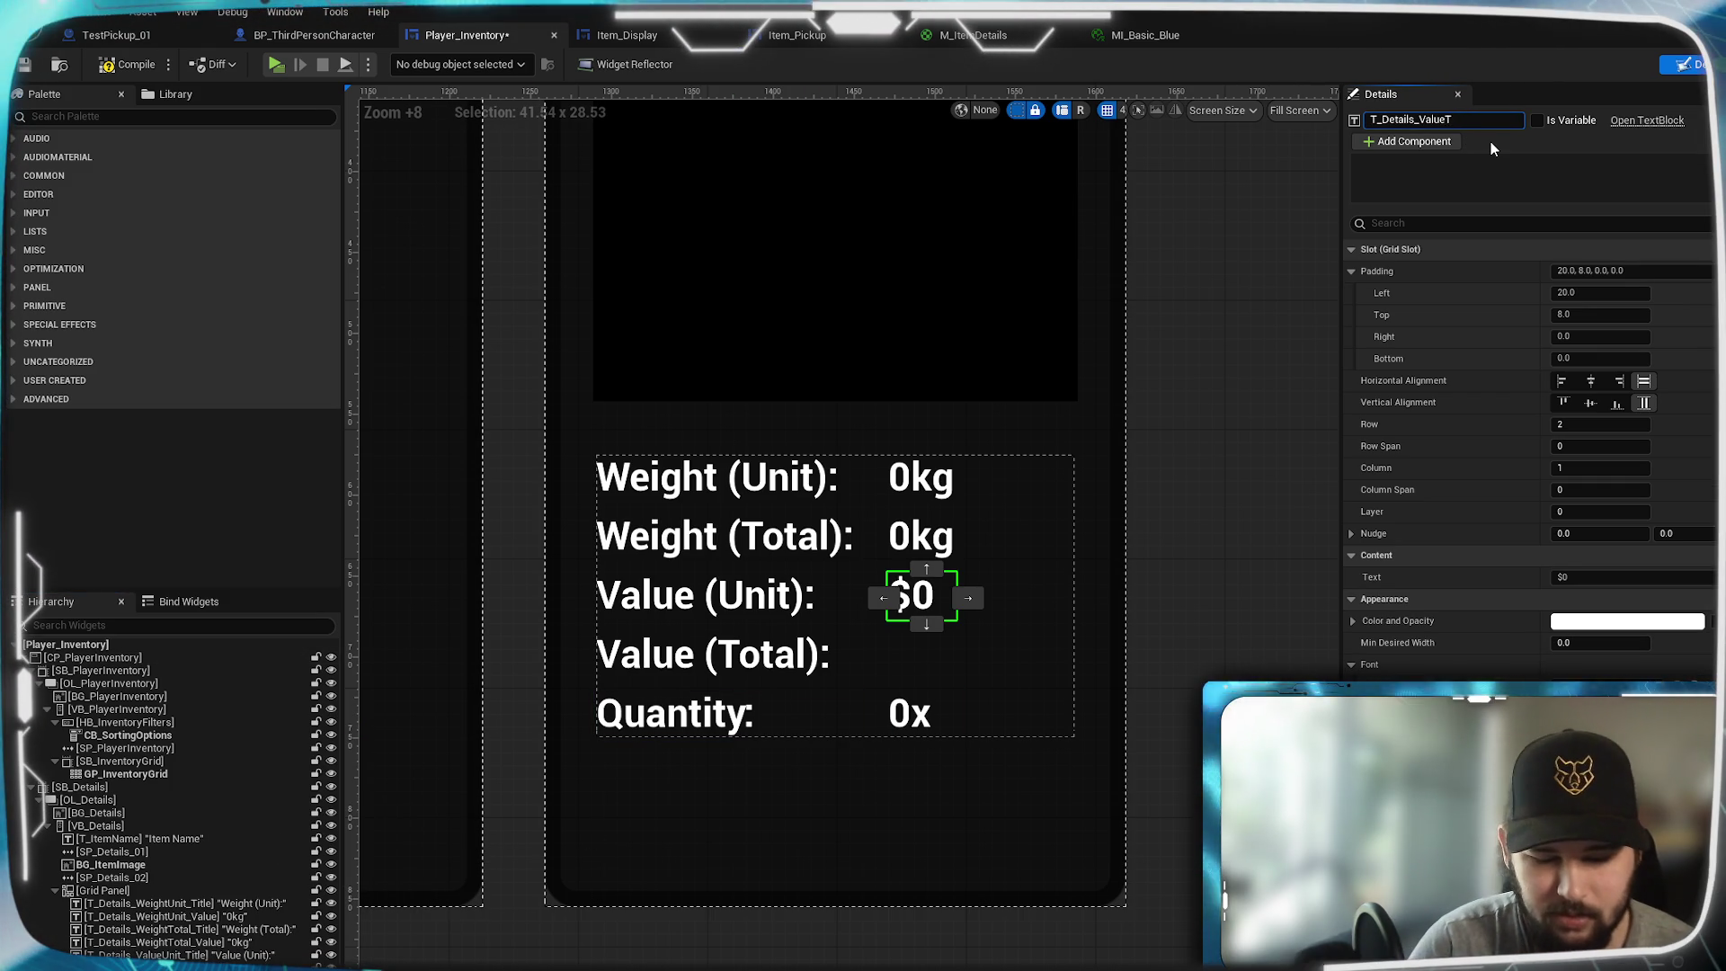
type("otal_Value")
key("Return")
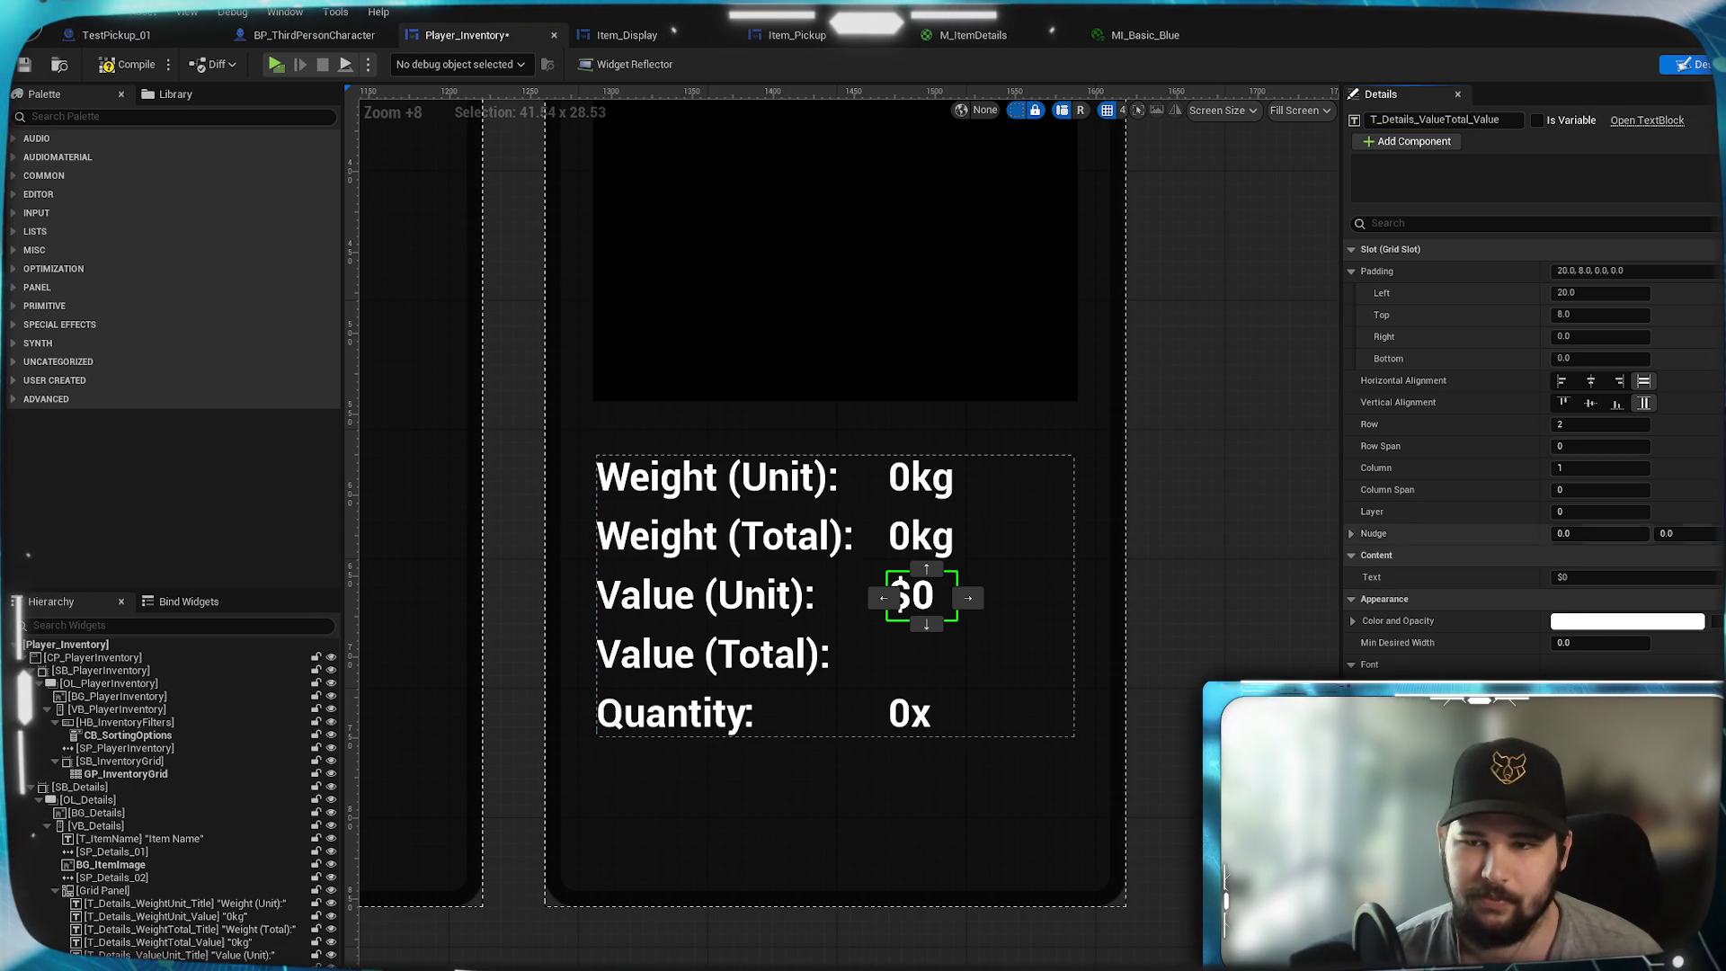
left_click(1594, 430)
type("3")
key("Return")
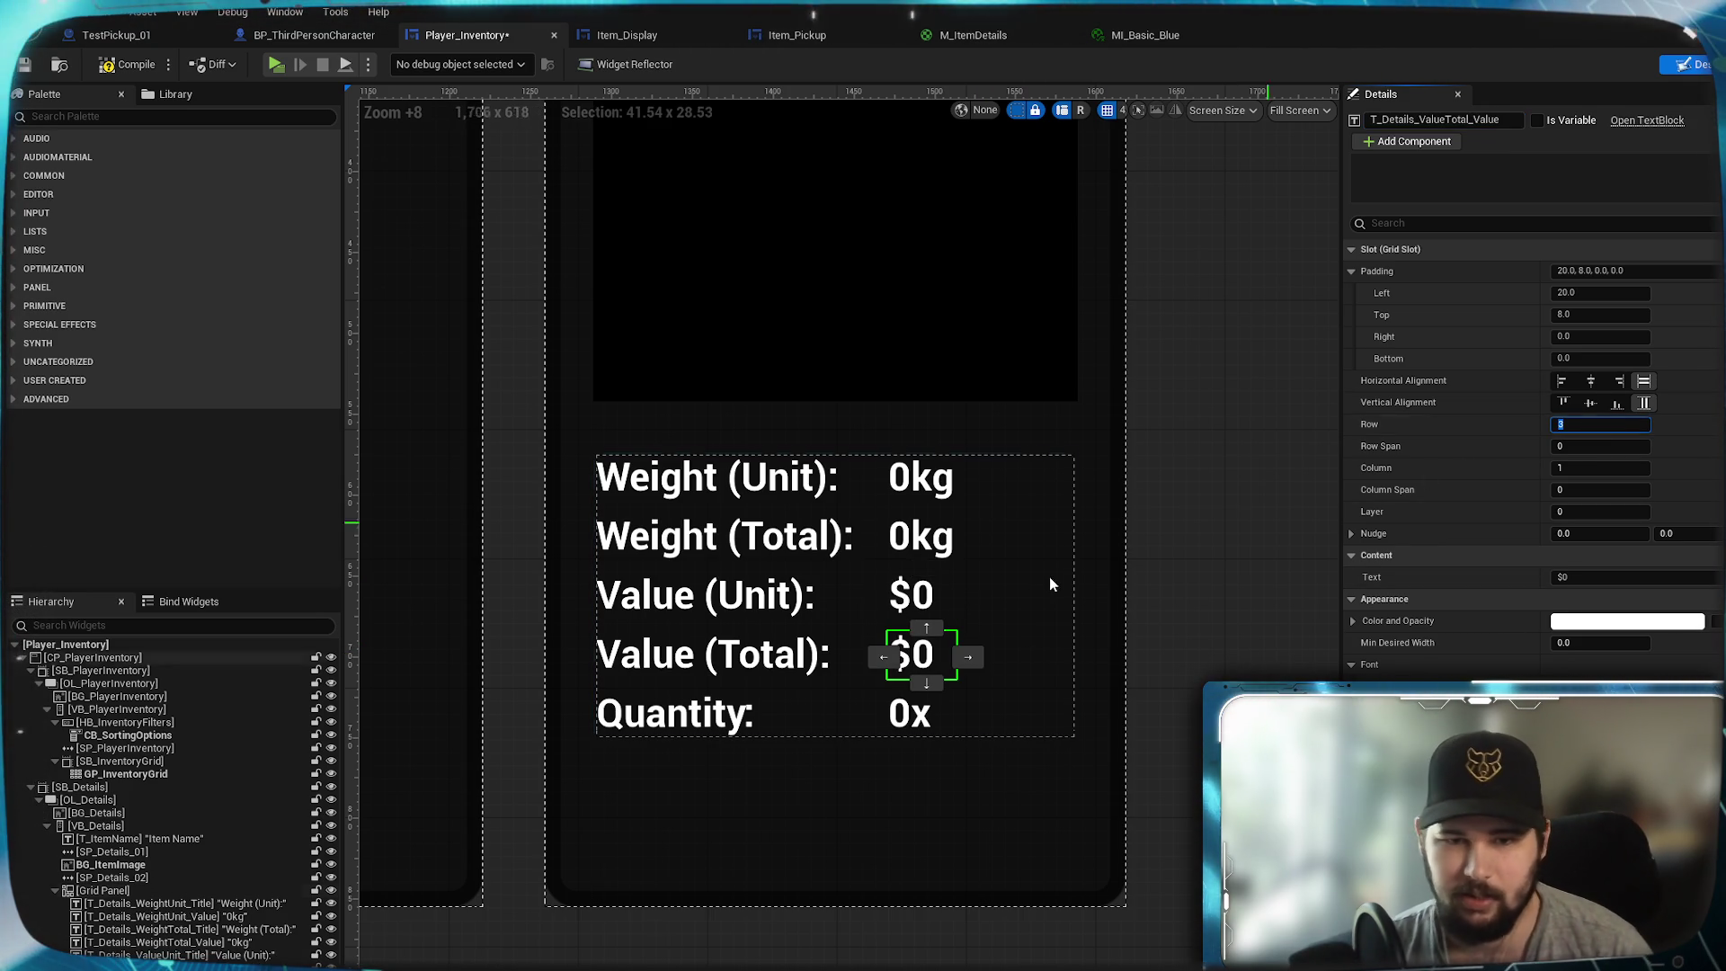
left_click(29, 65)
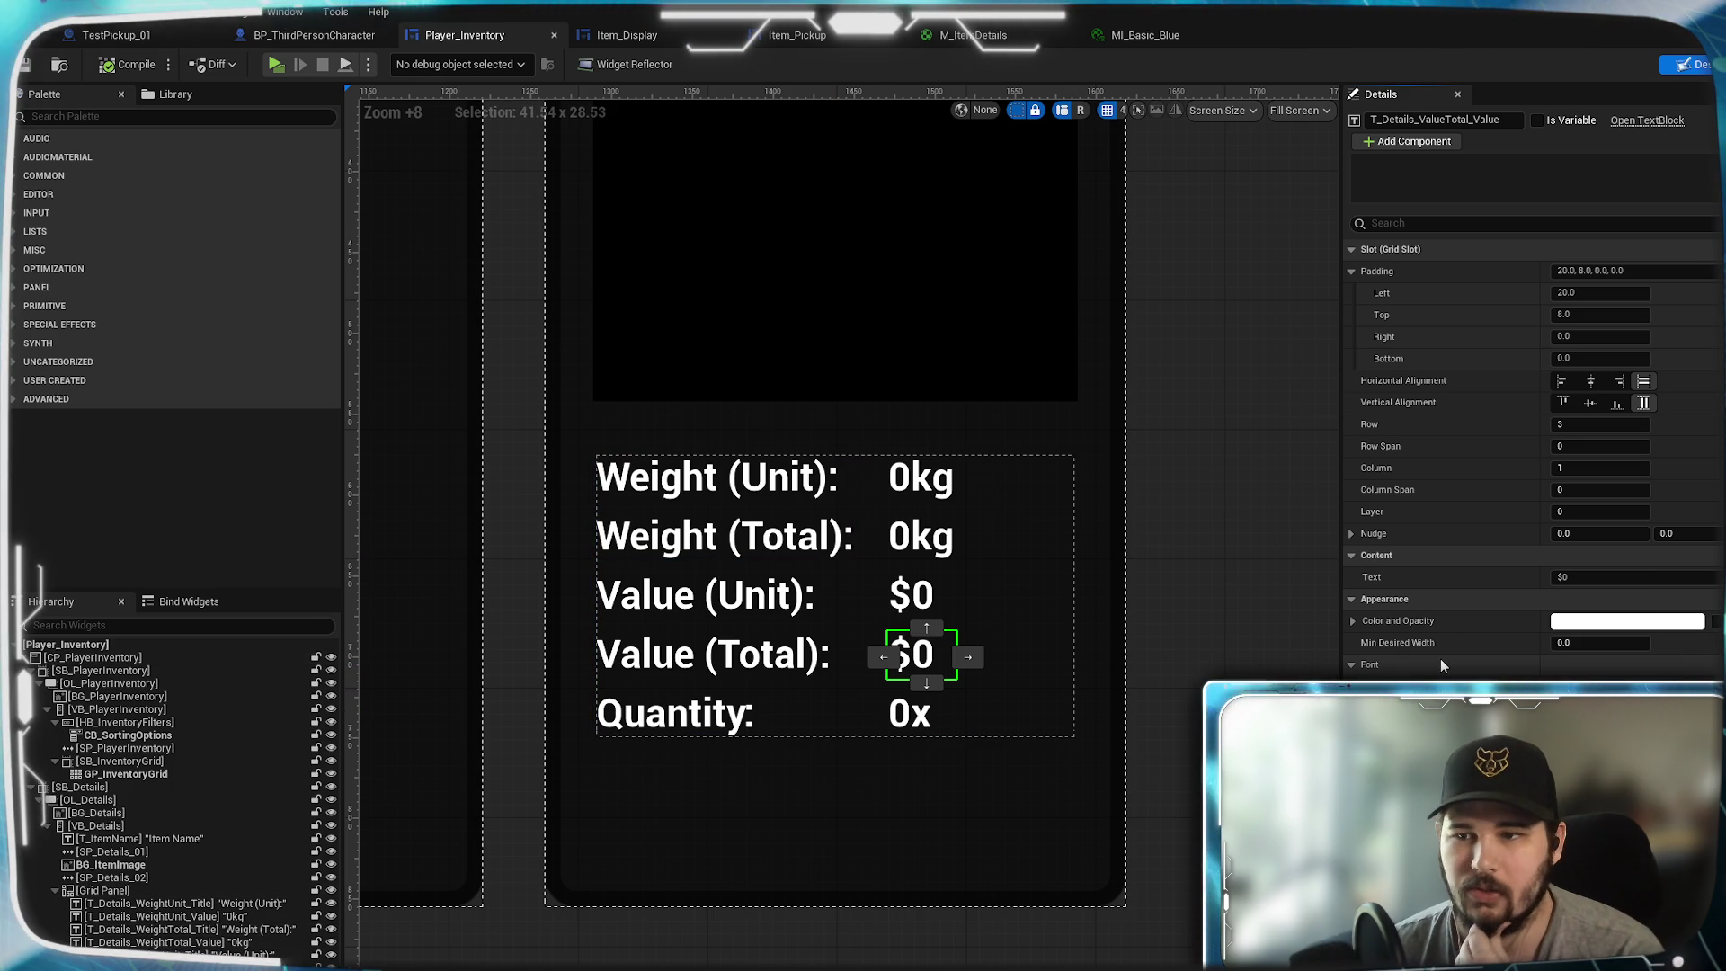
left_click(919, 537)
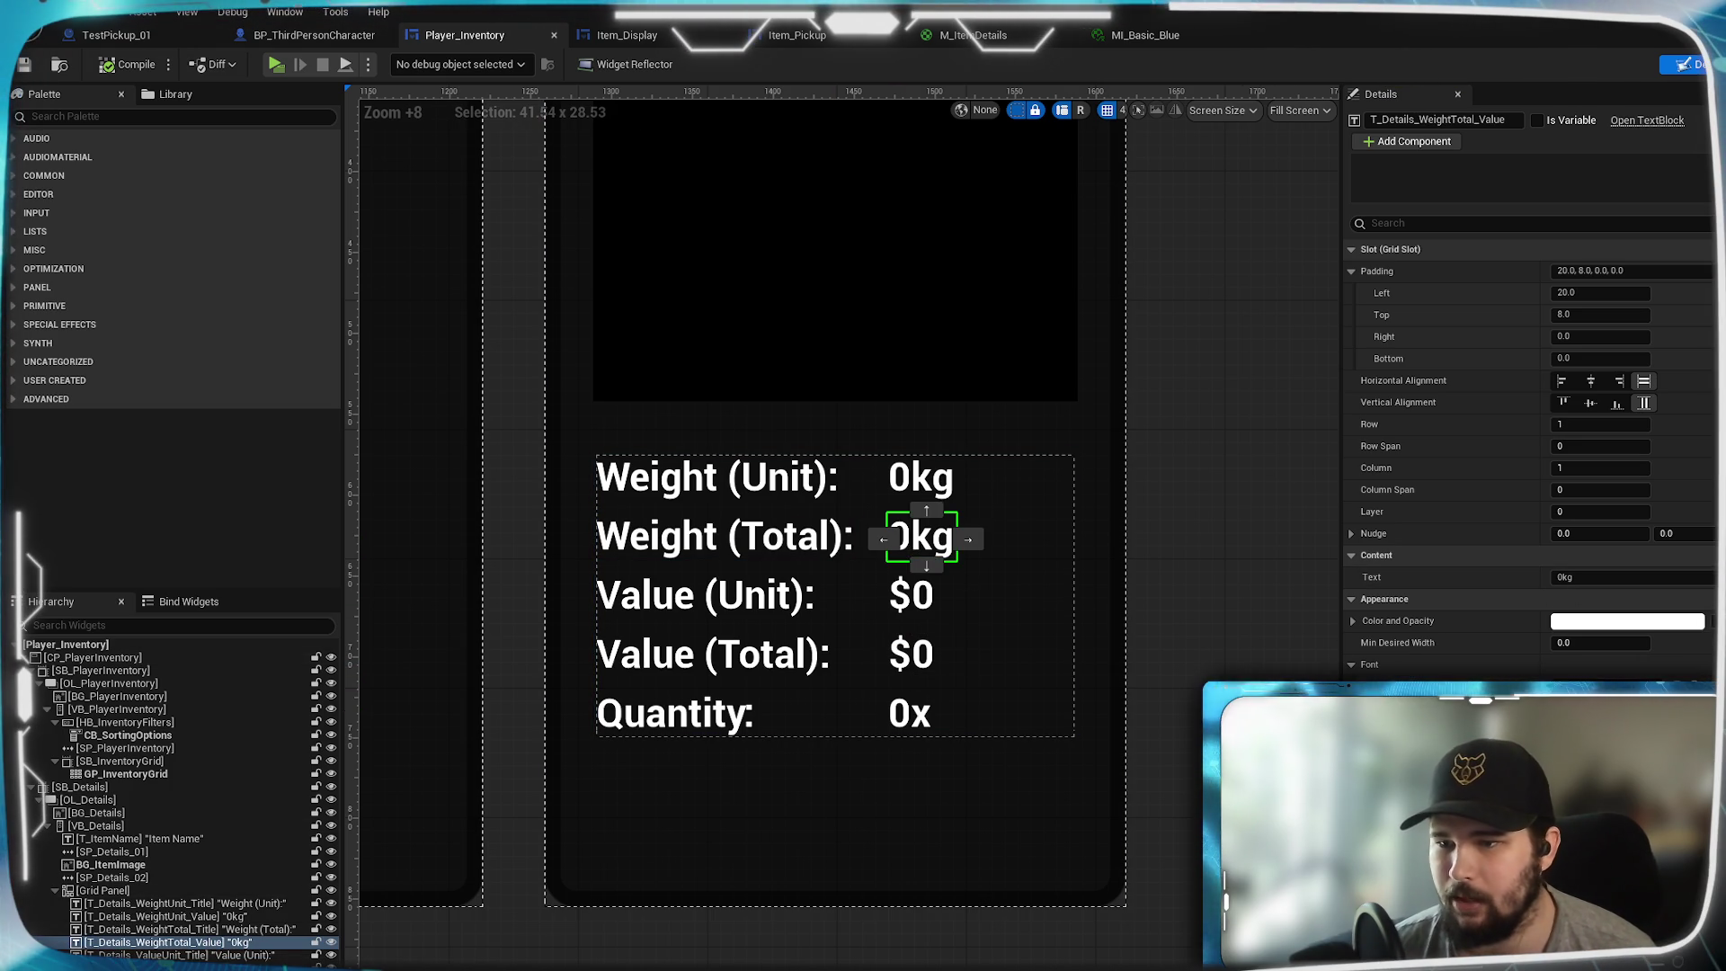
- Create a Text binding for Weight (Total) and paste in the weight-plus-kg nodes from the Weight value function
left_click(1691, 598)
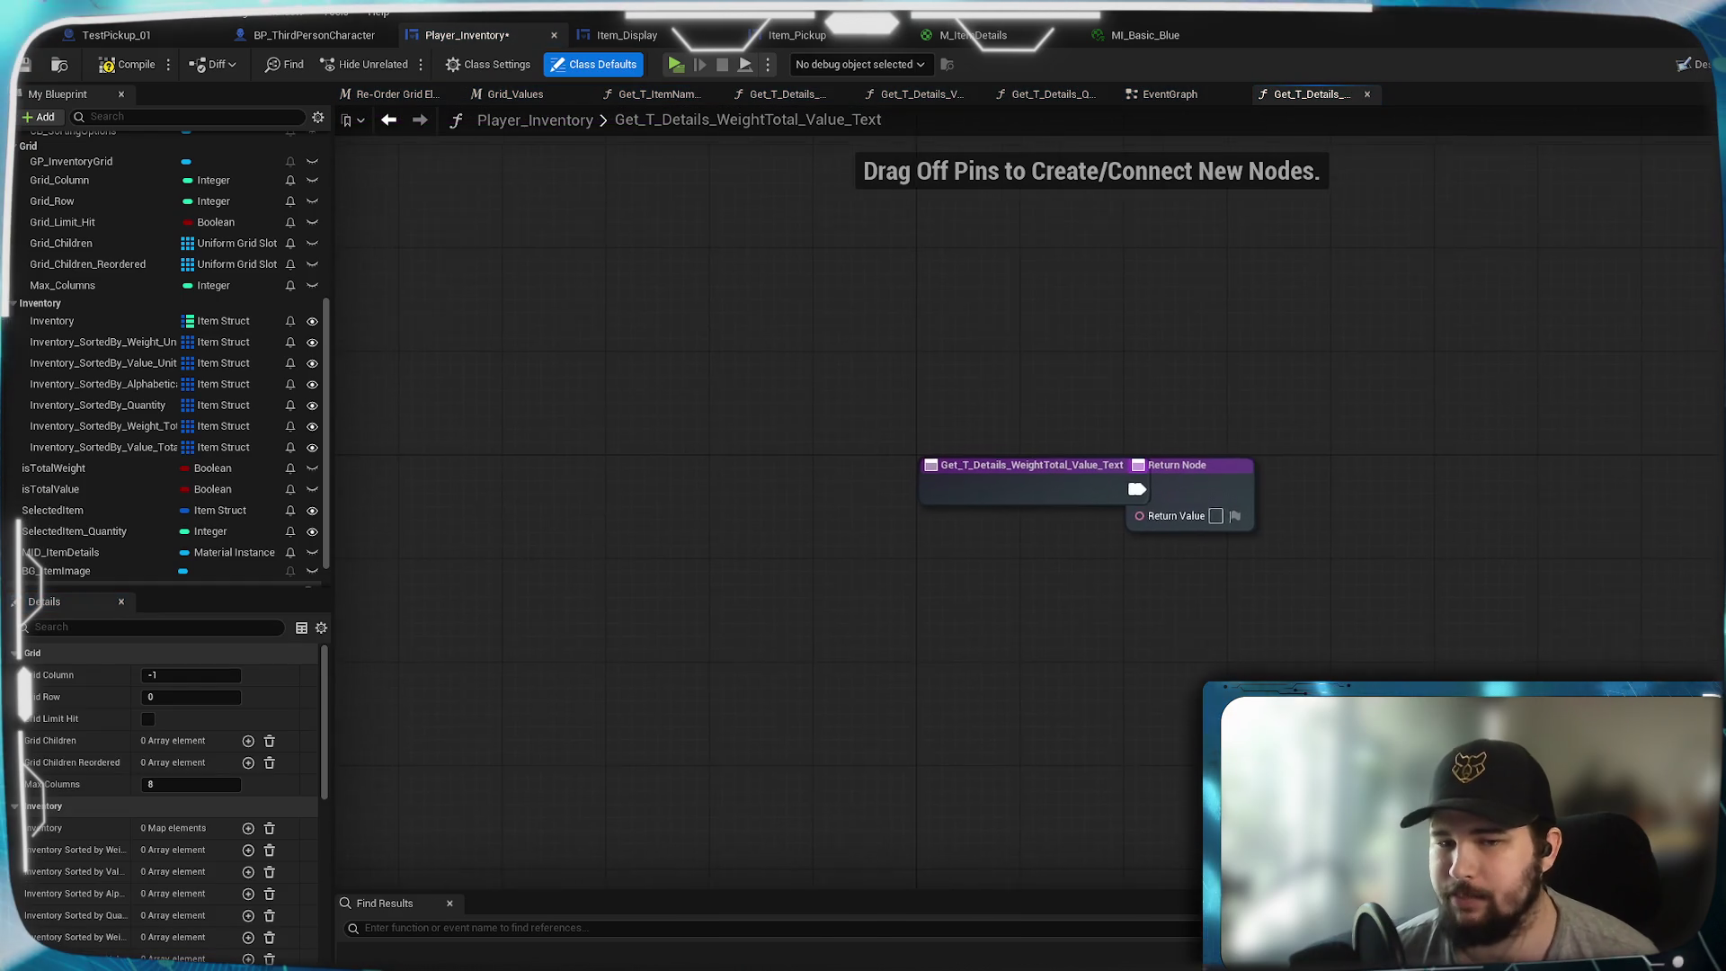
mouse_move(743, 424)
left_mouse_down()
mouse_move(1498, 438)
mouse_move(1516, 423)
left_mouse_up()
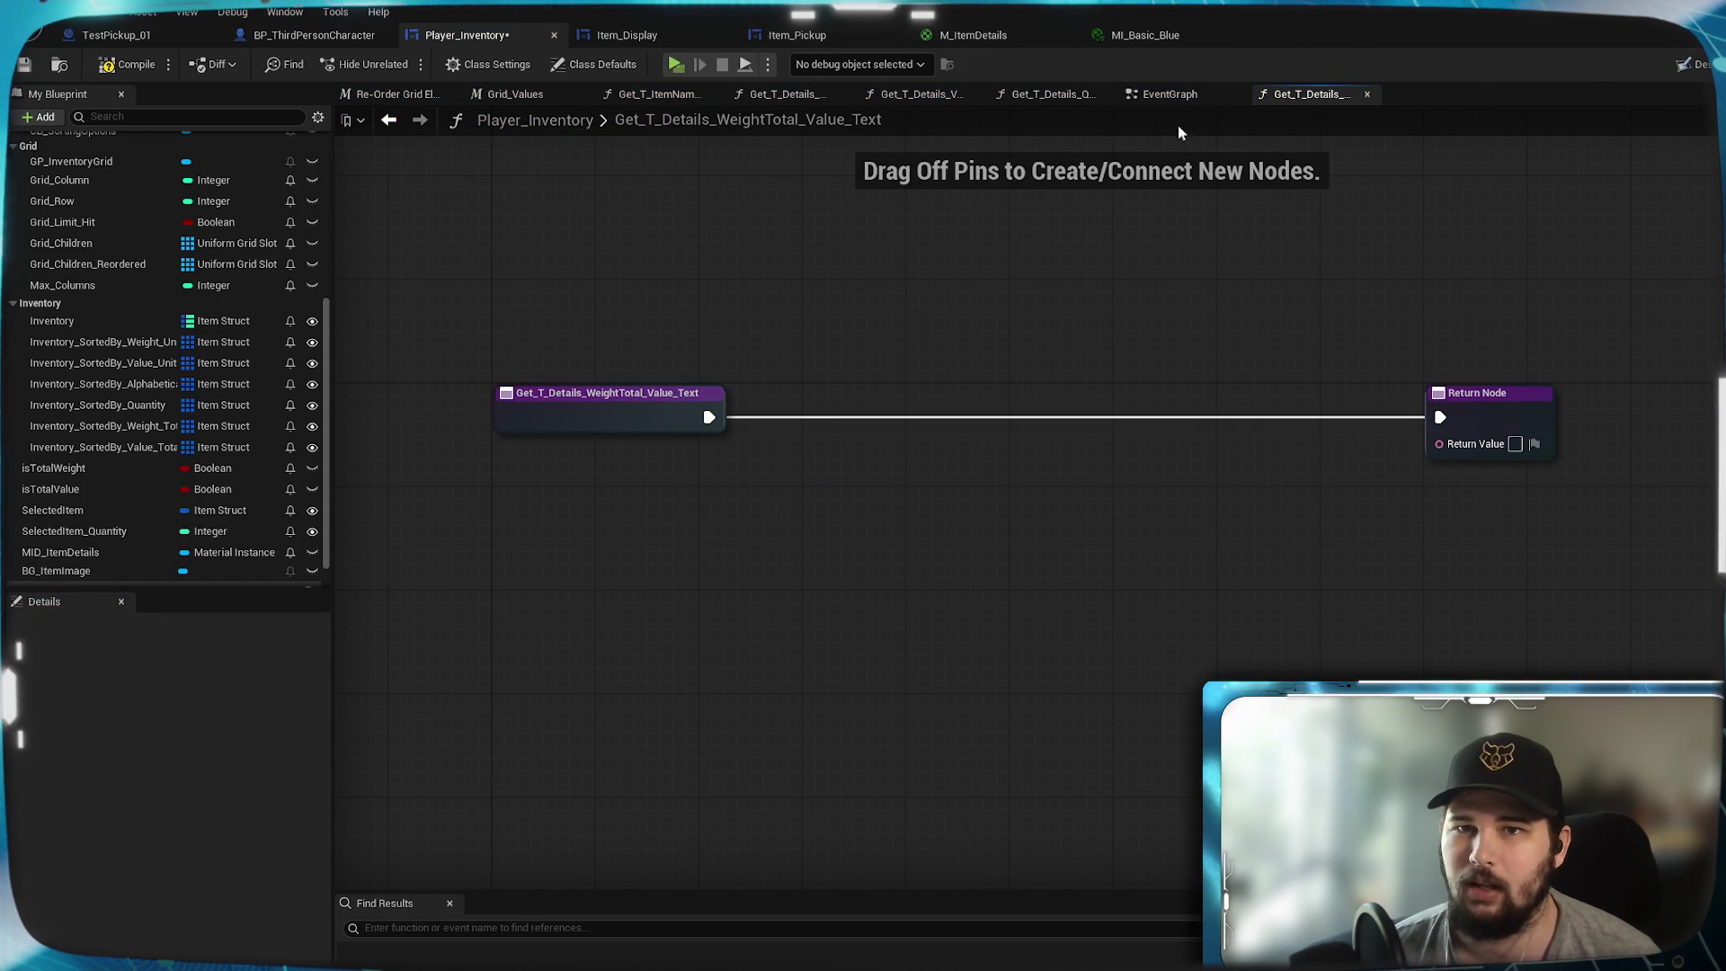
left_click(803, 99)
mouse_move(1274, 859)
left_mouse_down()
mouse_move(885, 717)
mouse_move(553, 536)
mouse_move(548, 552)
left_mouse_up()
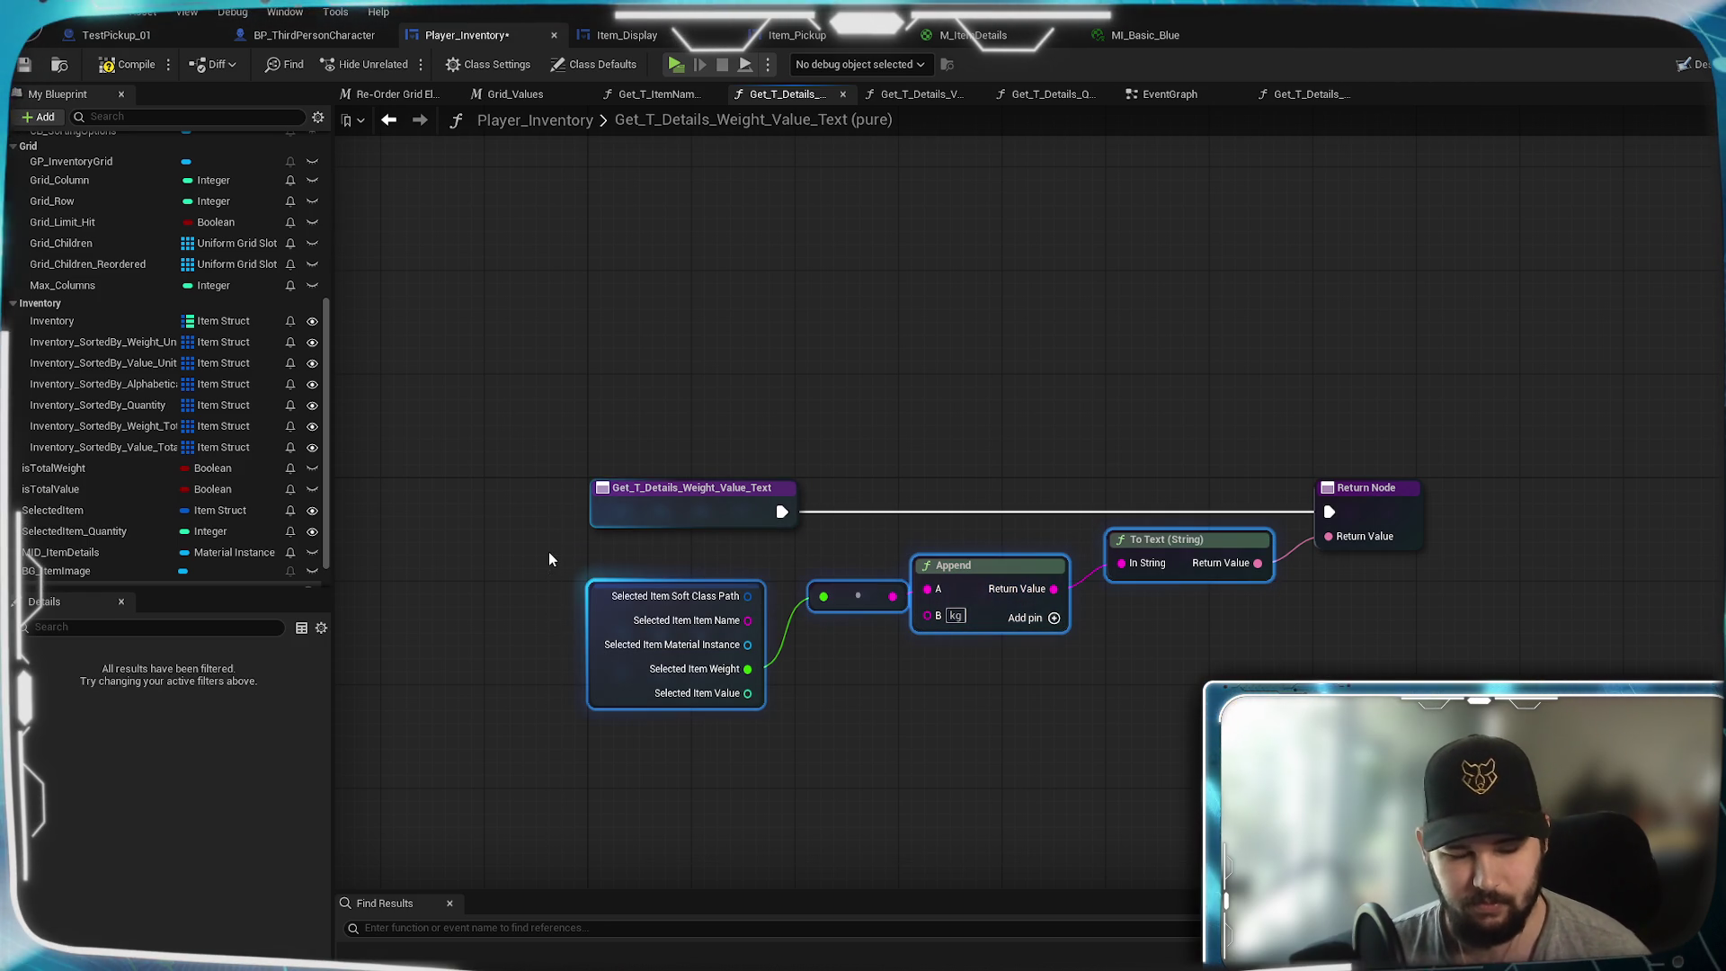
left_click(1323, 98)
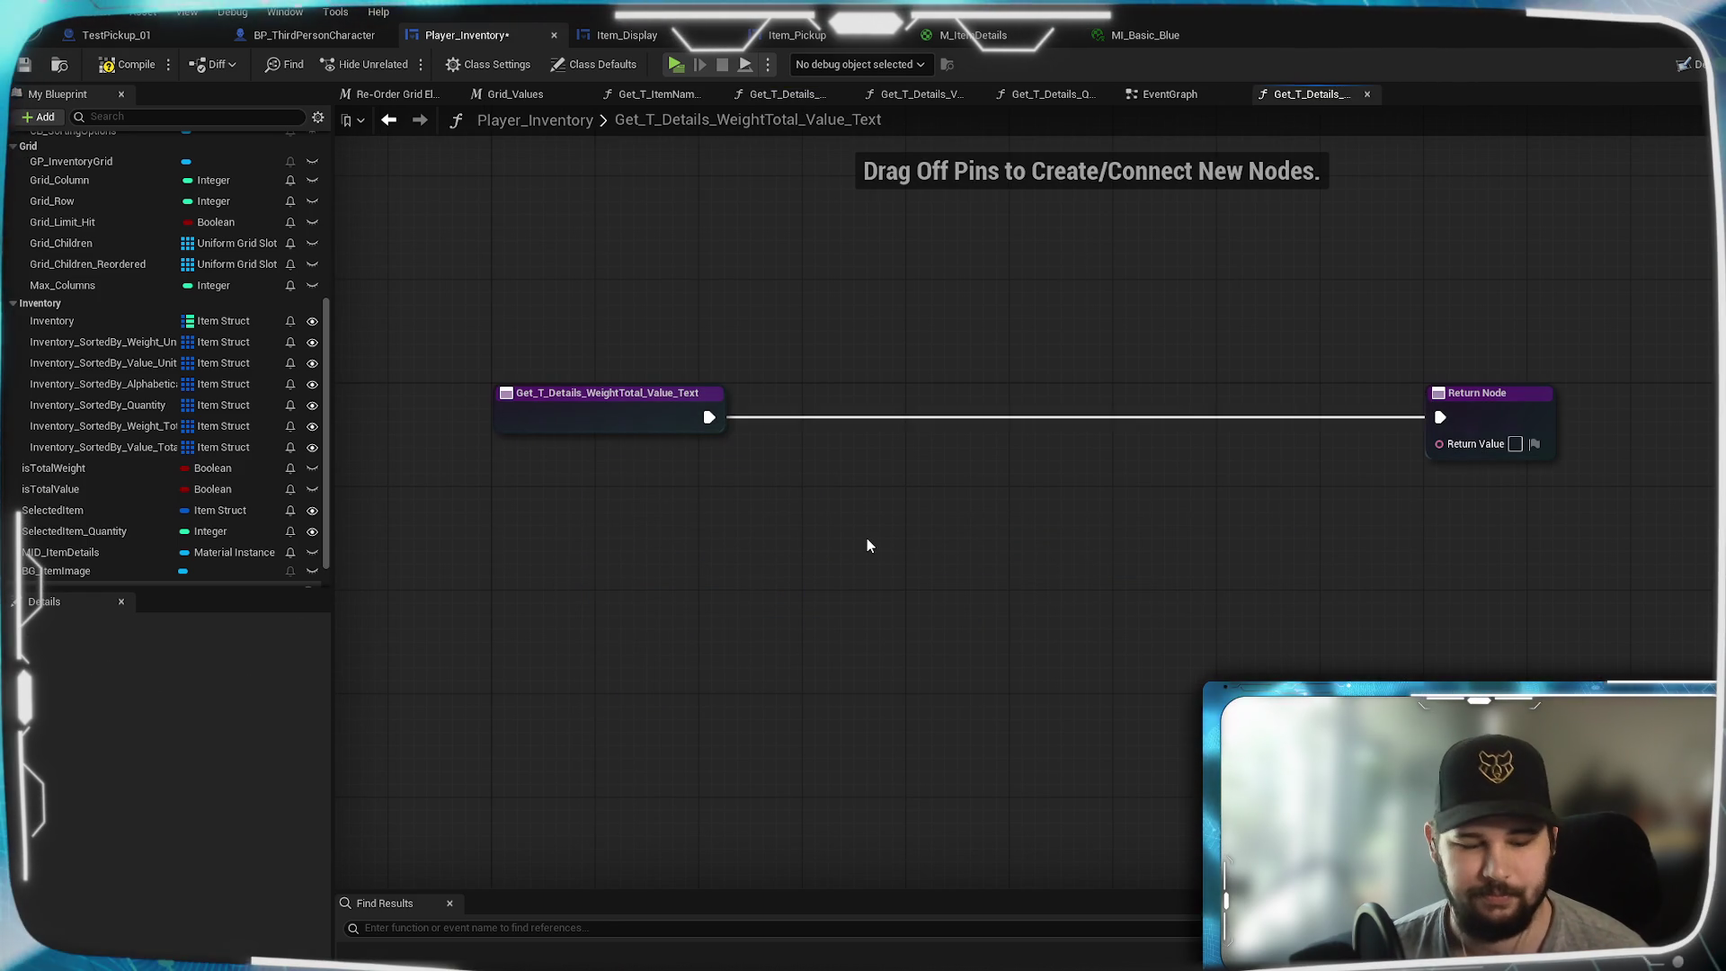
key("ctrl+v")
left_click_drag(1008, 531, 904, 486)
- Arrange the pasted Append and To Text nodes, then select Selected Item Quantity in the Quantity function
mouse_move(1272, 580)
left_mouse_down()
mouse_move(817, 455)
mouse_move(1128, 478)
left_mouse_up()
left_click(1388, 512)
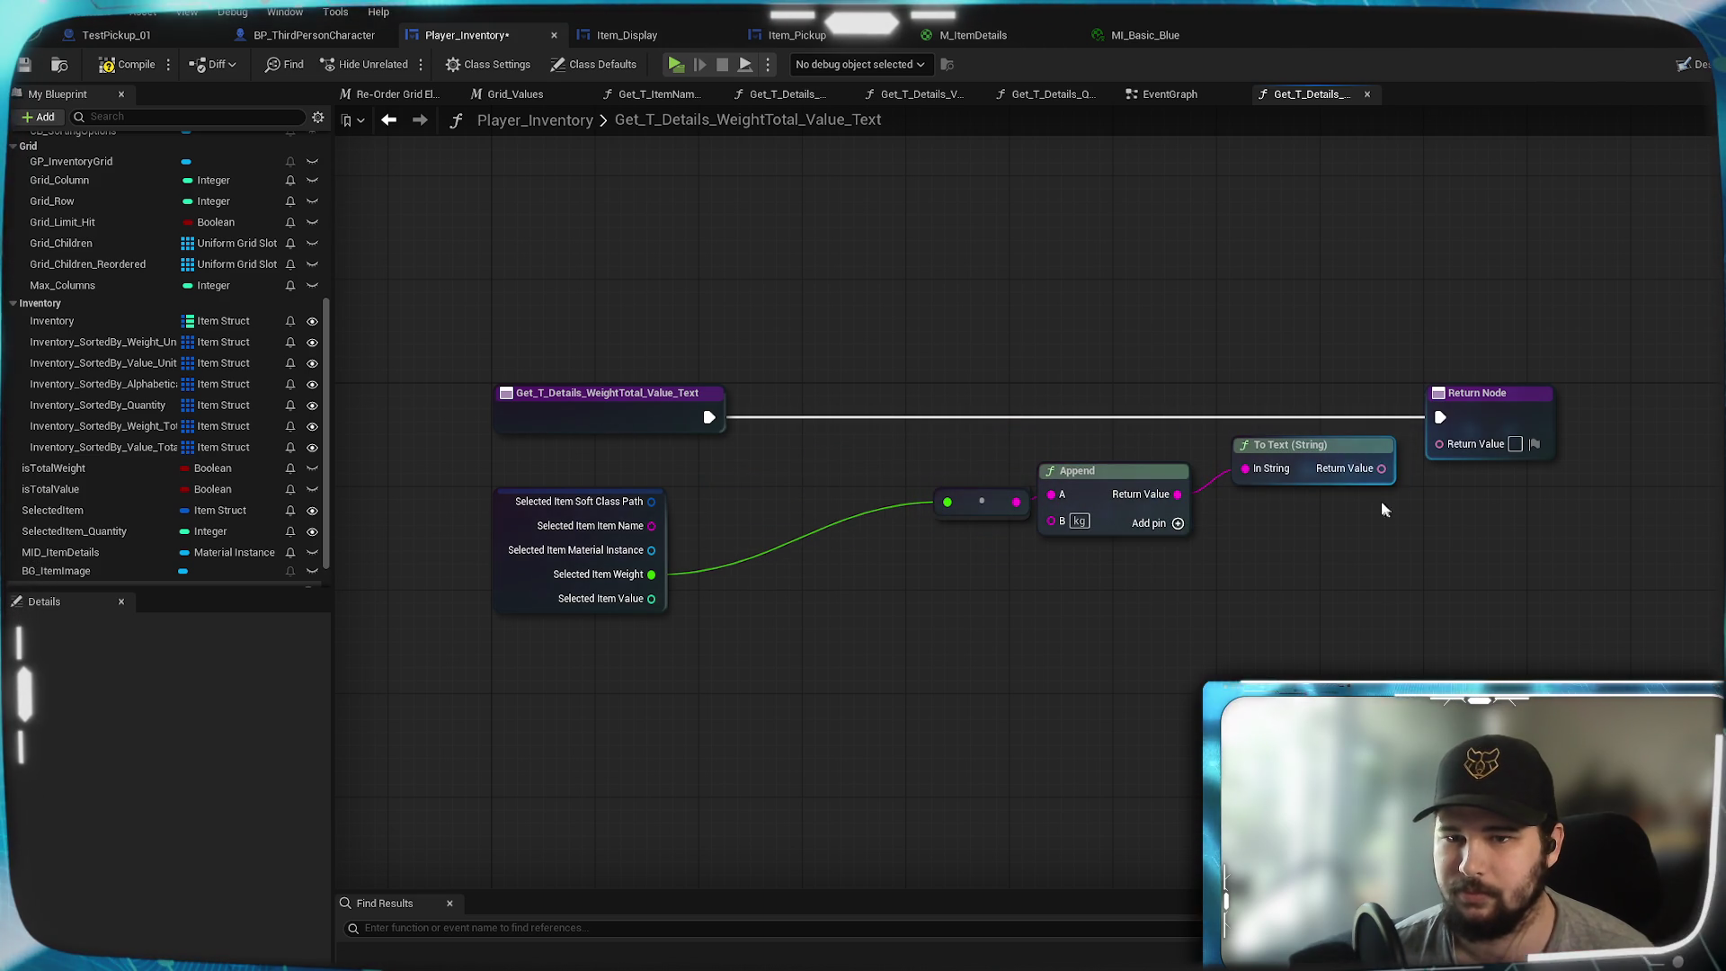
left_click_drag(821, 620, 1005, 612)
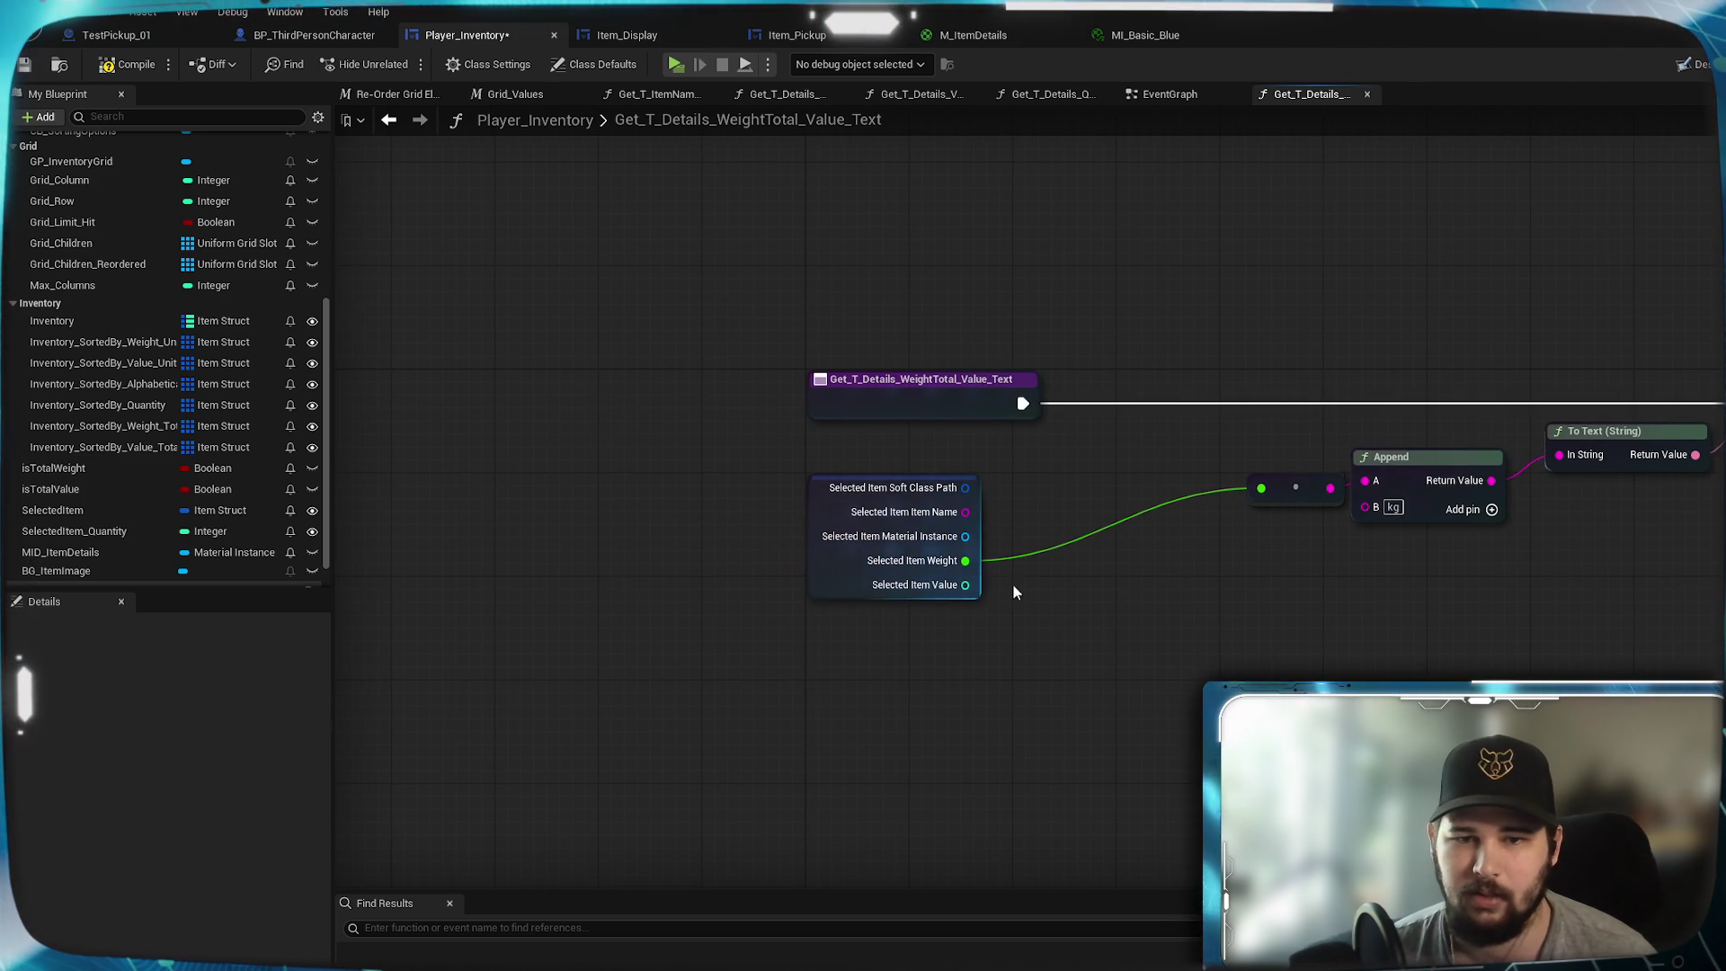
left_click_drag(1110, 663, 954, 698)
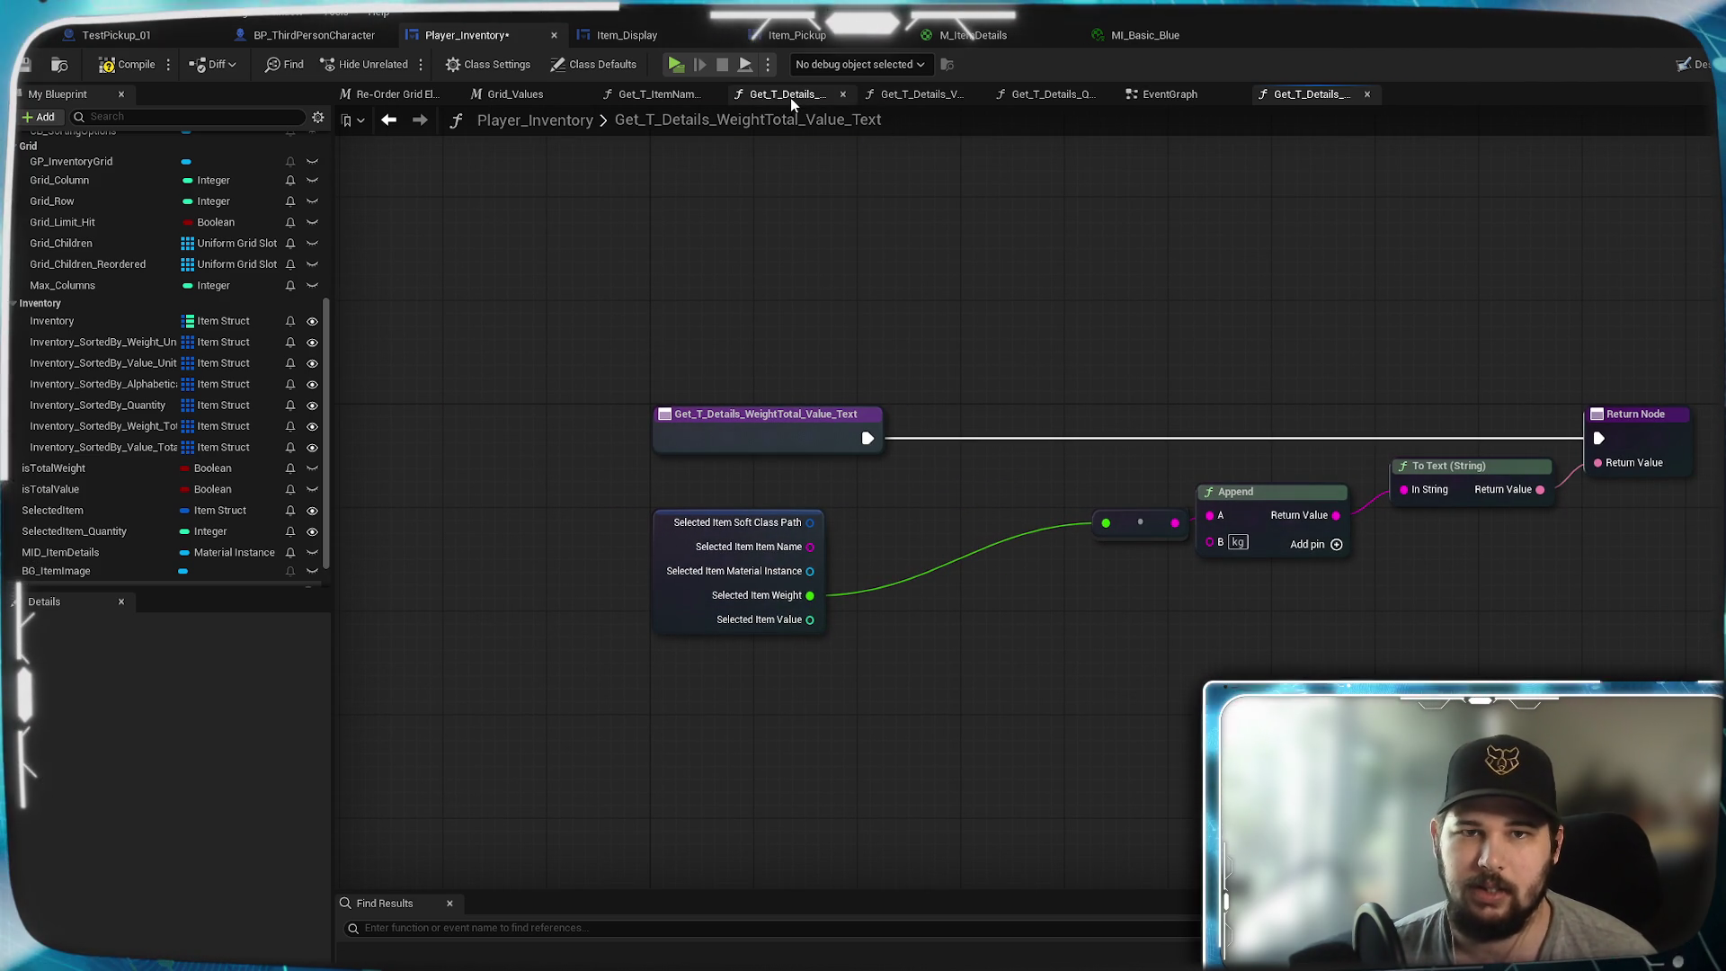
left_click(1052, 94)
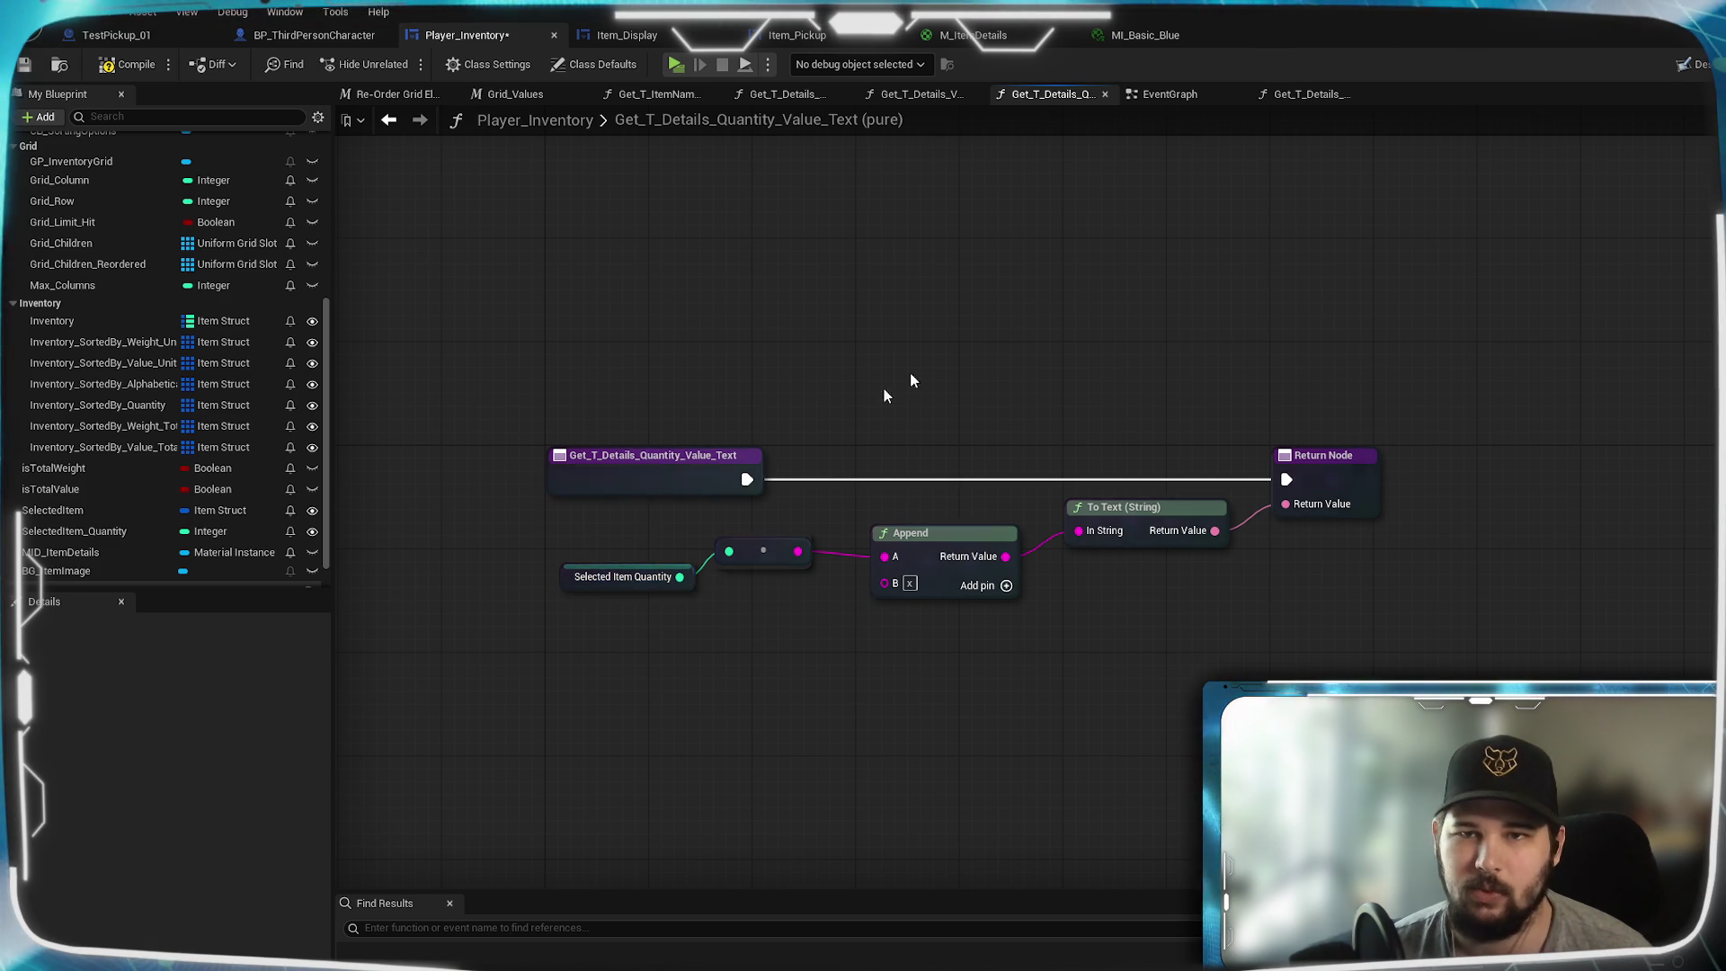
left_click(629, 576)
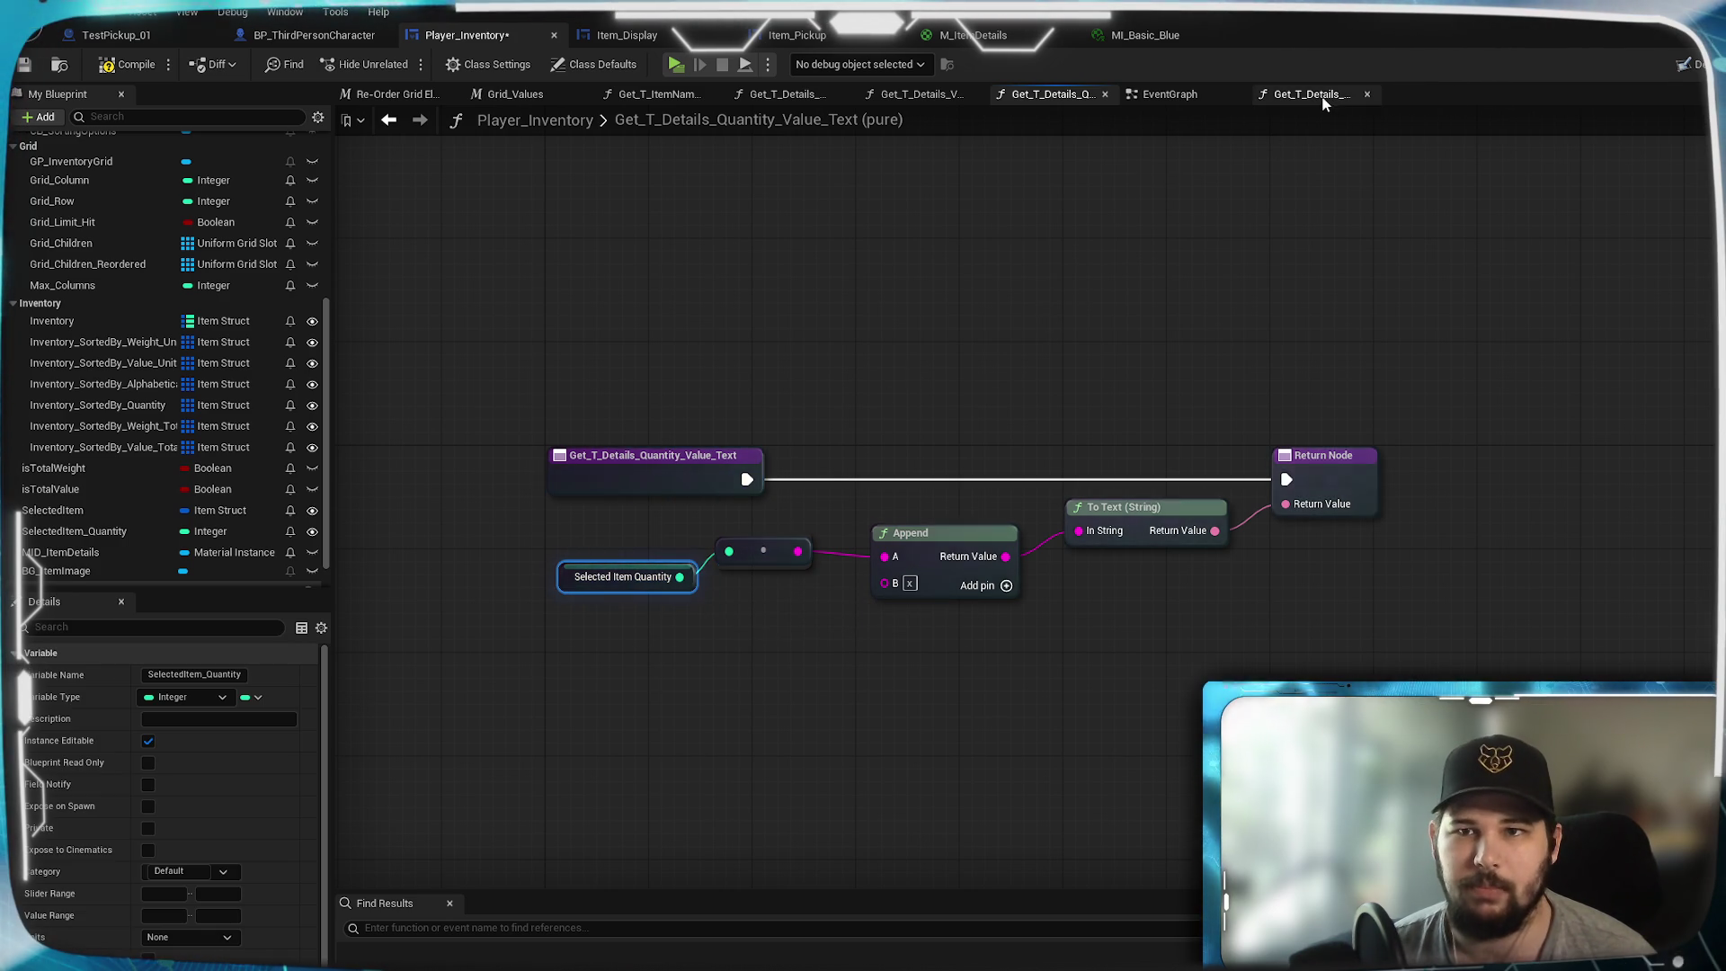
- Multiply Selected Item Weight by a pasted Selected Item Quantity getter in the WeightTotal function
key("ctrl+c")
left_click(1326, 94)
key("ctrl+v")
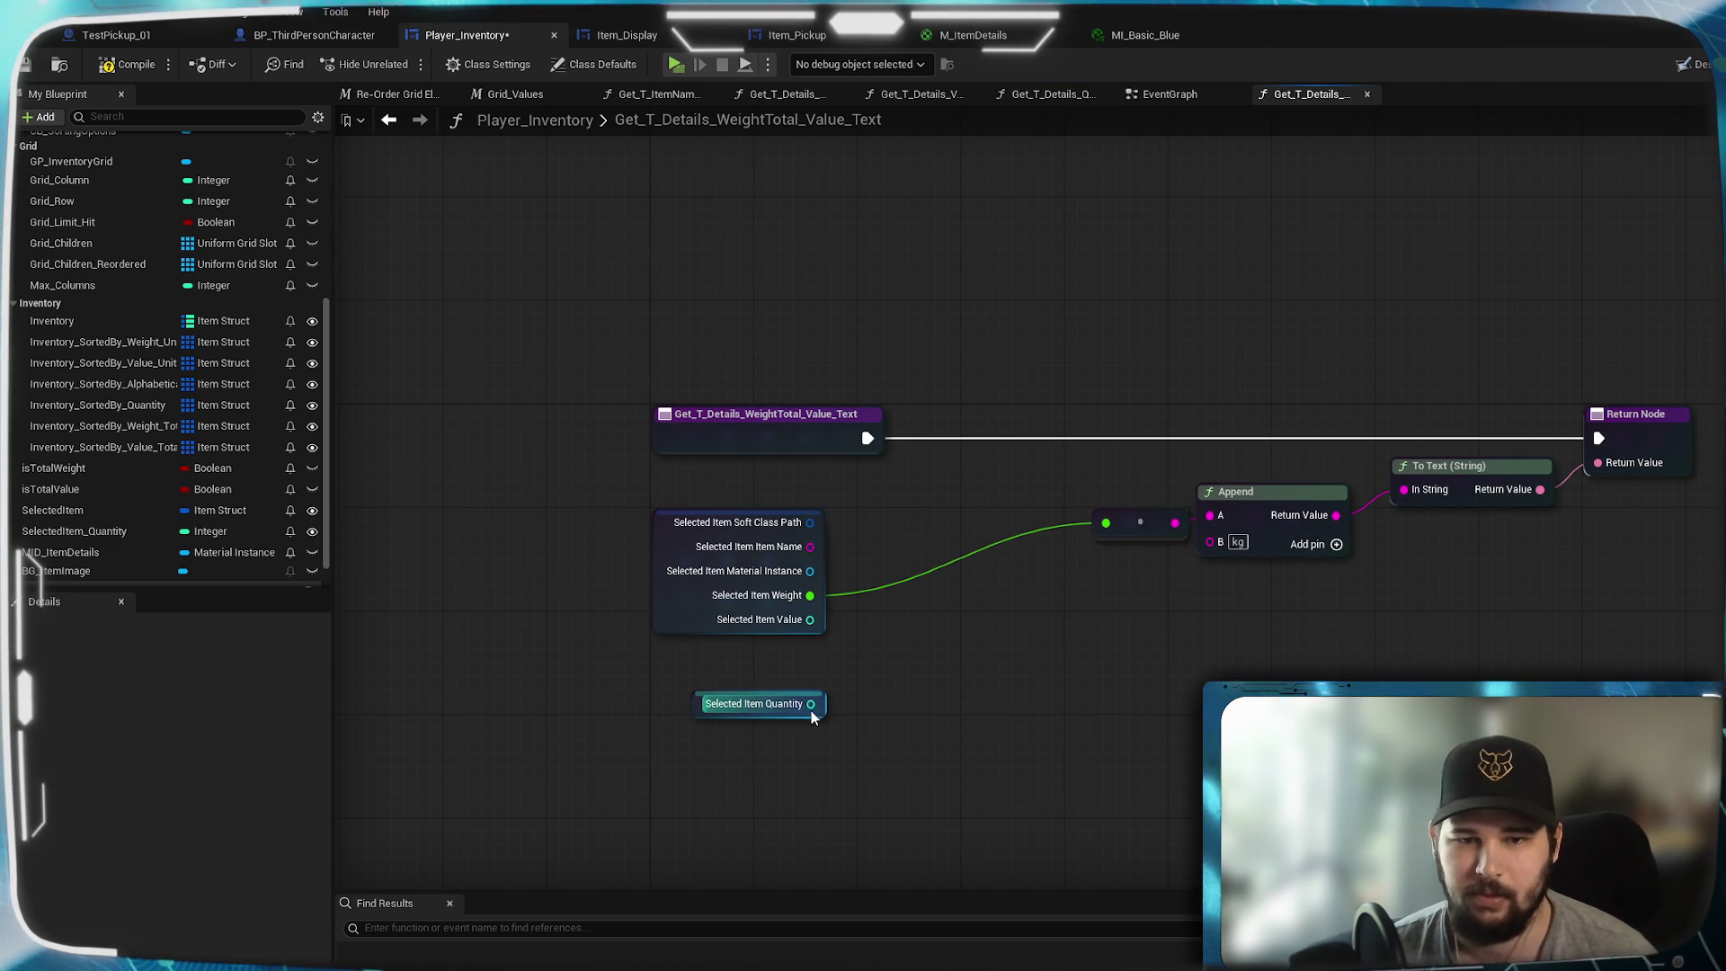
left_click_drag(810, 595, 900, 649)
type("*")
key("Return")
mouse_move(811, 704)
left_mouse_down()
mouse_move(912, 690)
mouse_move(1115, 535)
mouse_move(1106, 522)
left_mouse_up()
- Compile and save the blueprint, then select the Value (Total) $0 text in the Designer
left_click(126, 64)
key("ctrl+s")
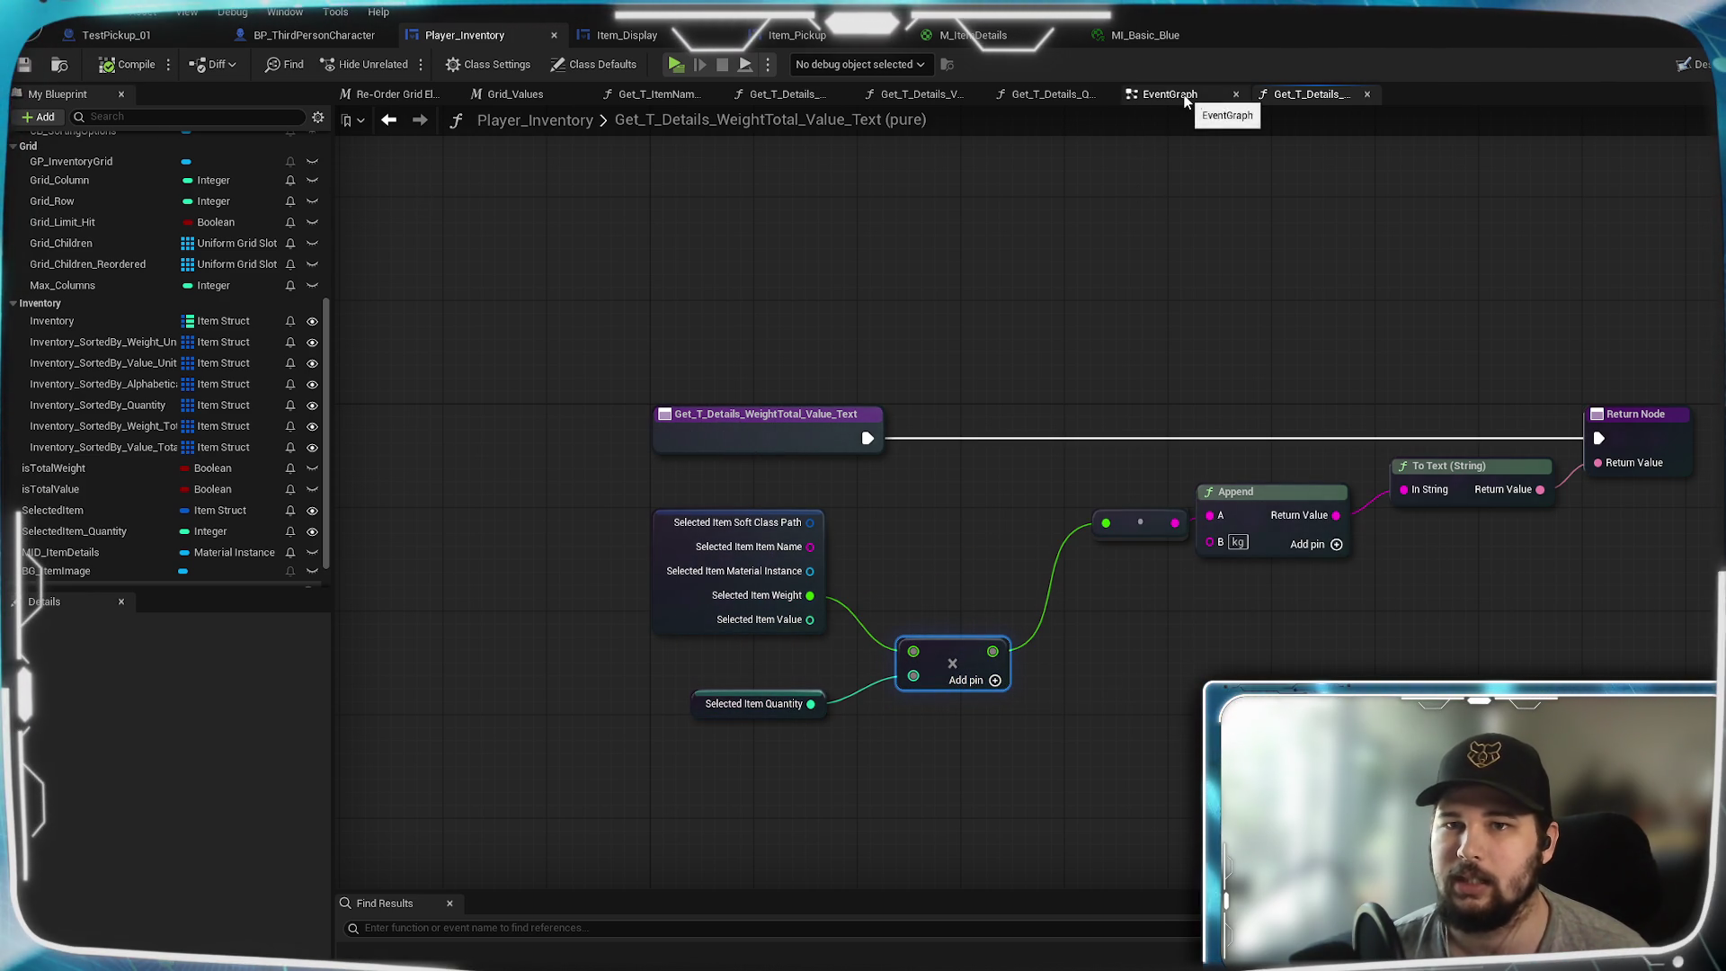
left_click(1690, 64)
scroll(1171, 709, "up", 3)
left_click(1093, 655)
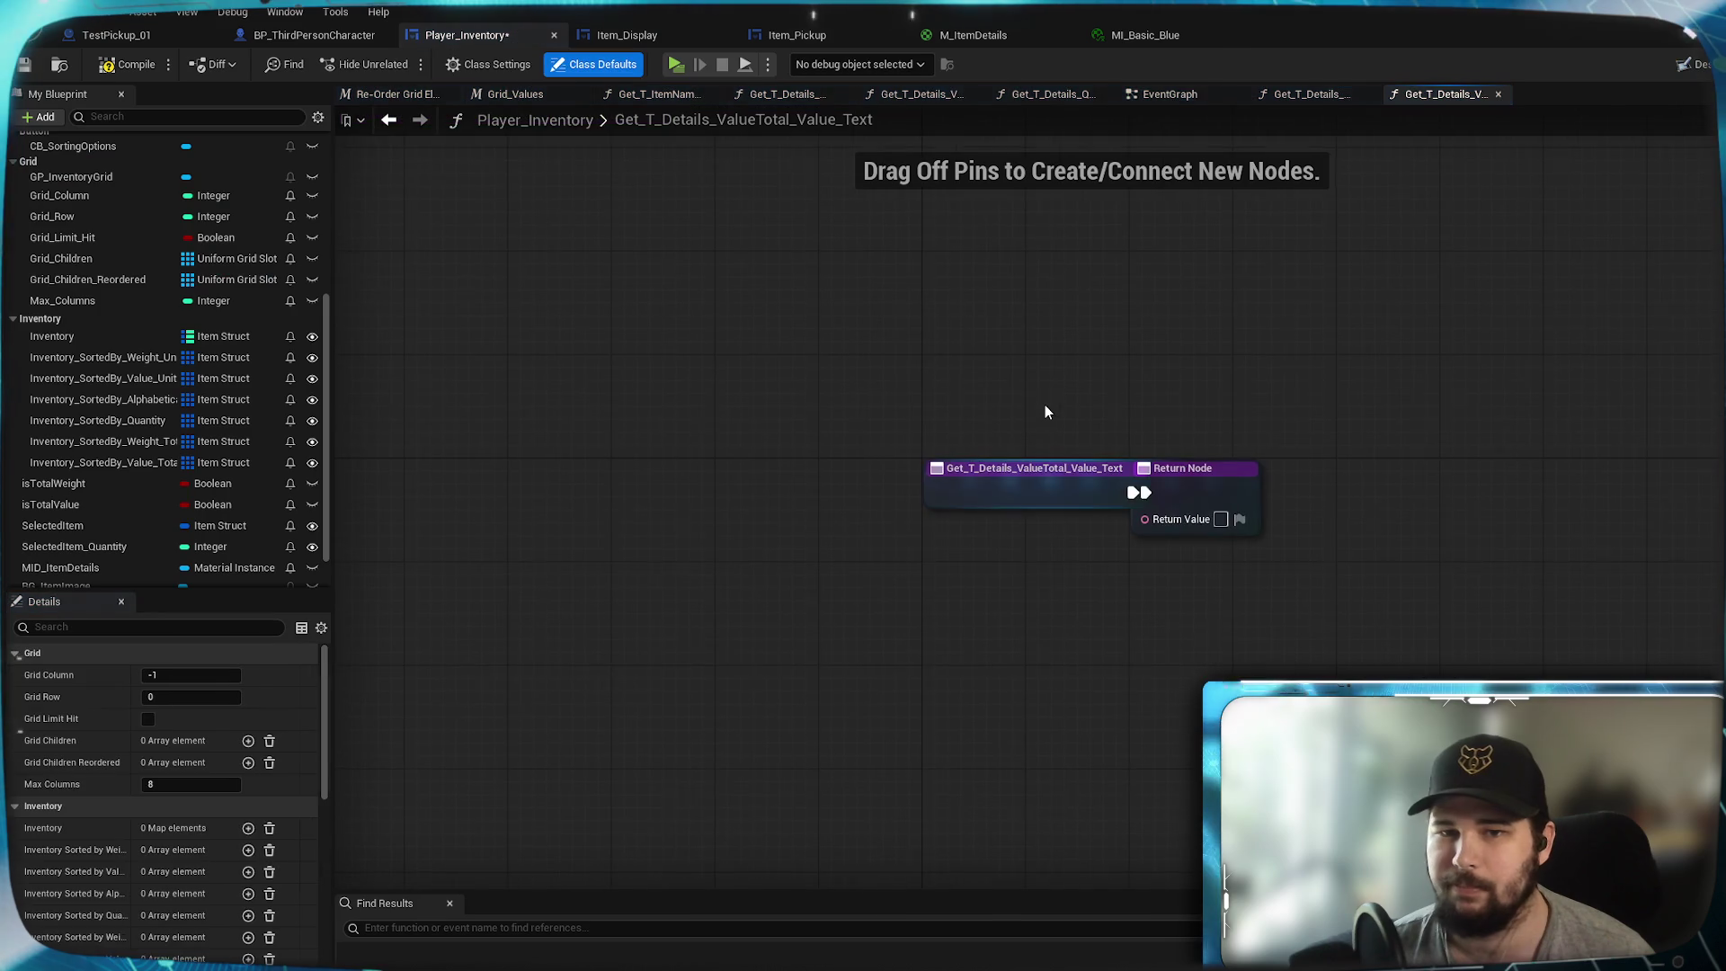
- Paste the WeightTotal calculation nodes into ValueTotal, wire them to the Return Node, and use Selected Item Value
left_click_drag(1106, 571, 625, 532)
left_click_drag(682, 410, 1405, 408)
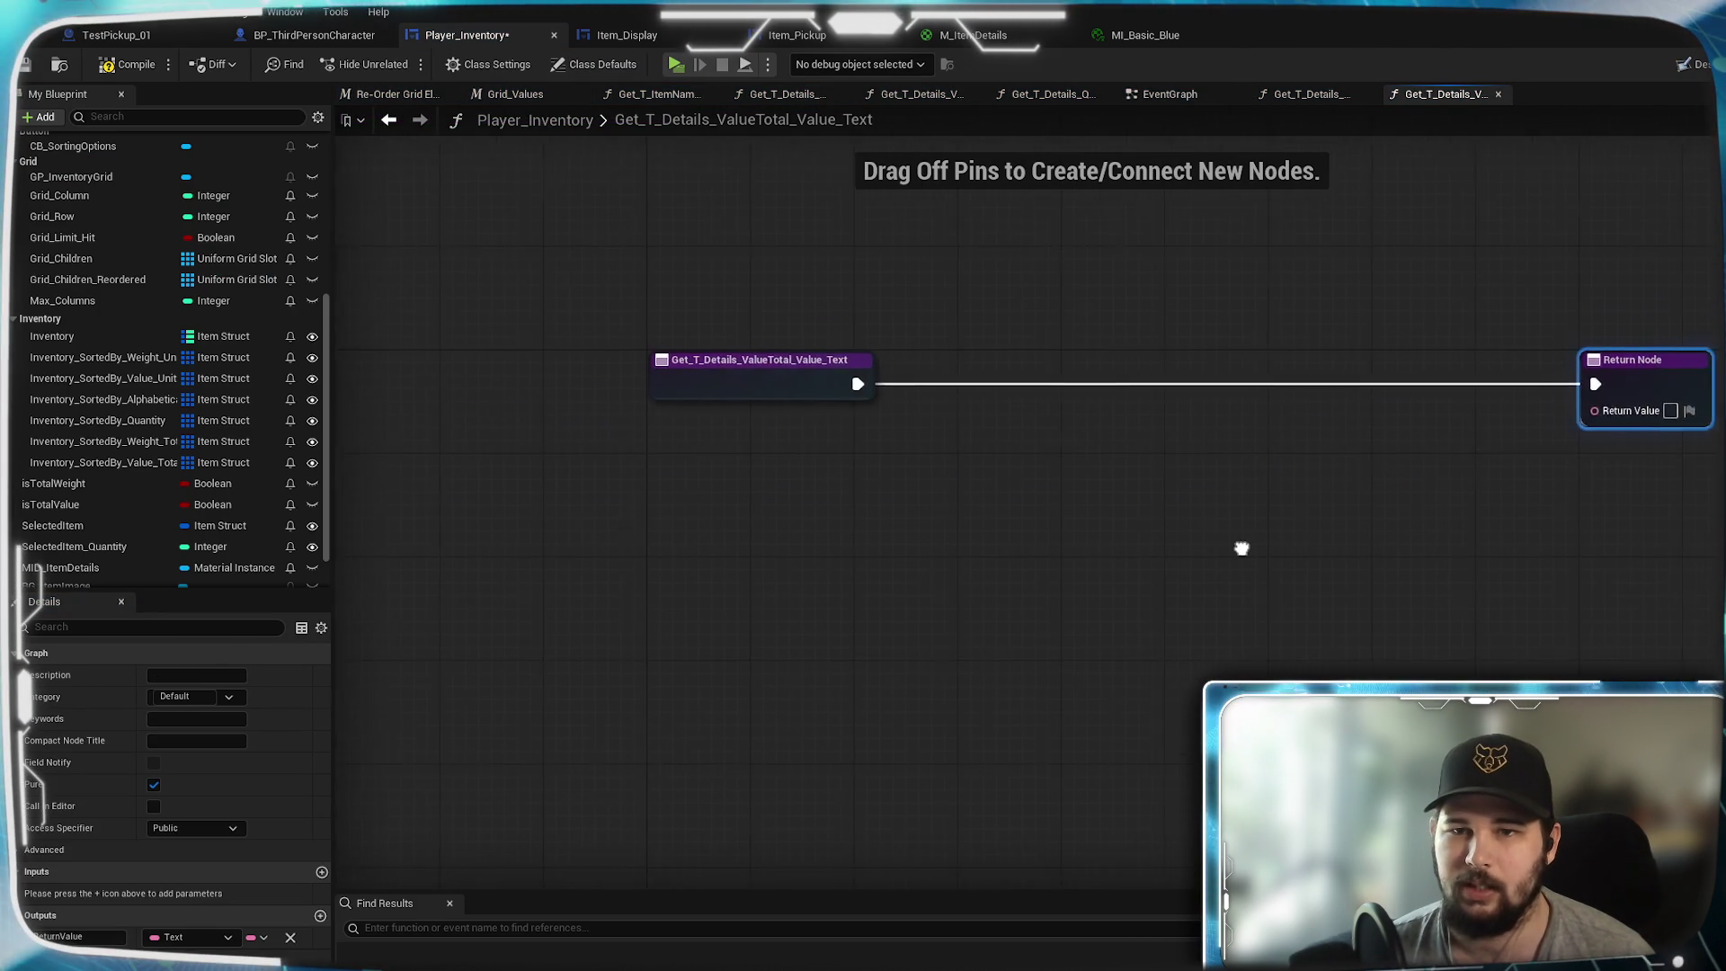
left_click(1307, 94)
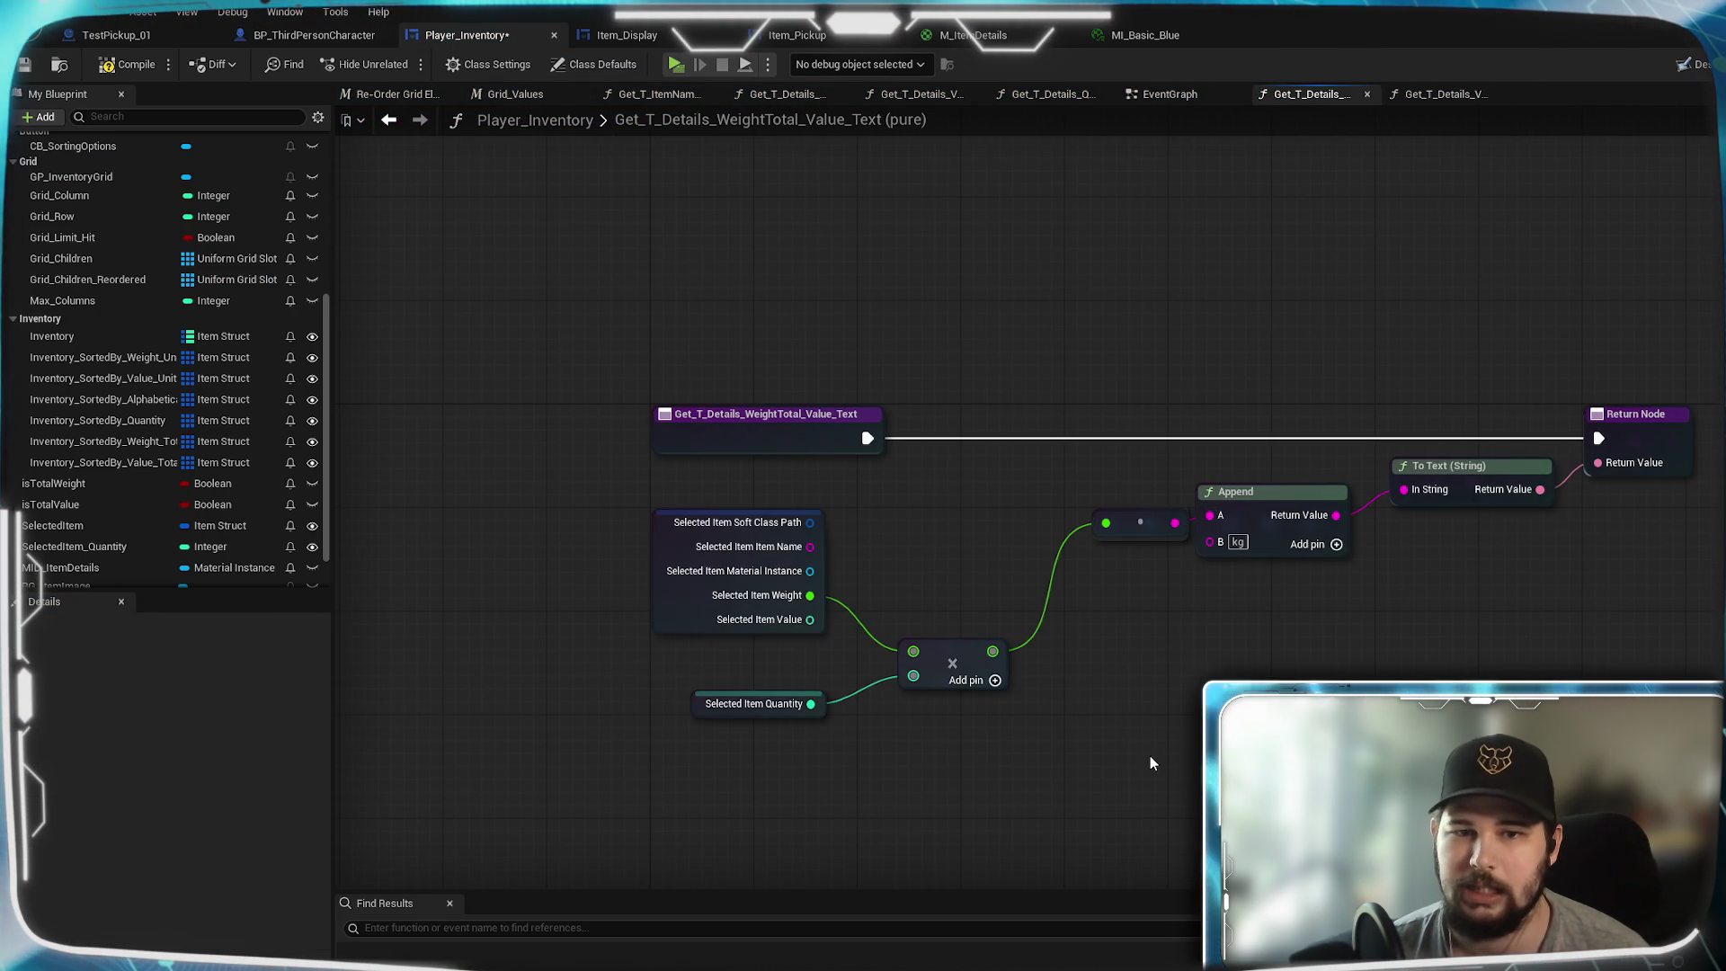
mouse_move(1402, 794)
left_mouse_down()
mouse_move(697, 462)
mouse_move(719, 483)
left_mouse_up()
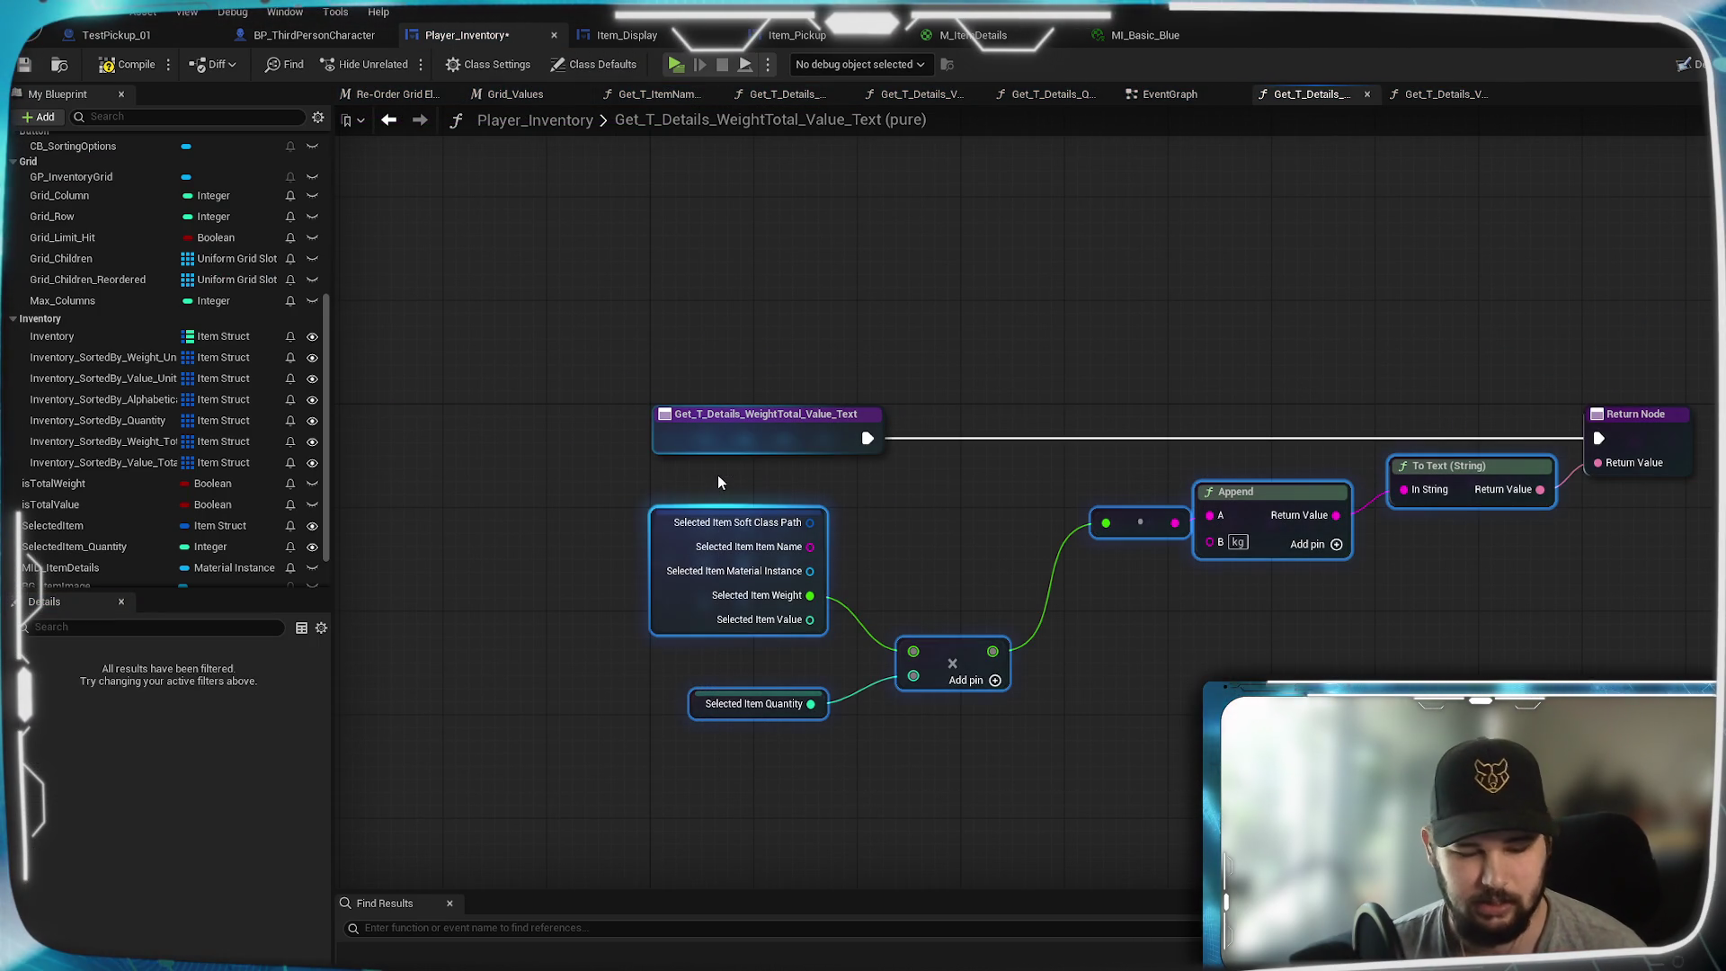
left_click(1443, 96)
key("ctrl+v")
mouse_move(1061, 487)
left_mouse_down()
mouse_move(1129, 486)
mouse_move(1143, 446)
mouse_move(1123, 460)
left_mouse_up()
left_click_drag(1464, 430, 1461, 421)
left_click_drag(672, 575, 776, 608)
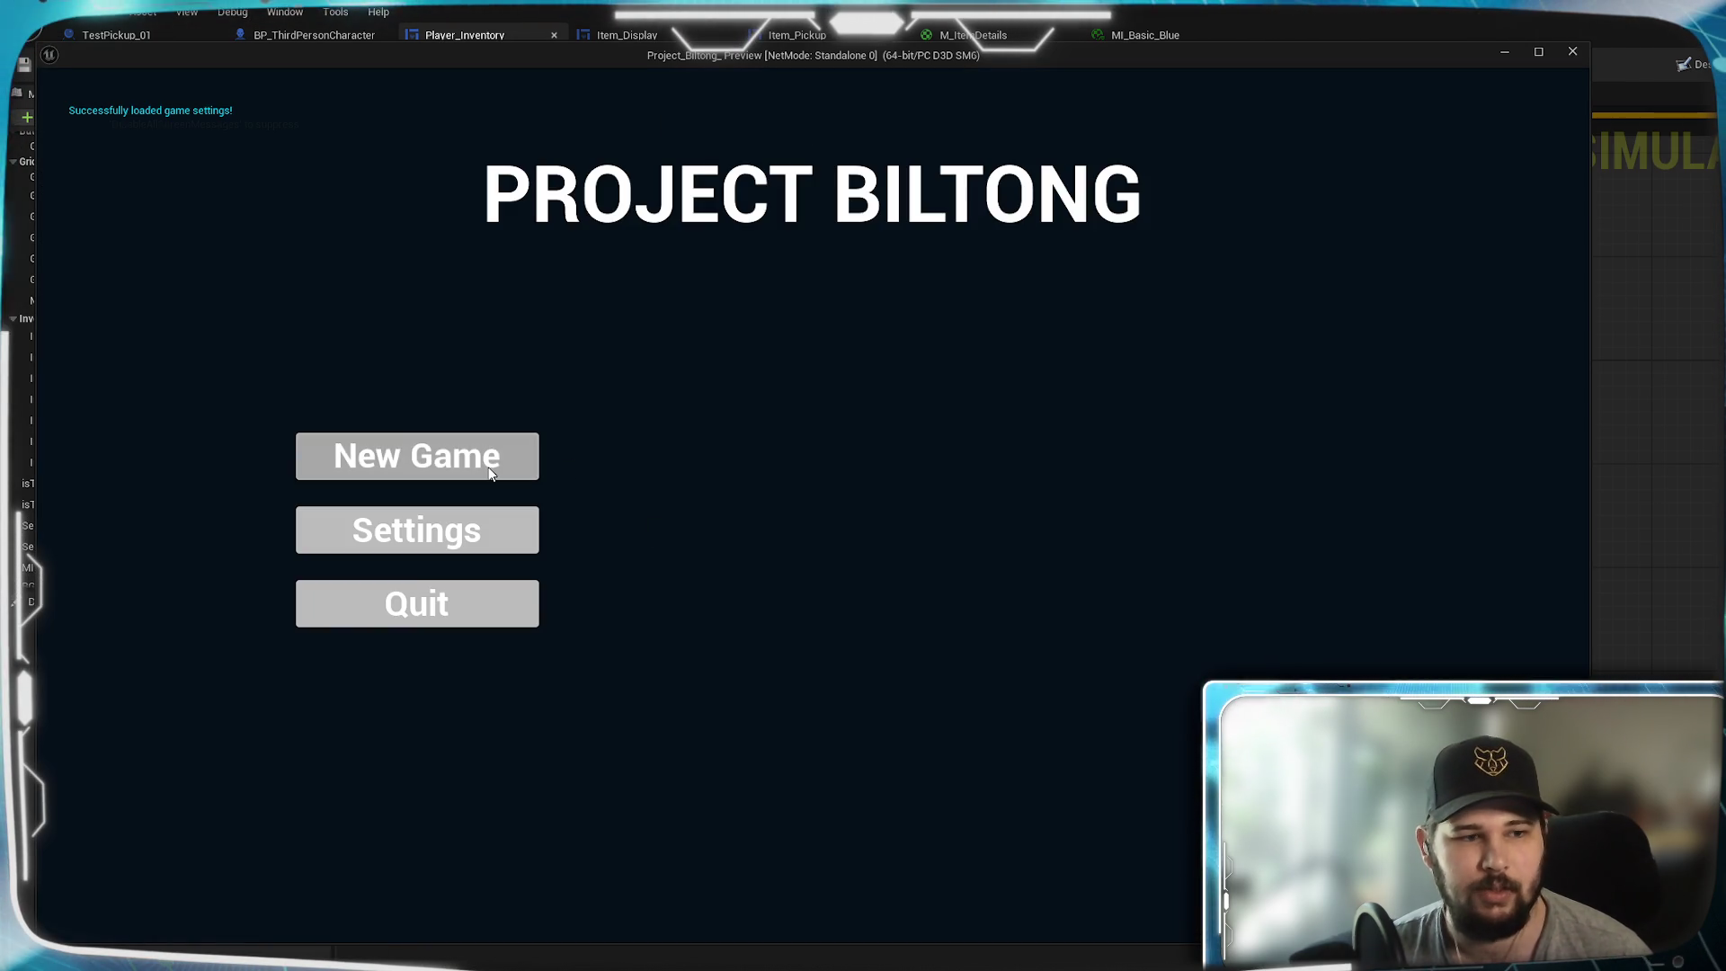
- Start a New Game and collect the Billy item and the cluster of coloured pickups
left_click(491, 474)
key("w")
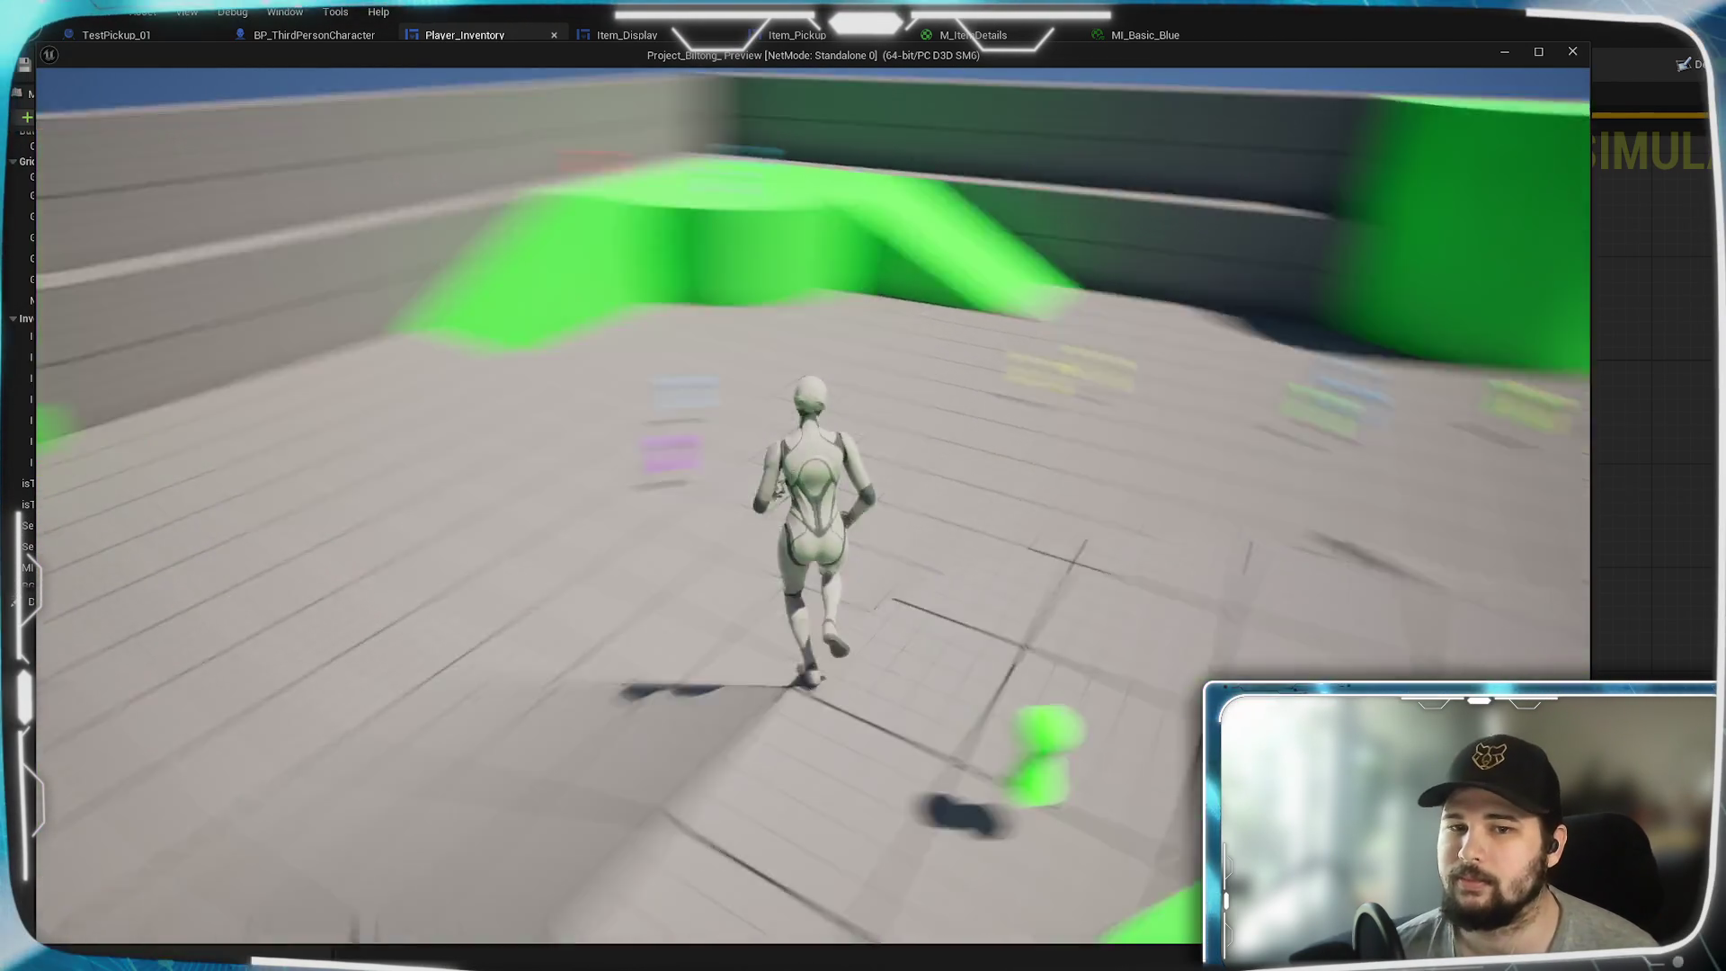
key("space")
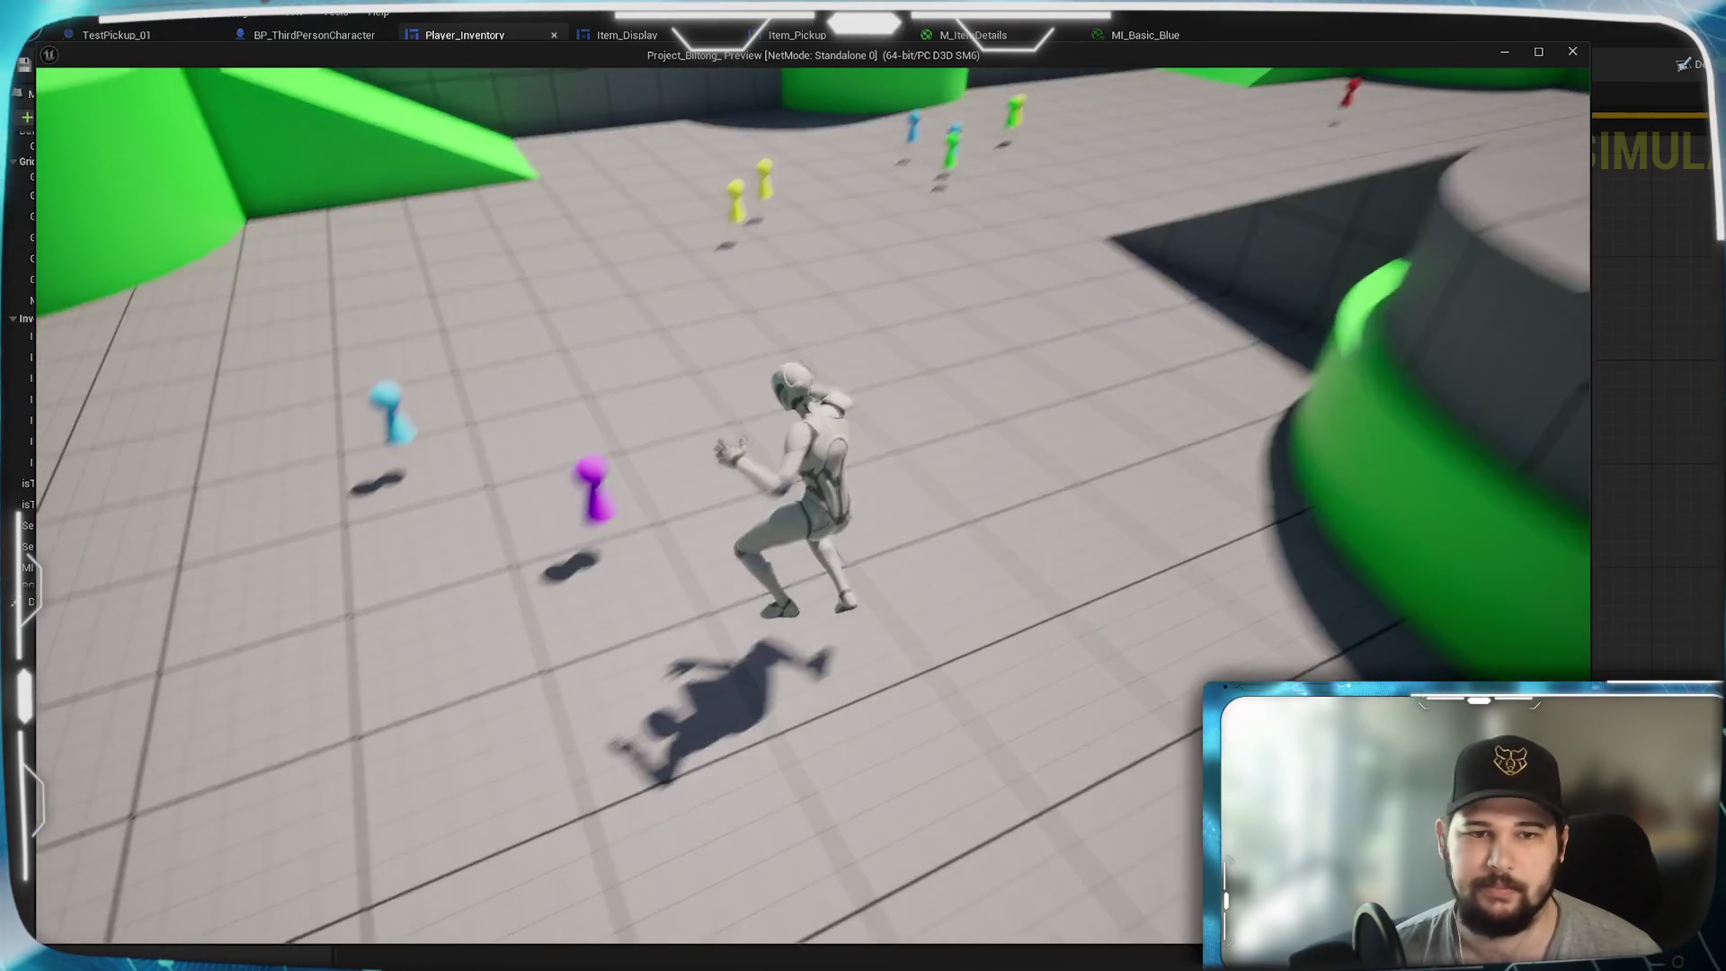
key("w")
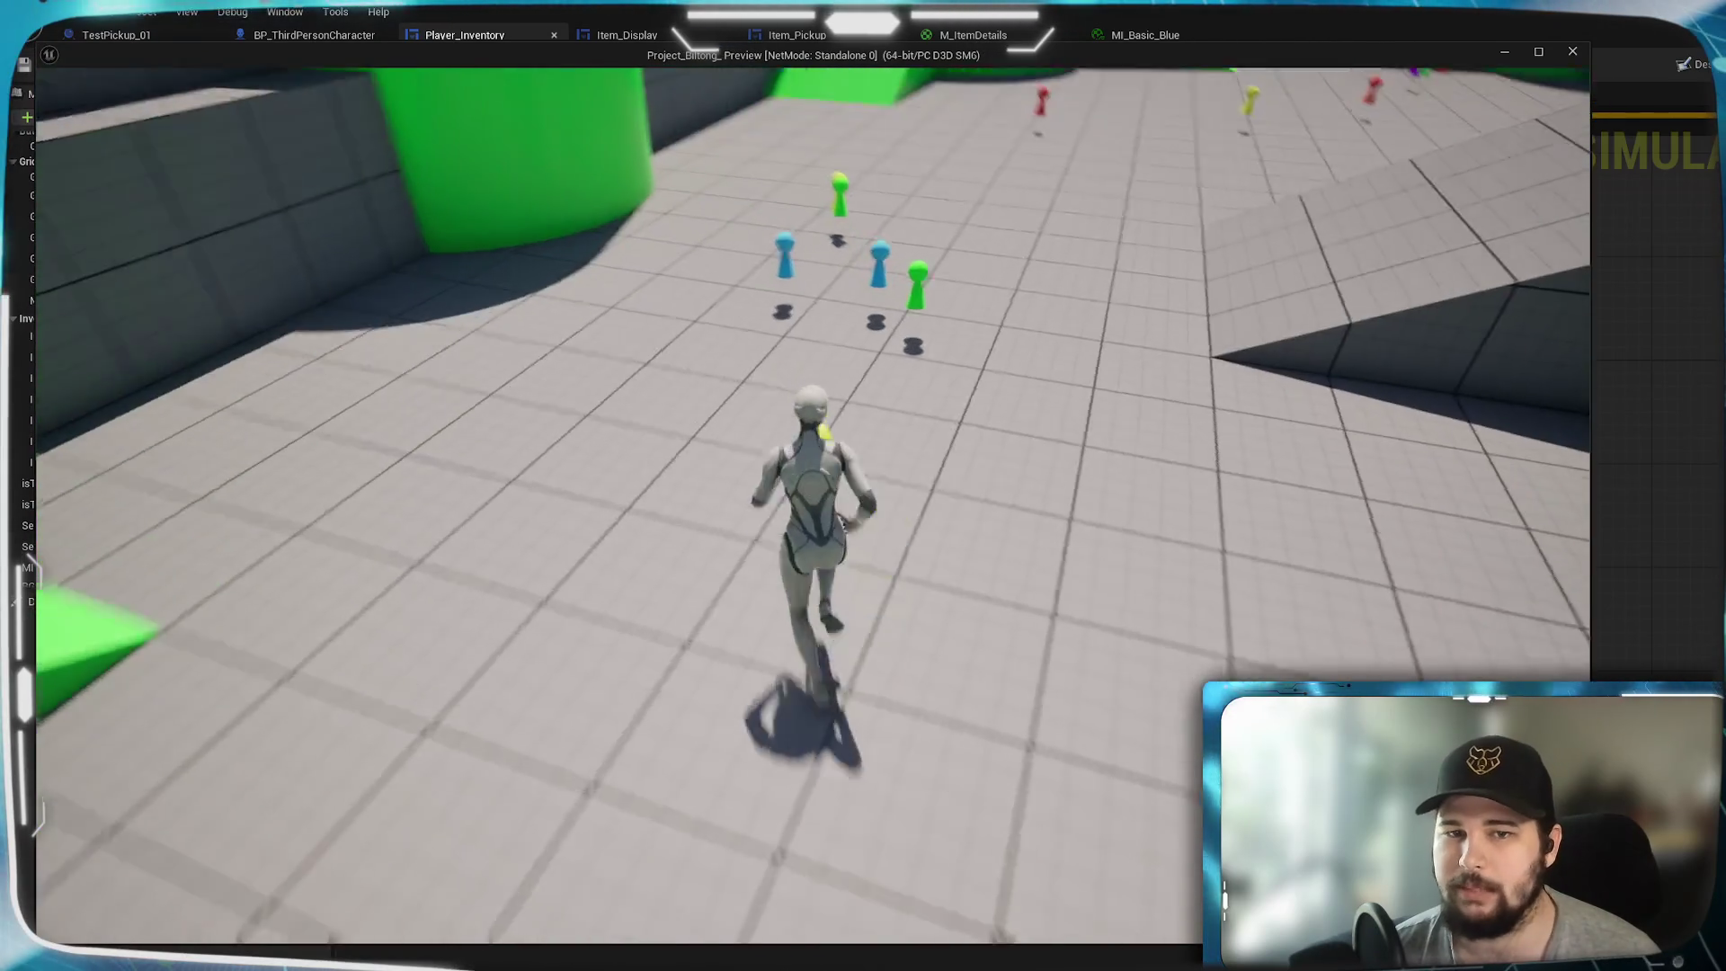
key("e")
key("e")
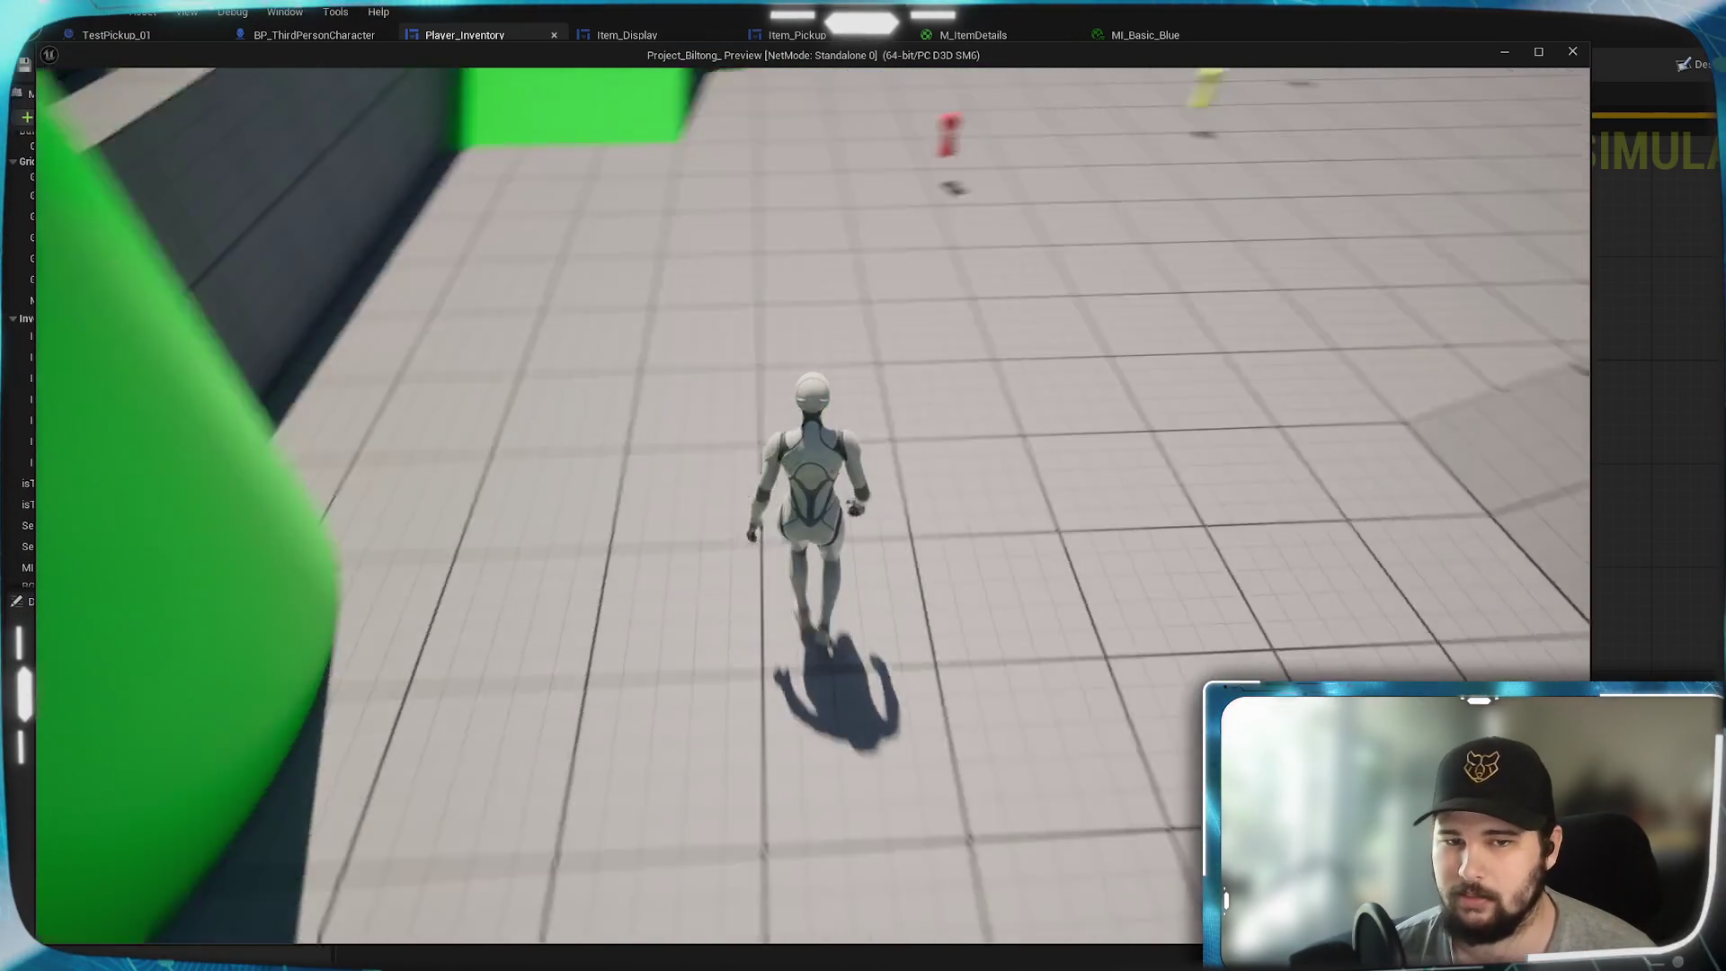
key("w")
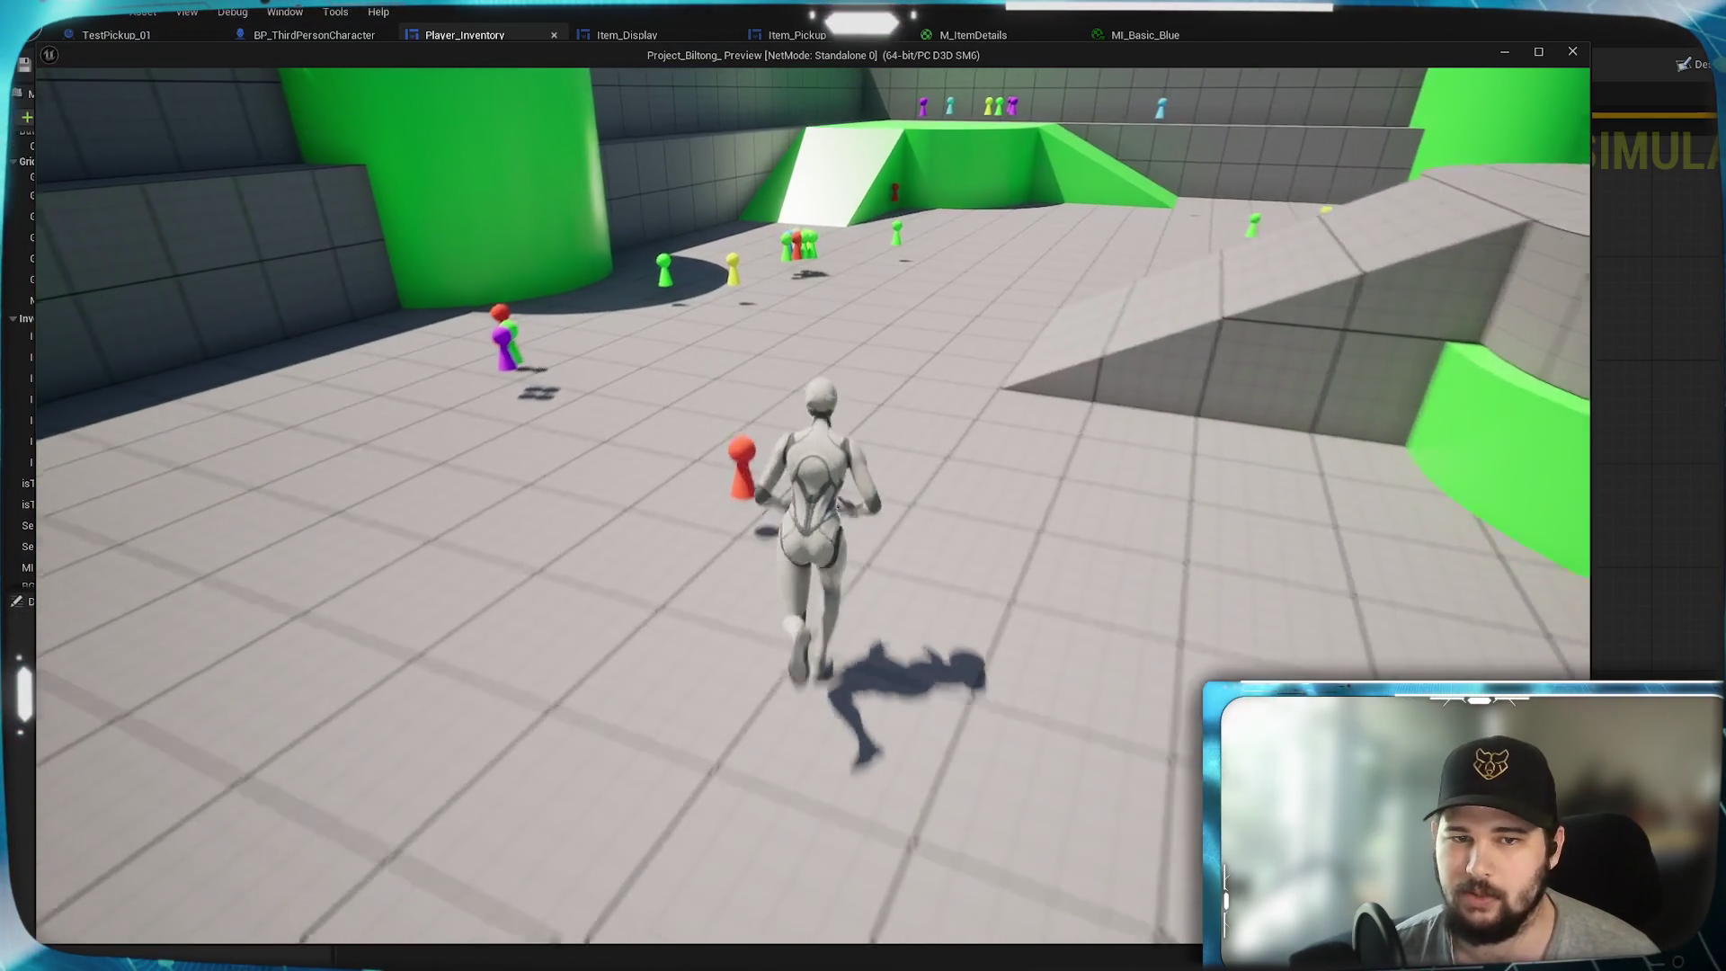
key("w")
key("w")
key("e")
- Sort the inventory by Quantity, check Billy's totals of 10.0kg and 16.0kg, and exit
key("i")
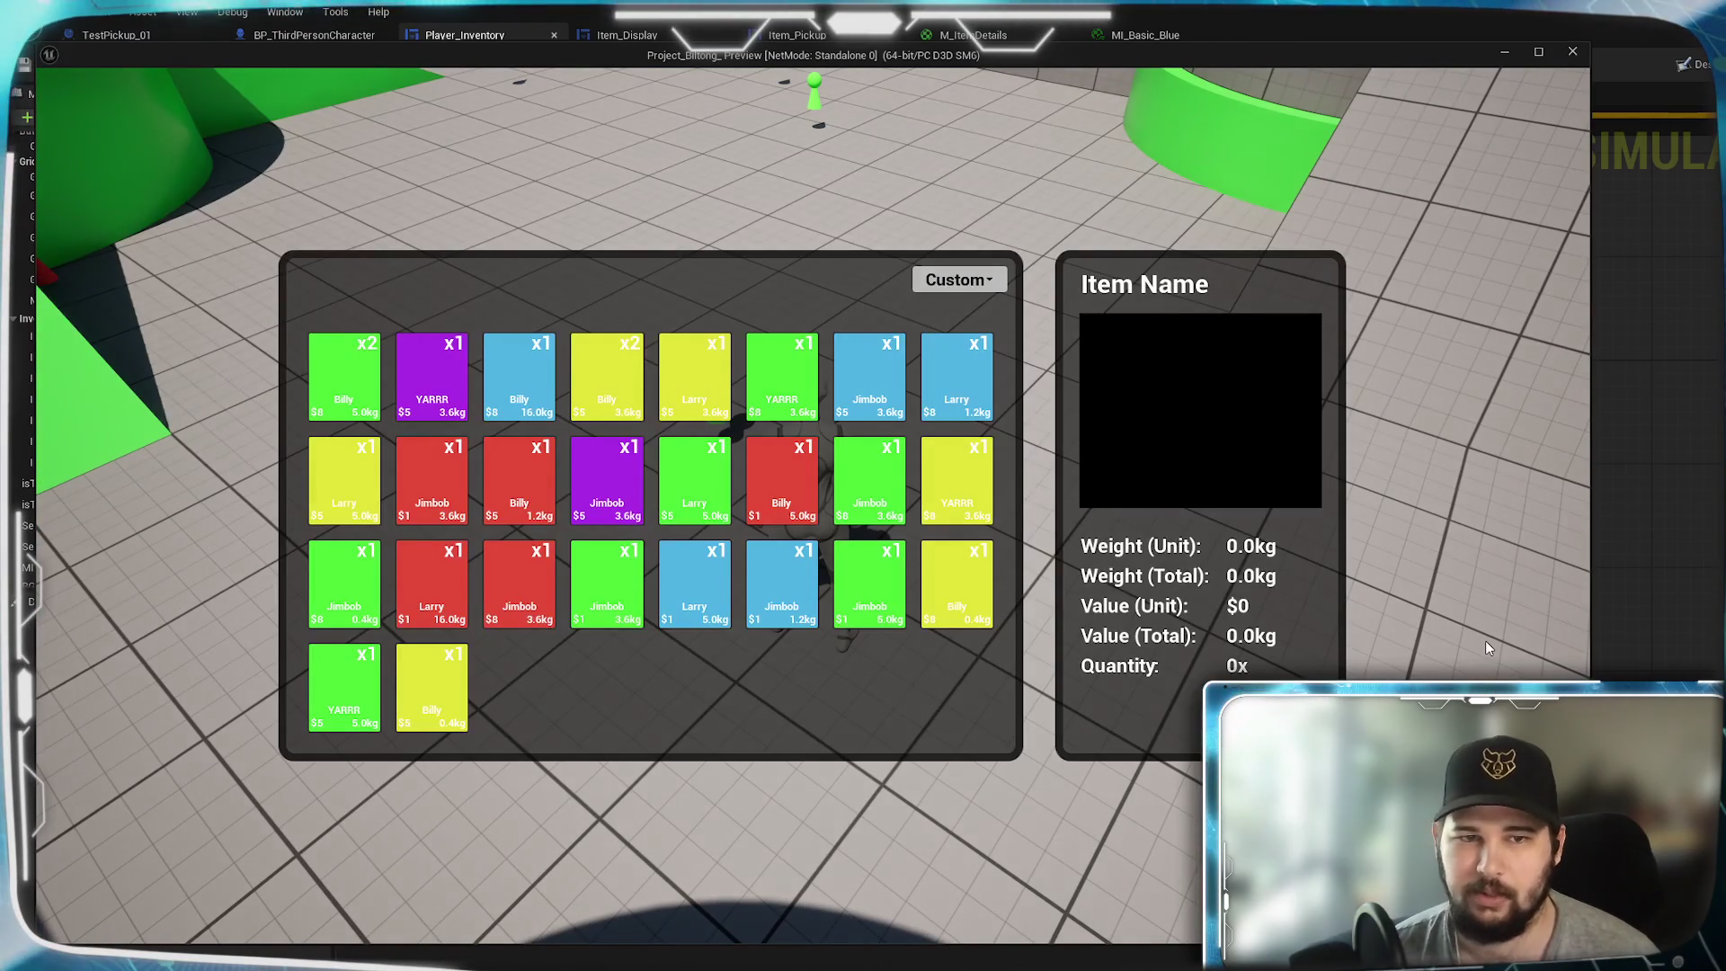
left_click(957, 279)
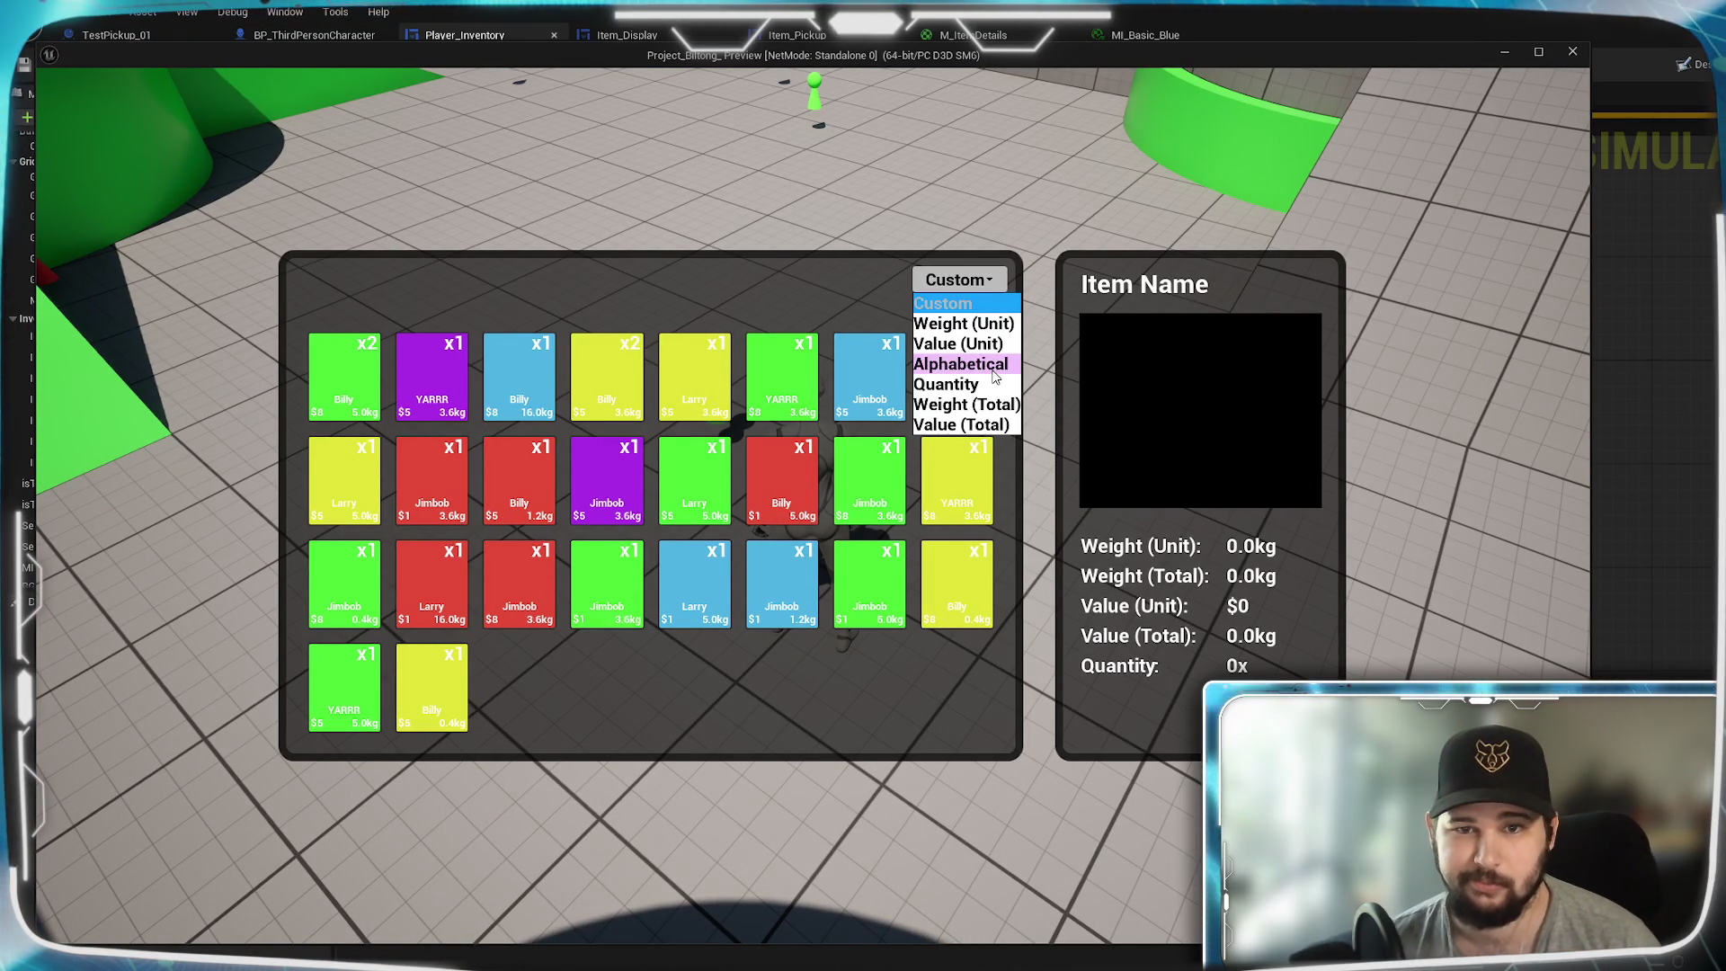
left_click(980, 385)
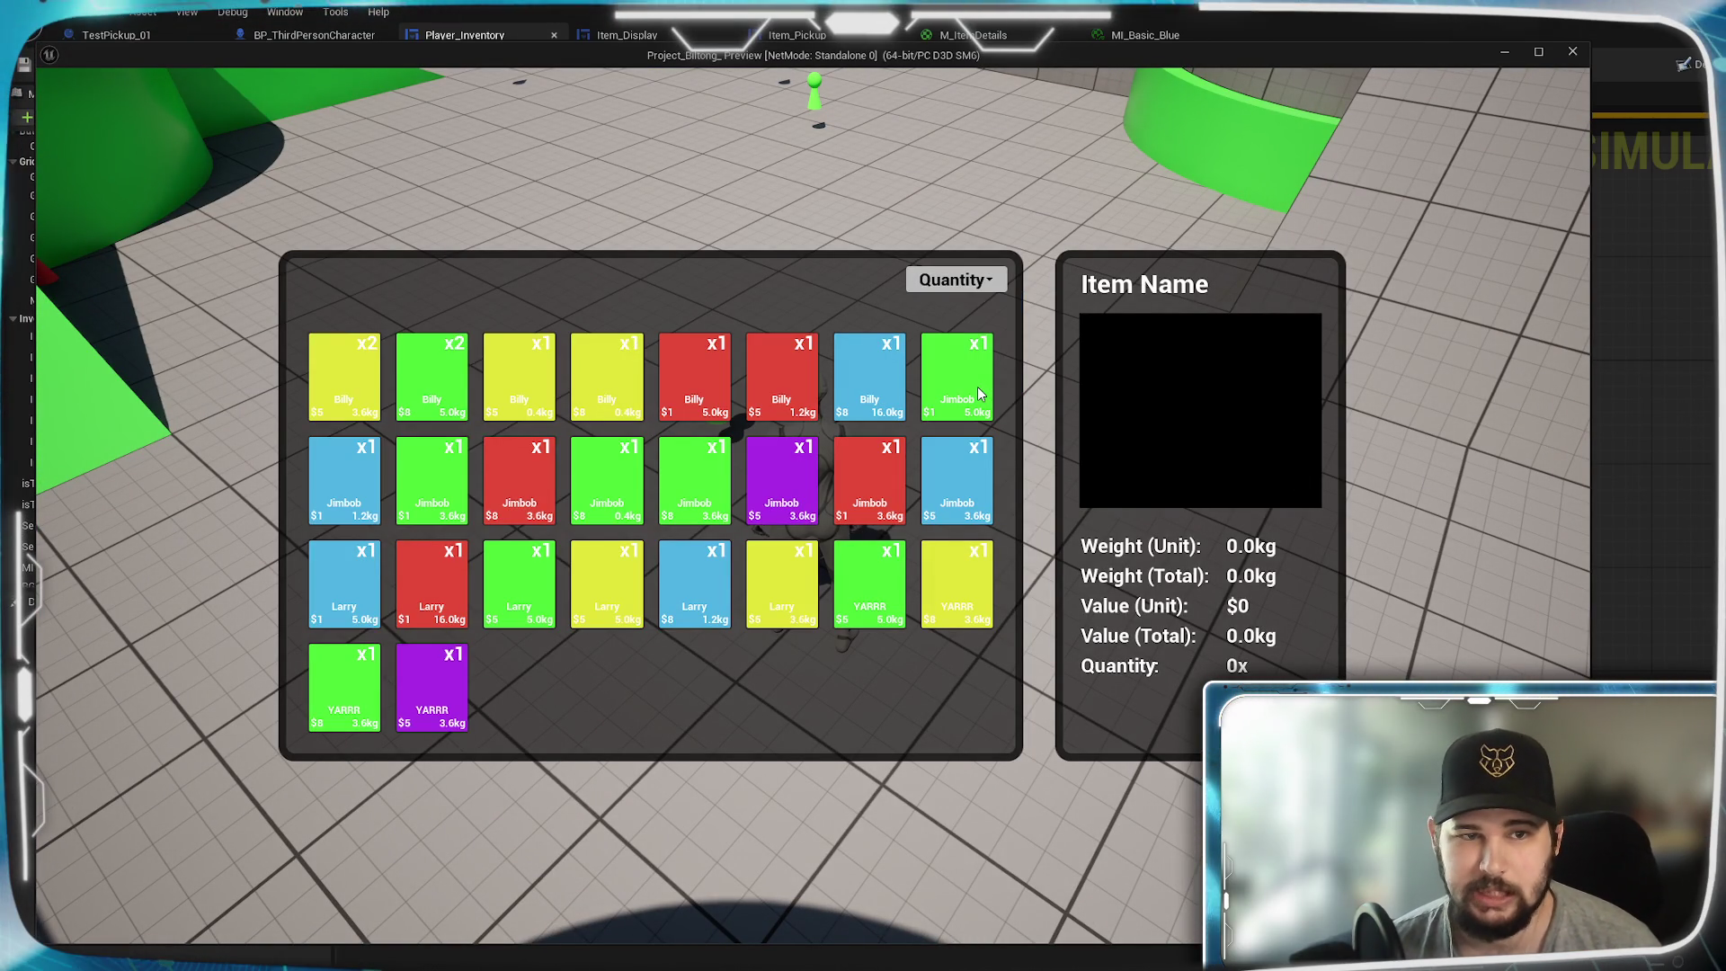
left_click(423, 375)
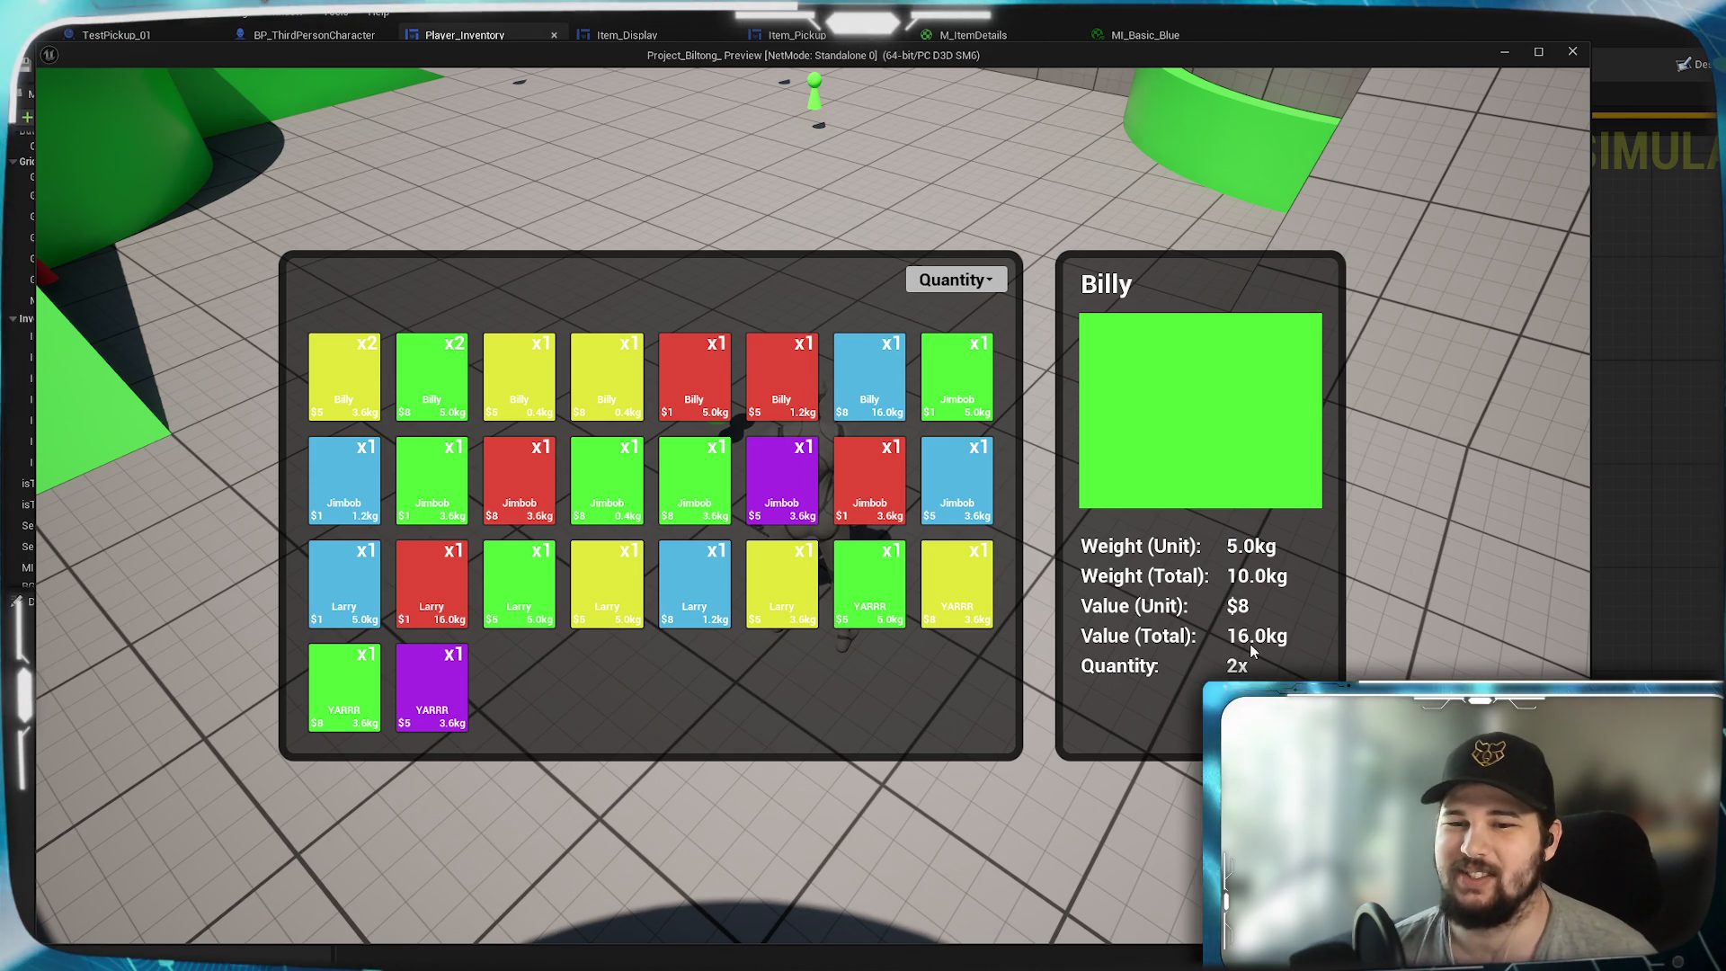
key("Escape")
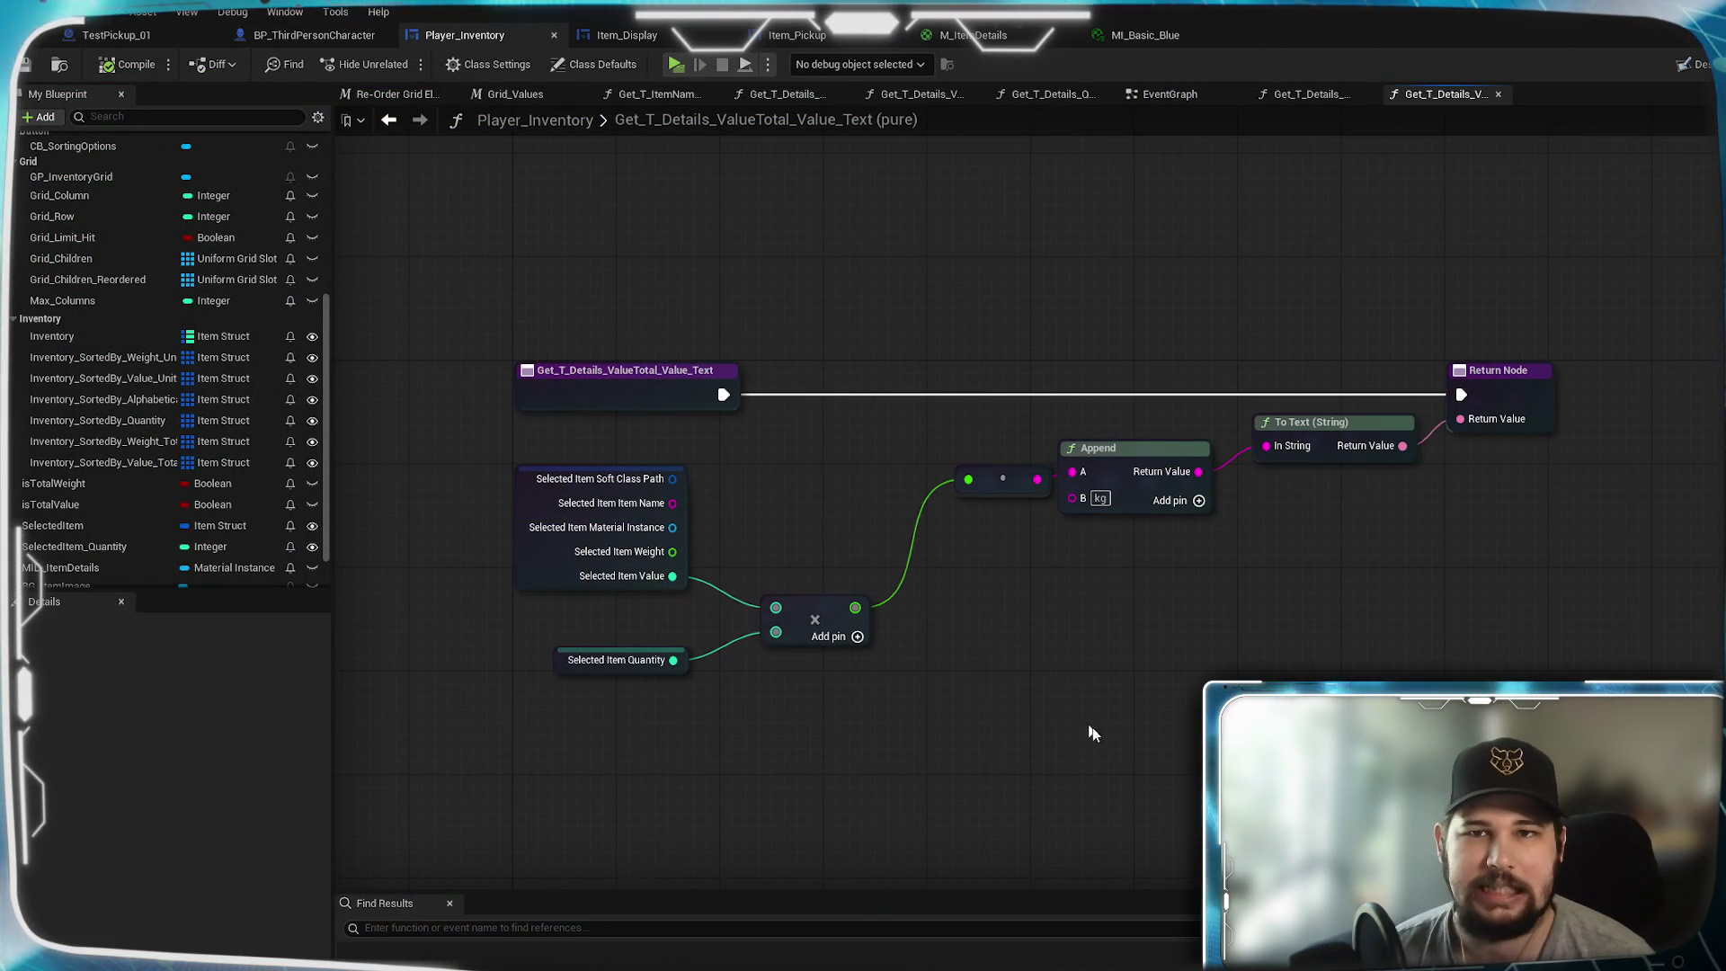
- Prefix the Value (Total) amount with $ via Append's A pin, then start a New Game play-test
mouse_move(999, 479)
left_mouse_down()
mouse_move(1046, 510)
mouse_move(1075, 500)
left_mouse_up()
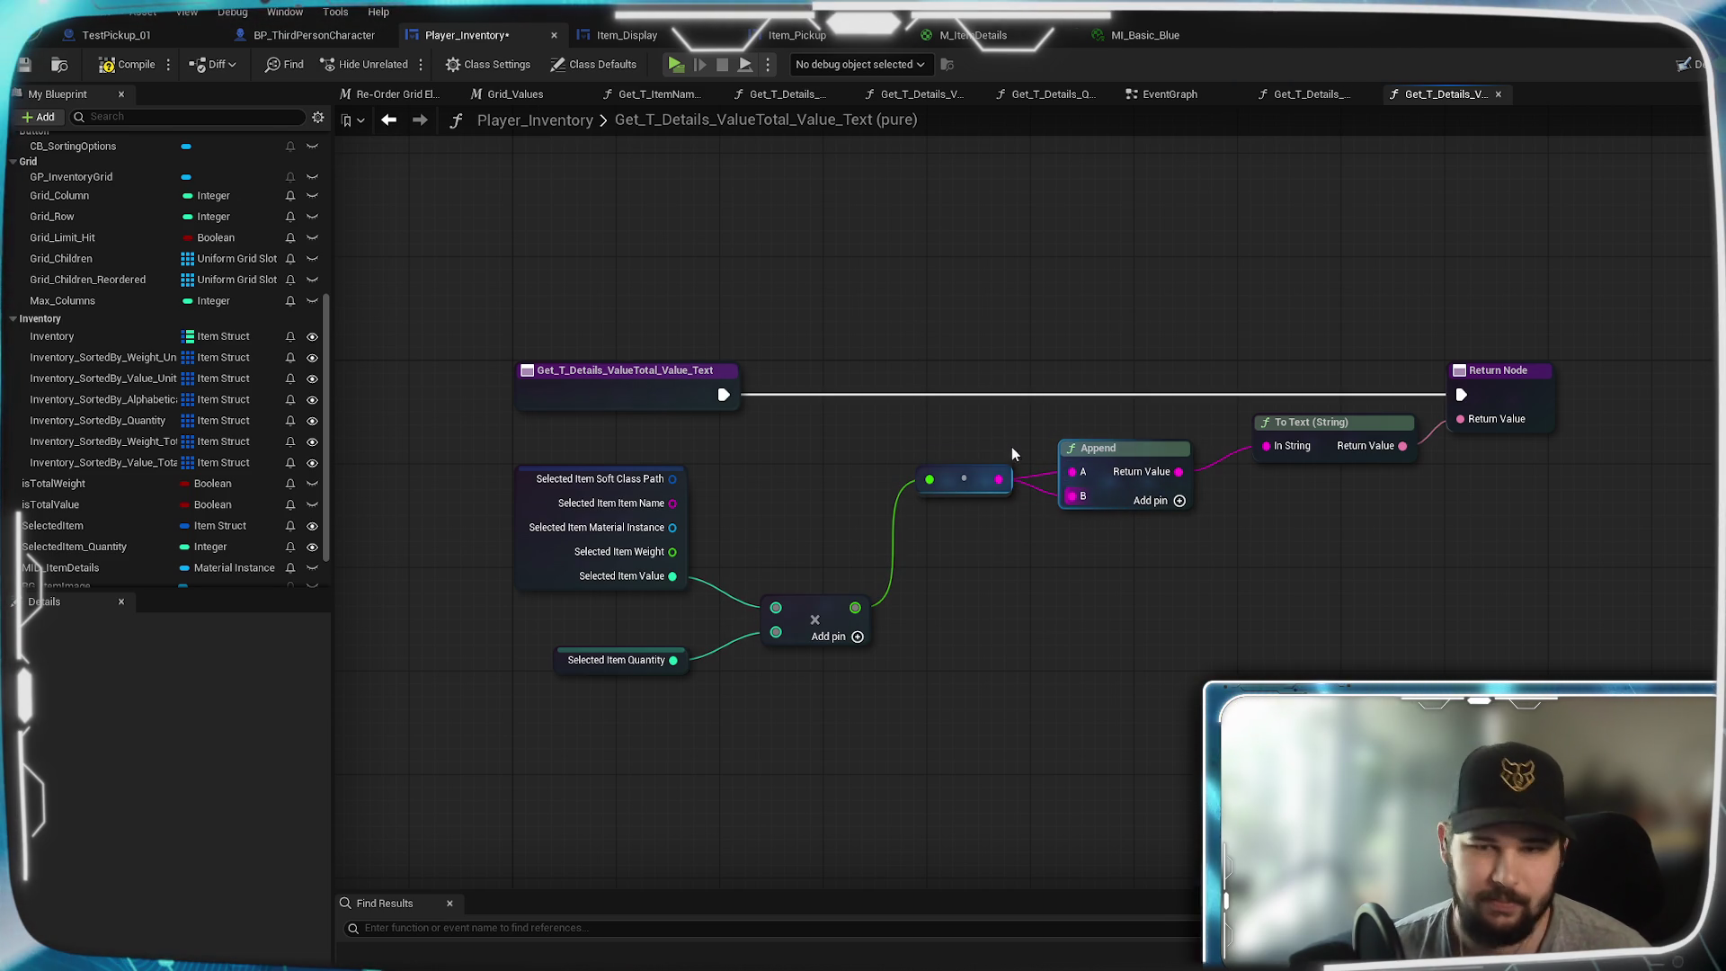
type("$")
left_click(1108, 591)
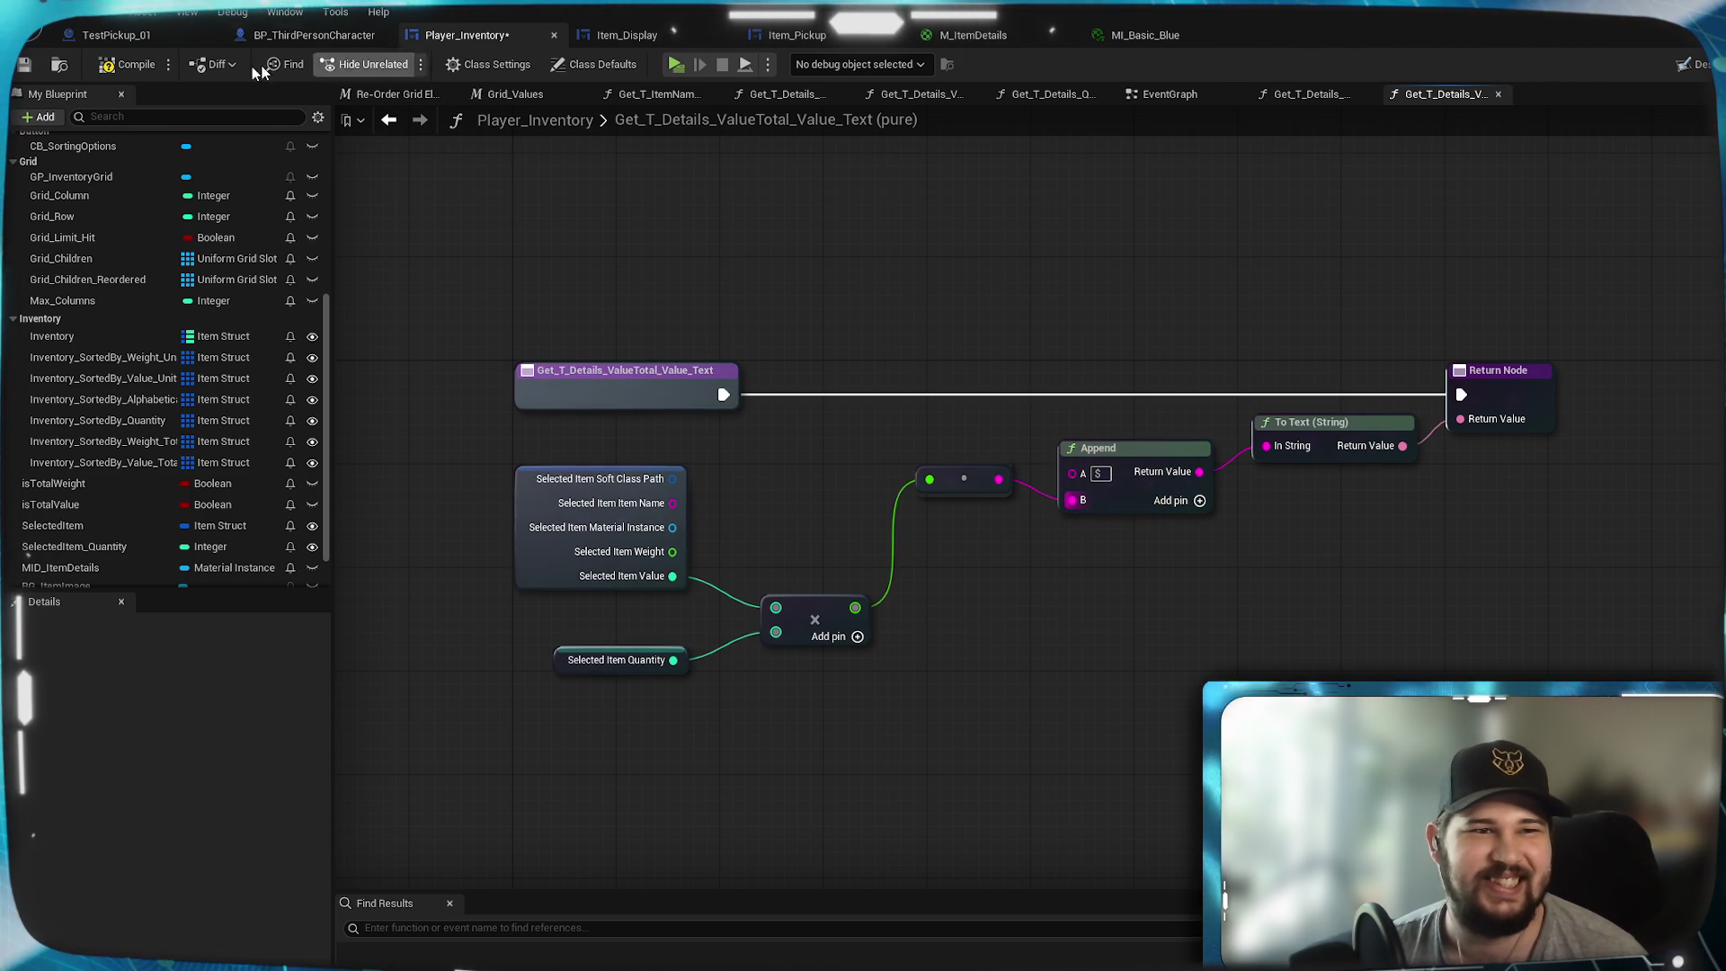
left_click(676, 64)
left_click(506, 472)
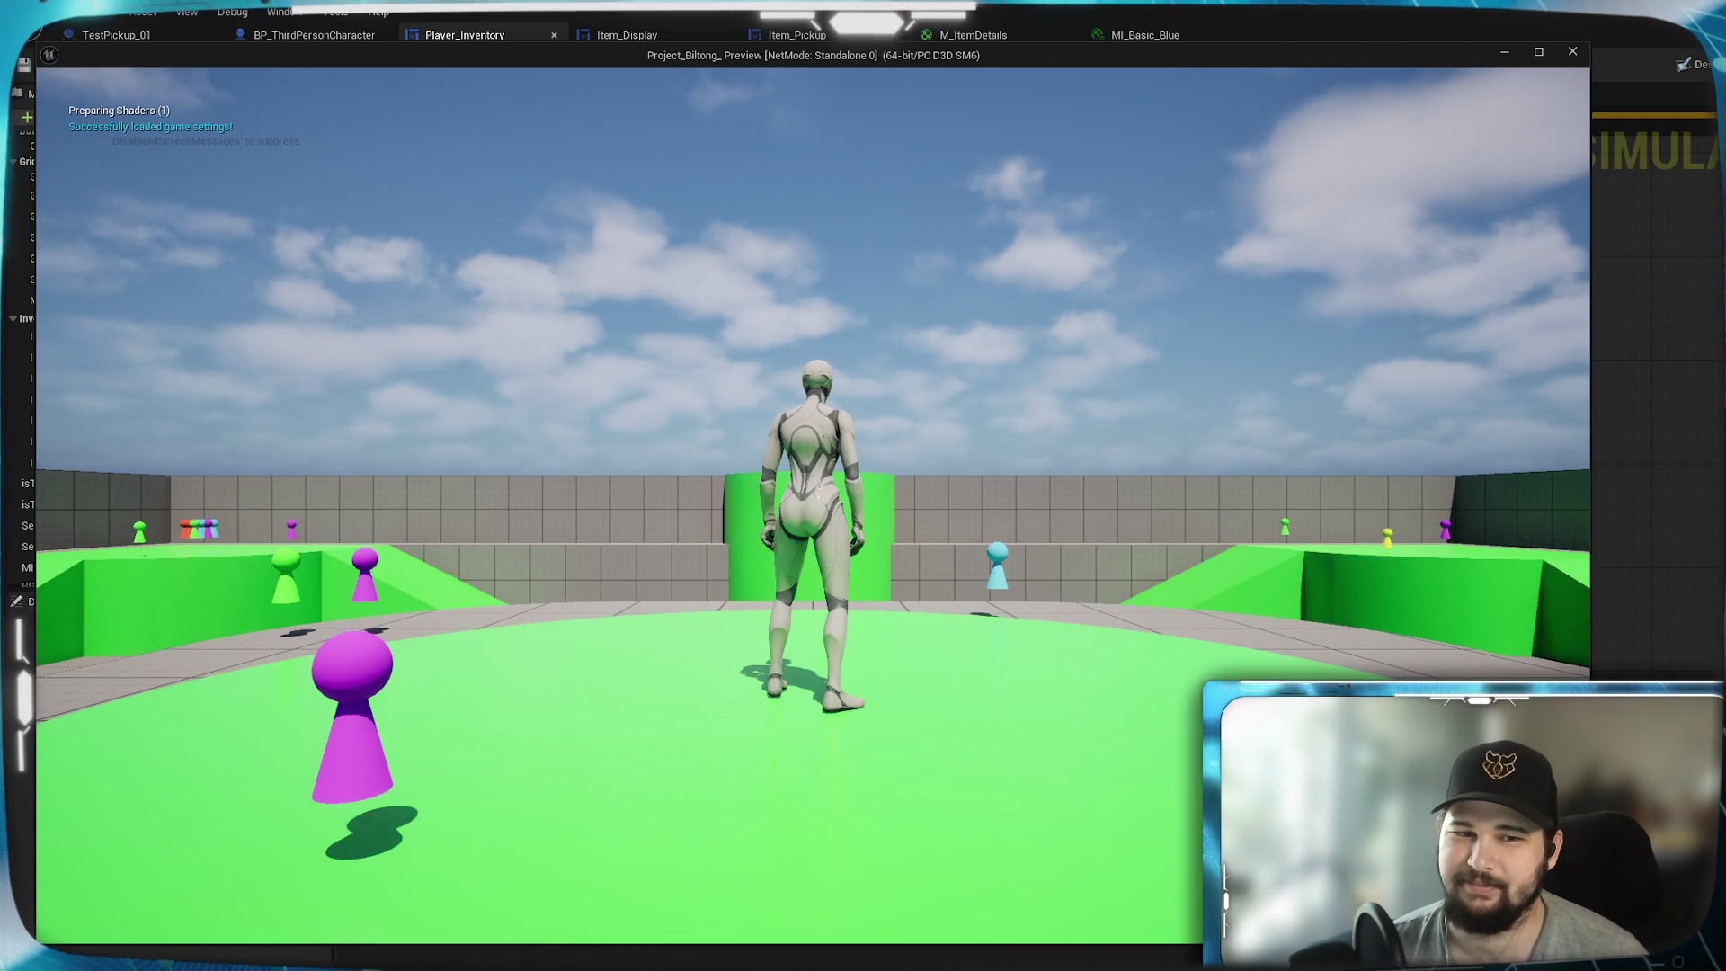
- Run across the arena and over the green platform to collect the Larry and other pickups
key("w")
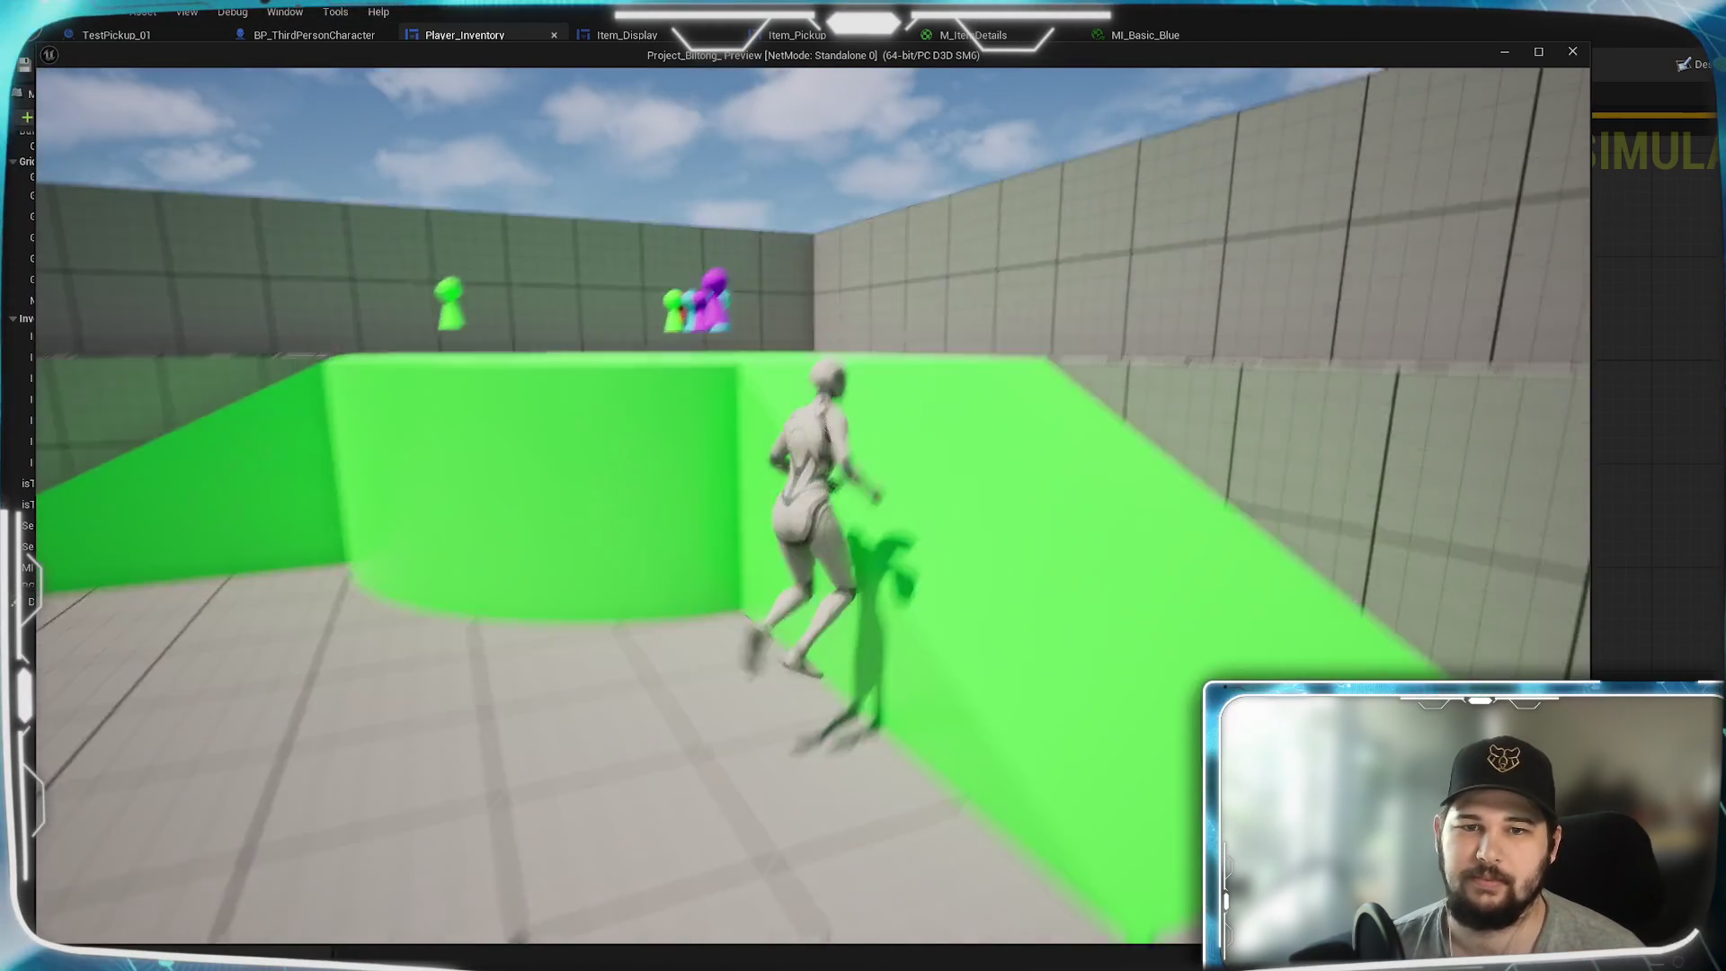
key("space")
key("w")
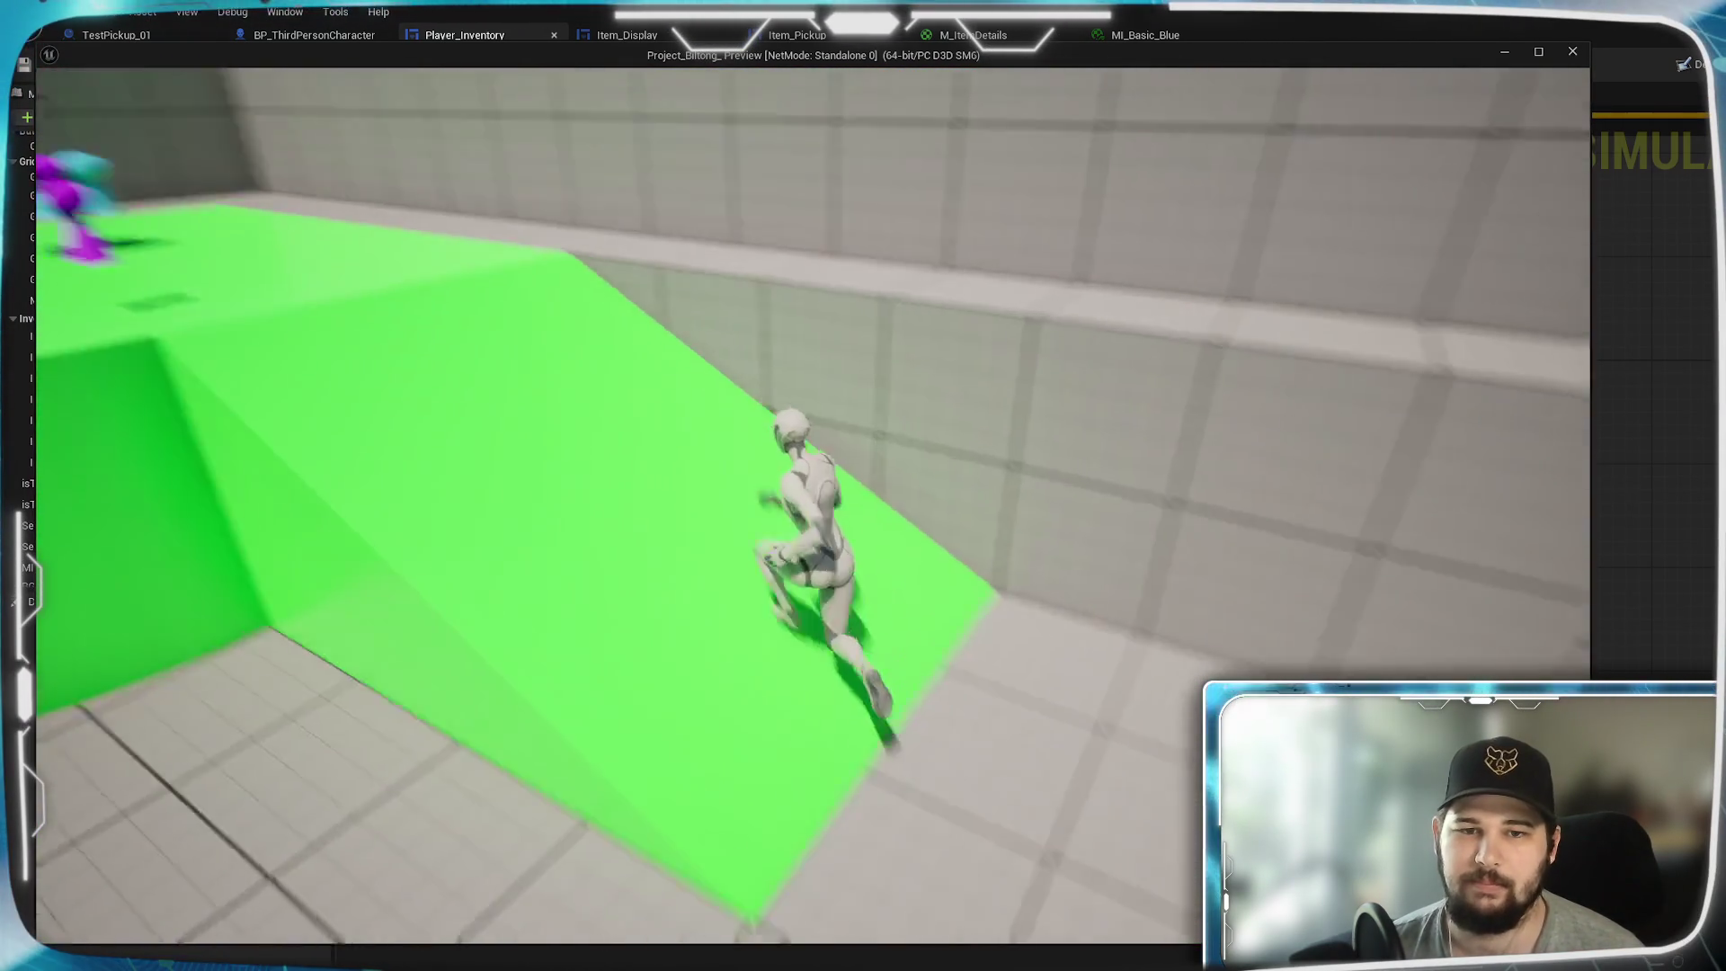
key("w")
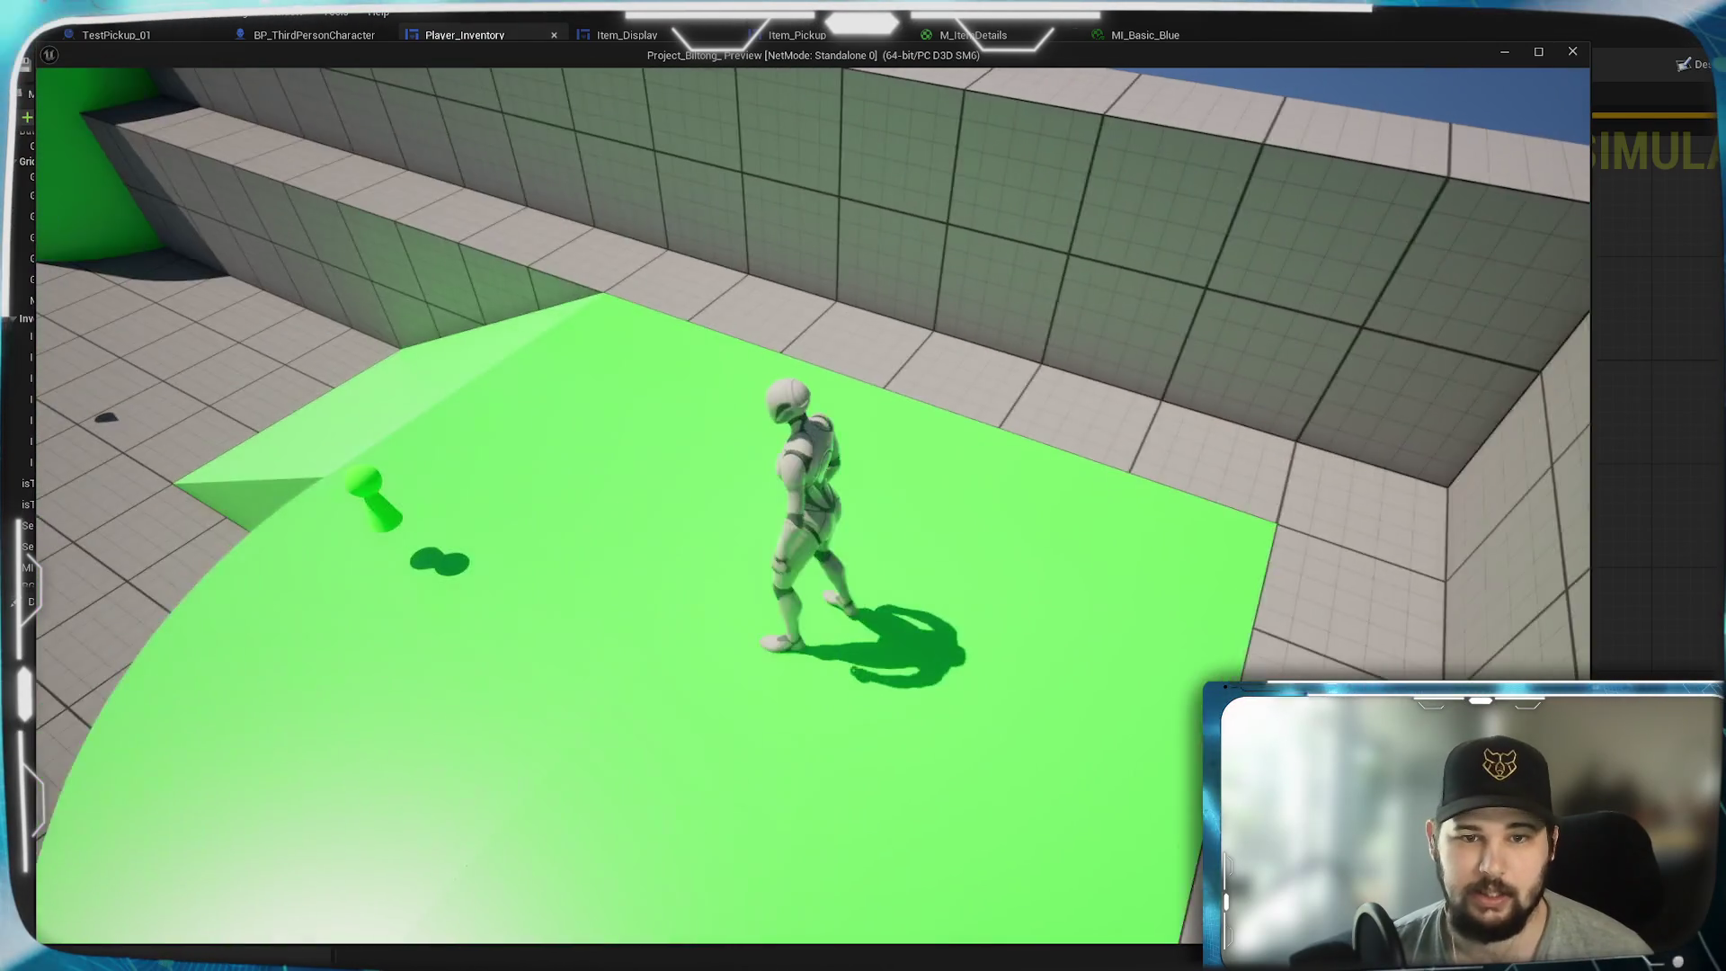
key("w")
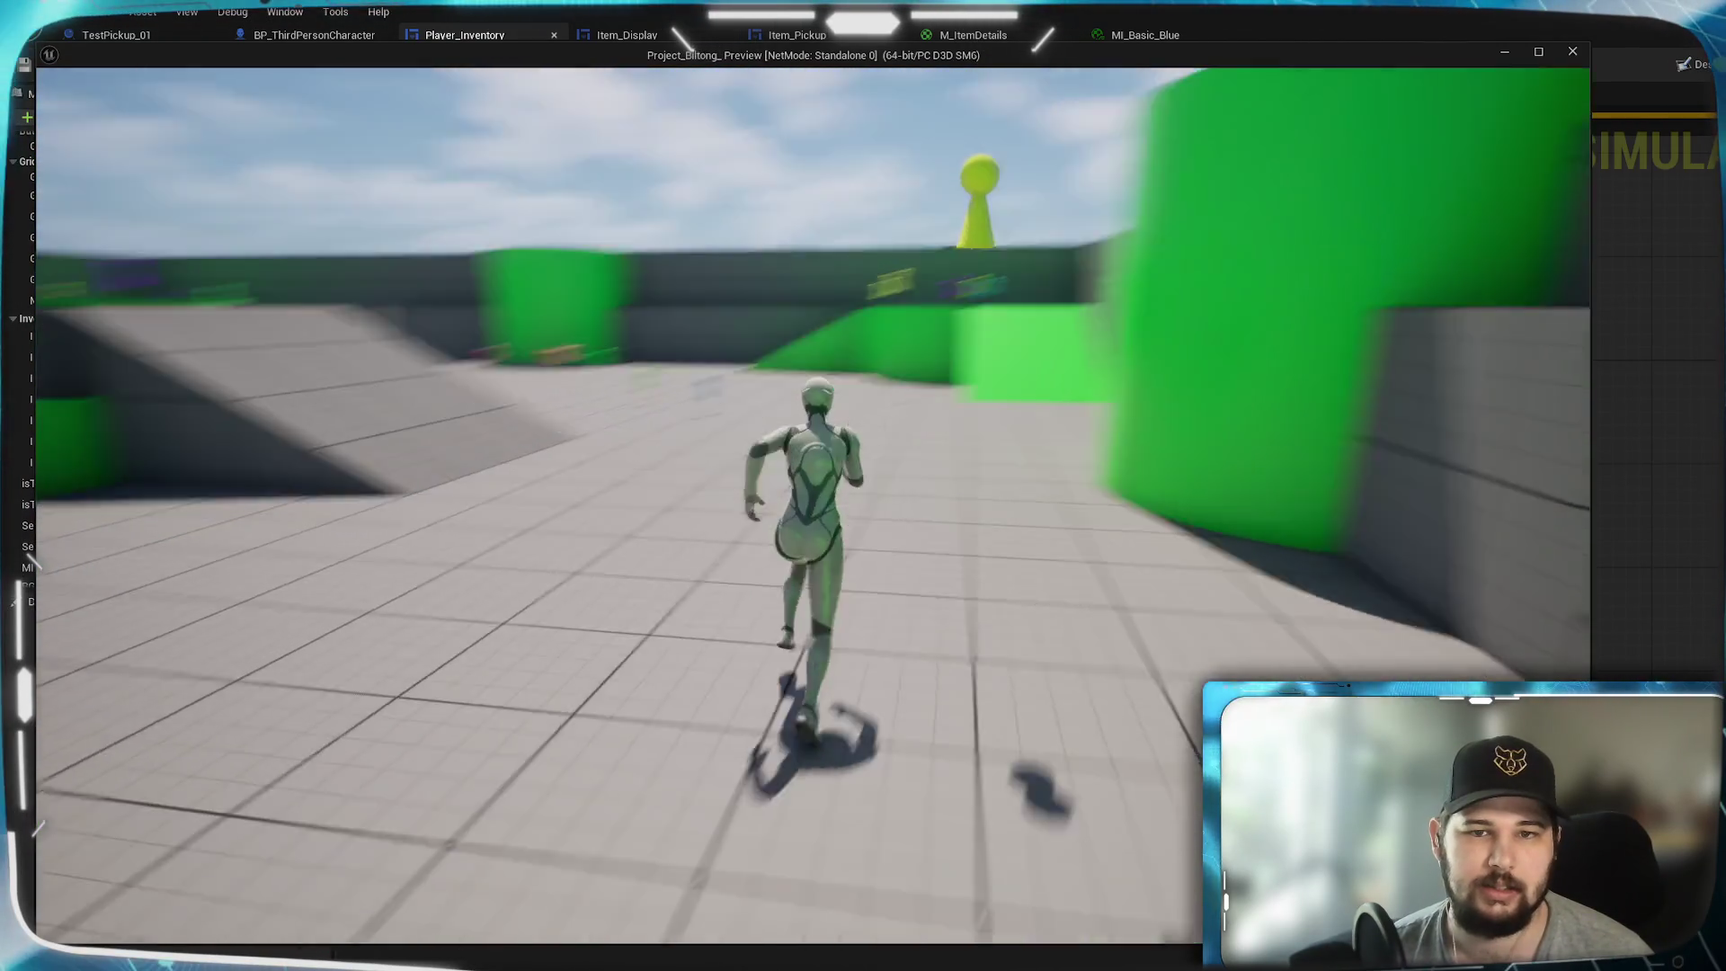
key("w")
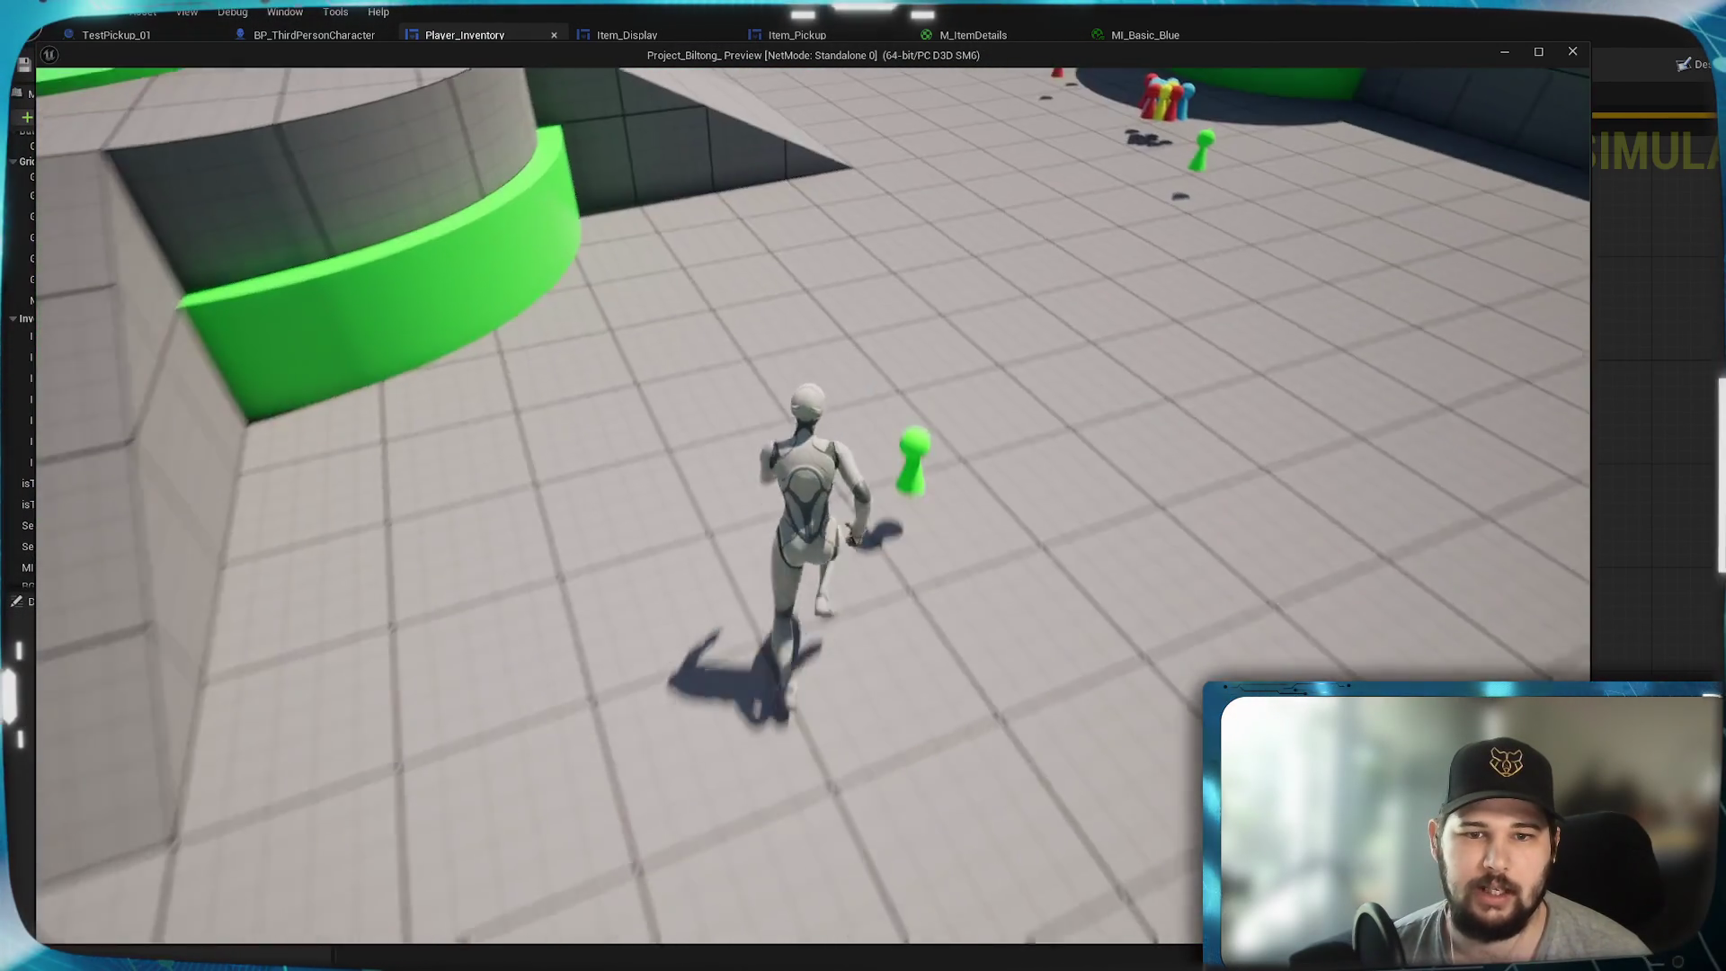
key("w")
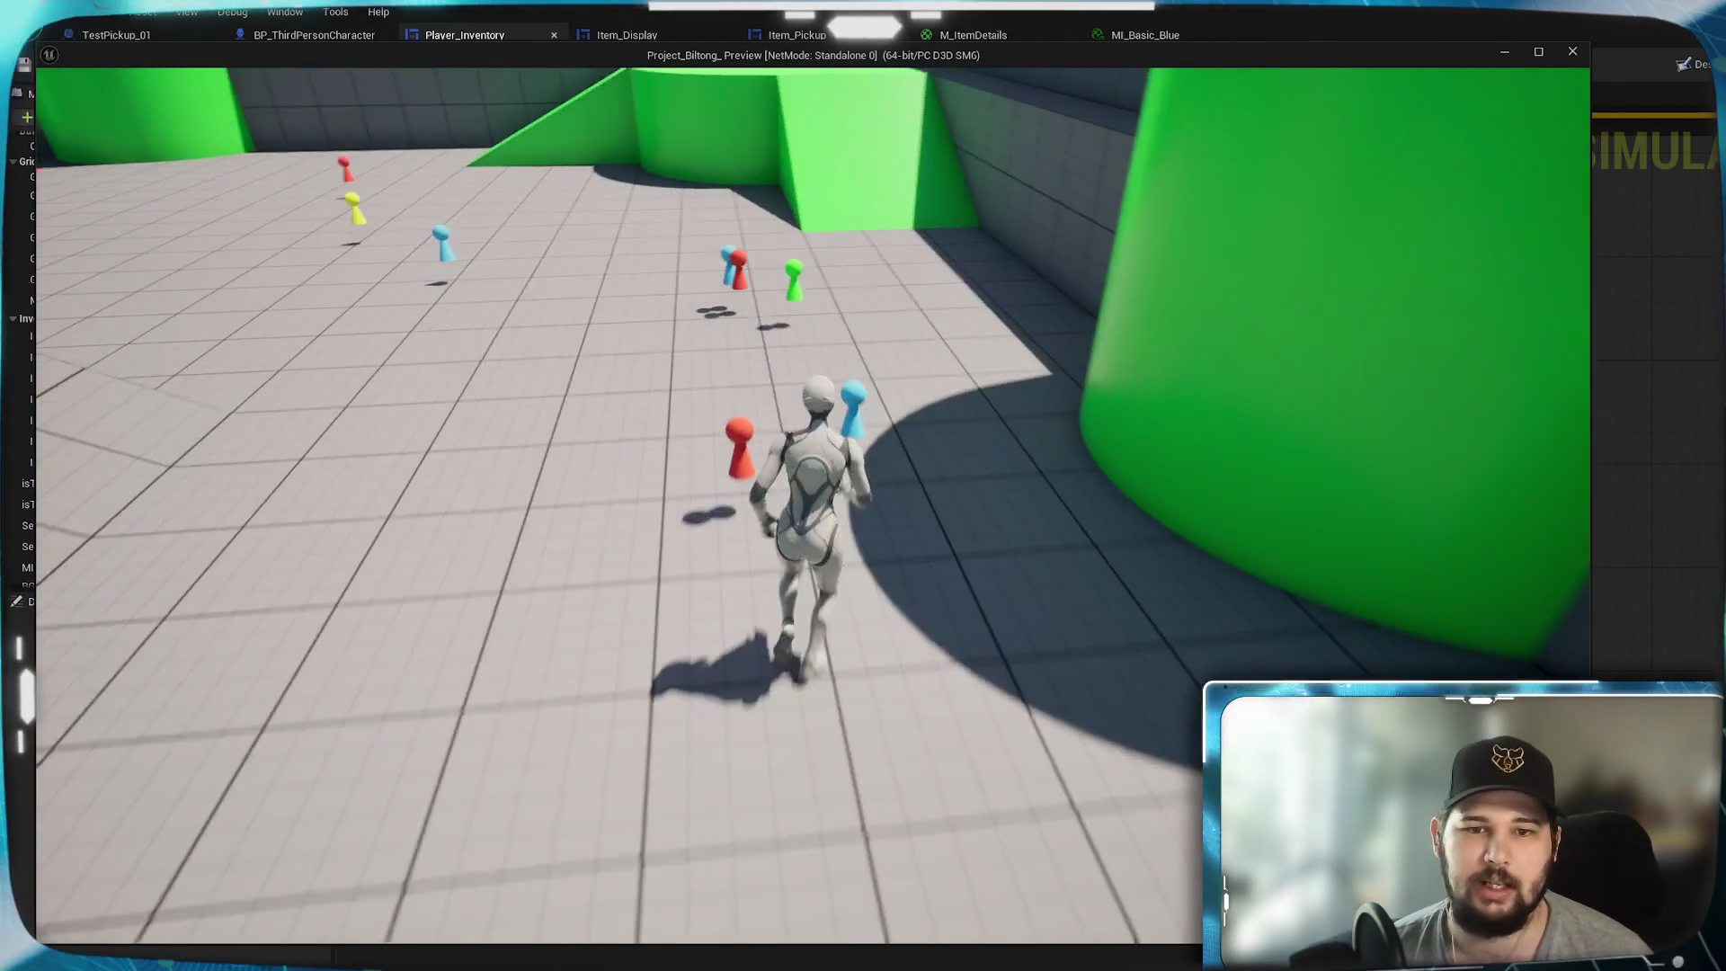
key("w")
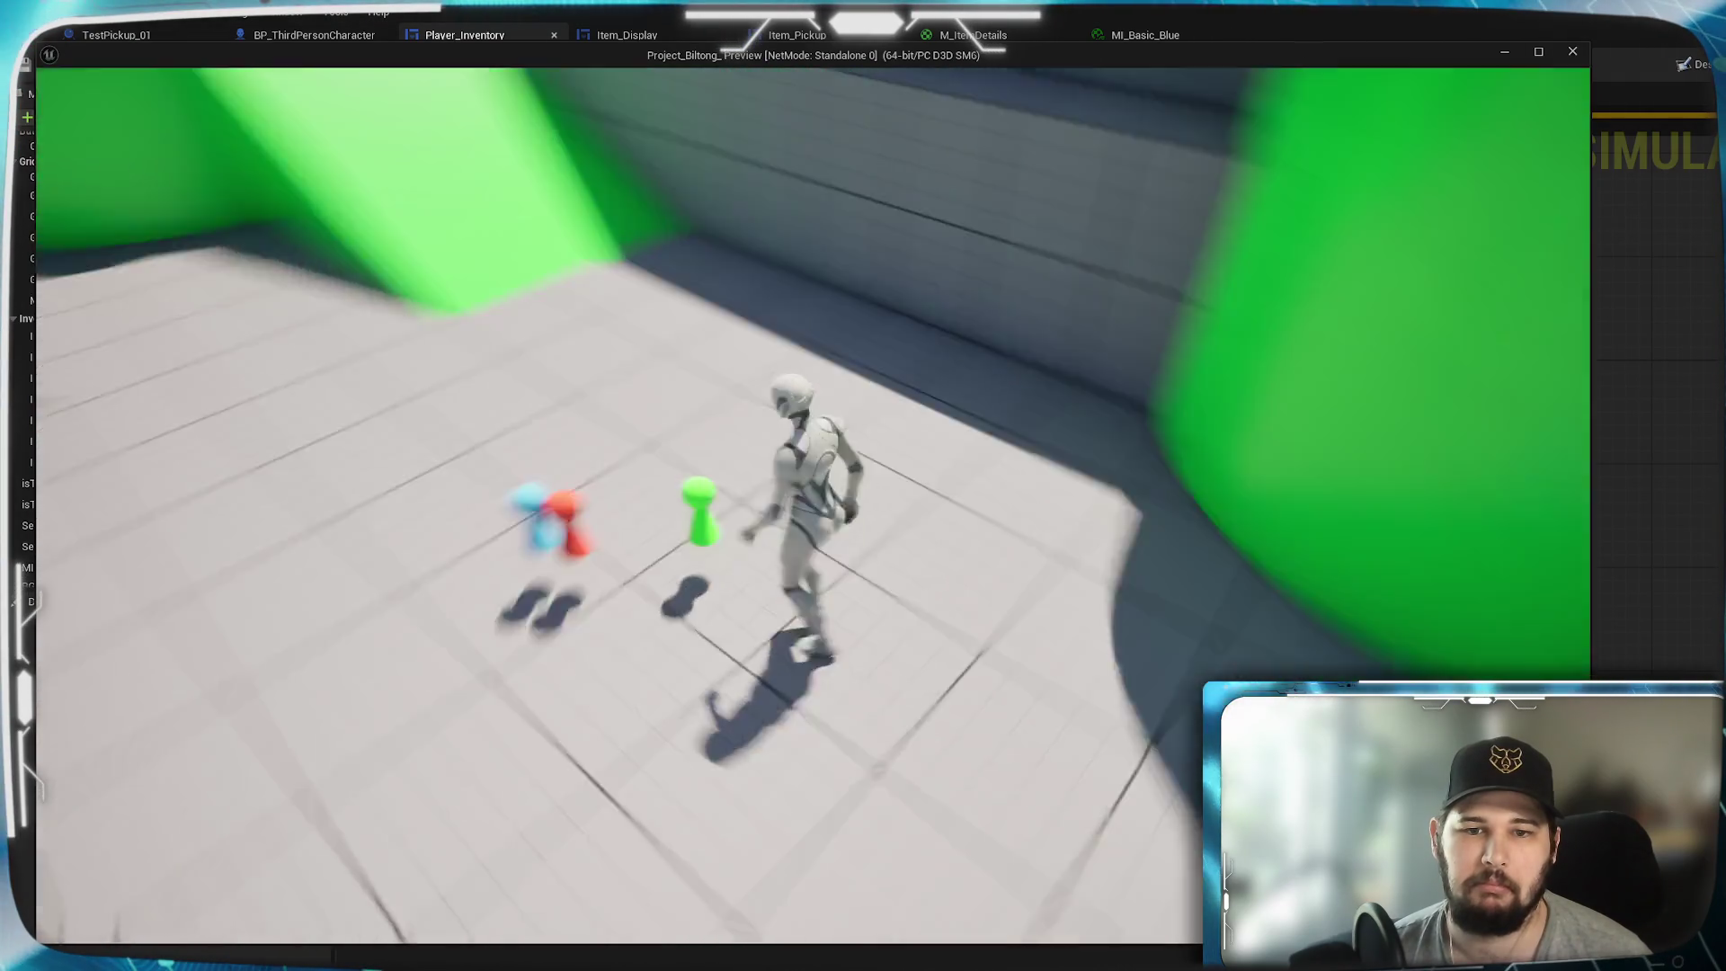
key("w")
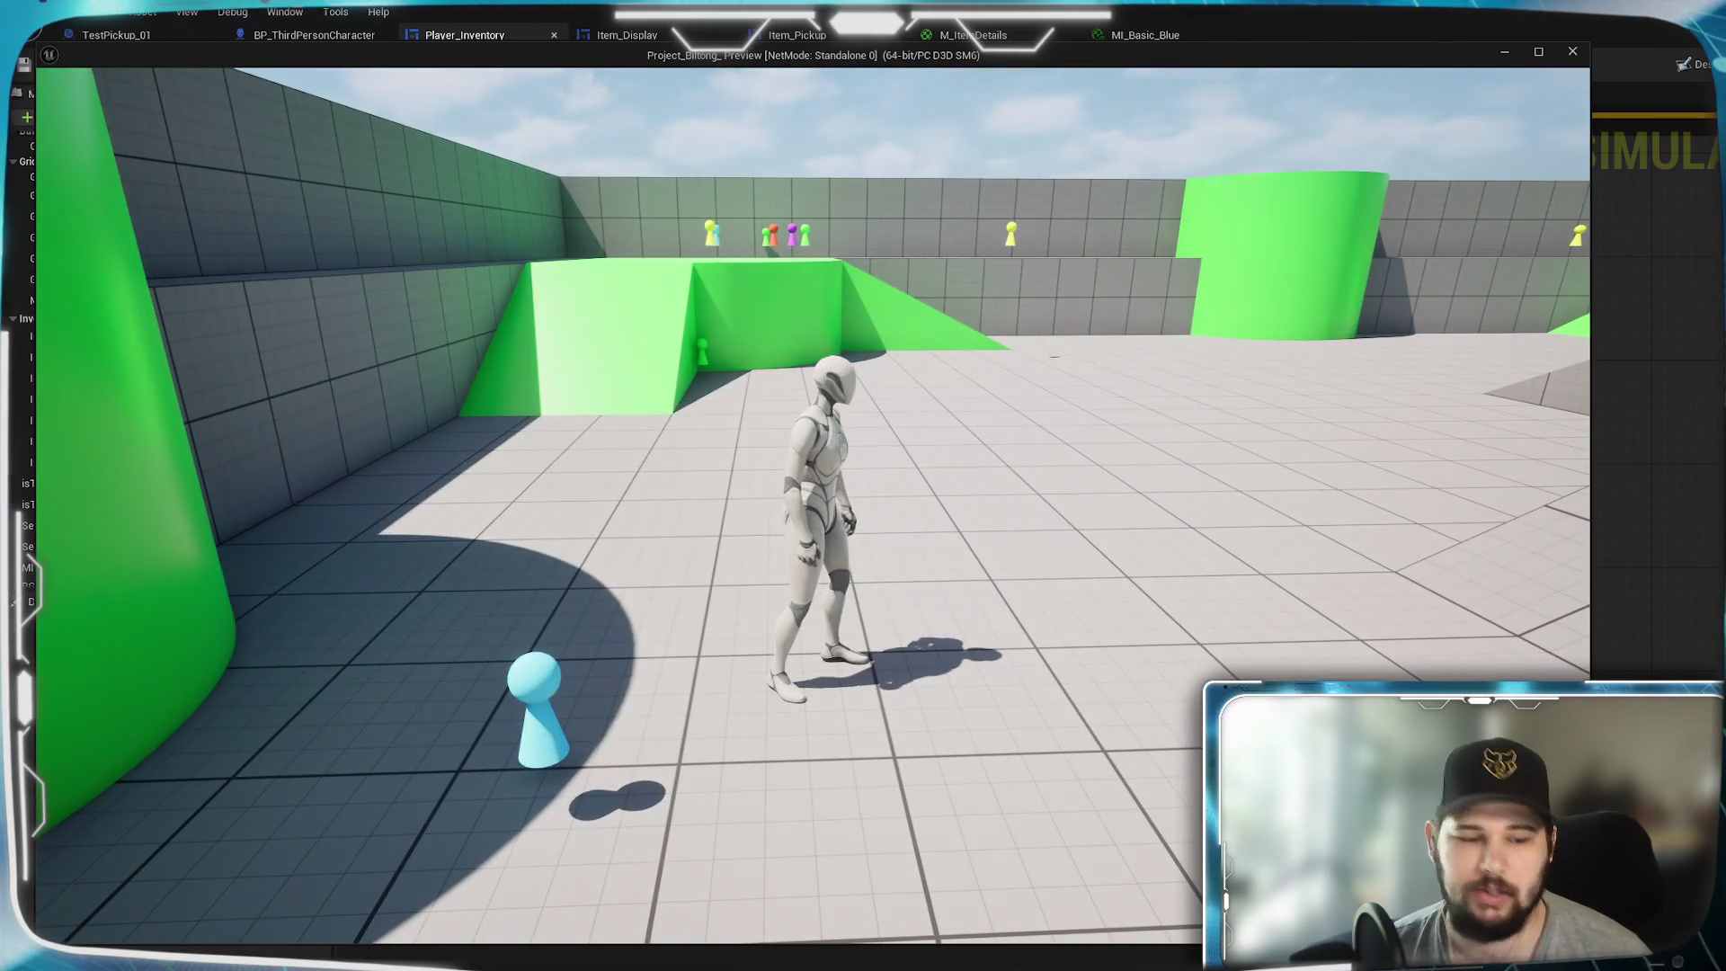
- Sort the inventory by Quantity and show the Larry x3 details: 15.0kg, $3.0 totals
key("i")
left_click(982, 282)
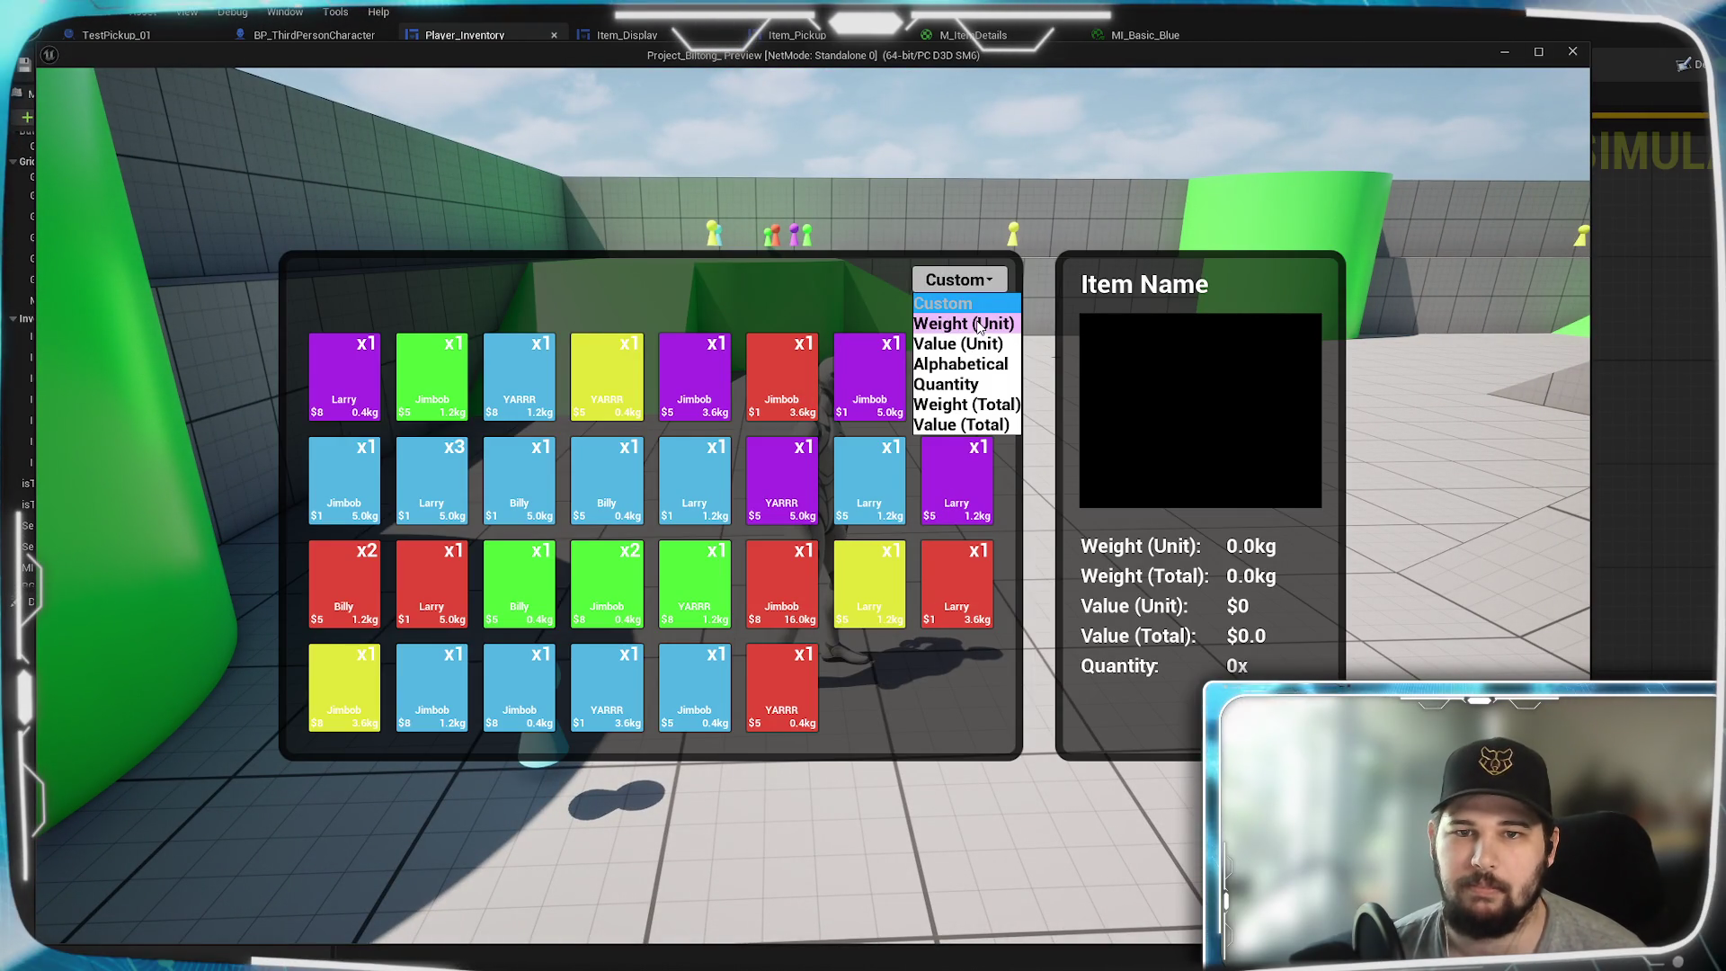
left_click(962, 386)
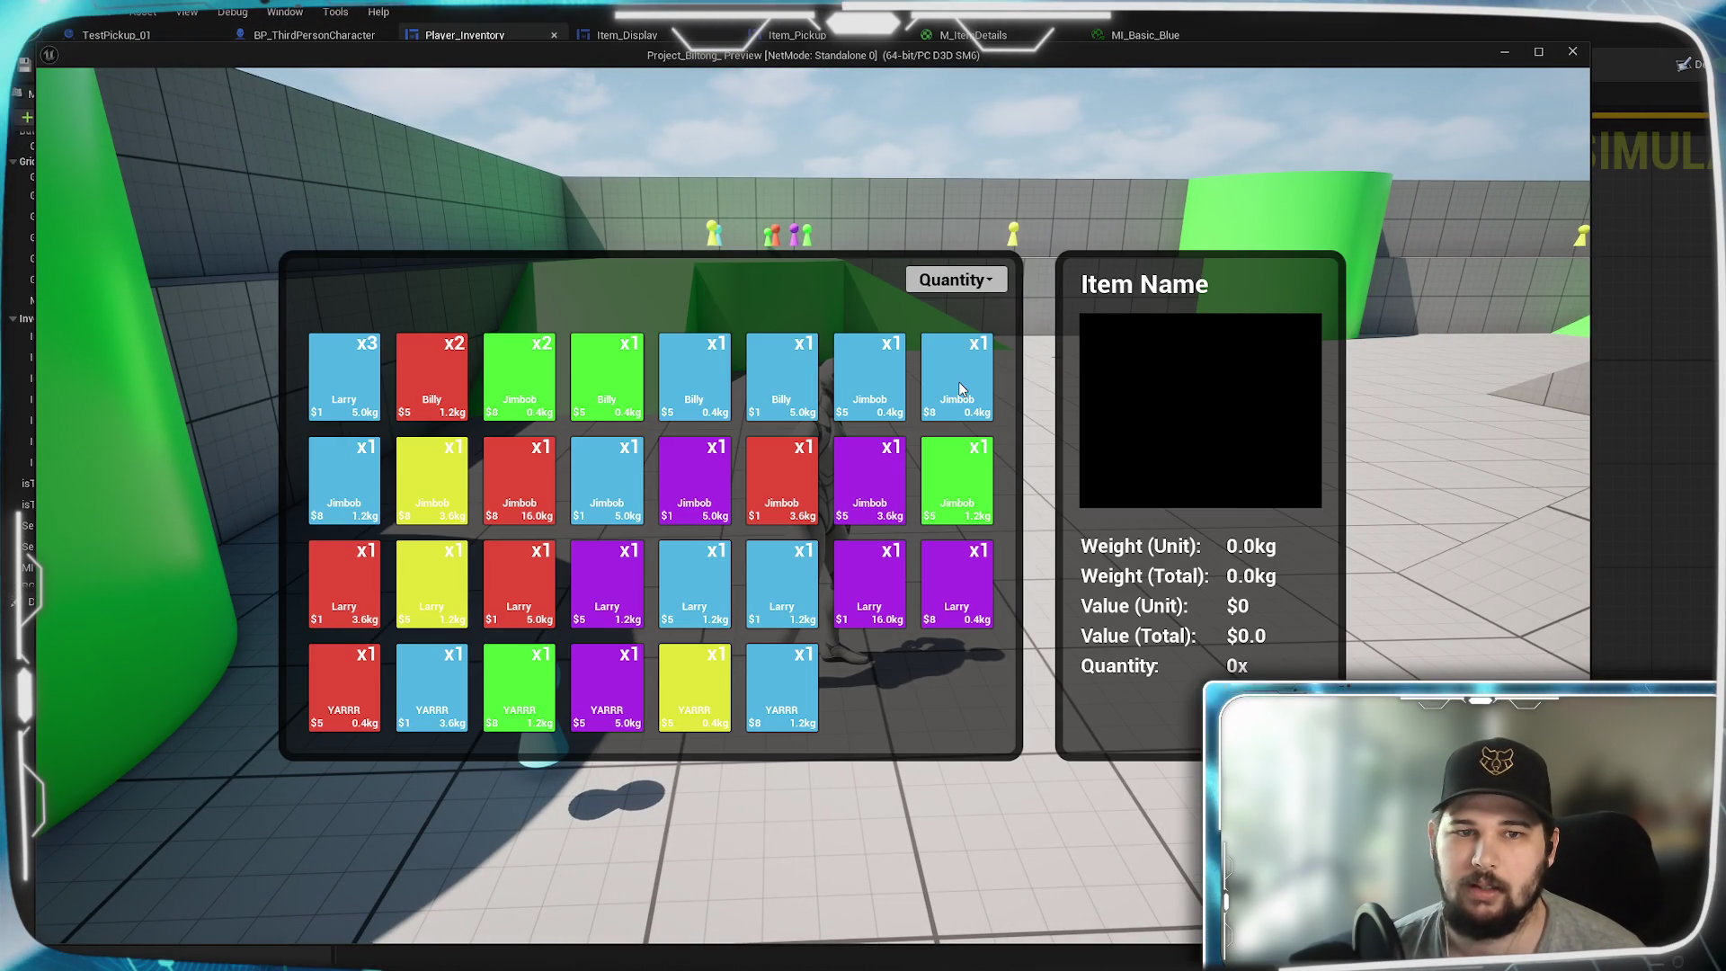
left_click(356, 376)
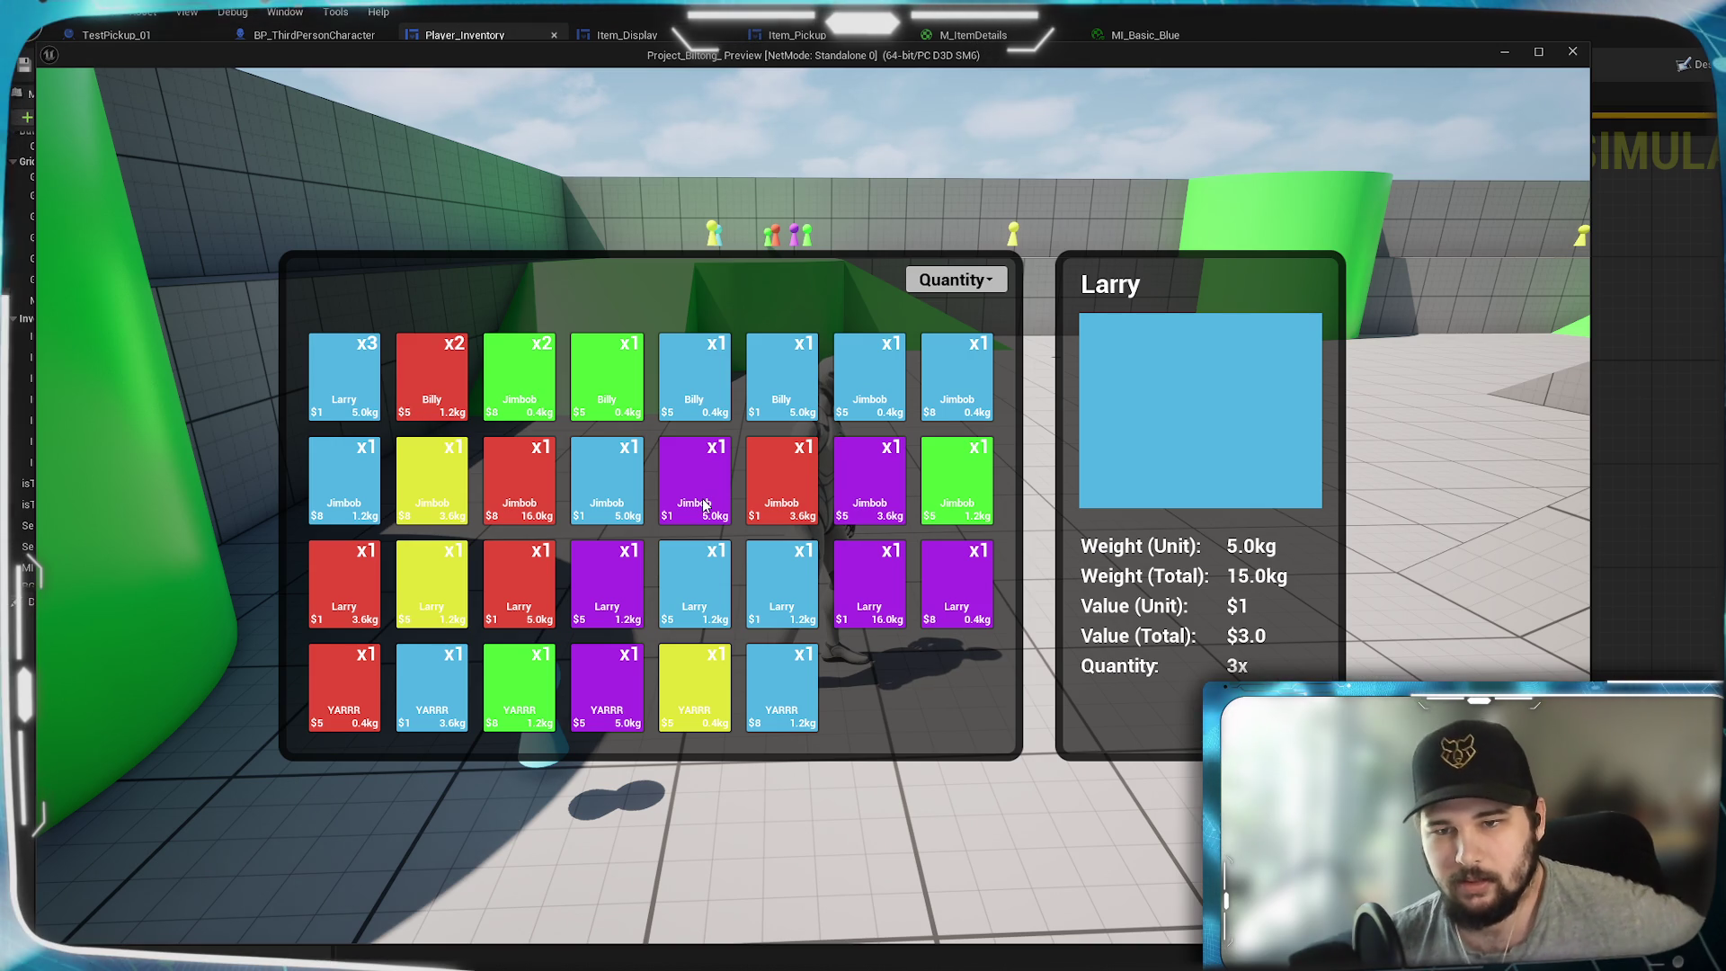
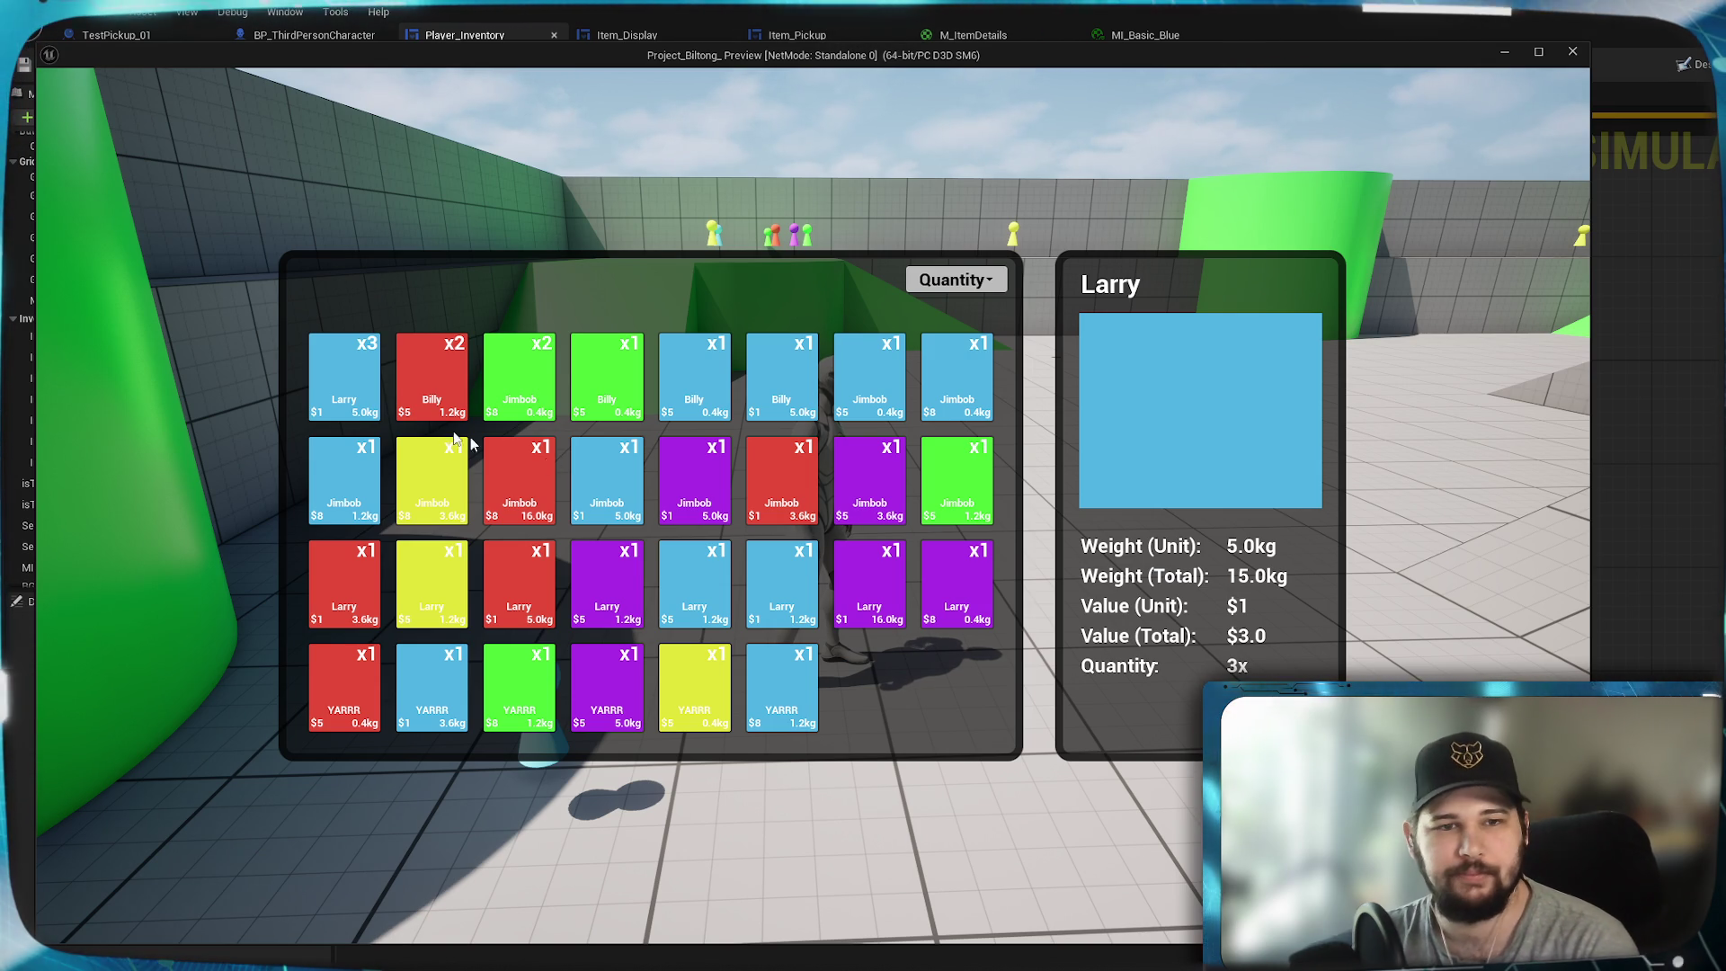
- Inspect the Billy and Jimbob item tiles' stats in the details panel, then stop playing
left_click(438, 397)
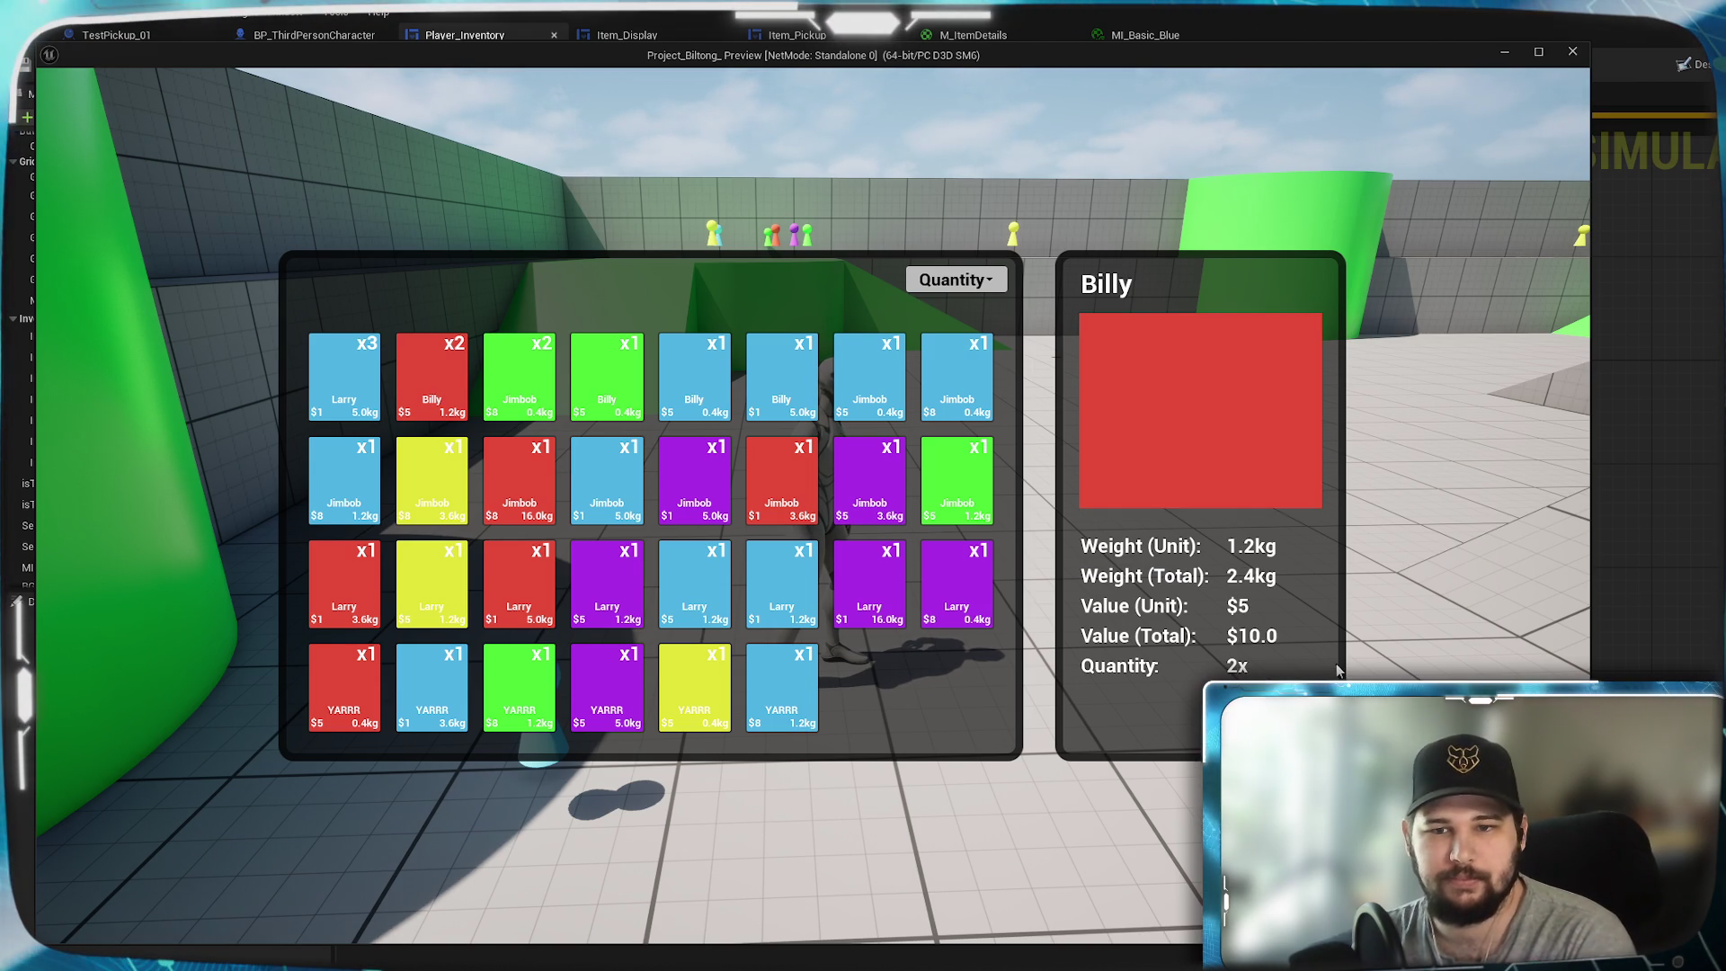
left_click(527, 402)
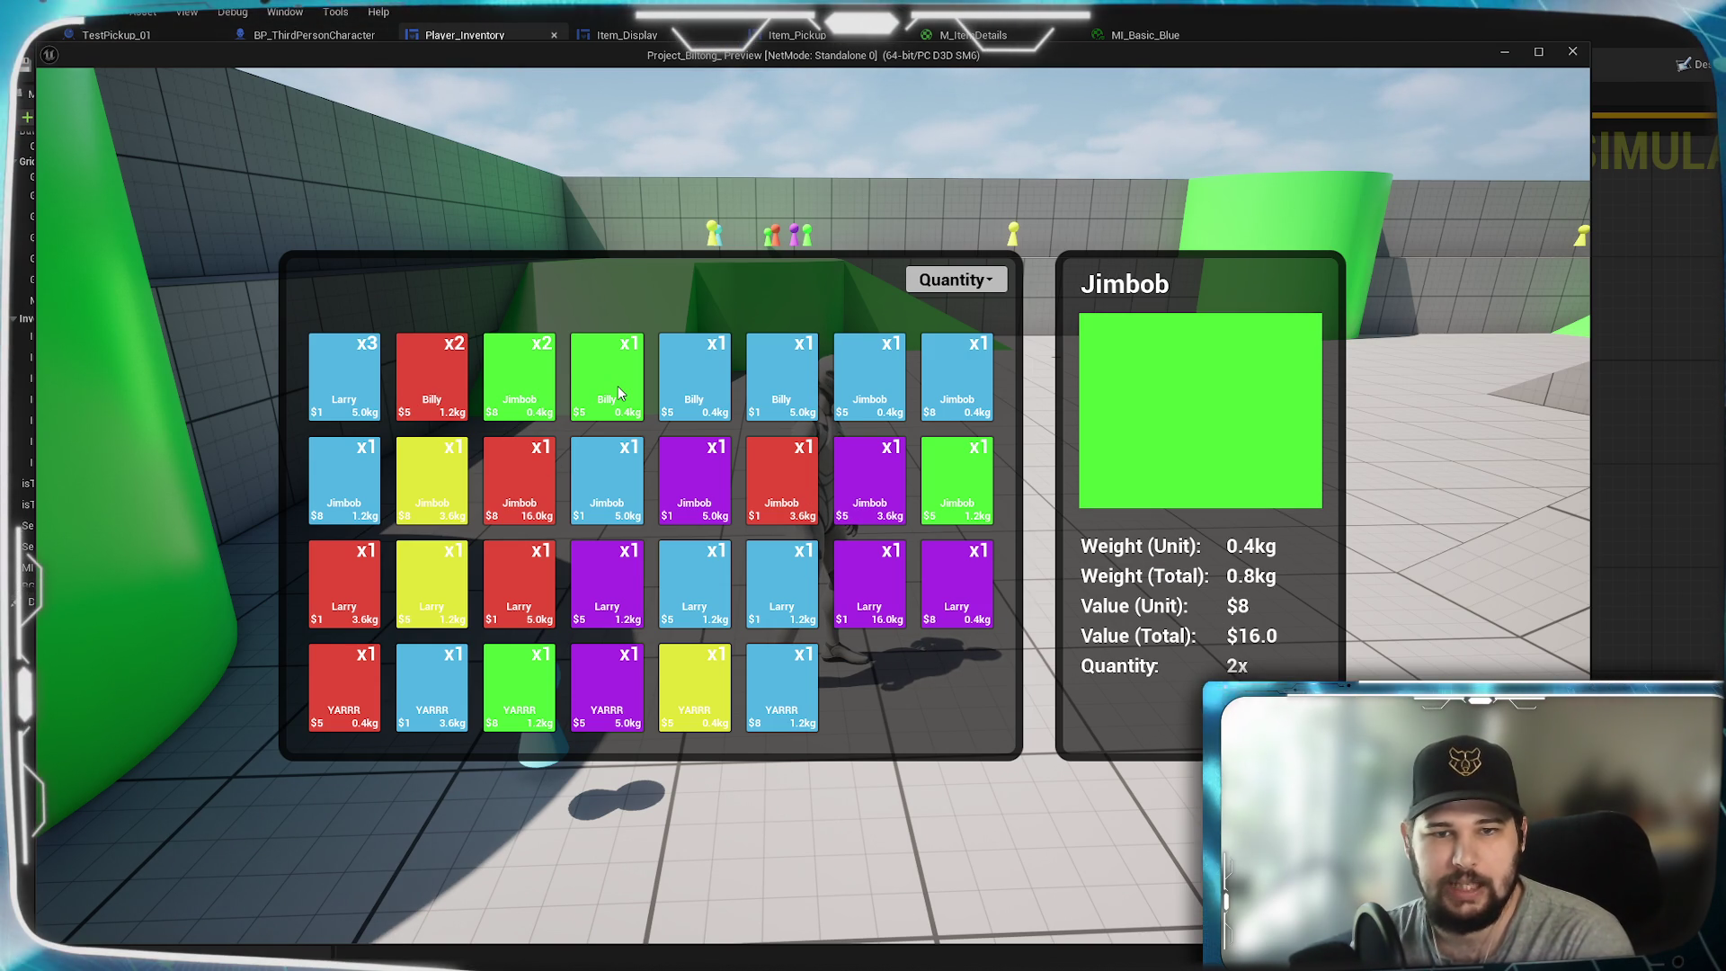
left_click(727, 382)
left_click(844, 397)
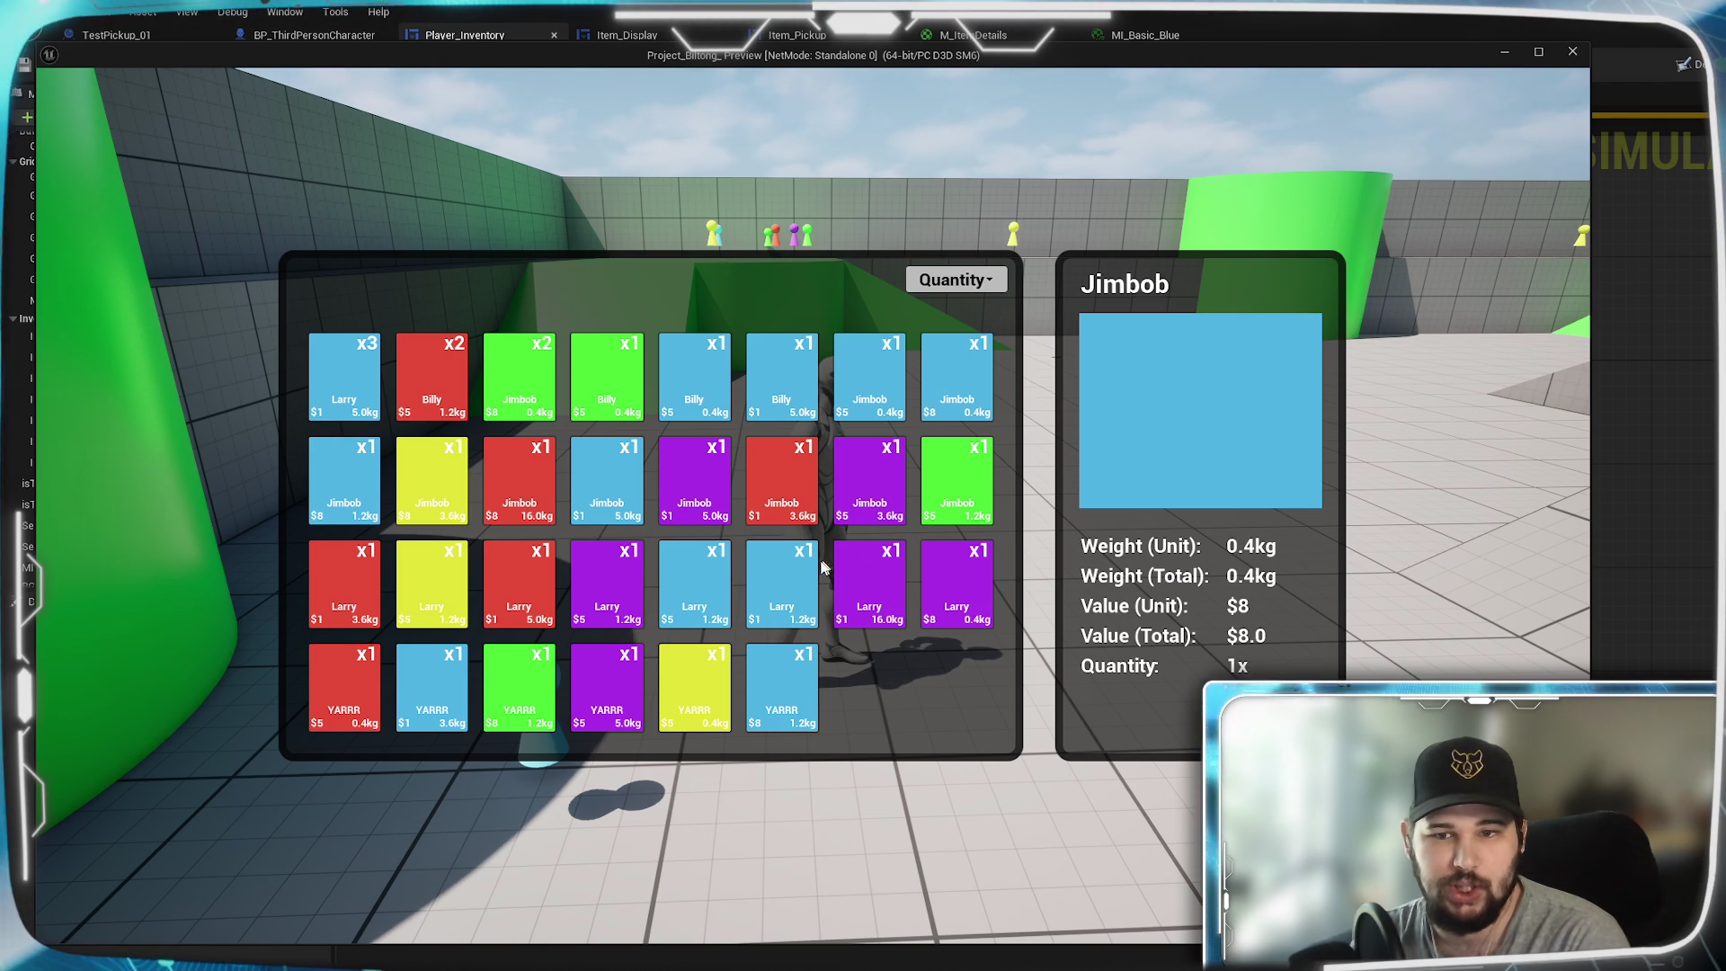
left_click(598, 496)
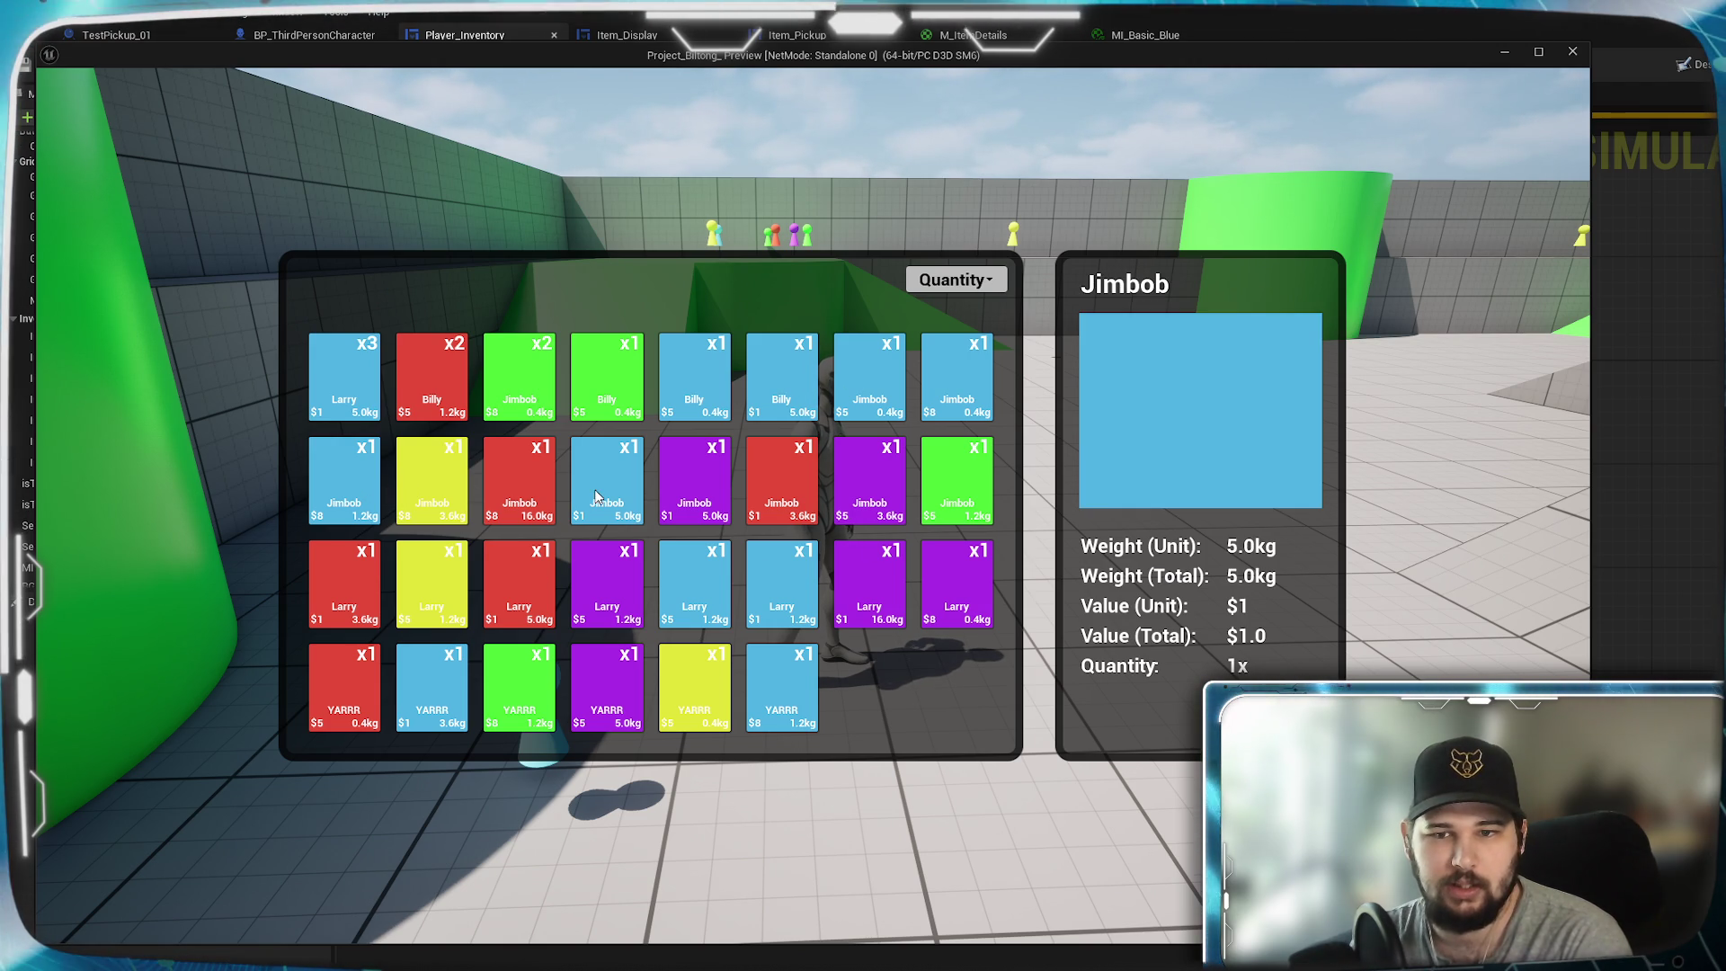
left_click(933, 484)
left_click(869, 481)
key("Escape")
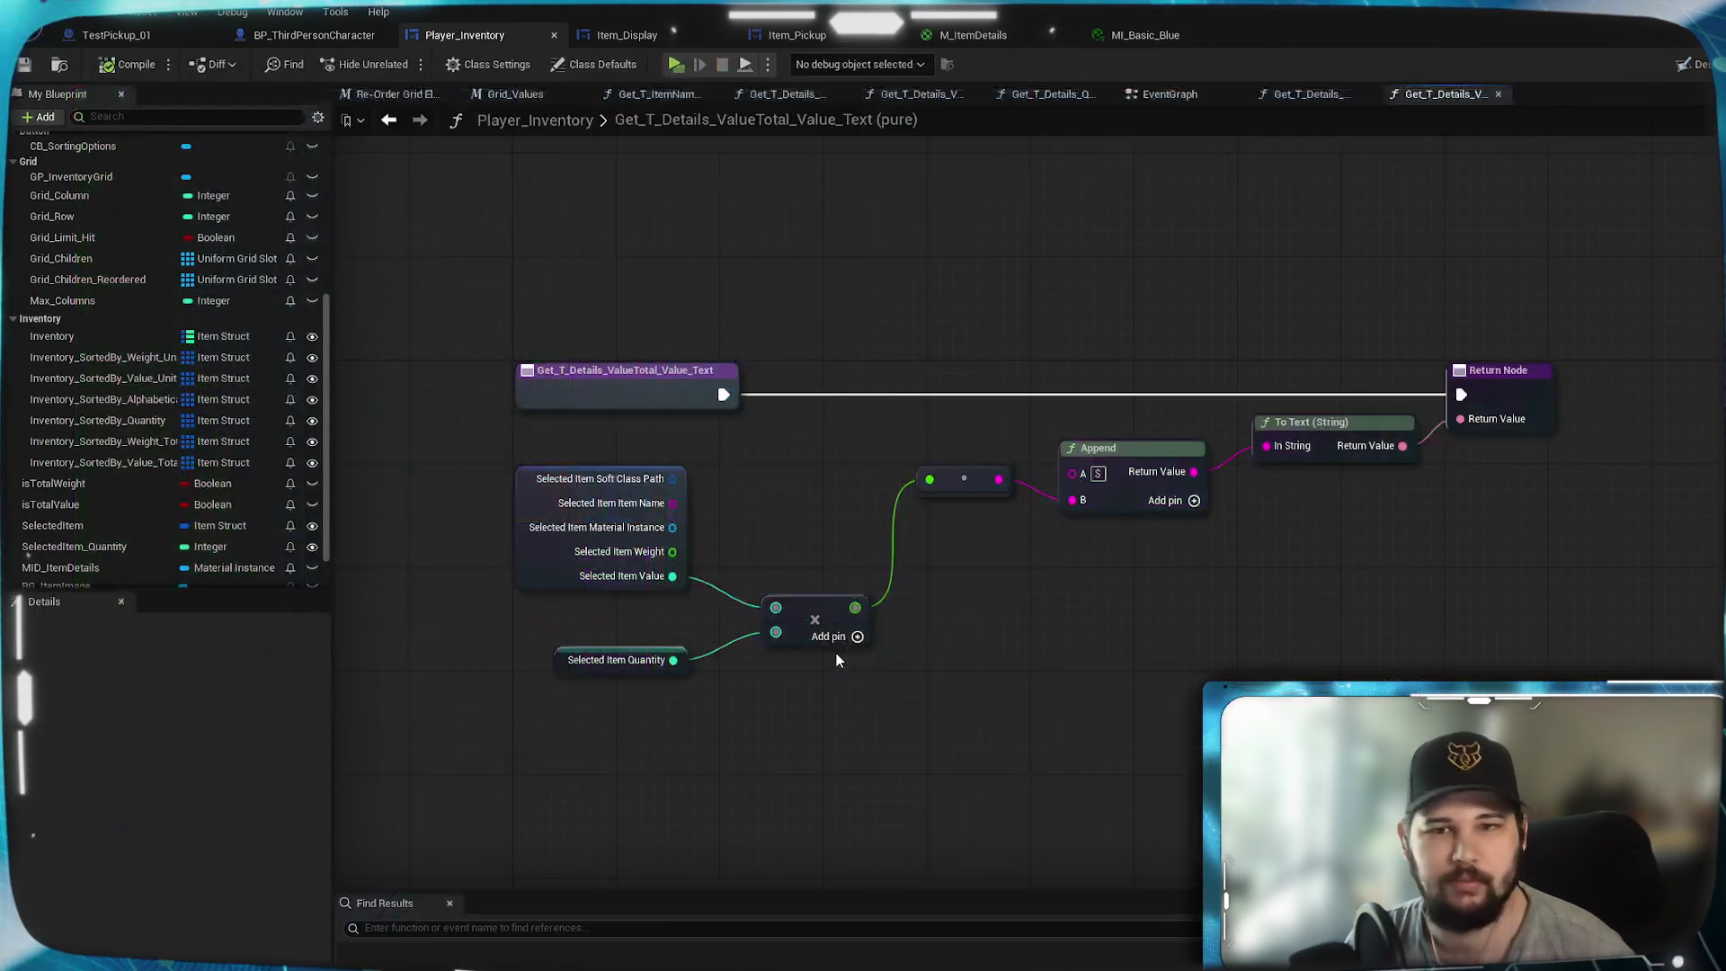
- In the Designer, move the Weight (Unit) texts to grid row 1 and Weight (Total) to row 2
left_click(1686, 67)
scroll(1142, 726, "up", 9)
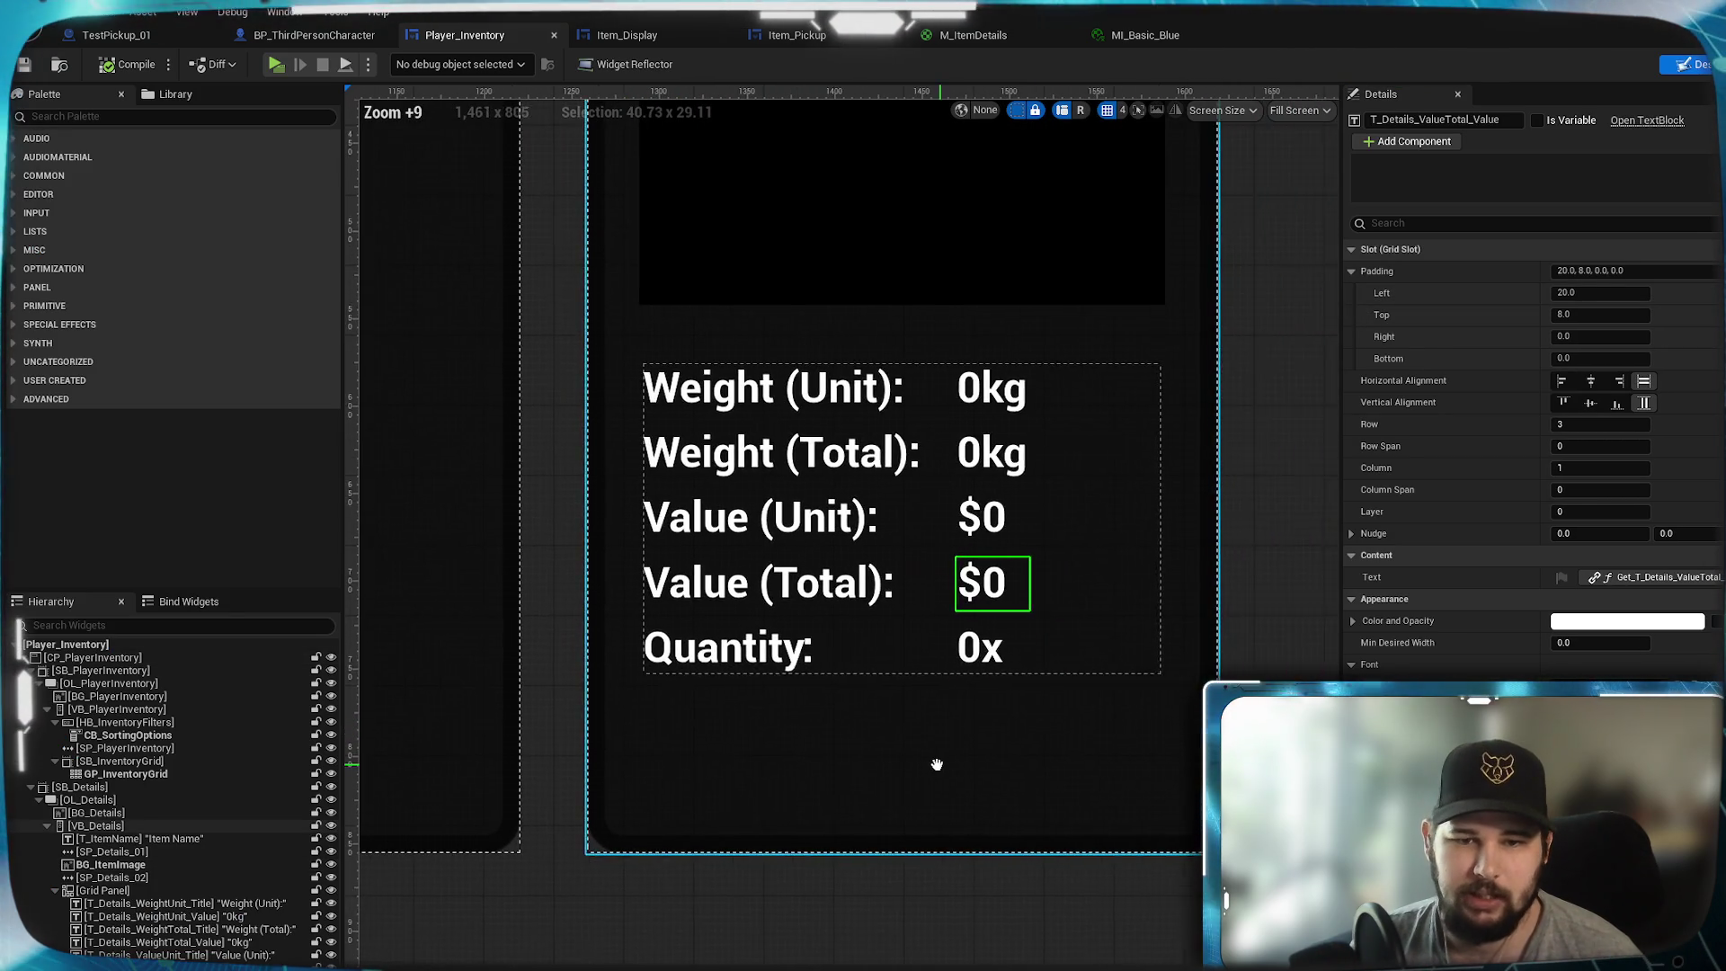
left_click_drag(939, 764, 926, 772)
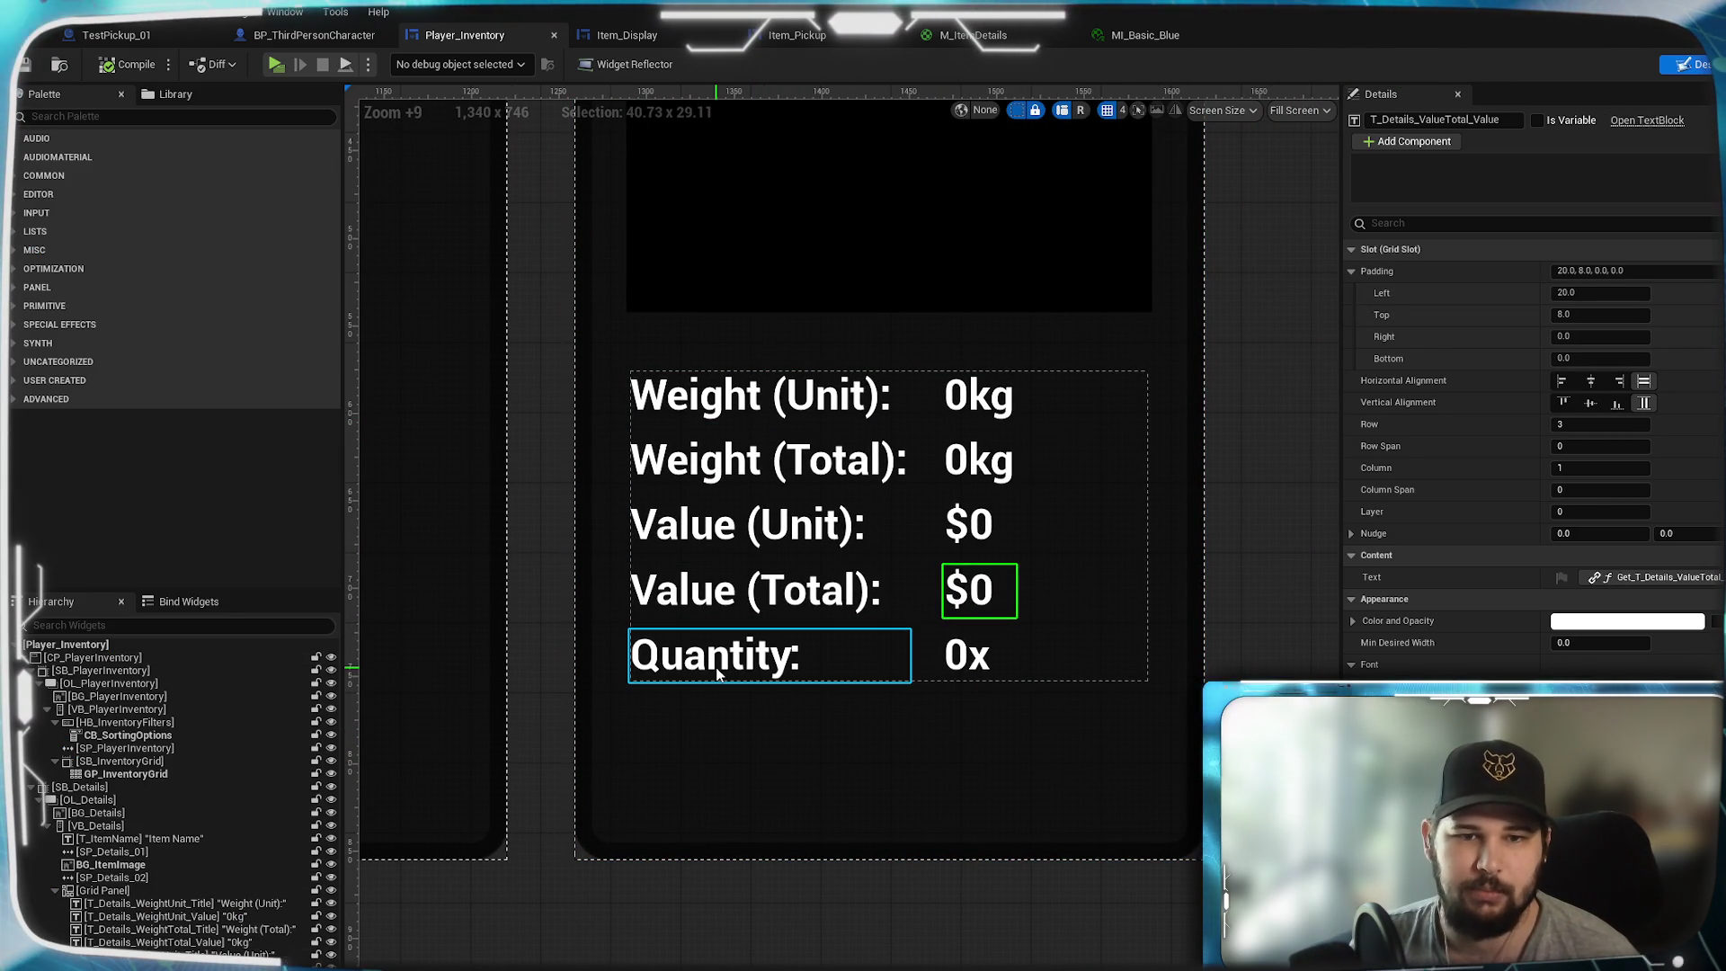
left_click(186, 897)
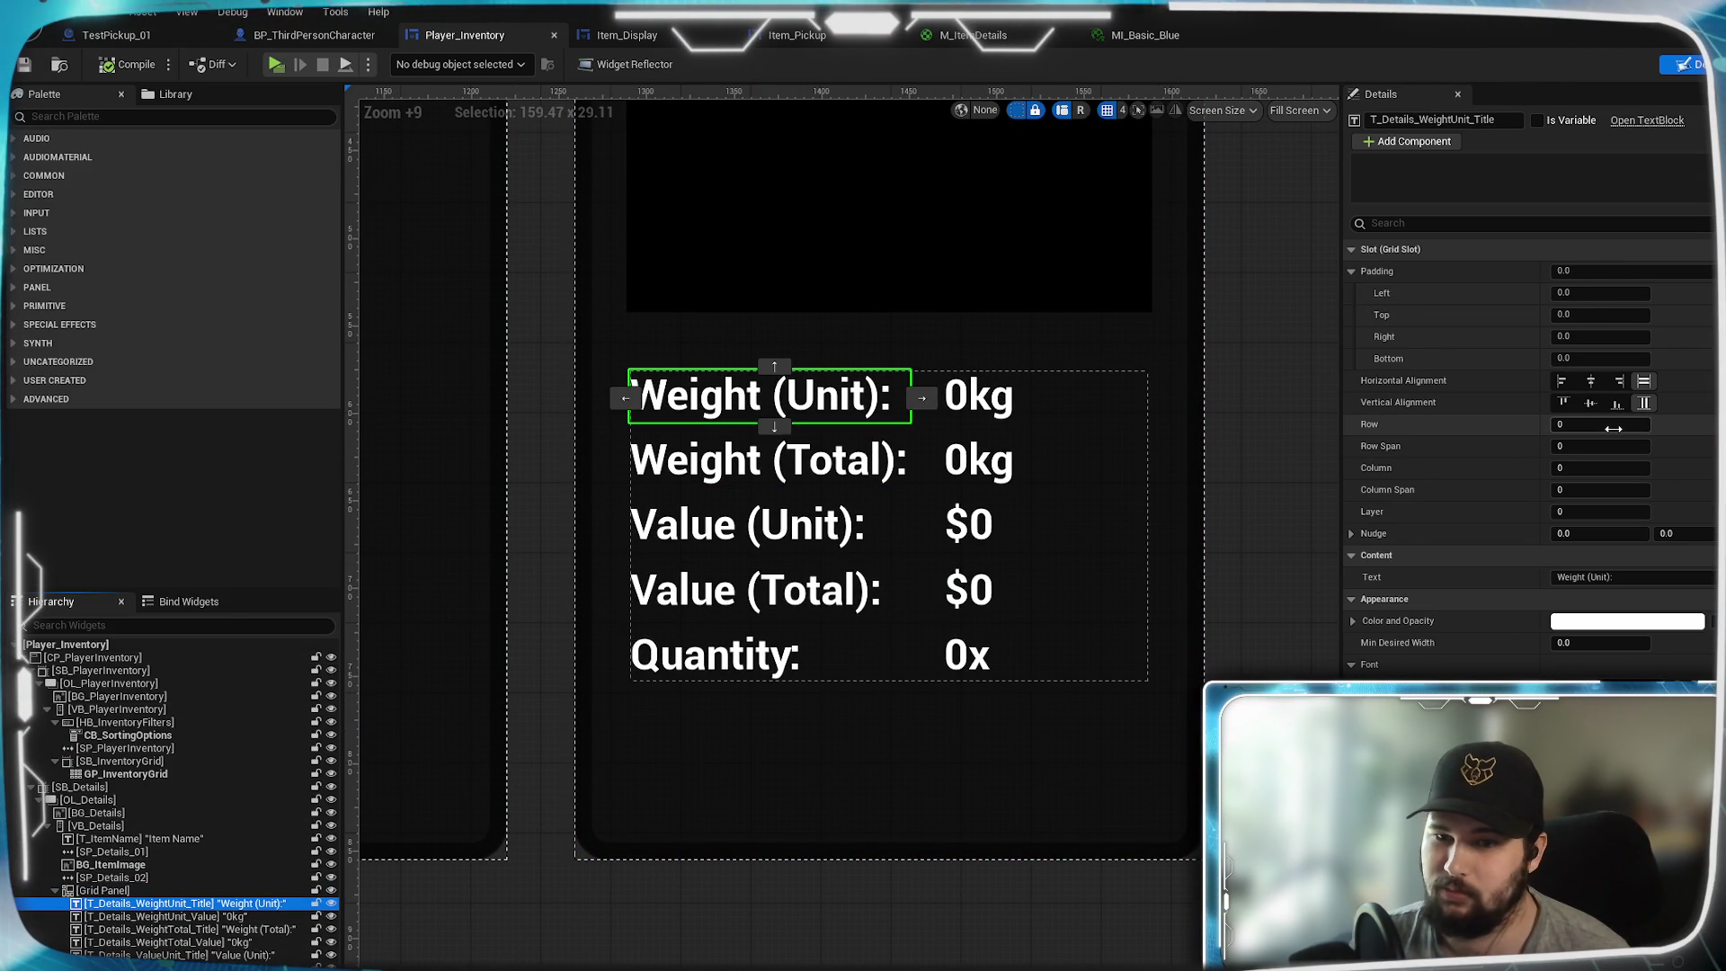
type("1")
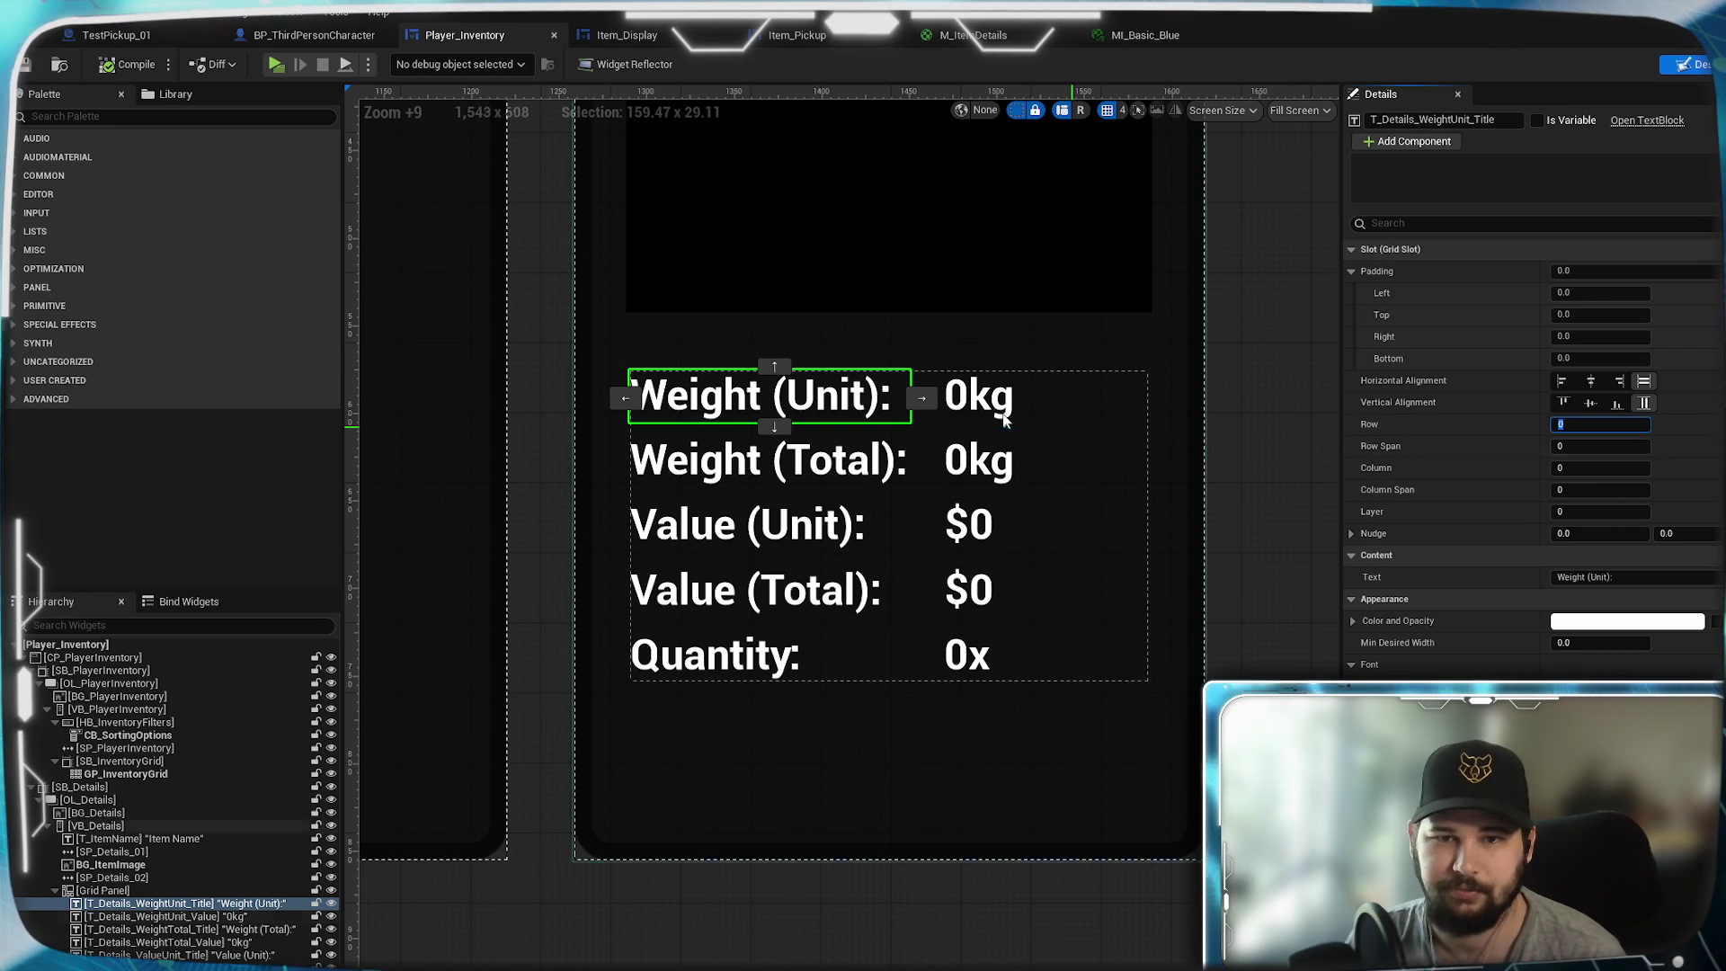
left_click(979, 395)
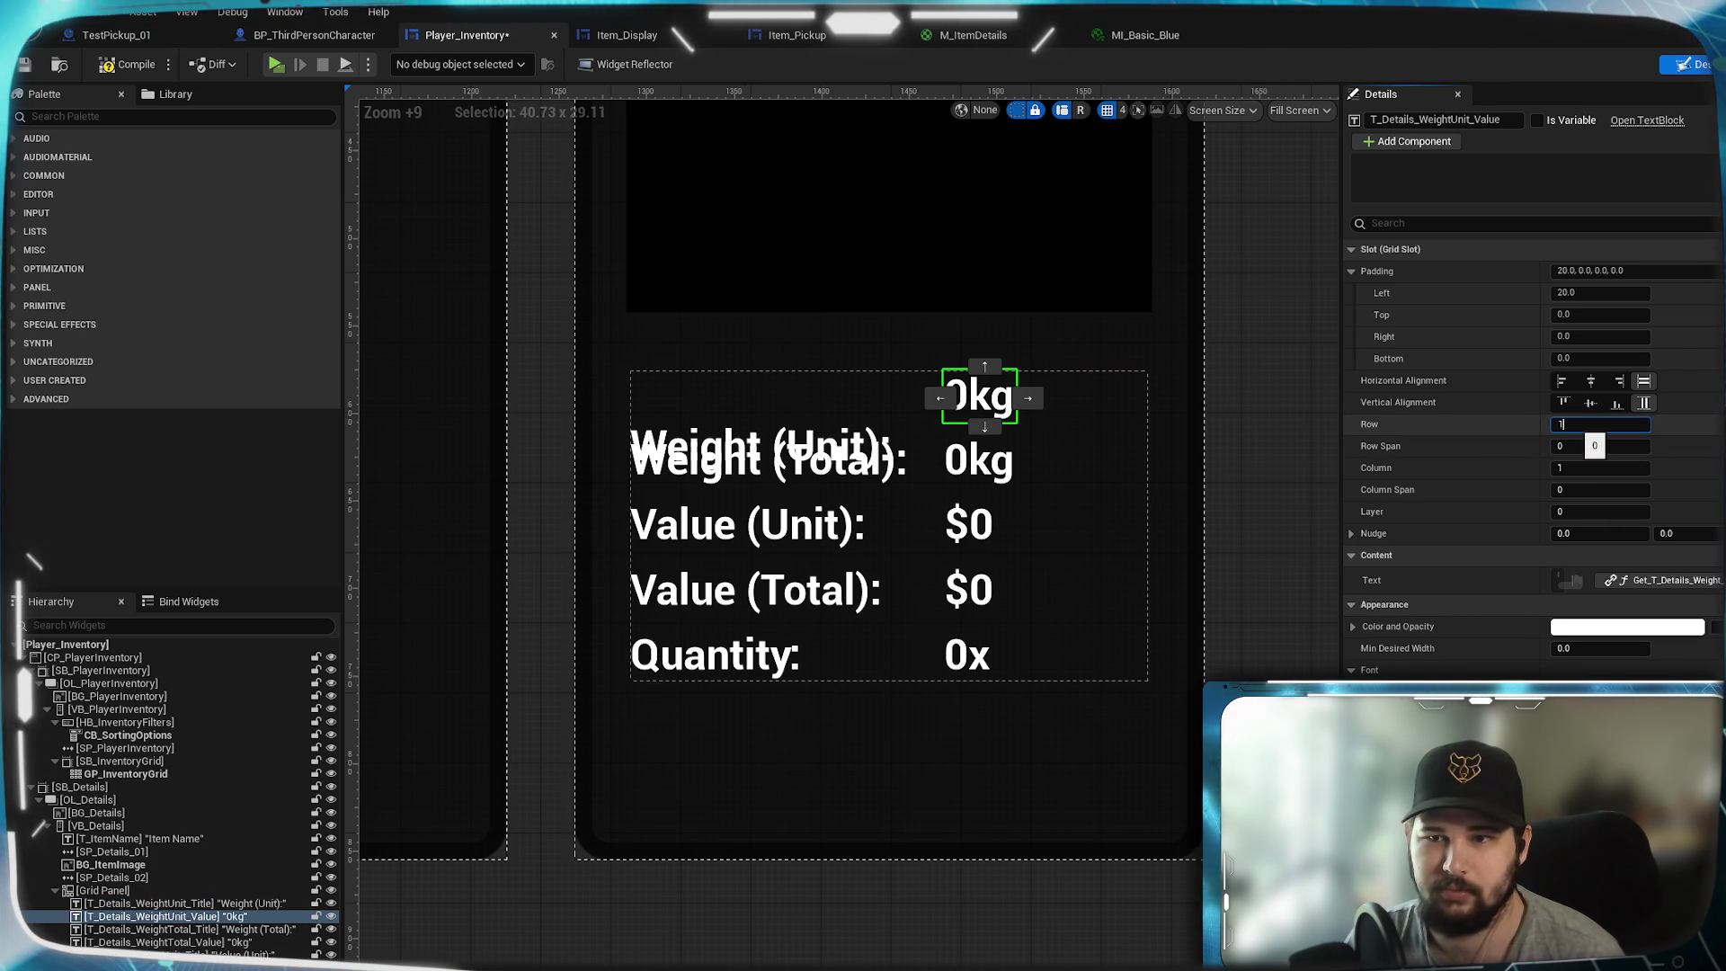
left_click(769, 461)
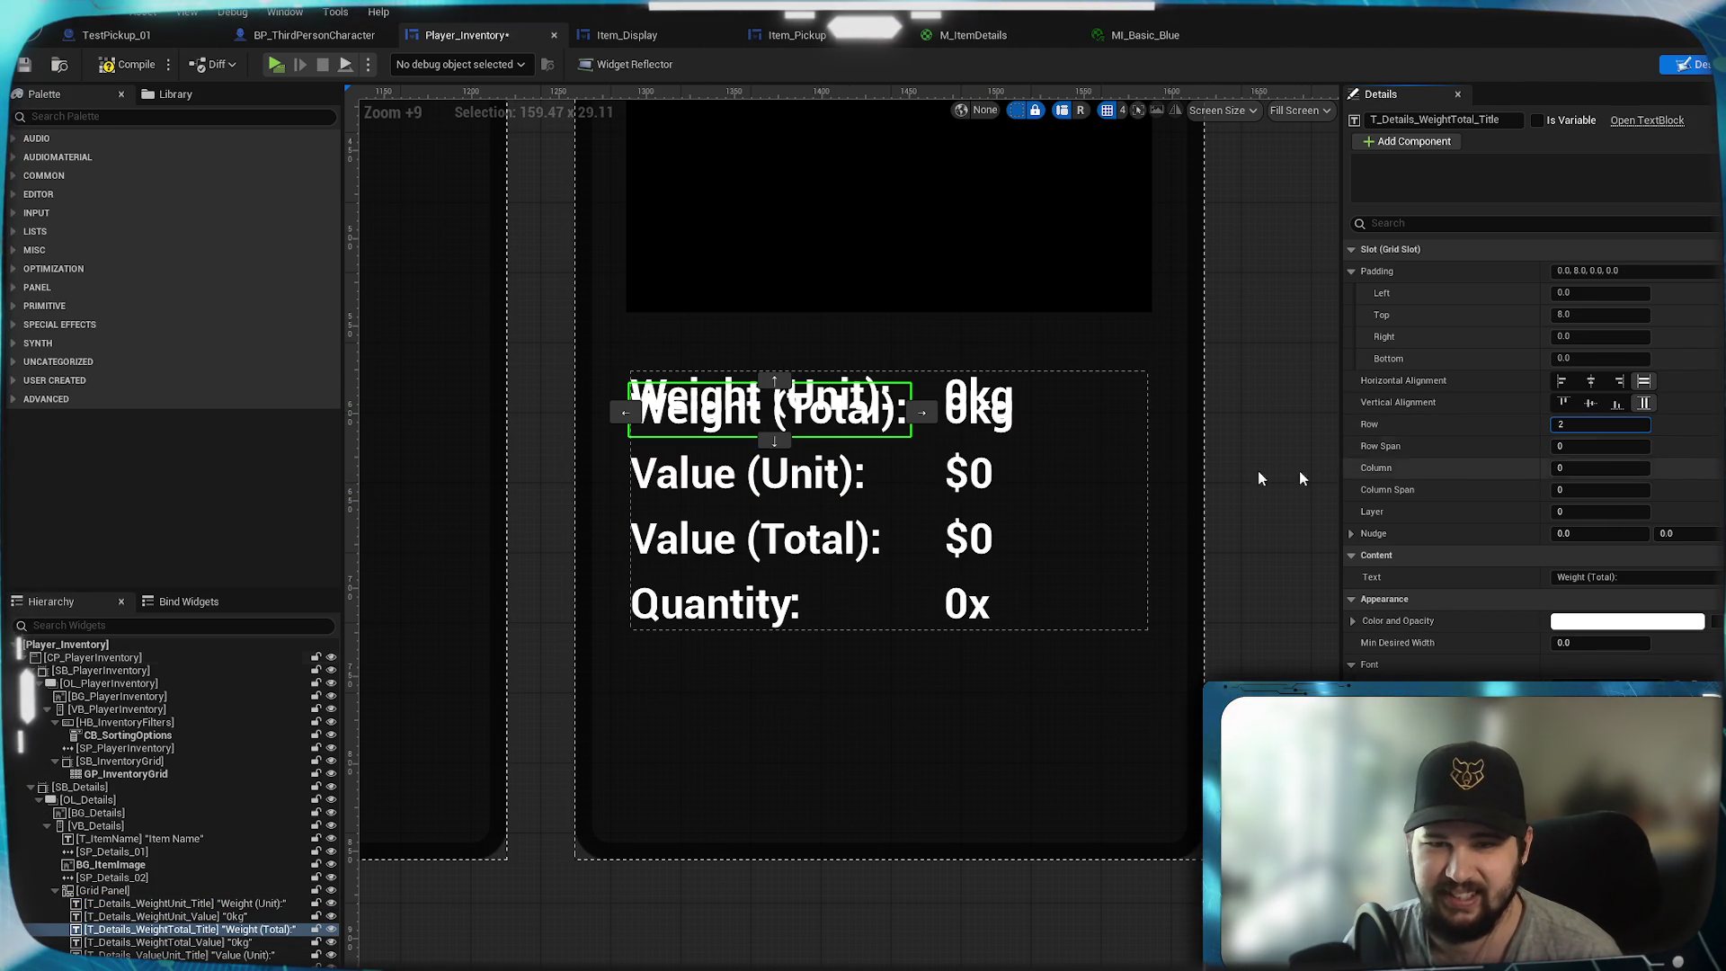
left_click(976, 426)
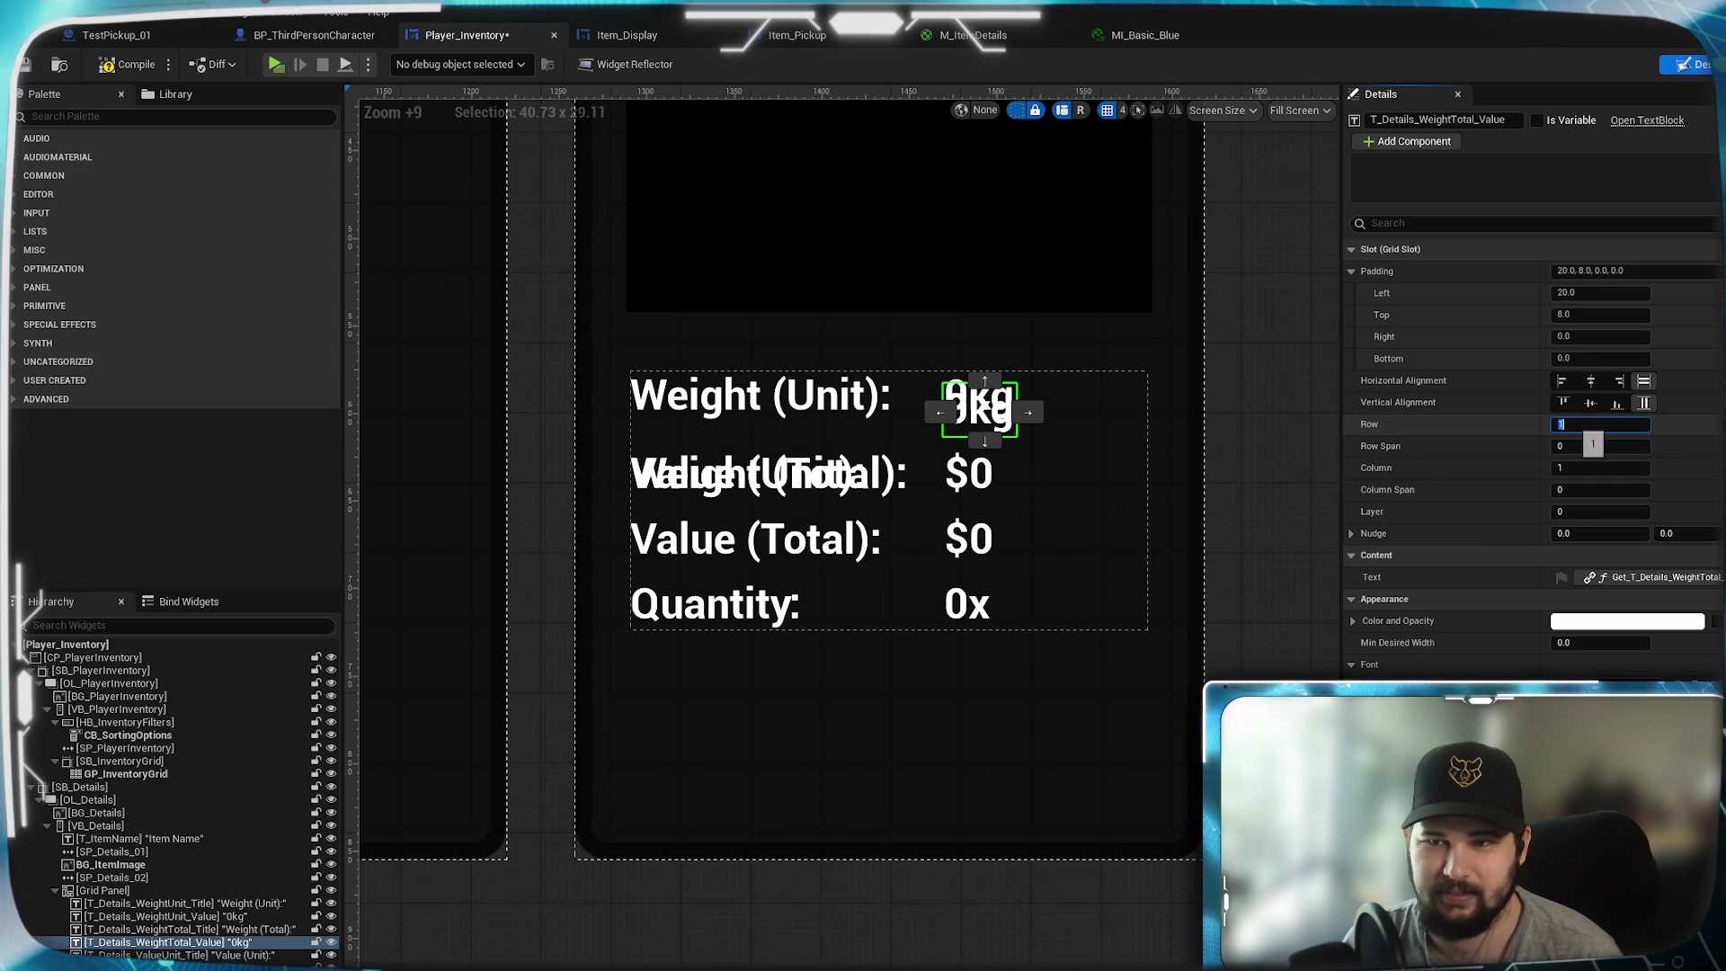
type("2")
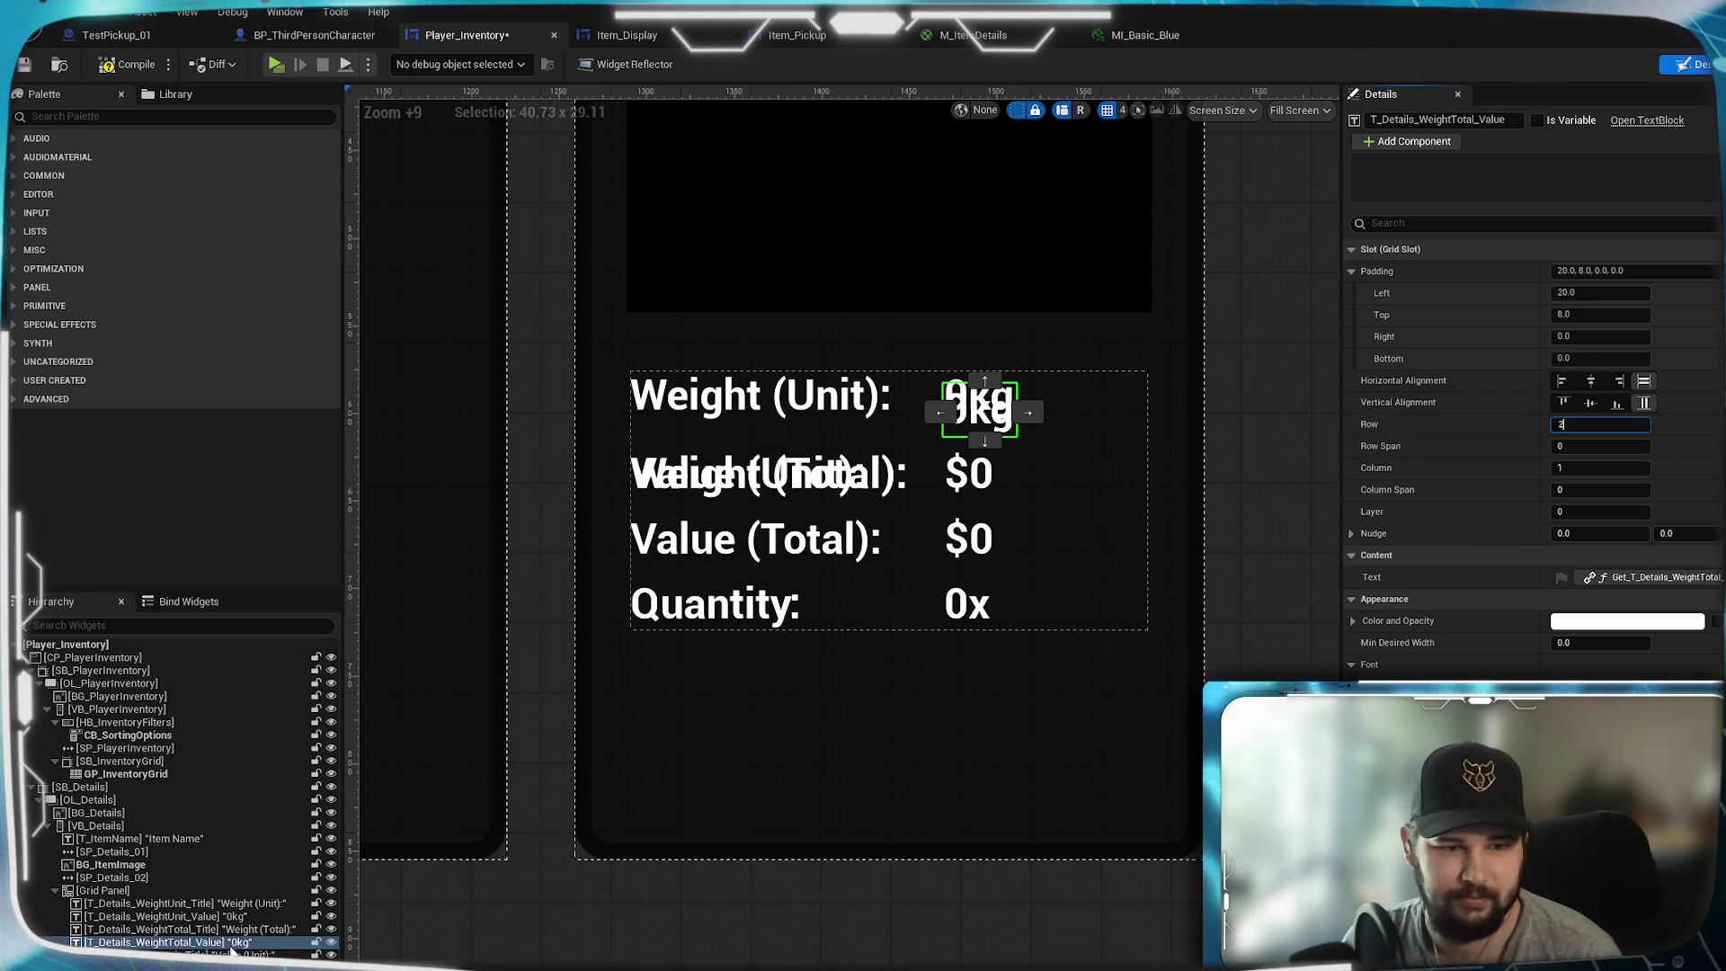
- Move the Value (Unit) texts to grid row 3 and Value (Total) to row 4
left_click(232, 953)
left_click(1601, 424)
type("3")
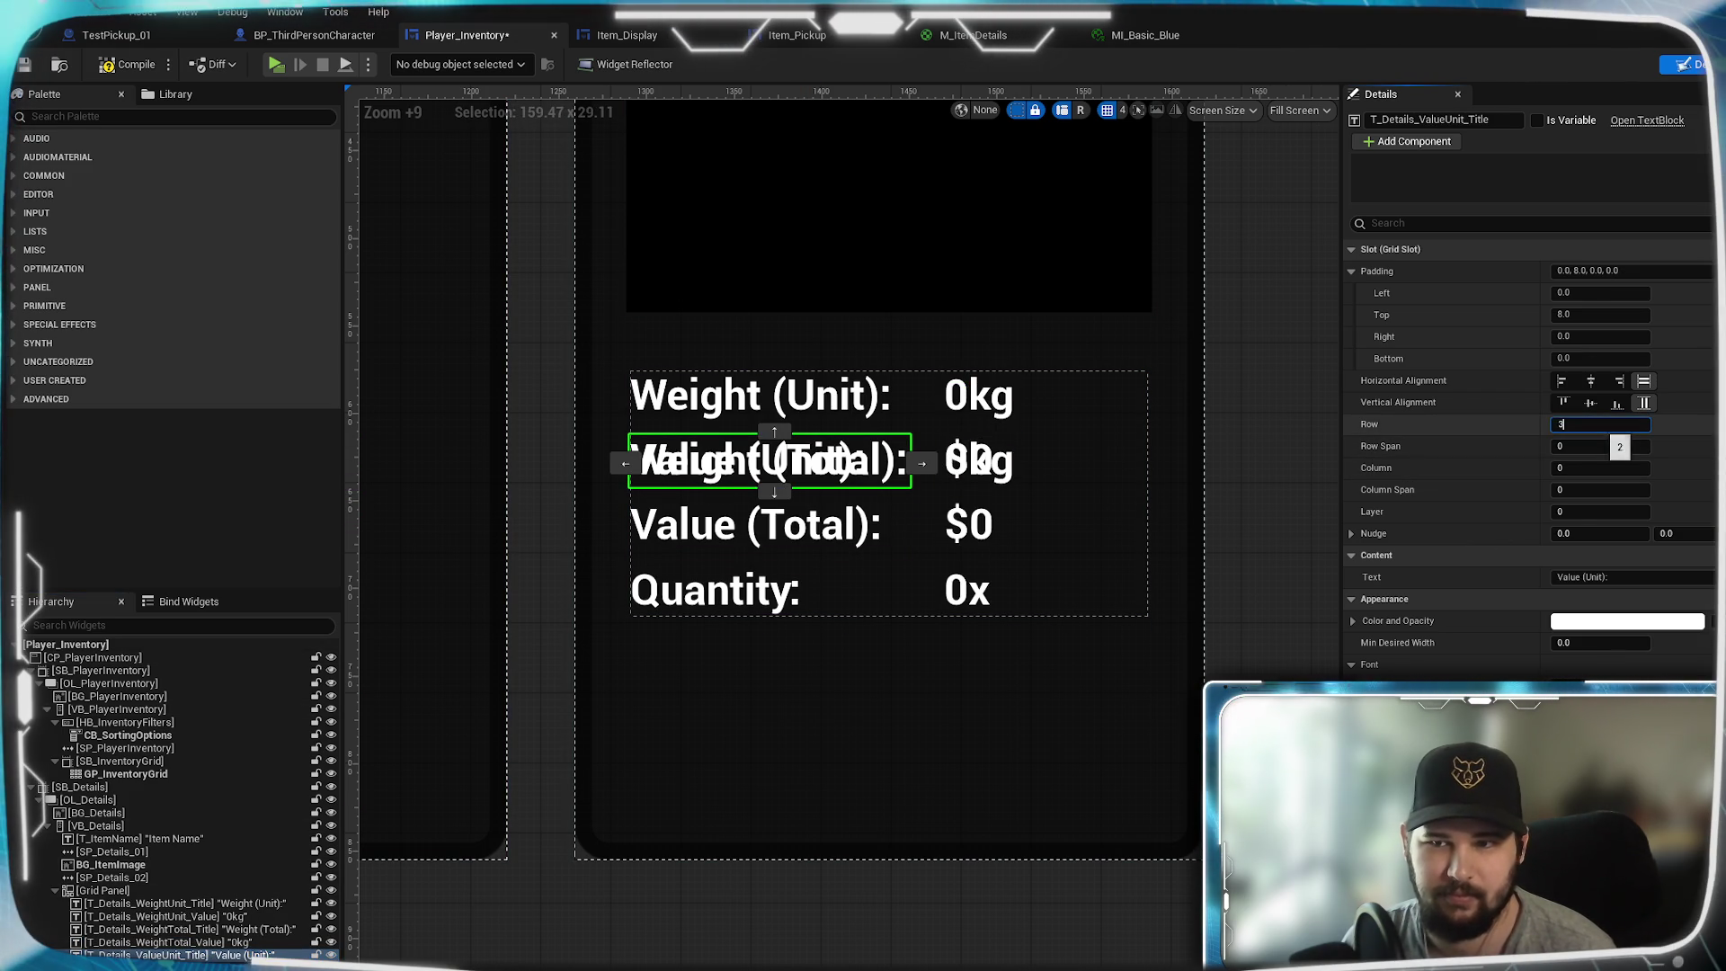
left_click(980, 461)
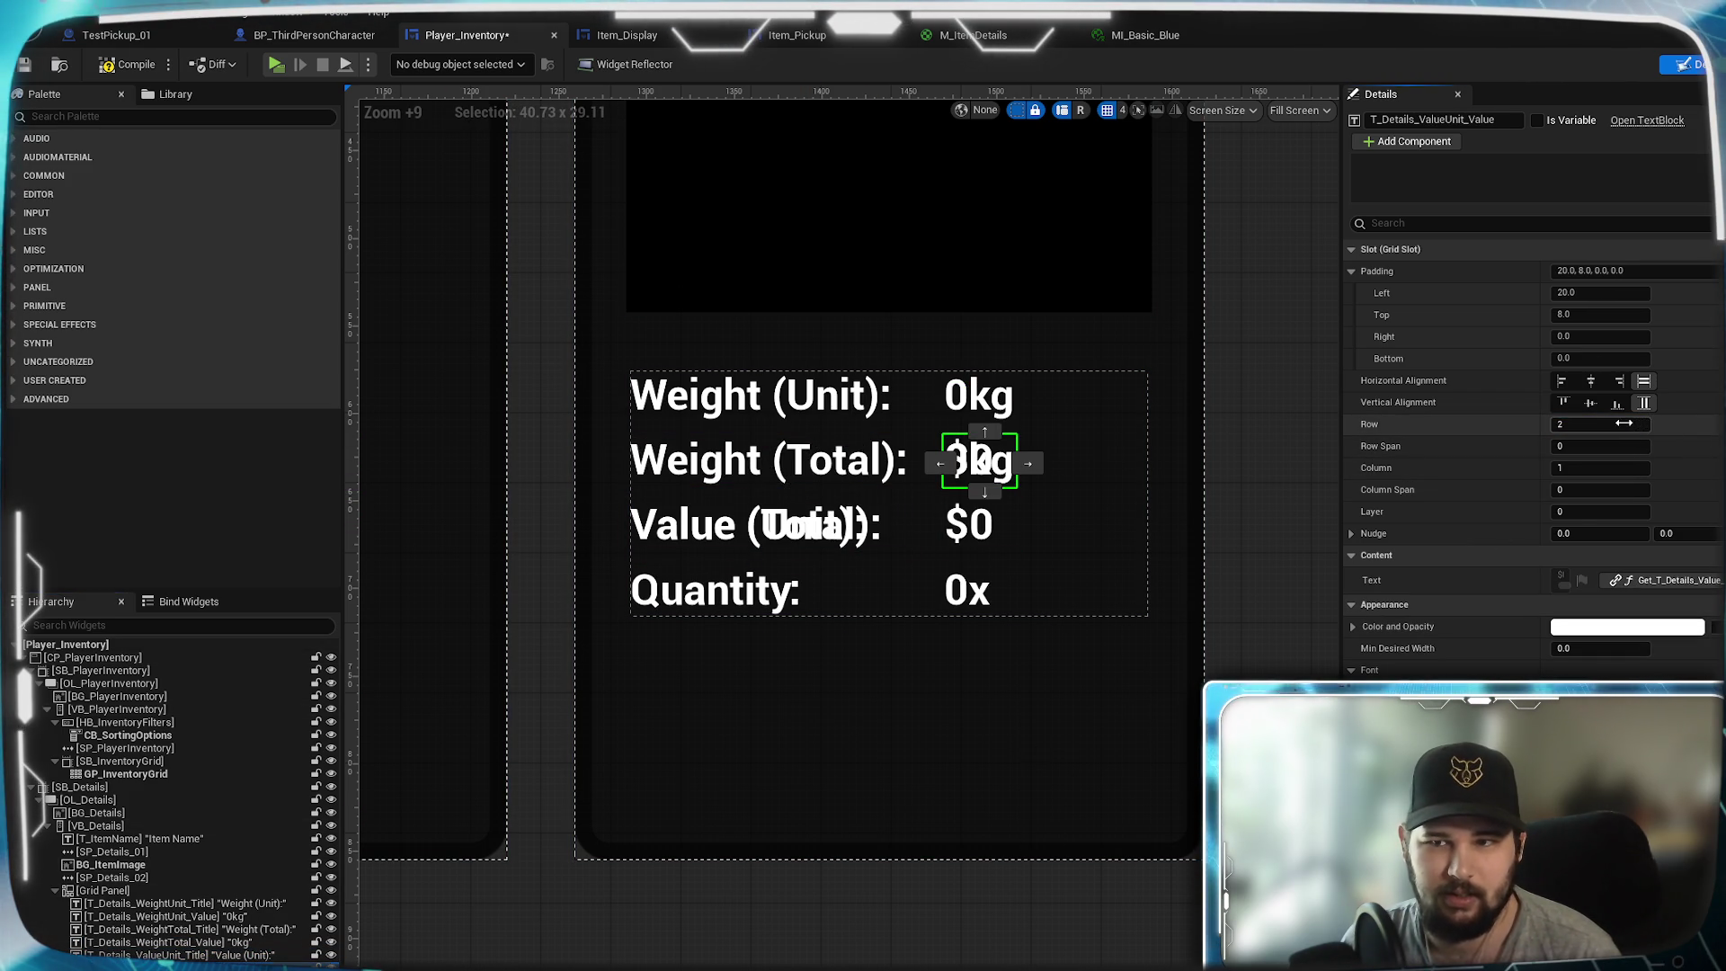
left_click(770, 525)
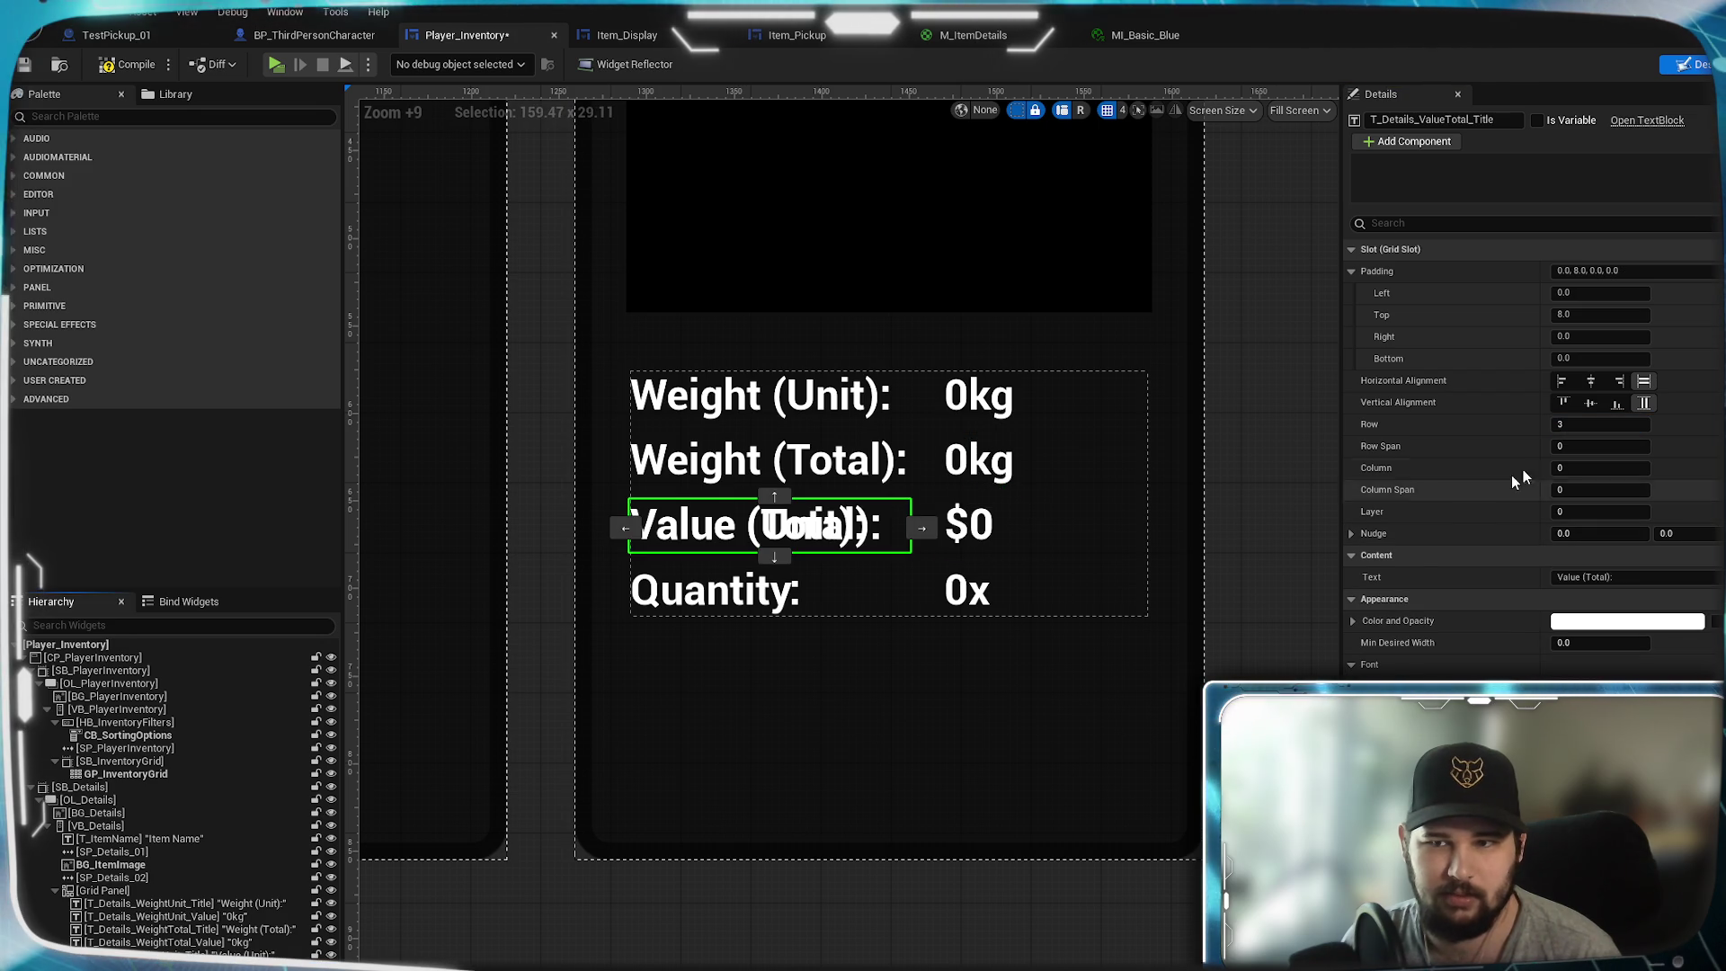
key("Return")
left_click(980, 525)
double_click(1600, 424)
type("4")
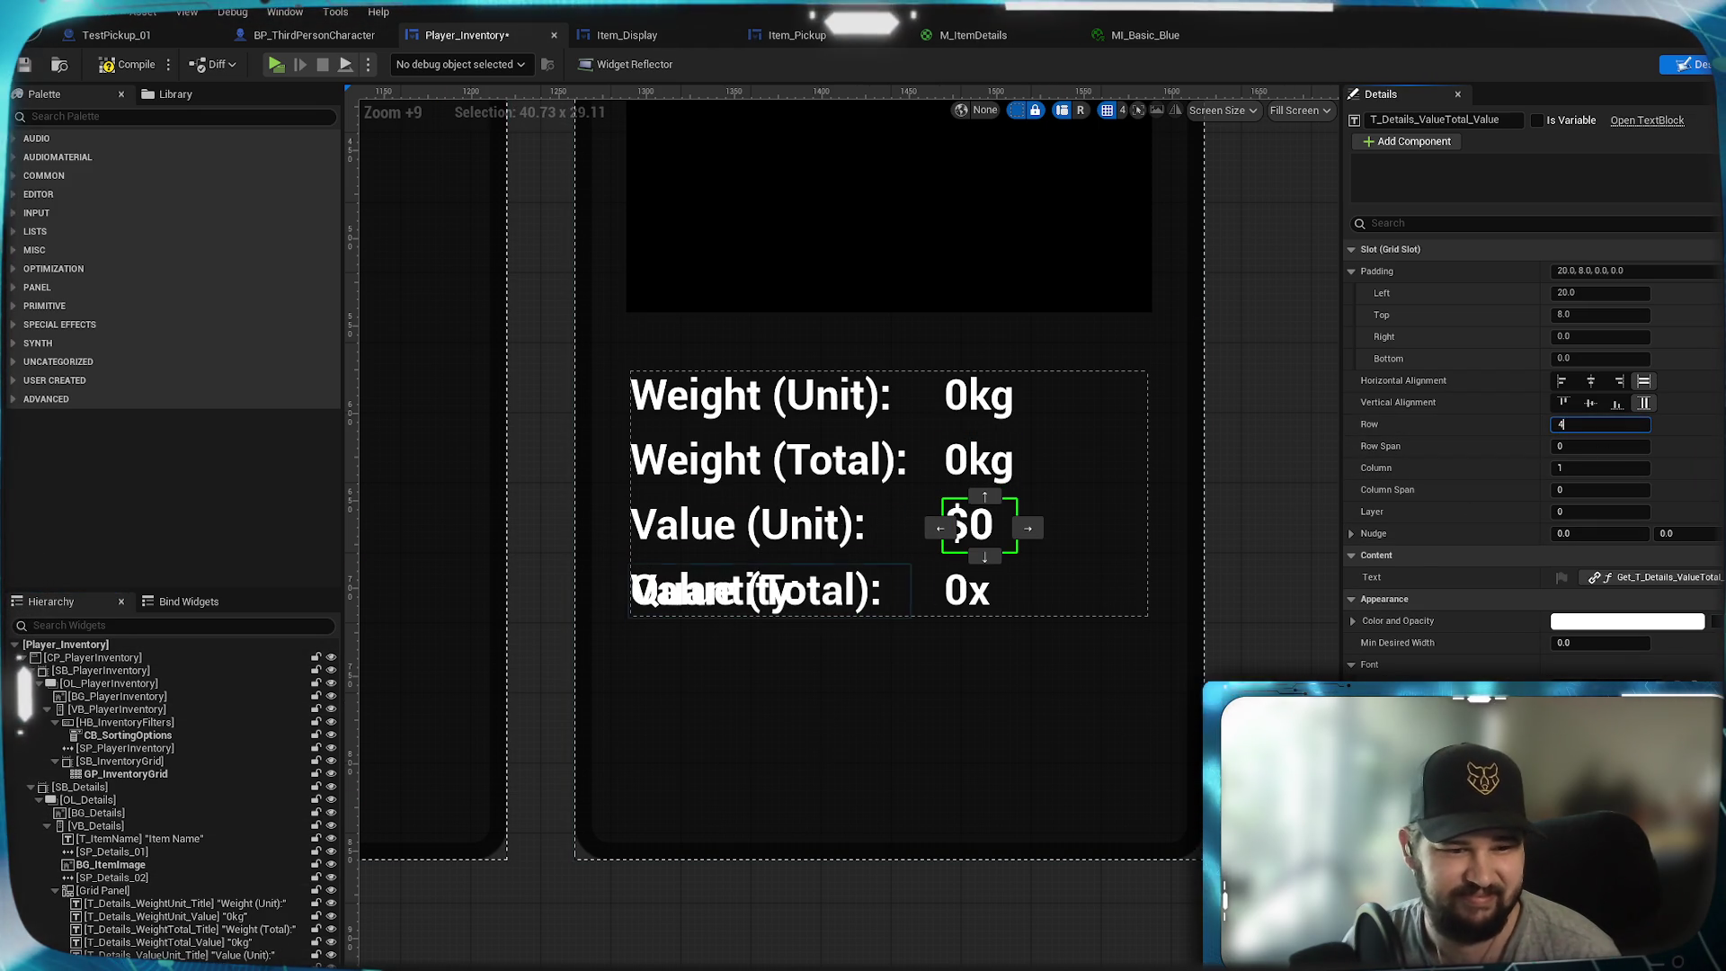
- Move the Quantity title and value texts to the top grid row 0
left_click(772, 594)
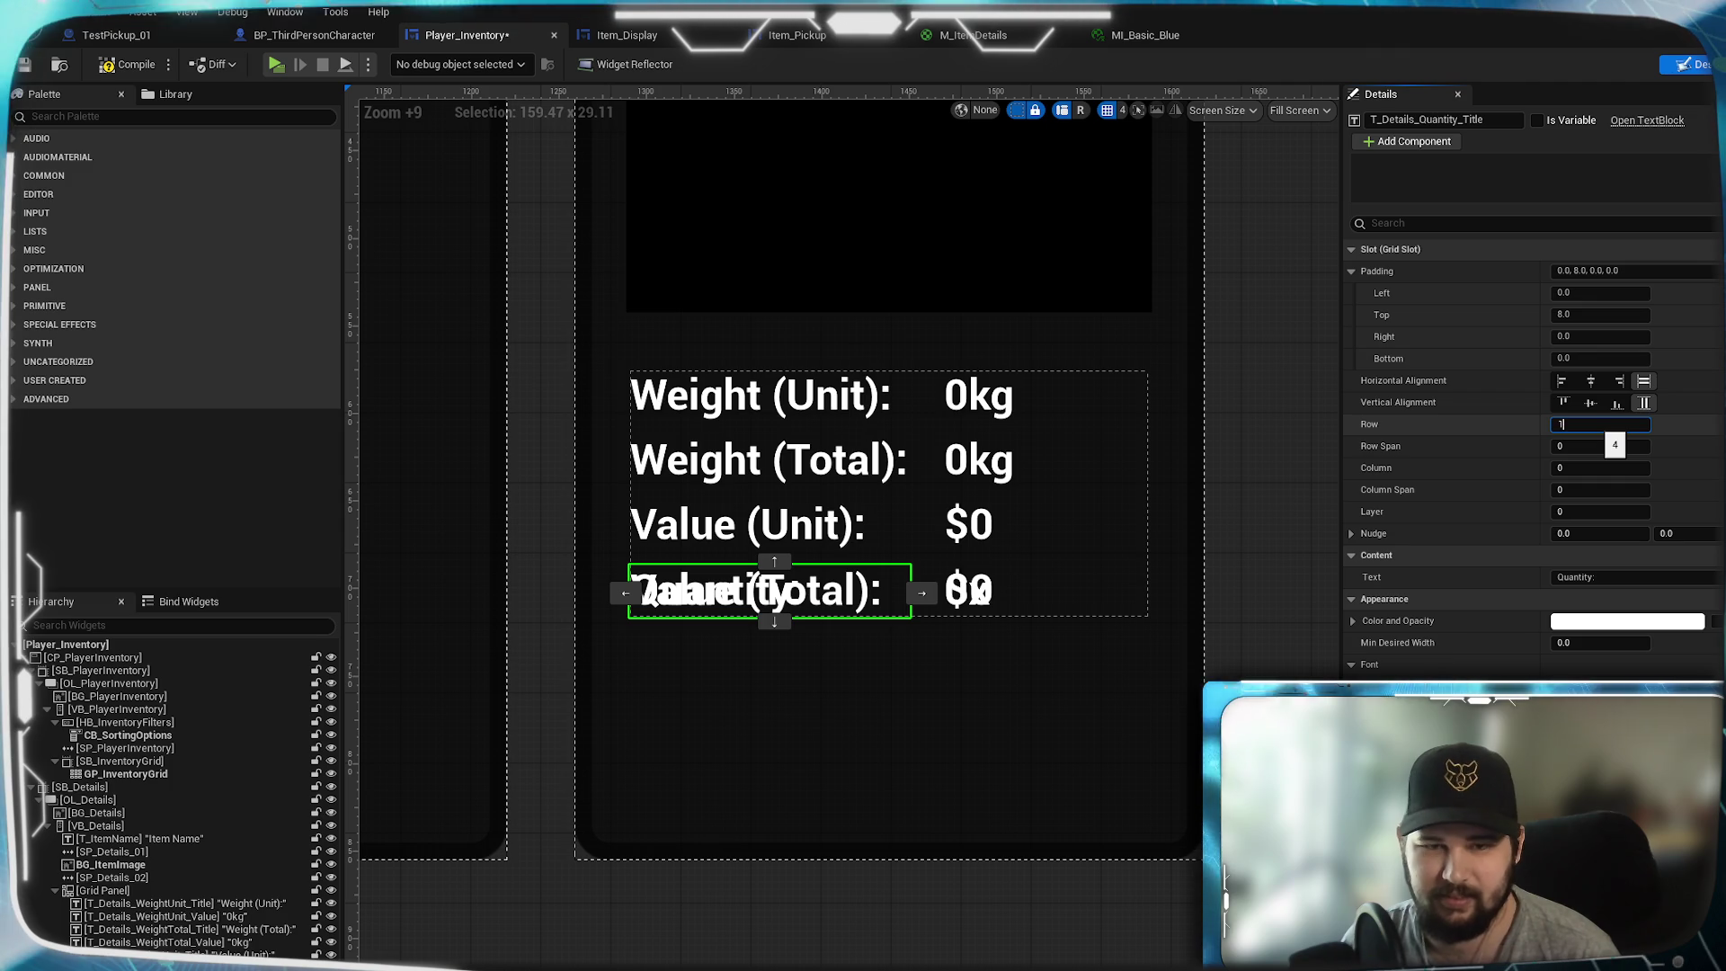
left_click(971, 593)
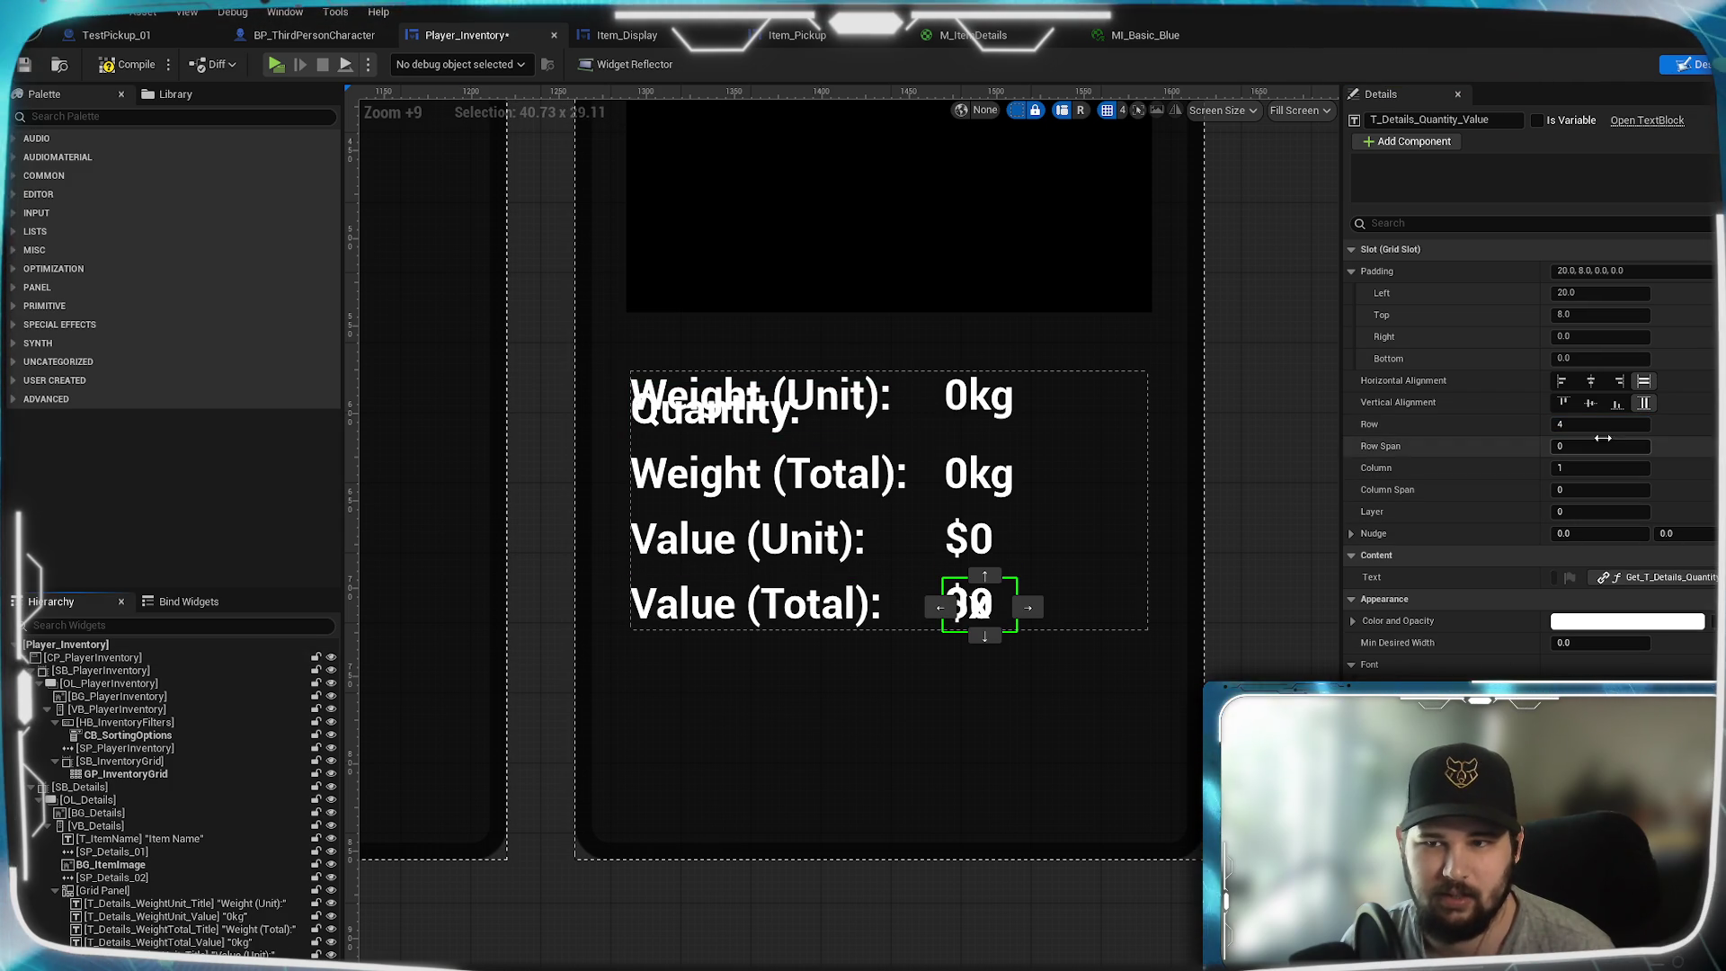
left_click(719, 412)
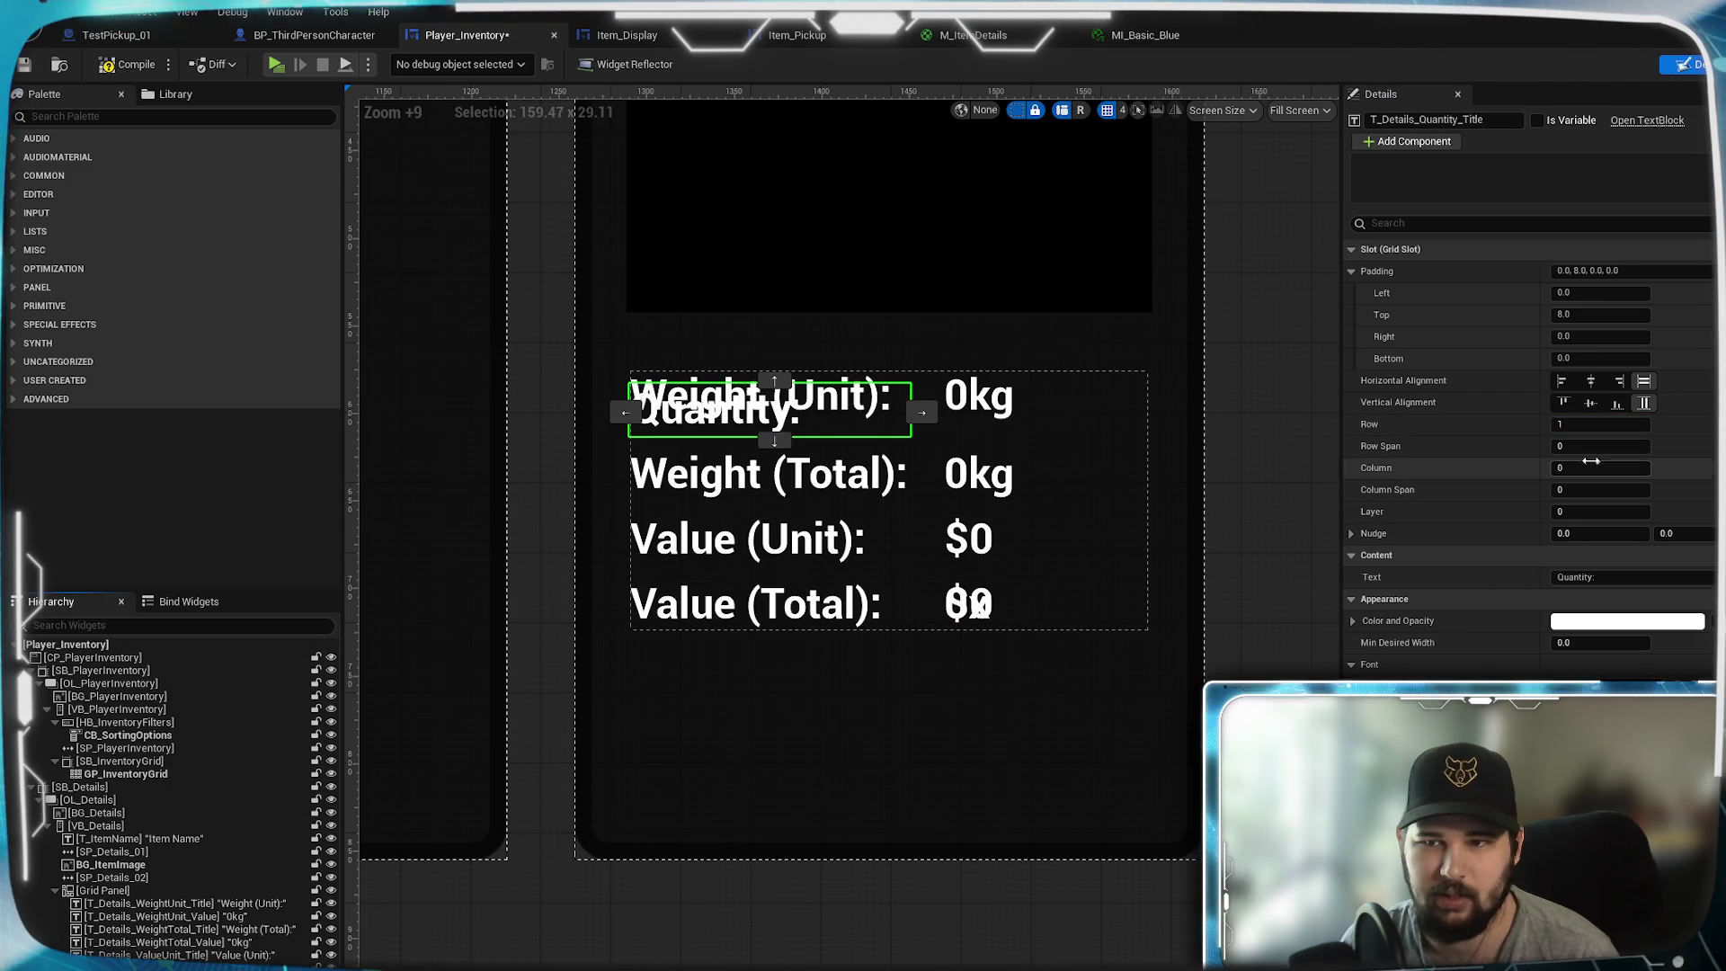
type("0")
left_click(969, 603)
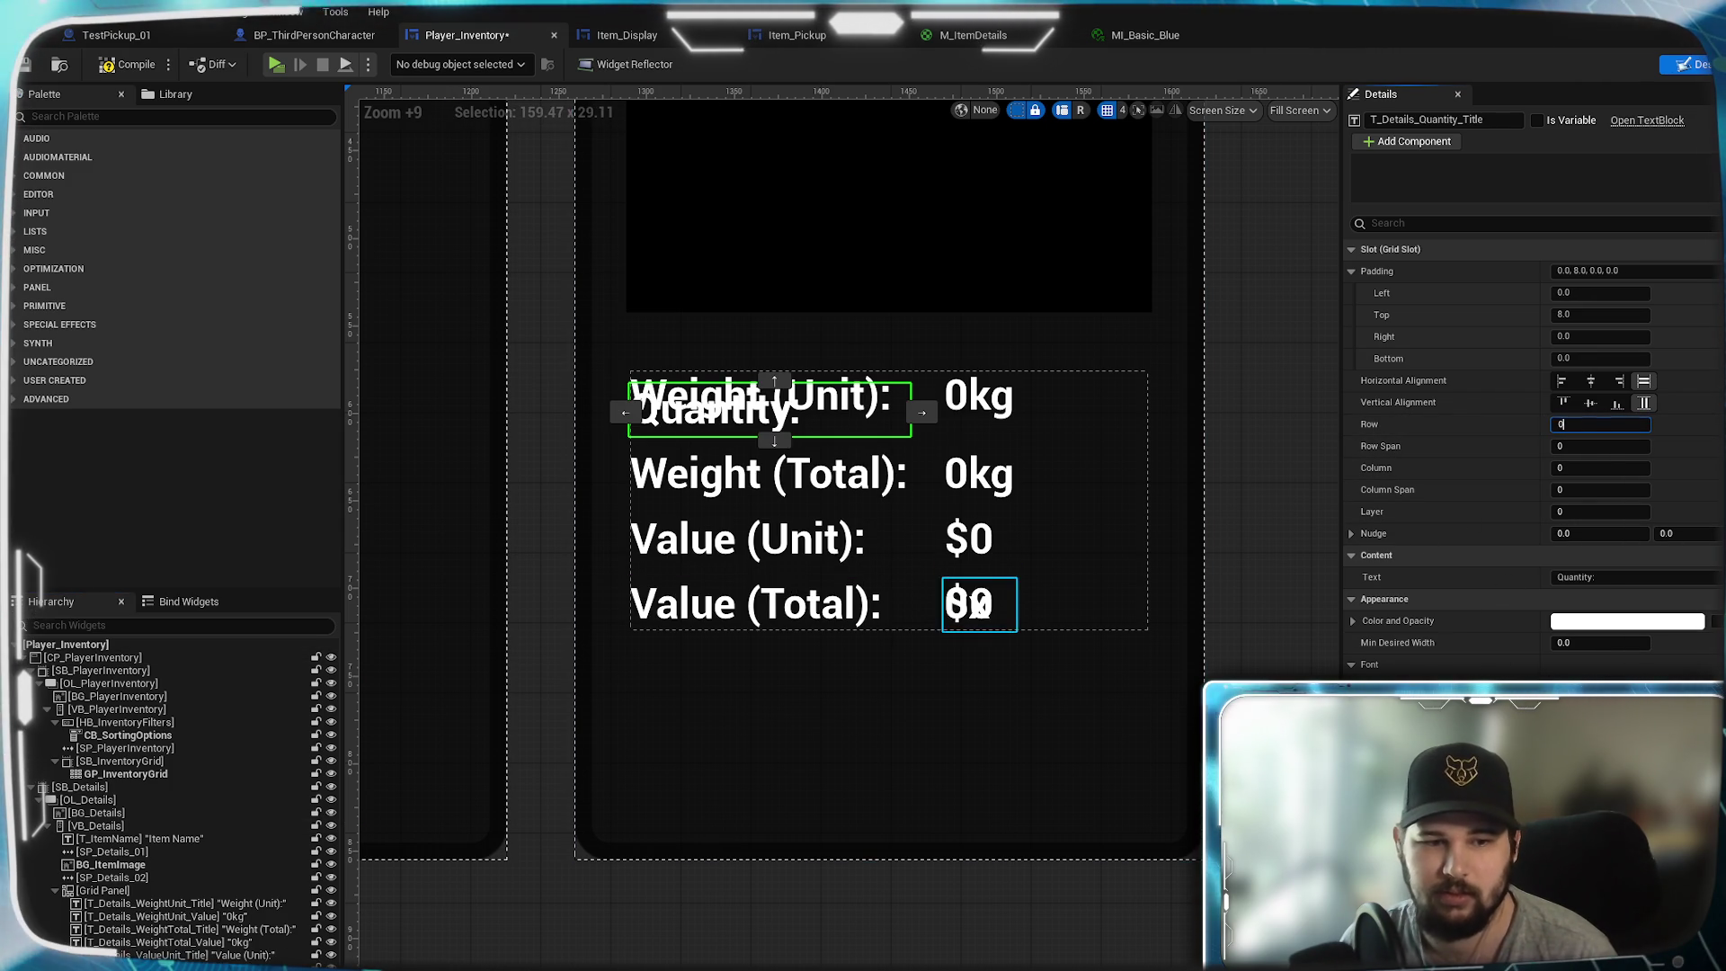
key("Return")
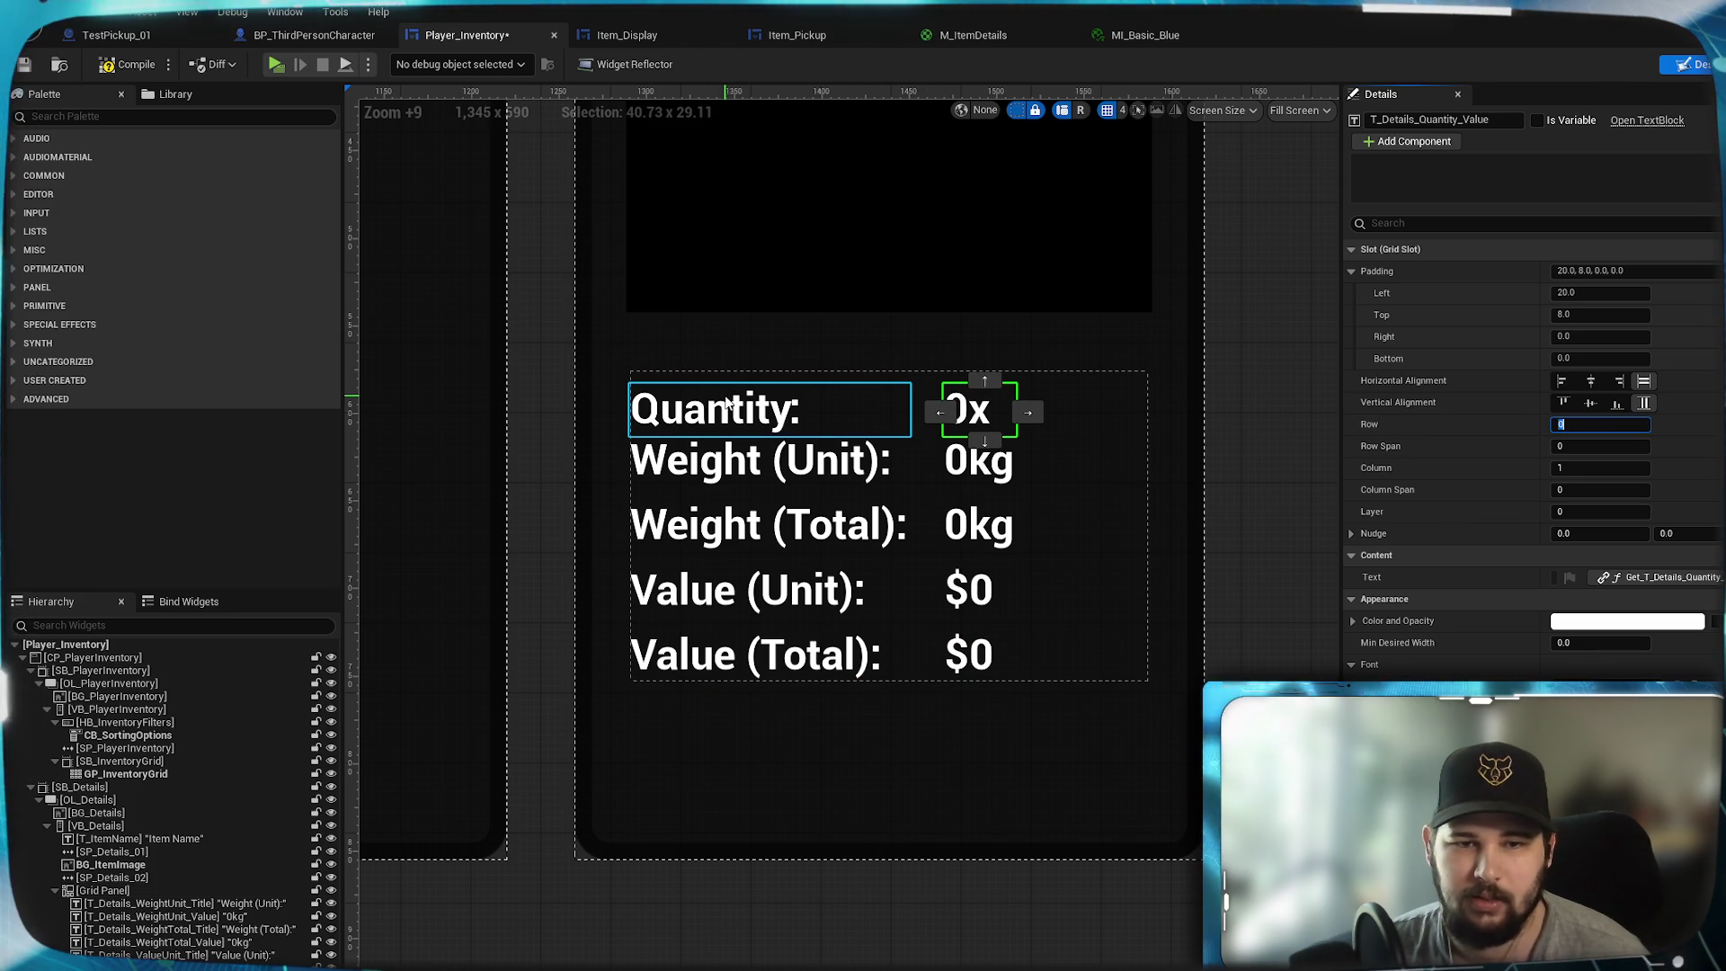
- Give the Weight (Unit) title a top spacing of 8
left_click(707, 462)
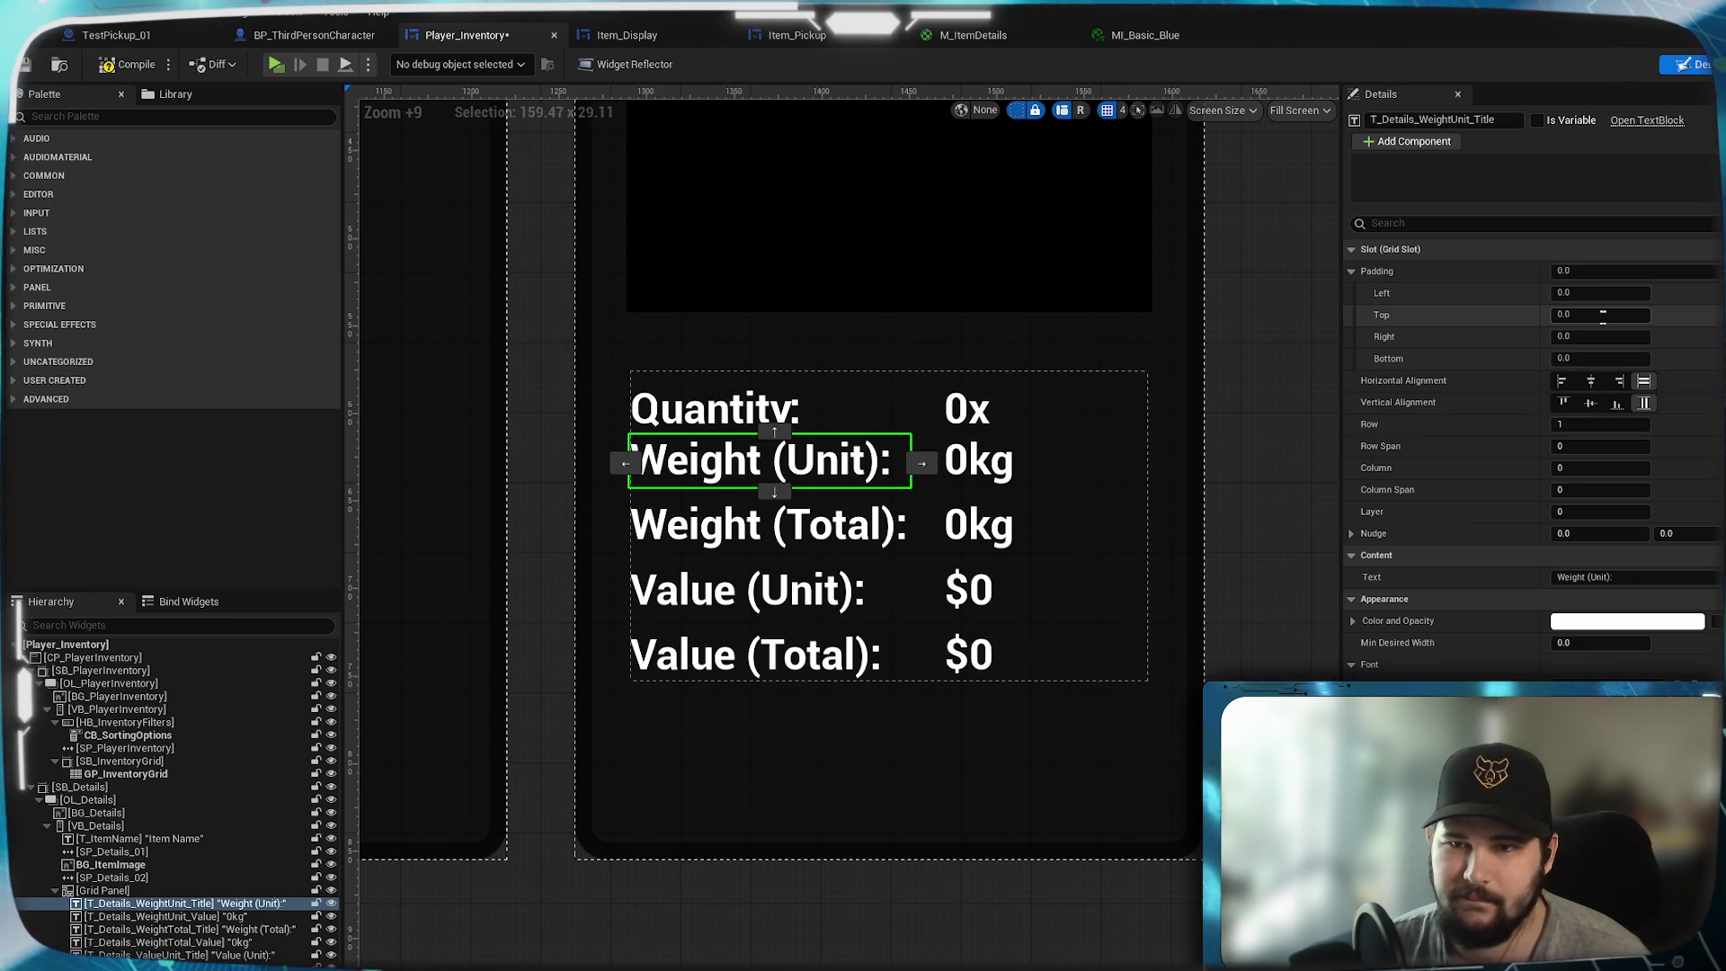
type("8")
left_click(969, 483)
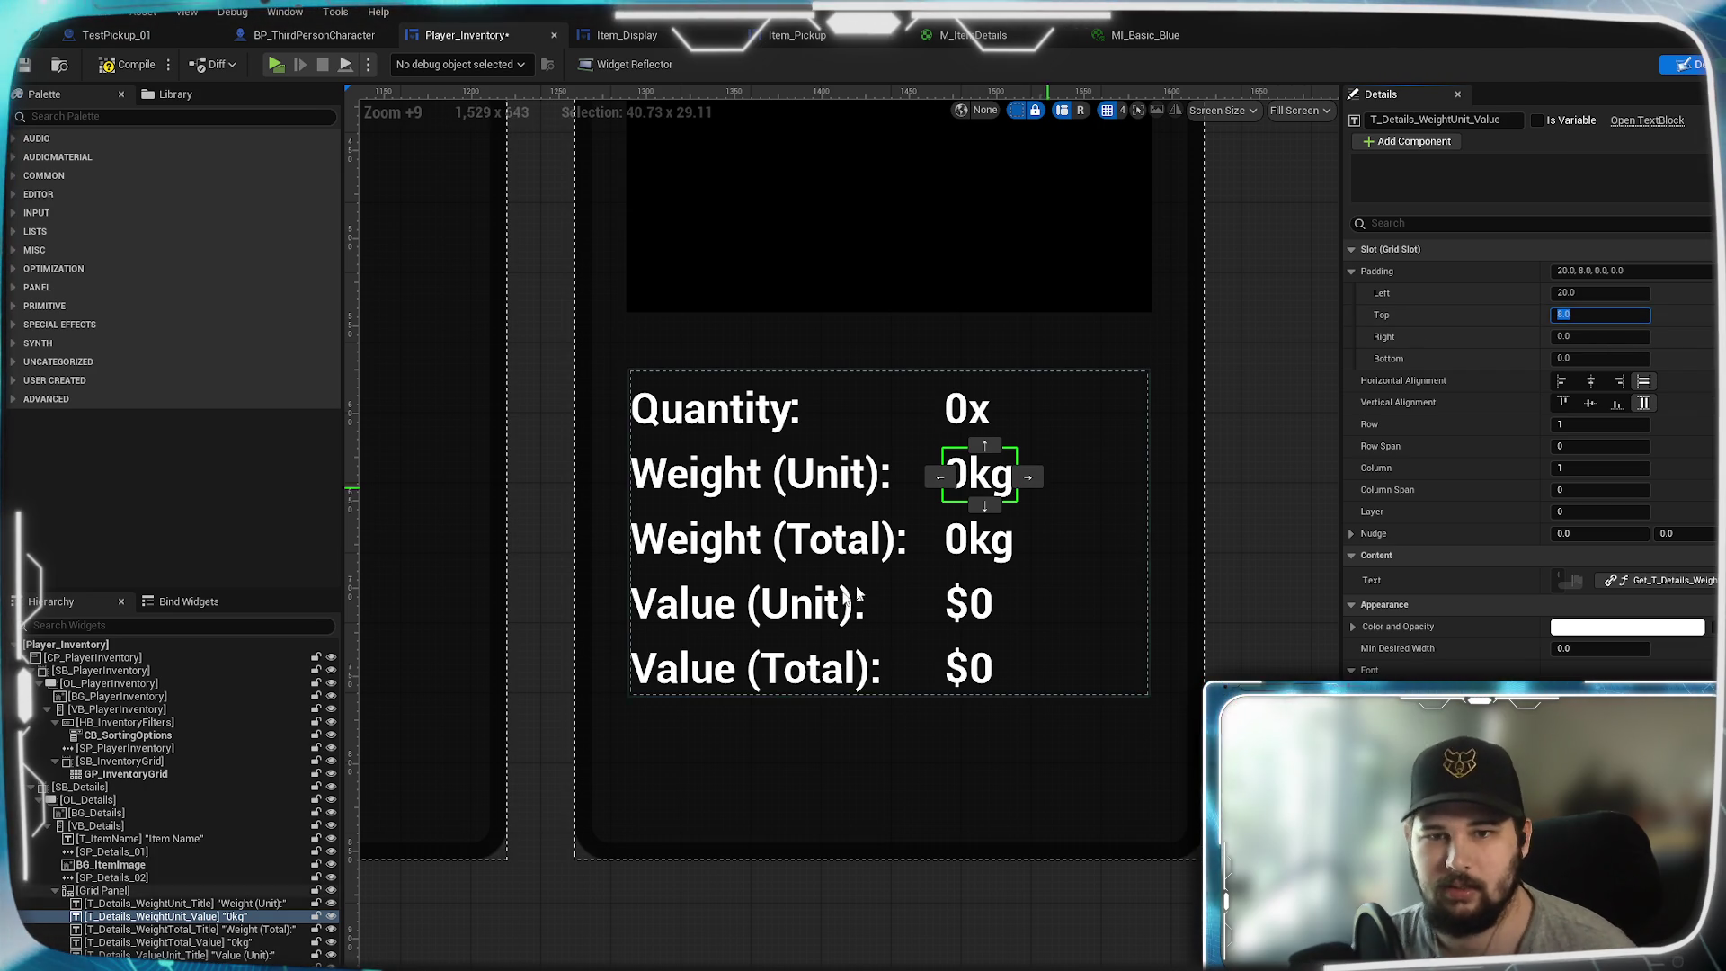
left_click(666, 899)
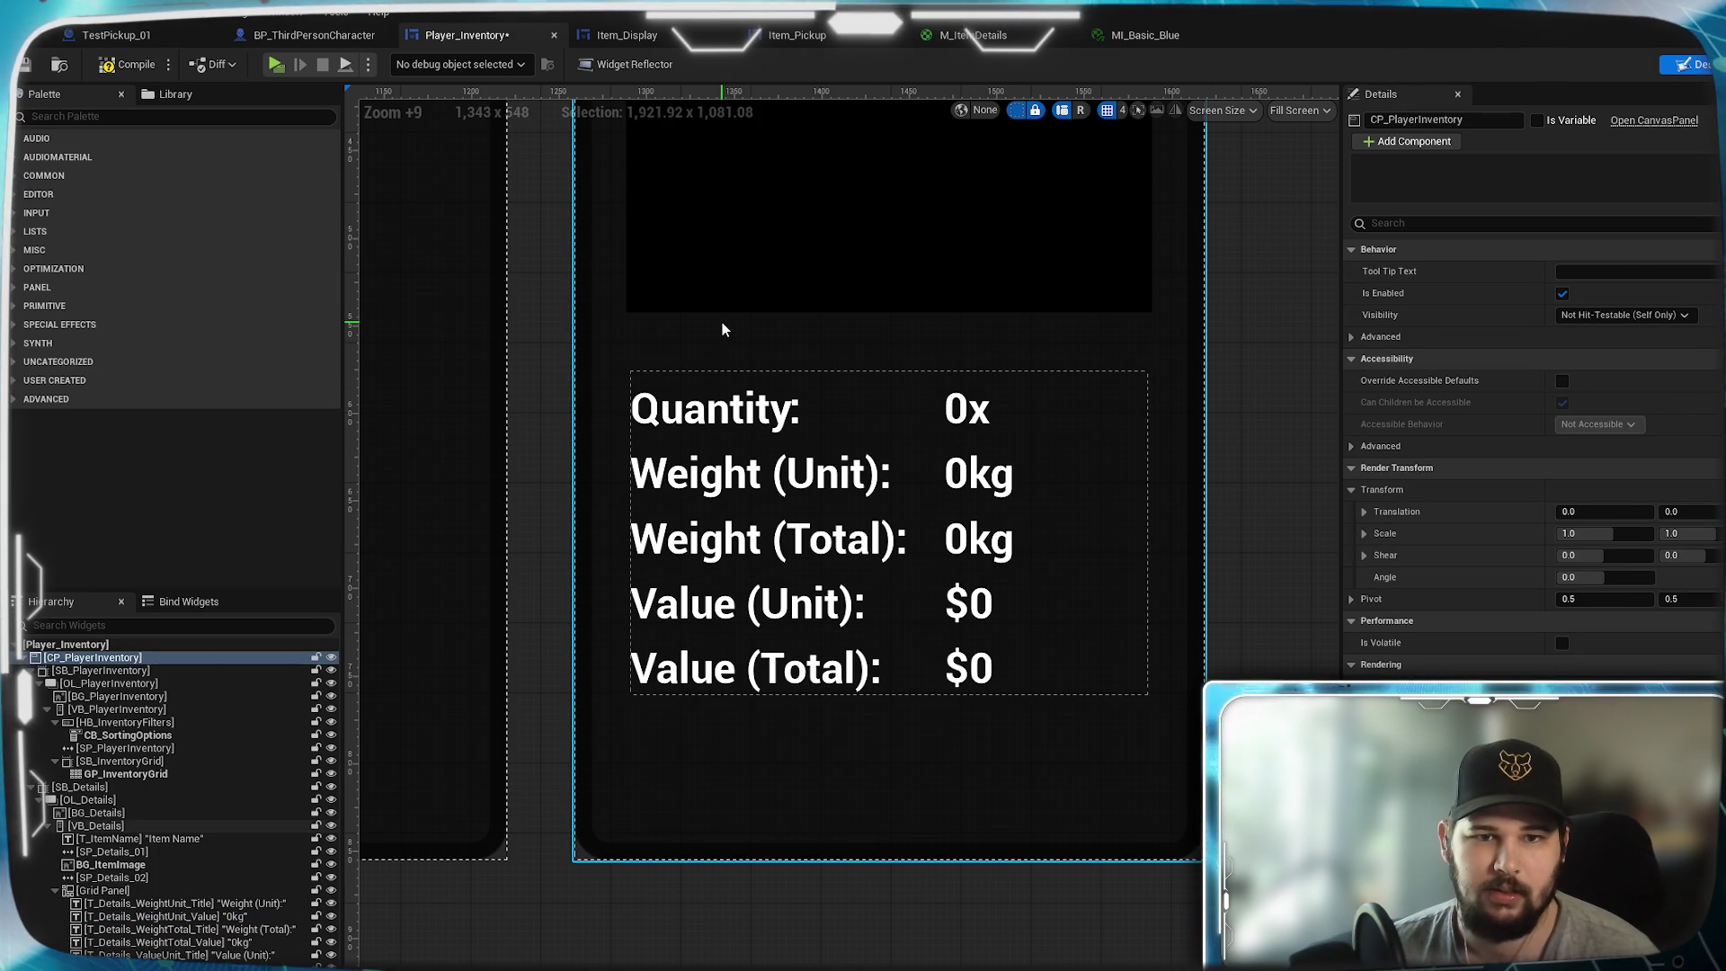
- Set the stats grid's top and bottom padding to 0
left_click(685, 380)
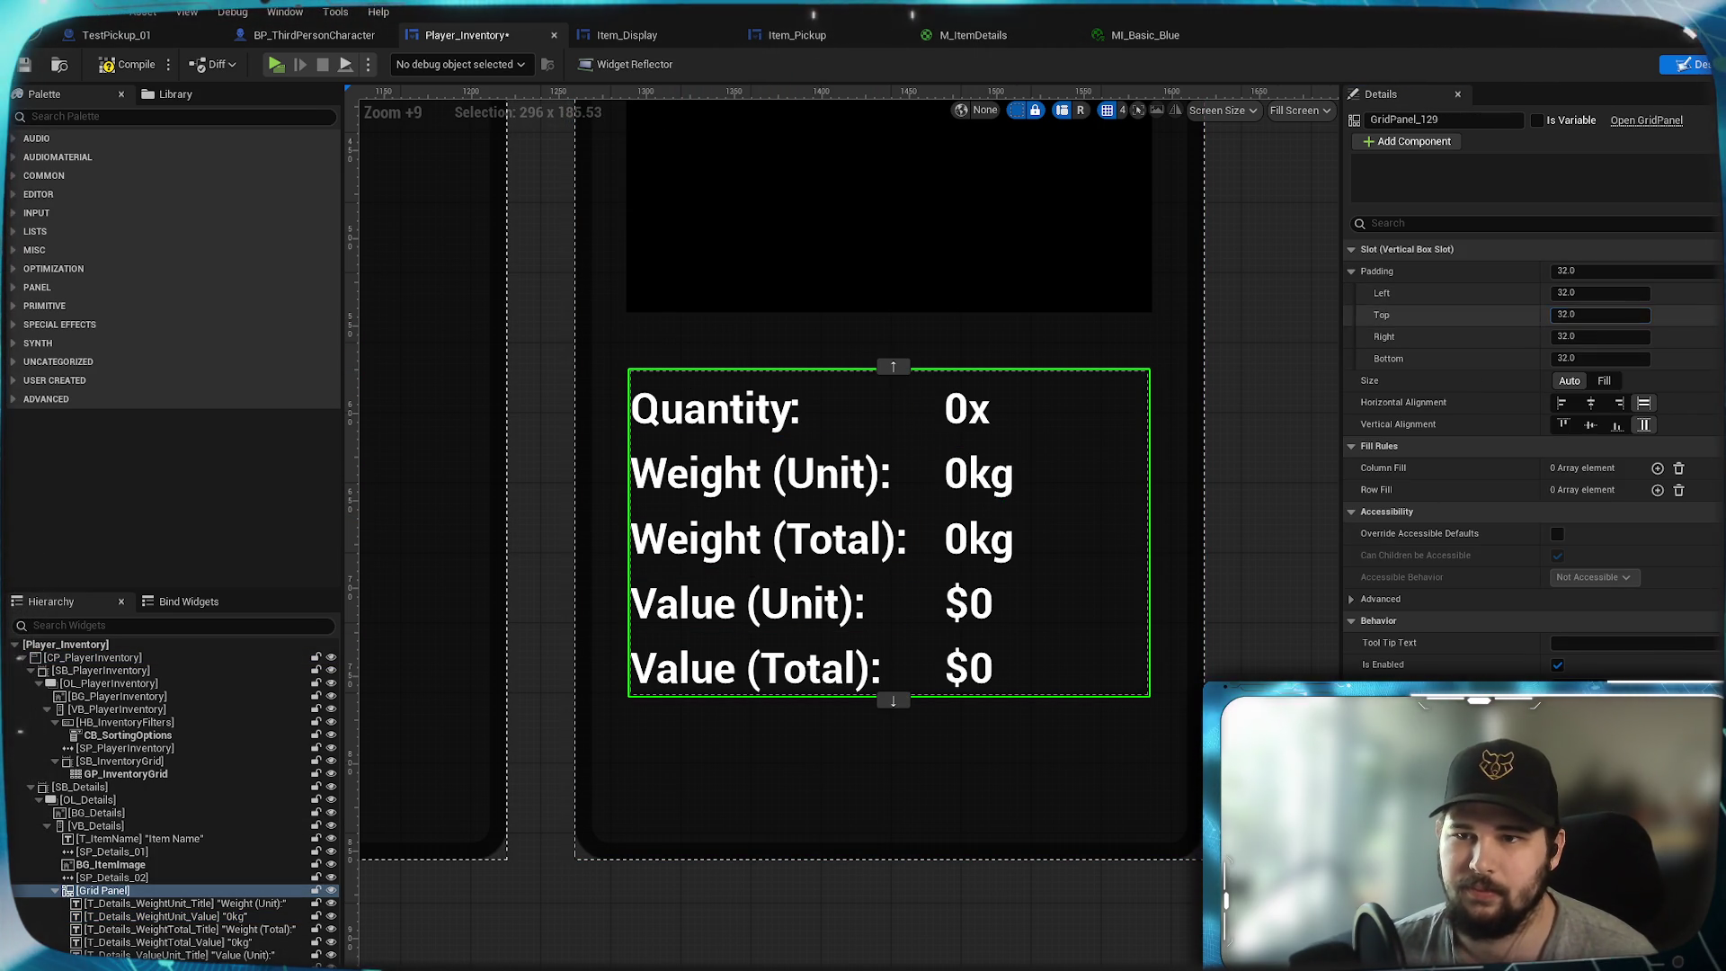
type("0")
key("Return")
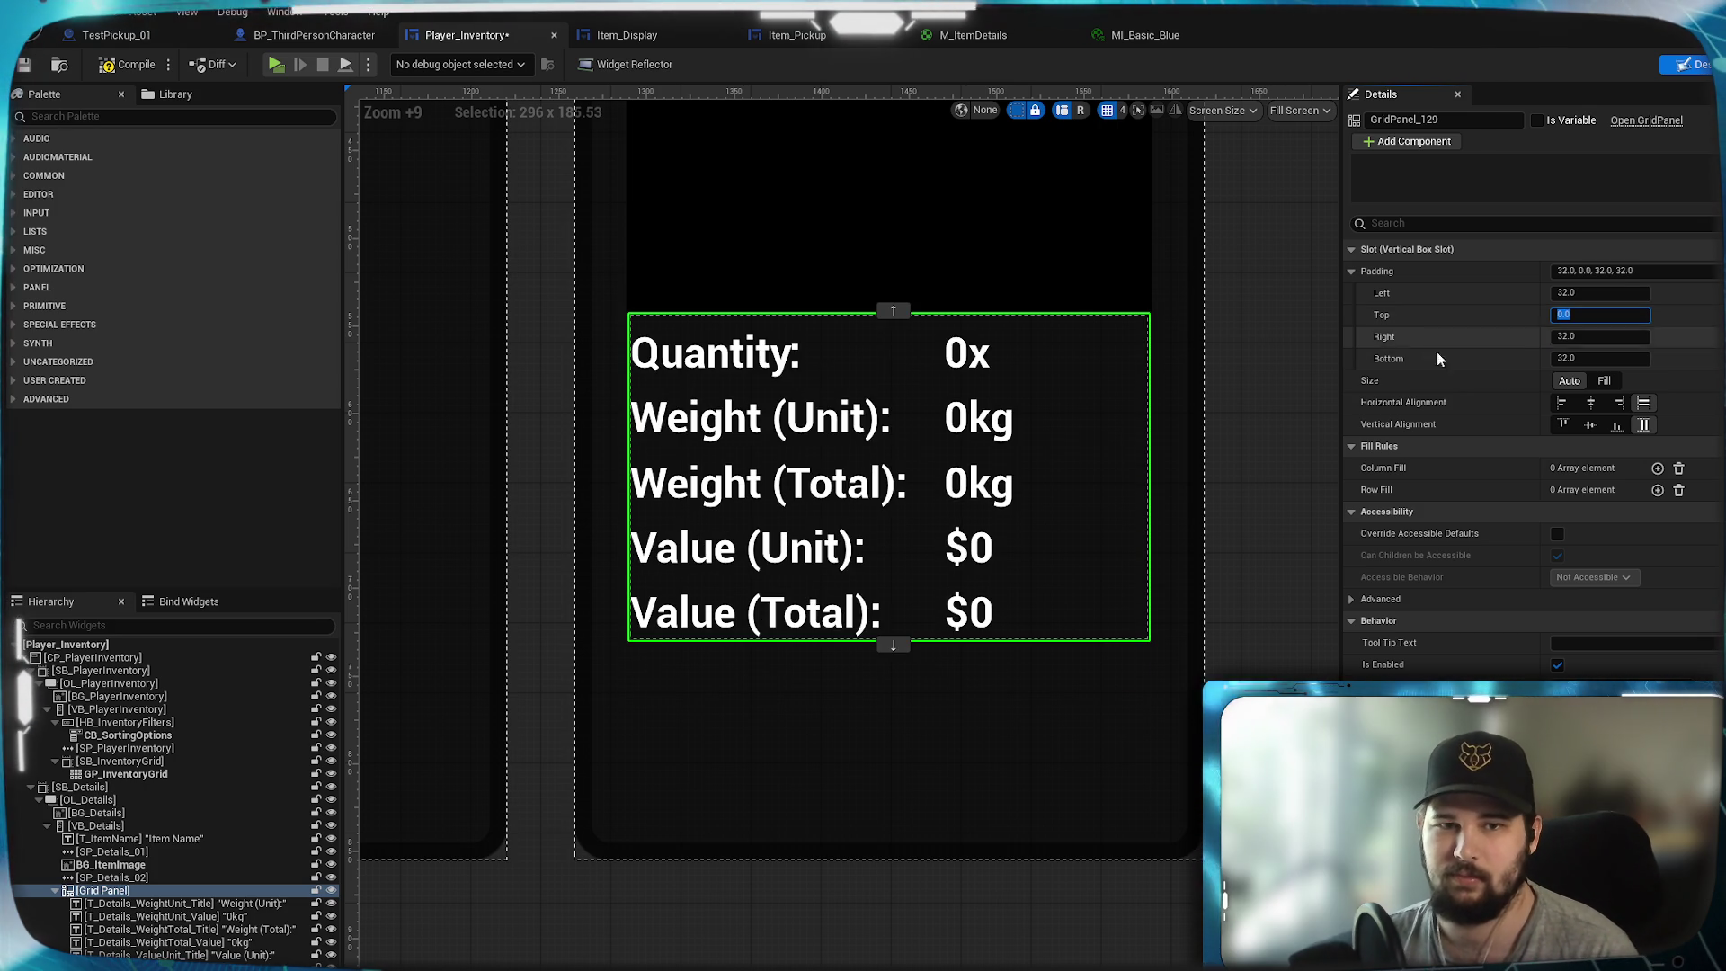
type("0")
key("Return")
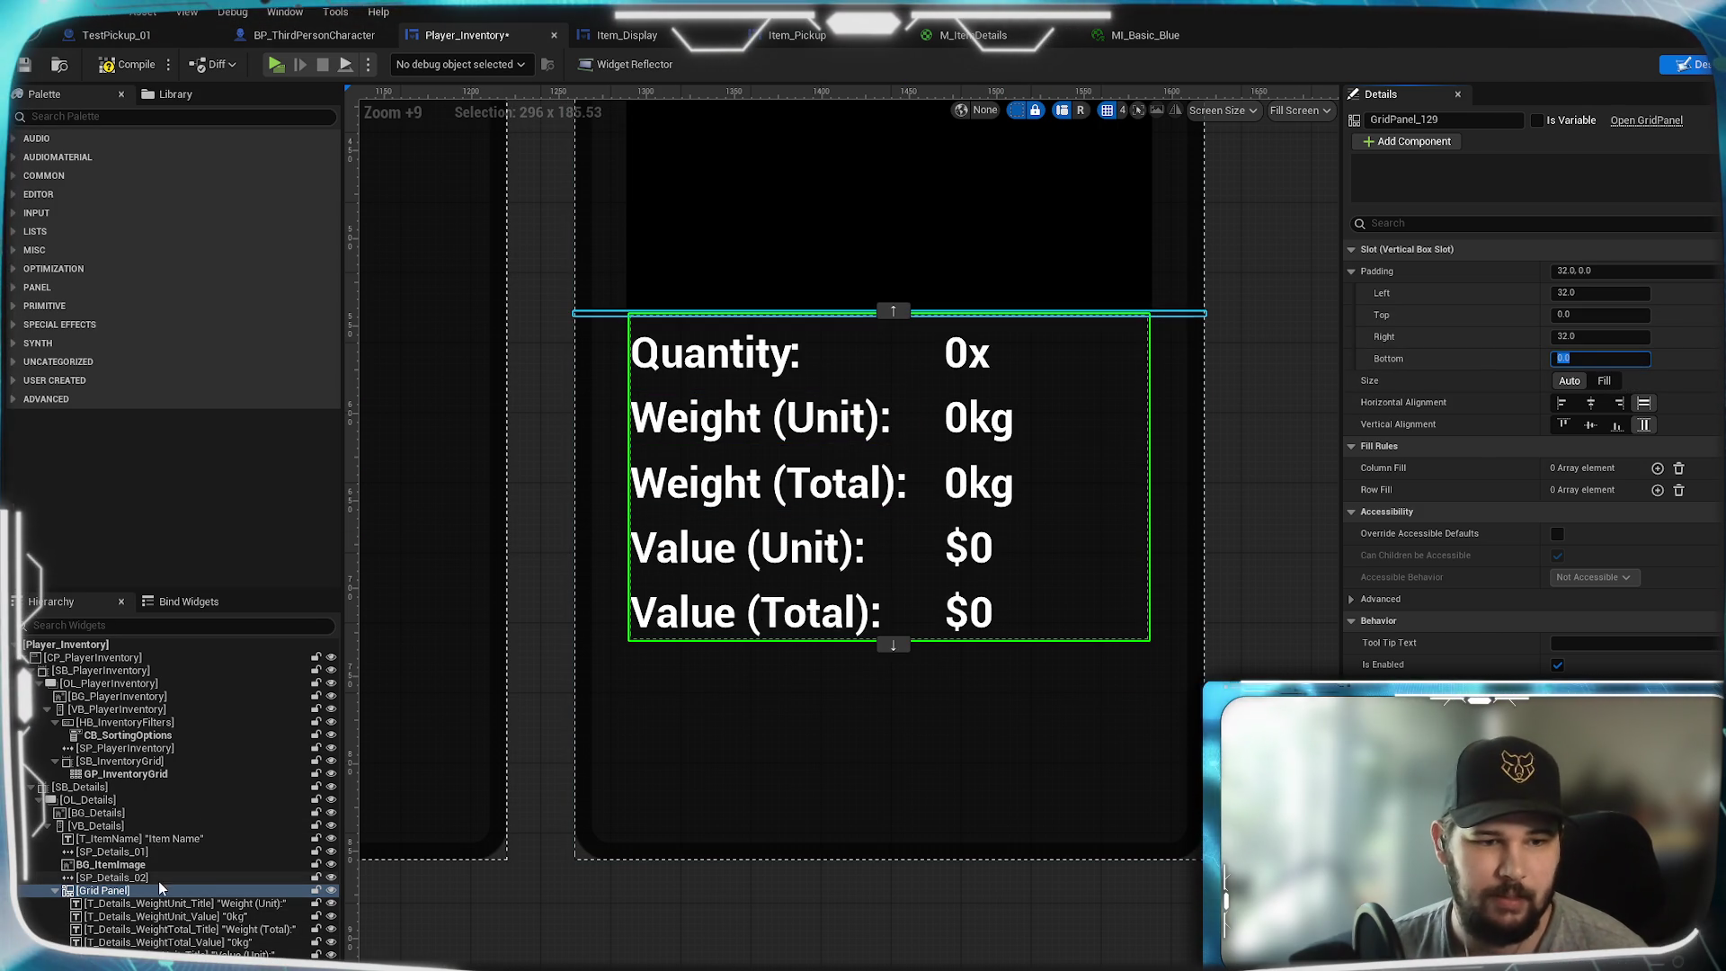
- Set SP_Details_02's Size Y to 16 and save Player_Inventory
left_click(154, 879)
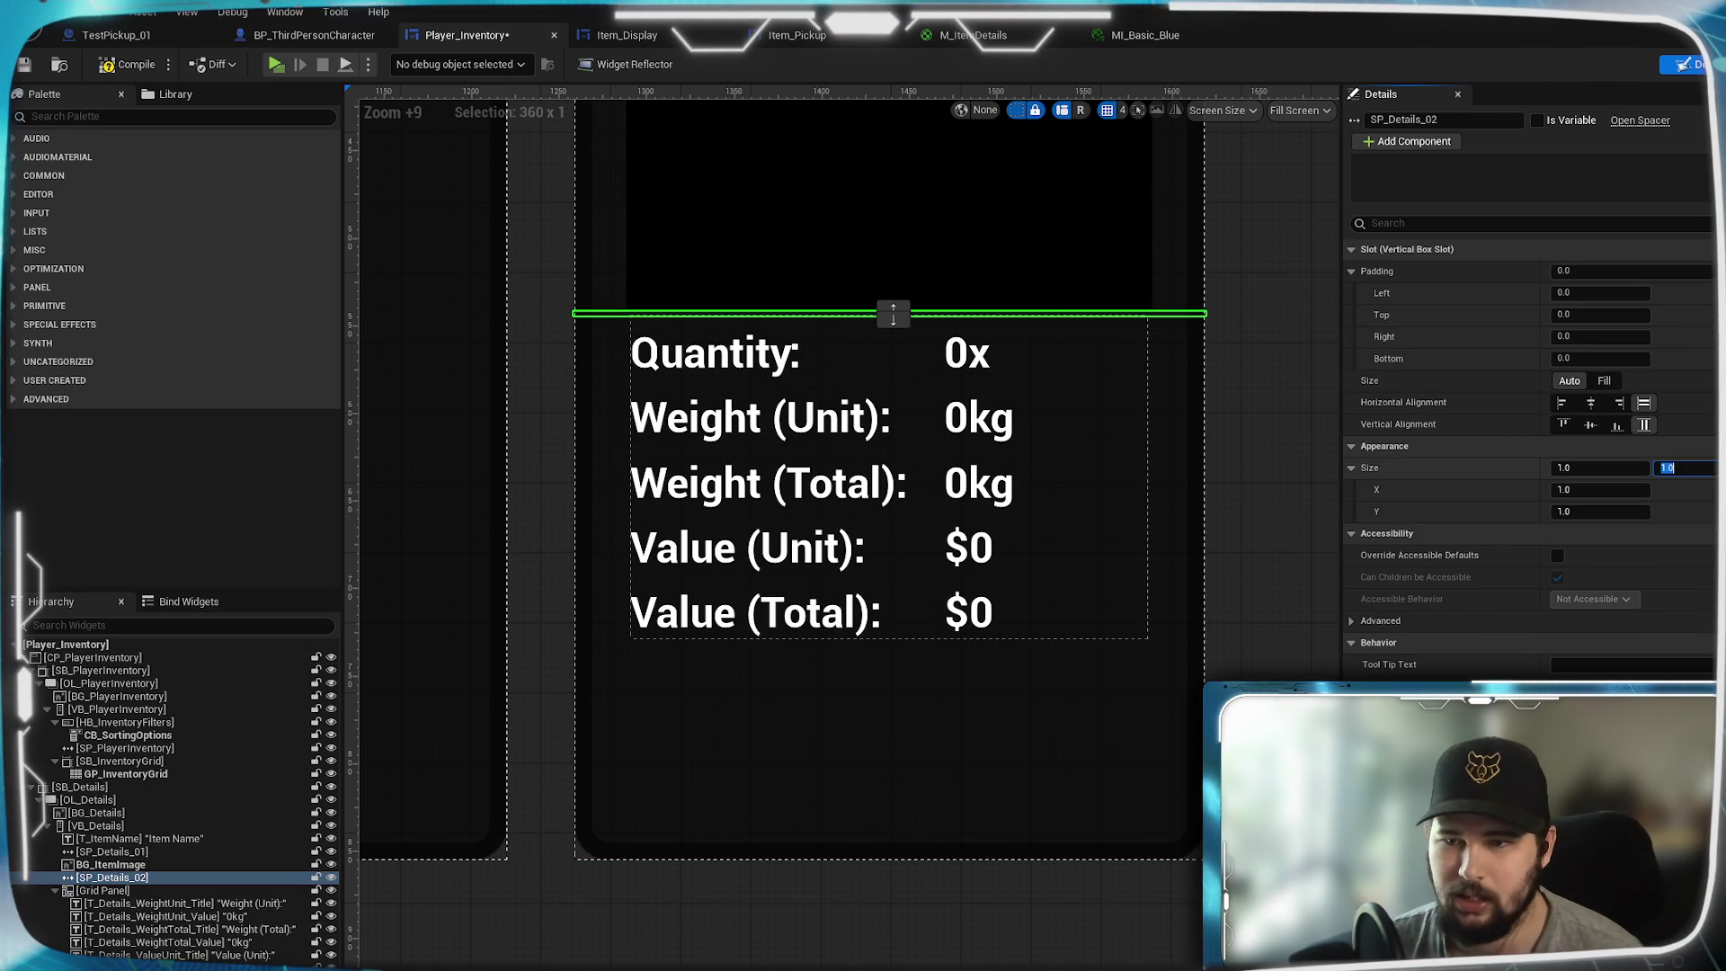
type("20")
key("Return")
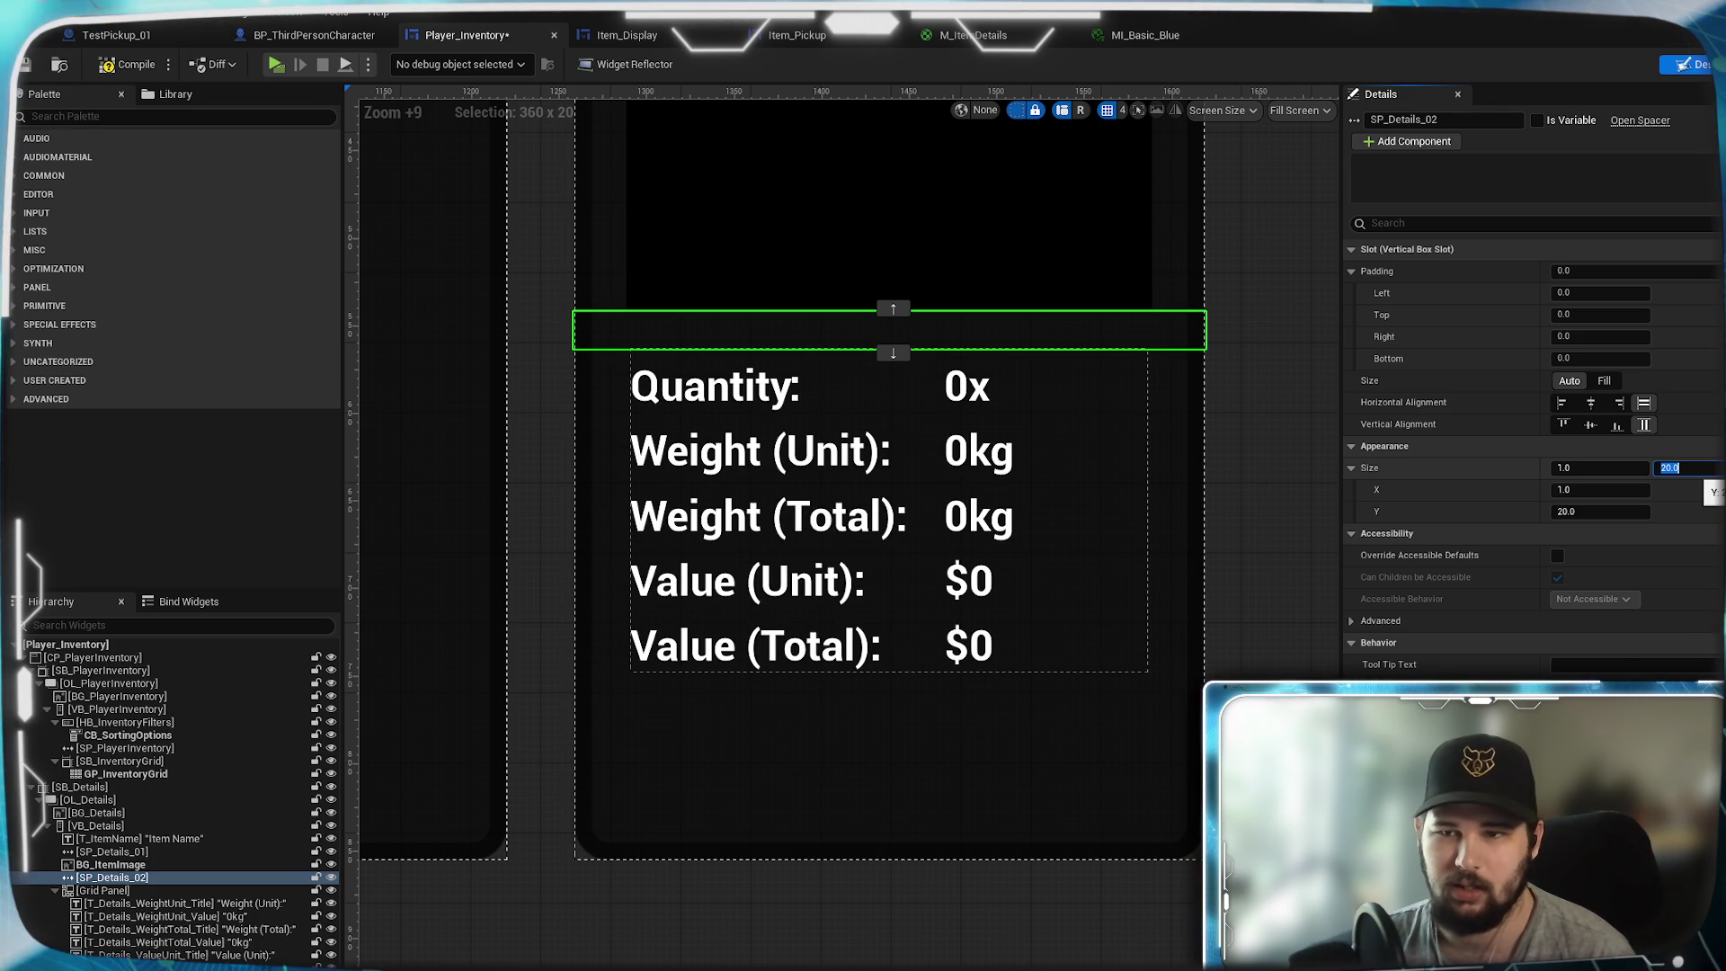
type("6")
key("Return")
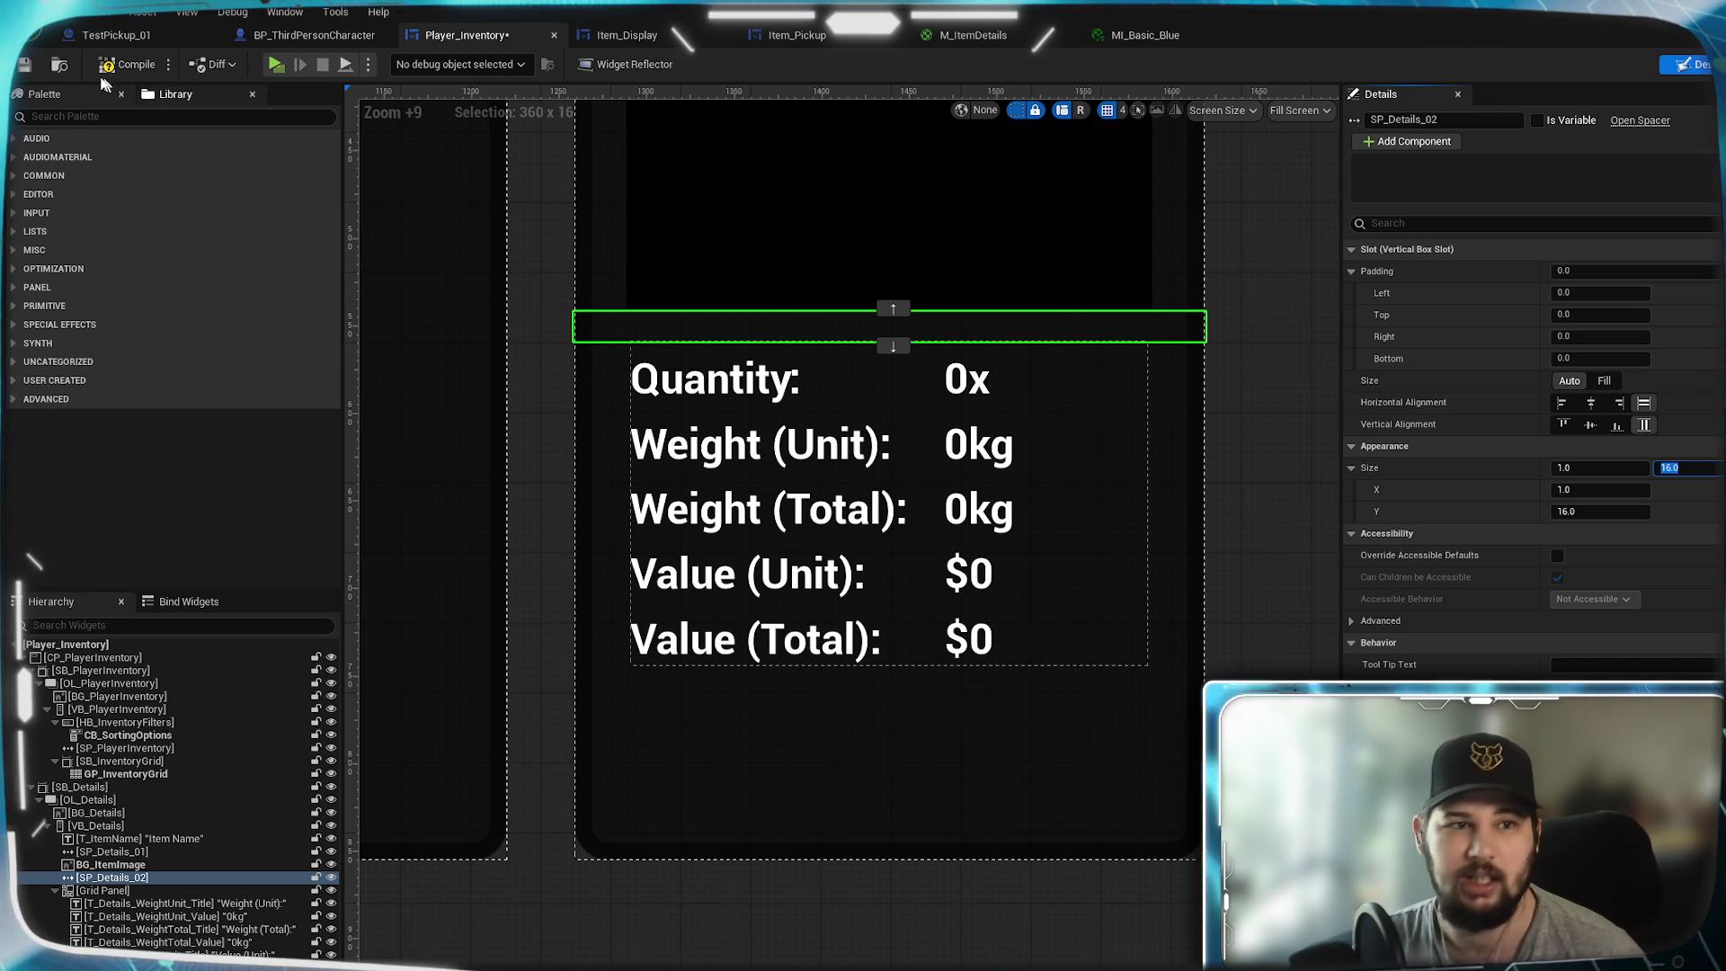
left_click(25, 66)
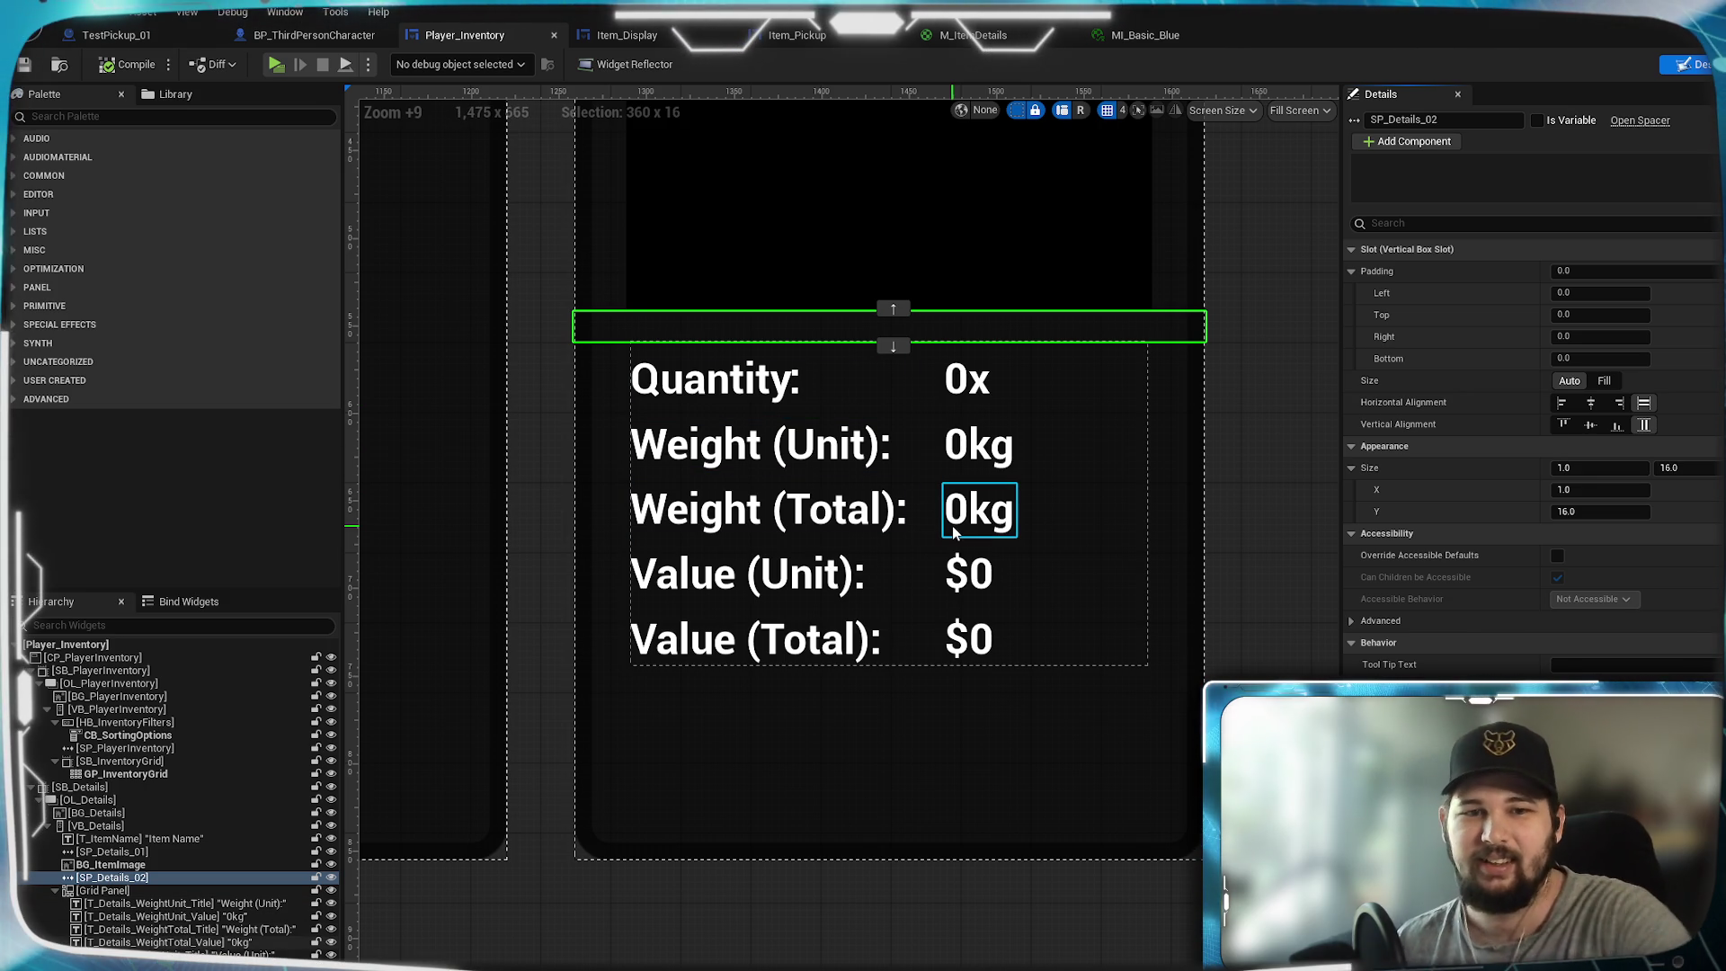
- Select the CP_PlayerInventory root canvas, pan over the stats rows, and launch a play test
left_click(1216, 559)
left_click_drag(1234, 537, 1212, 703)
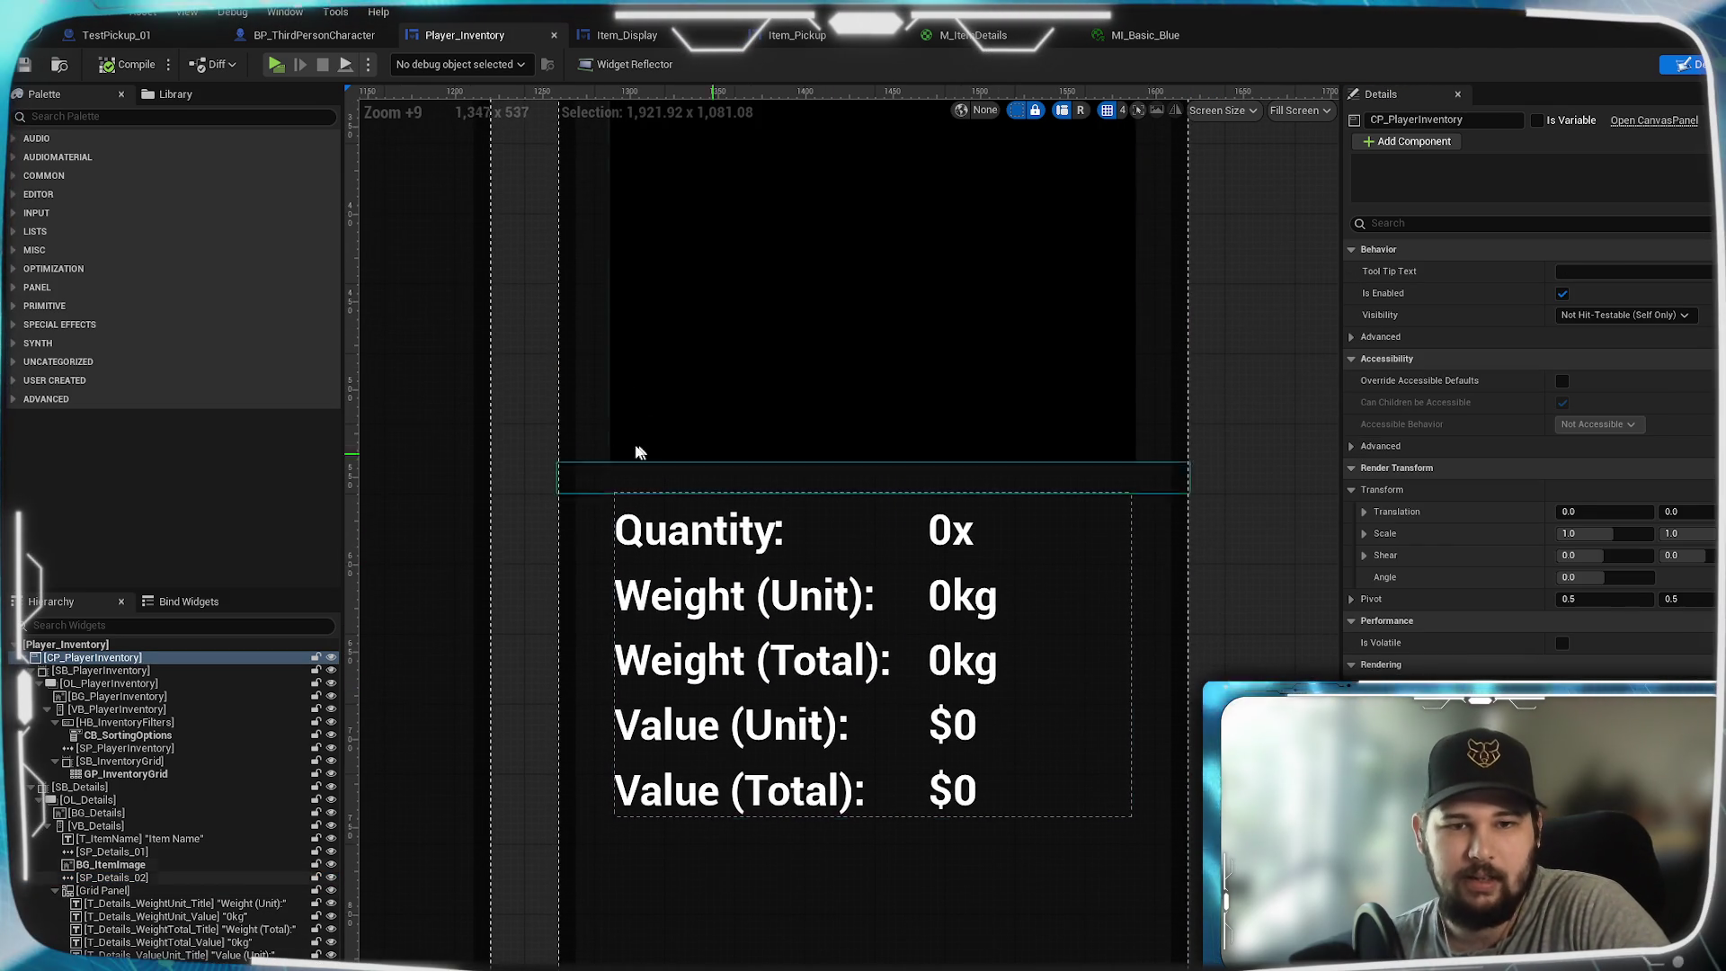
mouse_move(501, 404)
left_mouse_down()
mouse_move(551, 855)
mouse_move(553, 816)
left_mouse_up()
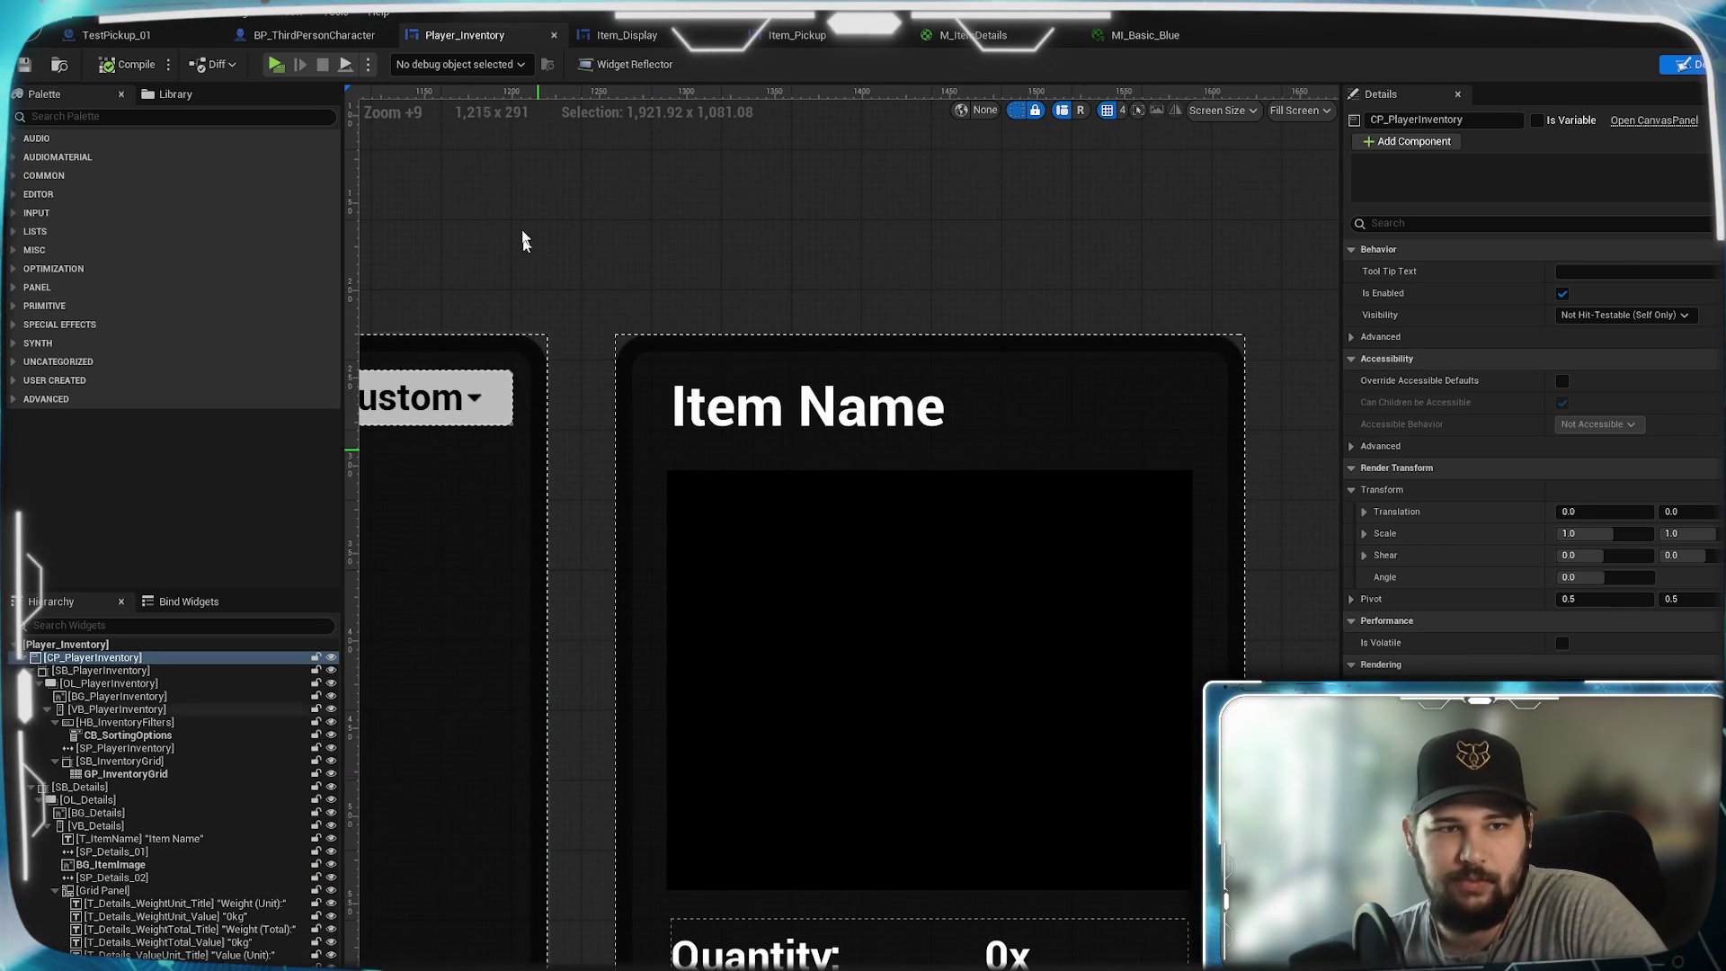
right_click(557, 747)
mouse_move(558, 746)
left_mouse_down()
mouse_move(590, 479)
mouse_move(615, 668)
mouse_move(633, 499)
left_mouse_up()
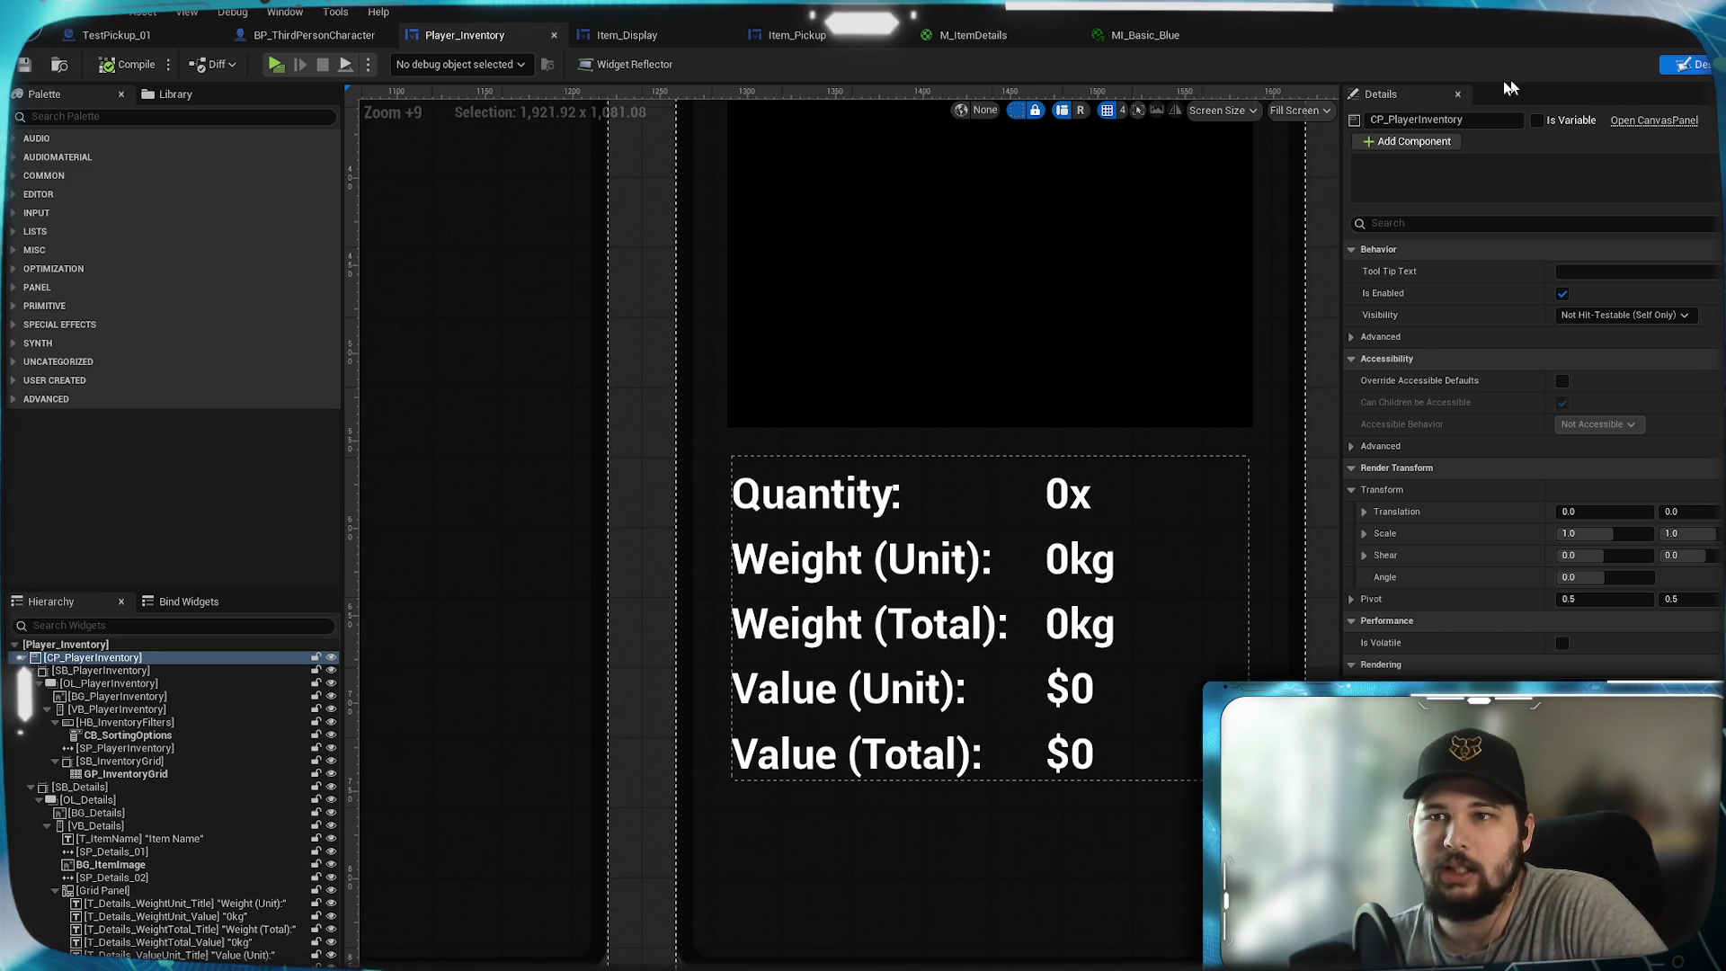
left_click(288, 67)
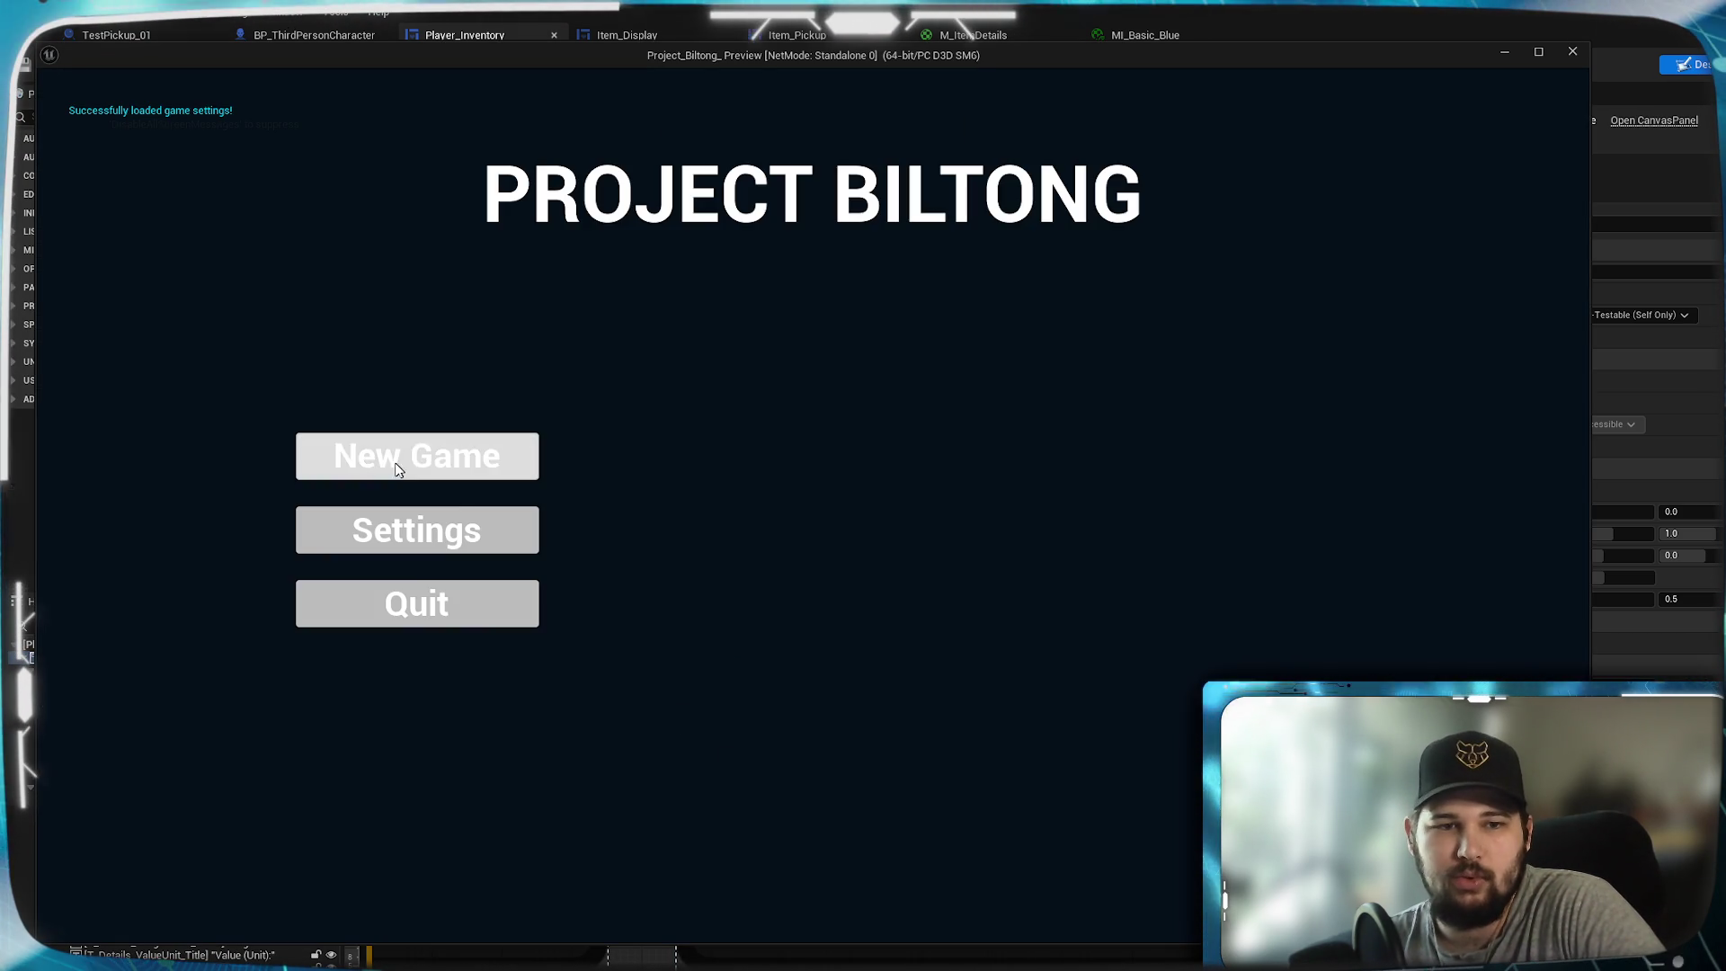
- Start a new game and run across the level, jumping onto the green ramp to the Billy pickup
left_click(416, 454)
key("w")
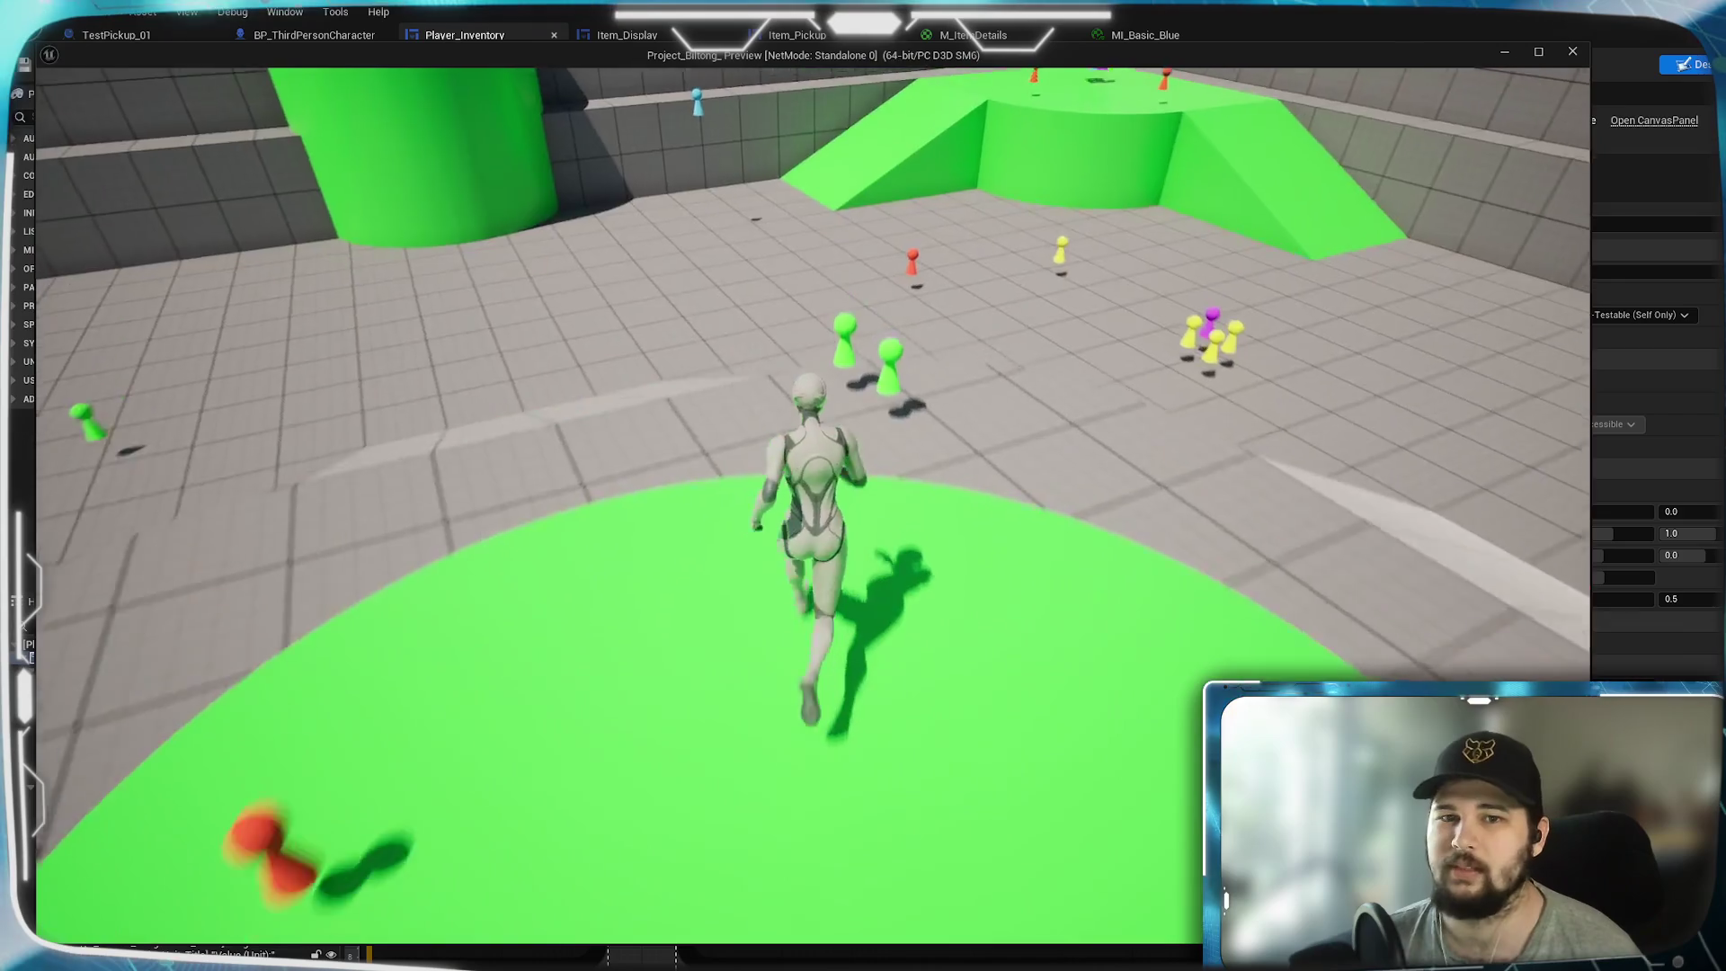
key("w")
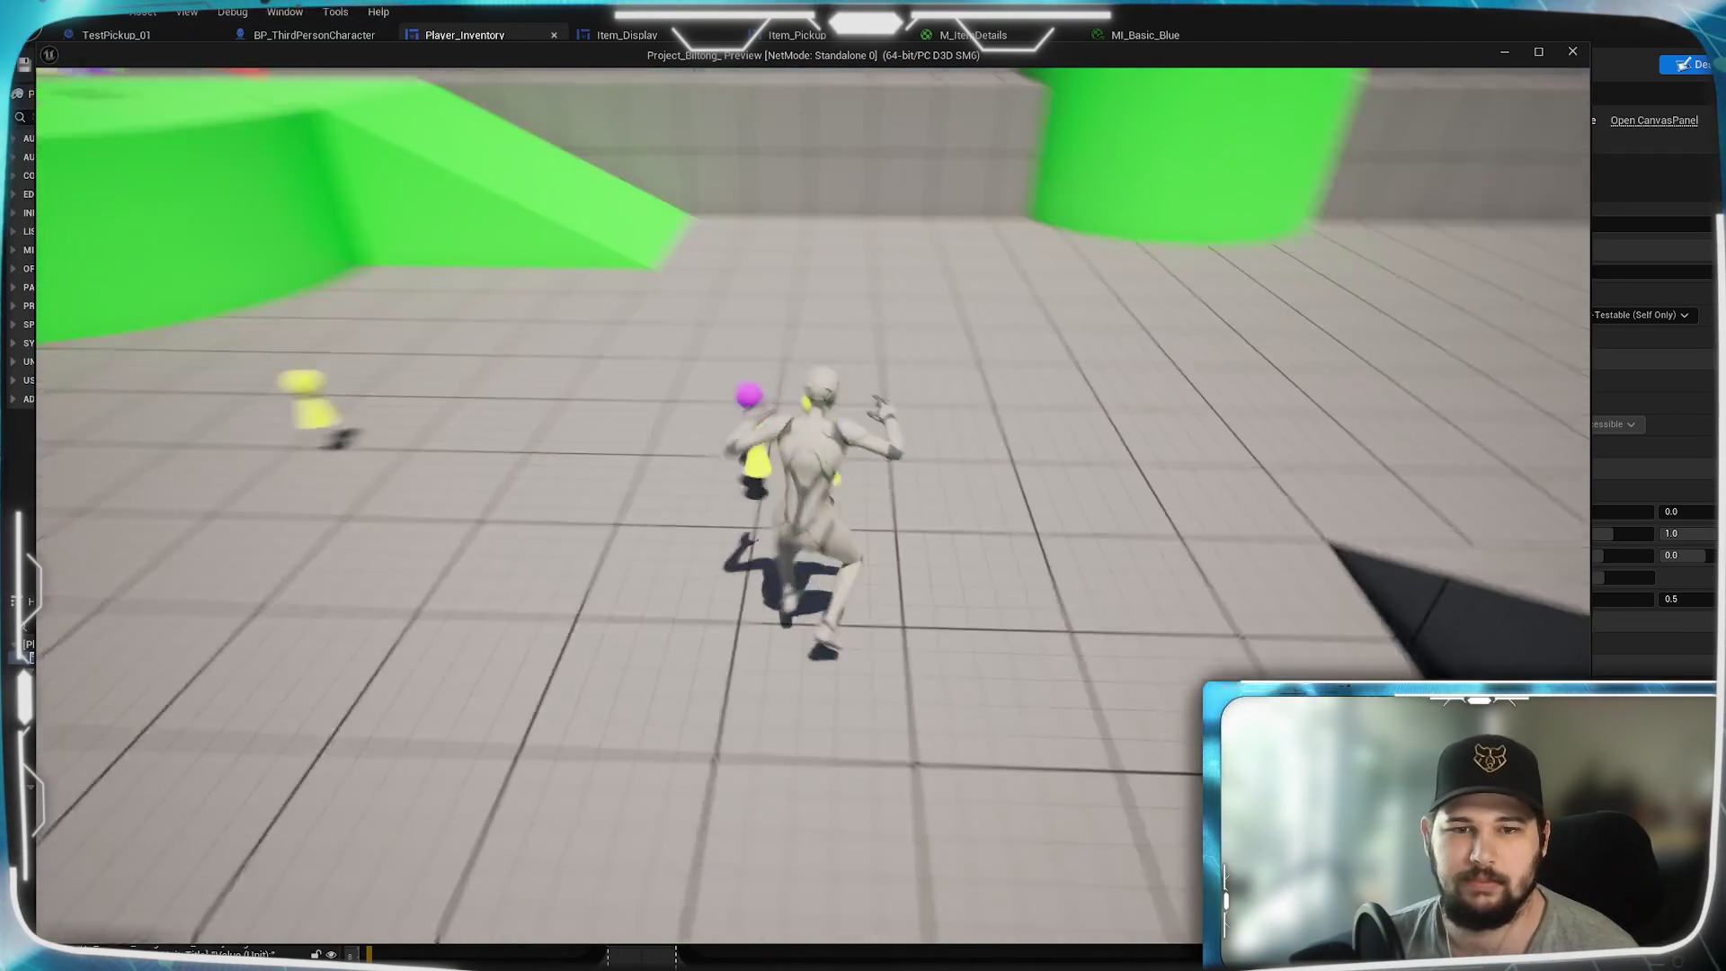
key("w")
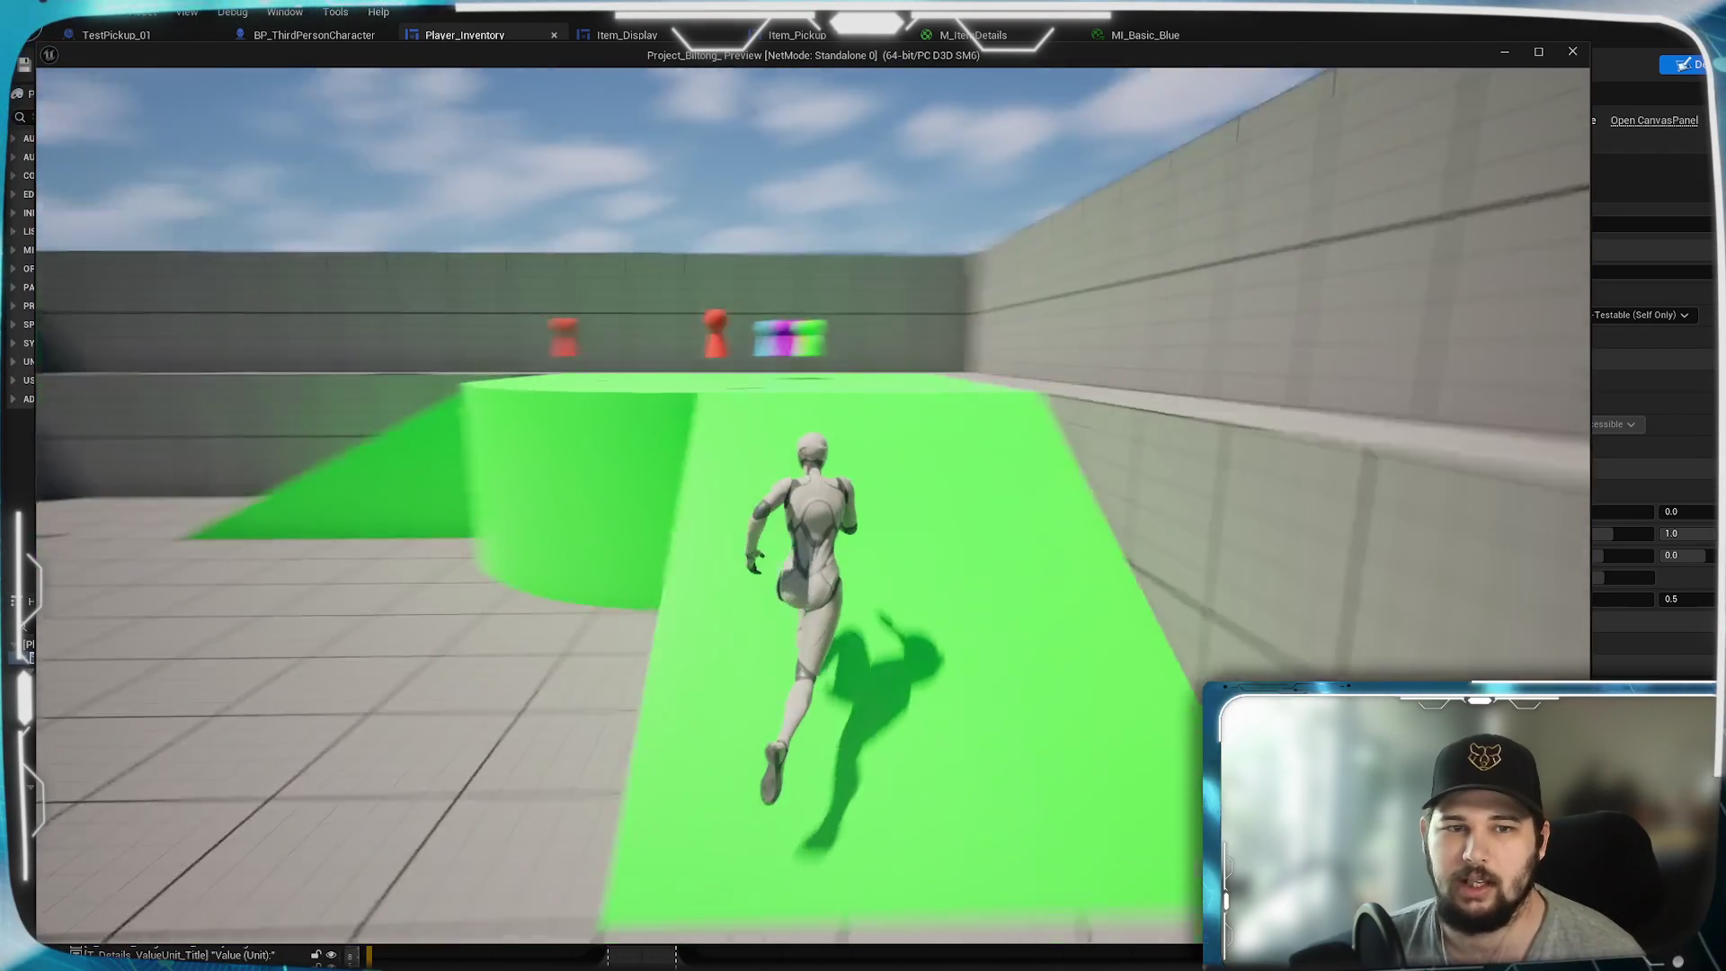
key("w")
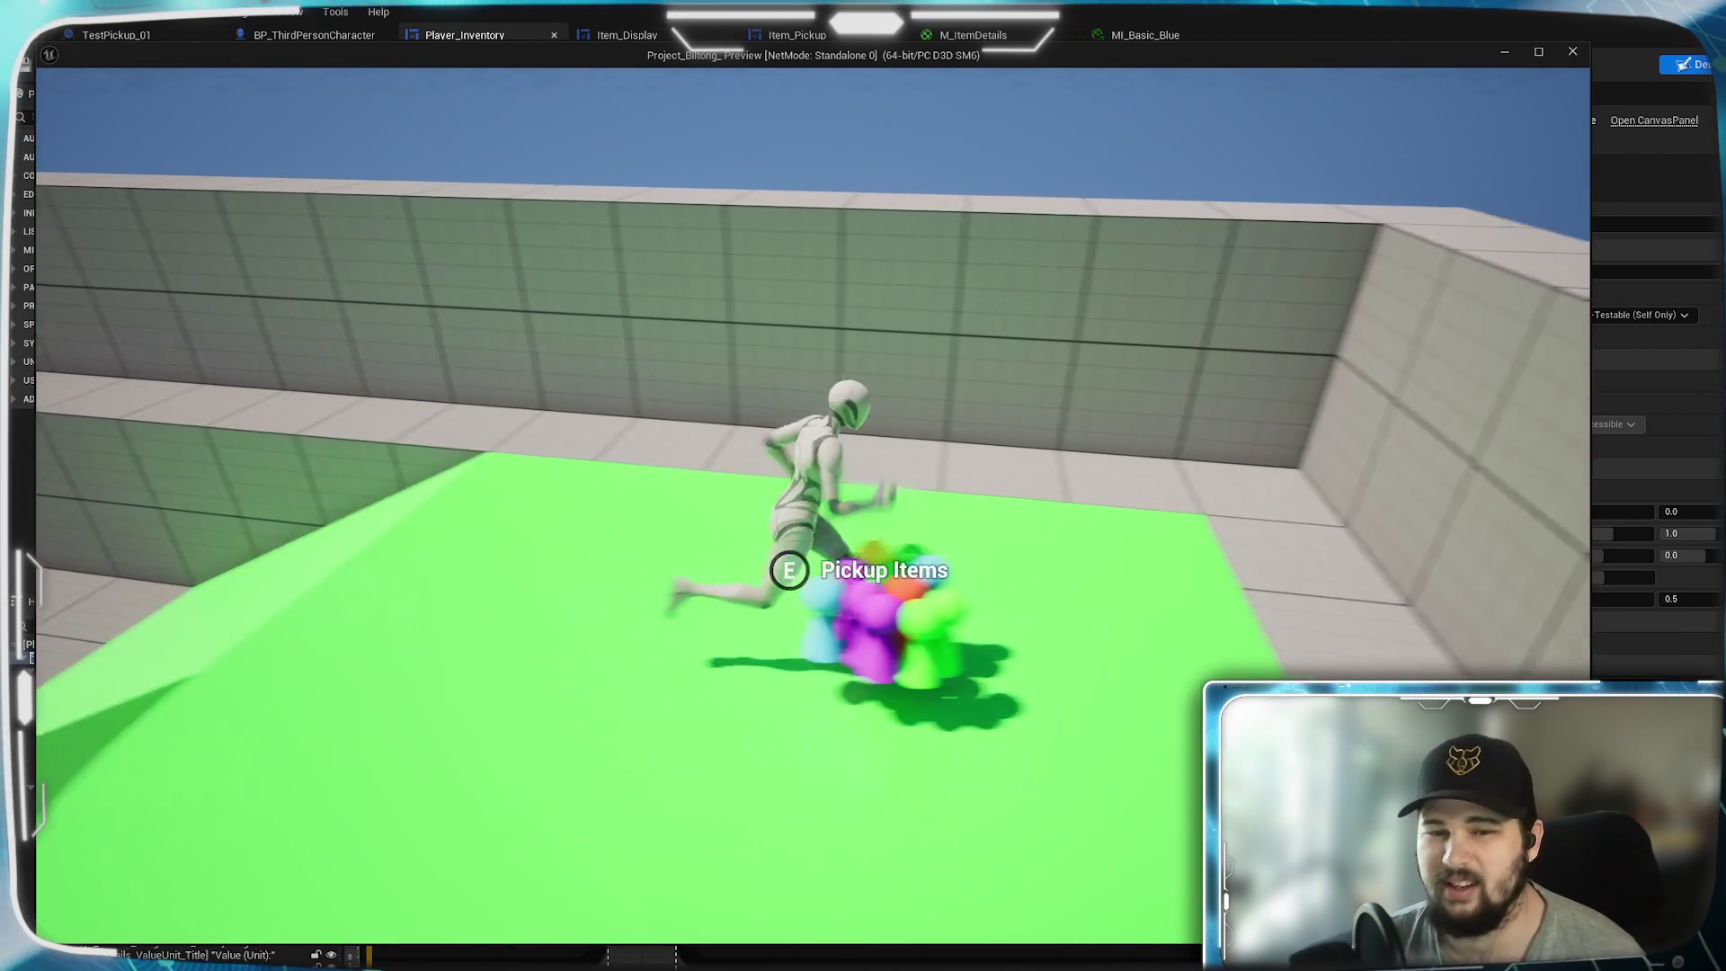
key("w")
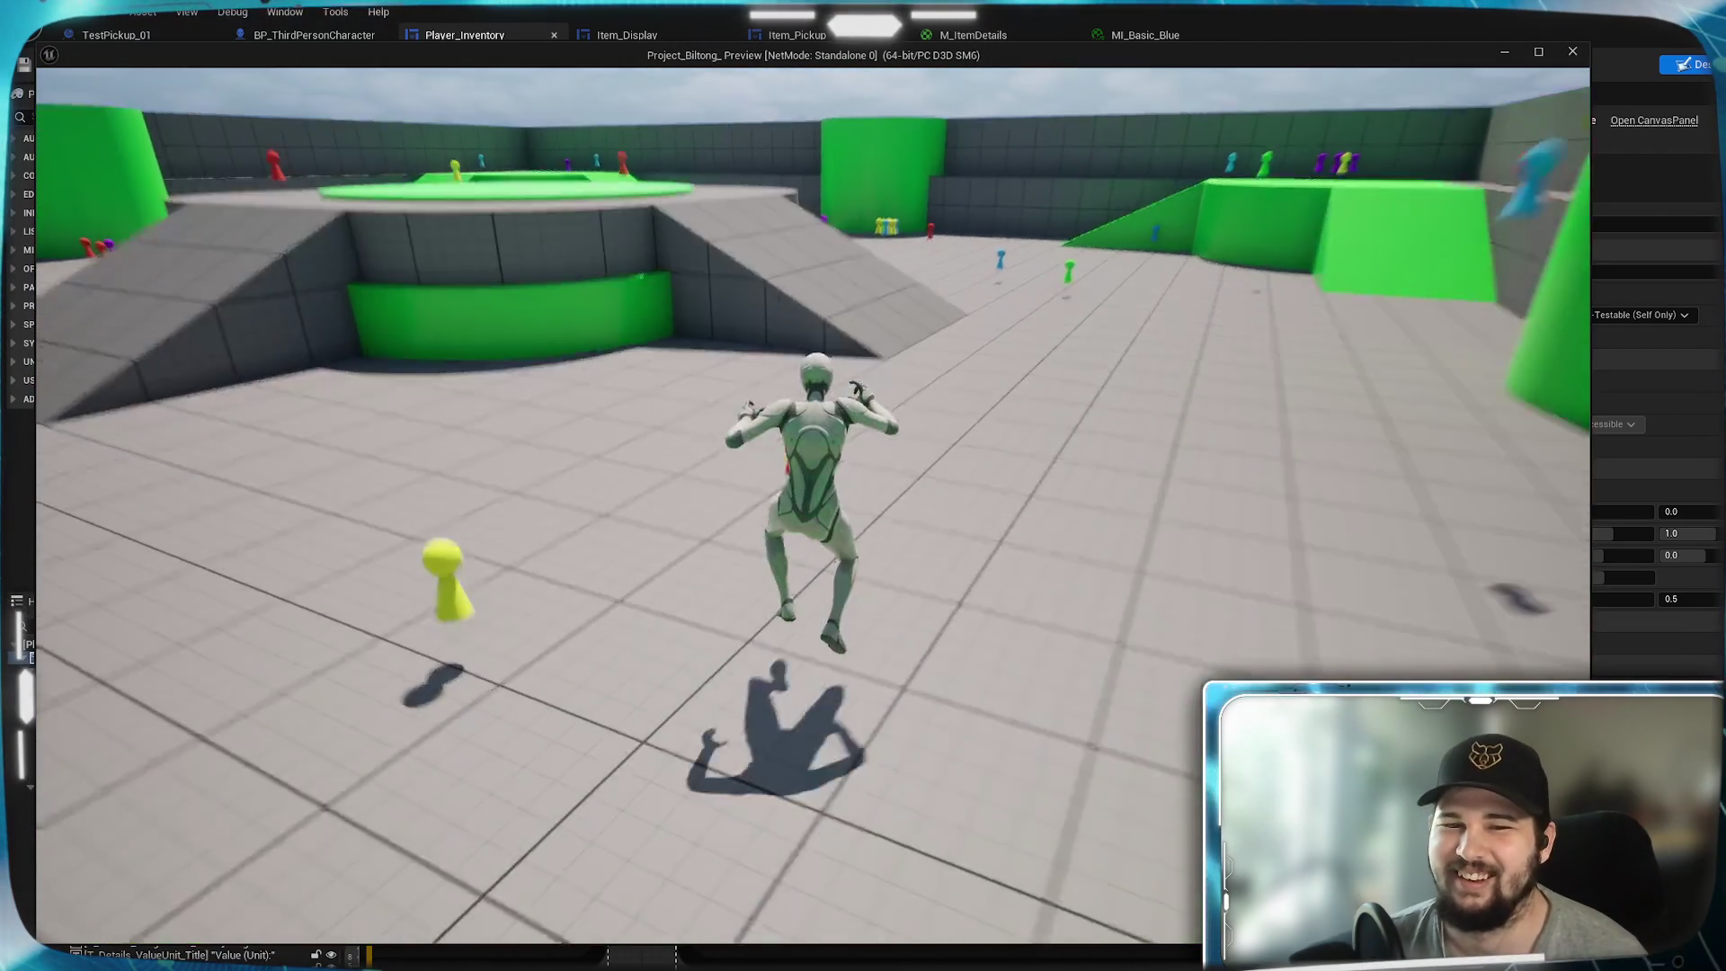
key("w")
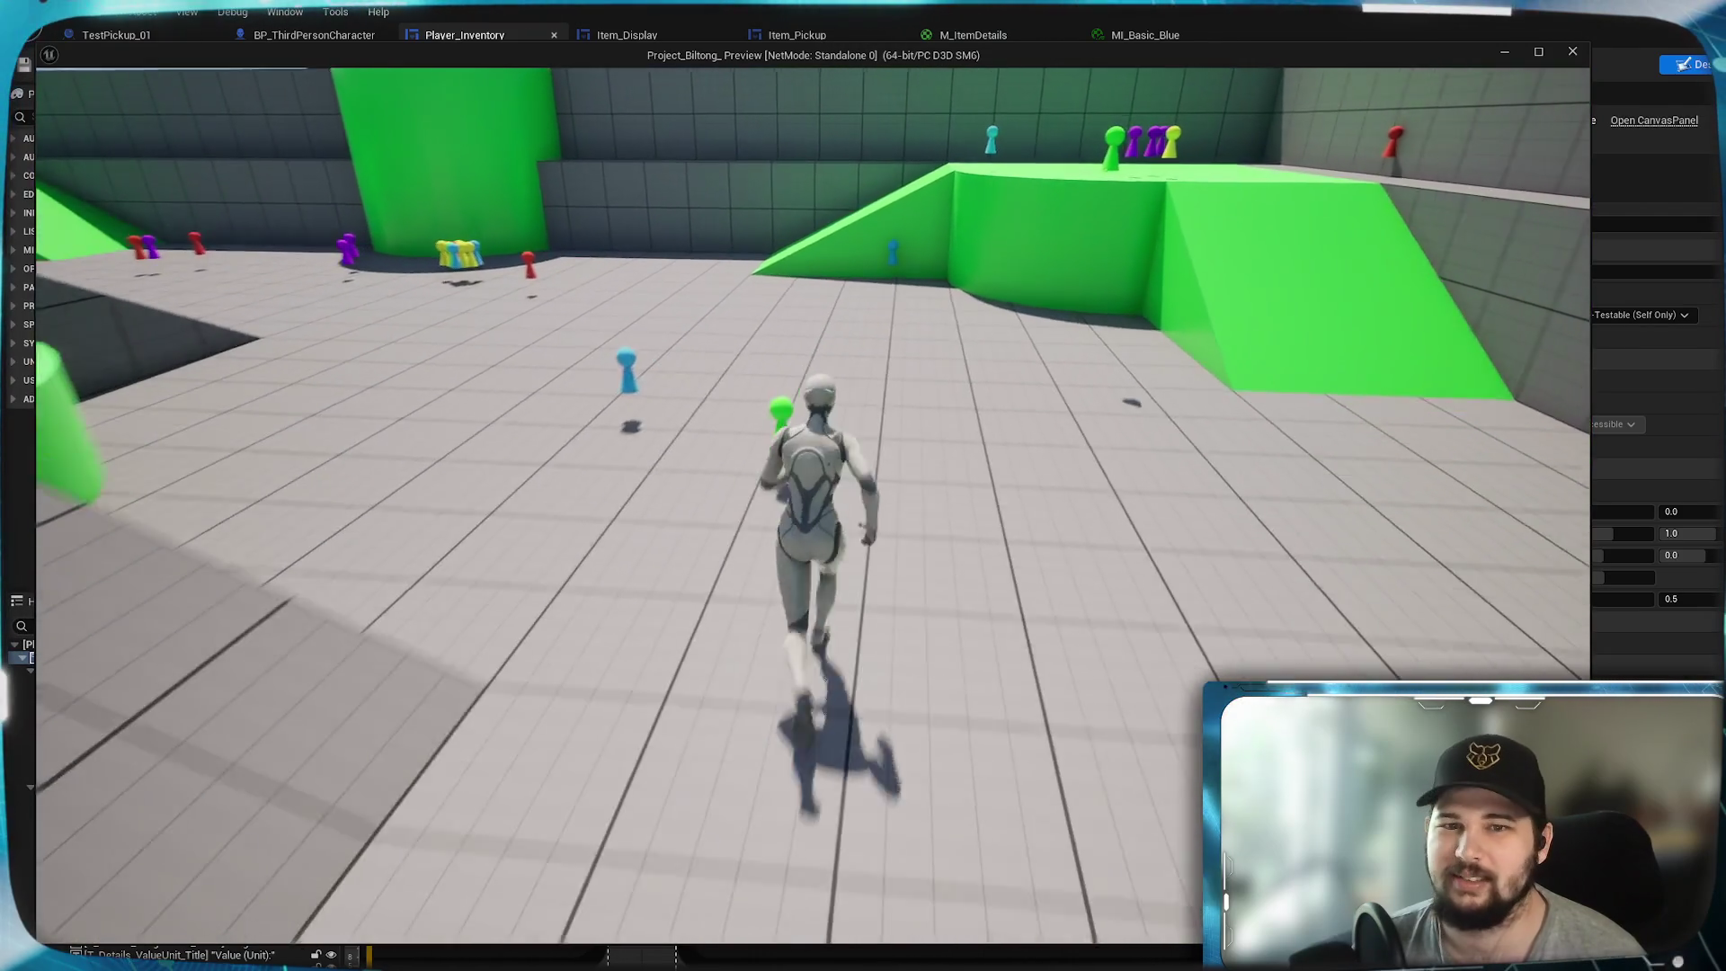
key("w")
key("space")
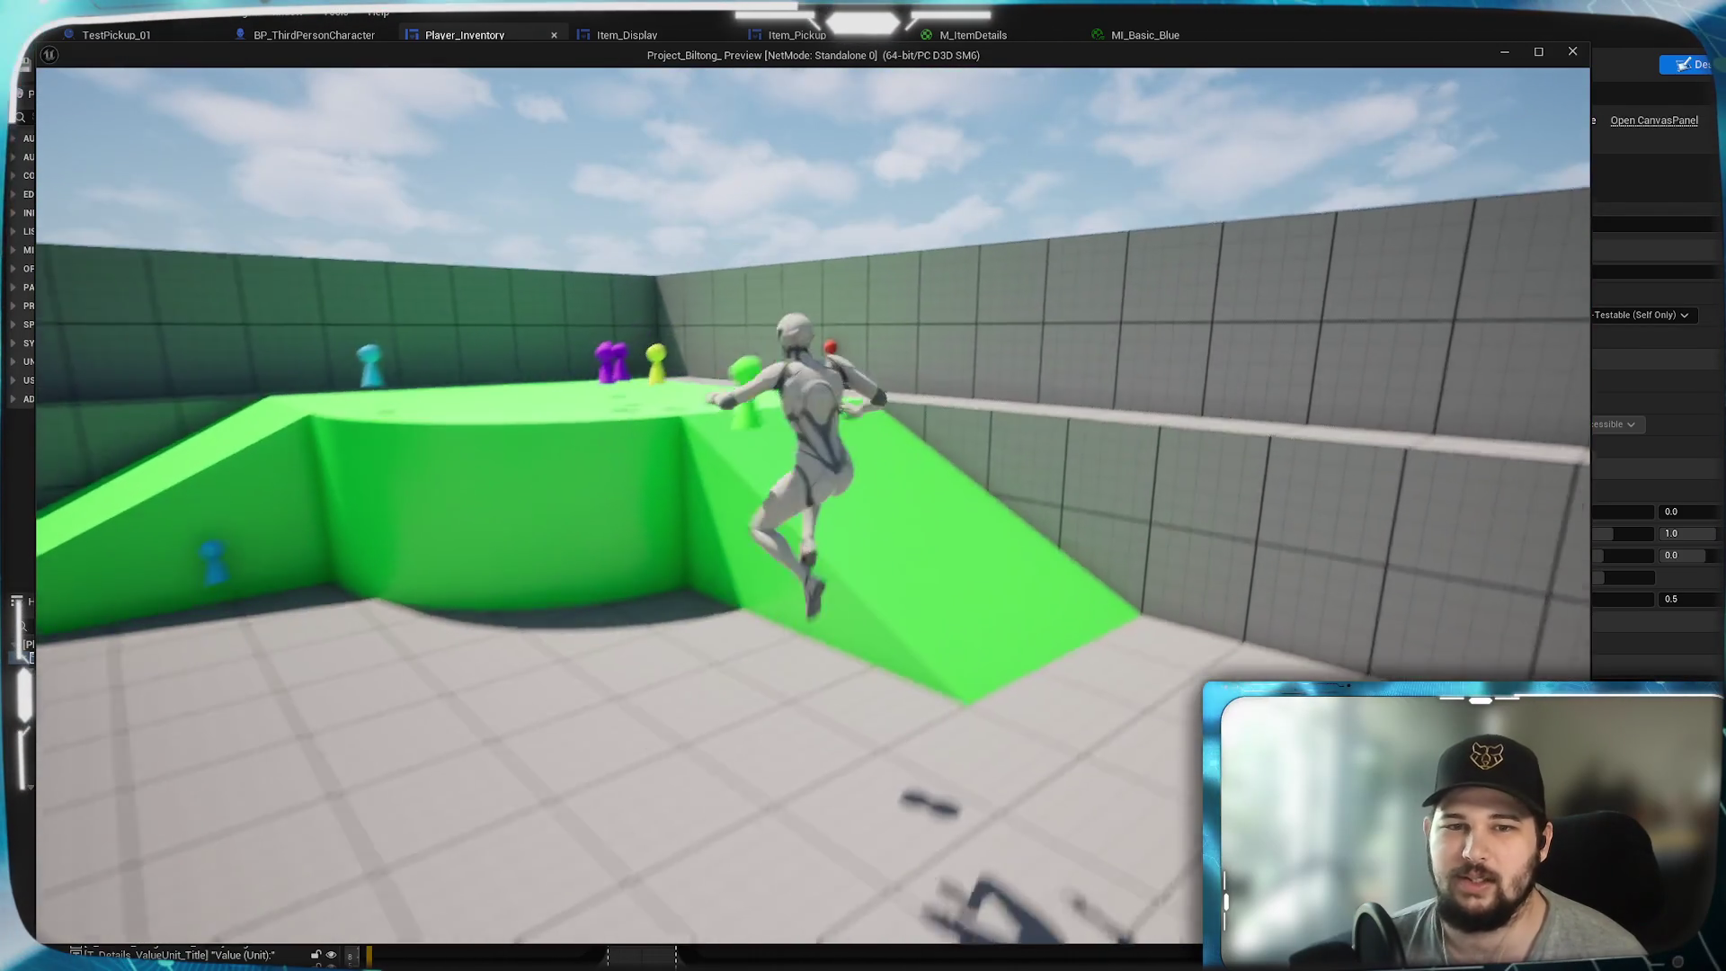
key("w")
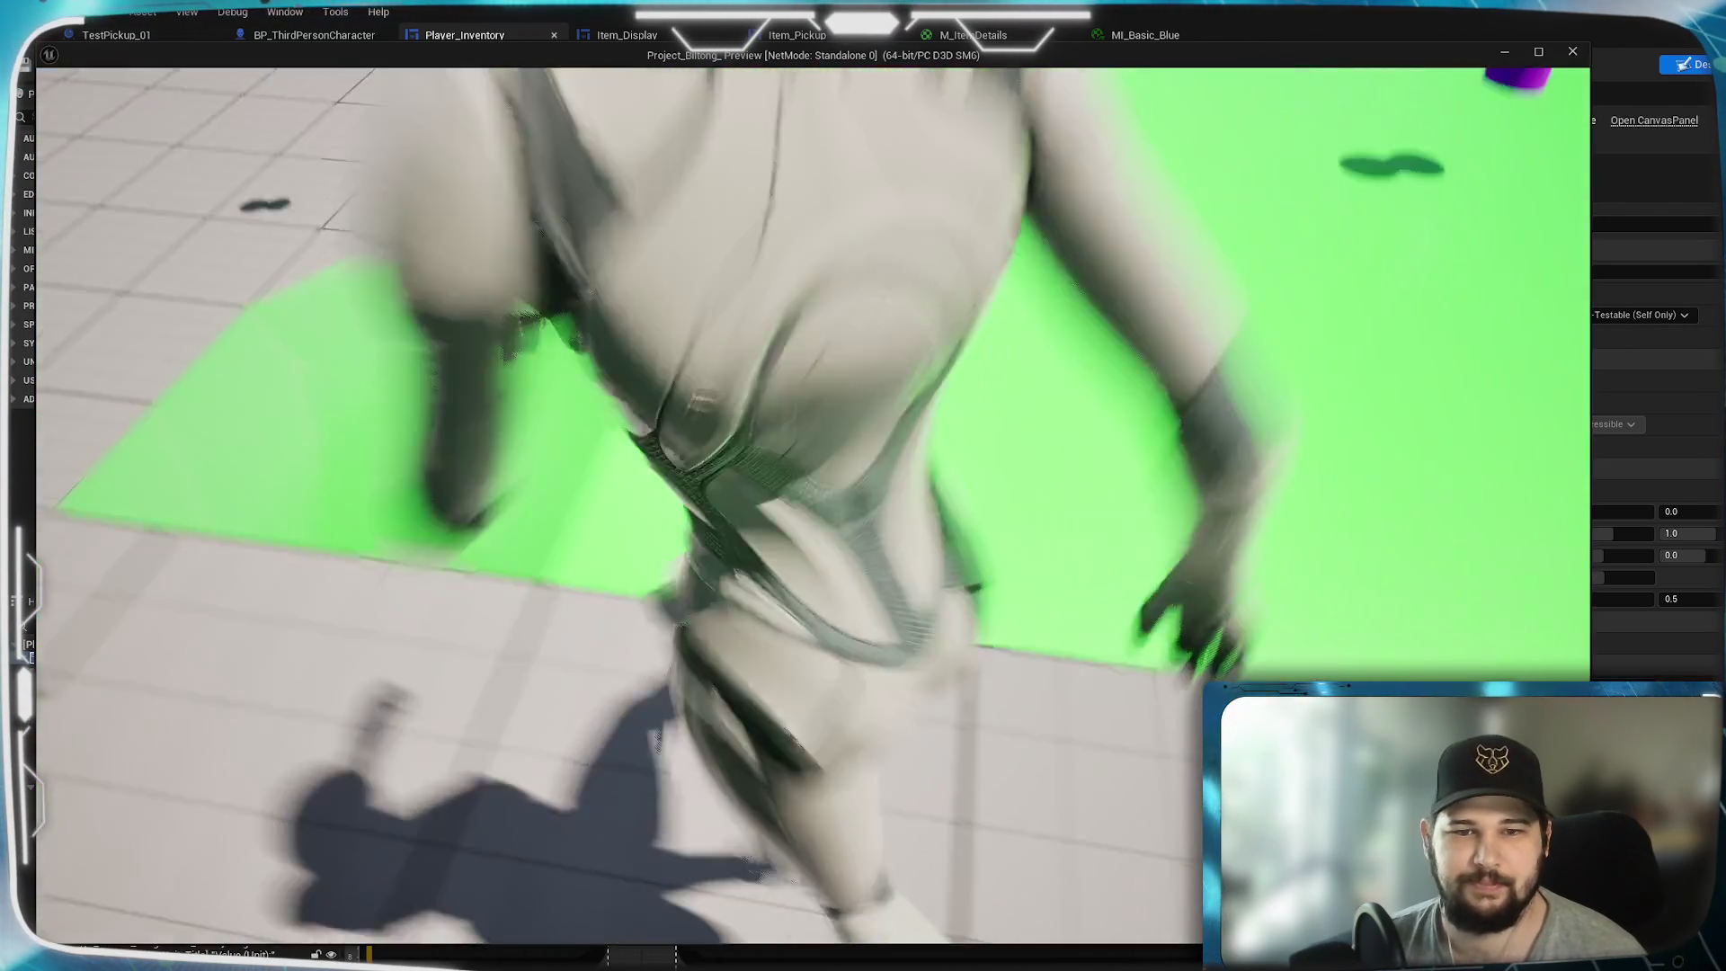
key("w")
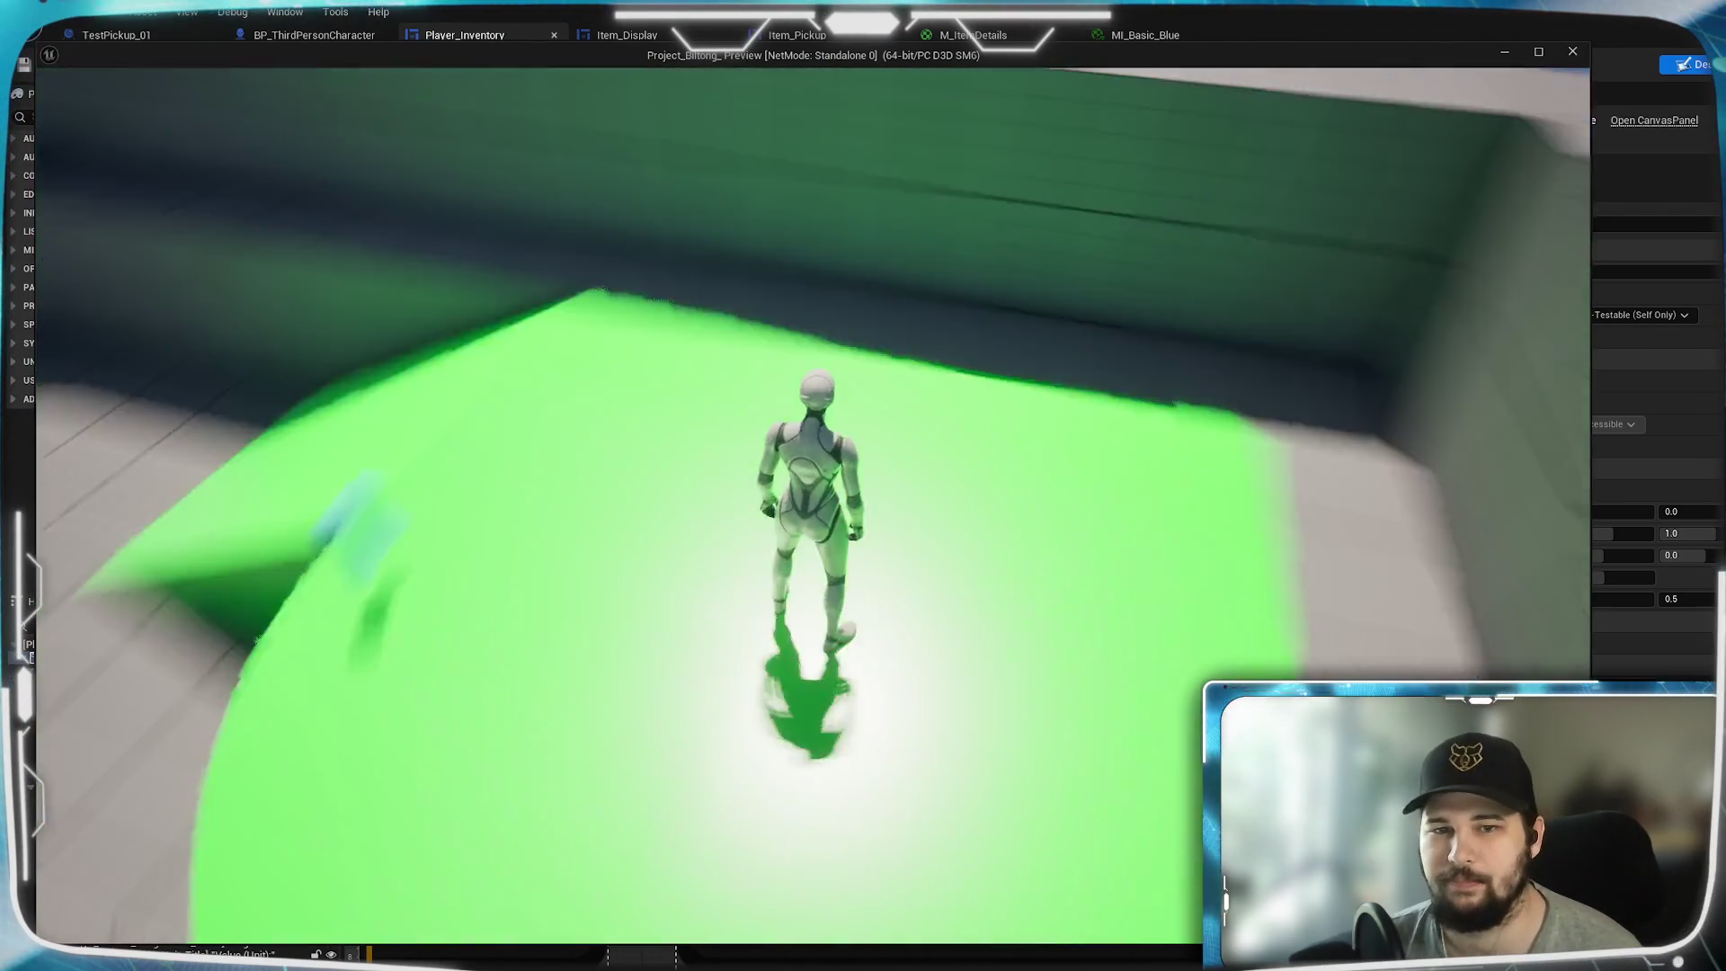
key("w")
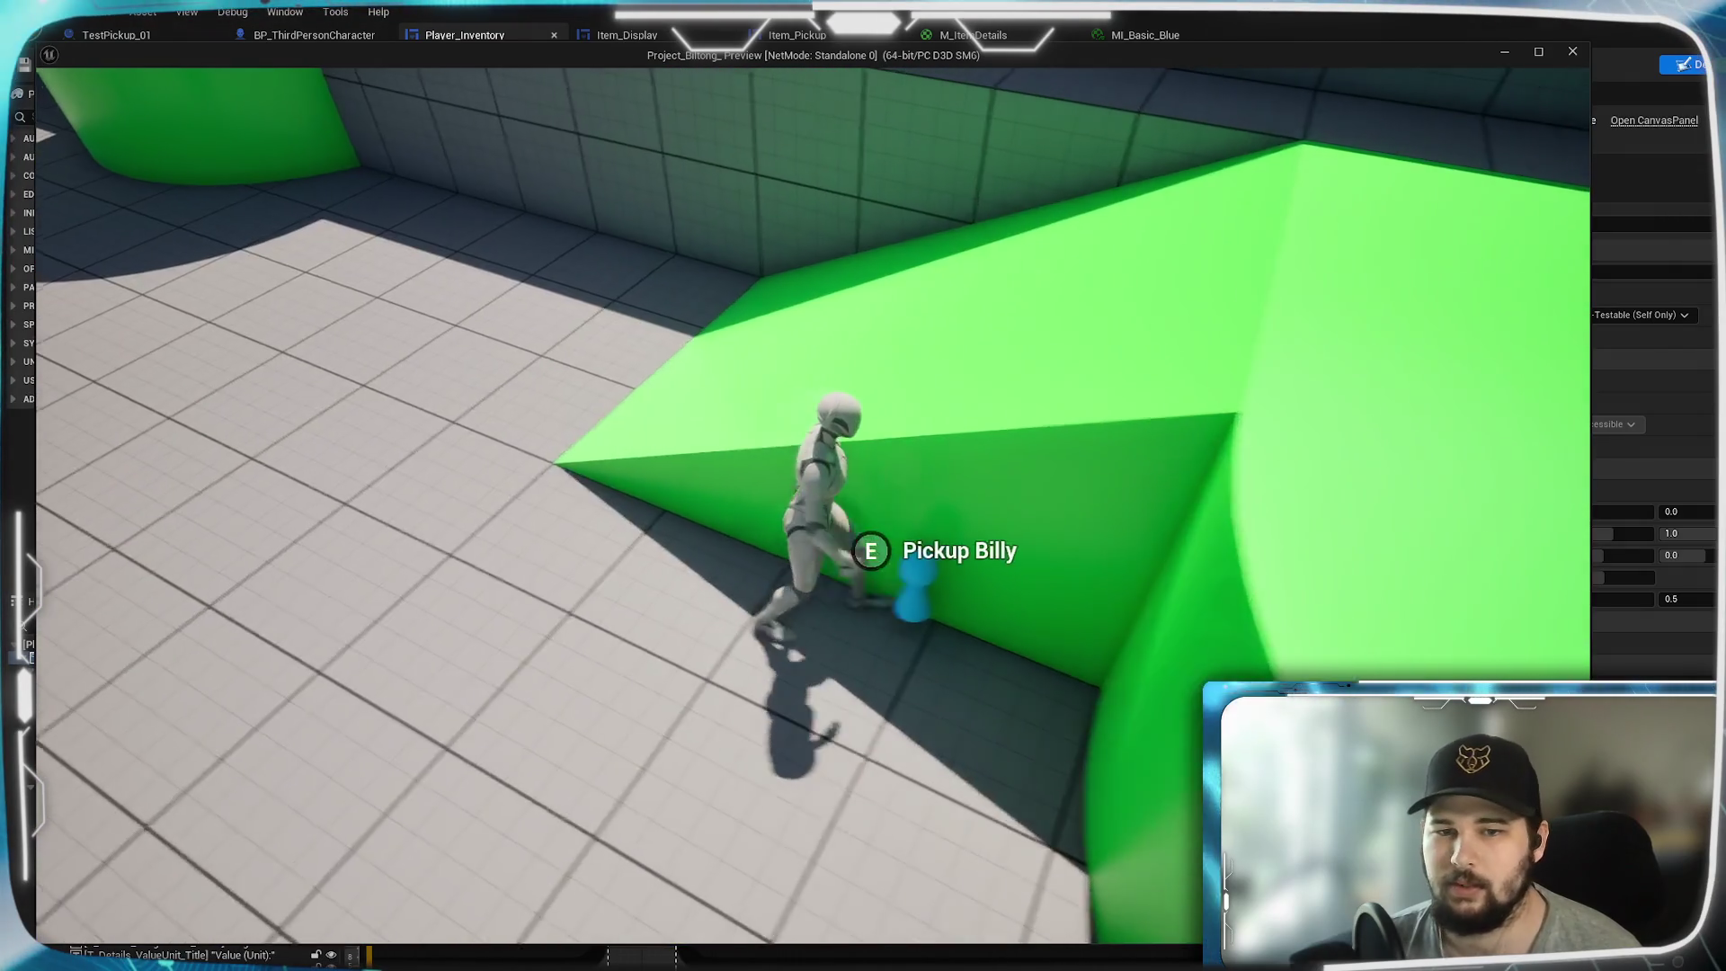
- Pick up the Billy item, then sort the inventory by Quantity and close it
key("e")
key("w")
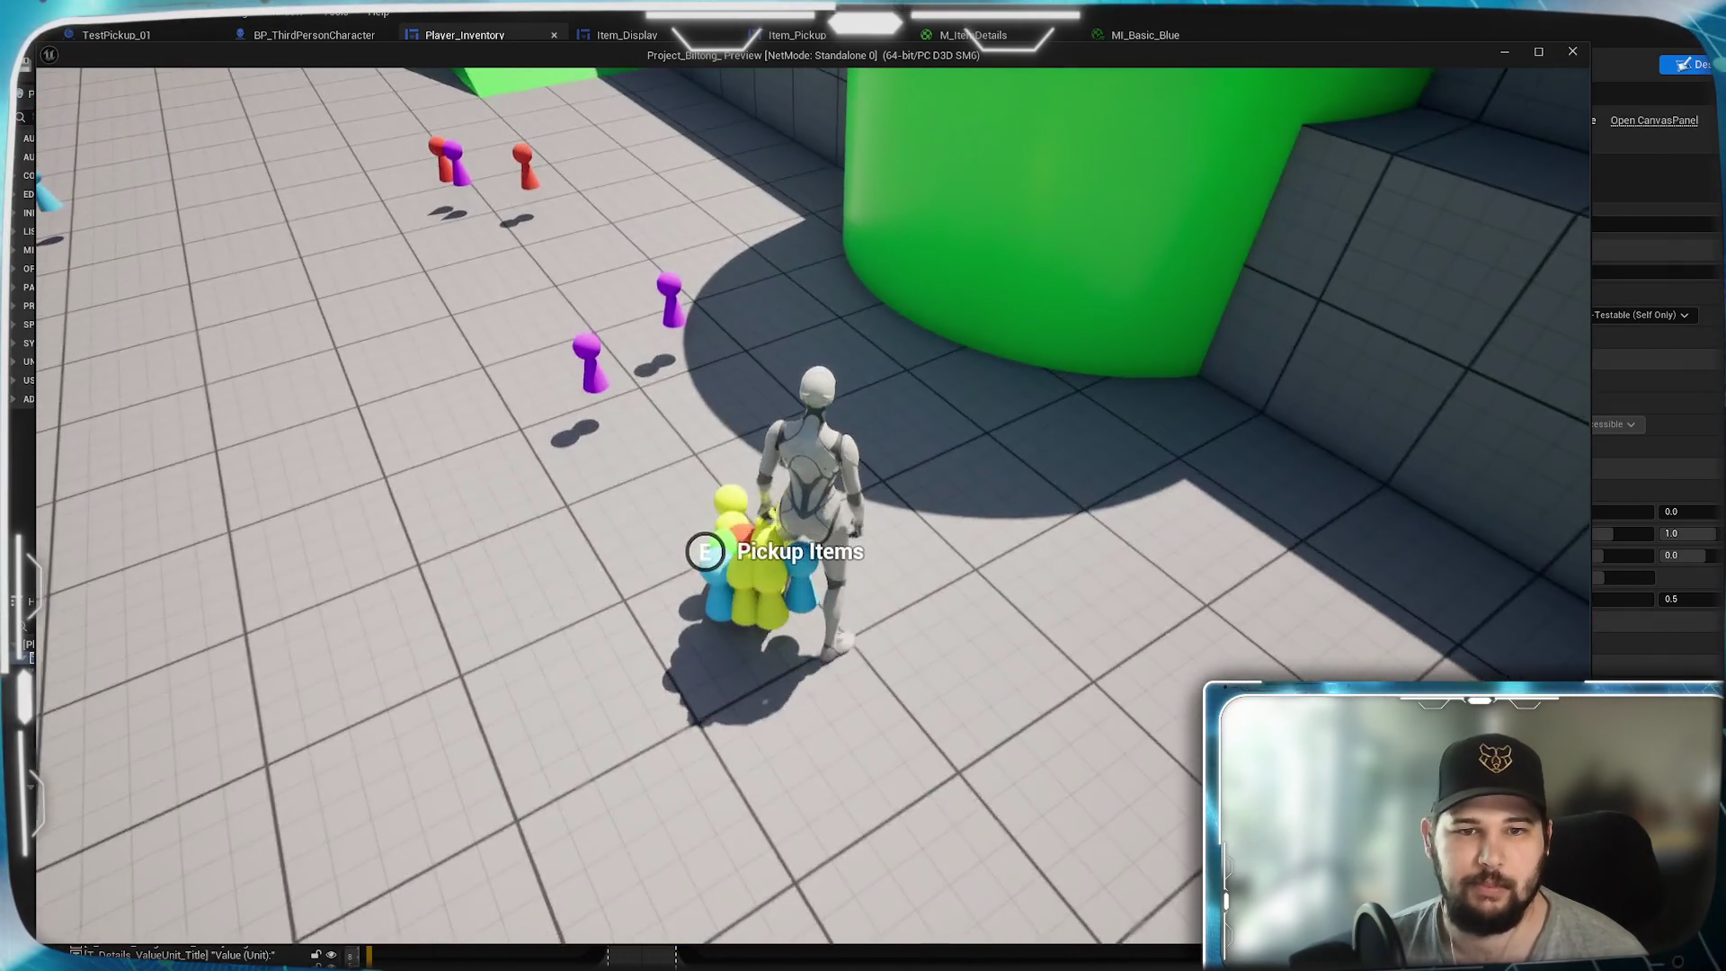
key("Tab")
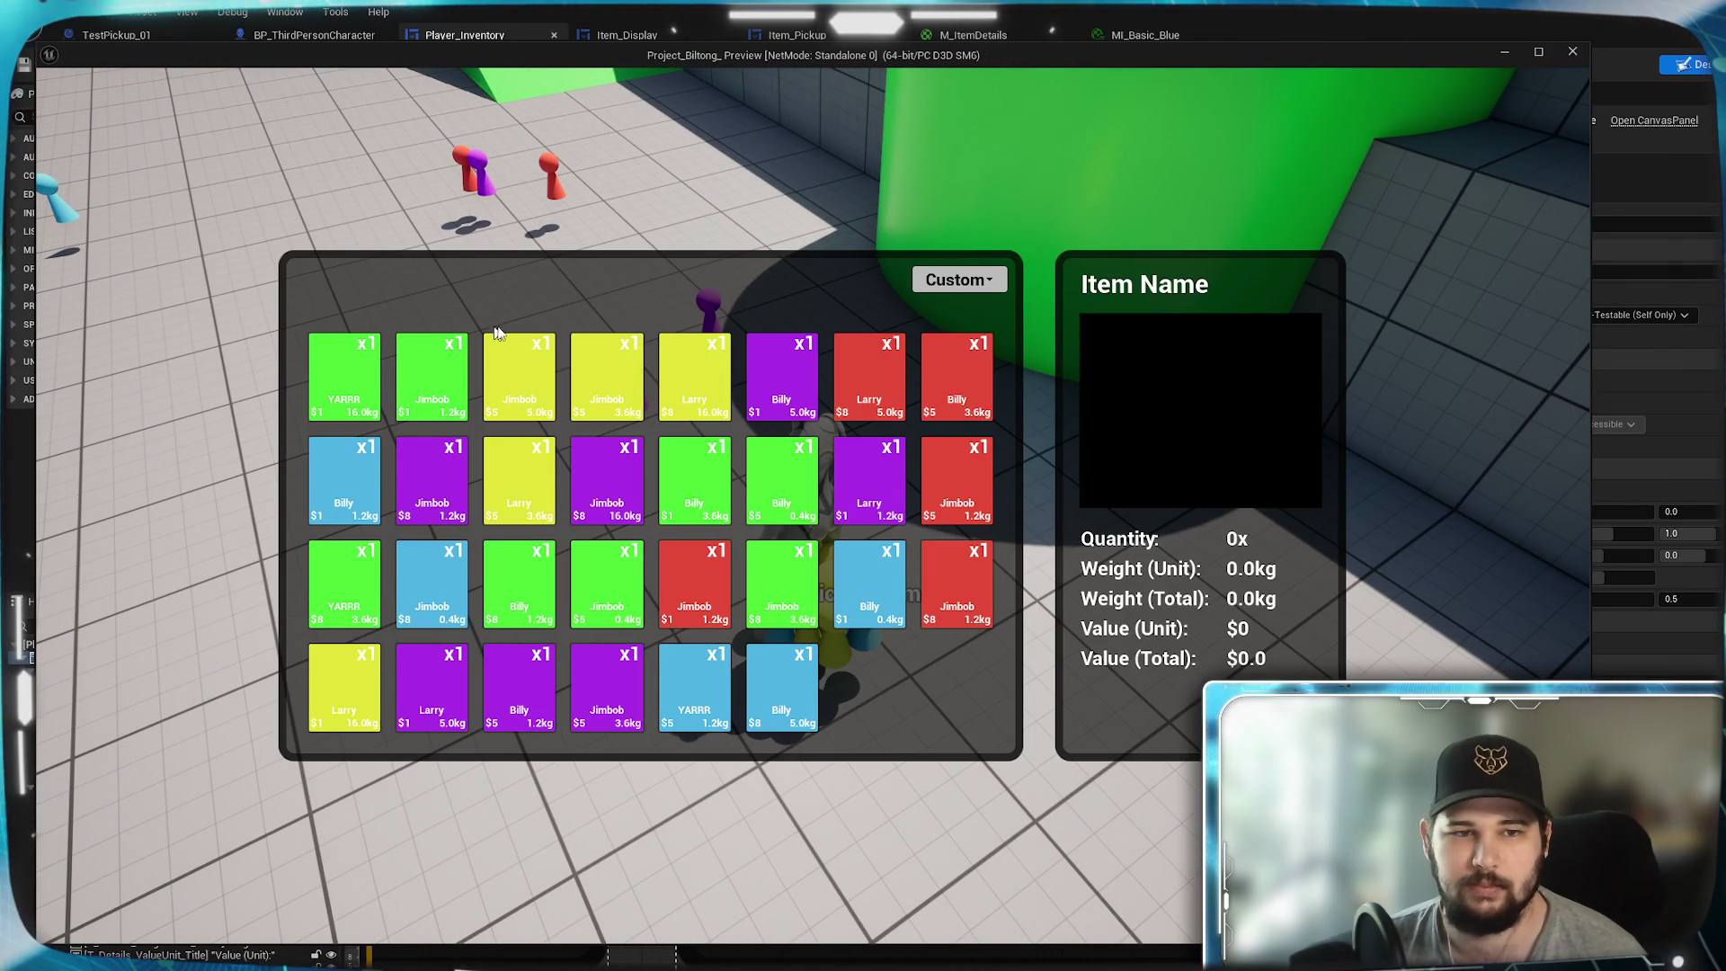
left_click(978, 383)
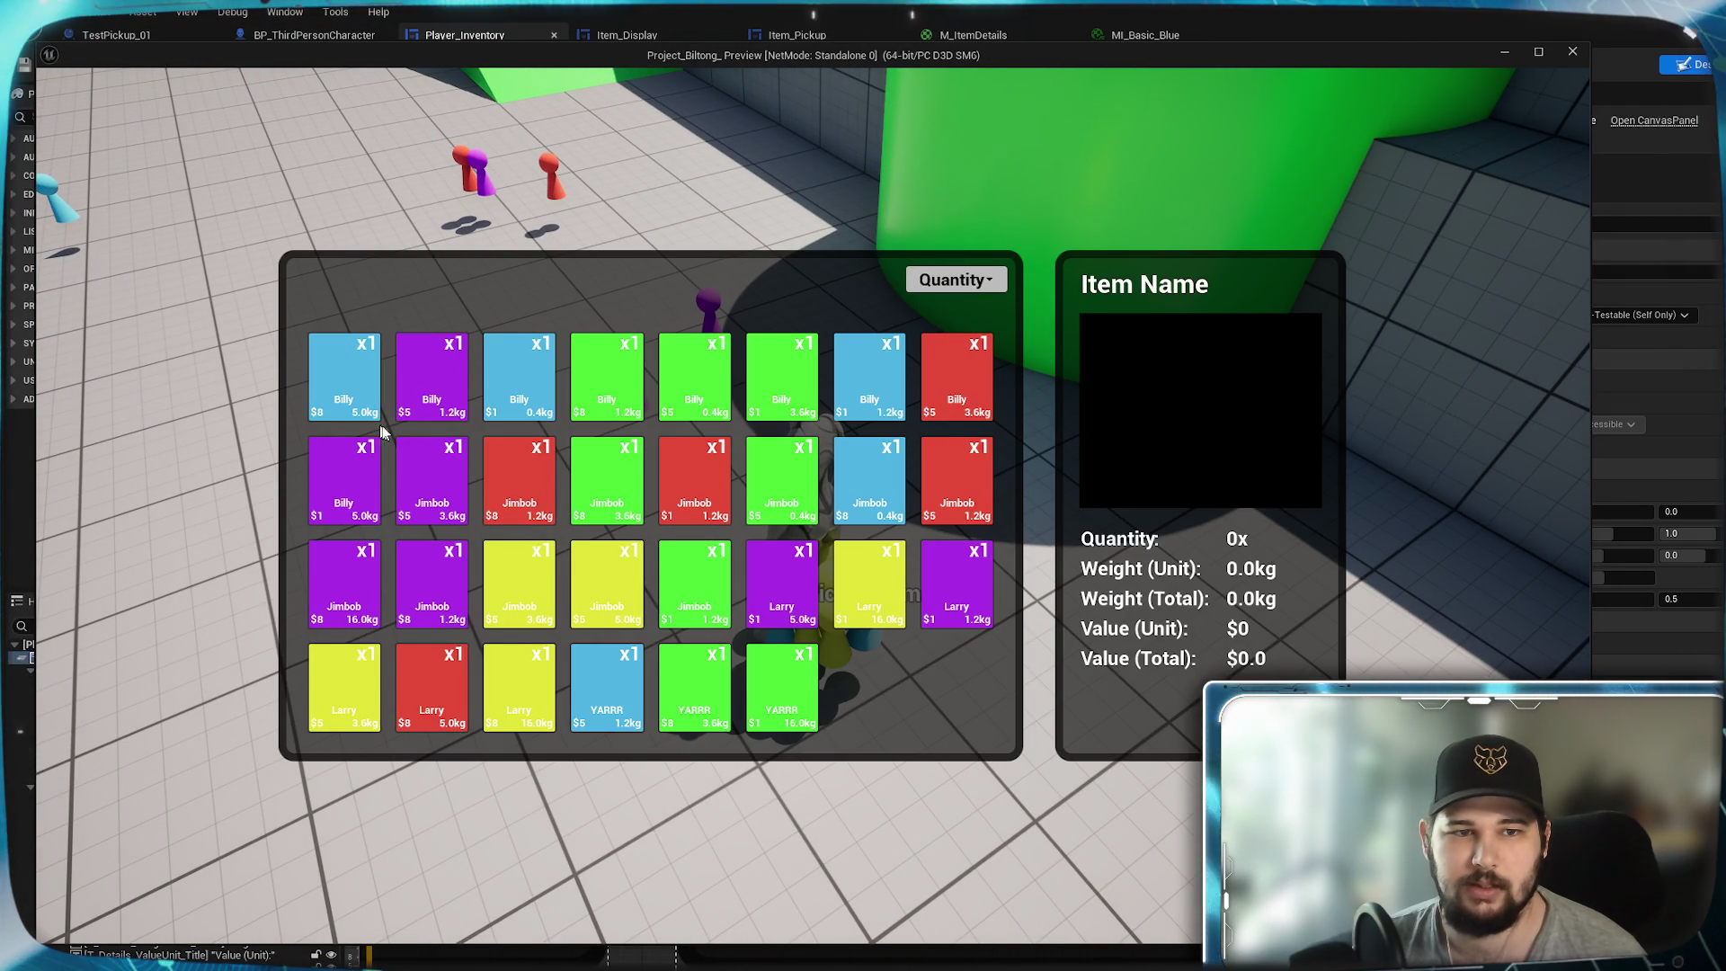
key("Tab")
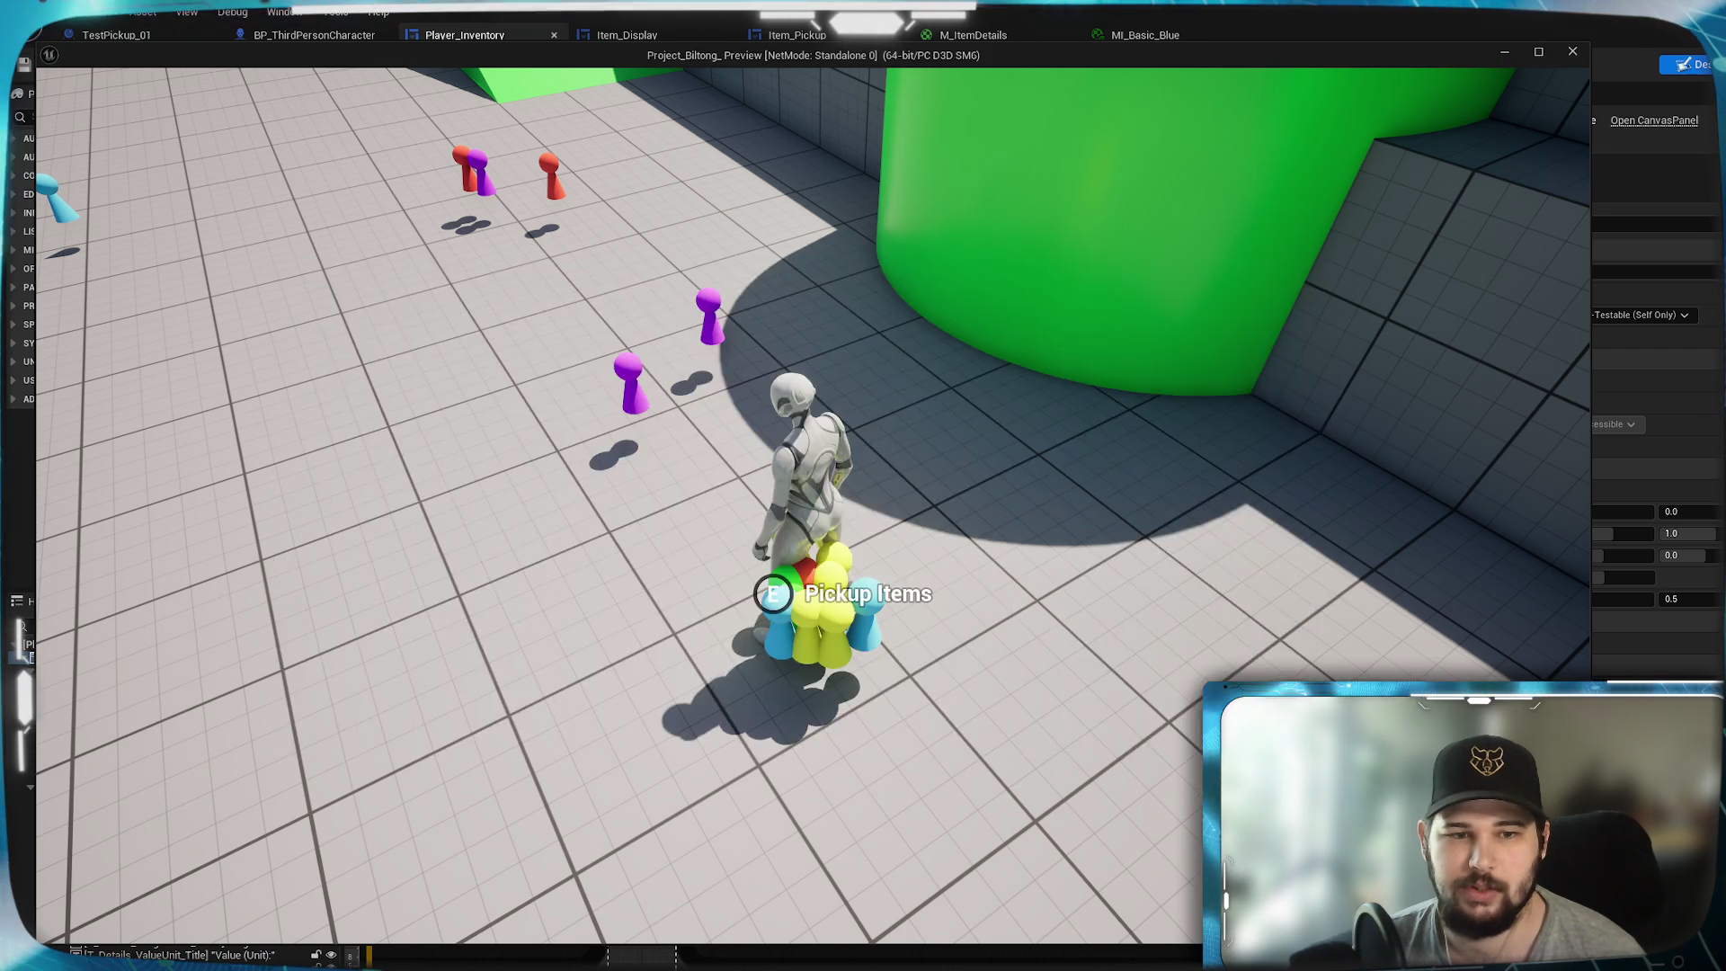
- Run past more pickups via the circular green platform, jumping along the way, then open the inventory with I
key("w")
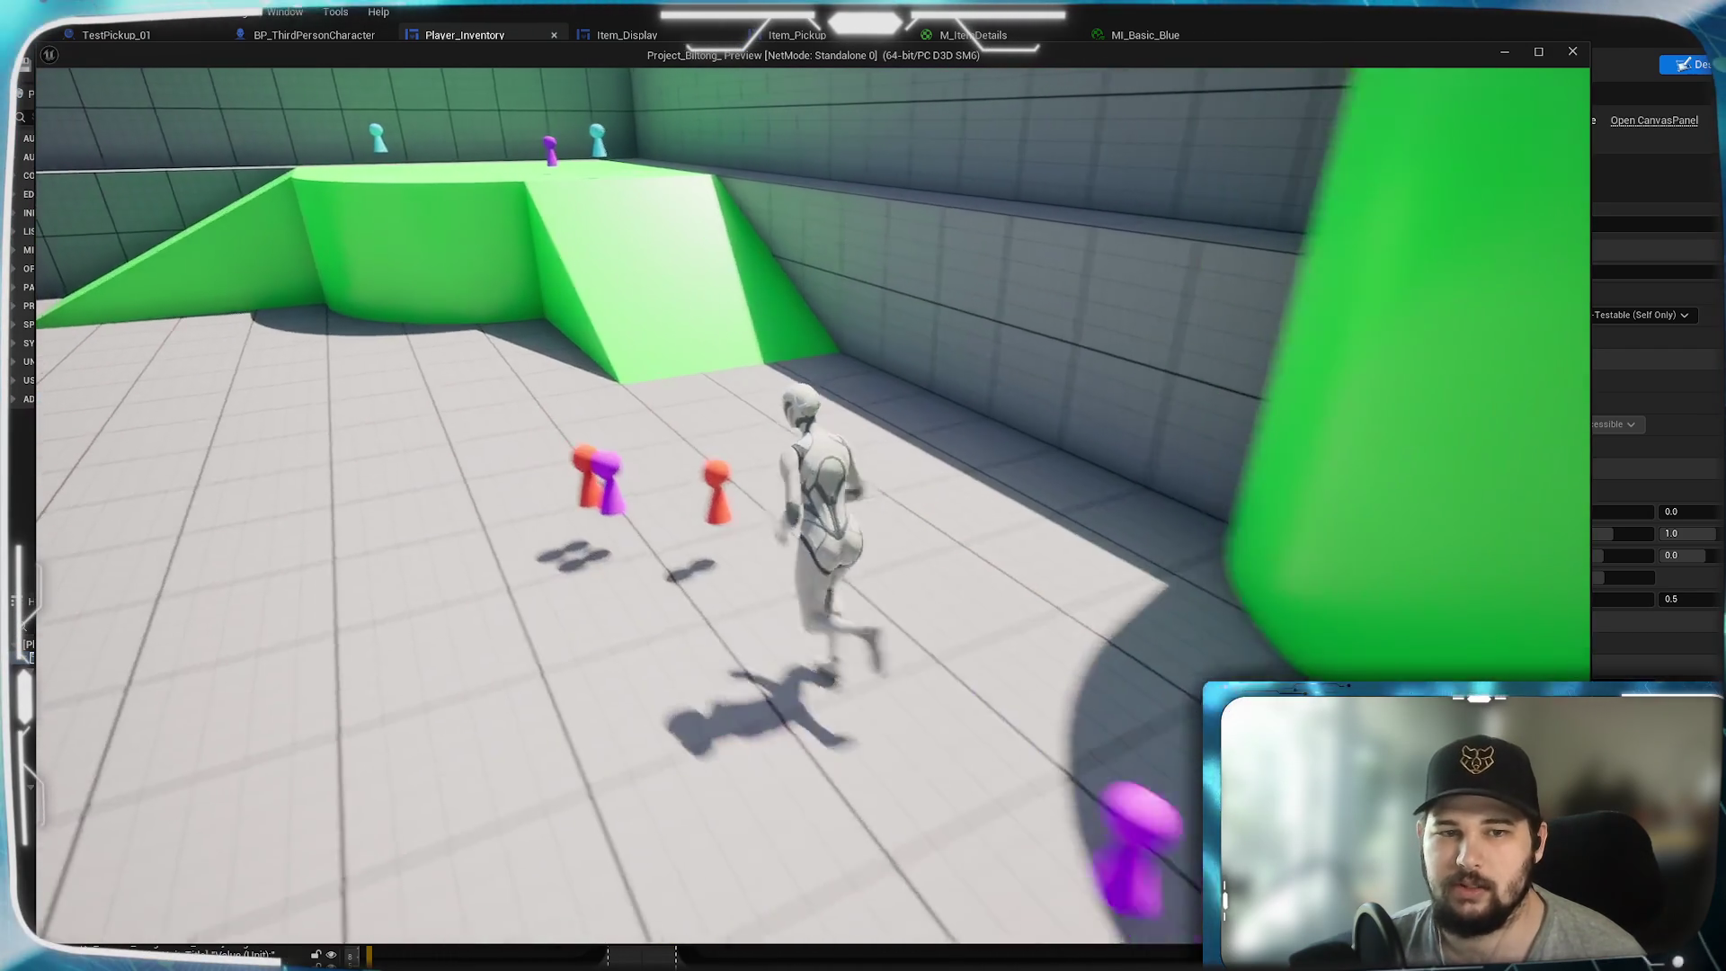
key("w")
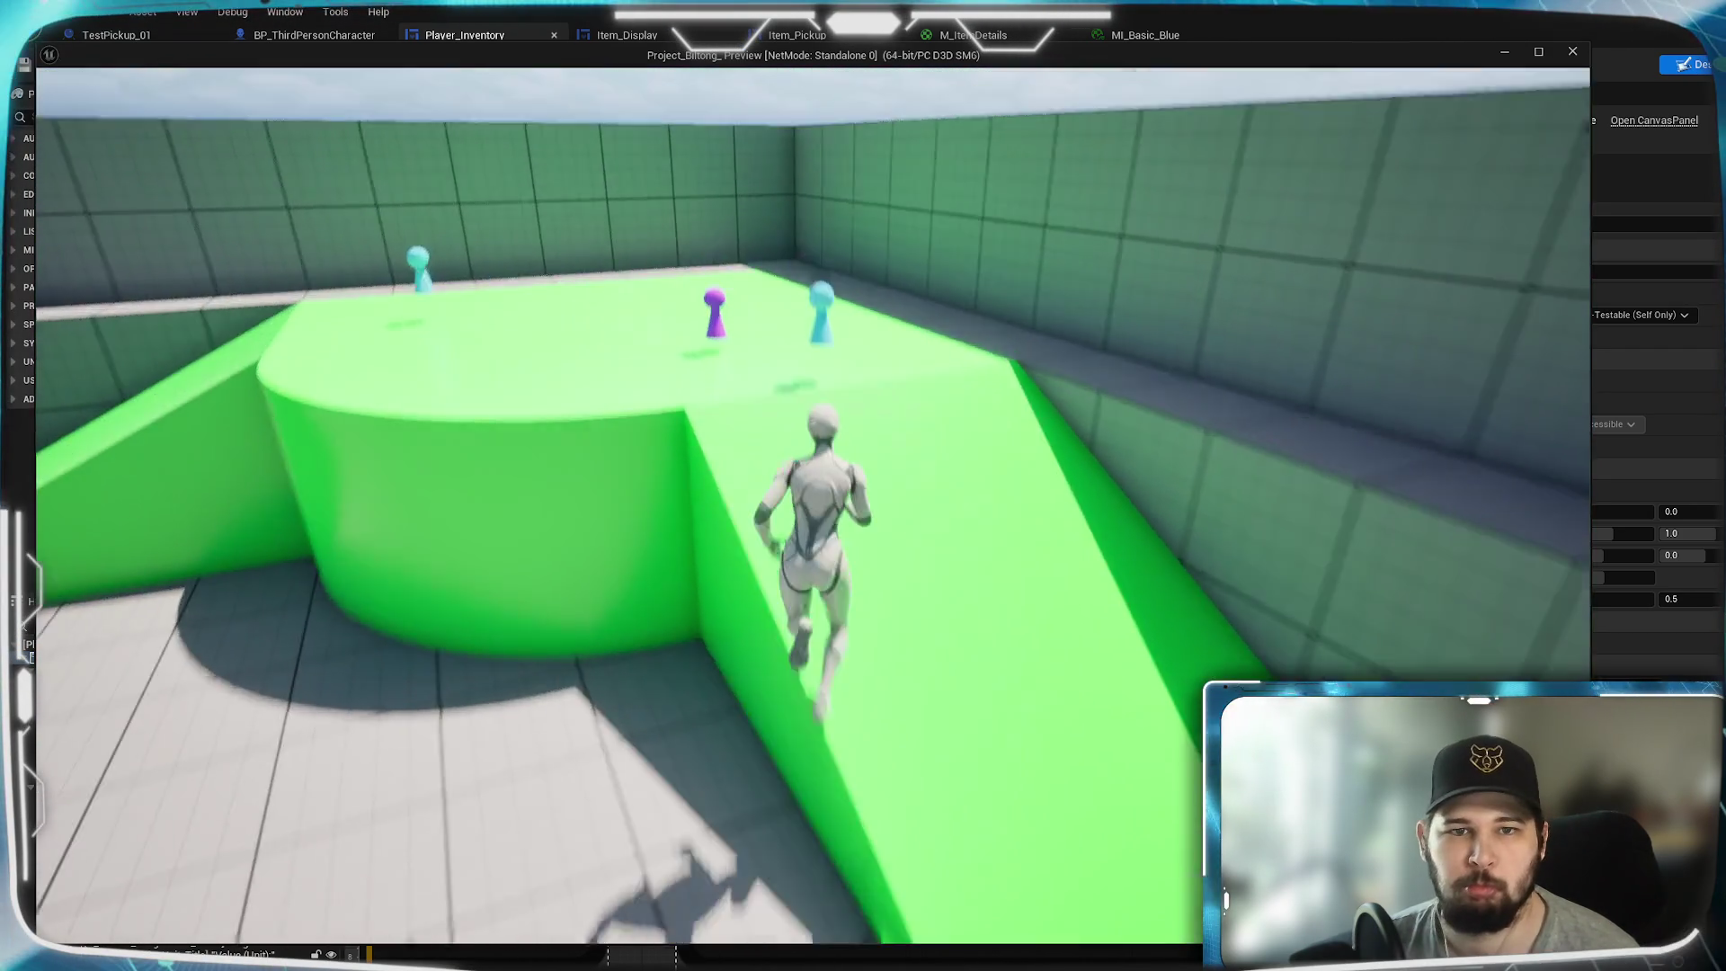
key("w")
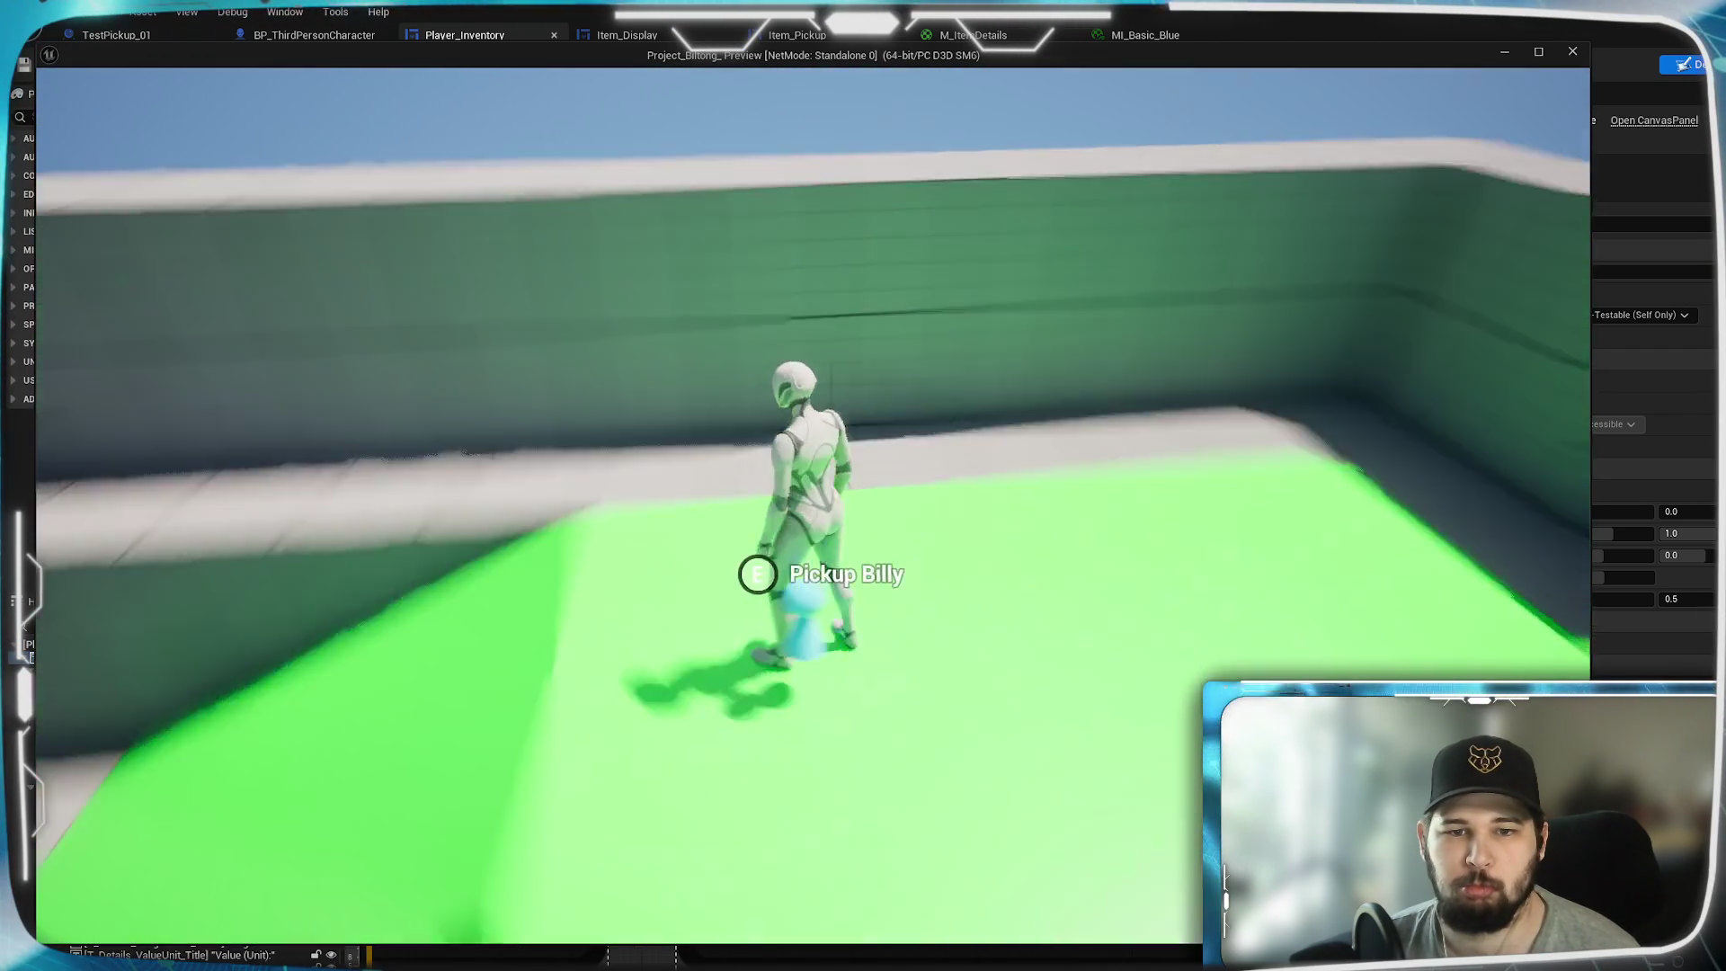
key("w")
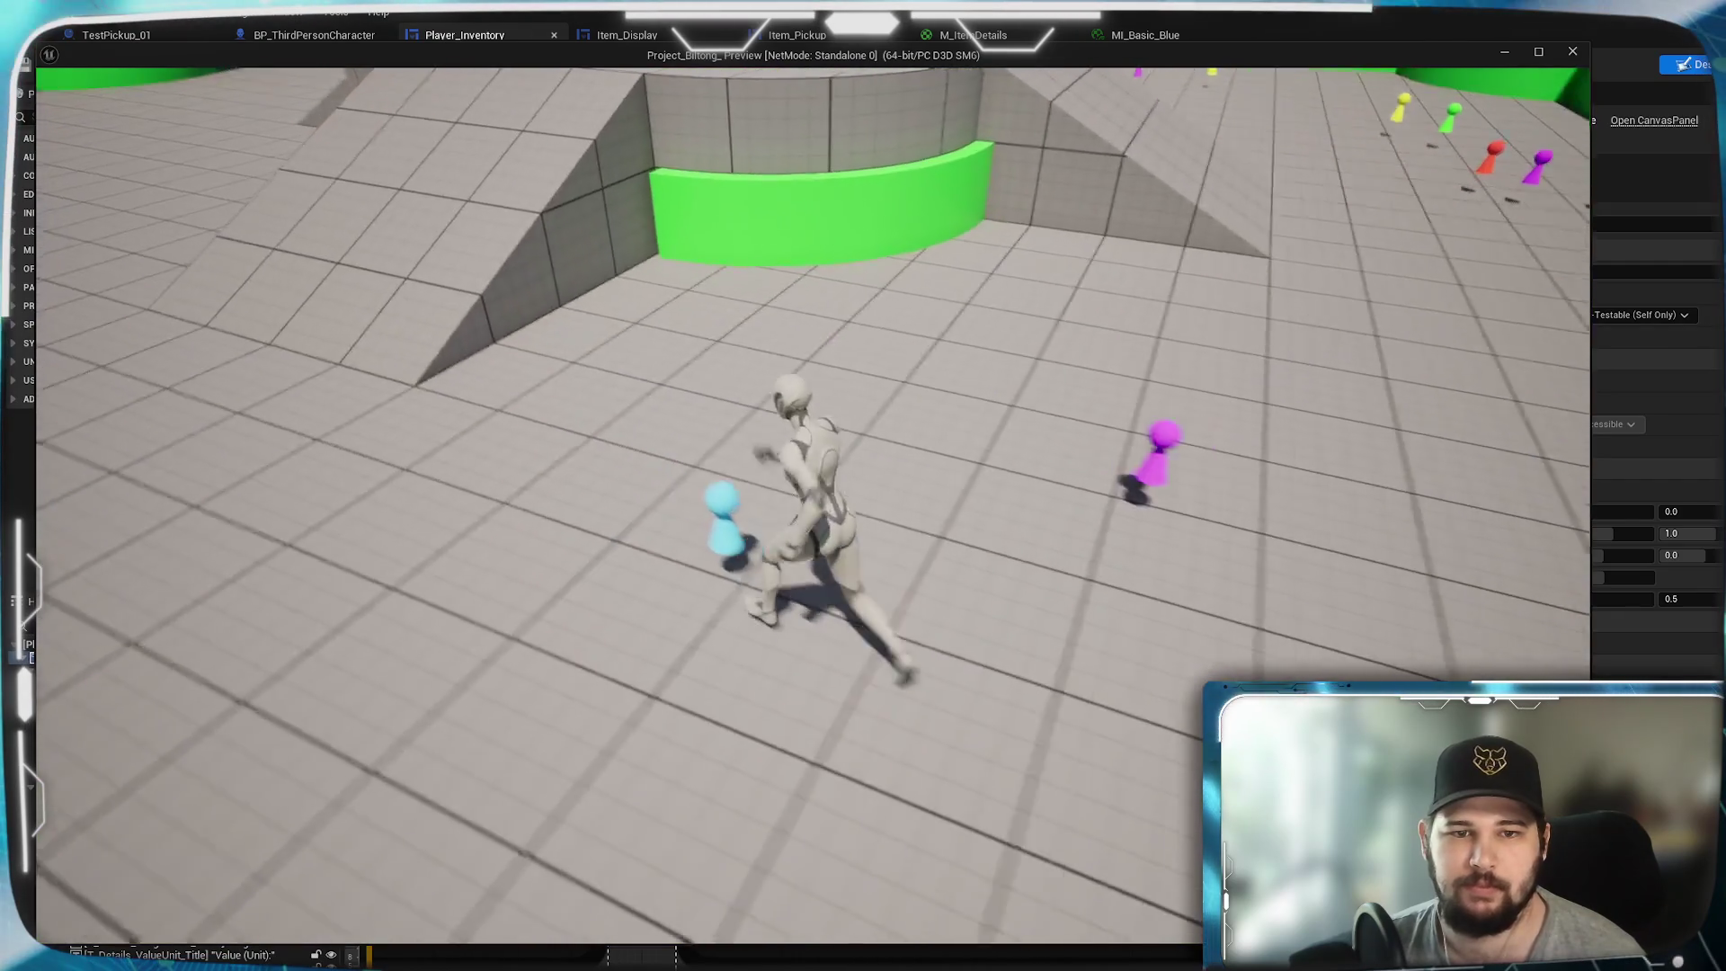
key("w")
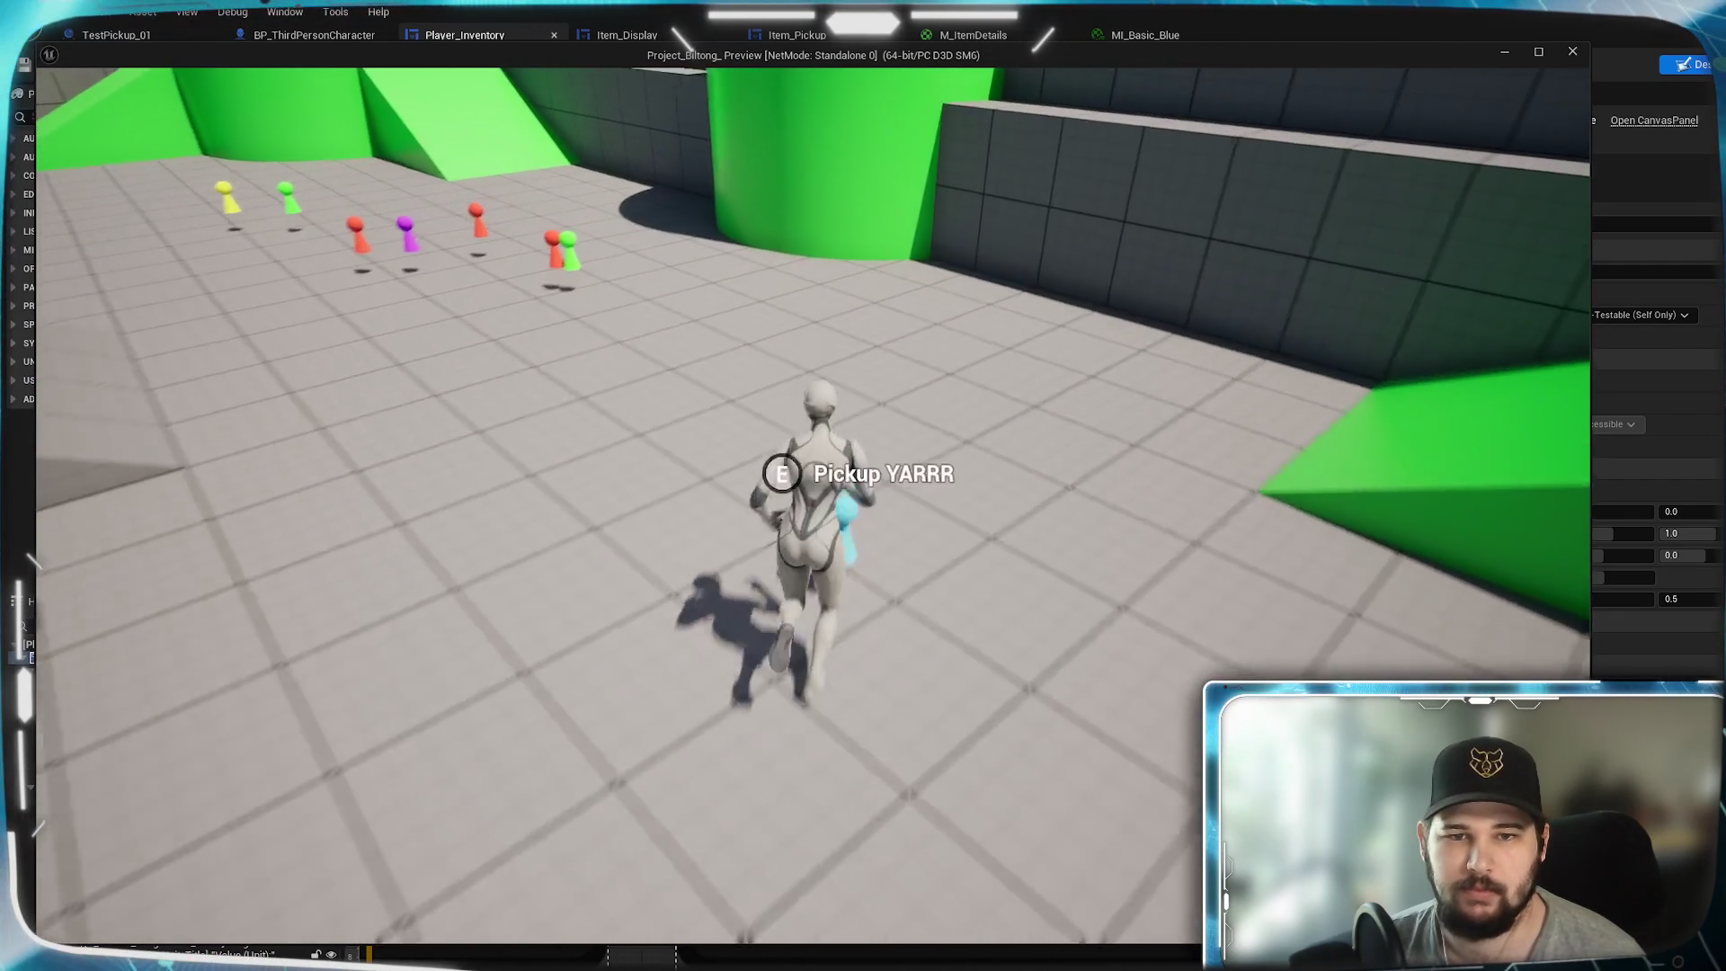
key("w")
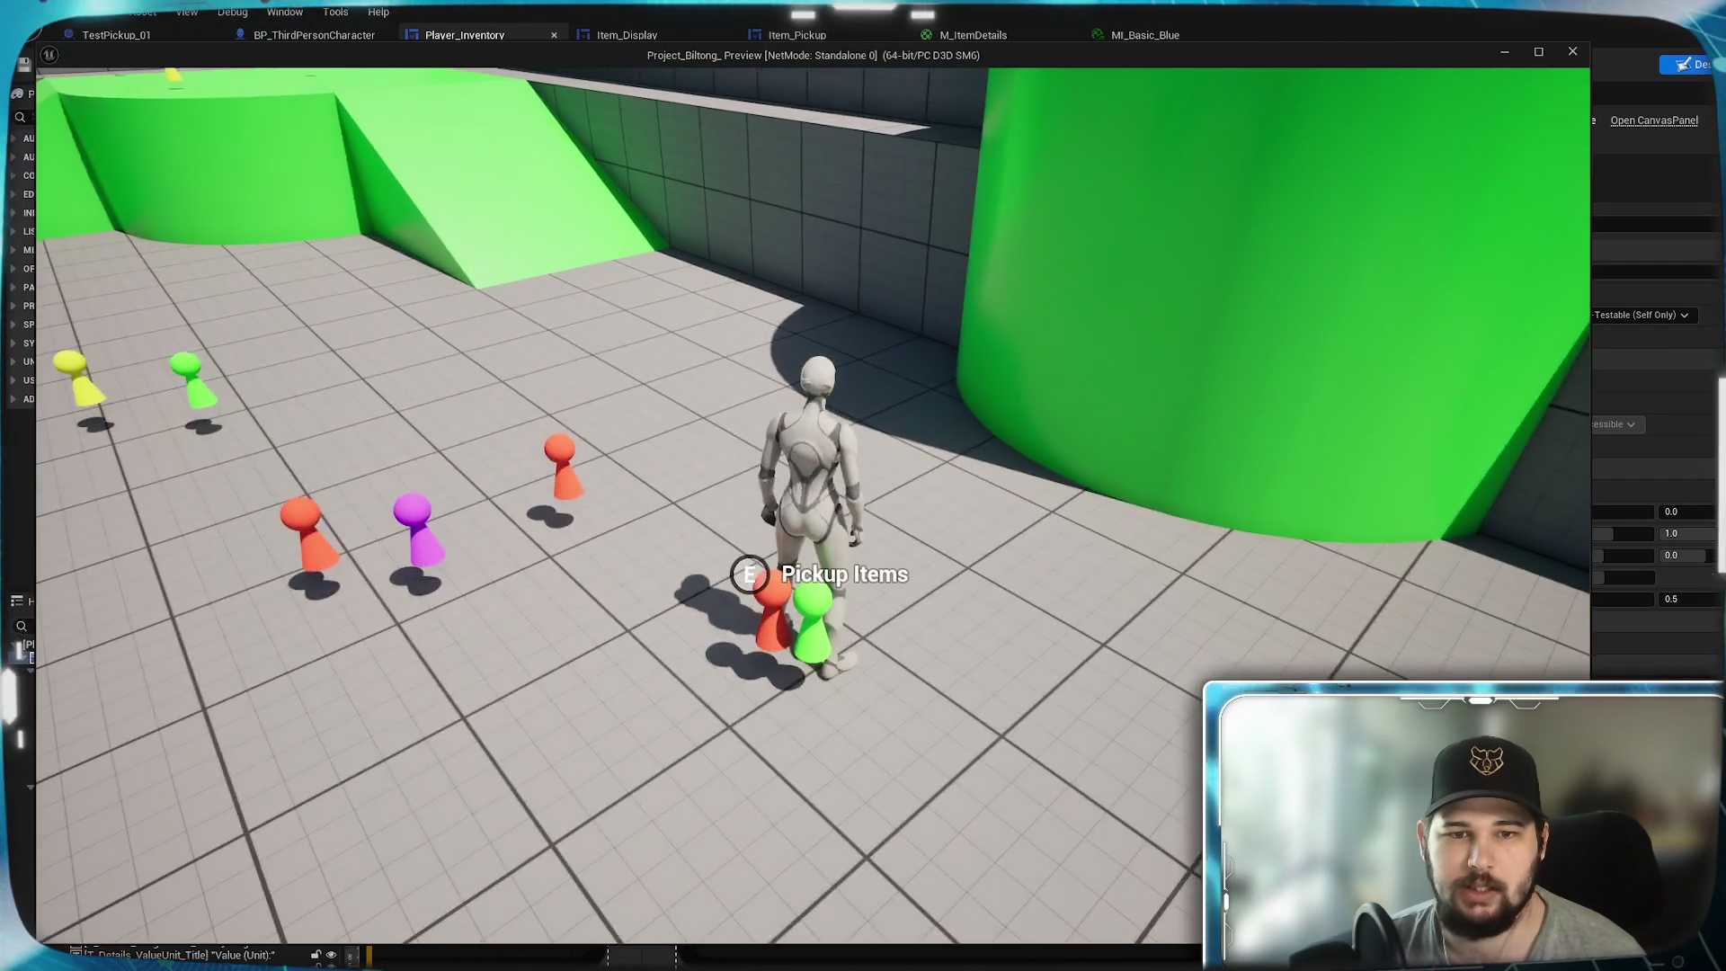
key("w")
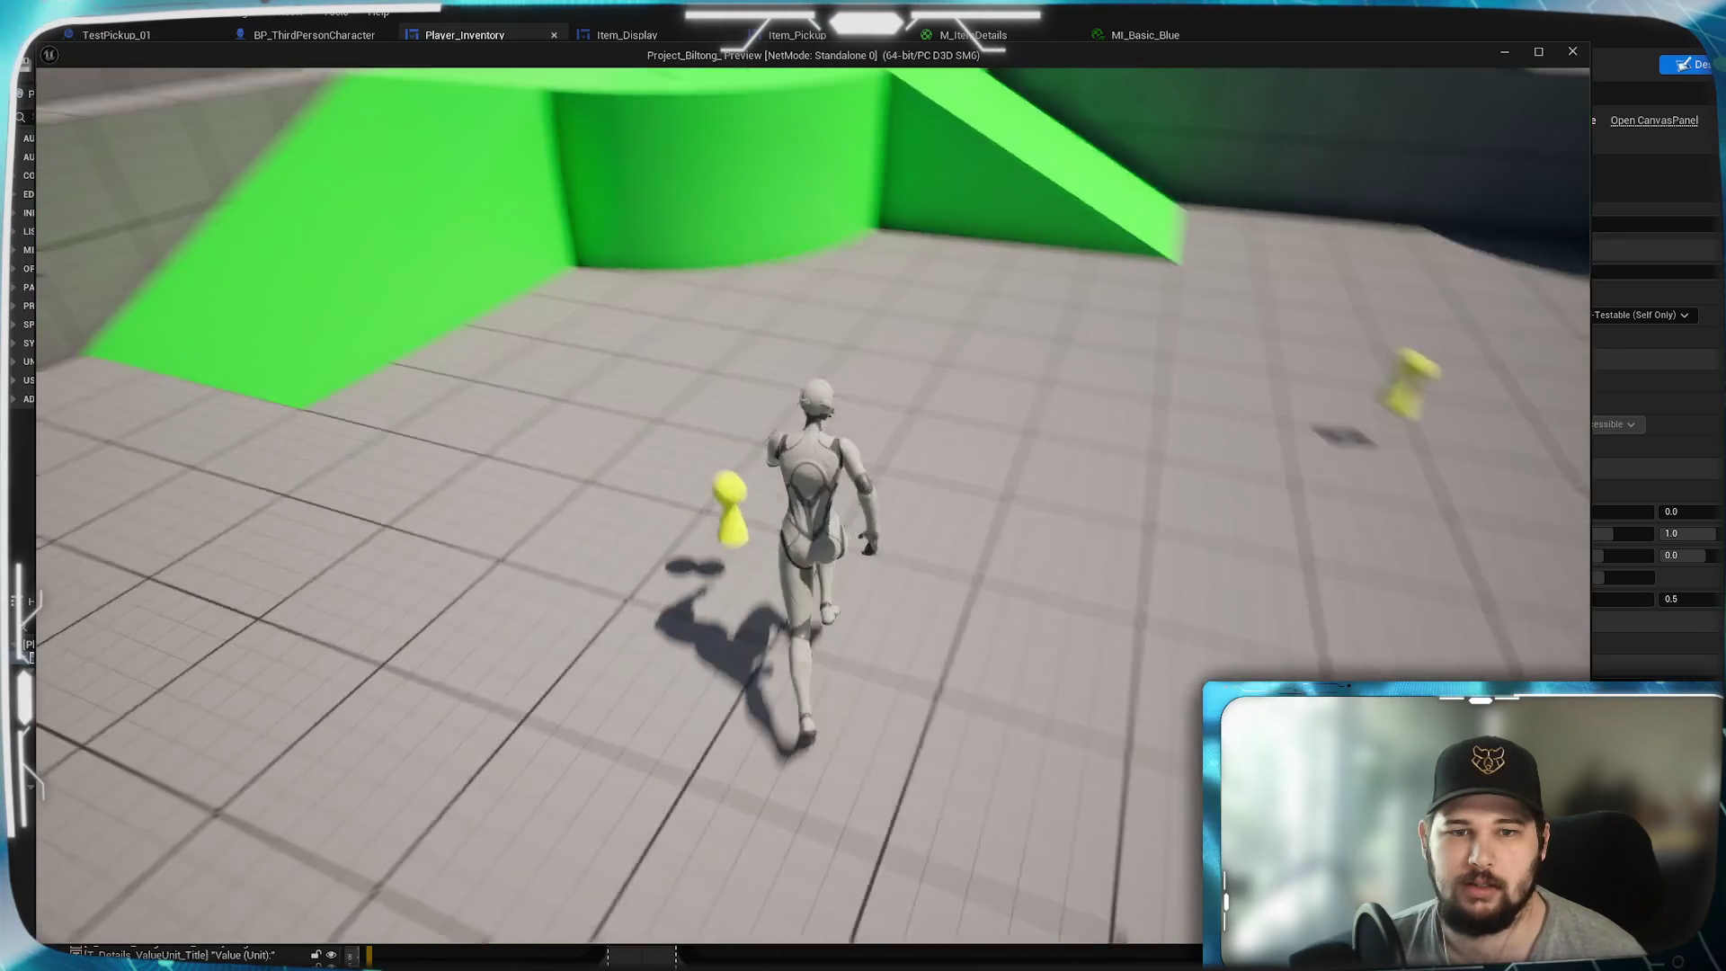
key("w")
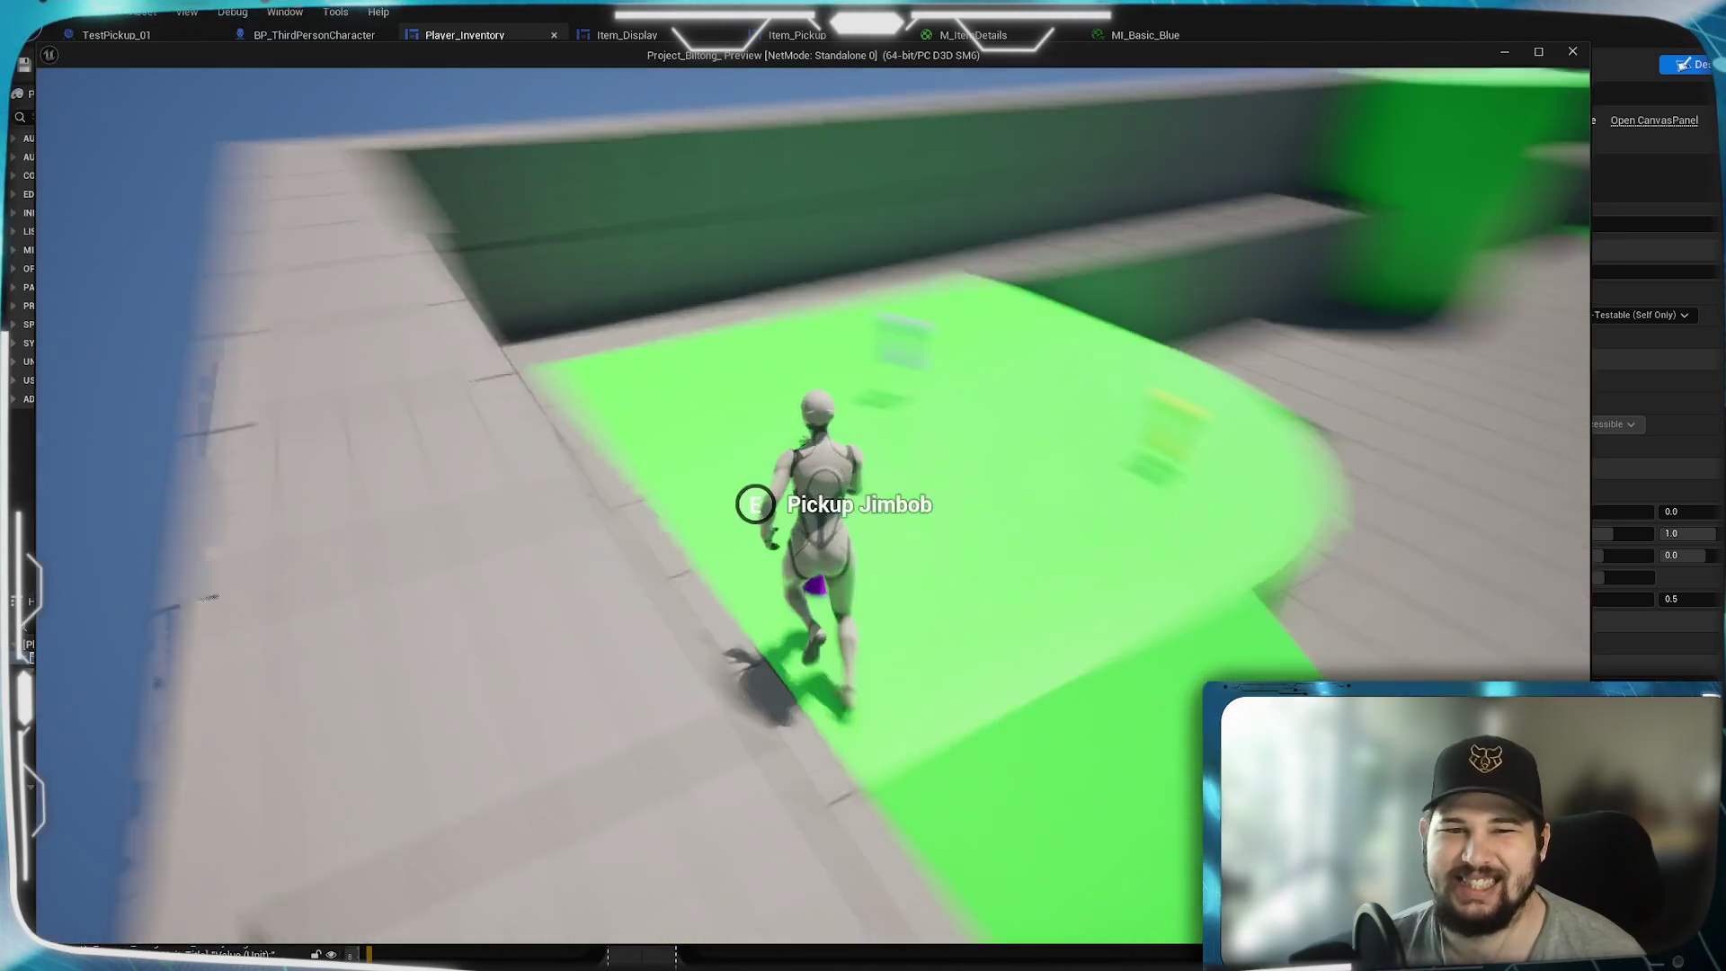
key("w")
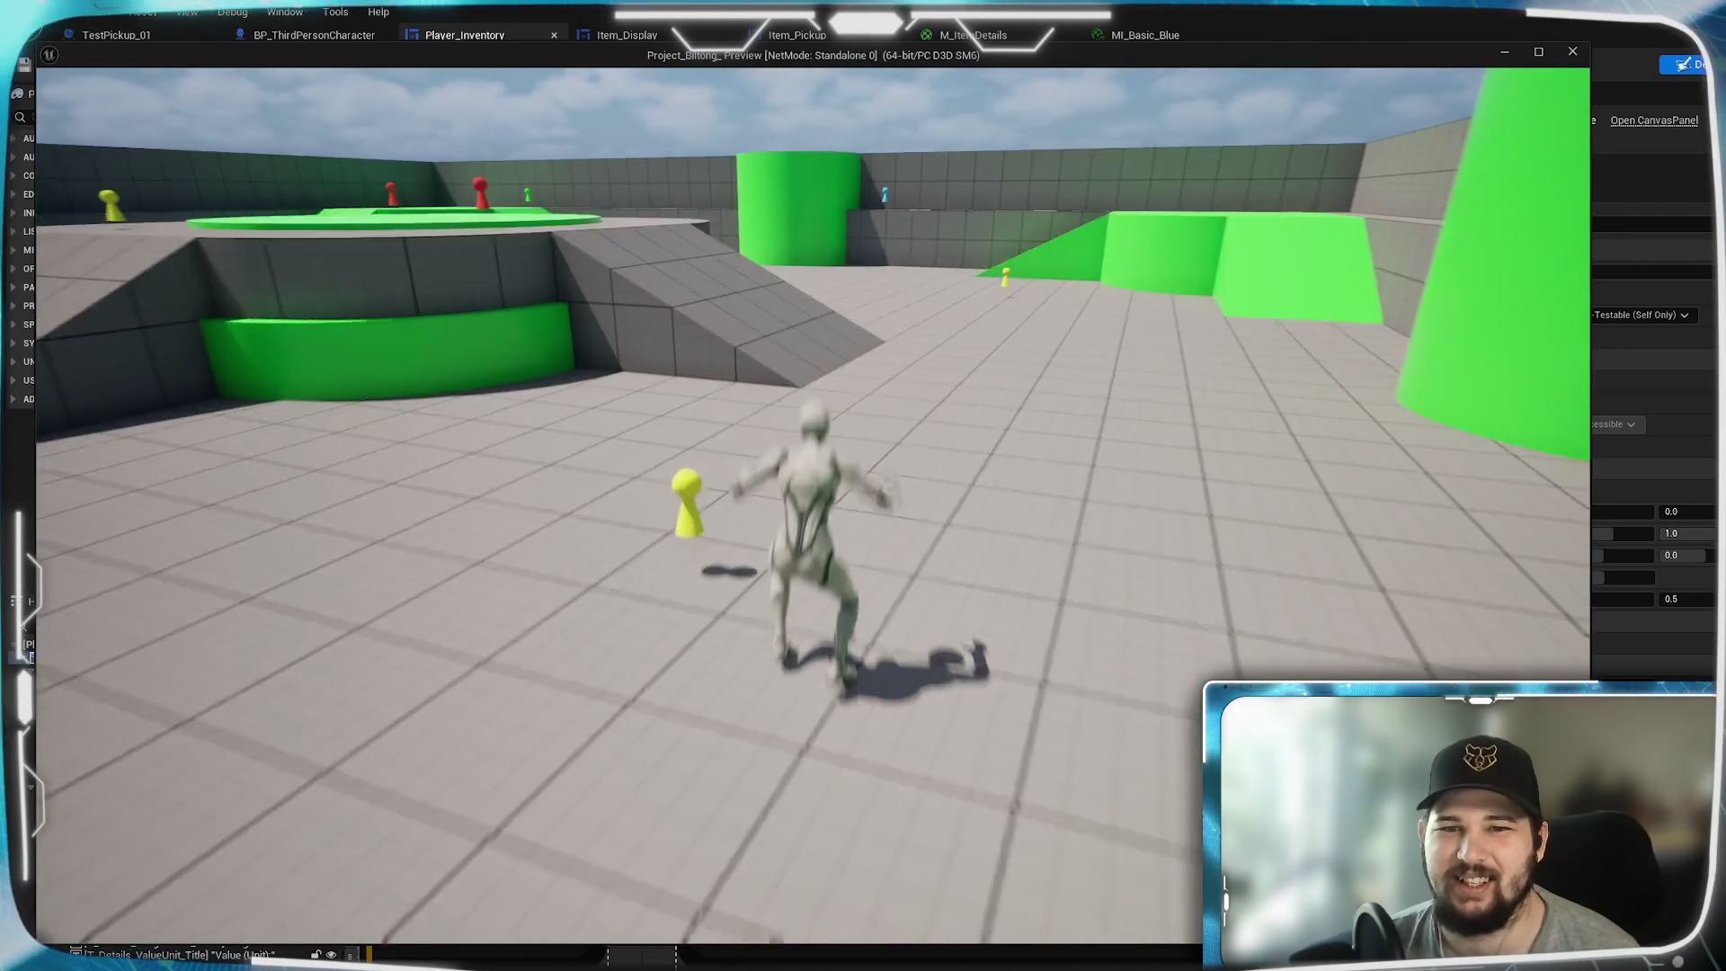
key("w")
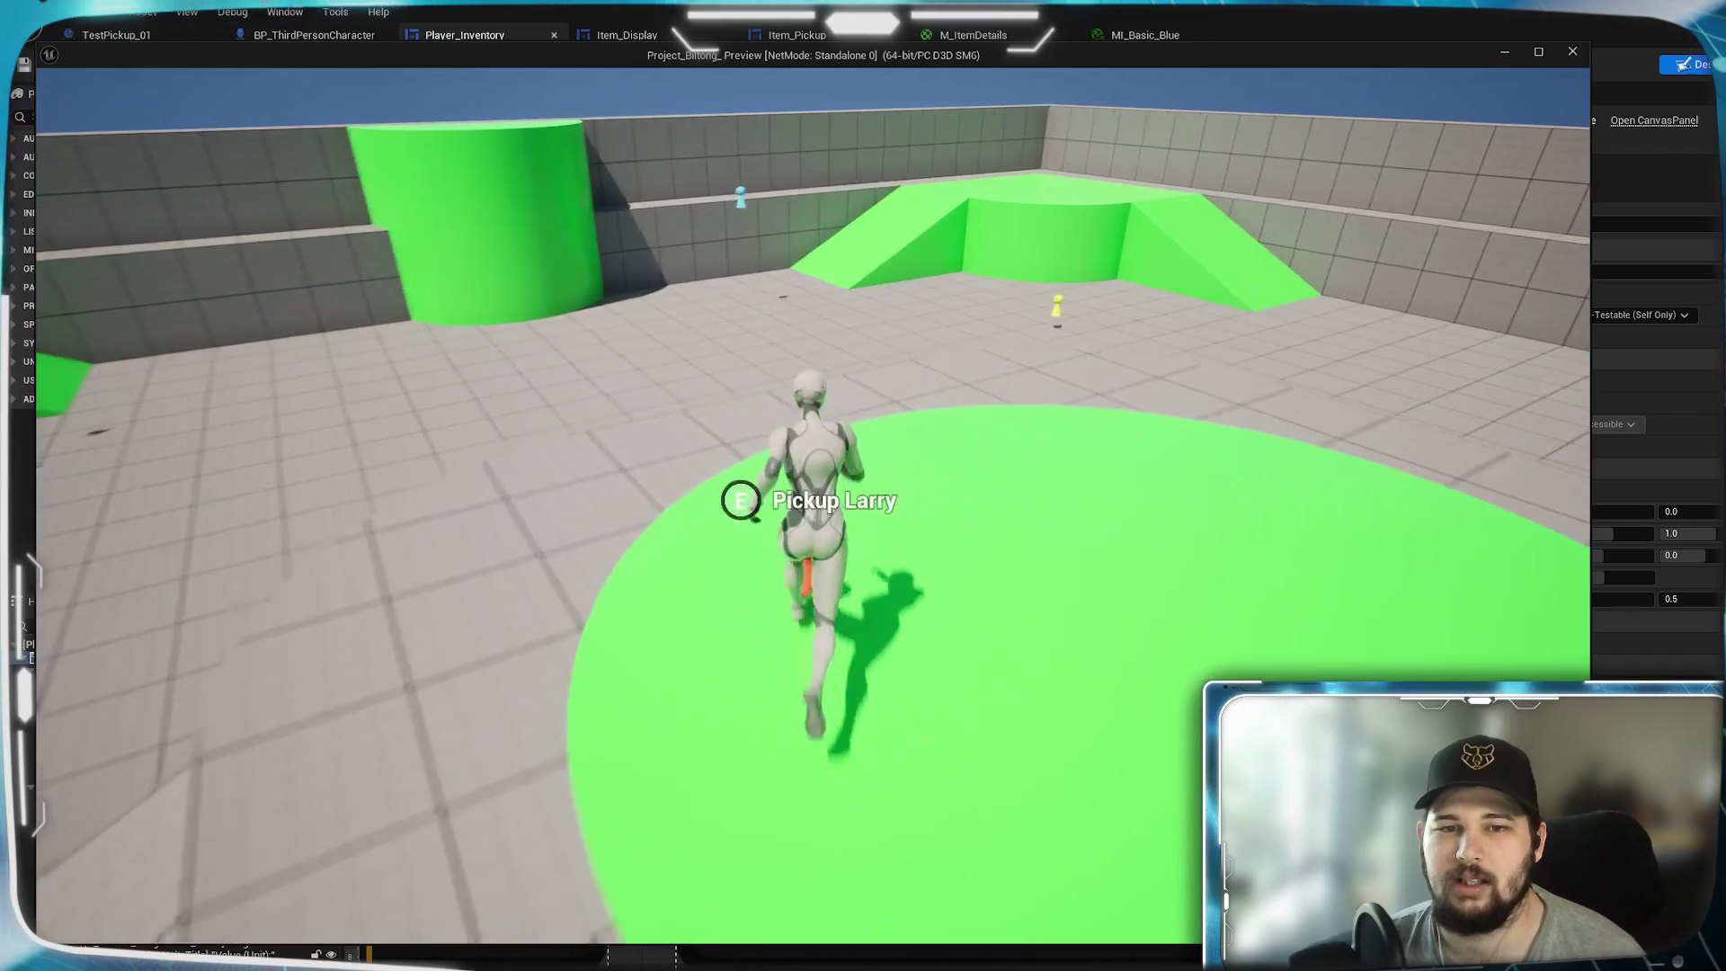
key("space")
key("w")
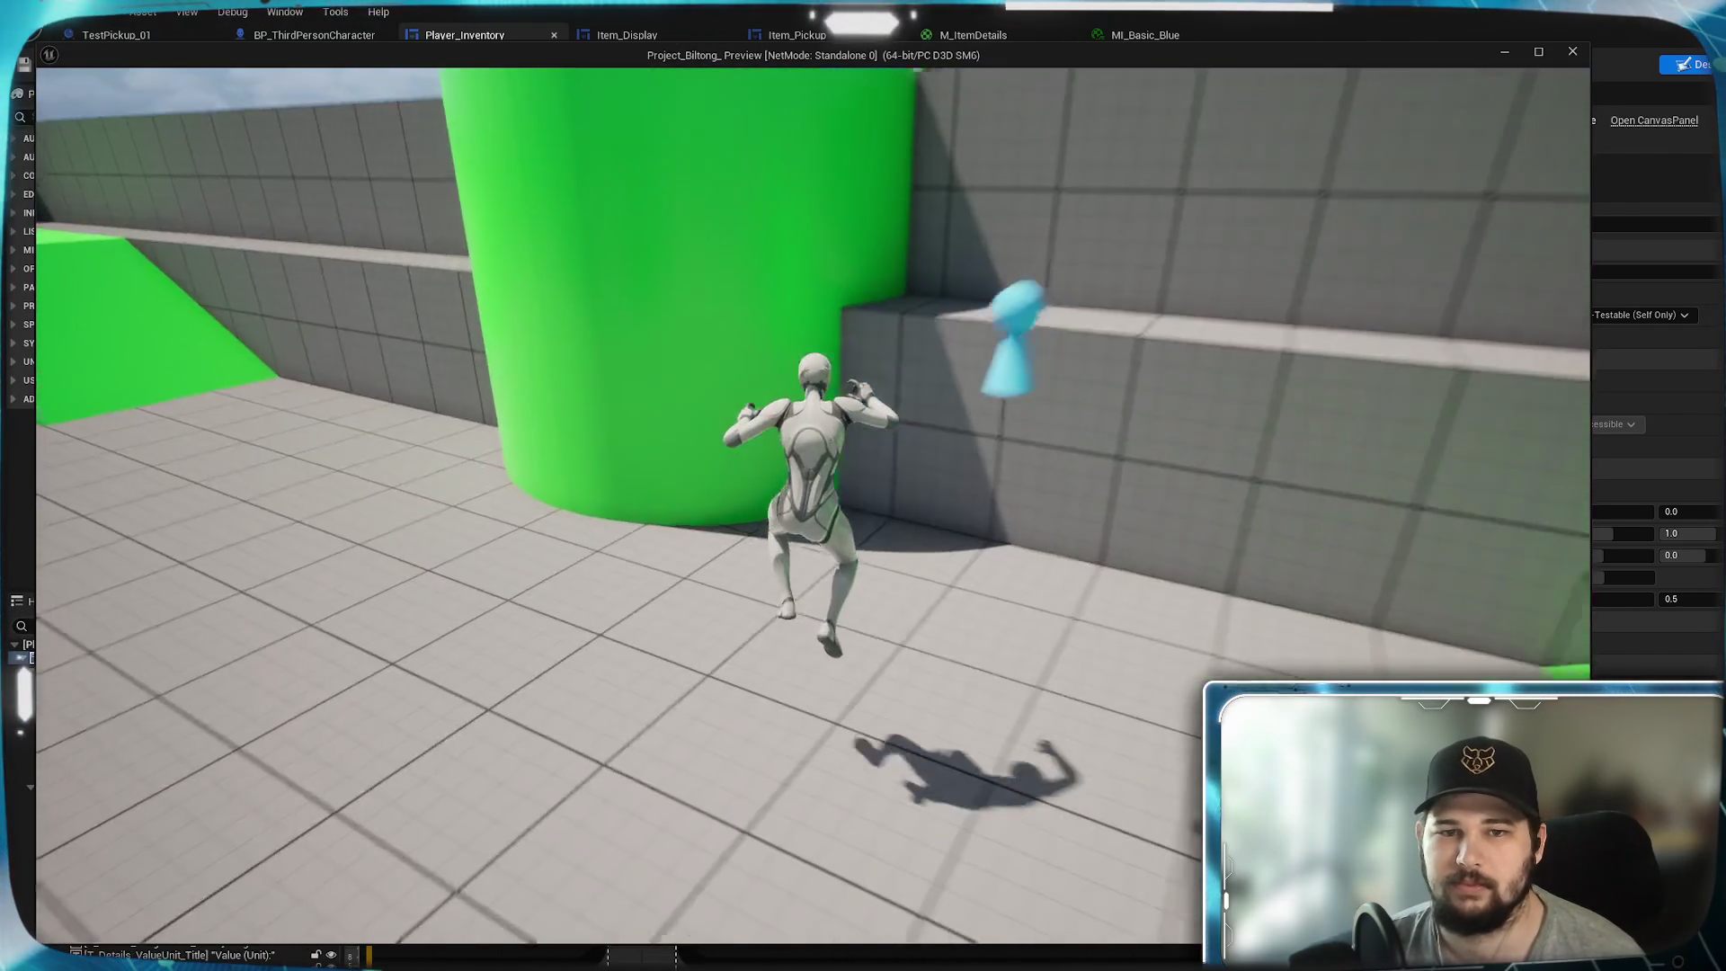
key("w")
key("space")
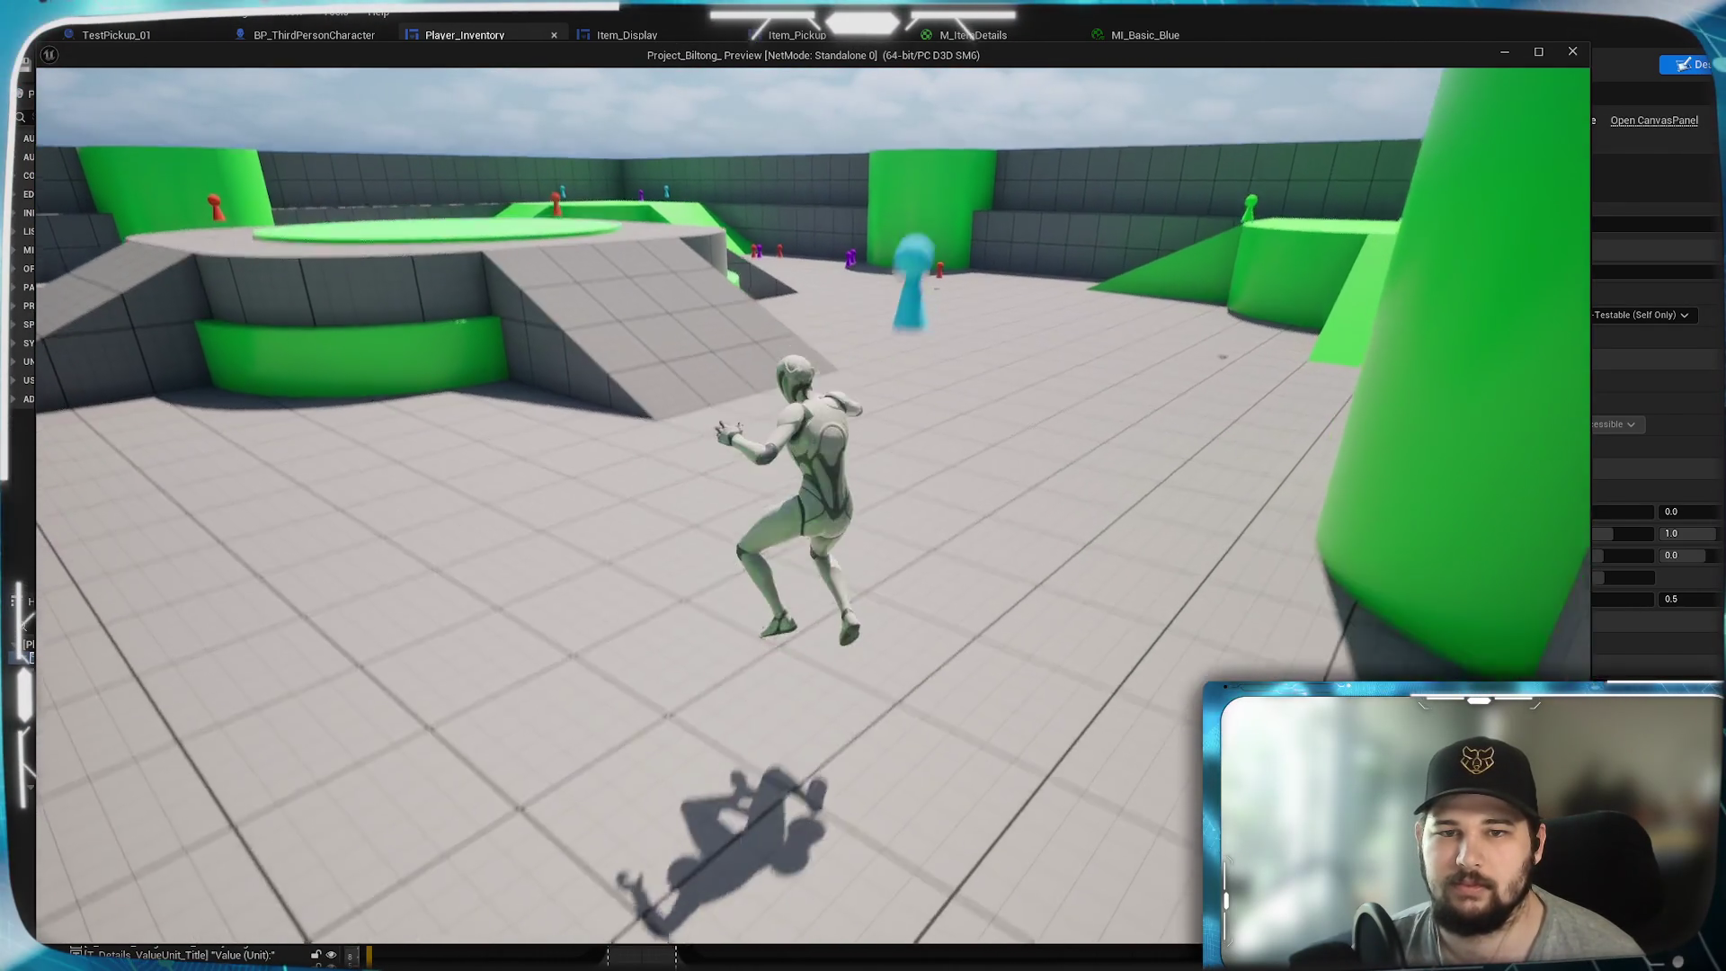
key("i")
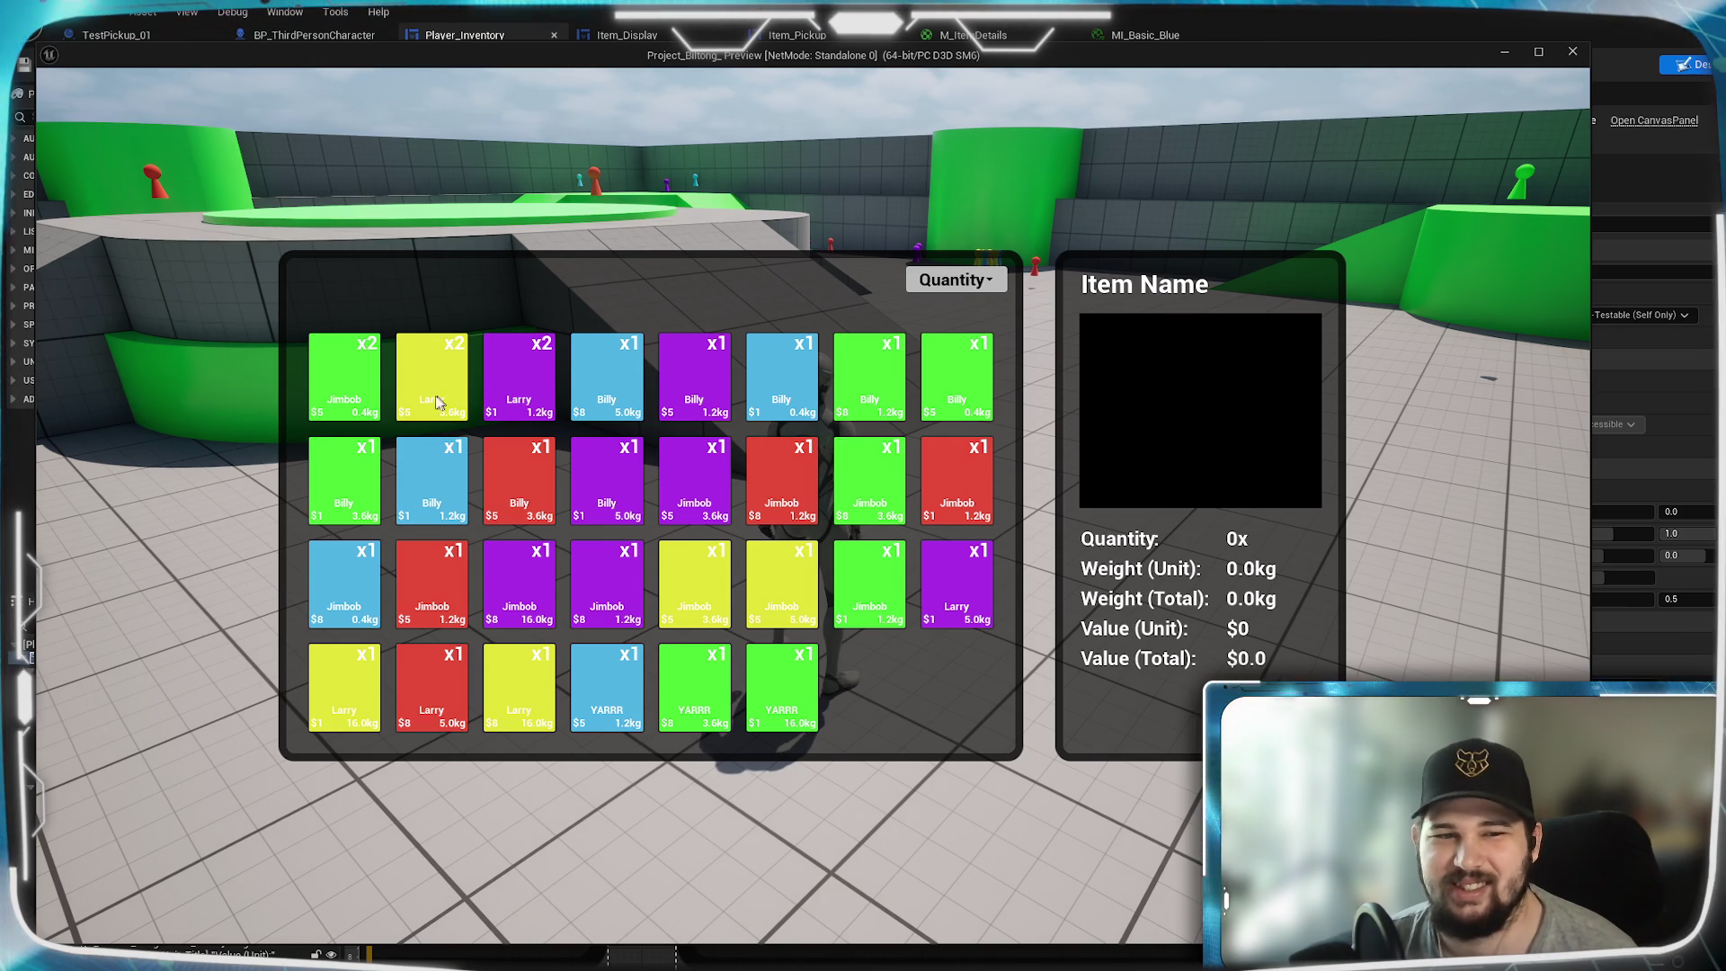
- View the Jimbob, Larry and two Billy items' details, then close the inventory with Tab
left_click(356, 390)
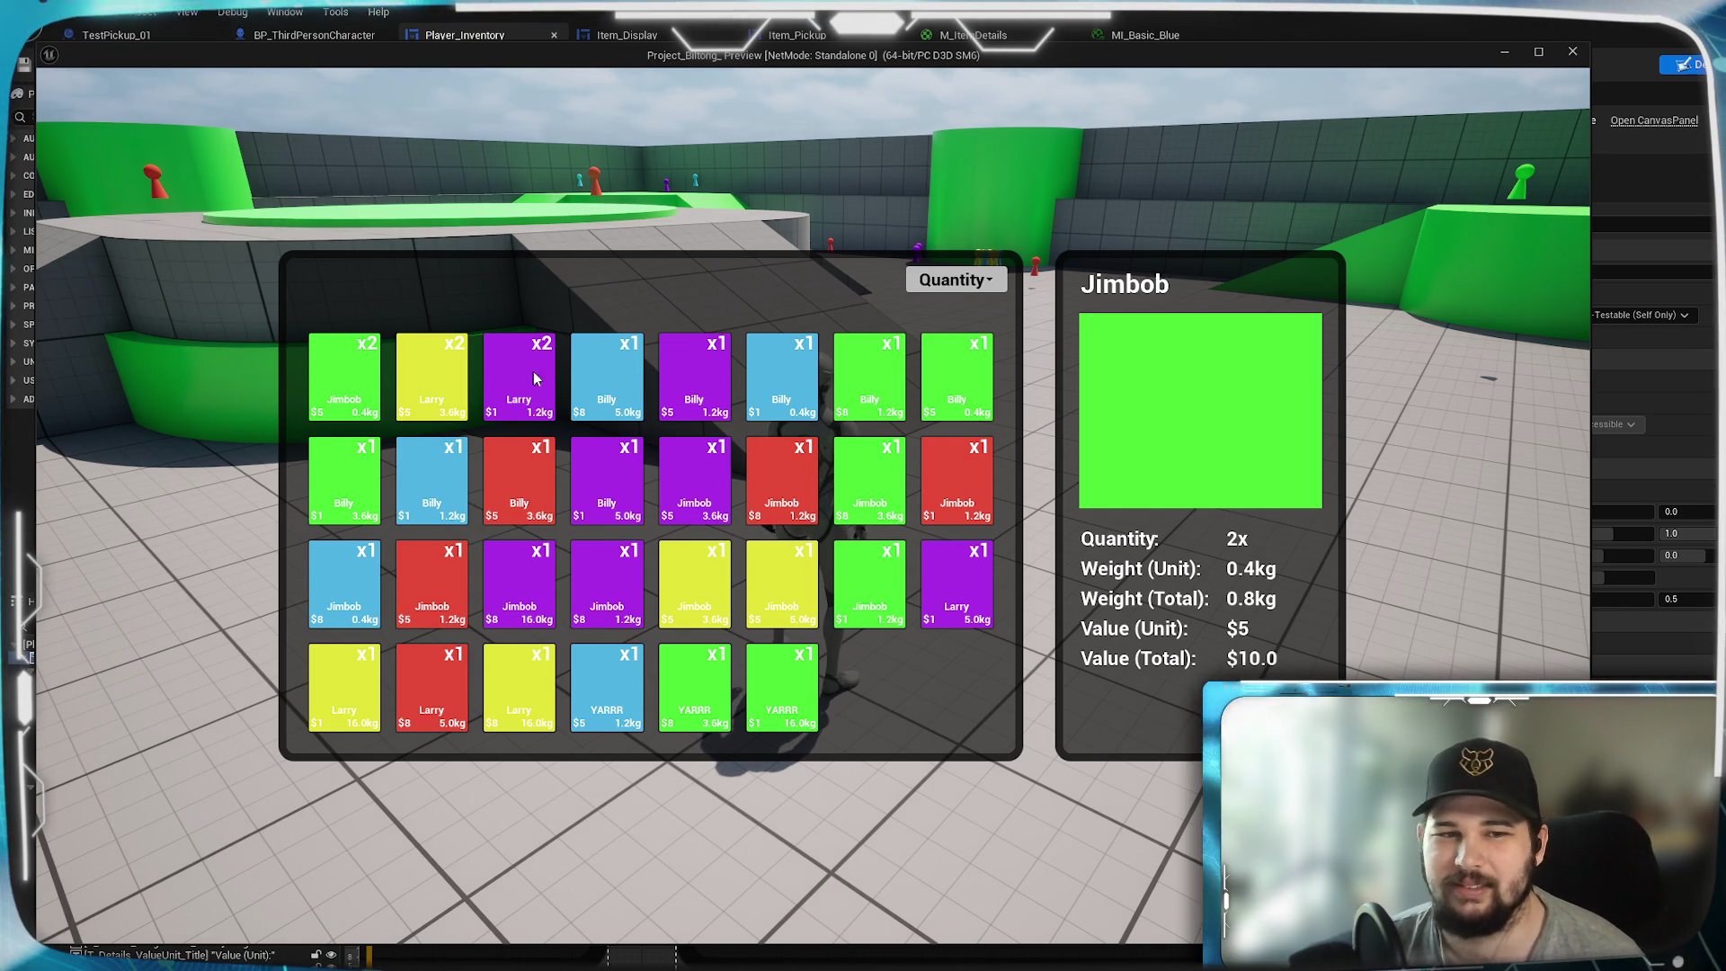
left_click(437, 391)
left_click(505, 370)
left_click(635, 371)
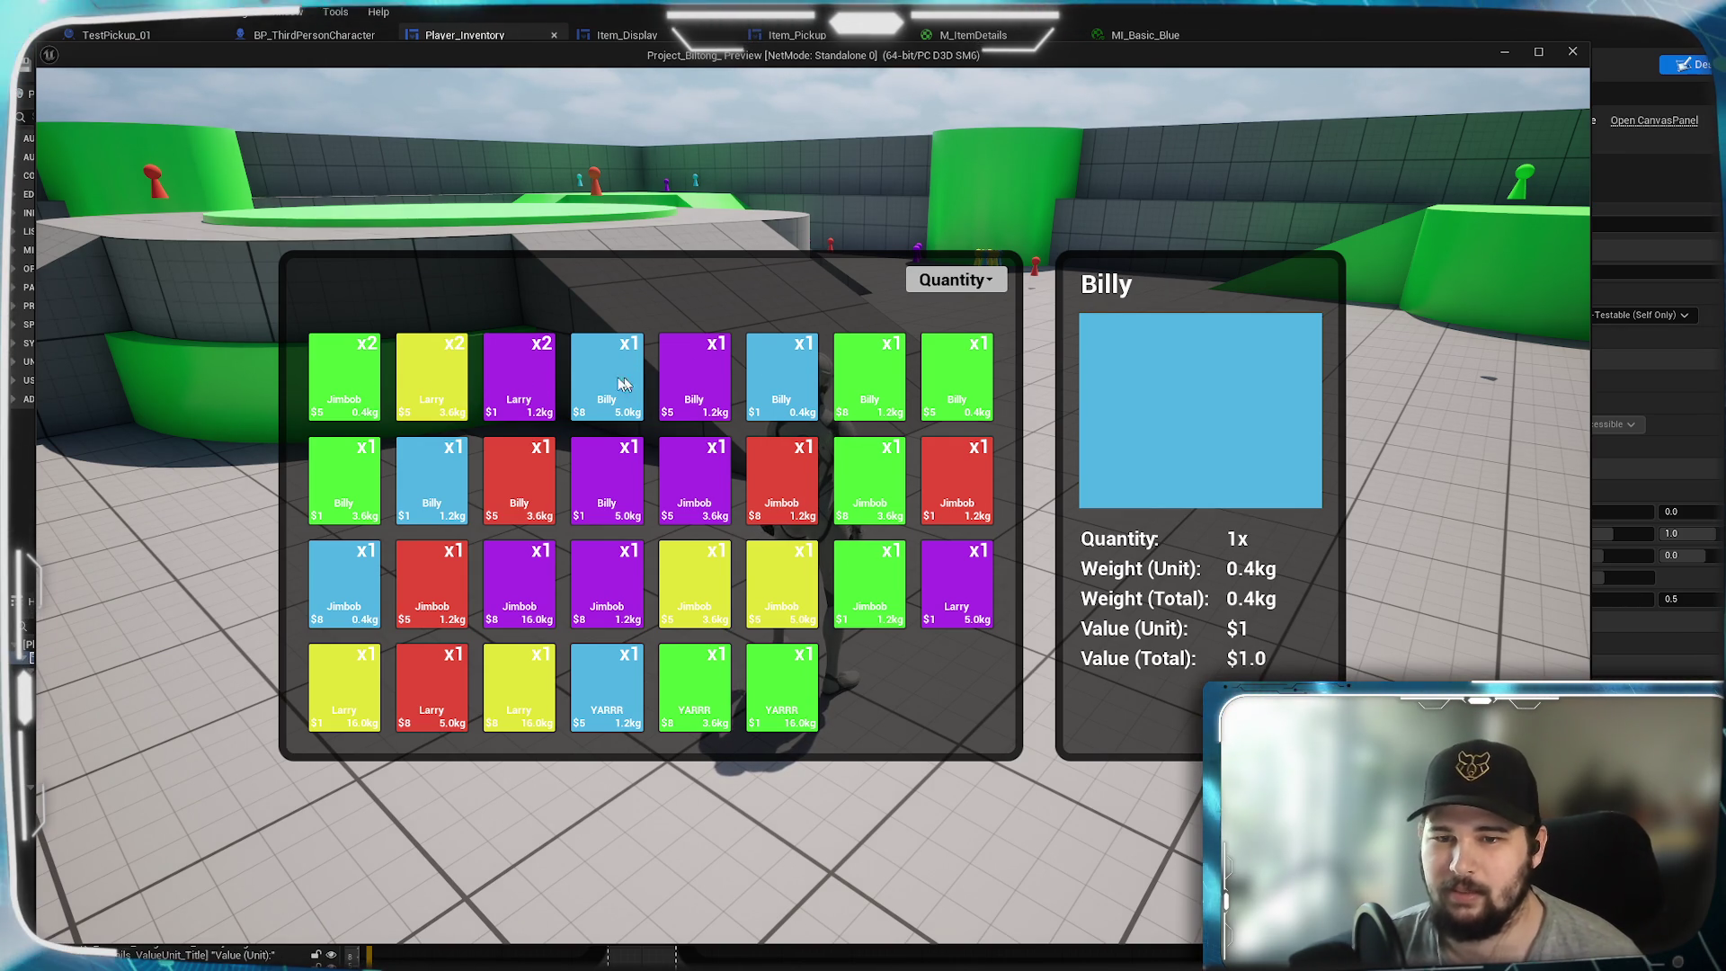
left_click(341, 391)
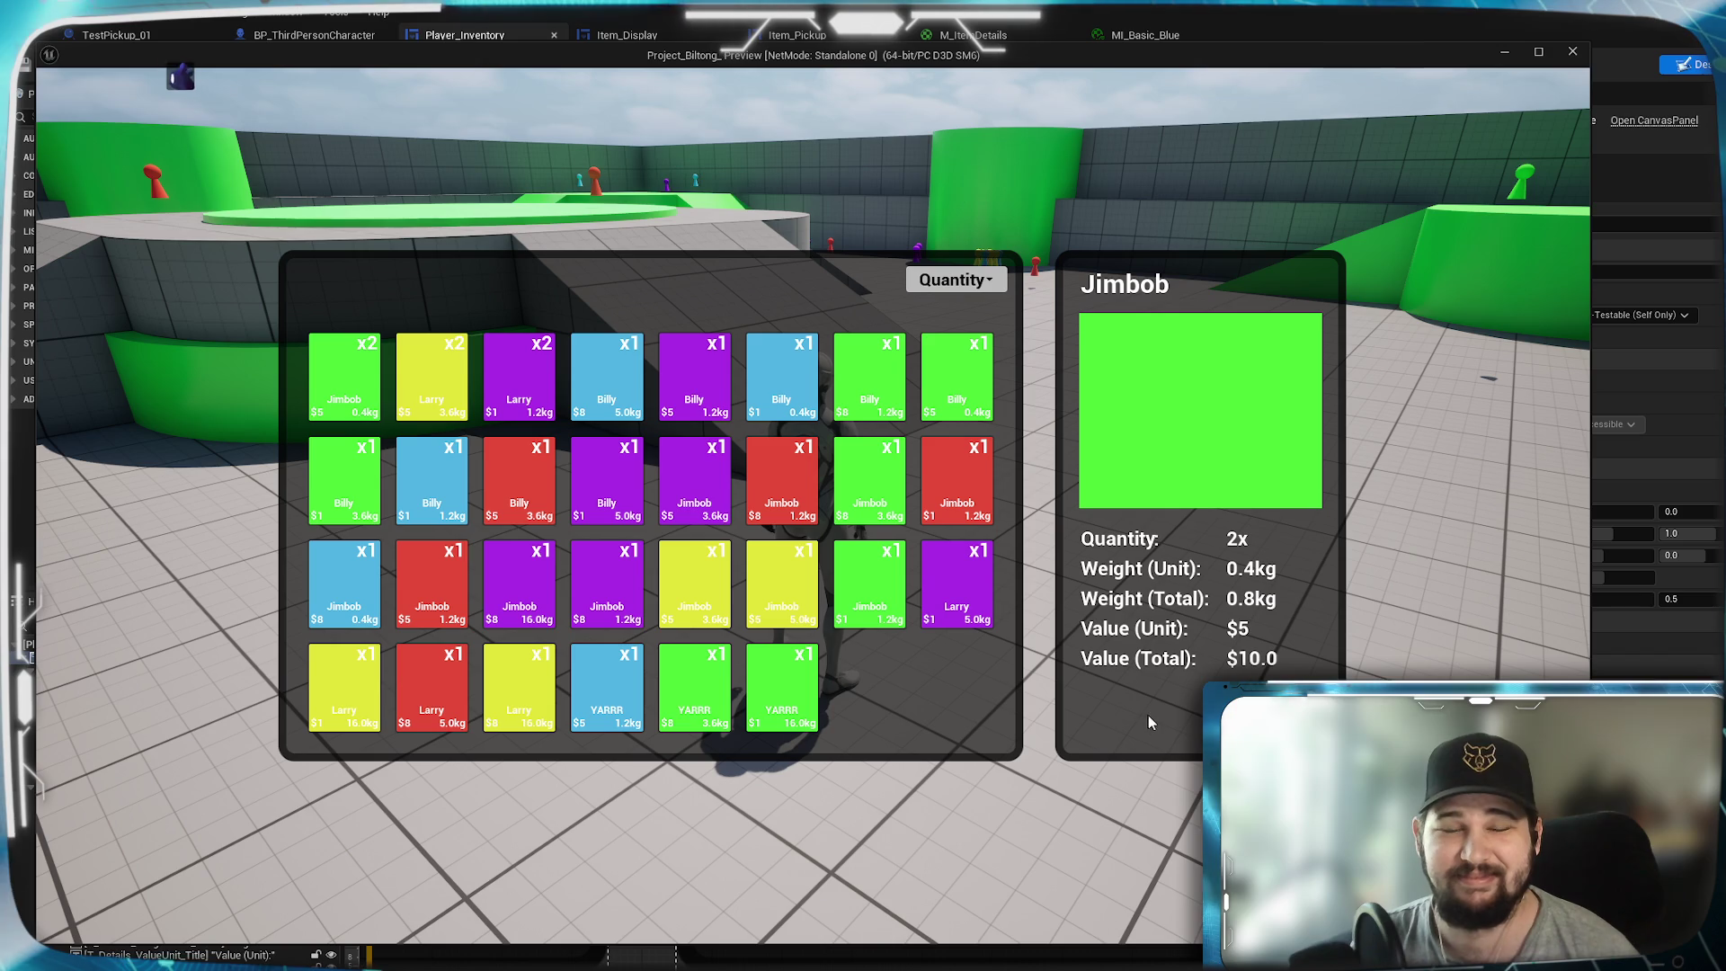
key("Tab")
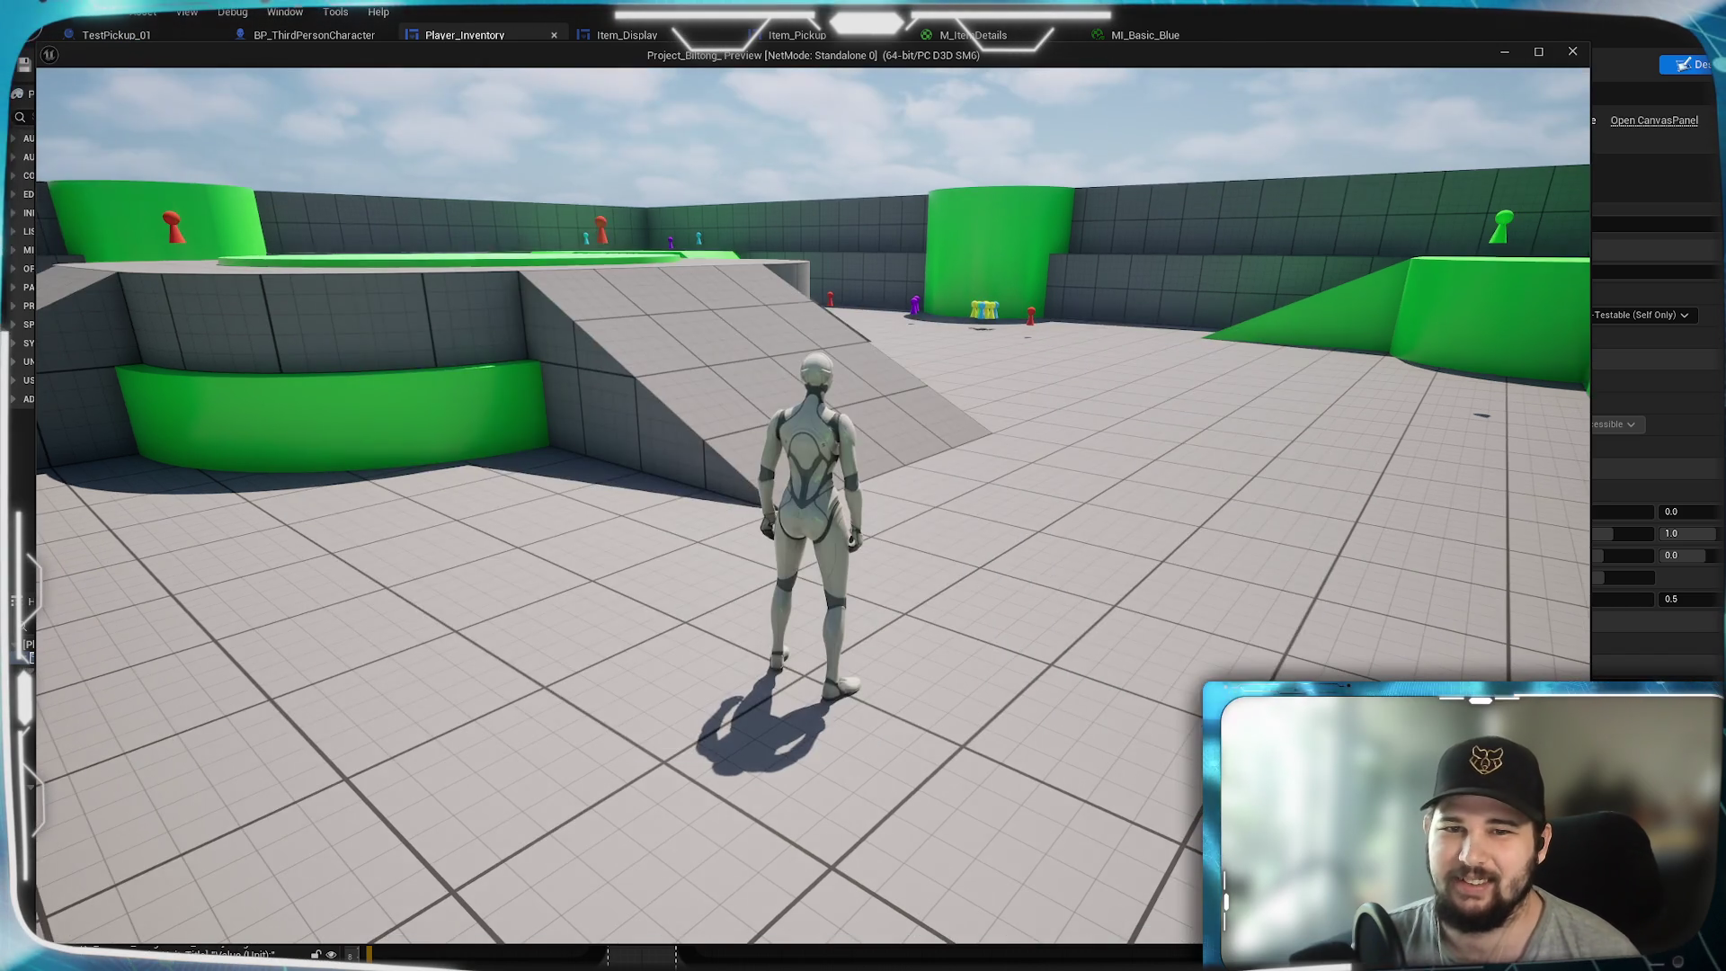
- Run and jump across the arena, toggle the inventory open and closed, then stop the play session
key("w")
key("space")
key("w")
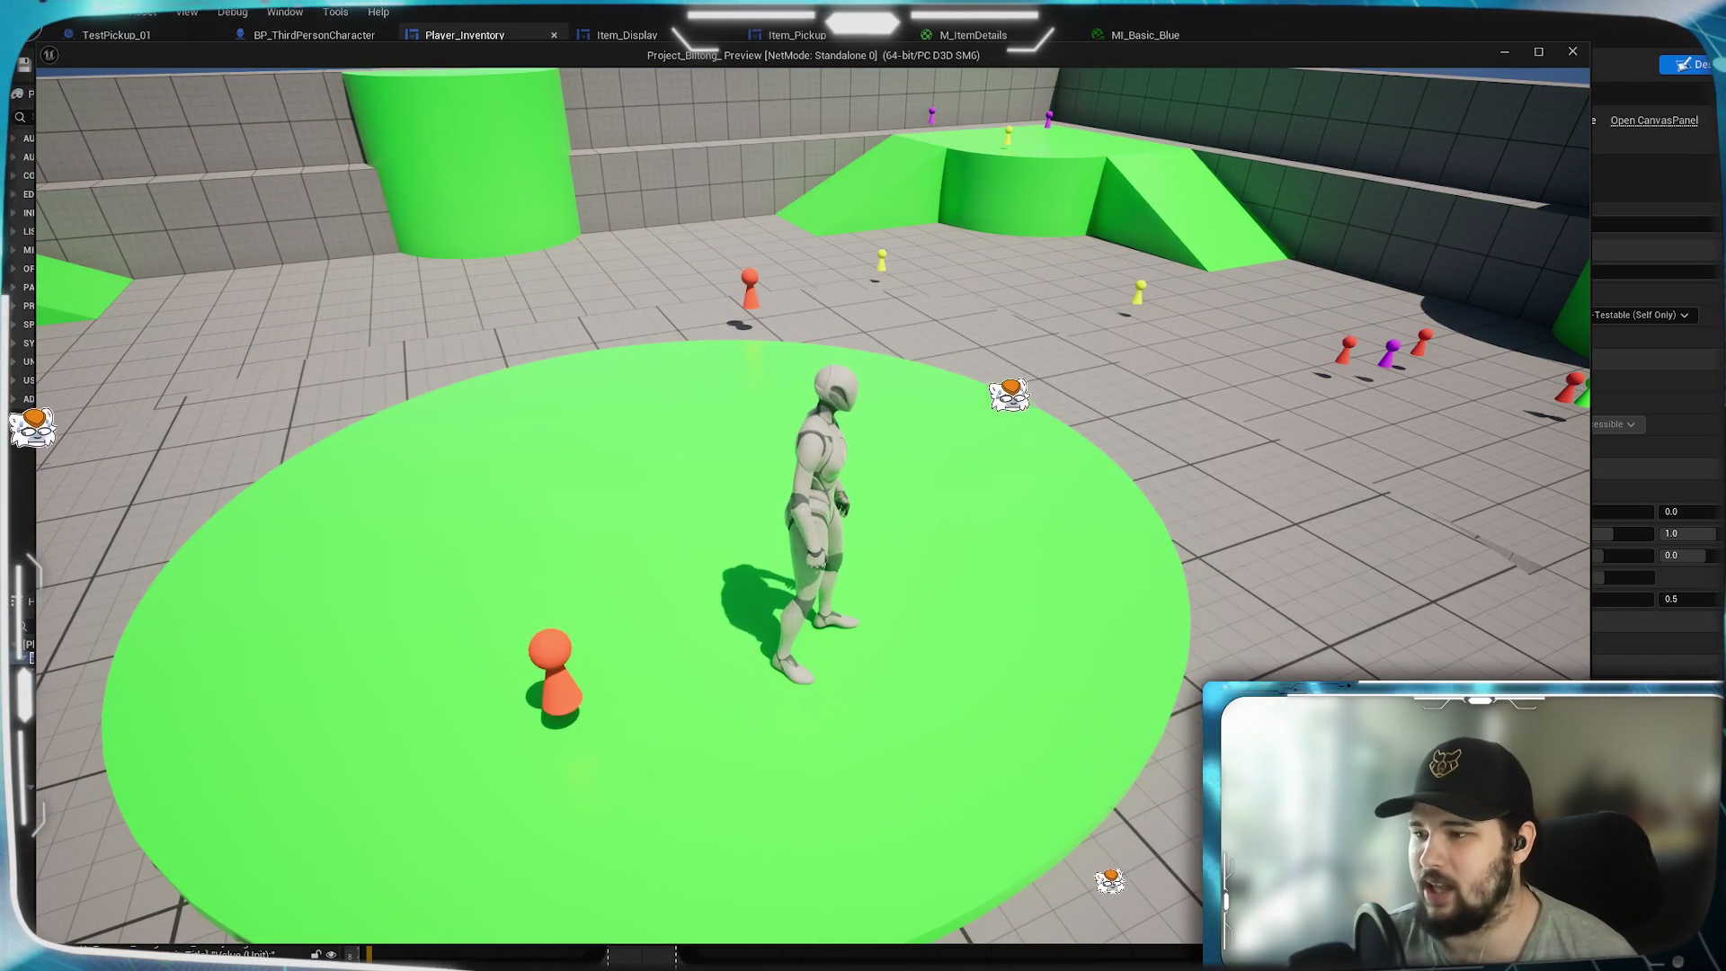
key("Tab")
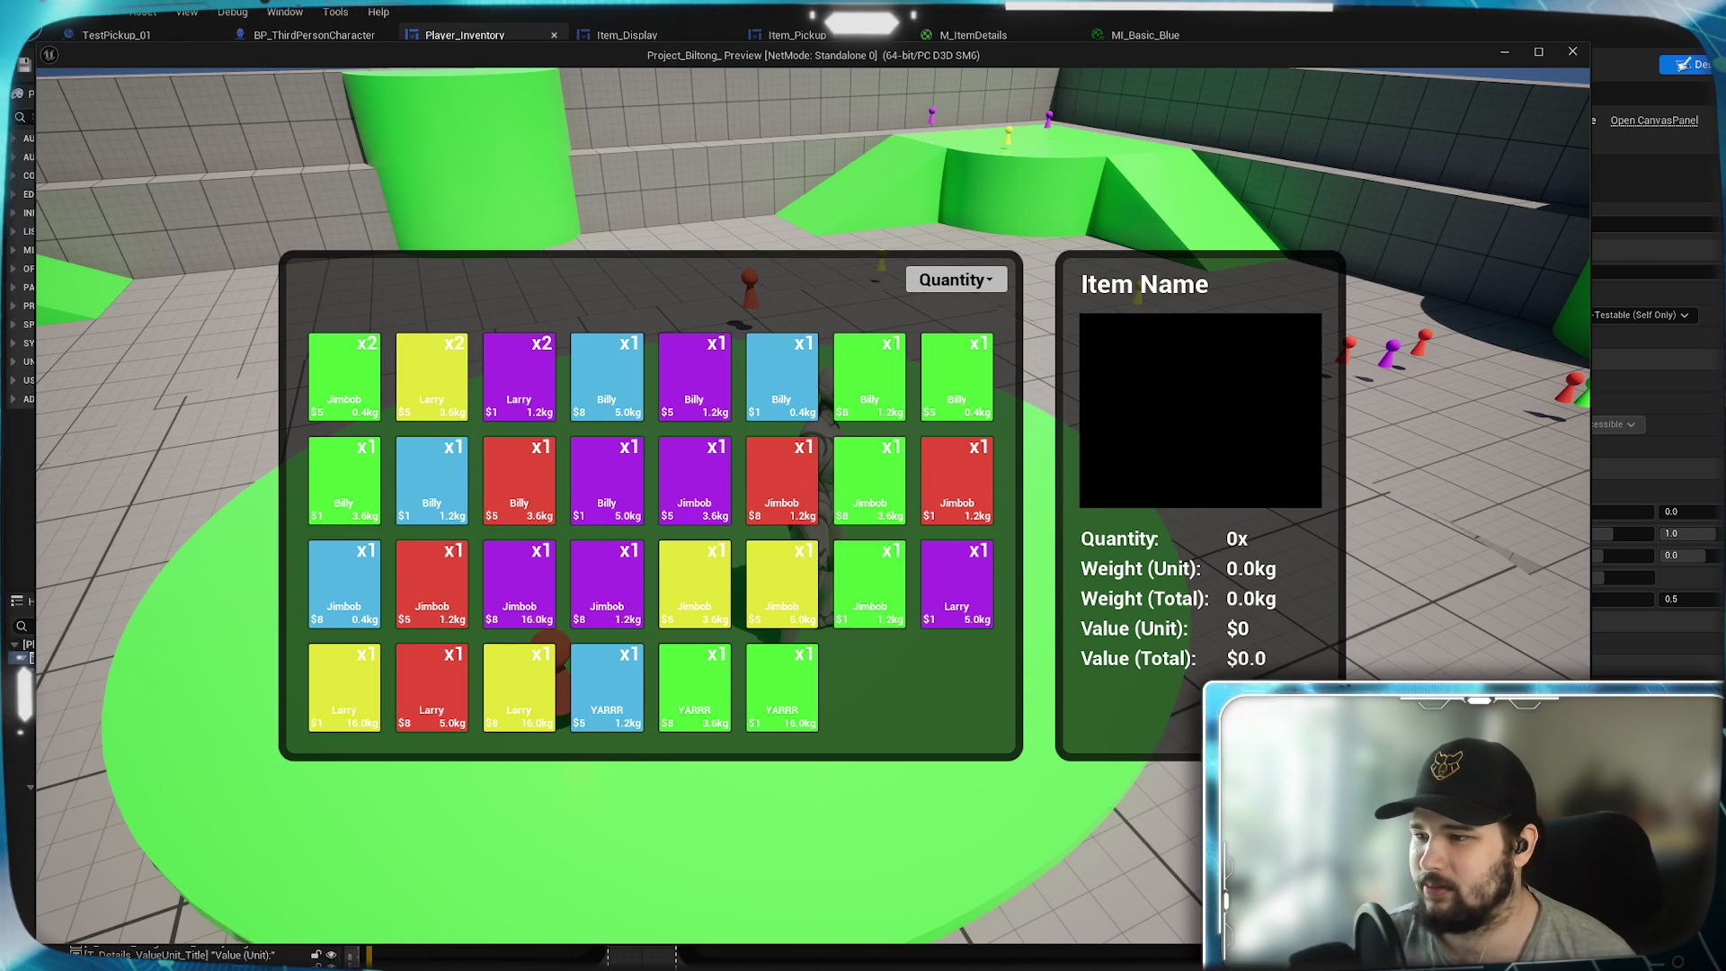
key("Tab")
key("w")
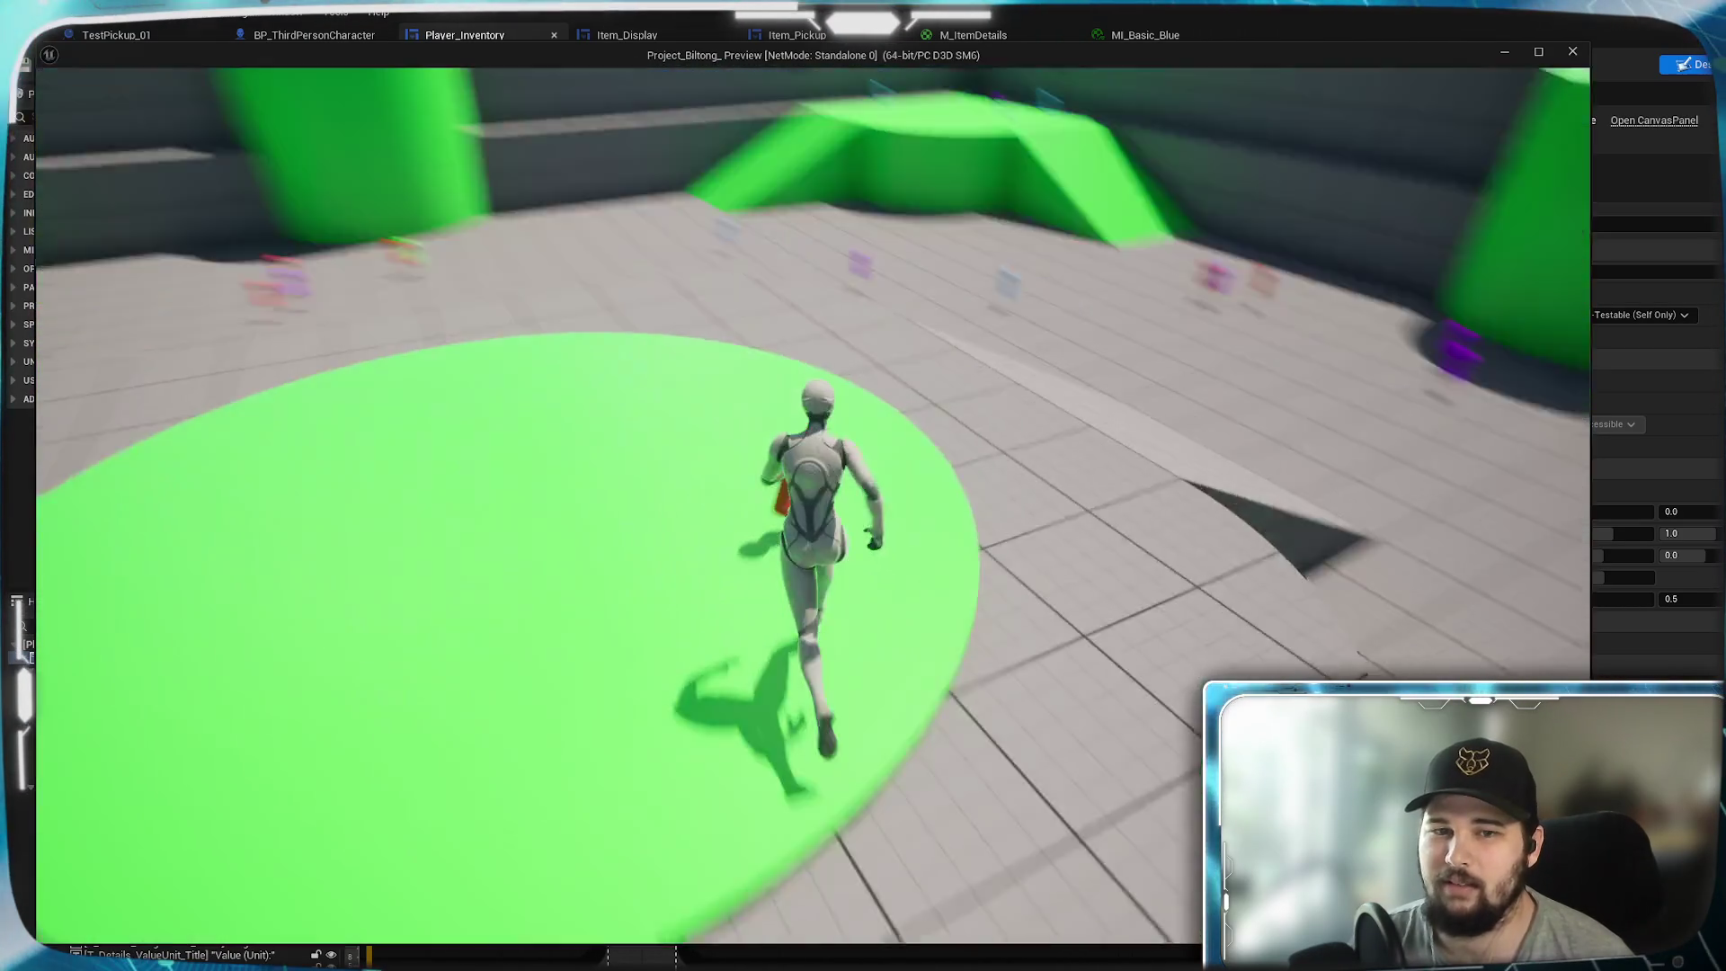
key("Escape")
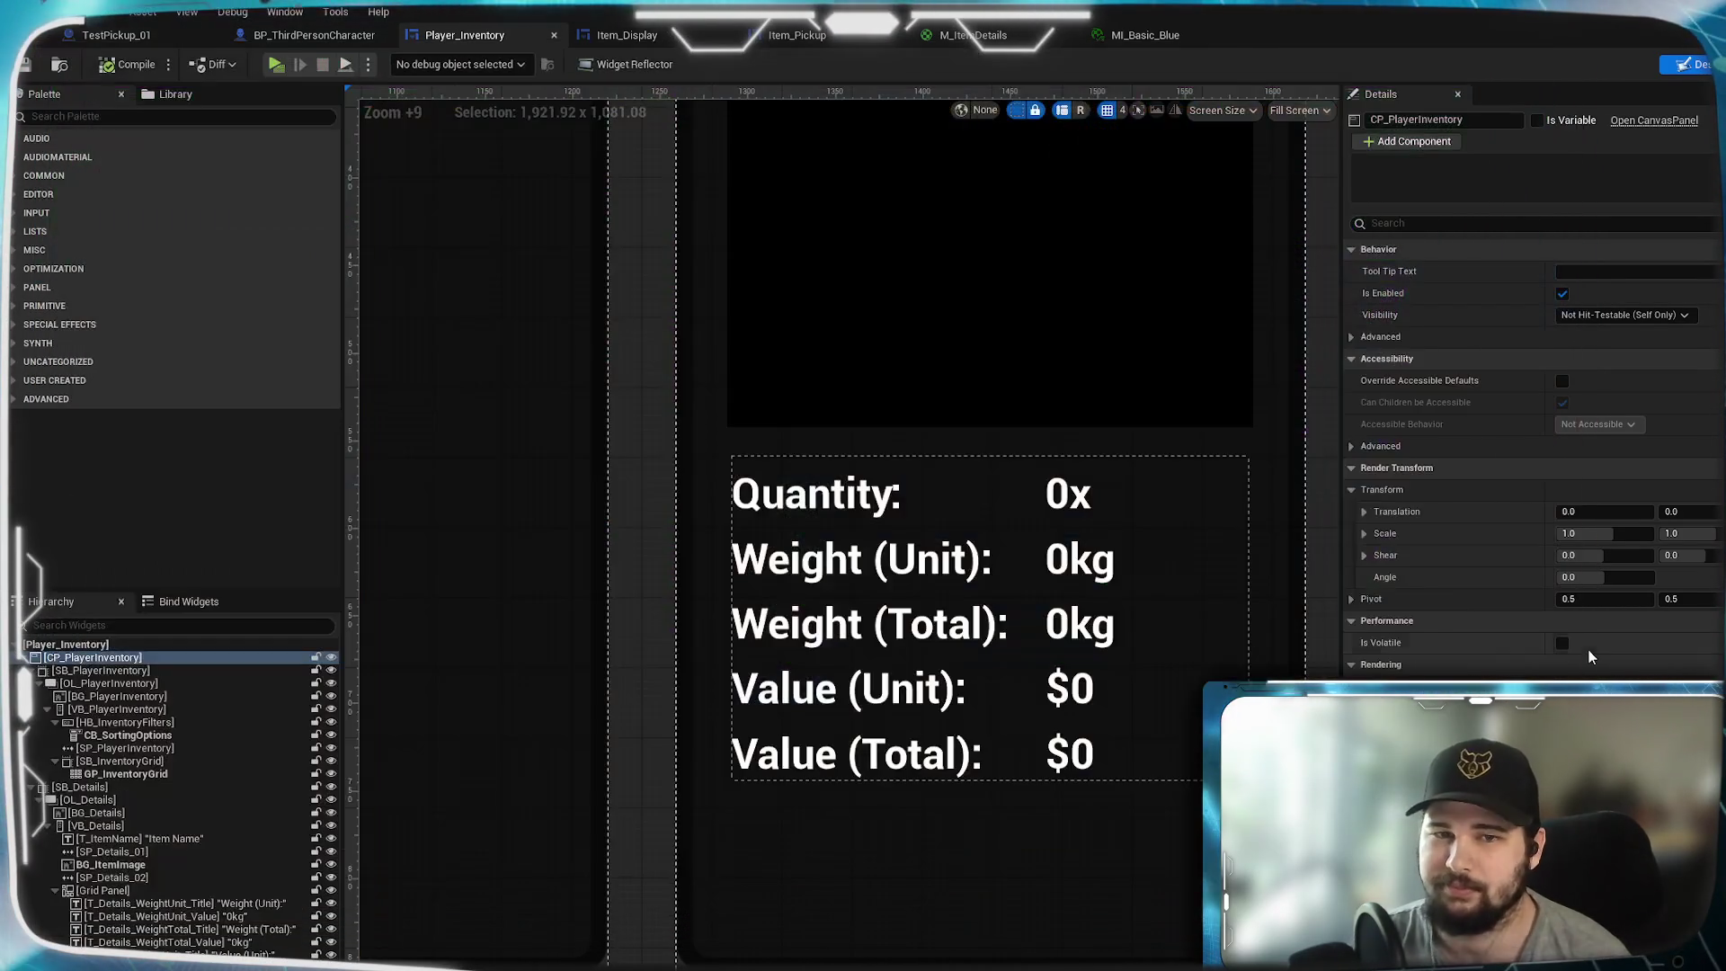
- Frame the whole inventory panel in the Designer and save Player_Inventory with Ctrl+S
scroll(602, 593, "down", 6)
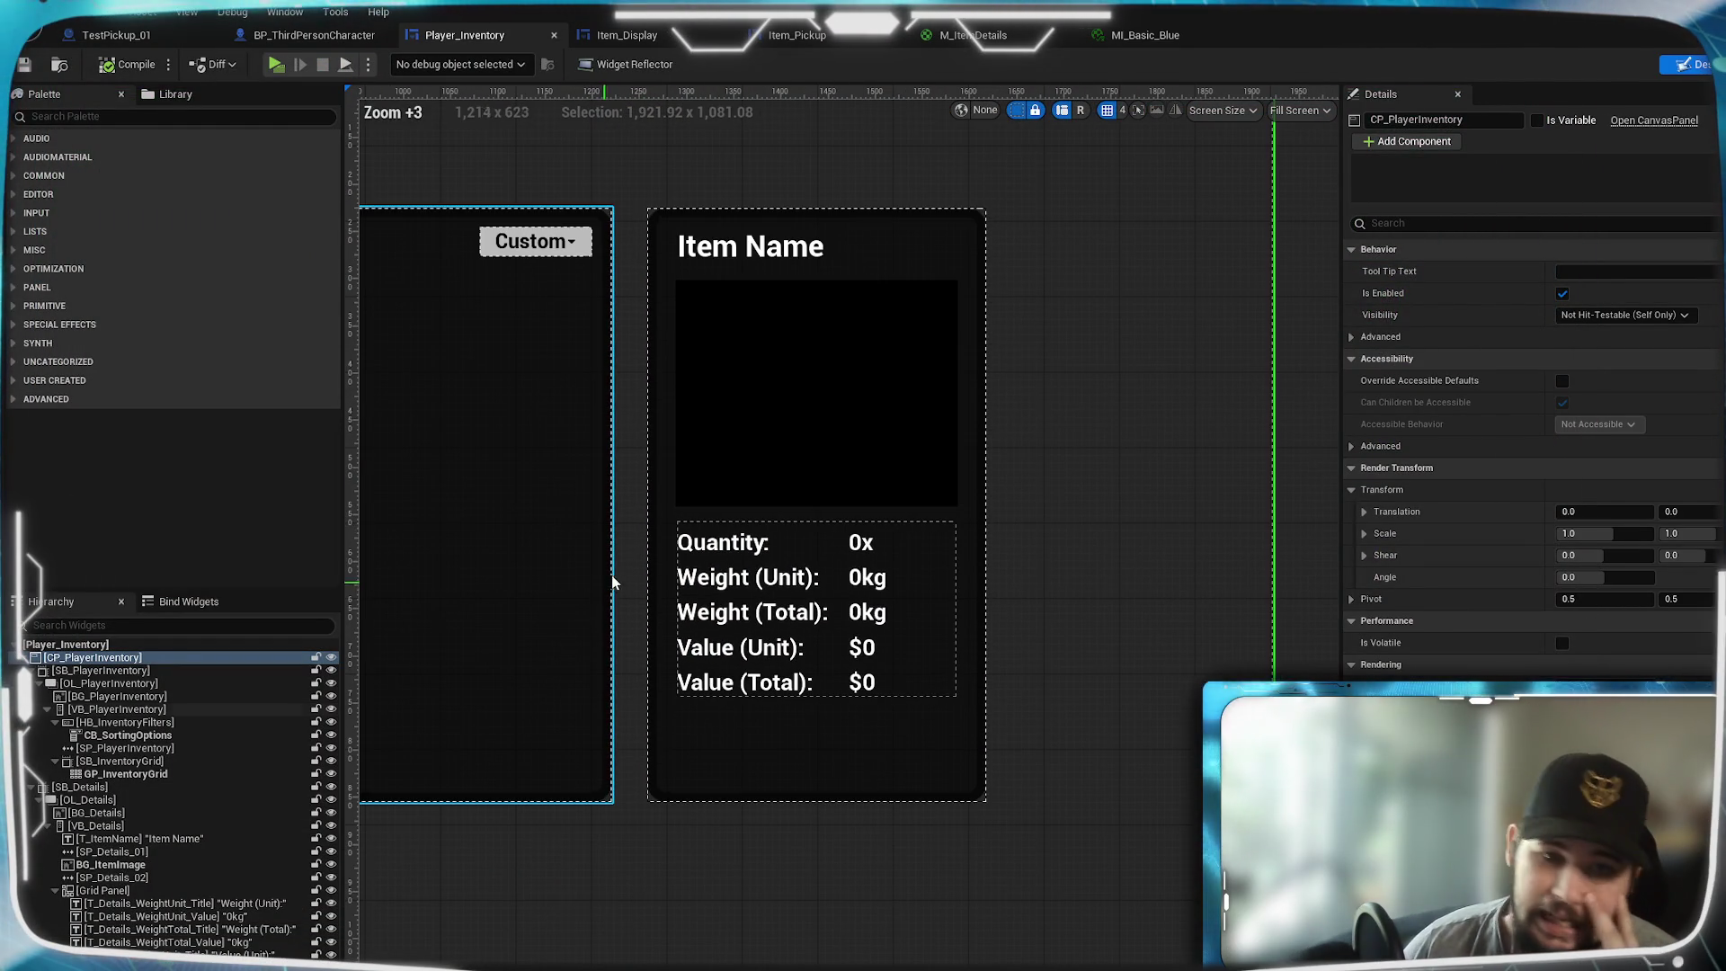
left_click_drag(545, 527, 1109, 551)
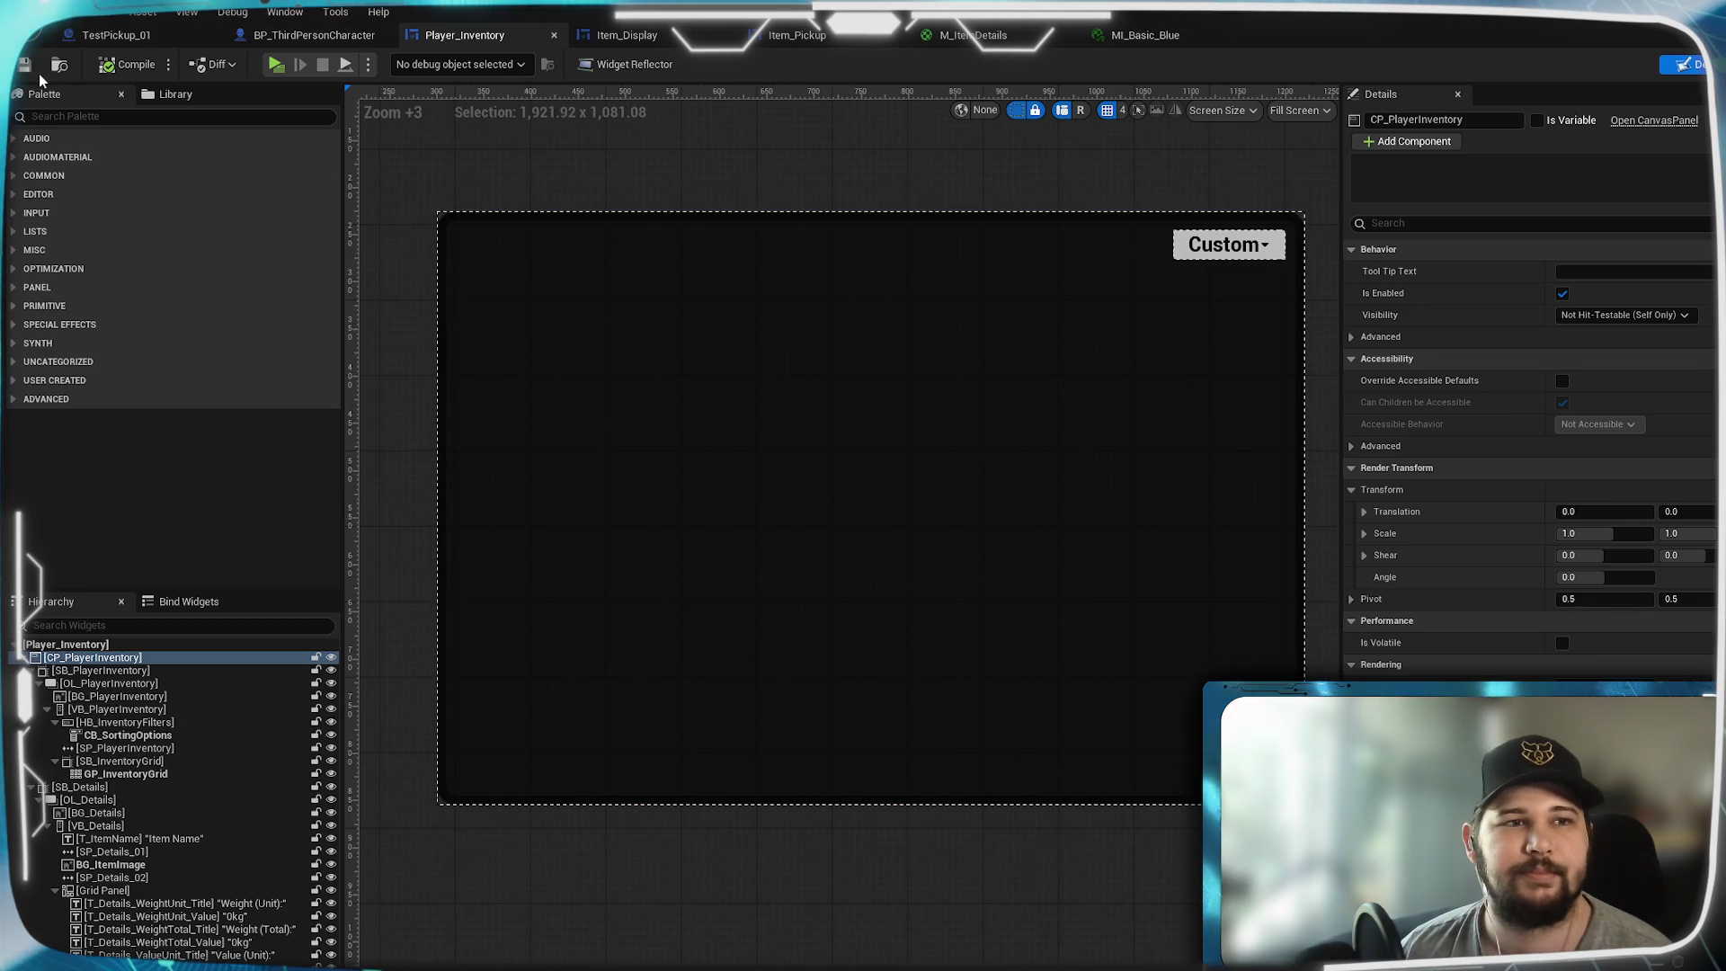
key("ctrl+s")
- Look over the widget layout, then bring up the MI_Basic_Blue material instance
mouse_move(723, 528)
left_mouse_down()
mouse_move(875, 663)
mouse_move(947, 677)
left_mouse_up()
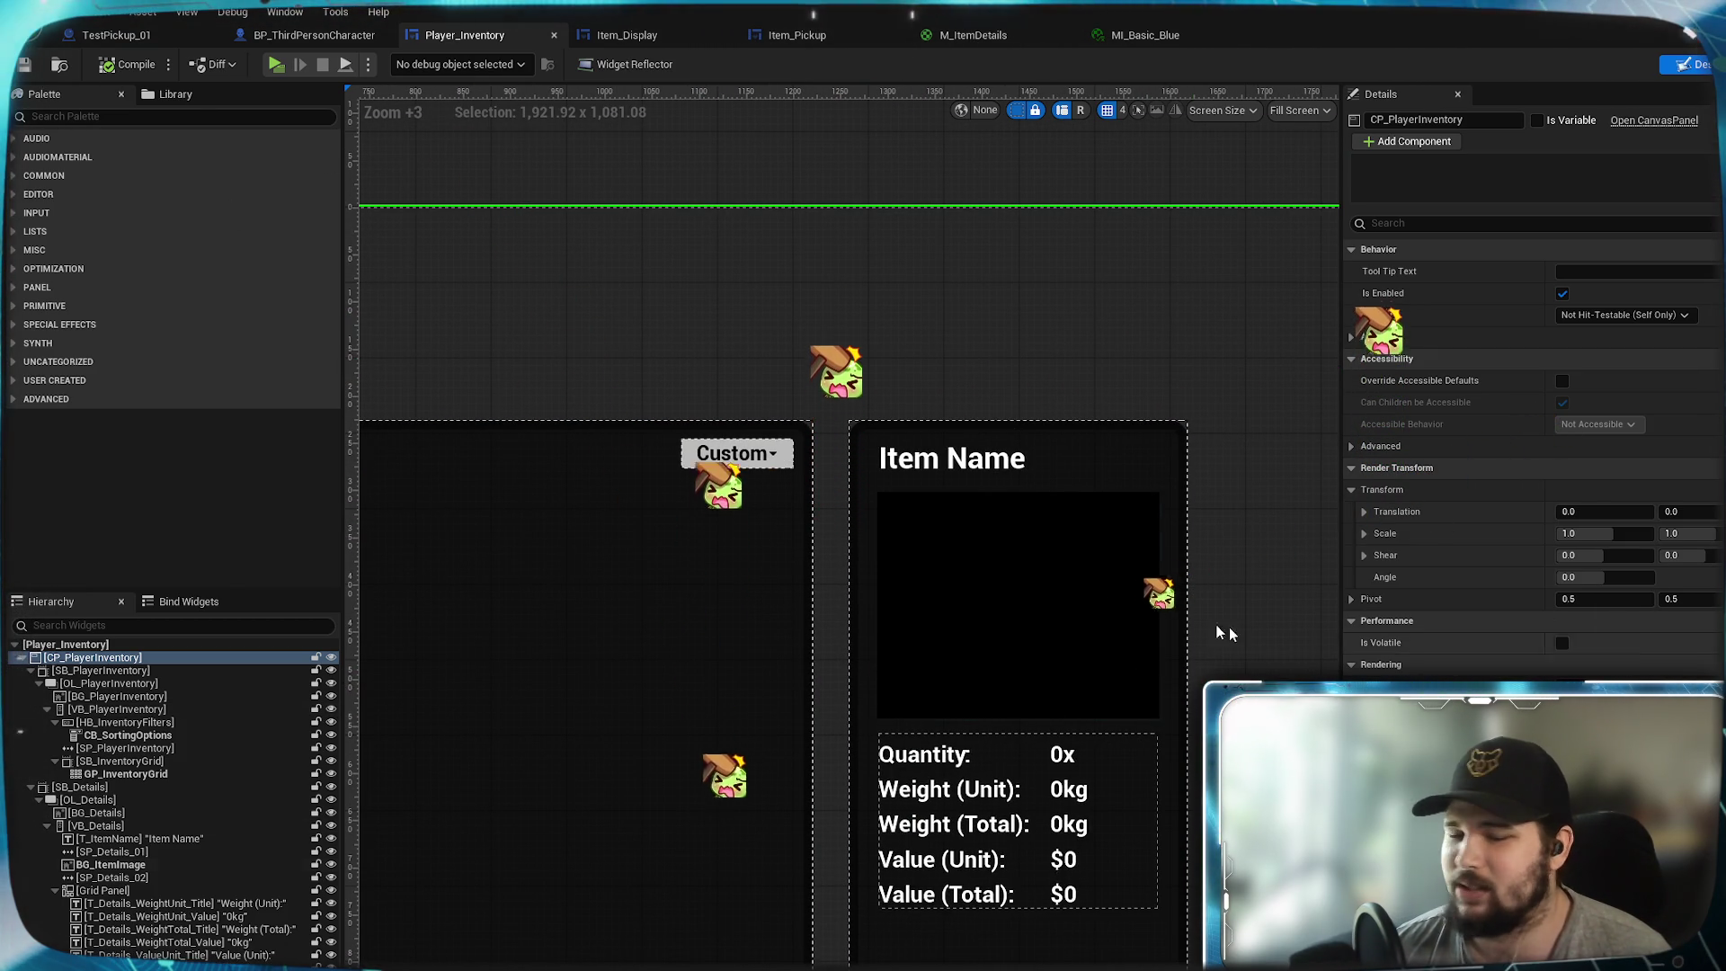
mouse_move(883, 570)
left_mouse_down()
mouse_move(717, 674)
mouse_move(775, 598)
mouse_move(535, 859)
mouse_move(848, 467)
mouse_move(1010, 401)
mouse_move(898, 458)
left_mouse_up()
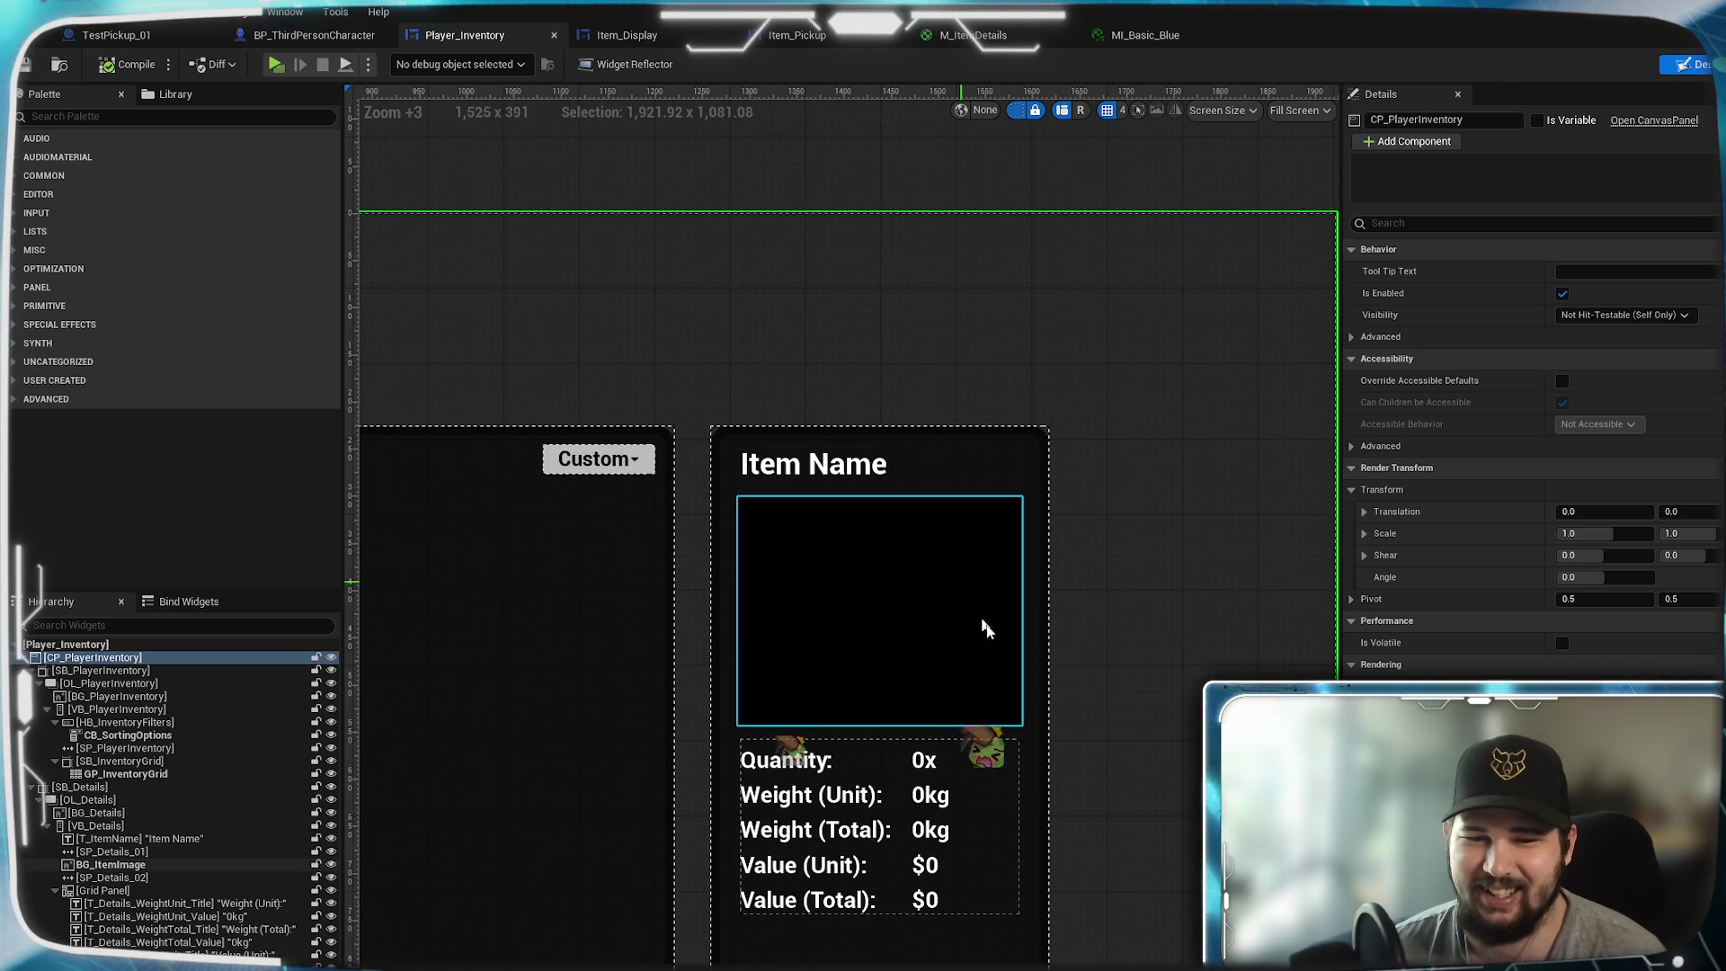
scroll(964, 591, "down", 6)
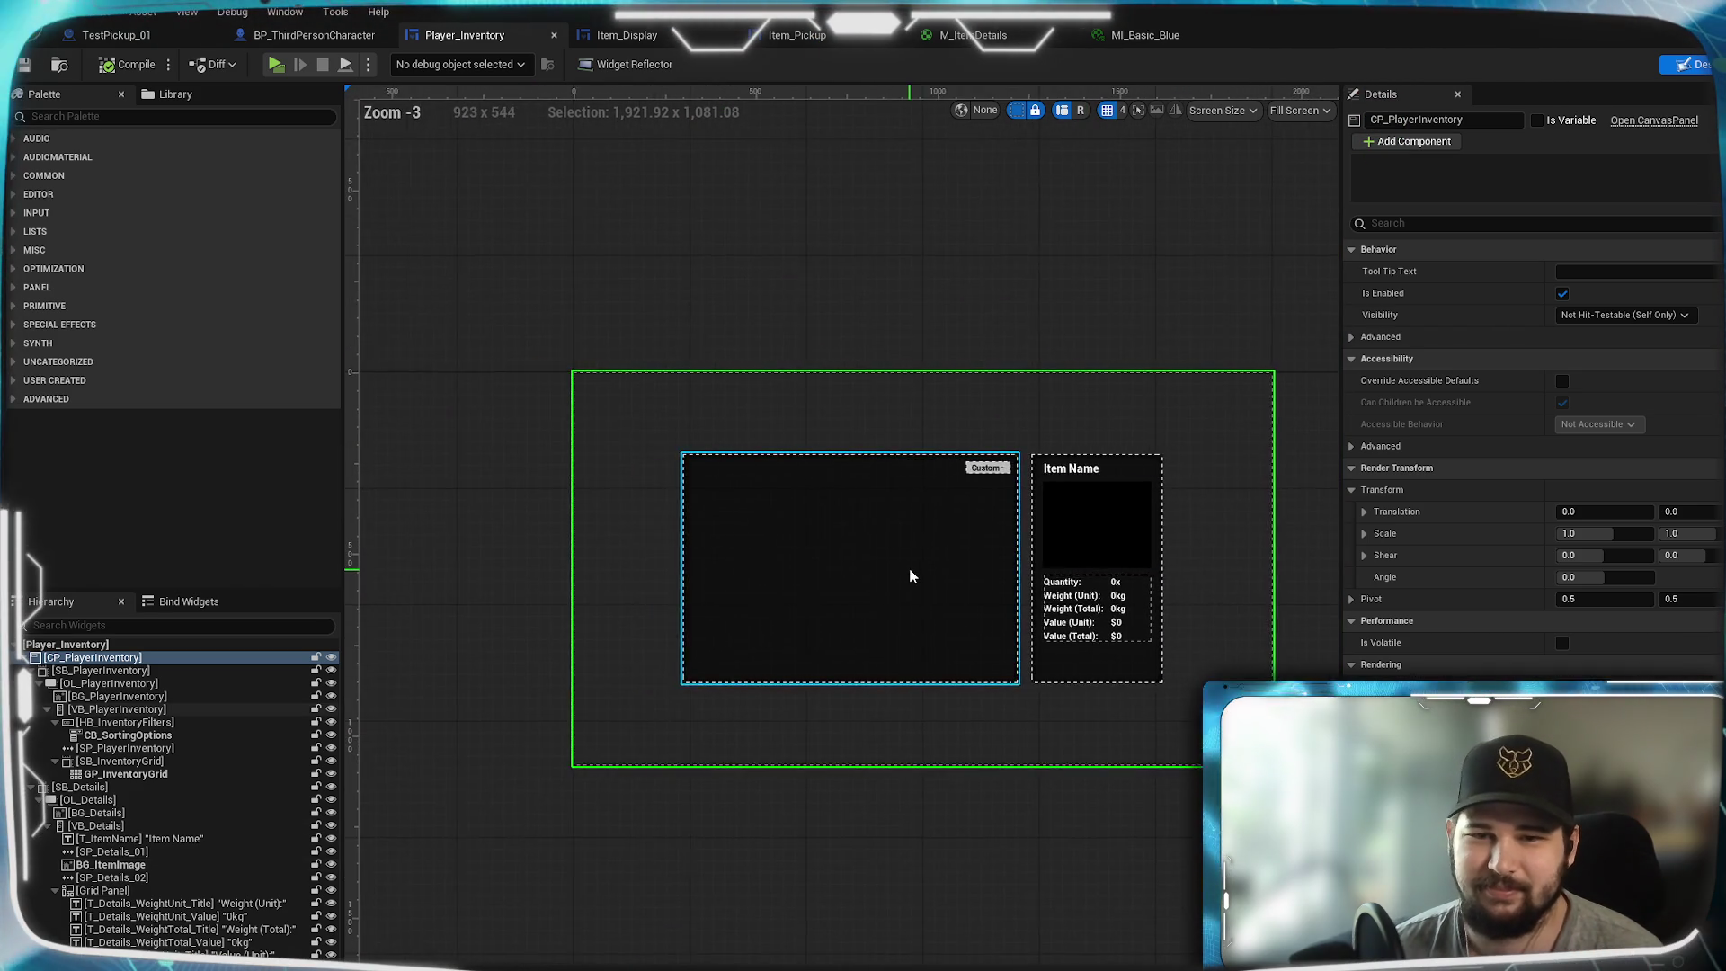
scroll(911, 576, "up", 5)
left_click_drag(913, 578, 740, 569)
mouse_move(753, 570)
left_mouse_down()
mouse_move(871, 543)
mouse_move(865, 521)
left_mouse_up()
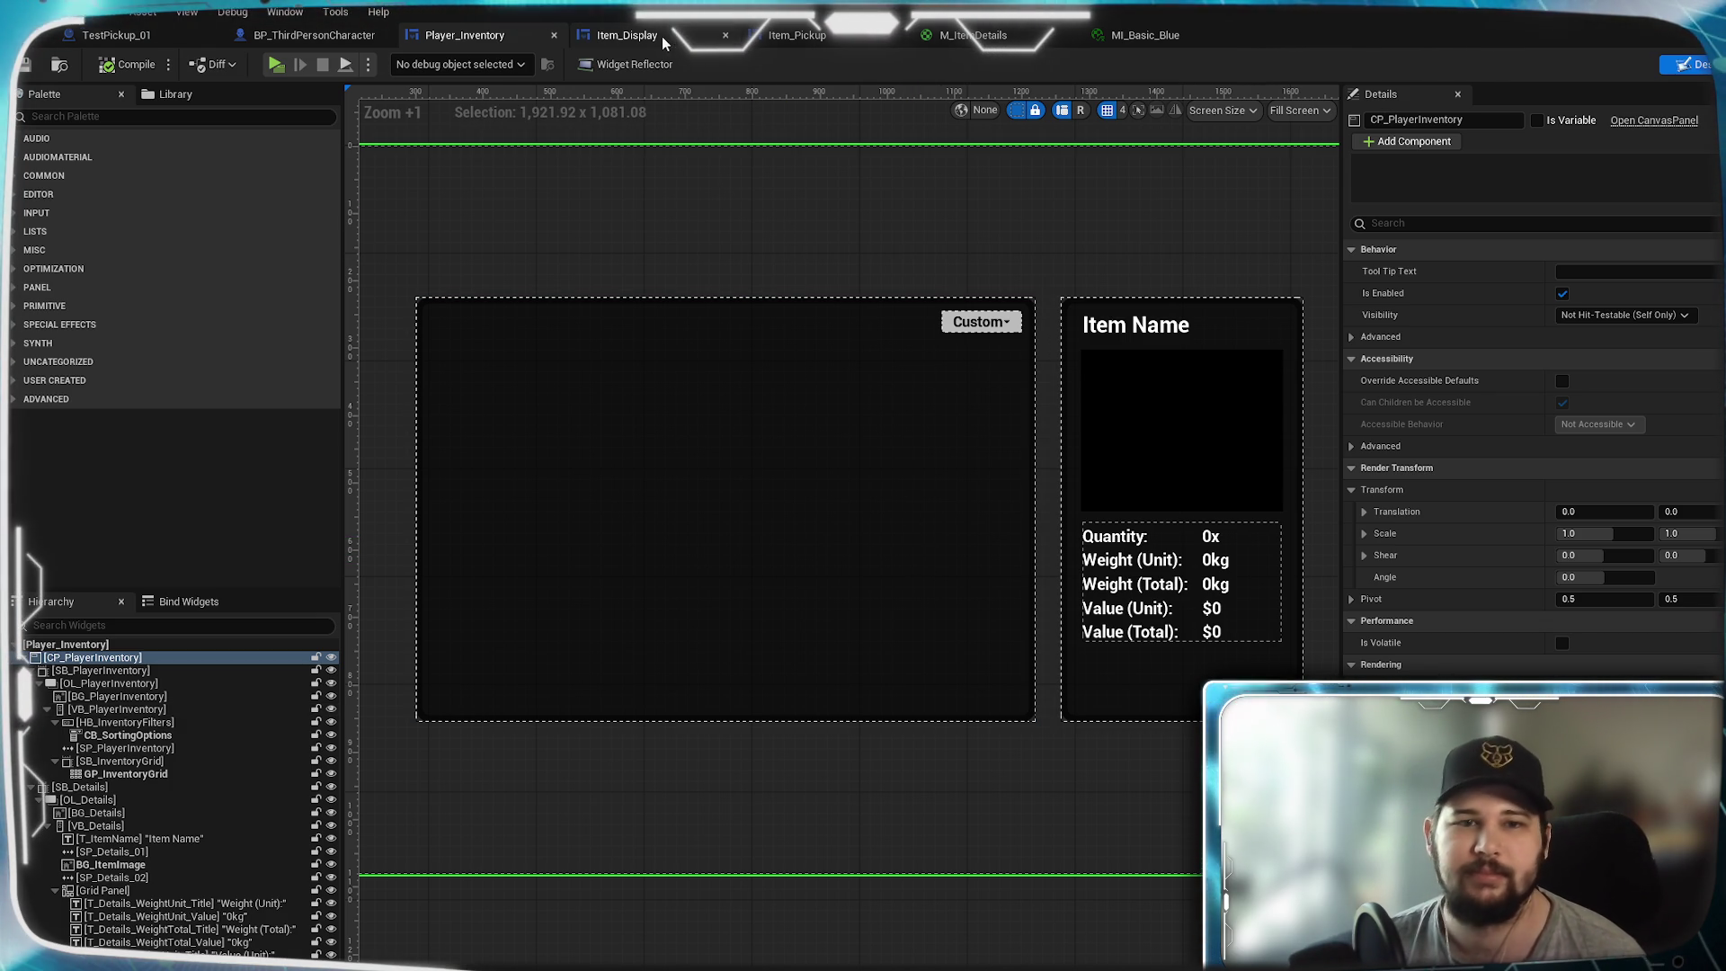
left_click(1144, 36)
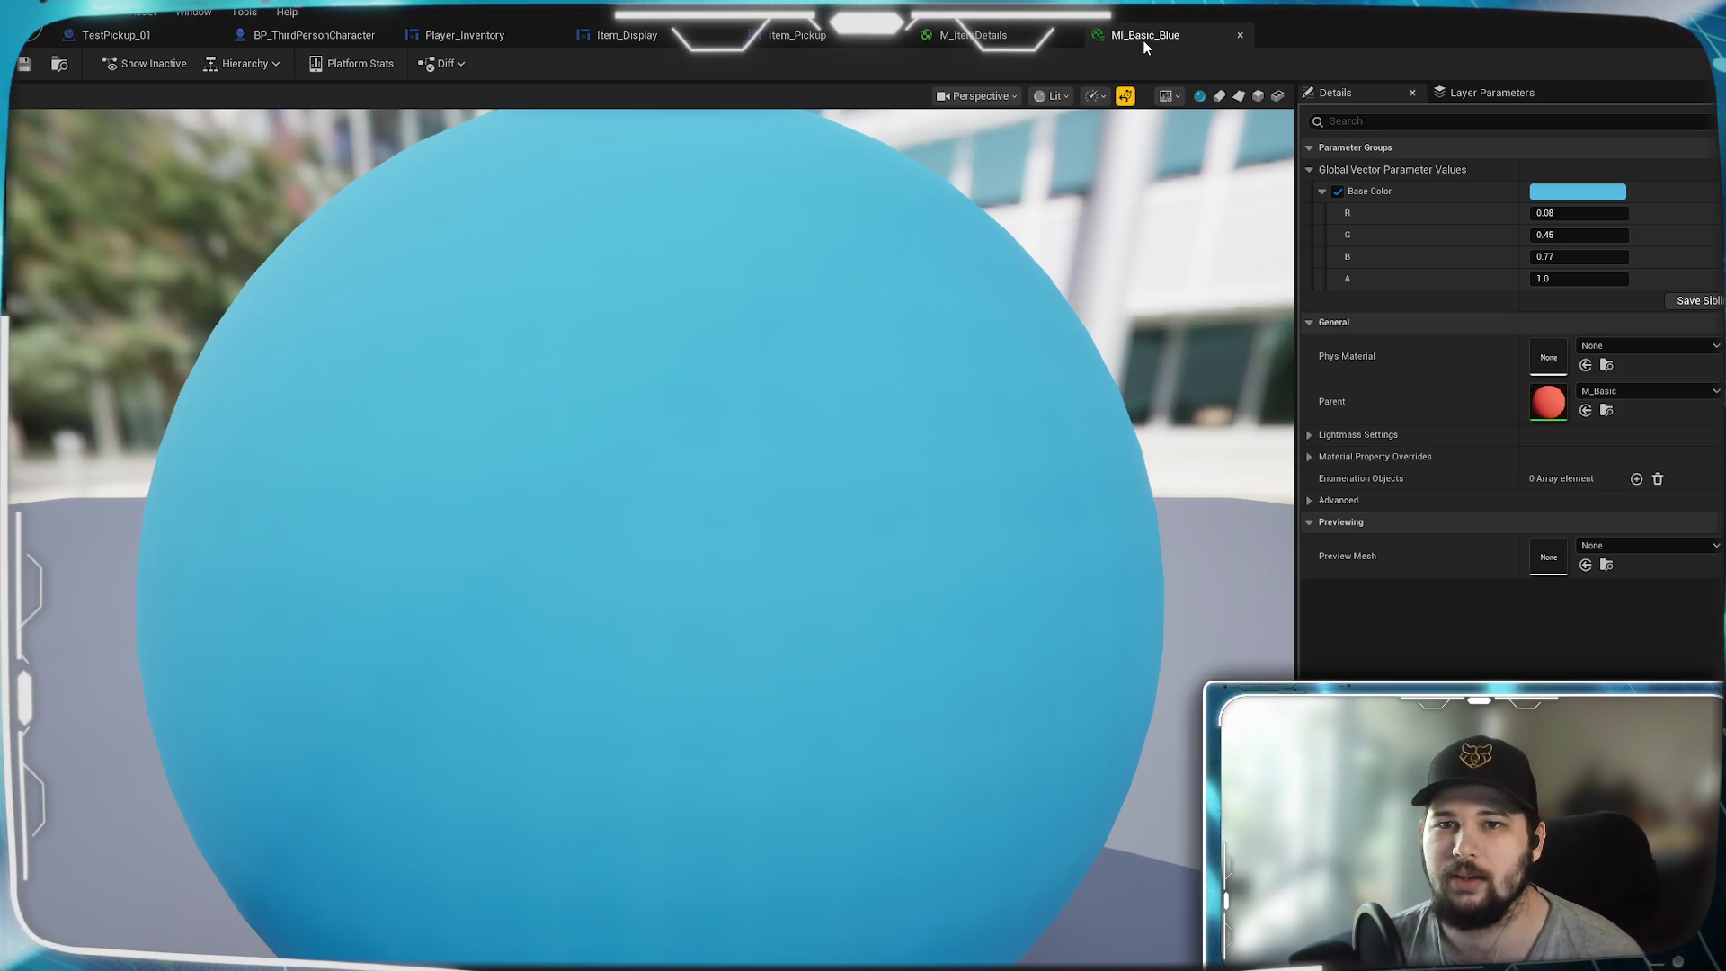
- Close the MI_Basic_Blue, M_ItemDetails and Item_Pickup editor tabs
left_click(1240, 36)
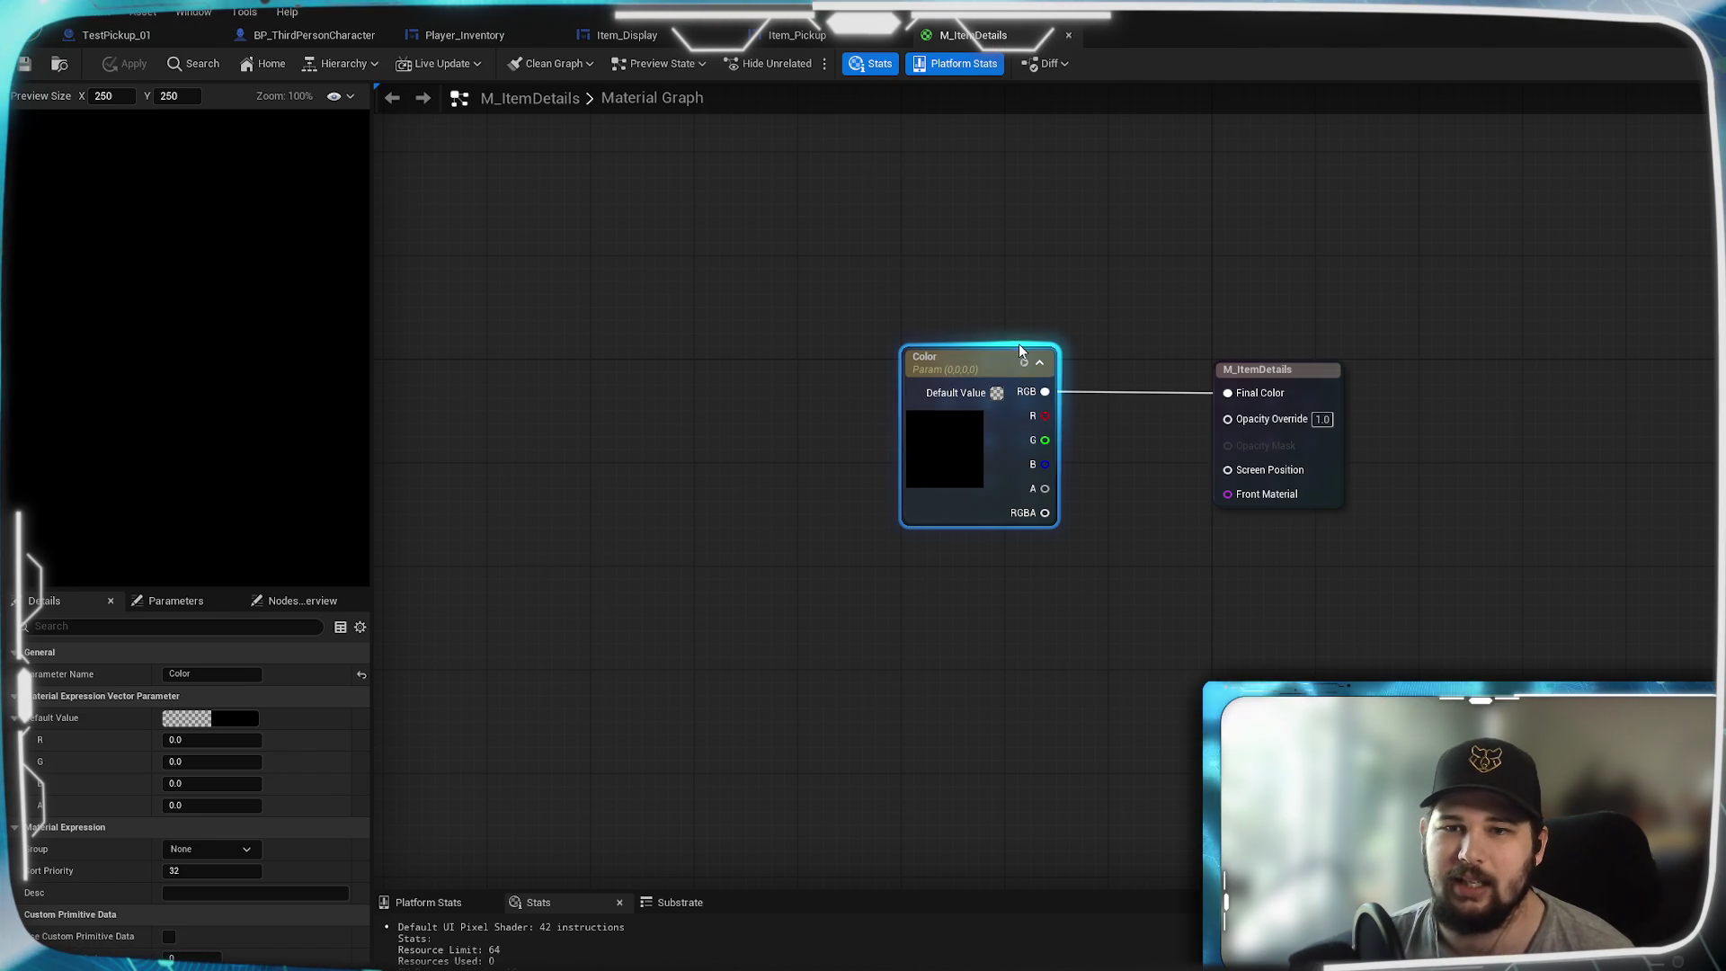
left_click(1070, 35)
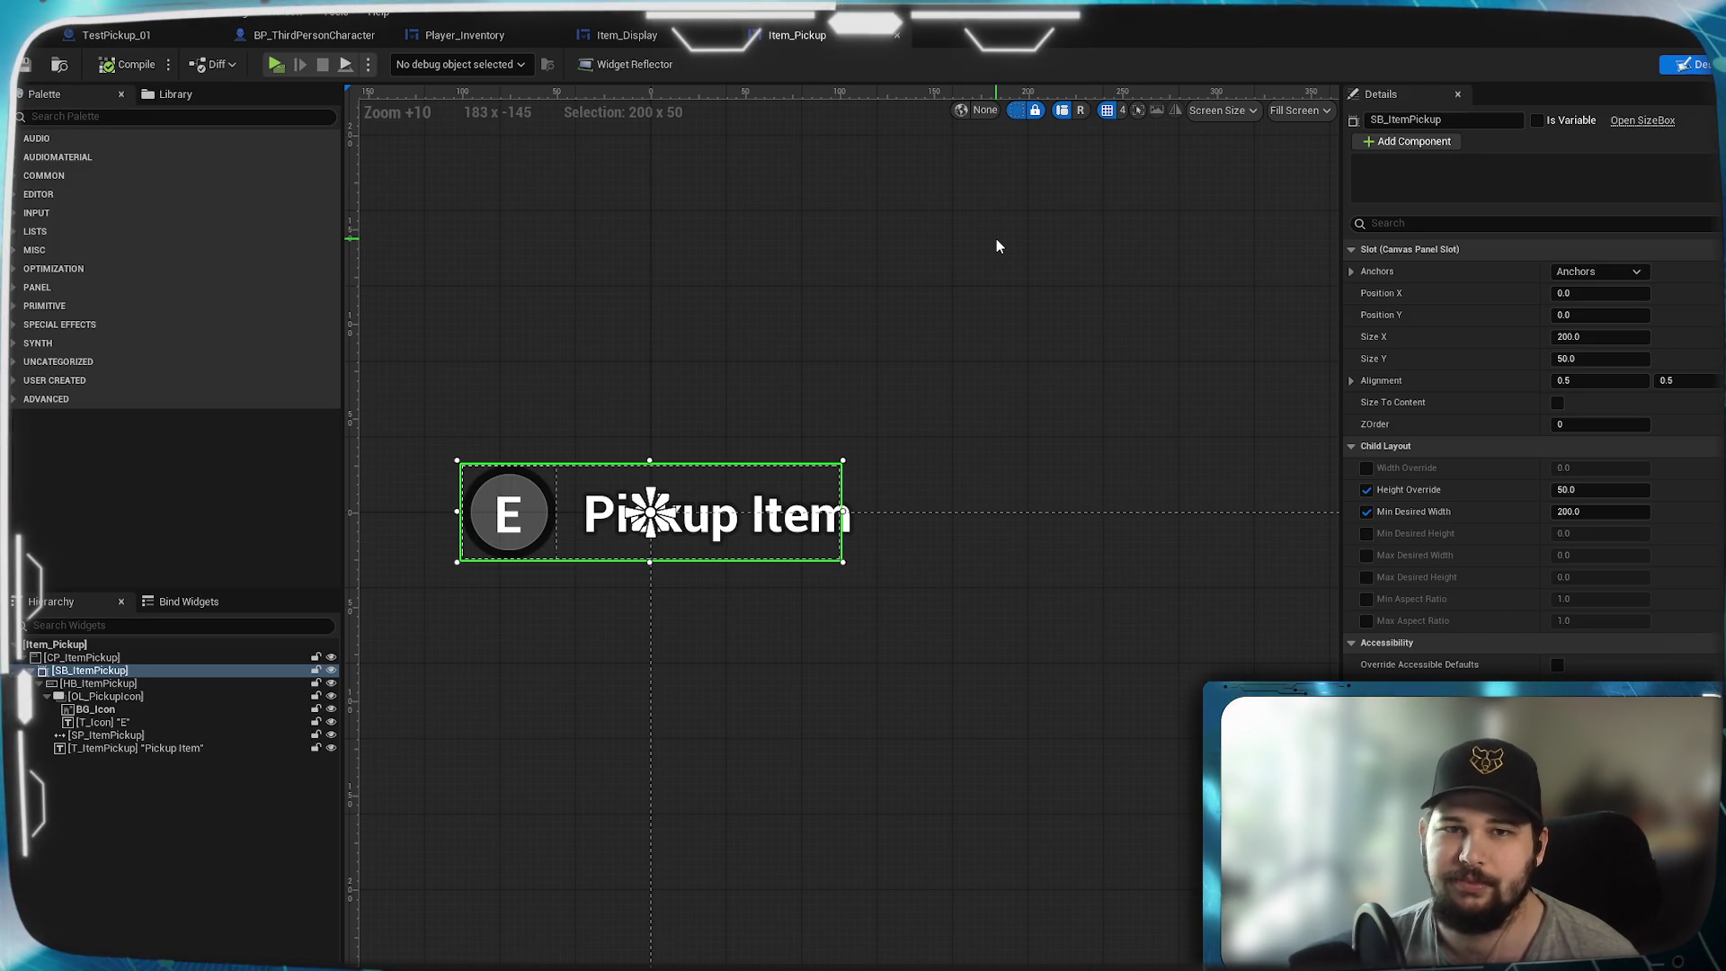
left_click(898, 35)
left_click_drag(963, 366, 963, 339)
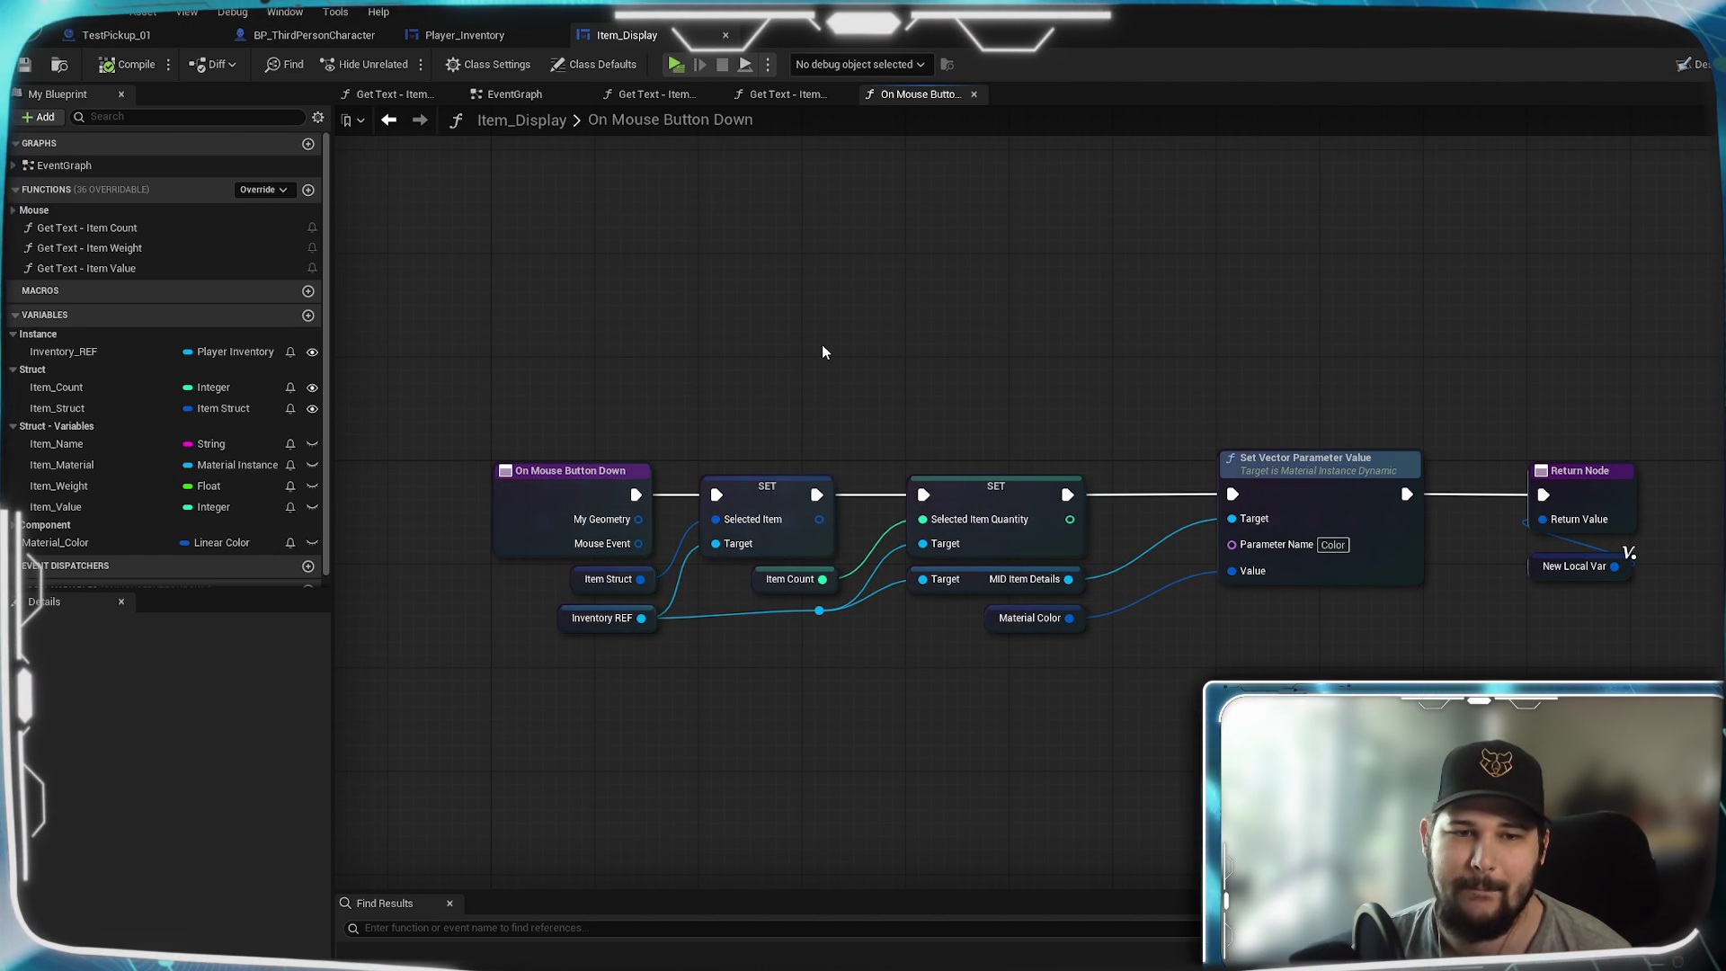
left_click_drag(822, 351, 995, 350)
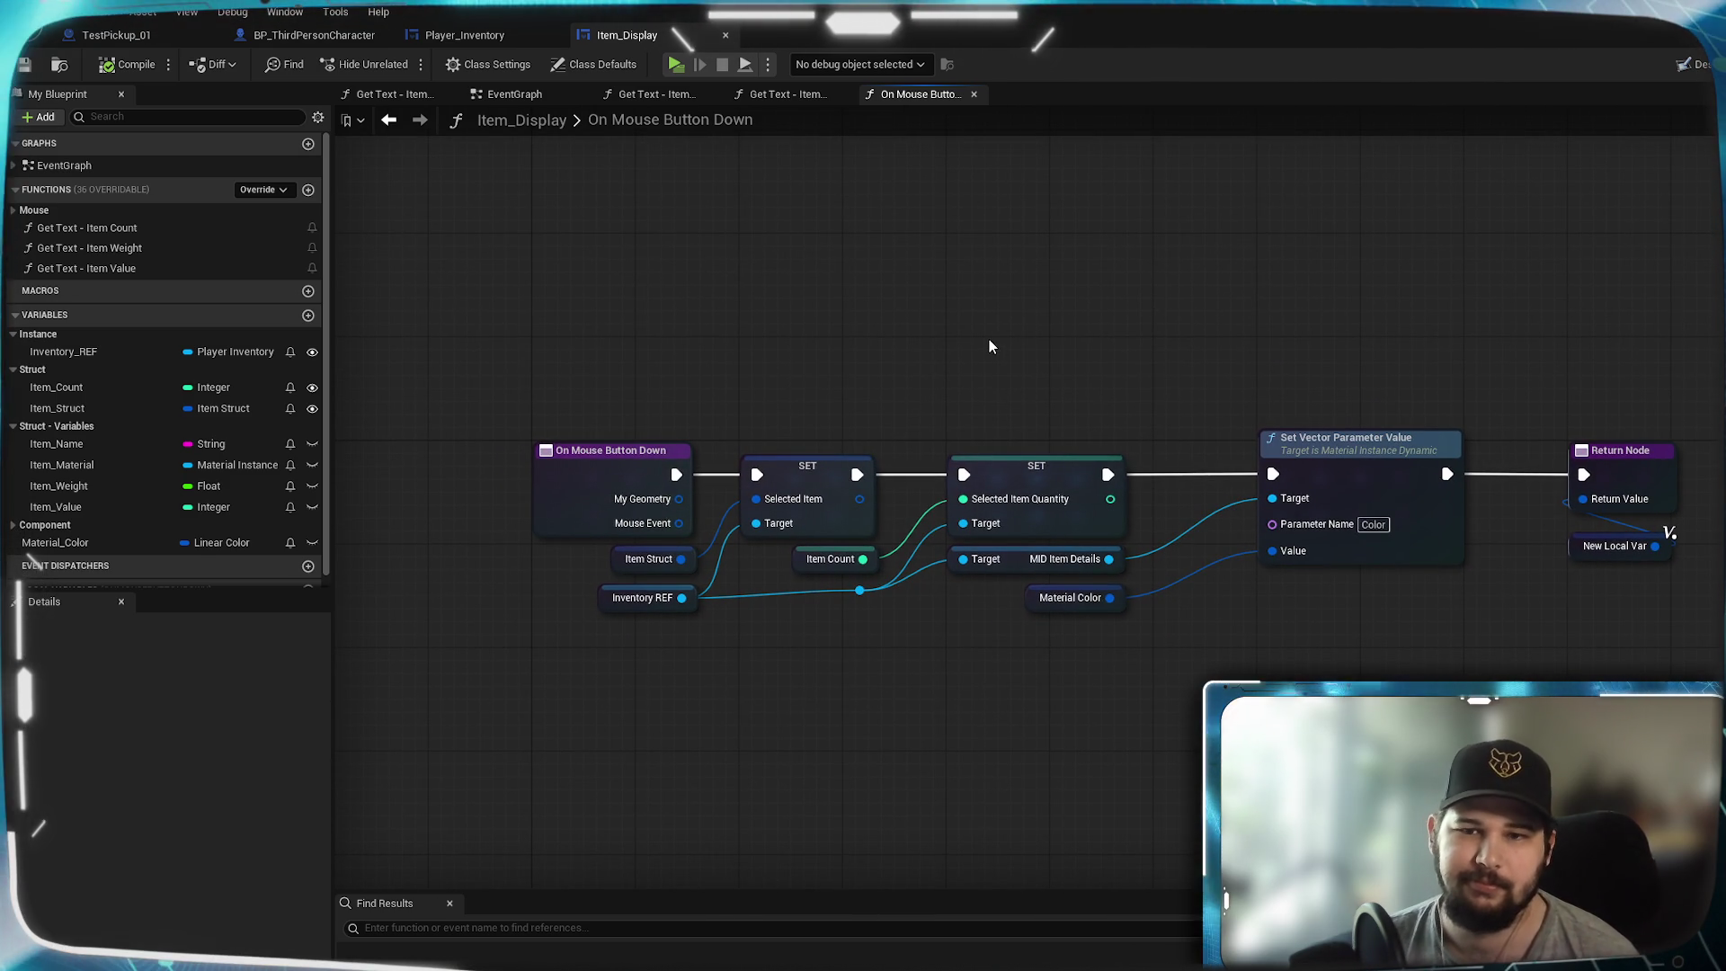
- Show the Item_Display widget's Designer view framed on the item tile
left_click(510, 40)
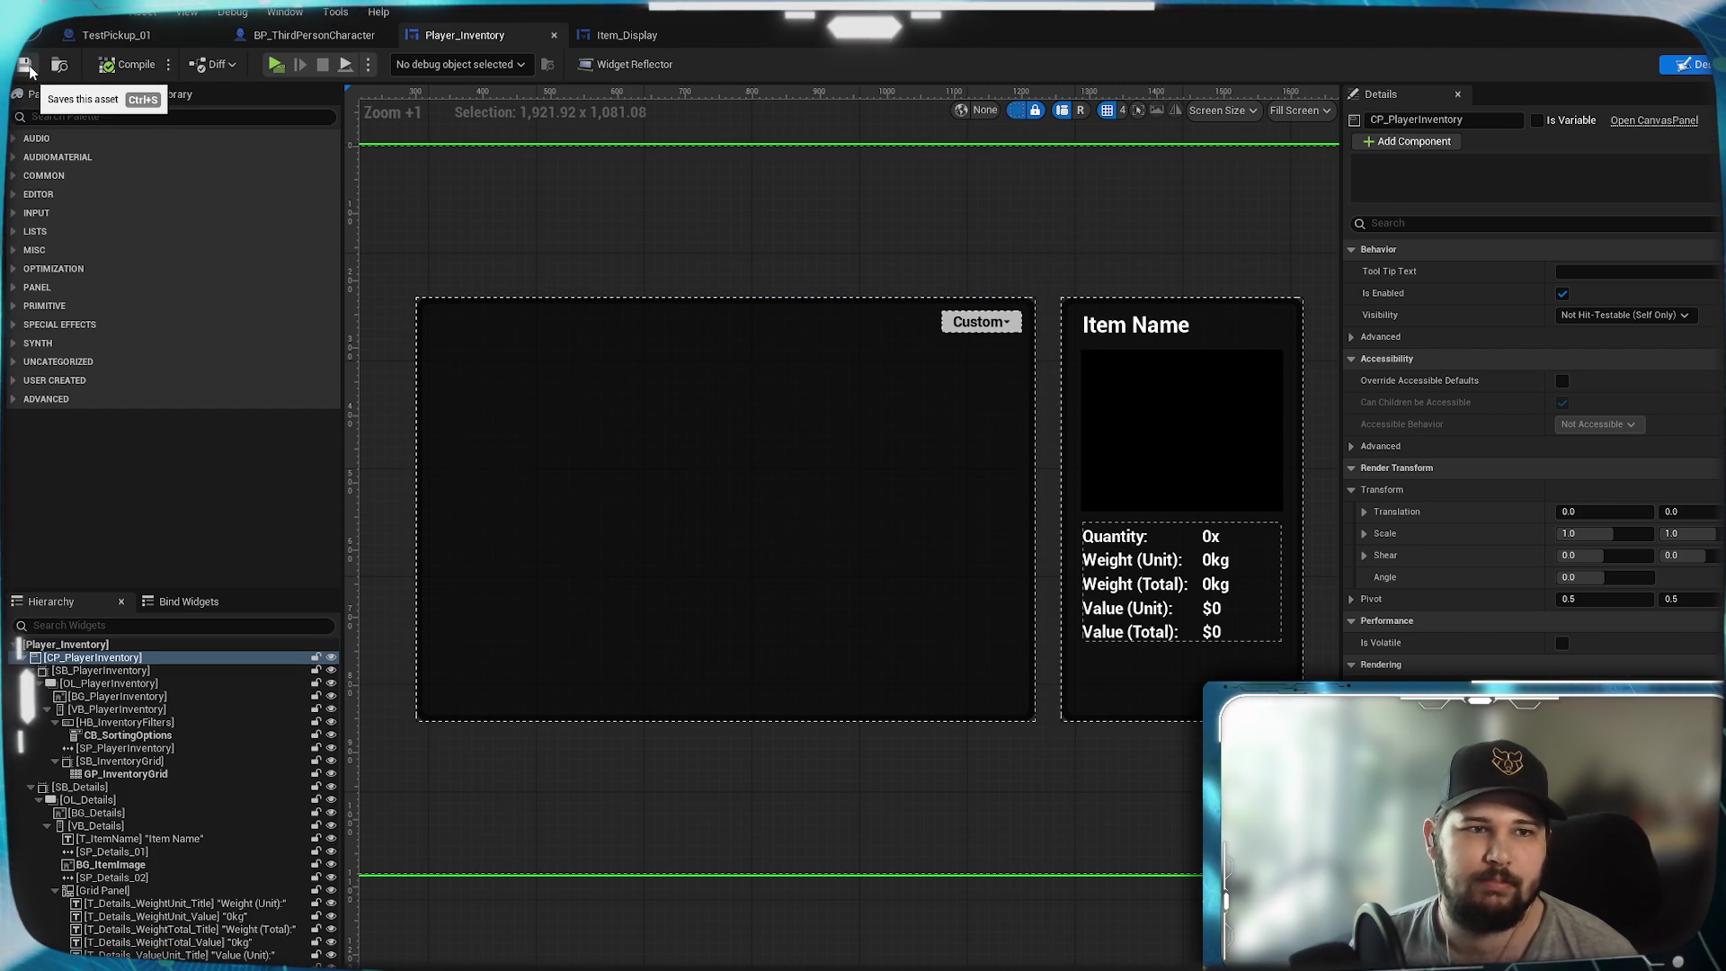
left_click(627, 35)
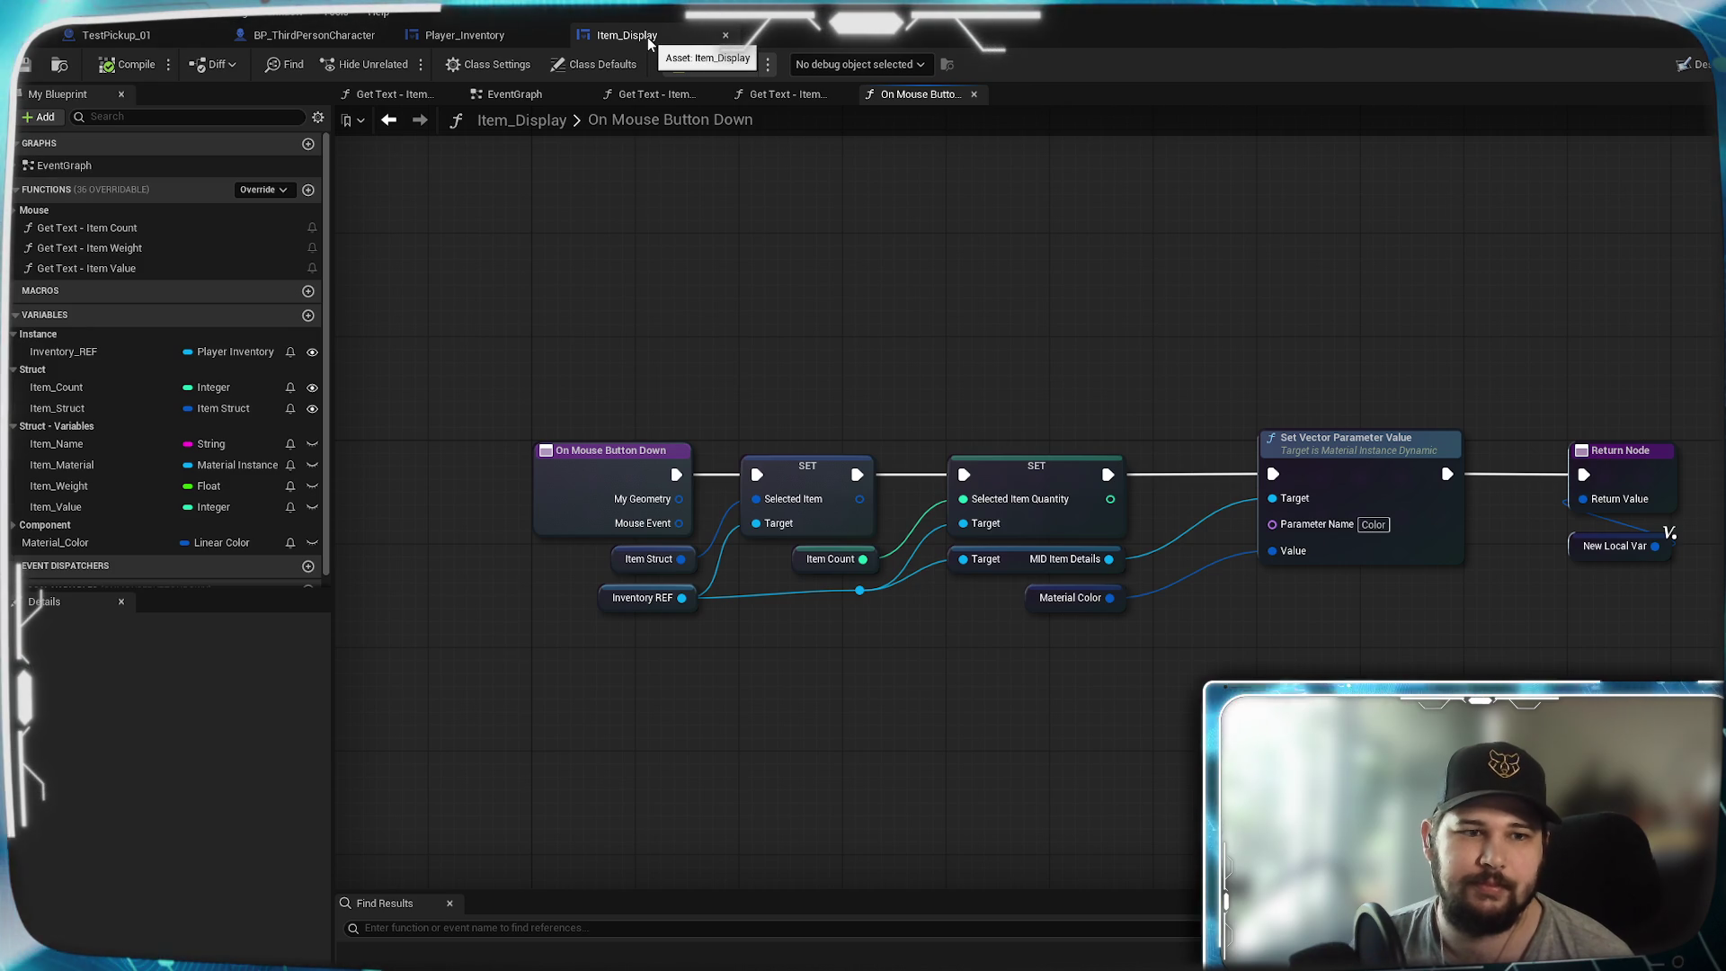
left_click(1696, 64)
key("Home")
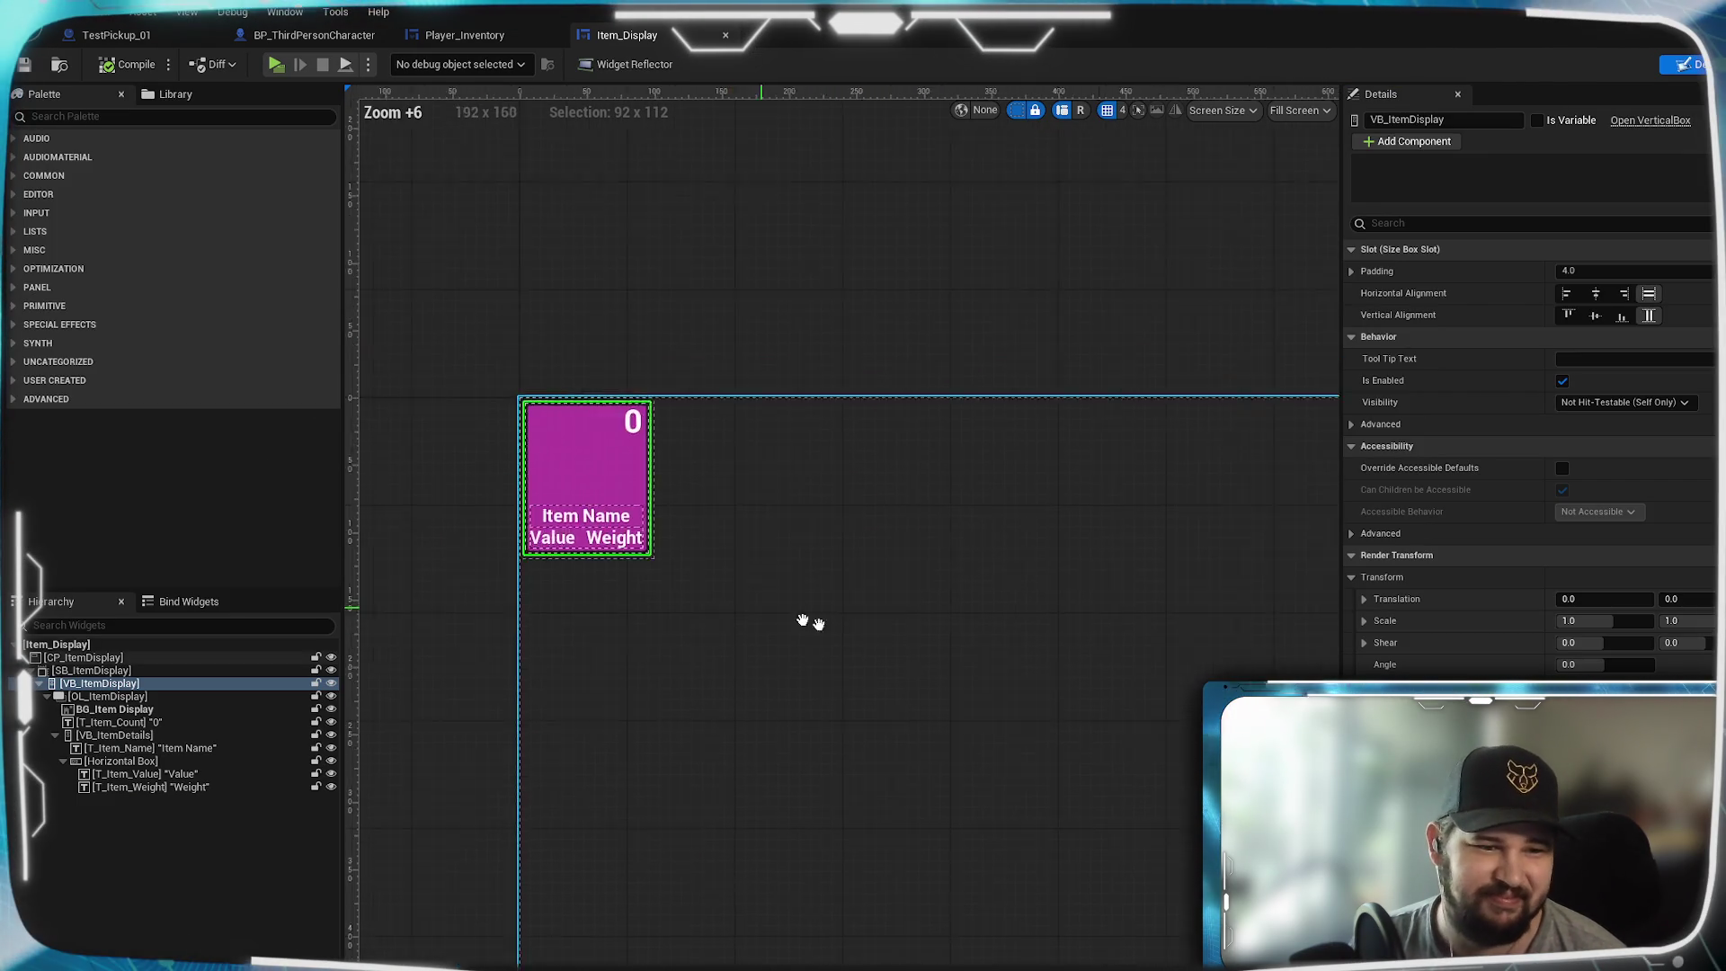
scroll(822, 624, "up", 2)
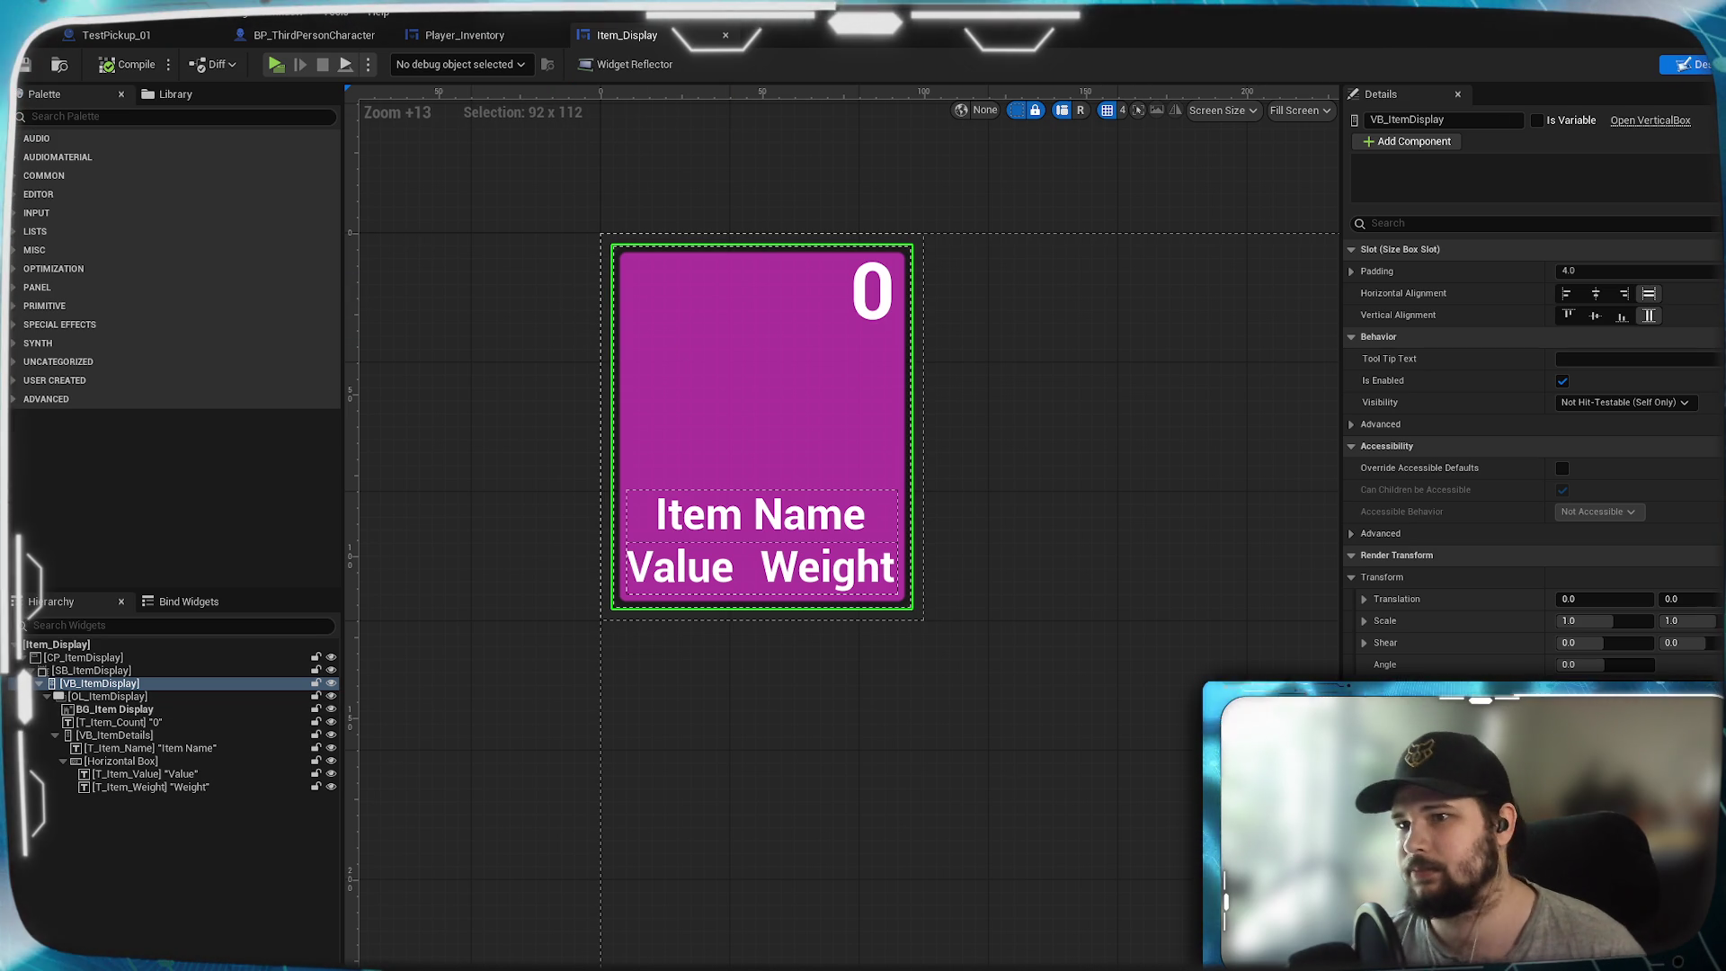
- Review Item_Display's On Mouse Button Down graph and the Get Text - Item Weight function
left_click(1713, 64)
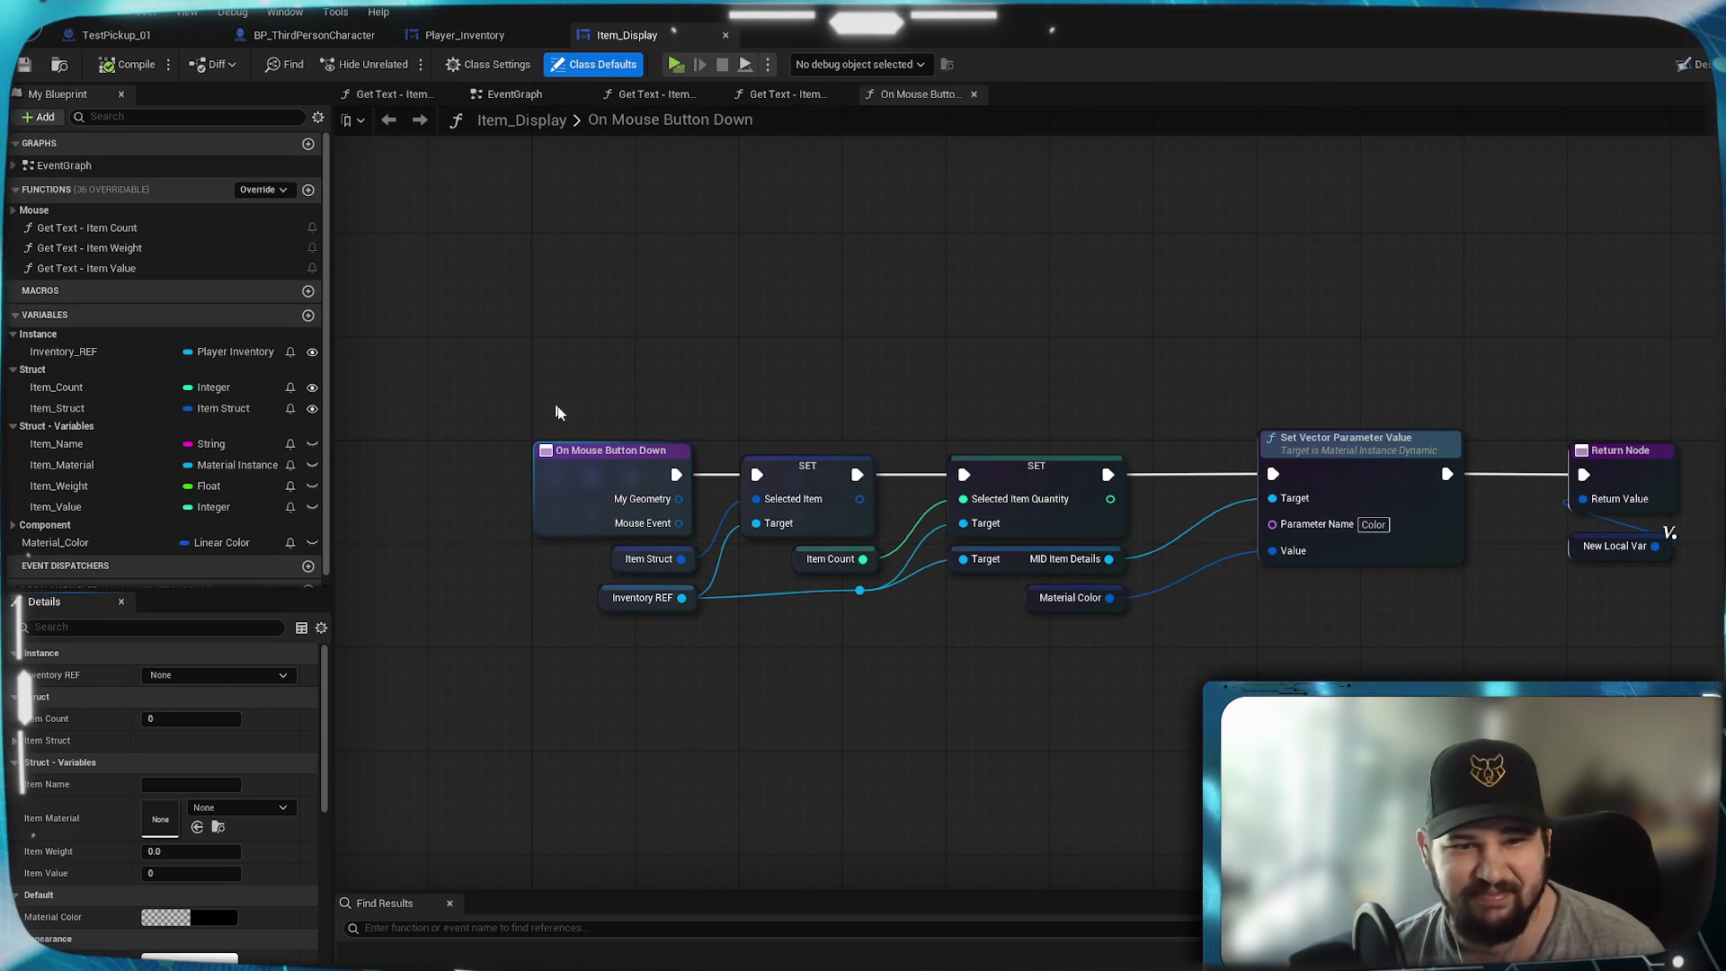
mouse_move(1115, 315)
left_mouse_down()
mouse_move(1090, 320)
mouse_move(1033, 413)
mouse_move(1022, 347)
left_mouse_up()
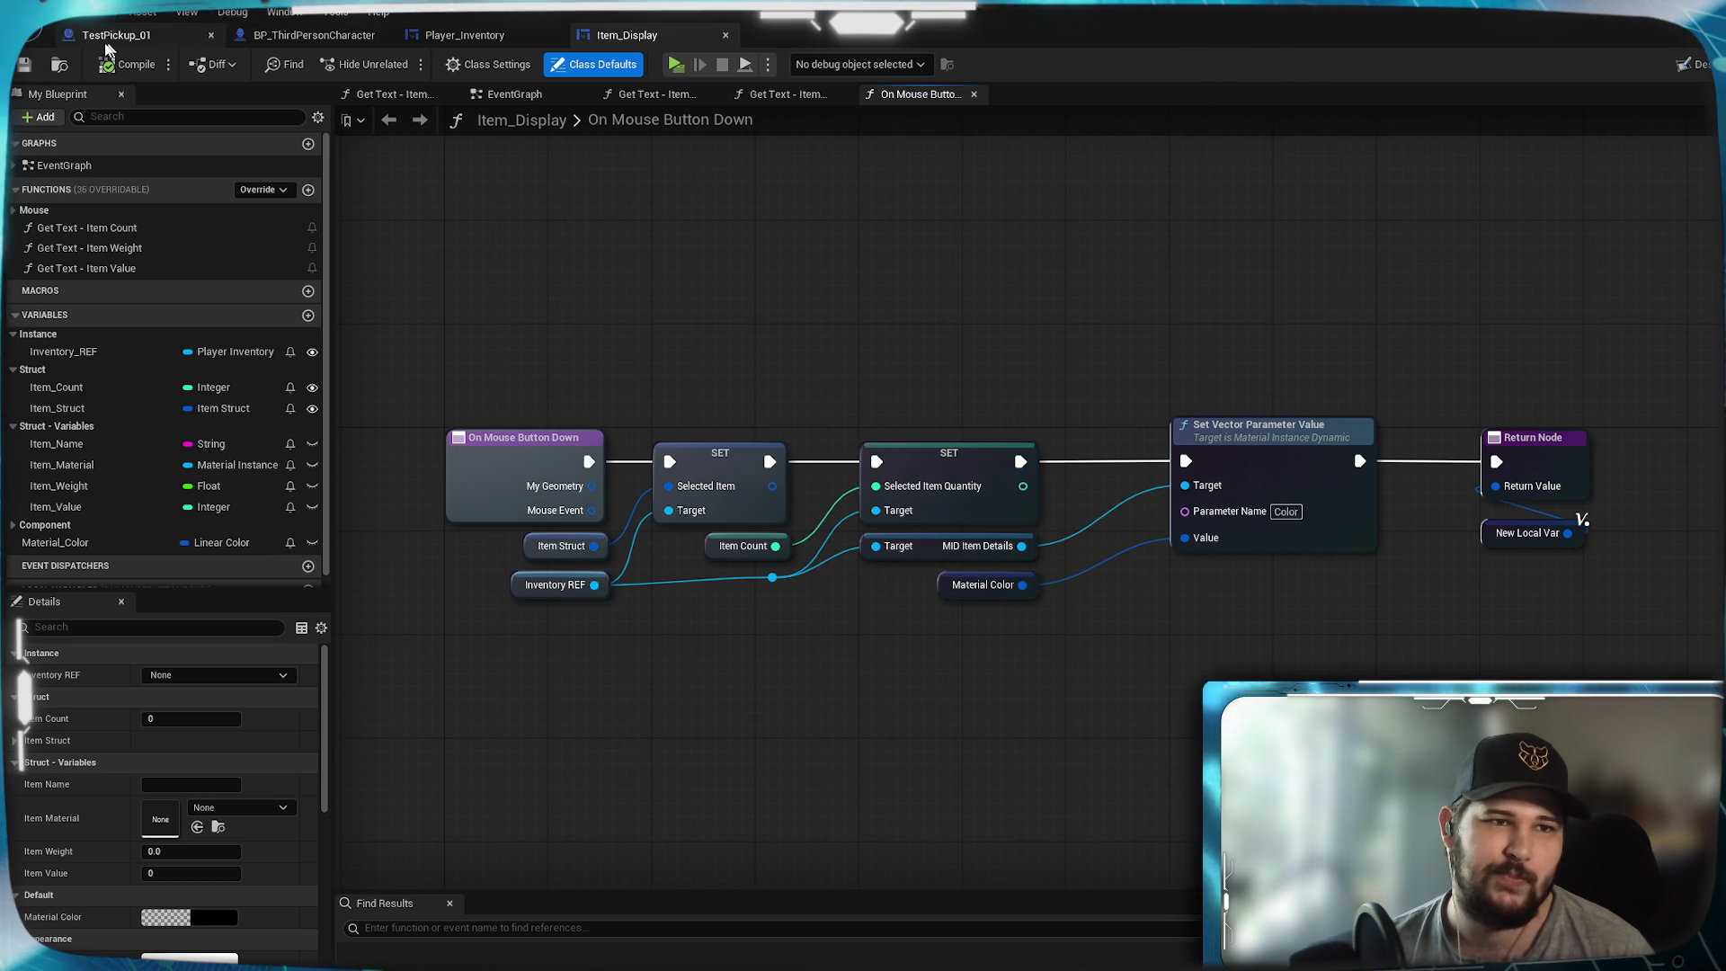
left_click(803, 95)
left_click(908, 95)
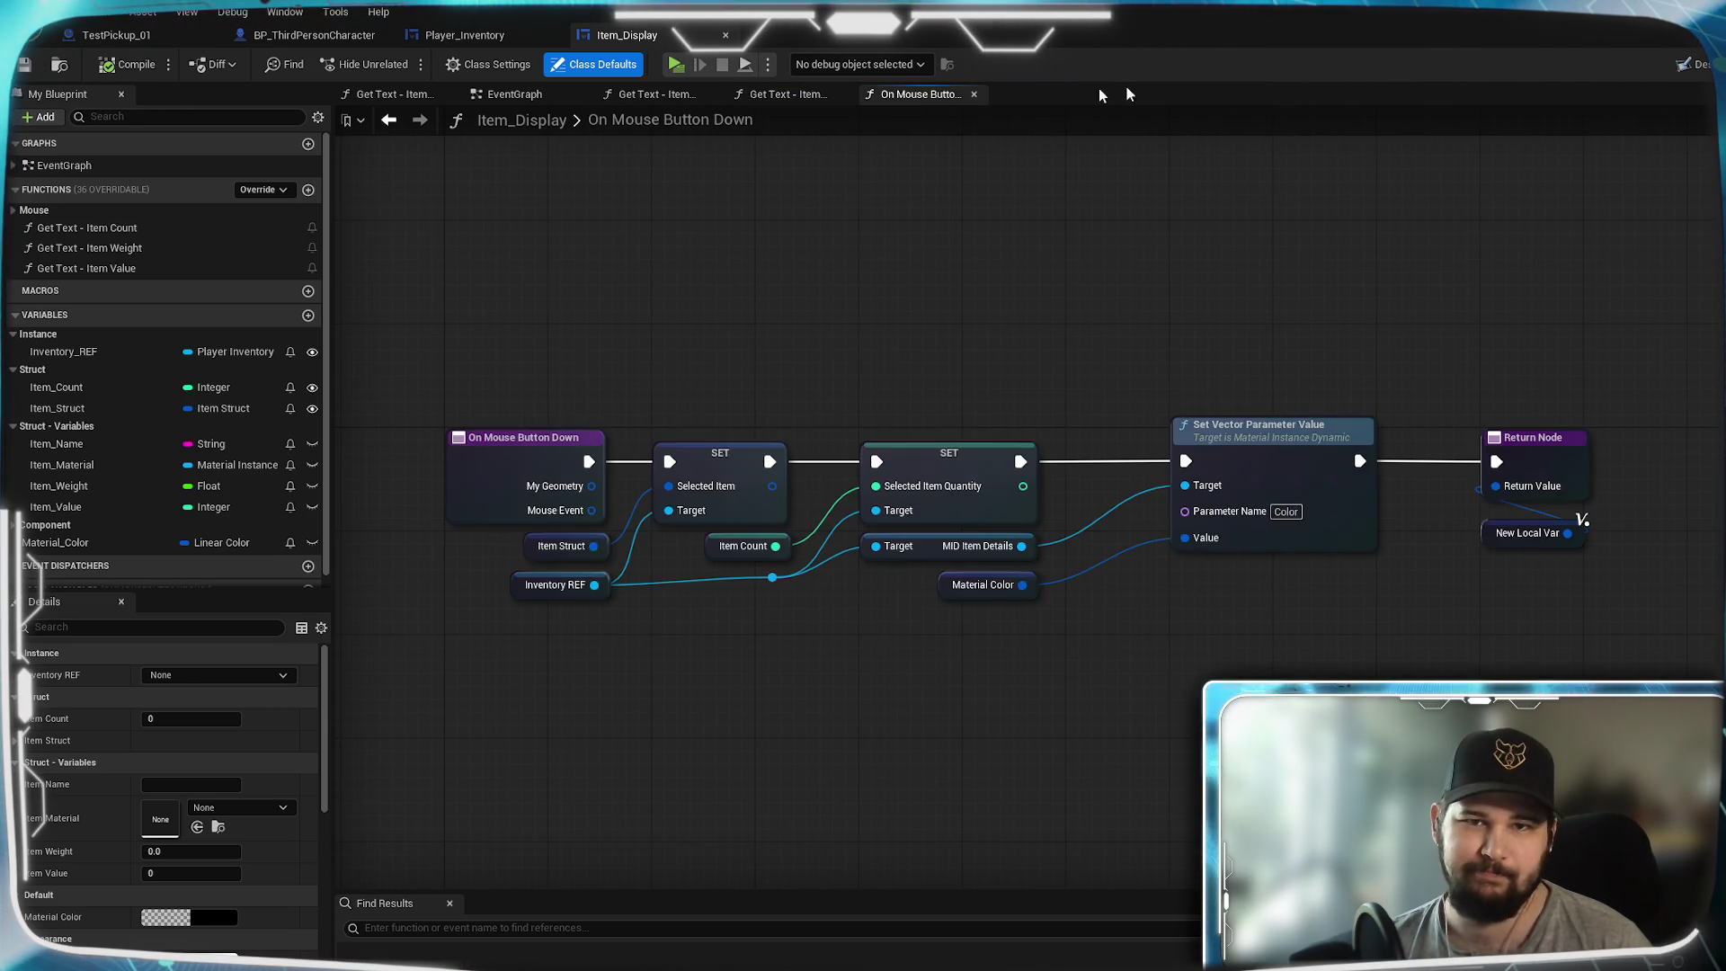
- Look over the Player_Inventory widget layout and its inventory panel
left_click(465, 35)
mouse_move(848, 513)
left_mouse_down()
mouse_move(901, 455)
mouse_move(805, 470)
mouse_move(802, 629)
mouse_move(756, 552)
left_mouse_up()
scroll(798, 486, "up", 1)
scroll(795, 482, "down", 1)
mouse_move(980, 553)
left_mouse_down()
mouse_move(909, 528)
mouse_move(852, 536)
mouse_move(850, 554)
mouse_move(783, 550)
mouse_move(865, 570)
mouse_move(783, 543)
mouse_move(1272, 524)
mouse_move(1017, 531)
mouse_move(774, 567)
mouse_move(875, 570)
mouse_move(816, 541)
left_mouse_up()
scroll(860, 554, "up", 1)
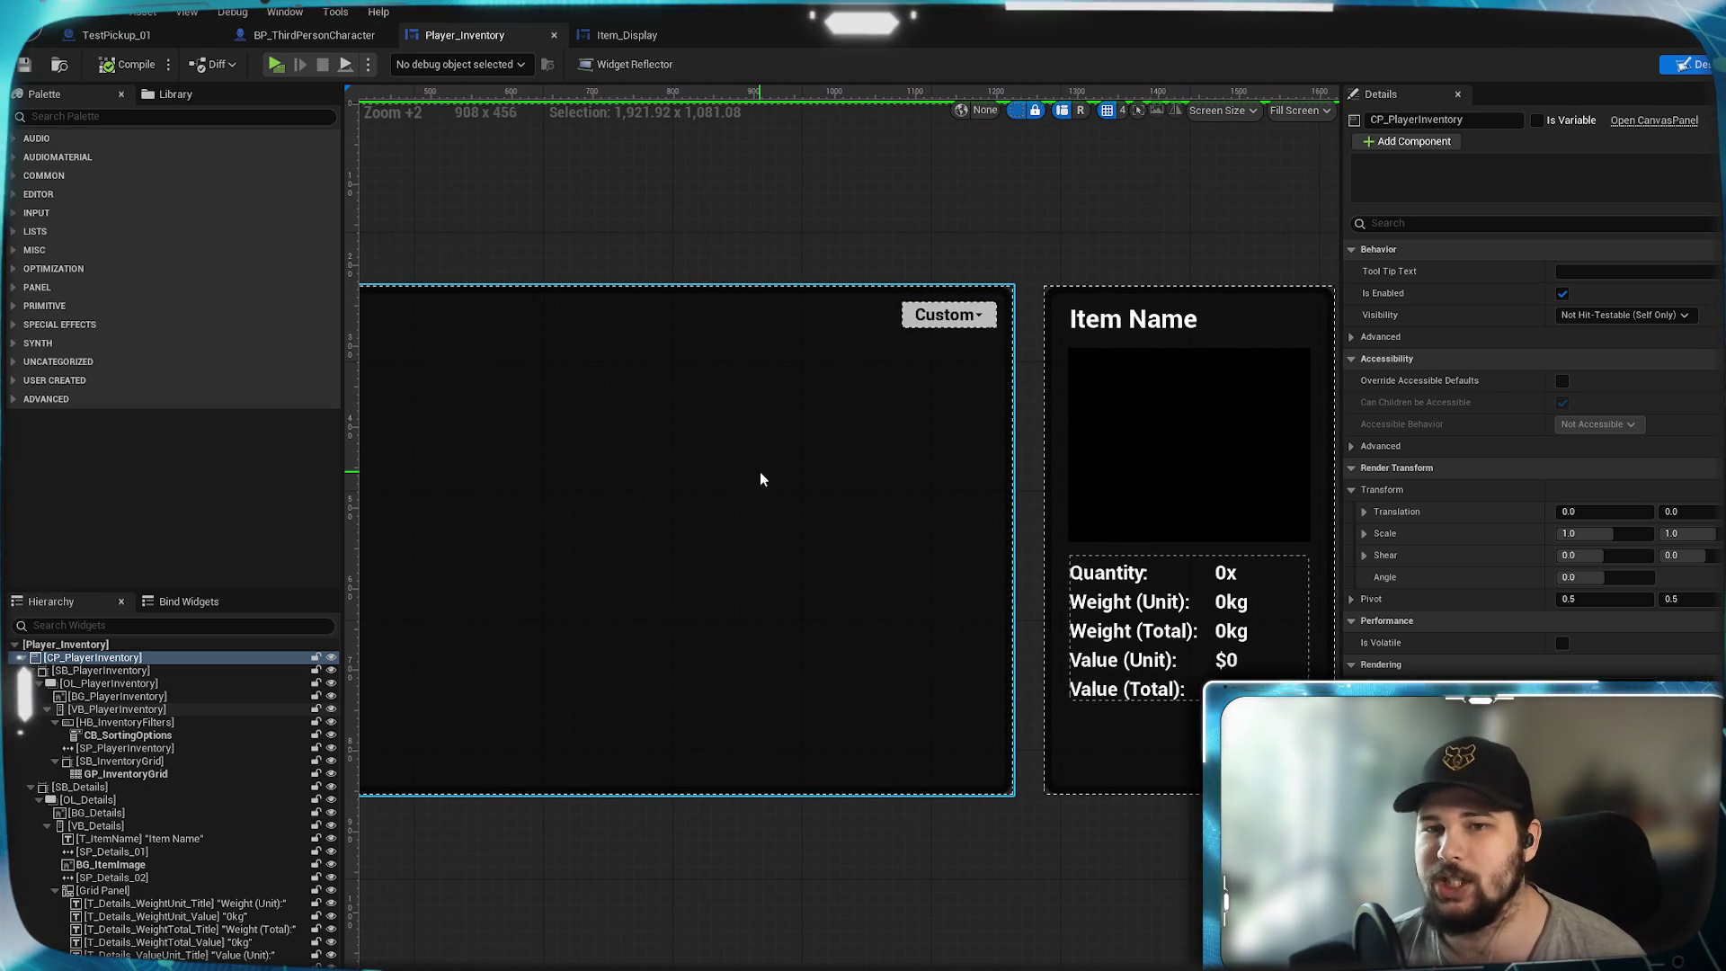
mouse_move(451, 181)
left_mouse_down()
mouse_move(462, 208)
mouse_move(468, 194)
left_mouse_up()
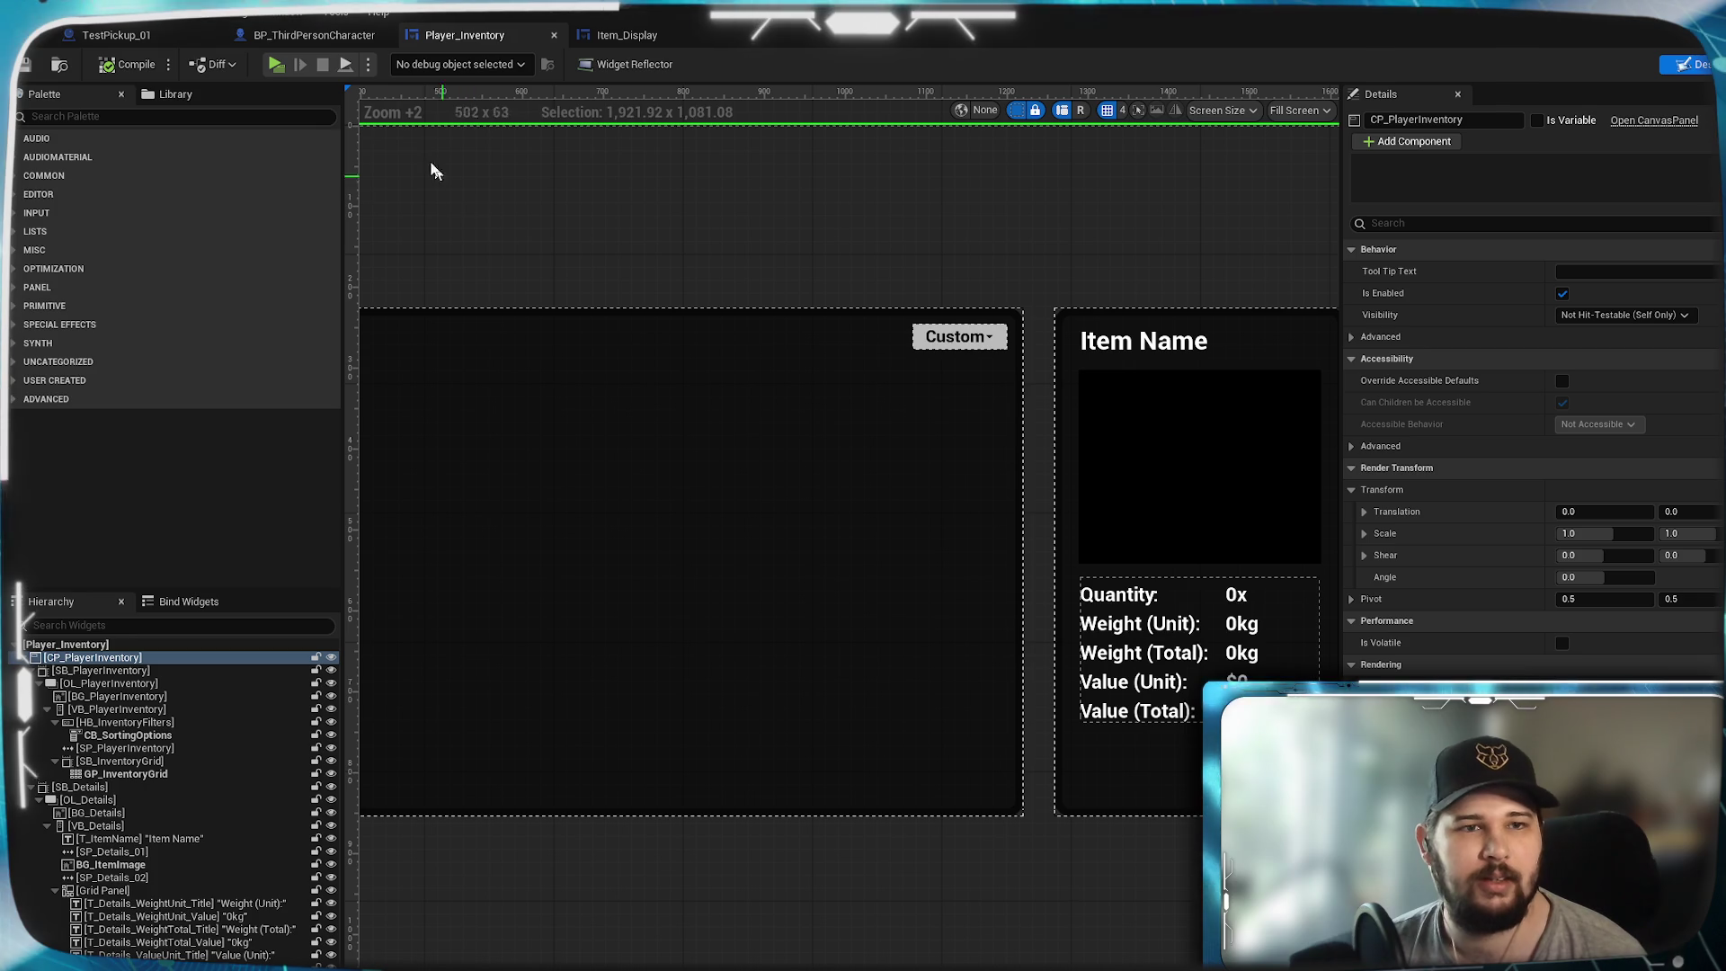
- Bring up the BP_ThirdPersonCharacter EventGraph and frame its screen-position nodes
left_click(311, 41)
scroll(693, 526, "up", 1)
scroll(692, 526, "down", 1)
mouse_move(949, 471)
left_mouse_down()
mouse_move(937, 536)
mouse_move(991, 401)
mouse_move(1293, 607)
left_mouse_up()
scroll(812, 516, "up", 3)
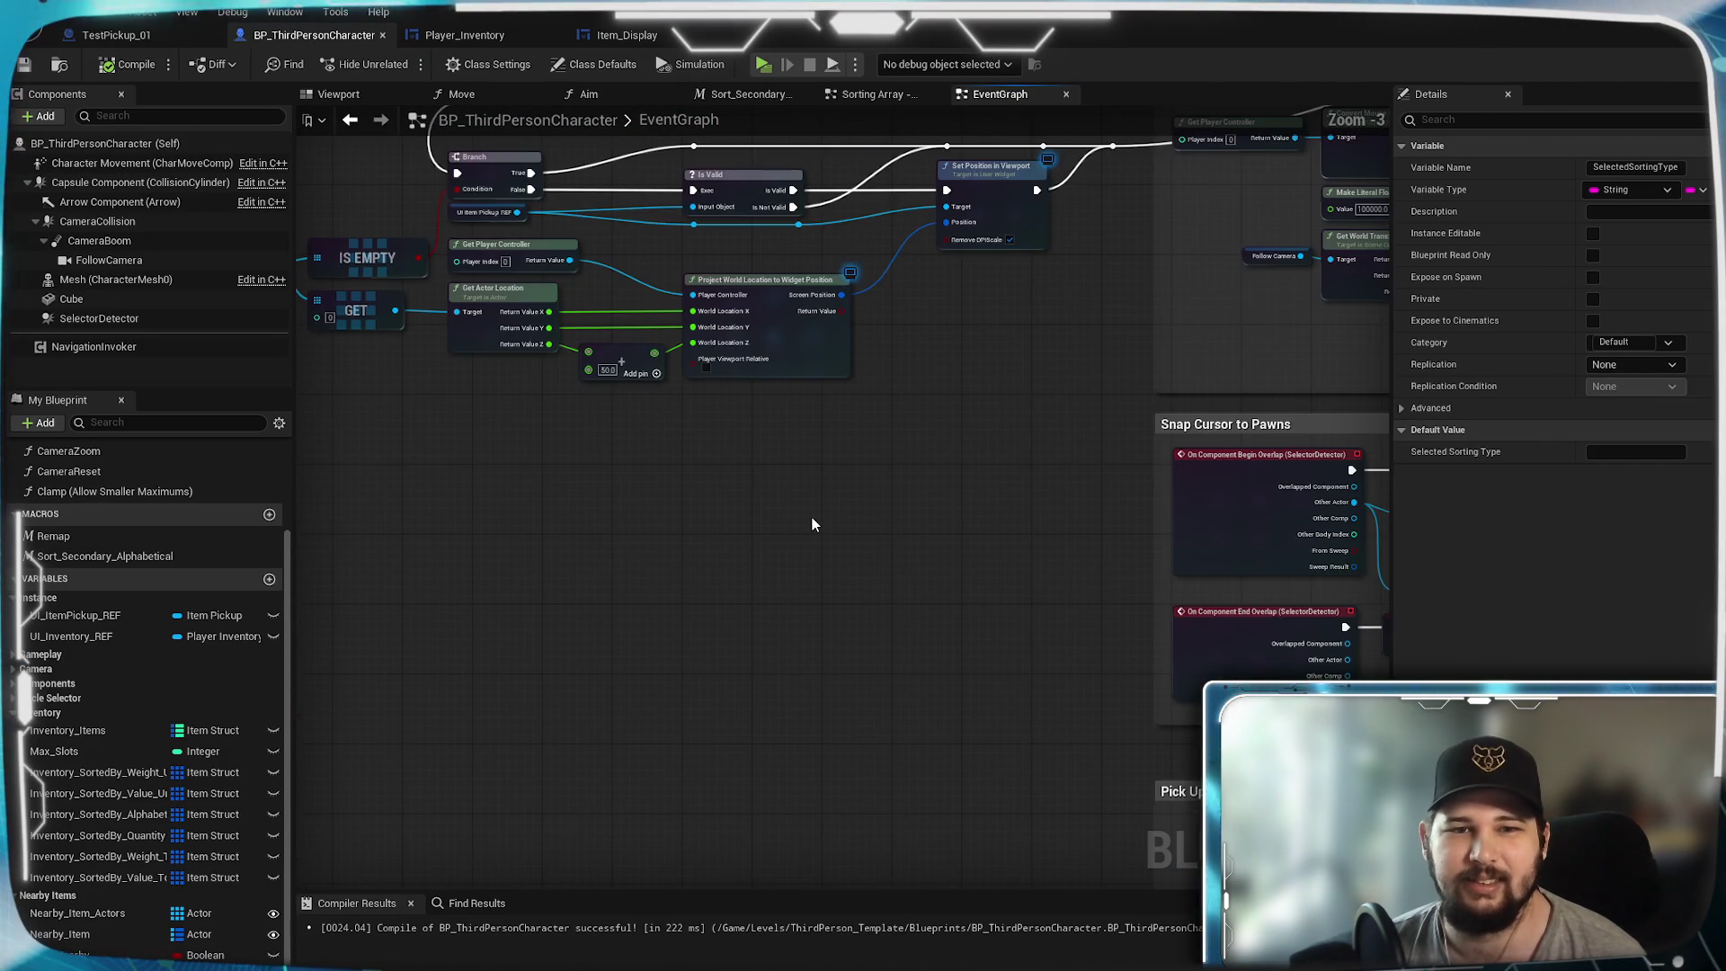
- Add two reroute points on the Event Tick exec wire in the Circle Selector group
left_click_drag(1183, 570, 707, 593)
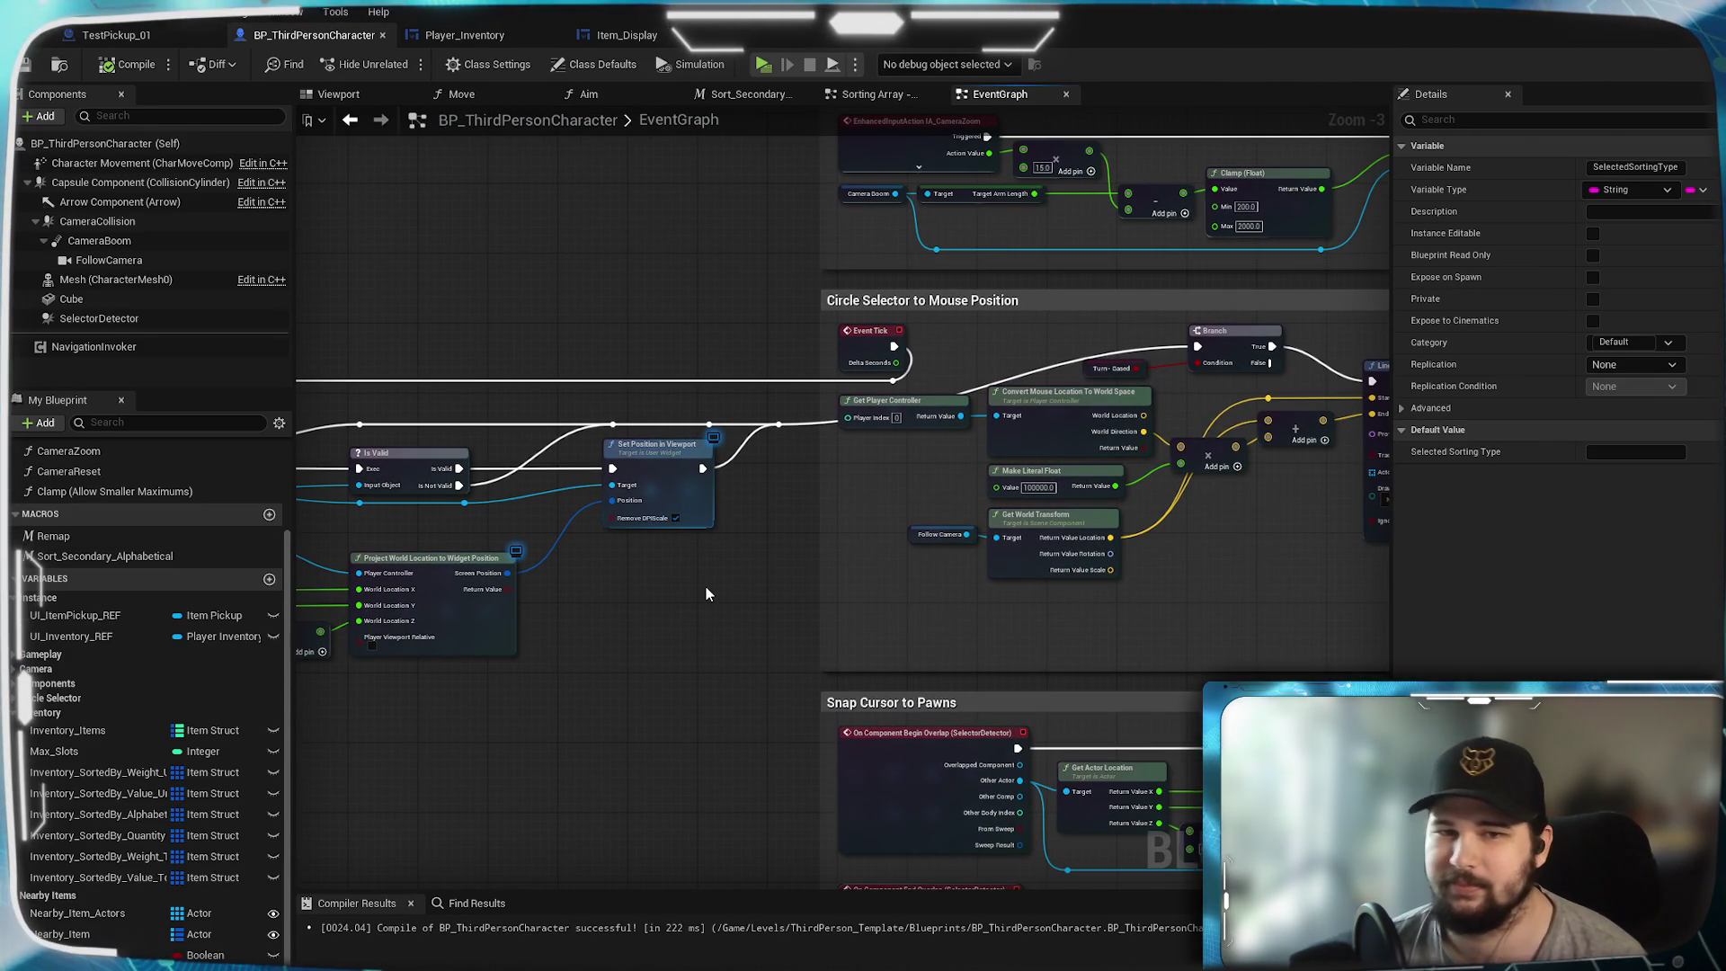
scroll(754, 504, "up", 3)
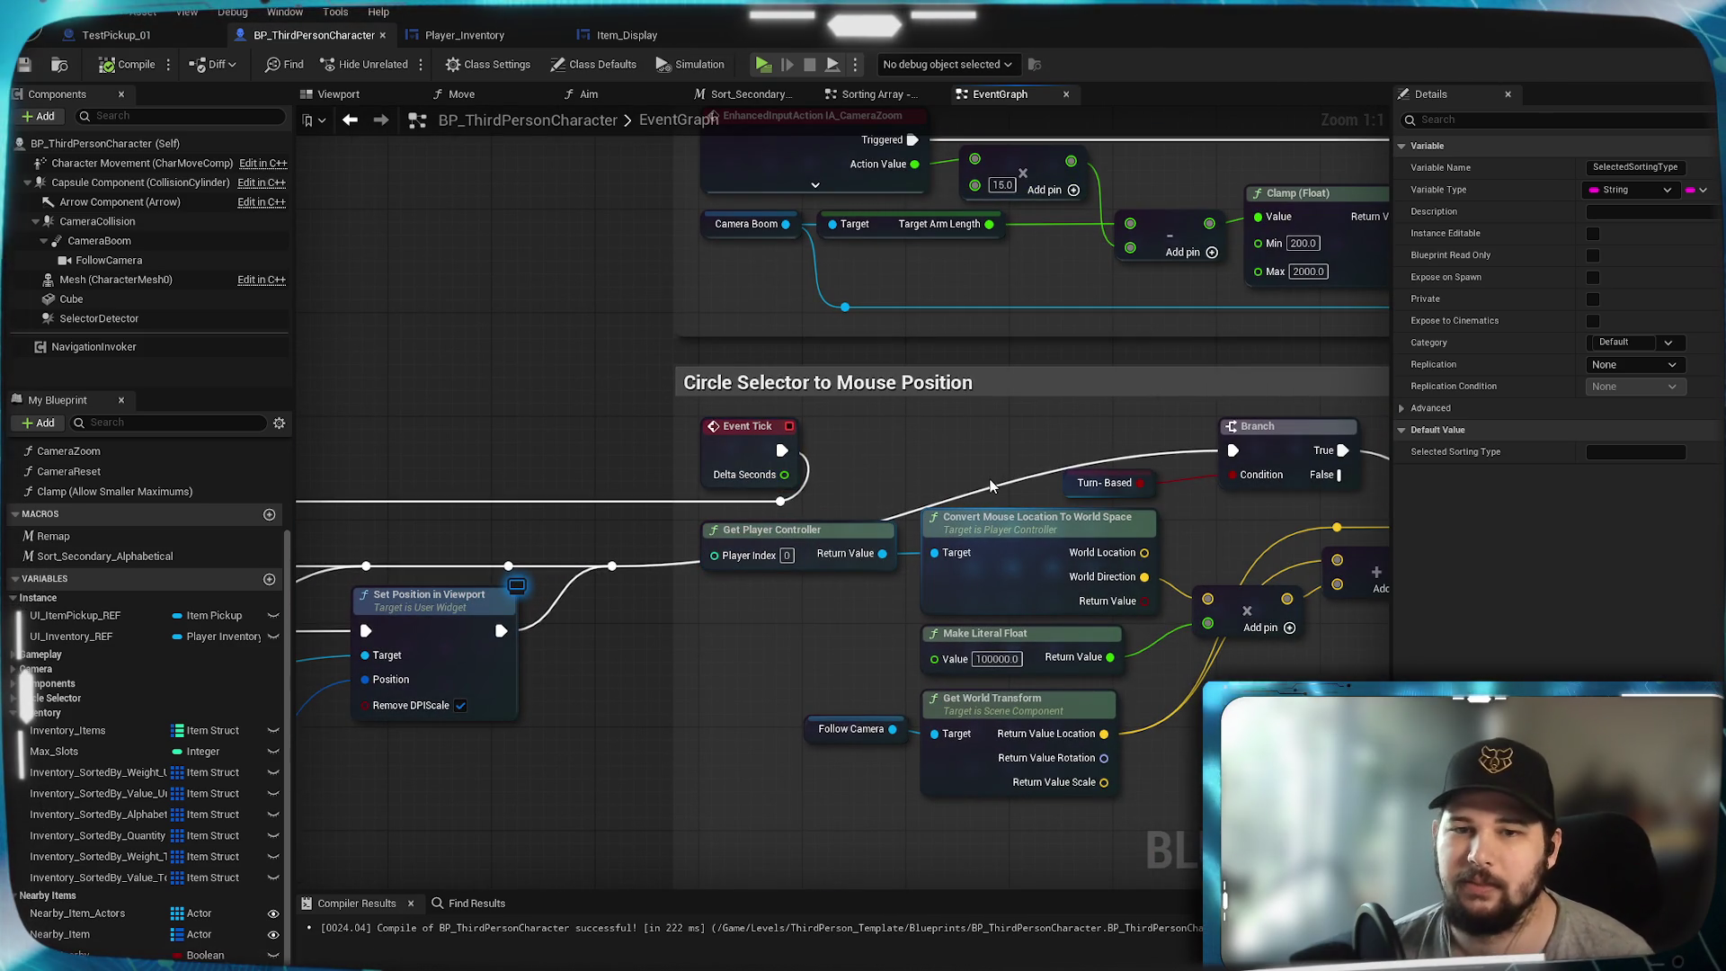
double_click(975, 486)
mouse_move(975, 487)
left_mouse_down()
mouse_move(942, 463)
mouse_move(881, 463)
left_mouse_up()
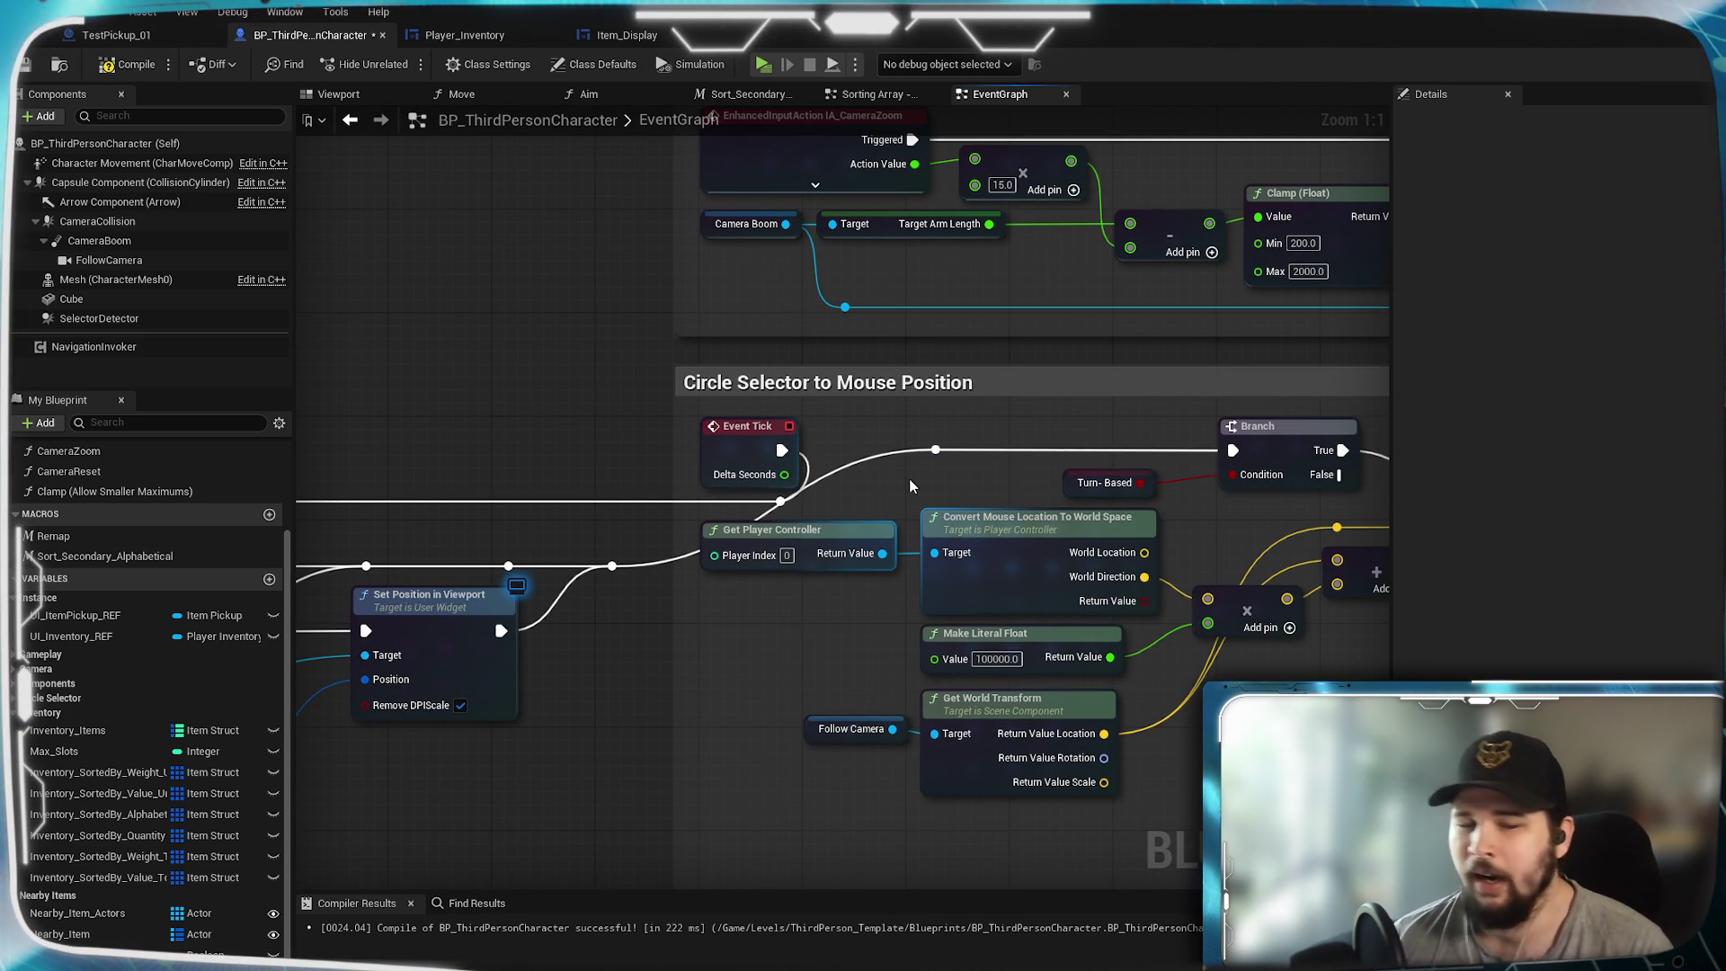
double_click(833, 464)
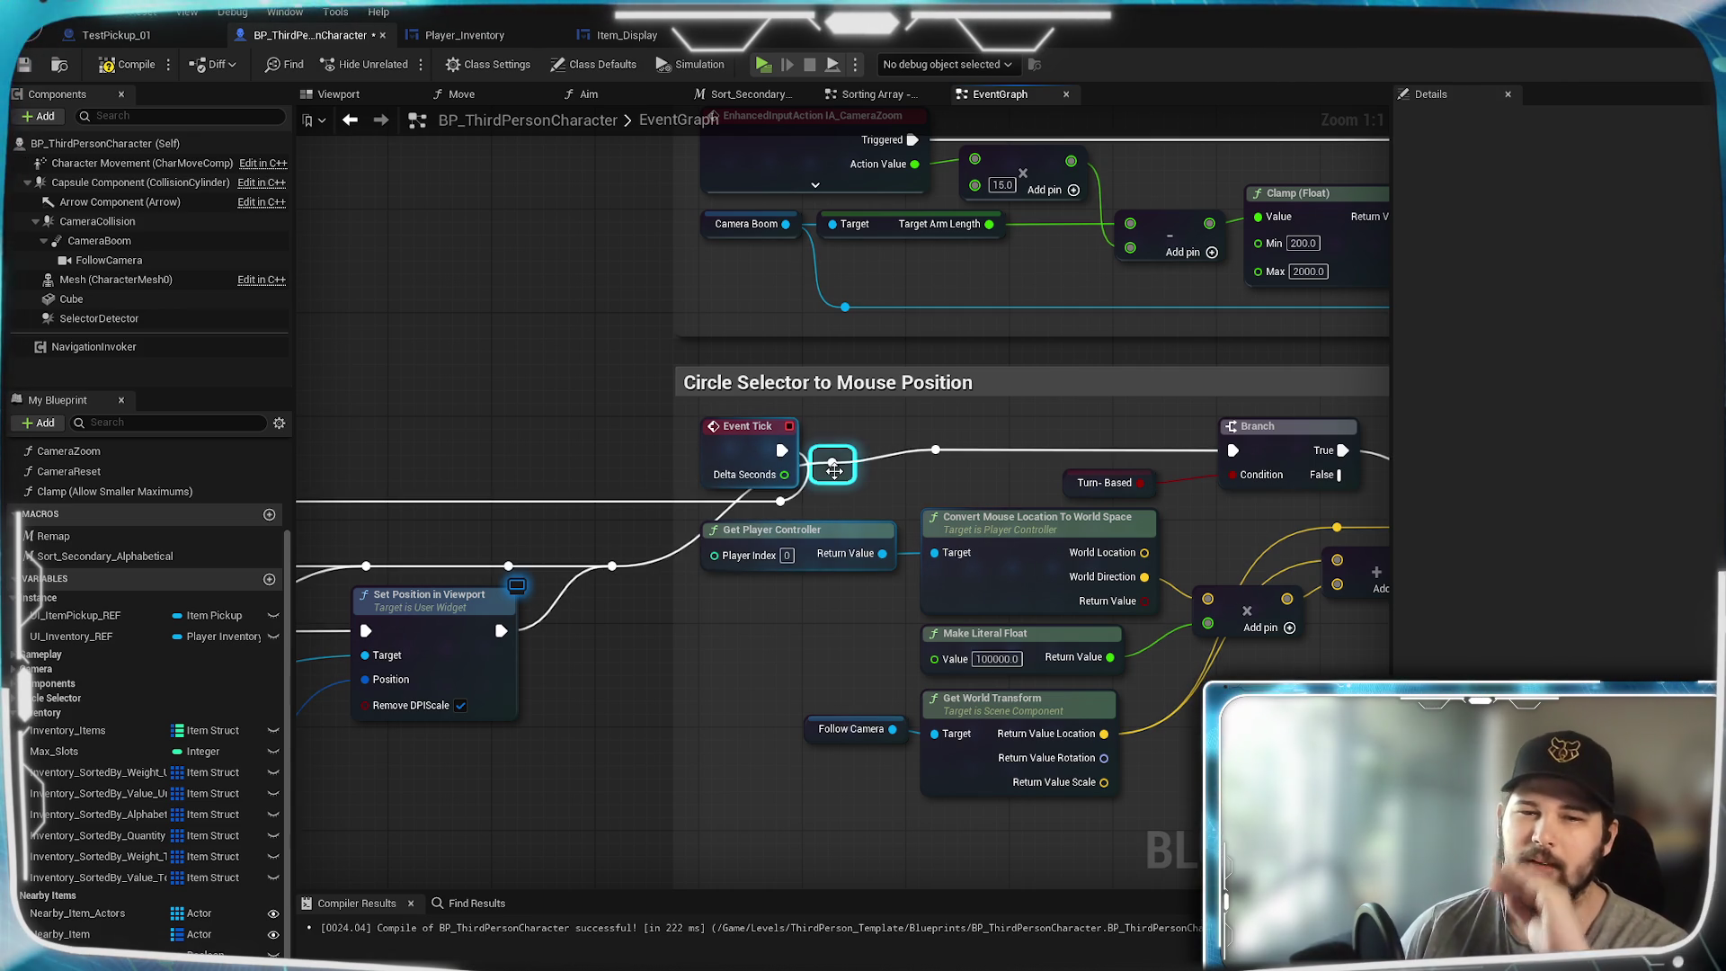
left_click_drag(832, 463, 799, 523)
left_click(855, 474)
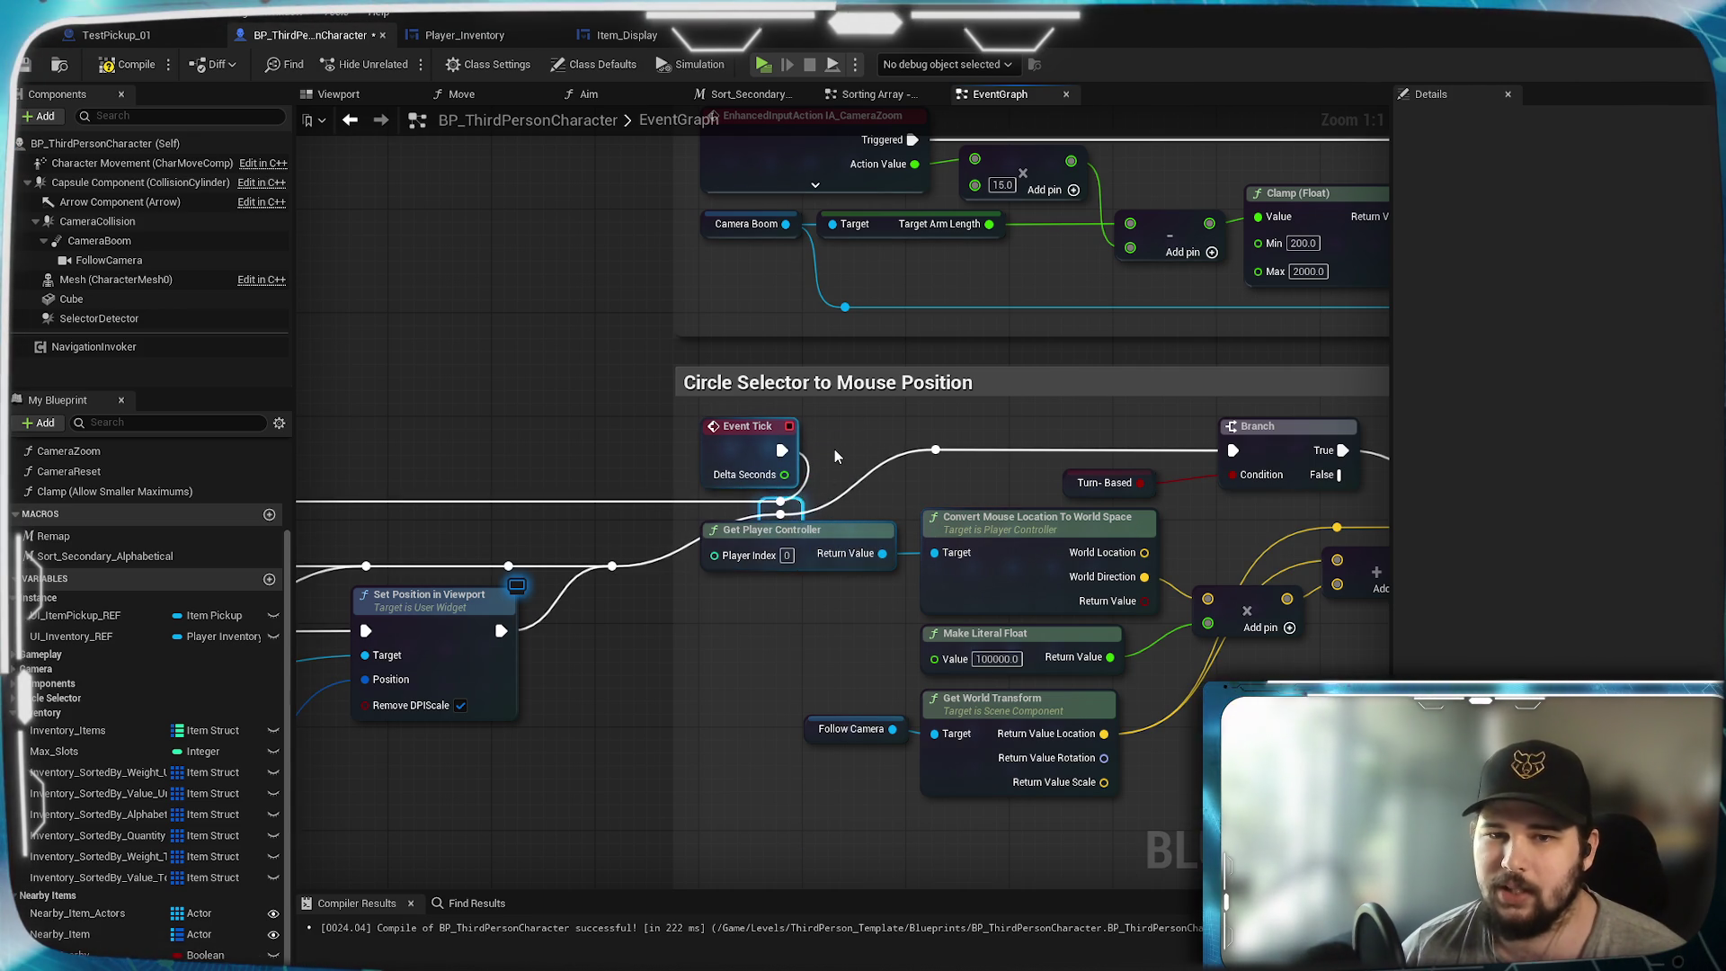
- Add a reroute point left of Get Player Controller and compile BP_ThirdPersonCharacter
double_click(676, 540)
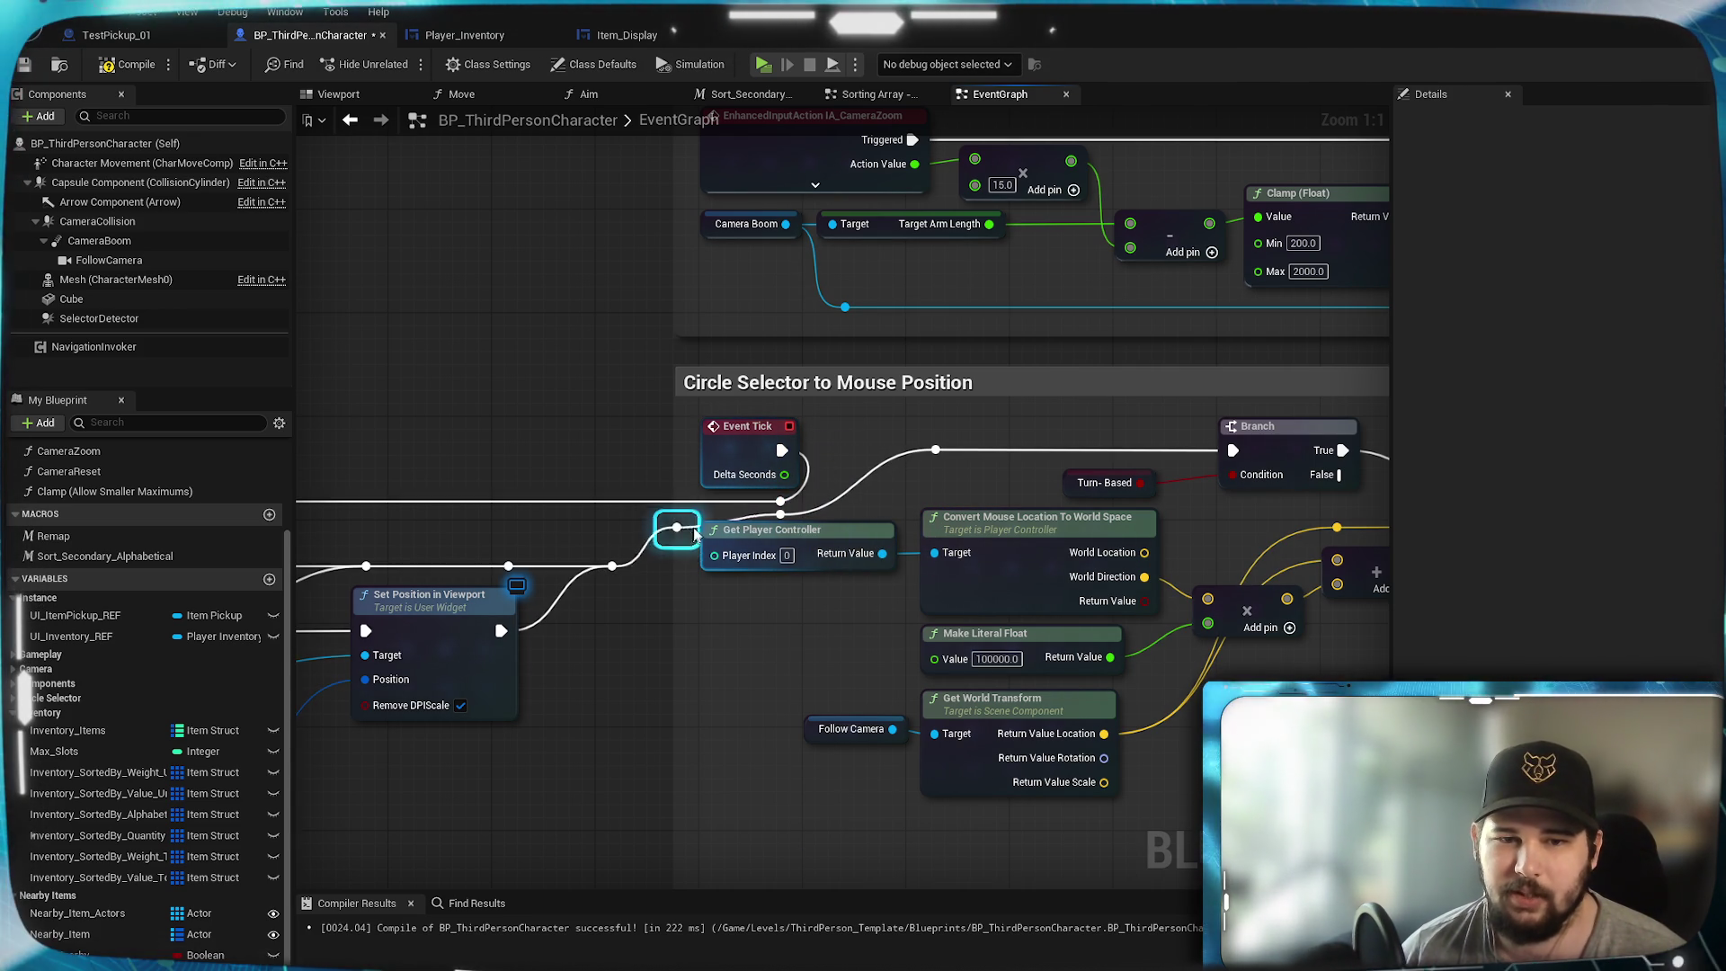
left_click(608, 658)
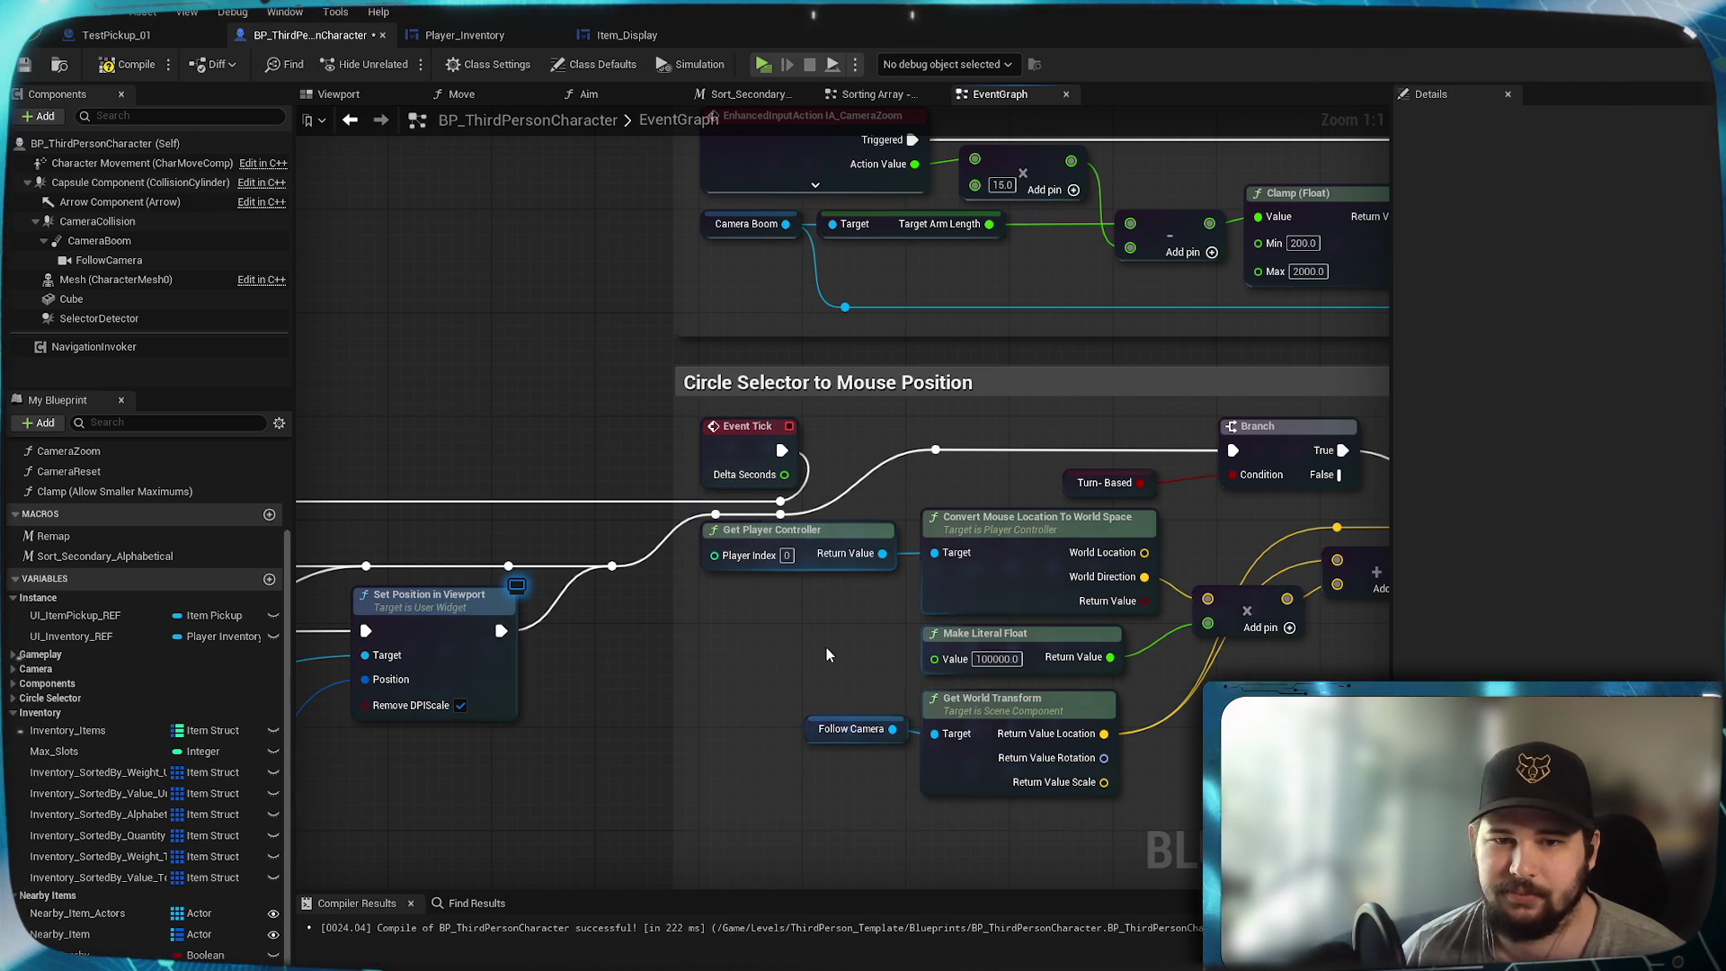
left_click_drag(824, 647, 599, 642)
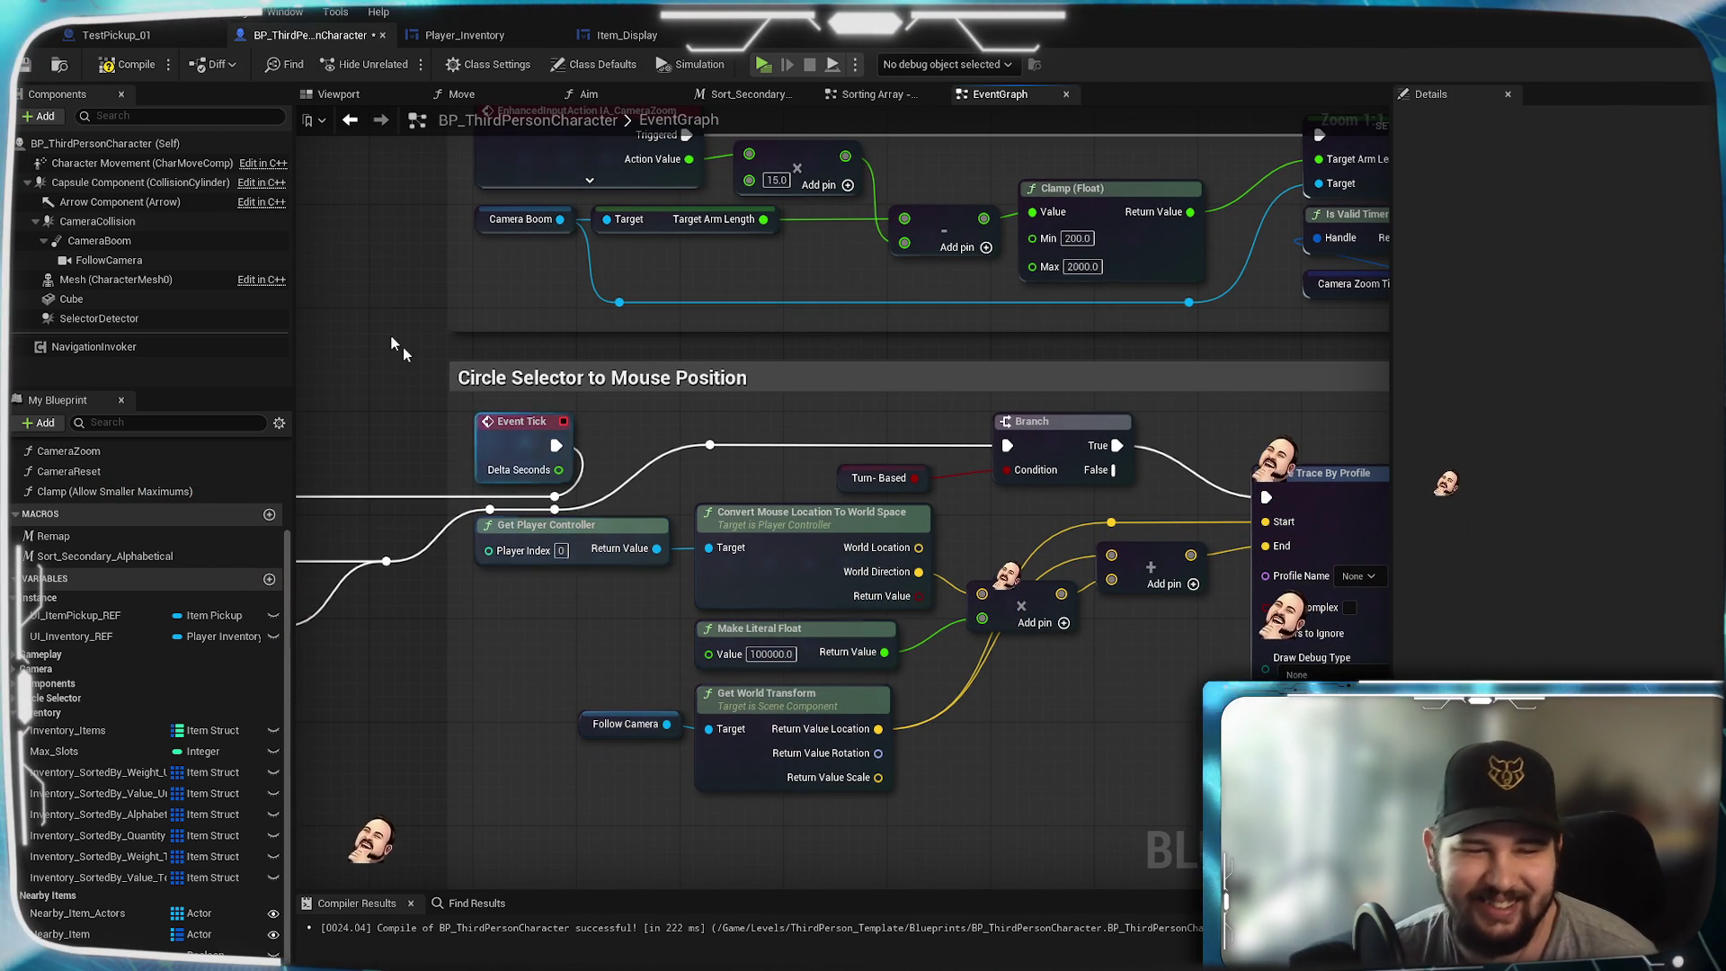
left_click(126, 64)
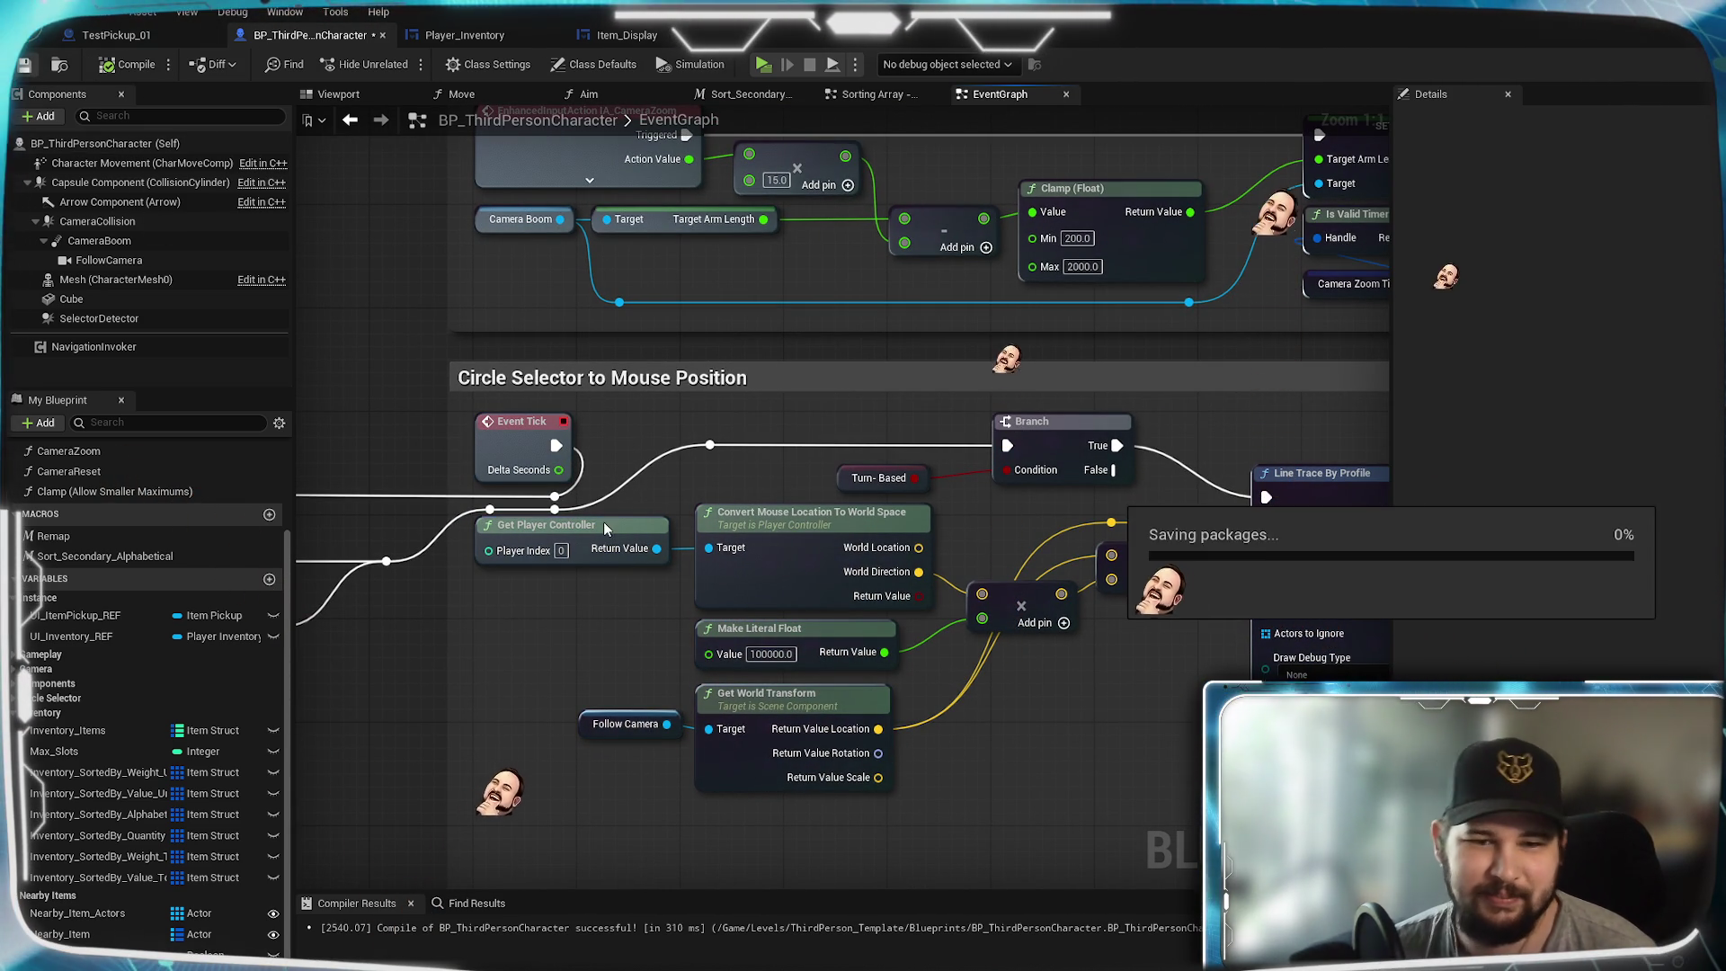
- Survey the event graph's comment groups, framing the full Nearby Items group
scroll(603, 522, "down", 3)
scroll(454, 666, "up", 1)
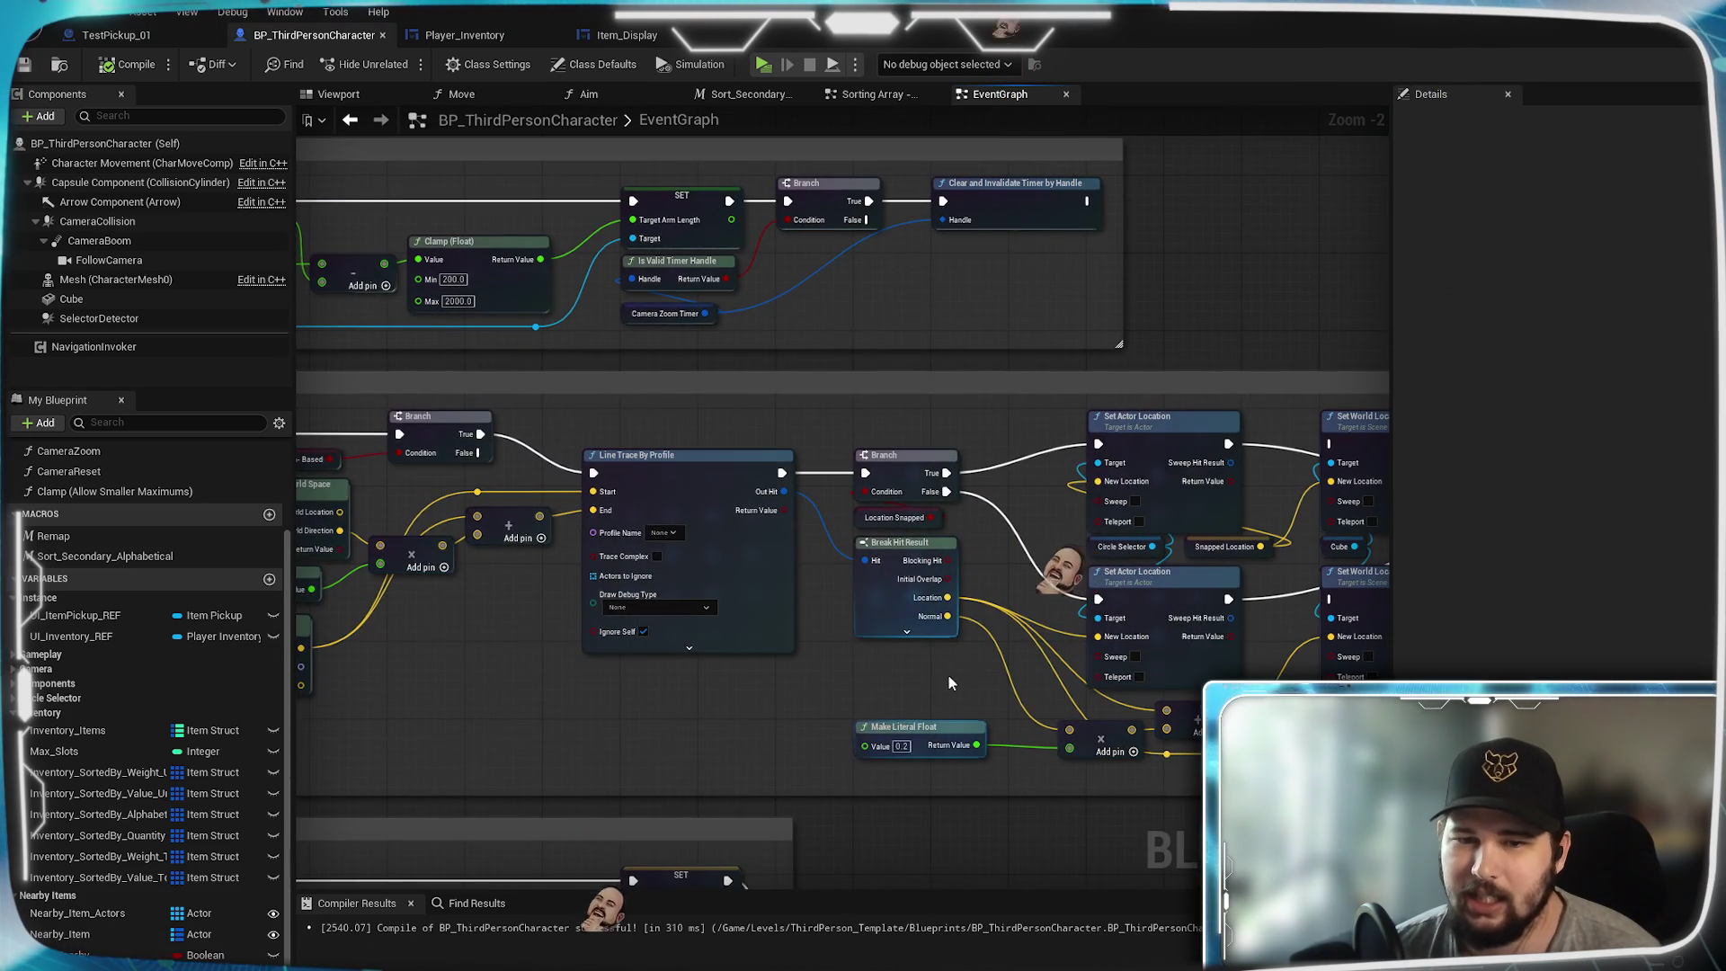
scroll(662, 645, "down", 2)
scroll(915, 665, "down", 1)
mouse_move(916, 665)
left_mouse_down()
mouse_move(935, 590)
mouse_move(911, 622)
left_mouse_up()
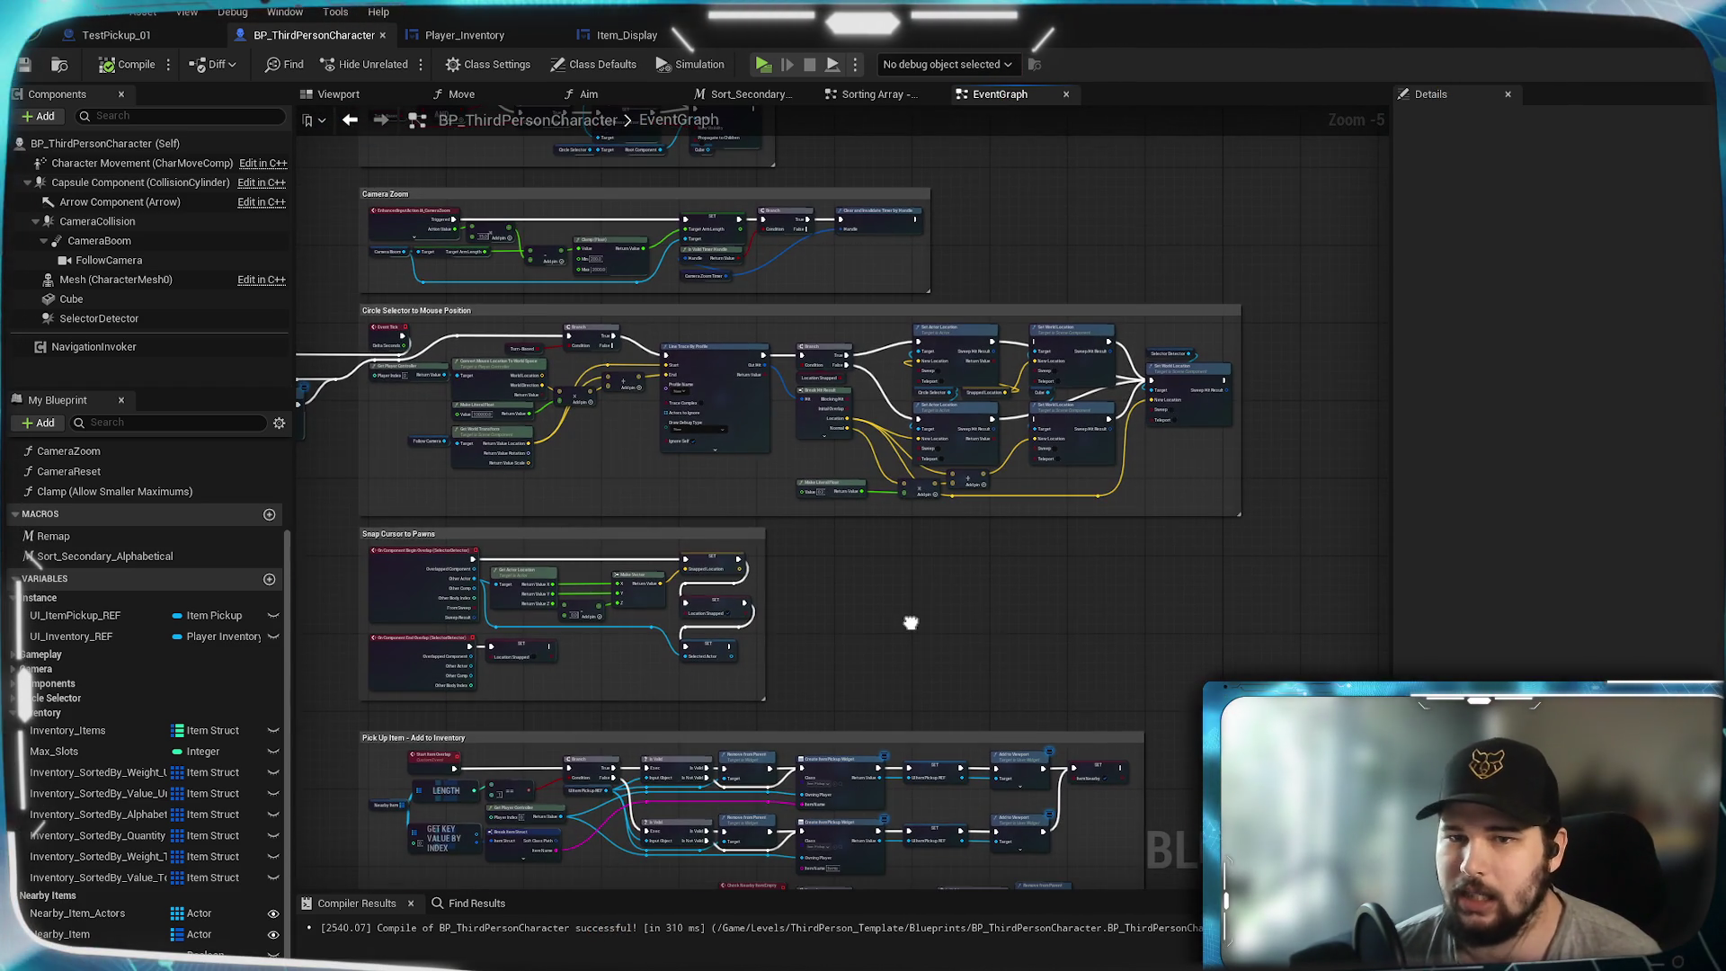
scroll(1009, 447, "up", 5)
scroll(1049, 676, "down", 8)
scroll(947, 559, "up", 5)
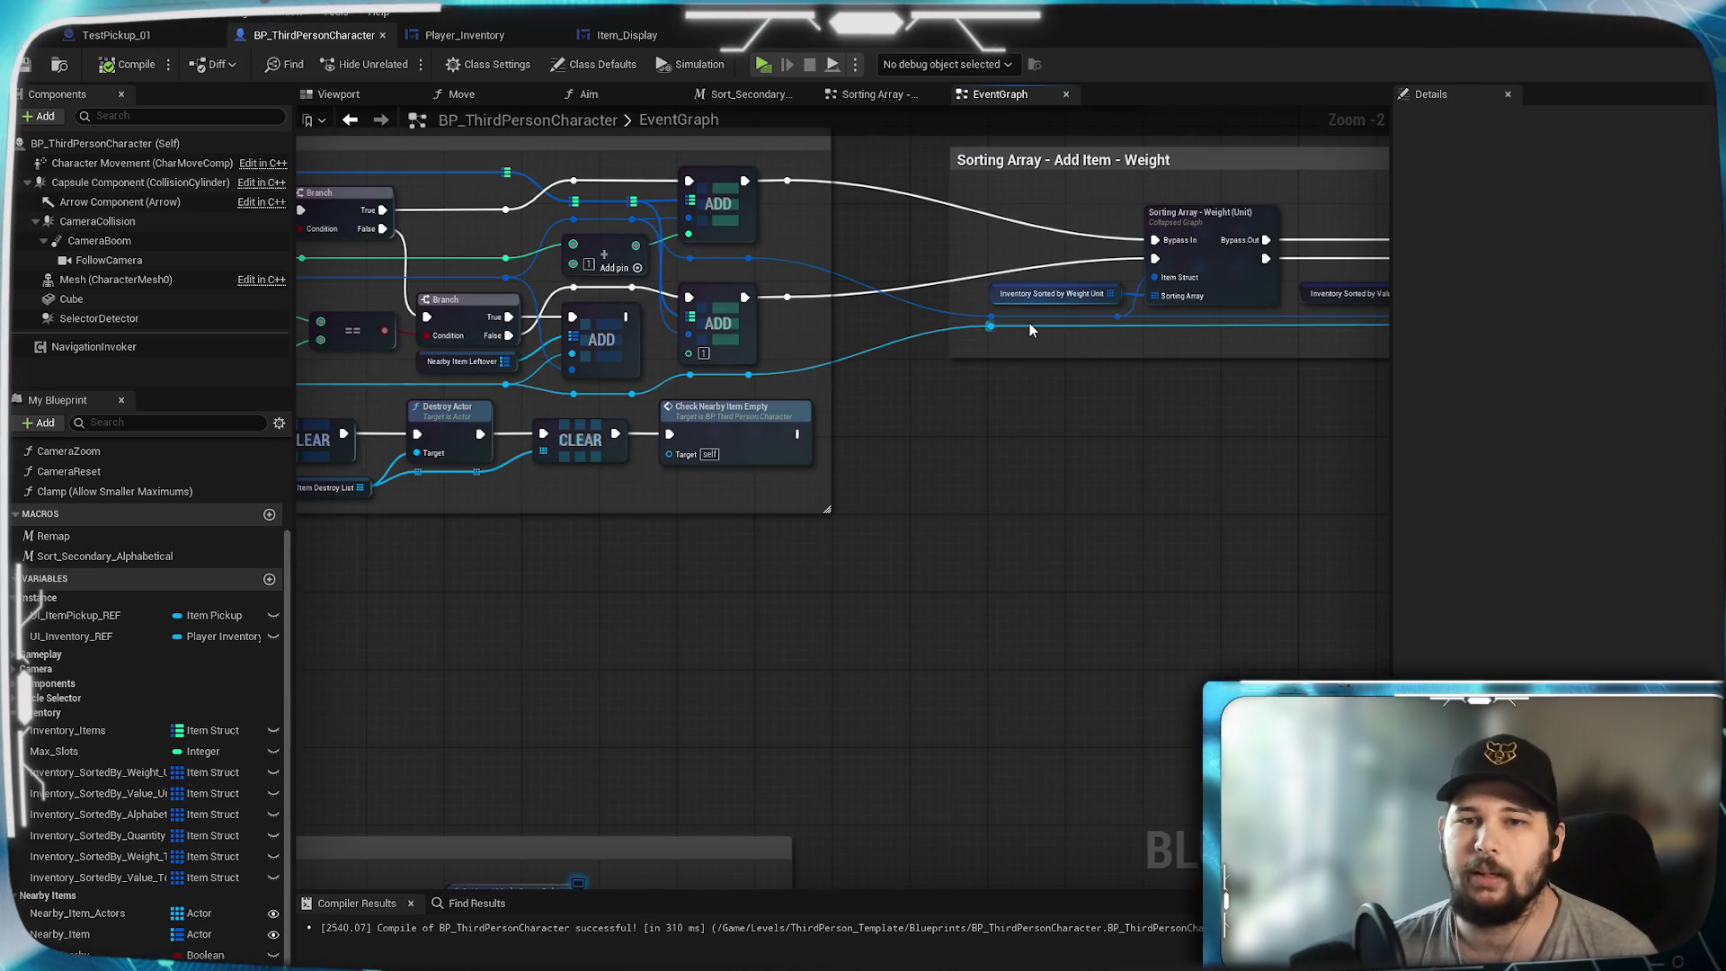
mouse_move(978, 489)
left_mouse_down()
mouse_move(878, 653)
mouse_move(569, 780)
mouse_move(451, 615)
mouse_move(597, 578)
mouse_move(832, 602)
mouse_move(721, 585)
mouse_move(681, 534)
left_mouse_up()
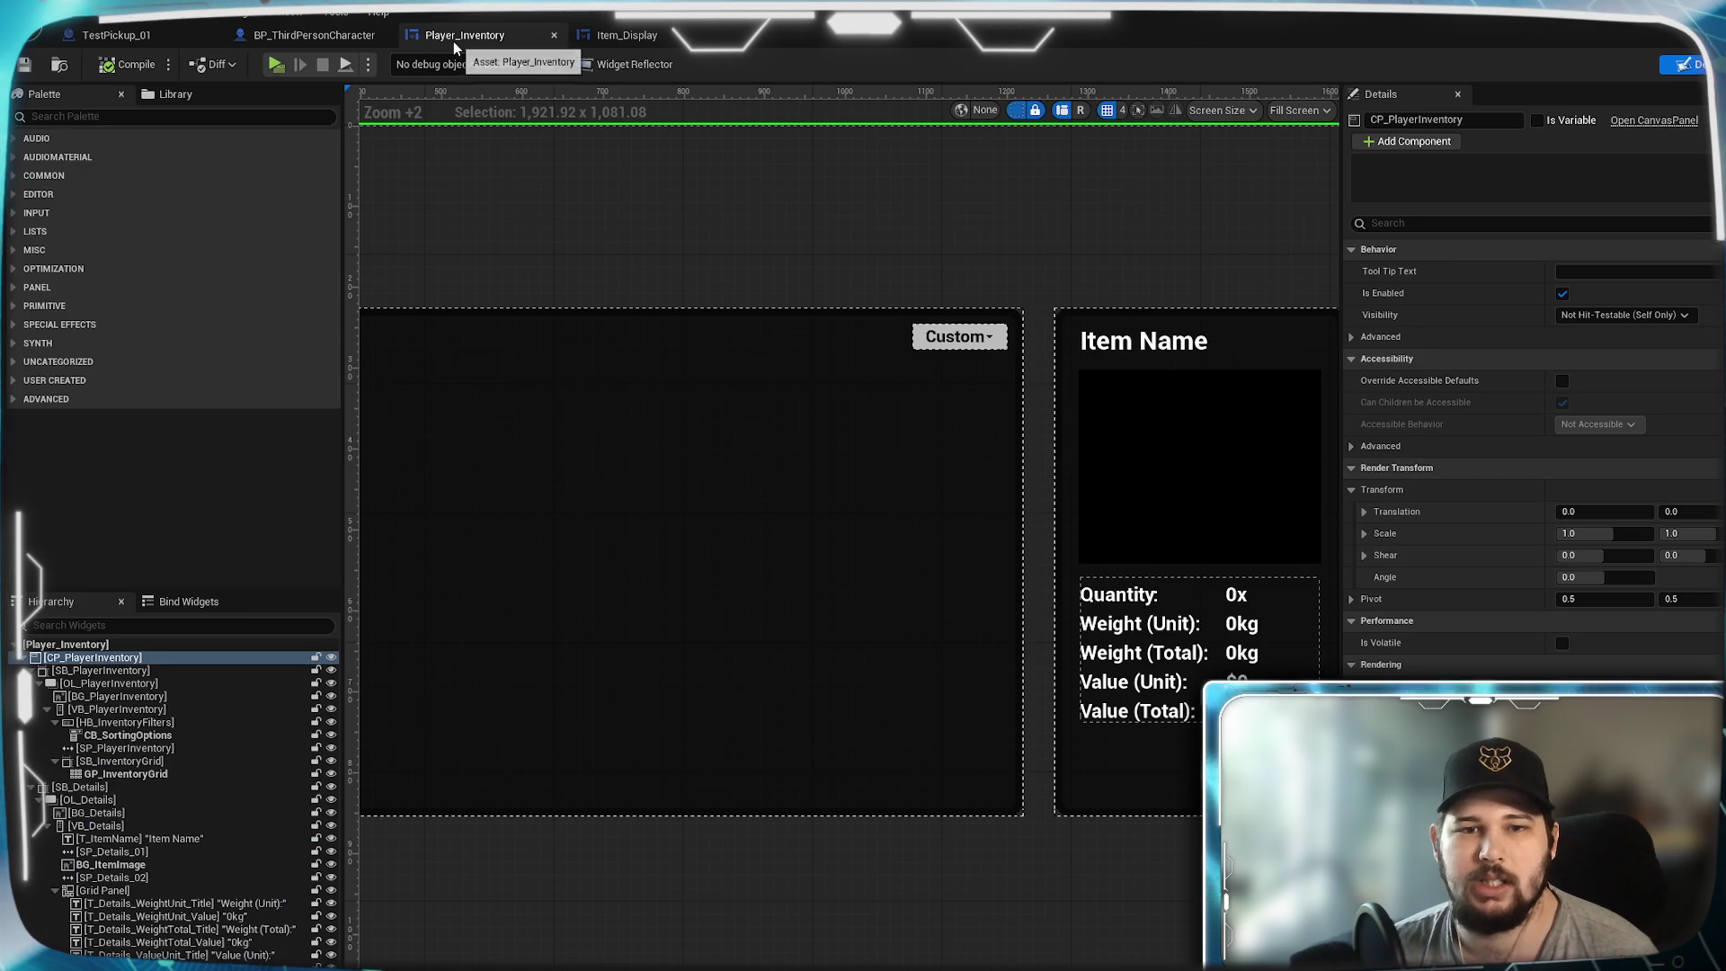
- Switch to the Player_Inventory widget and look over its grid and Item Name panel layout
left_click(455, 38)
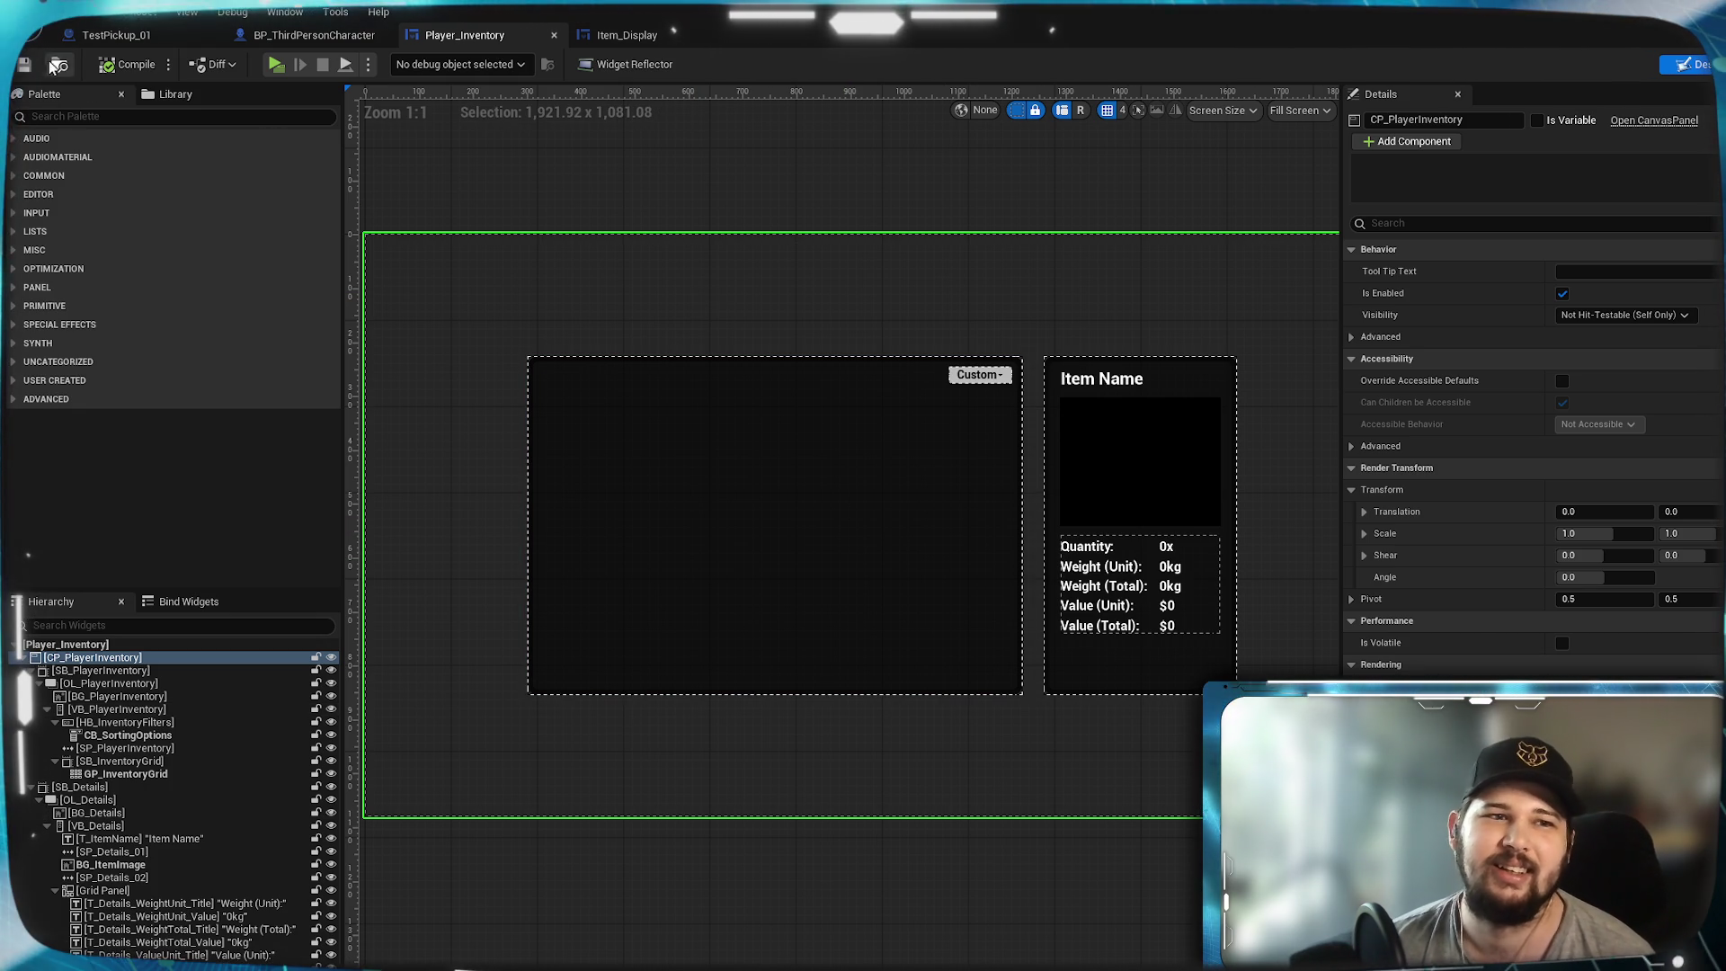
mouse_move(1140, 313)
left_mouse_down()
mouse_move(824, 296)
mouse_move(1298, 352)
mouse_move(1187, 370)
mouse_move(1061, 339)
mouse_move(1195, 358)
mouse_move(1137, 340)
left_mouse_up()
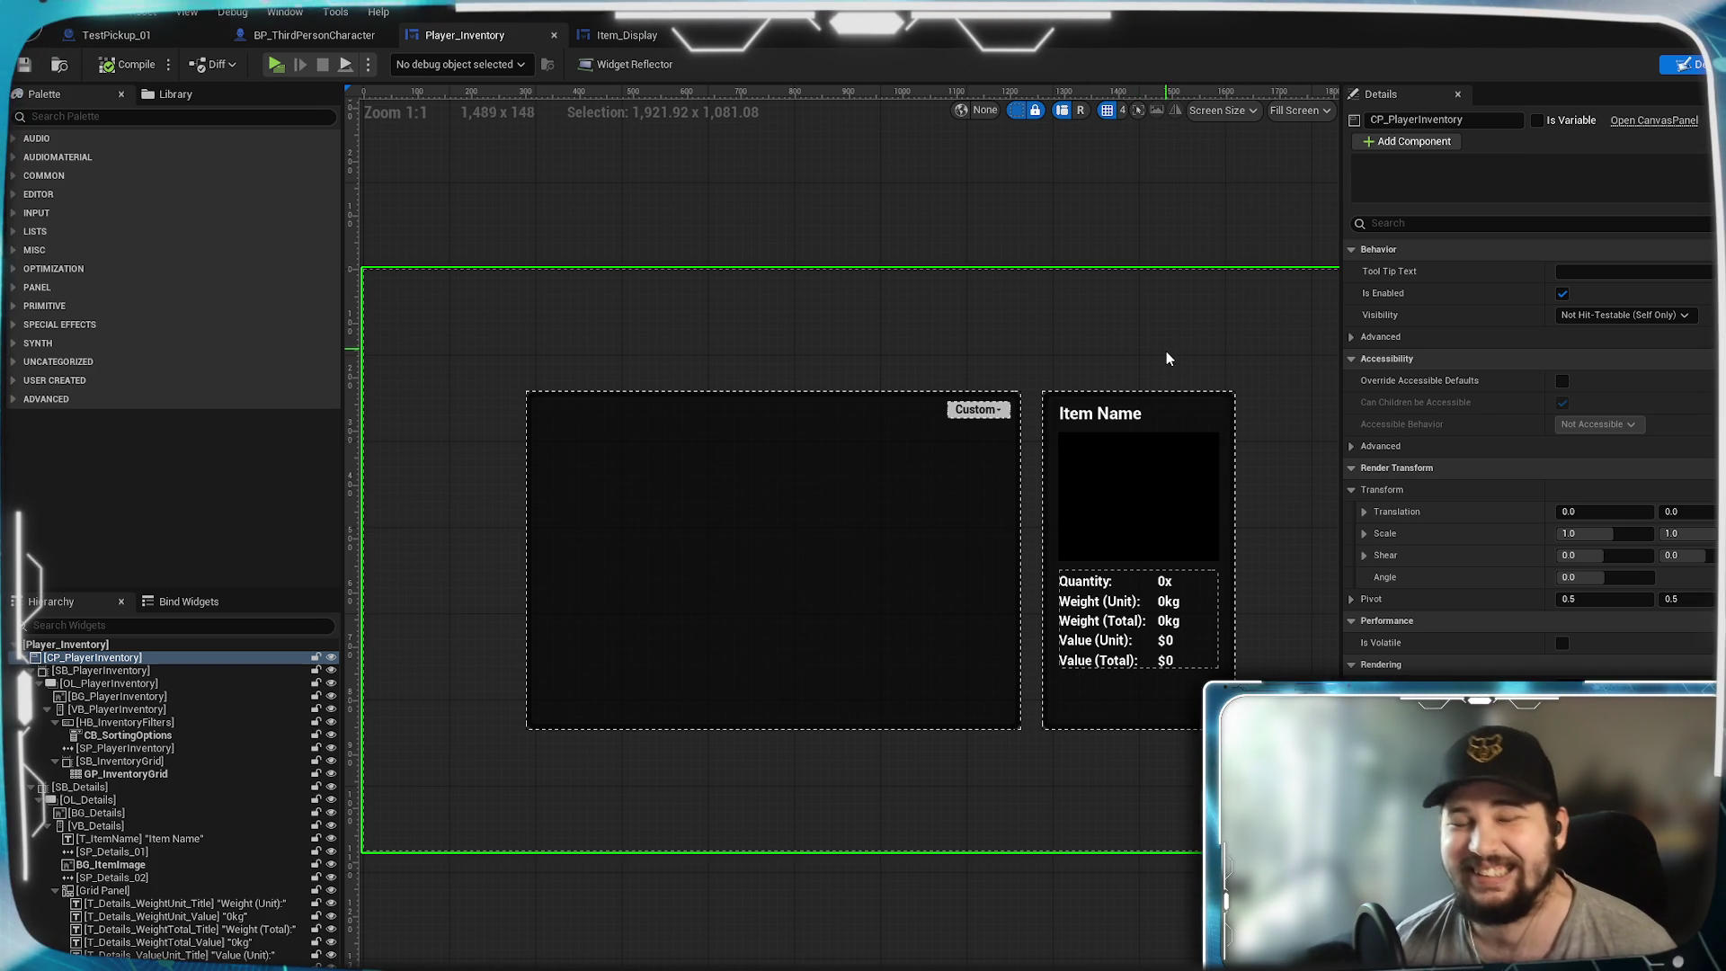
- Frame the Player_Inventory canvas on the inventory grid and Item Name details panel
mouse_move(1158, 286)
left_mouse_down()
mouse_move(1067, 320)
mouse_move(1102, 363)
mouse_move(1090, 354)
mouse_move(1098, 482)
mouse_move(1090, 424)
mouse_move(989, 263)
mouse_move(882, 219)
mouse_move(1215, 190)
mouse_move(636, 167)
mouse_move(643, 108)
left_mouse_up()
scroll(1051, 374, "up", 4)
mouse_move(890, 261)
left_mouse_down()
mouse_move(902, 318)
mouse_move(809, 300)
mouse_move(774, 216)
mouse_move(813, 296)
mouse_move(1034, 362)
mouse_move(1217, 300)
left_mouse_up()
left_click_drag(644, 212, 740, 184)
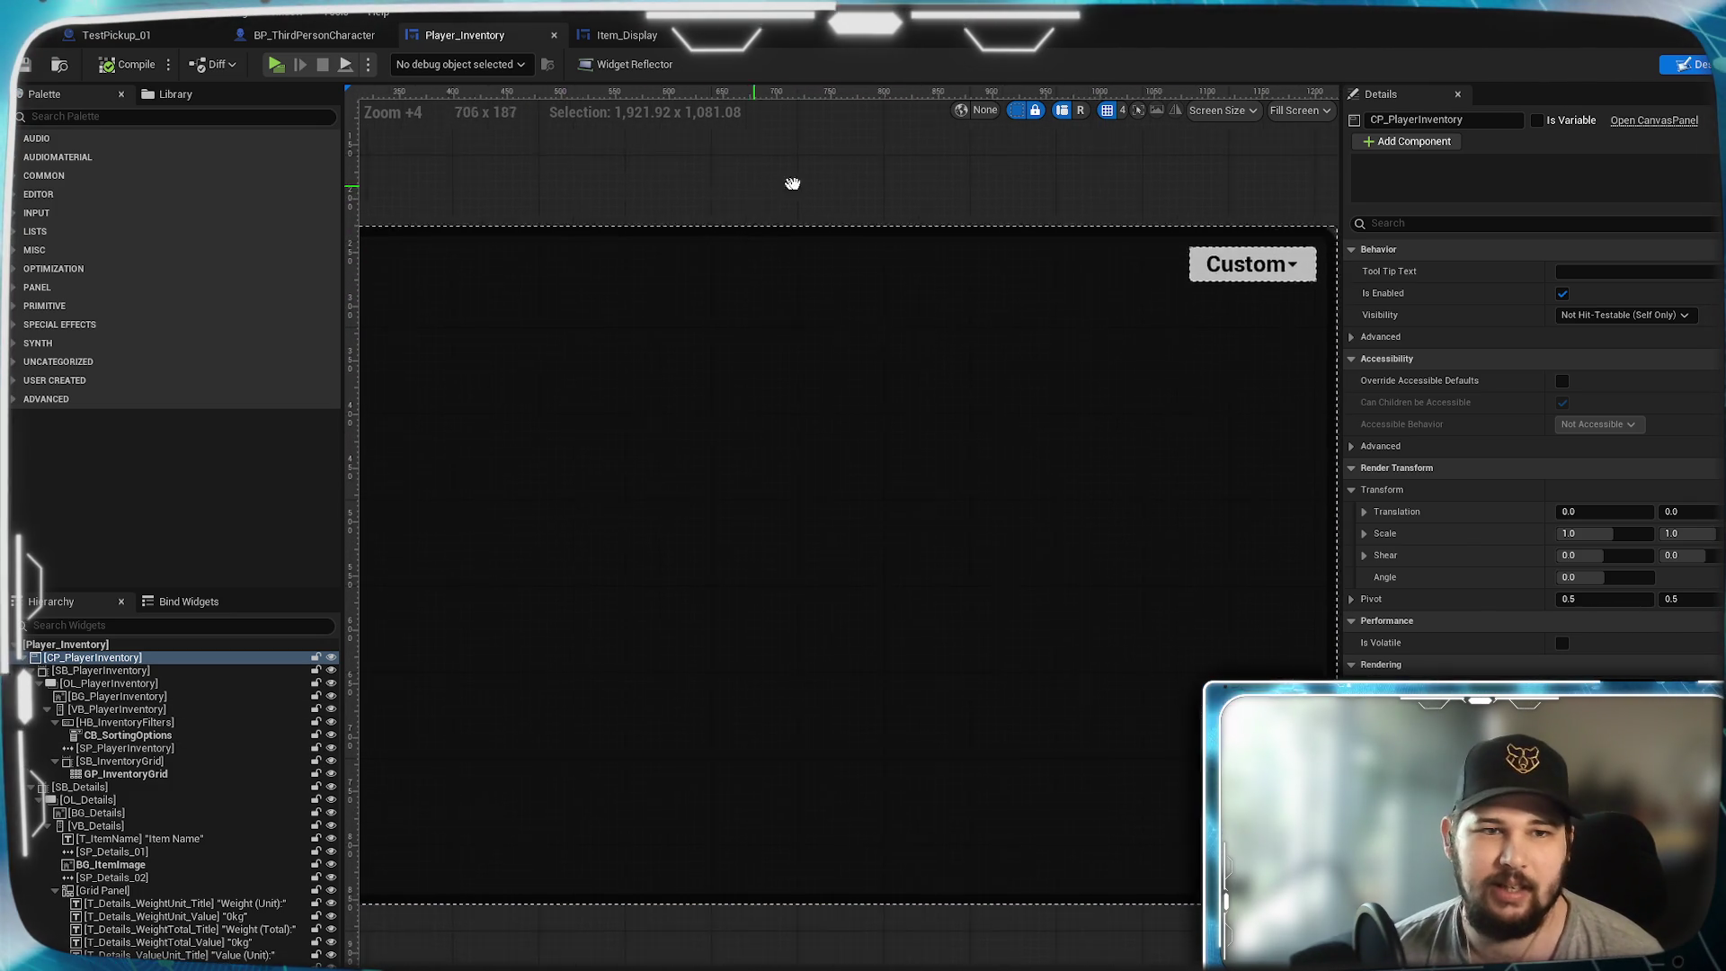
key("Home")
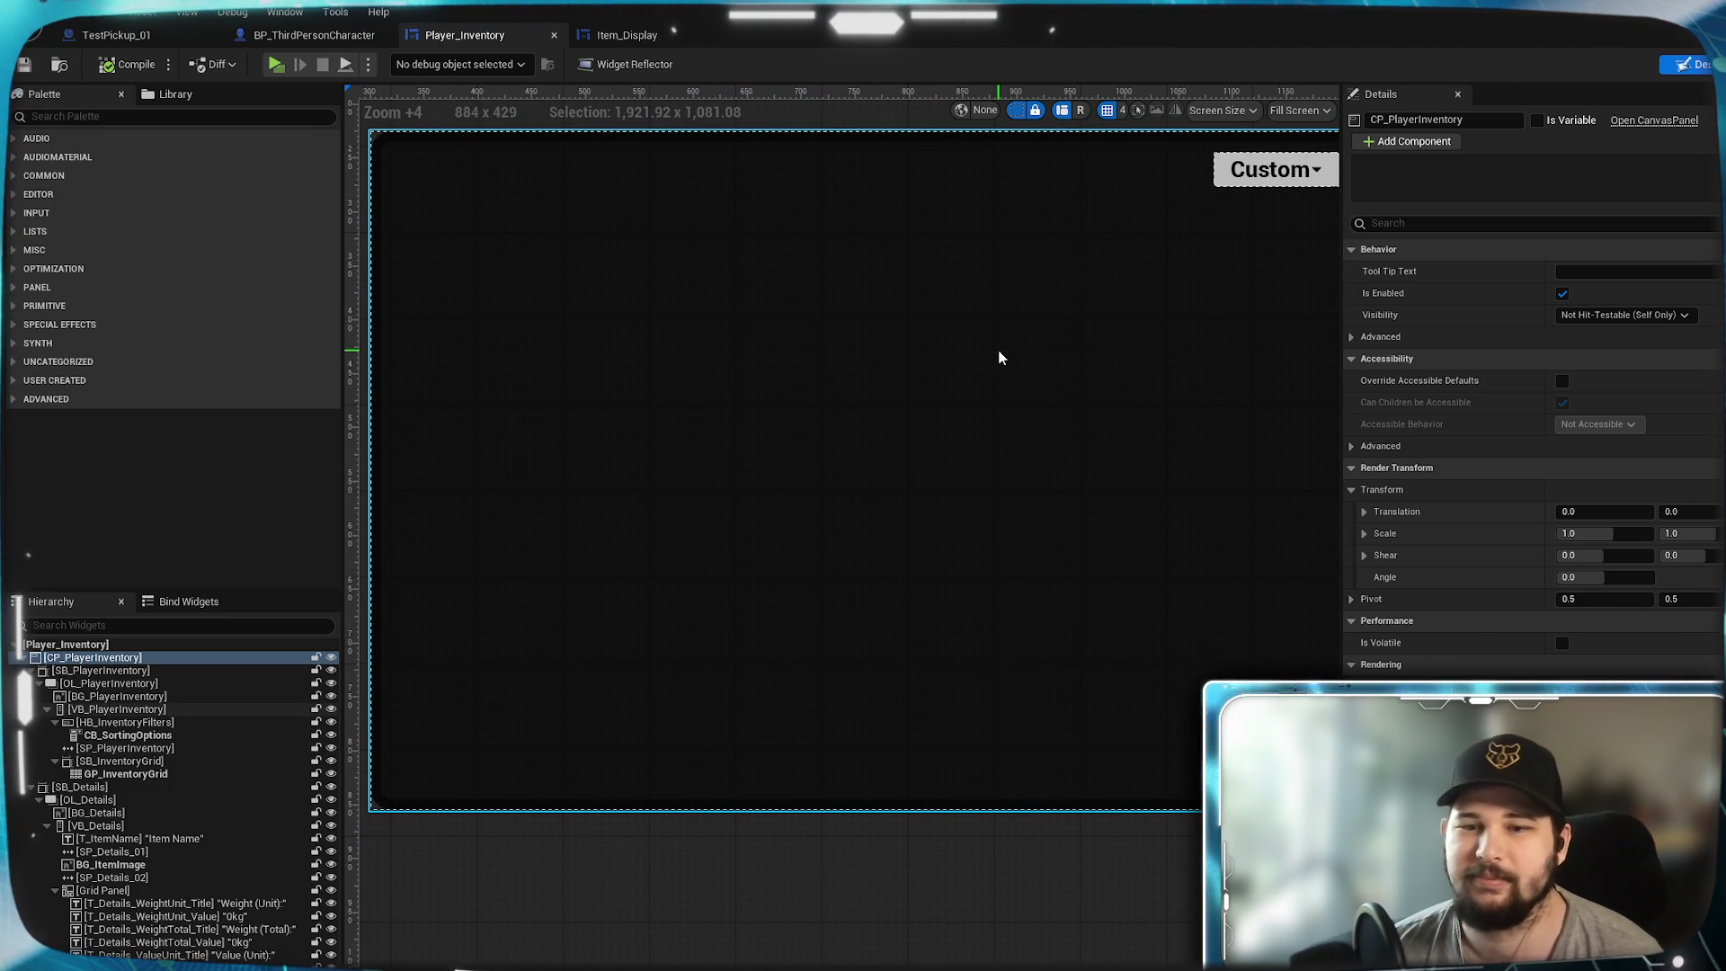
mouse_move(1013, 359)
left_mouse_down()
mouse_move(656, 413)
mouse_move(864, 445)
left_mouse_up()
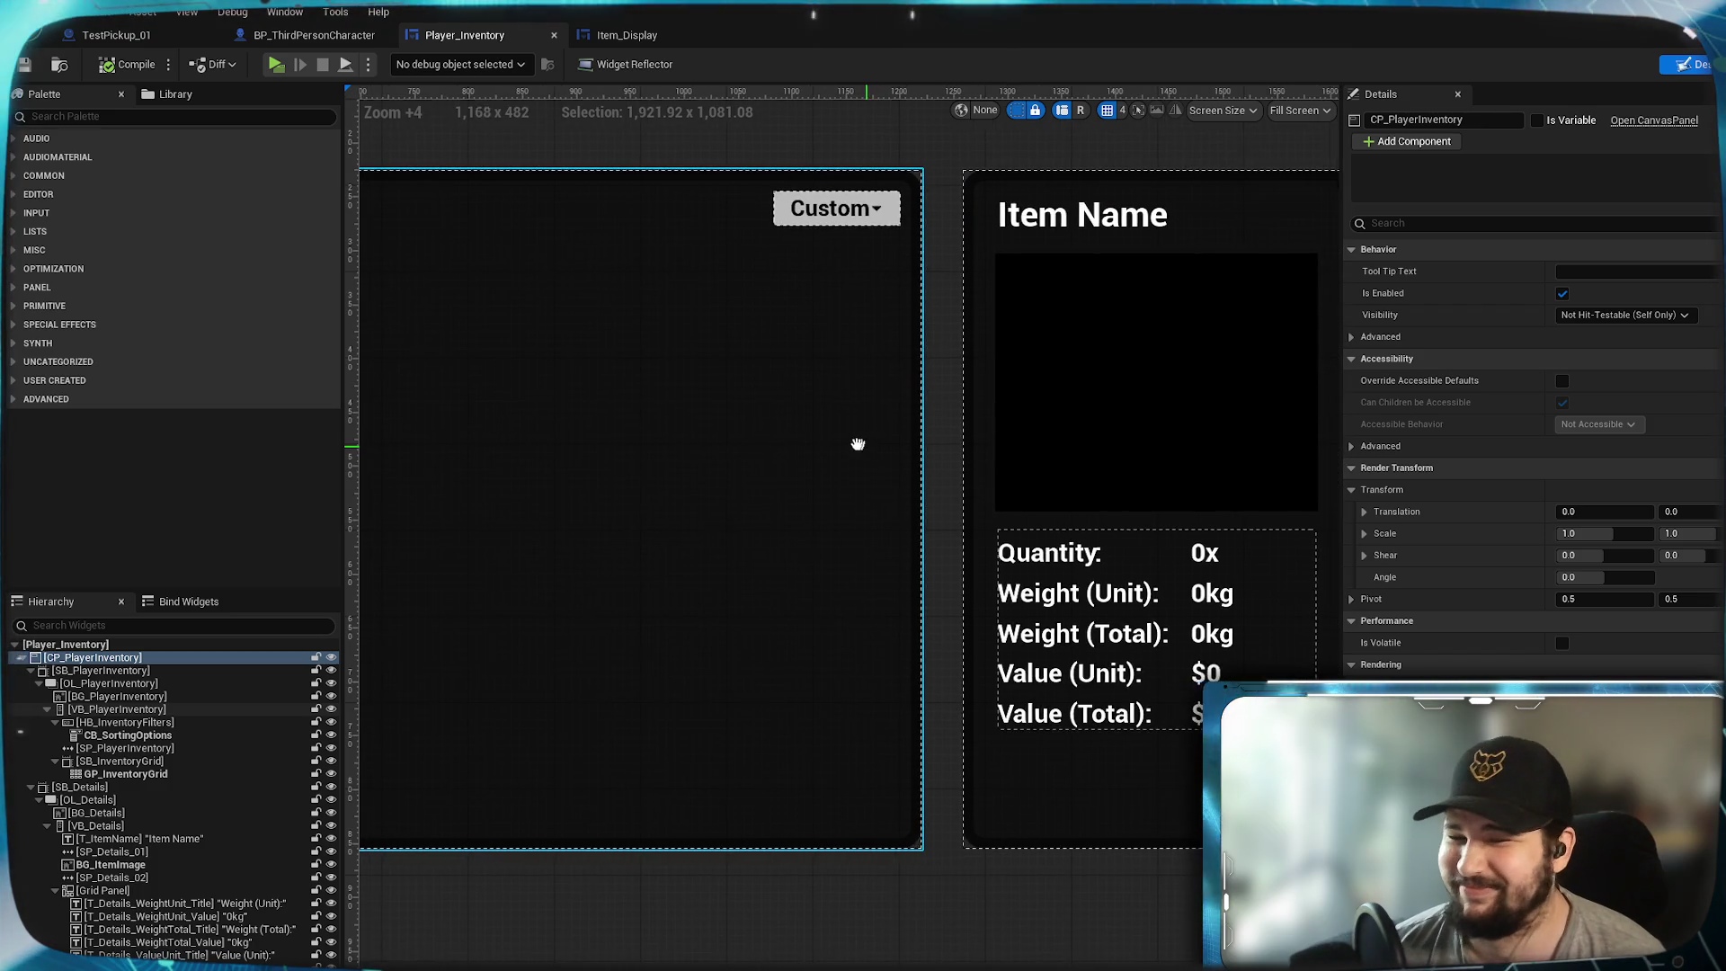
scroll(844, 443, "down", 3)
mouse_move(1323, 297)
left_mouse_down()
mouse_move(1027, 467)
mouse_move(1240, 483)
left_mouse_up()
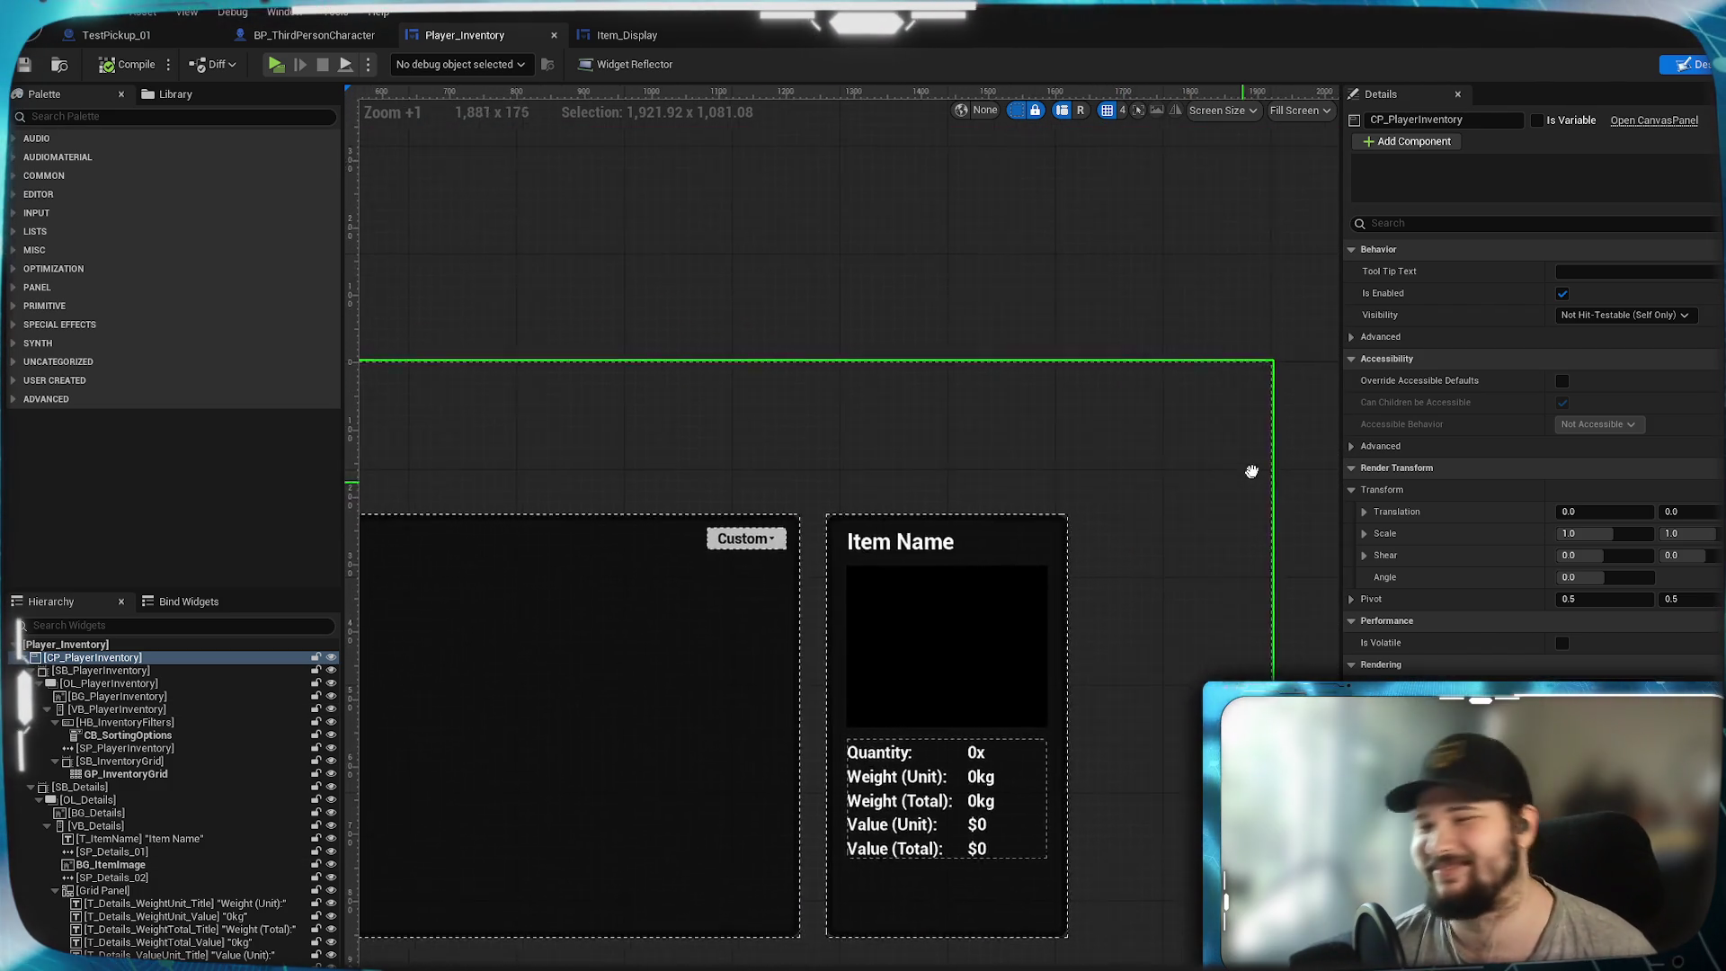
key("Home")
- Centre the widget layout, then switch to BP_ThirdPersonCharacter's Interact logic
left_click_drag(1071, 269, 1054, 262)
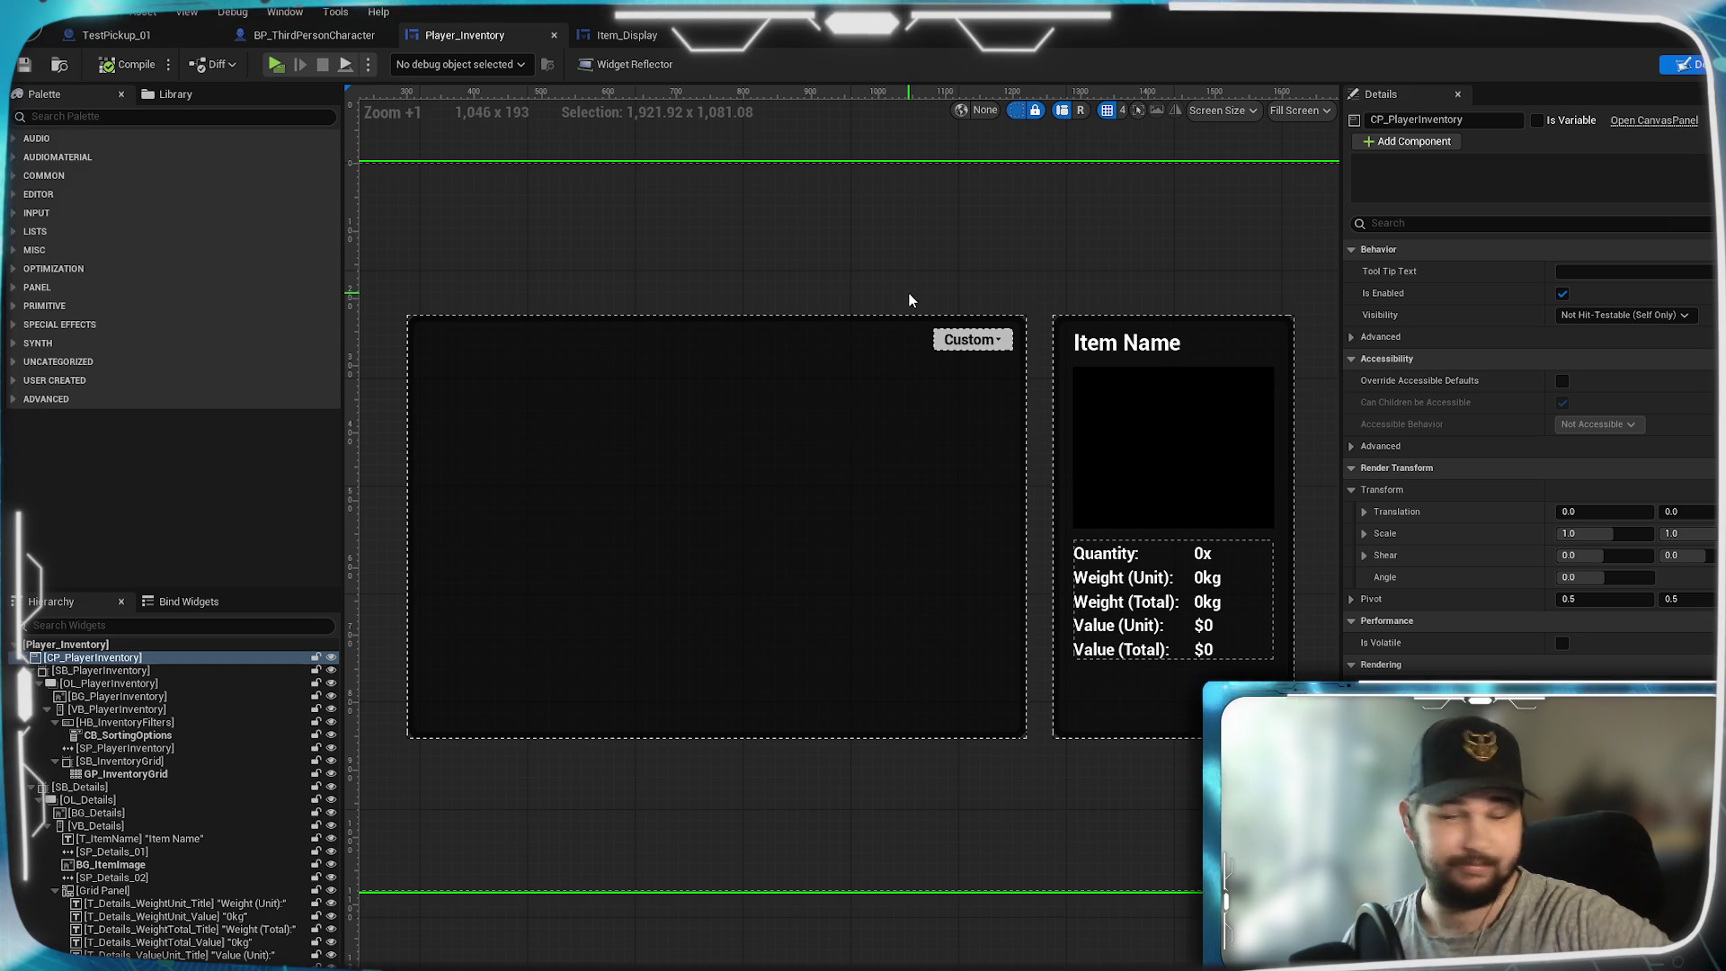
mouse_move(990, 304)
left_mouse_down()
mouse_move(816, 320)
mouse_move(1225, 285)
left_mouse_up()
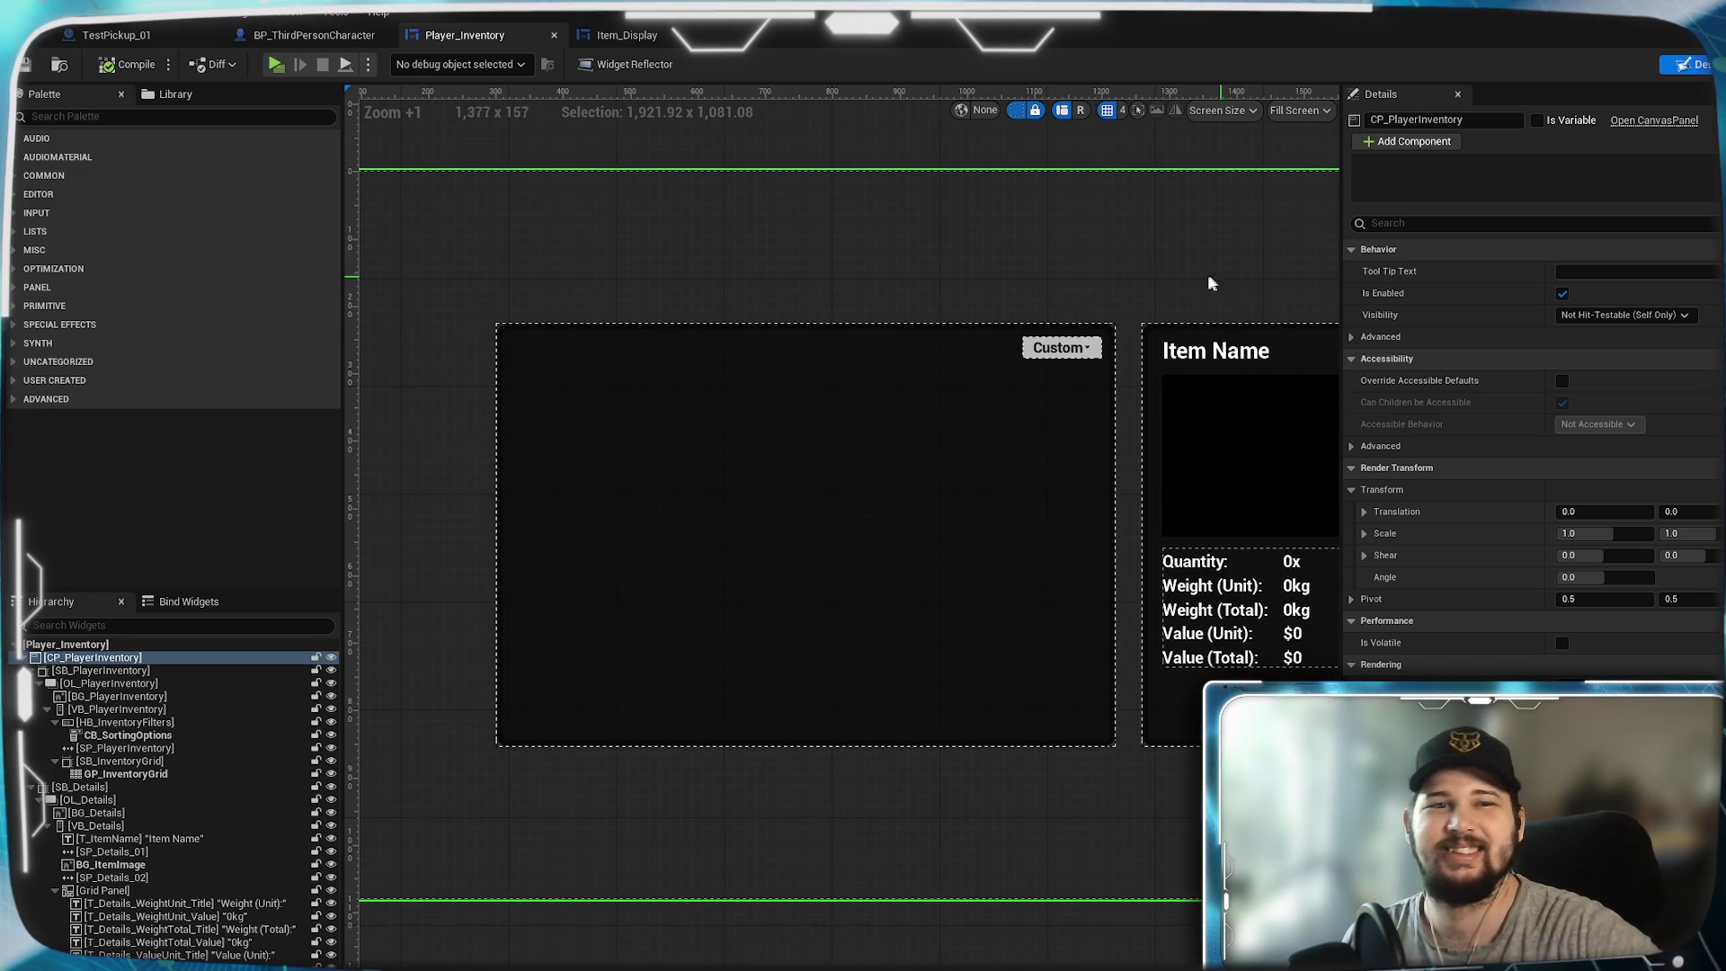
left_click(293, 37)
mouse_move(615, 513)
left_mouse_down()
mouse_move(615, 831)
mouse_move(615, 569)
left_mouse_up()
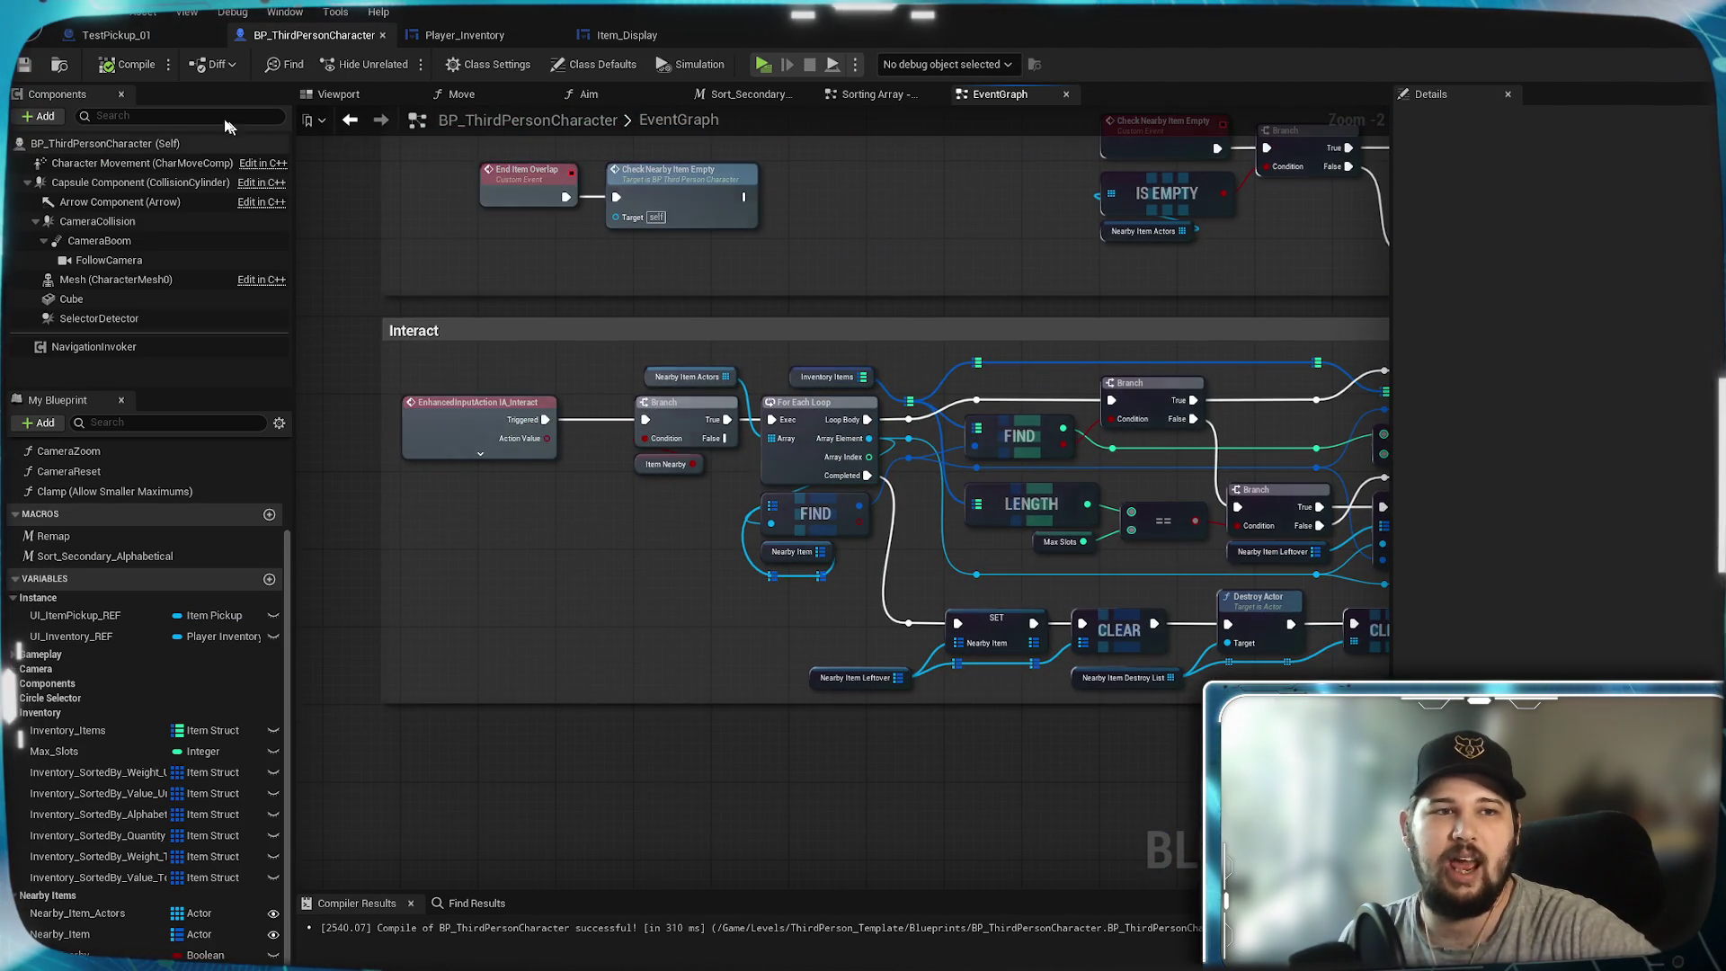
- Review the TestPickup_01 blueprint's pickup overlap logic
left_click(116, 35)
scroll(719, 433, "down", 4)
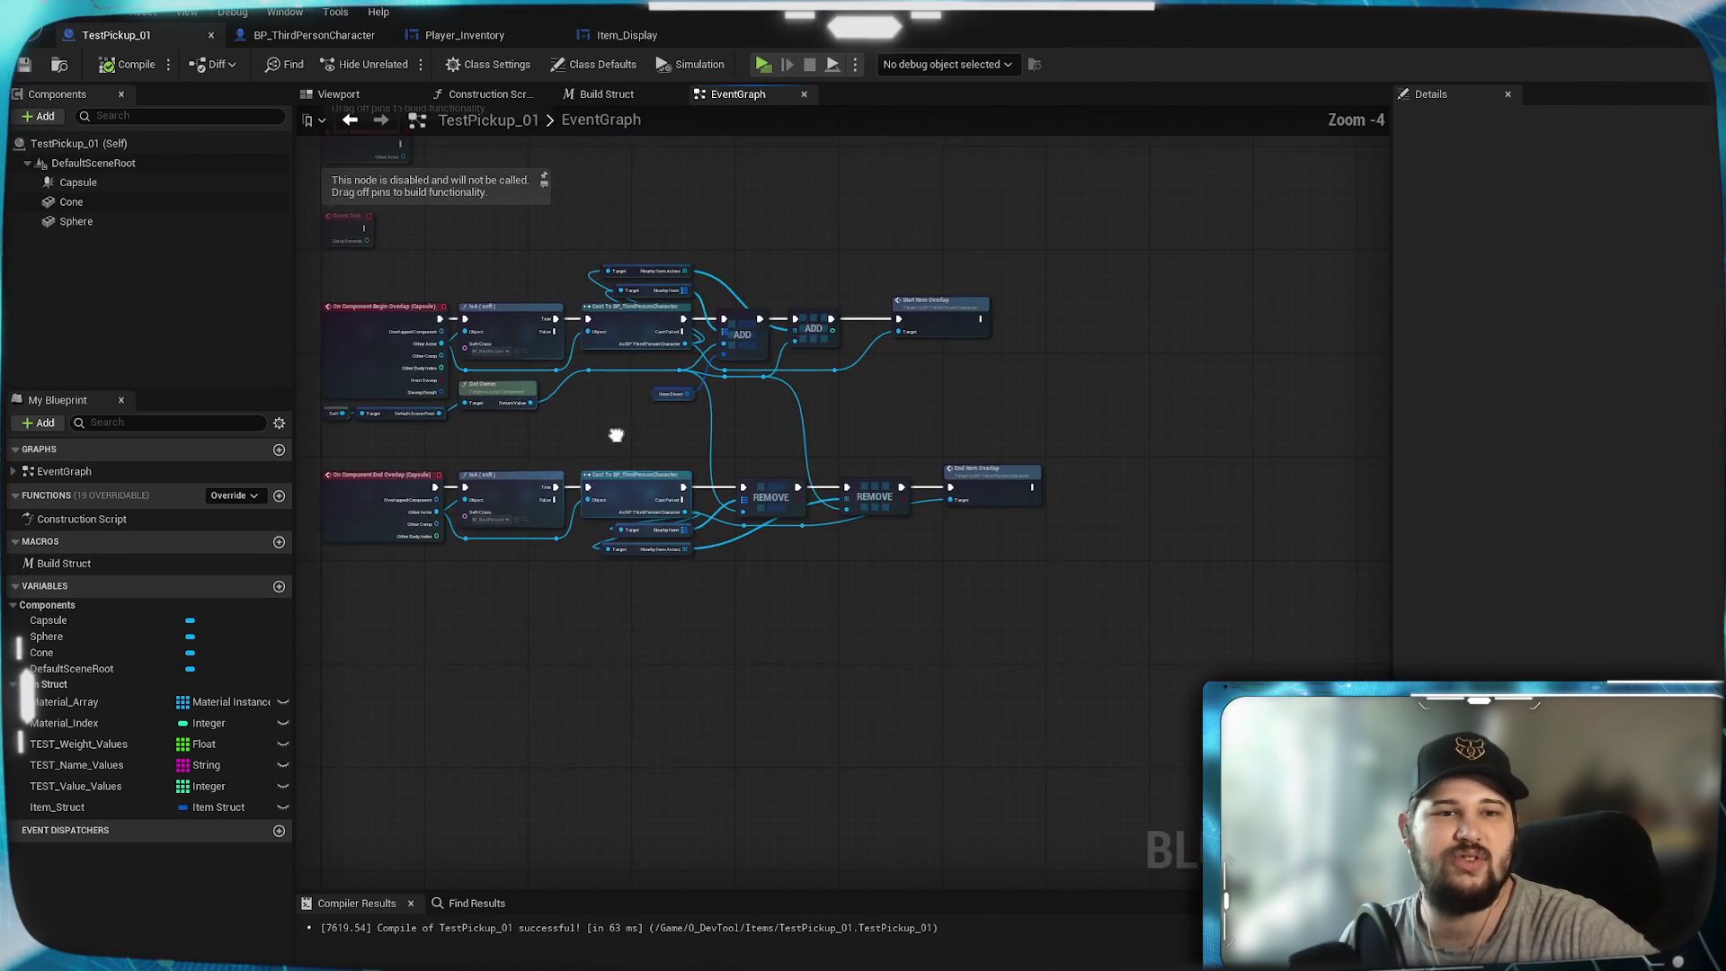
left_click_drag(616, 435, 917, 455)
scroll(917, 455, "up", 3)
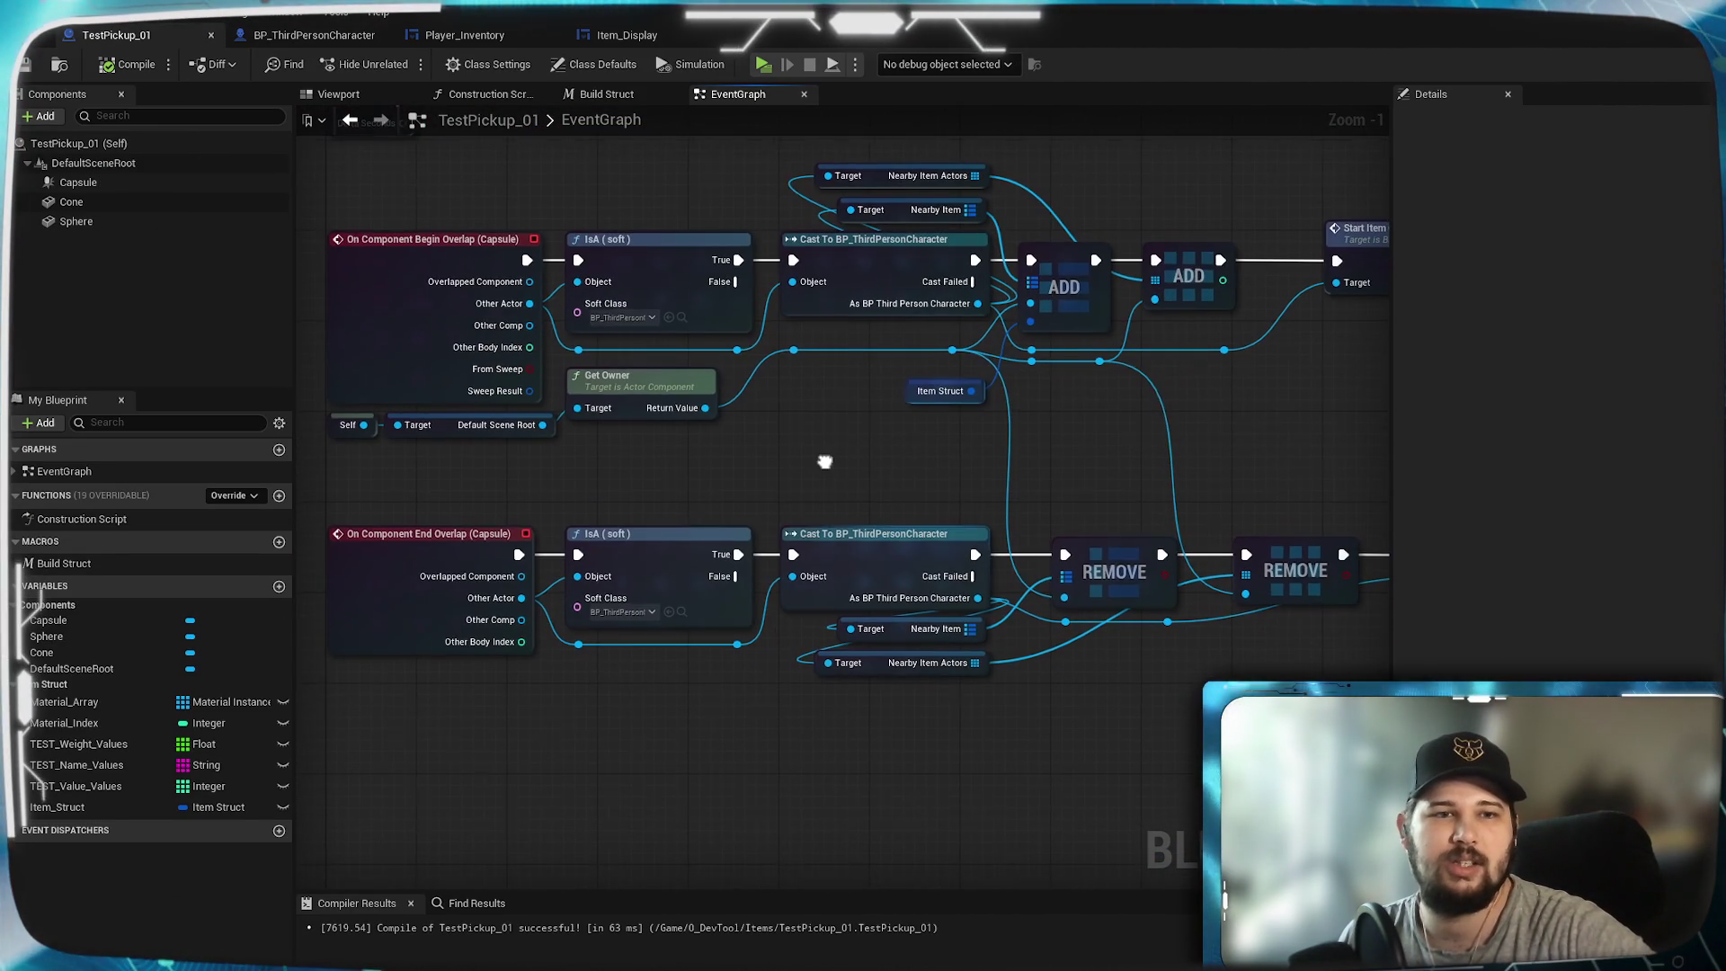
left_click_drag(823, 462, 819, 459)
mouse_move(1056, 500)
left_mouse_down()
mouse_move(717, 470)
mouse_move(878, 470)
mouse_move(850, 488)
mouse_move(809, 455)
mouse_move(816, 477)
mouse_move(785, 441)
left_mouse_up()
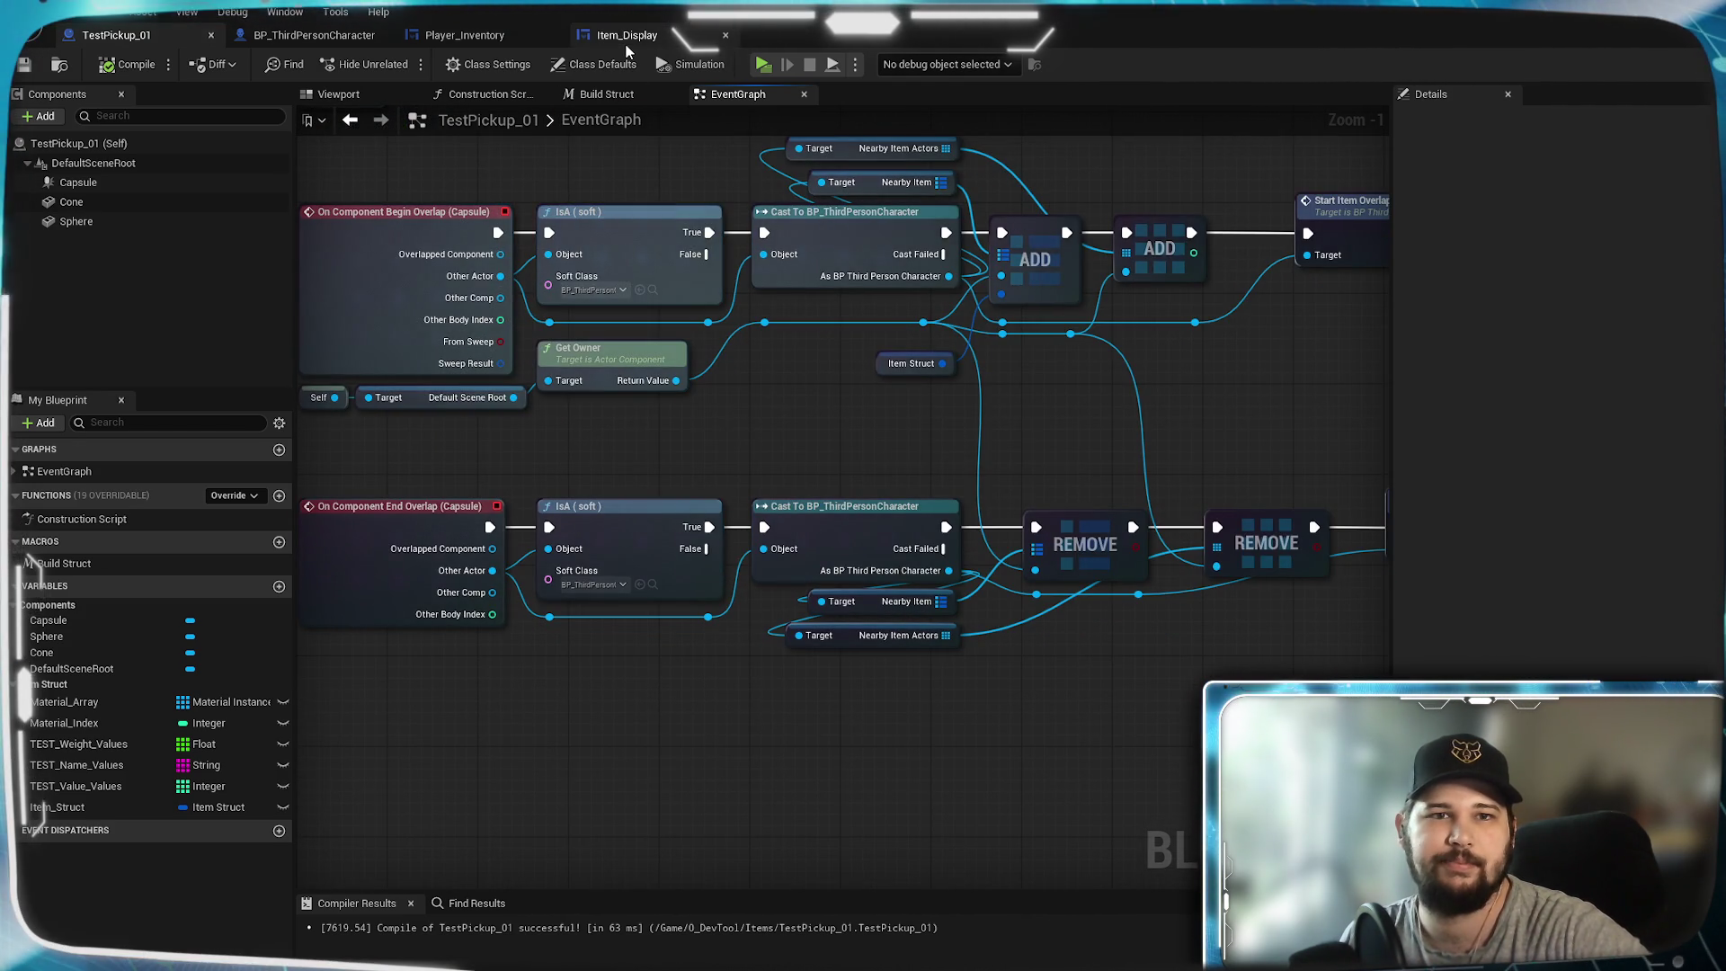
- Check Item_Display's mouse-down logic, then Player_Inventory's Graph and Designer views
left_click(626, 38)
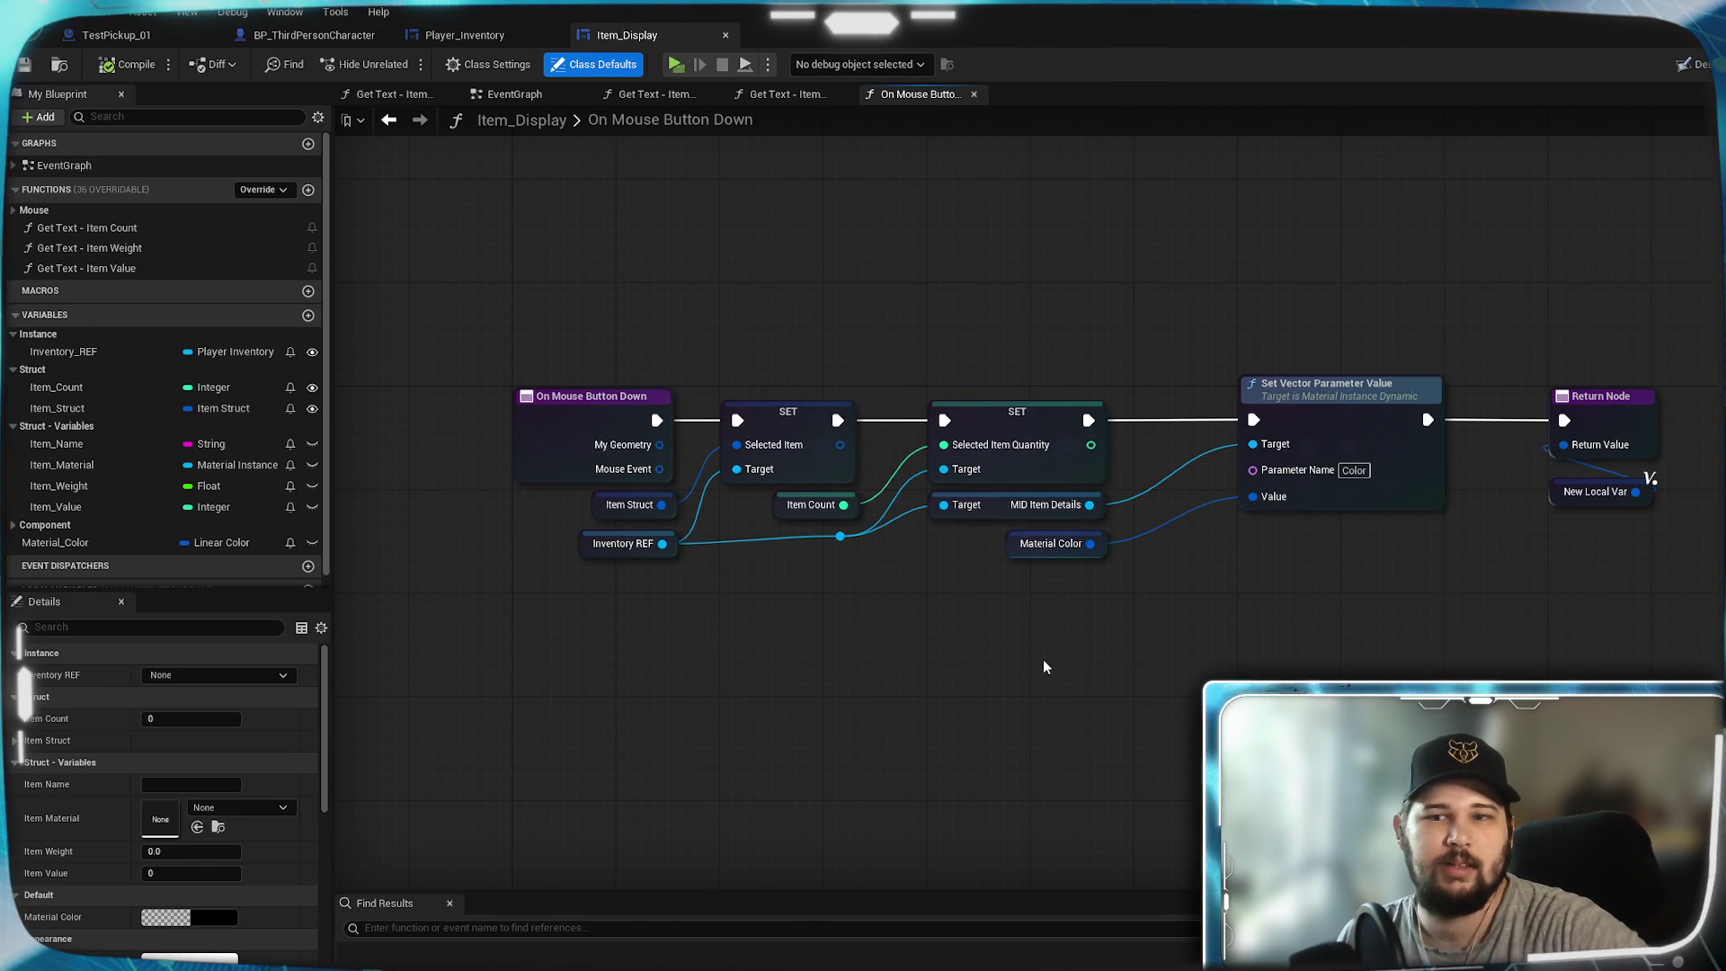
left_click(465, 35)
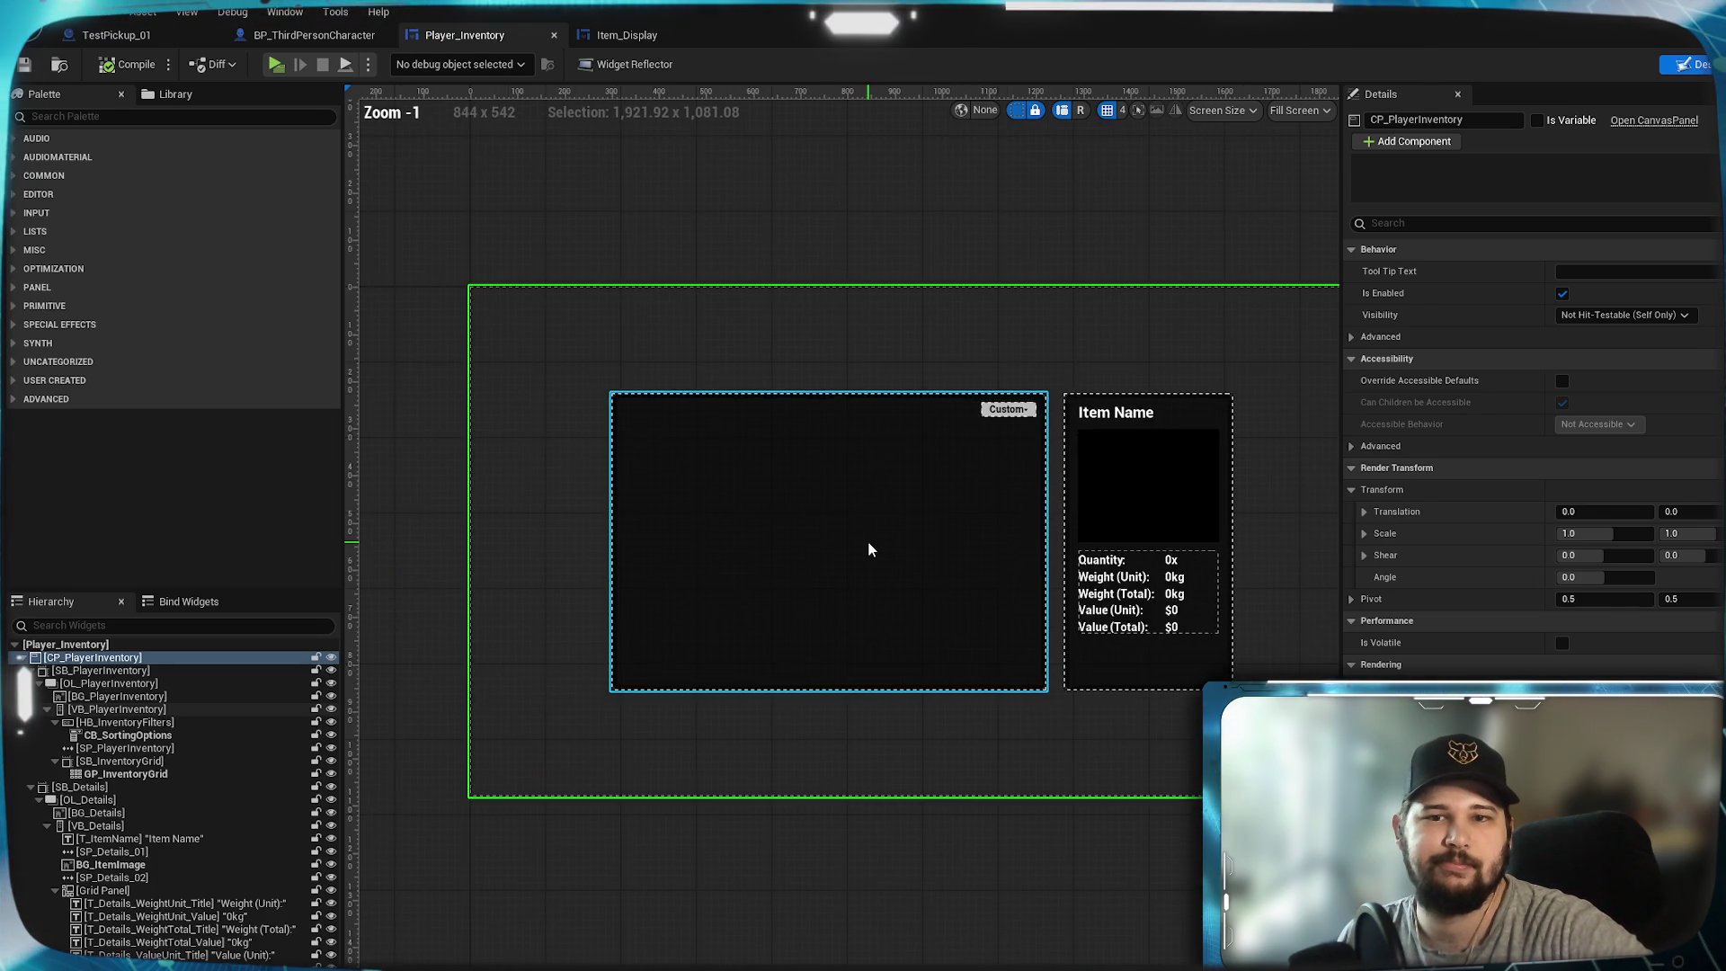
scroll(867, 541, "down", 1)
scroll(915, 682, "up", 1)
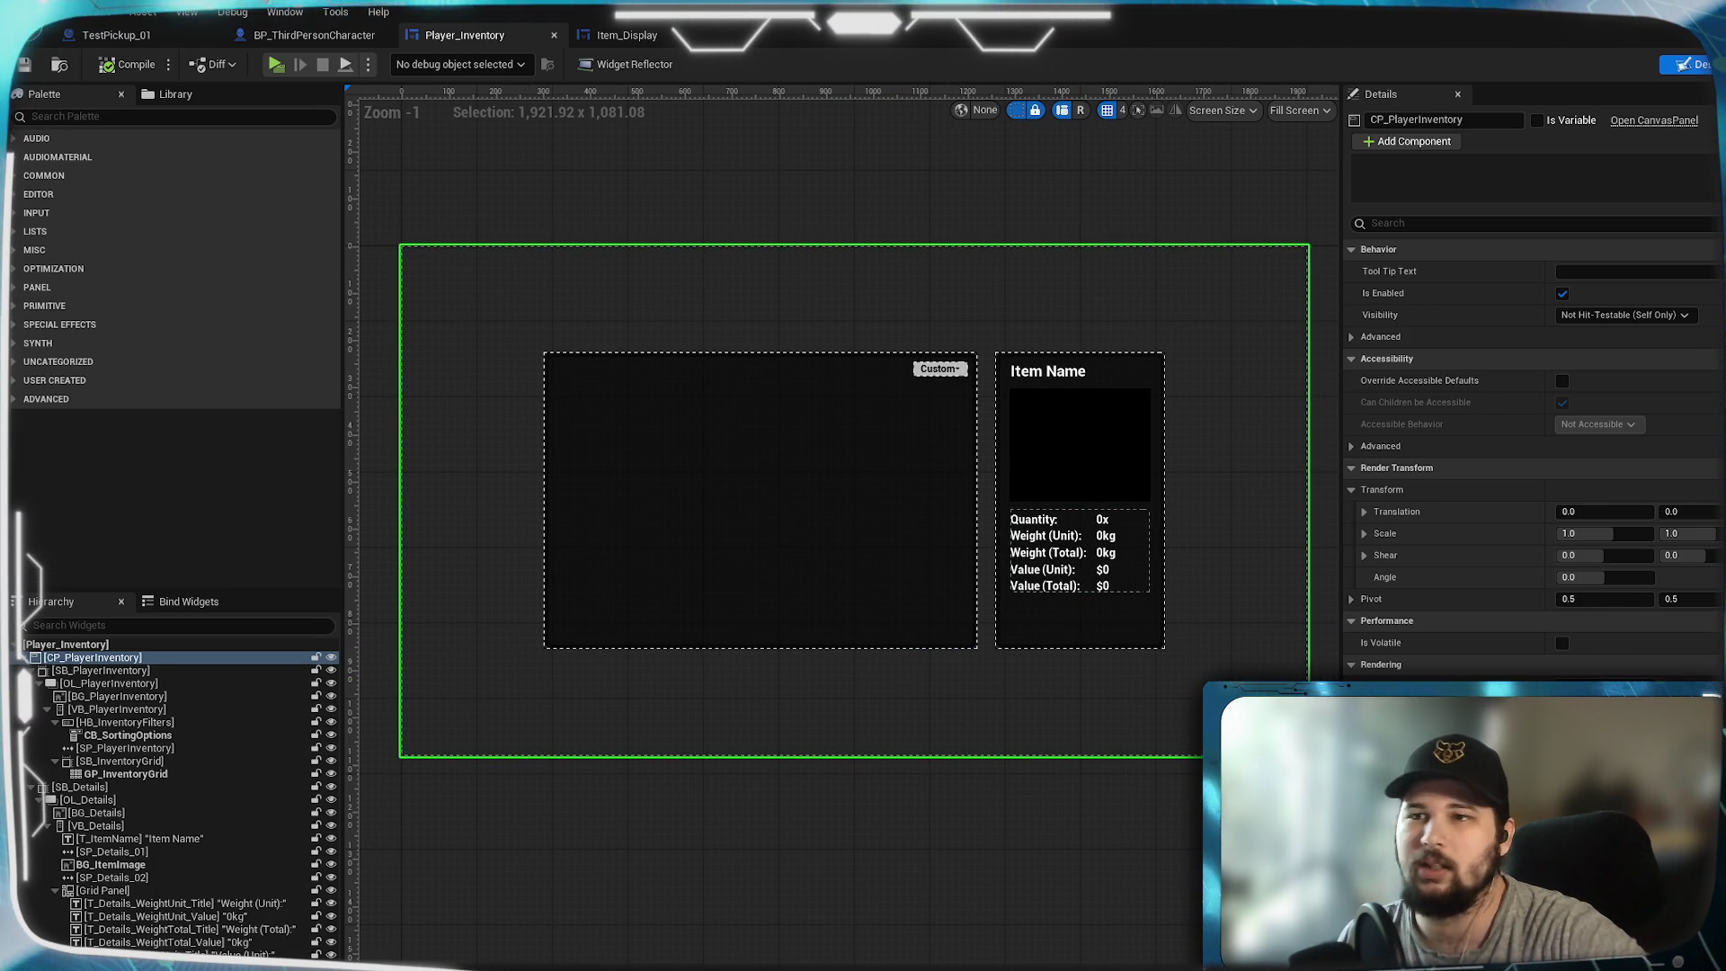
left_click(1722, 64)
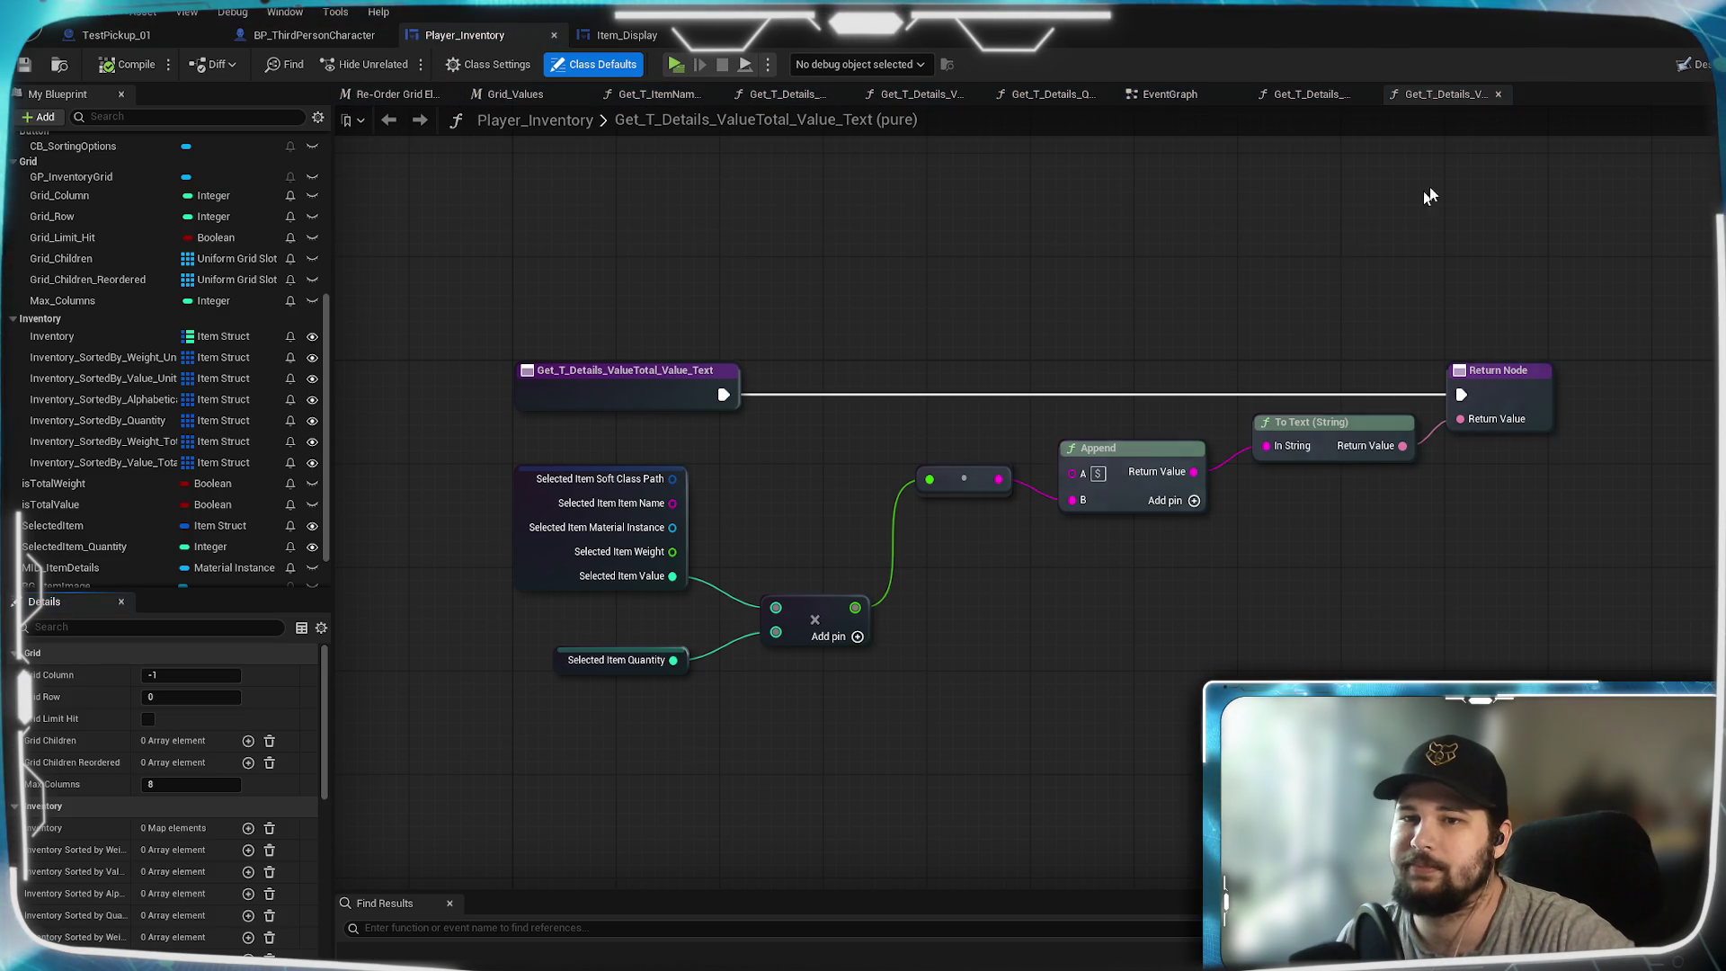
left_click(1695, 63)
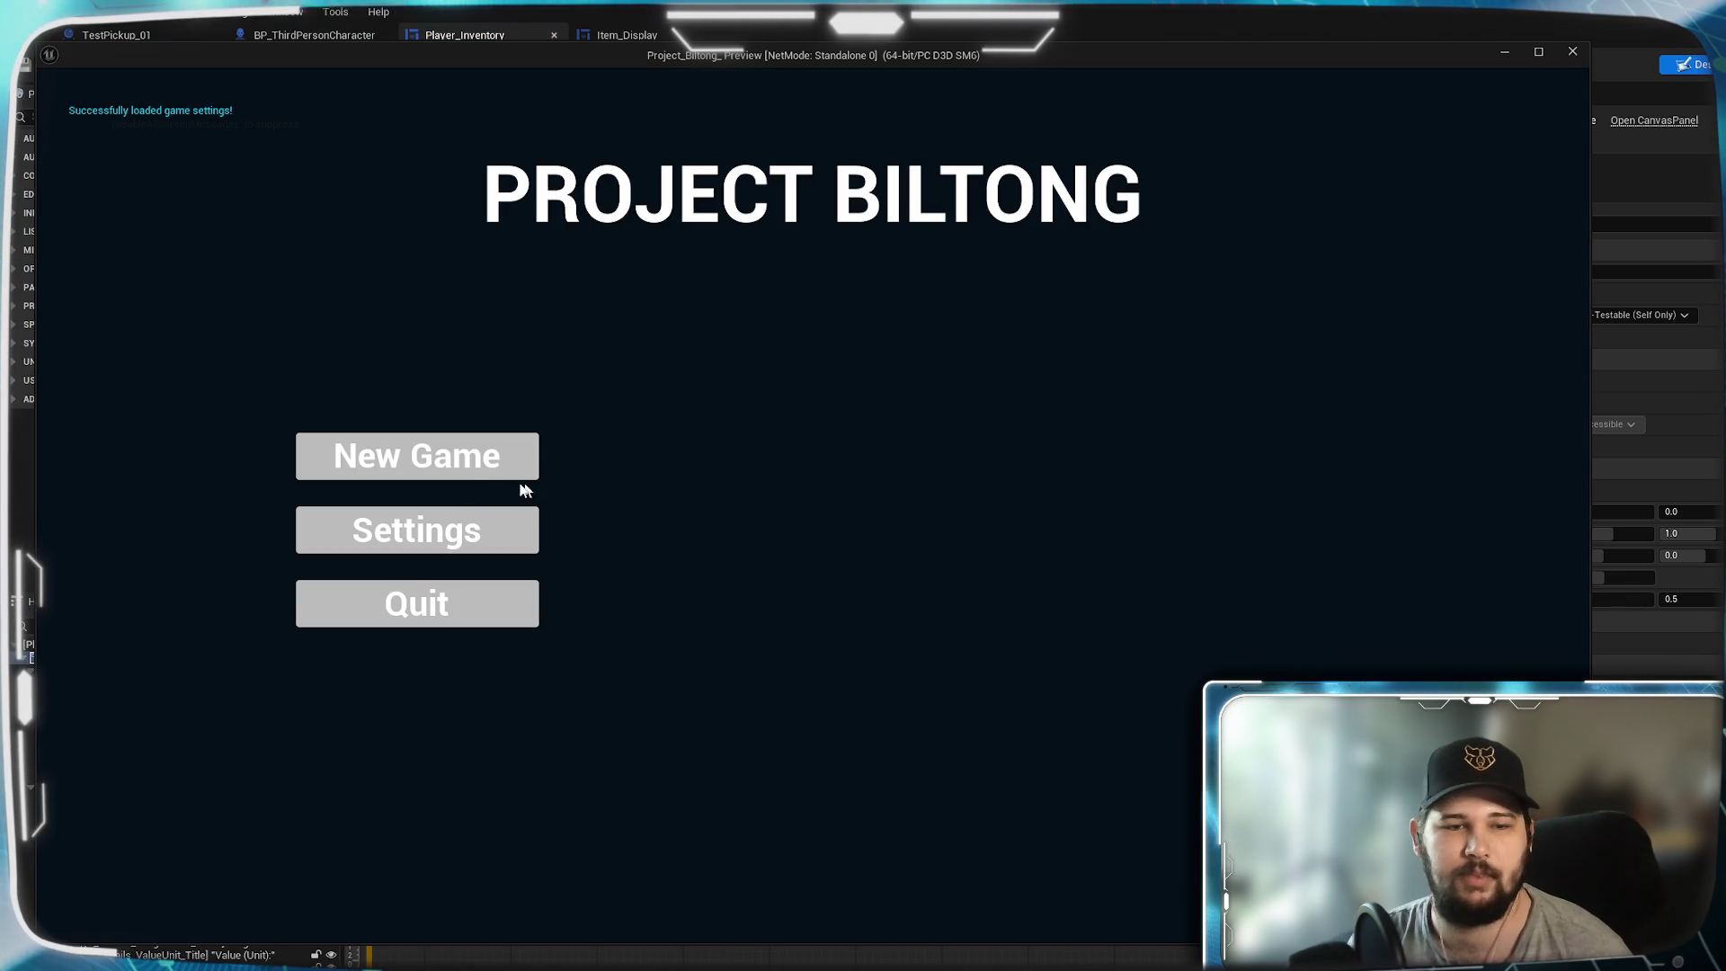
- Start a new game and run the character over to the first pawn pickups
left_click(452, 469)
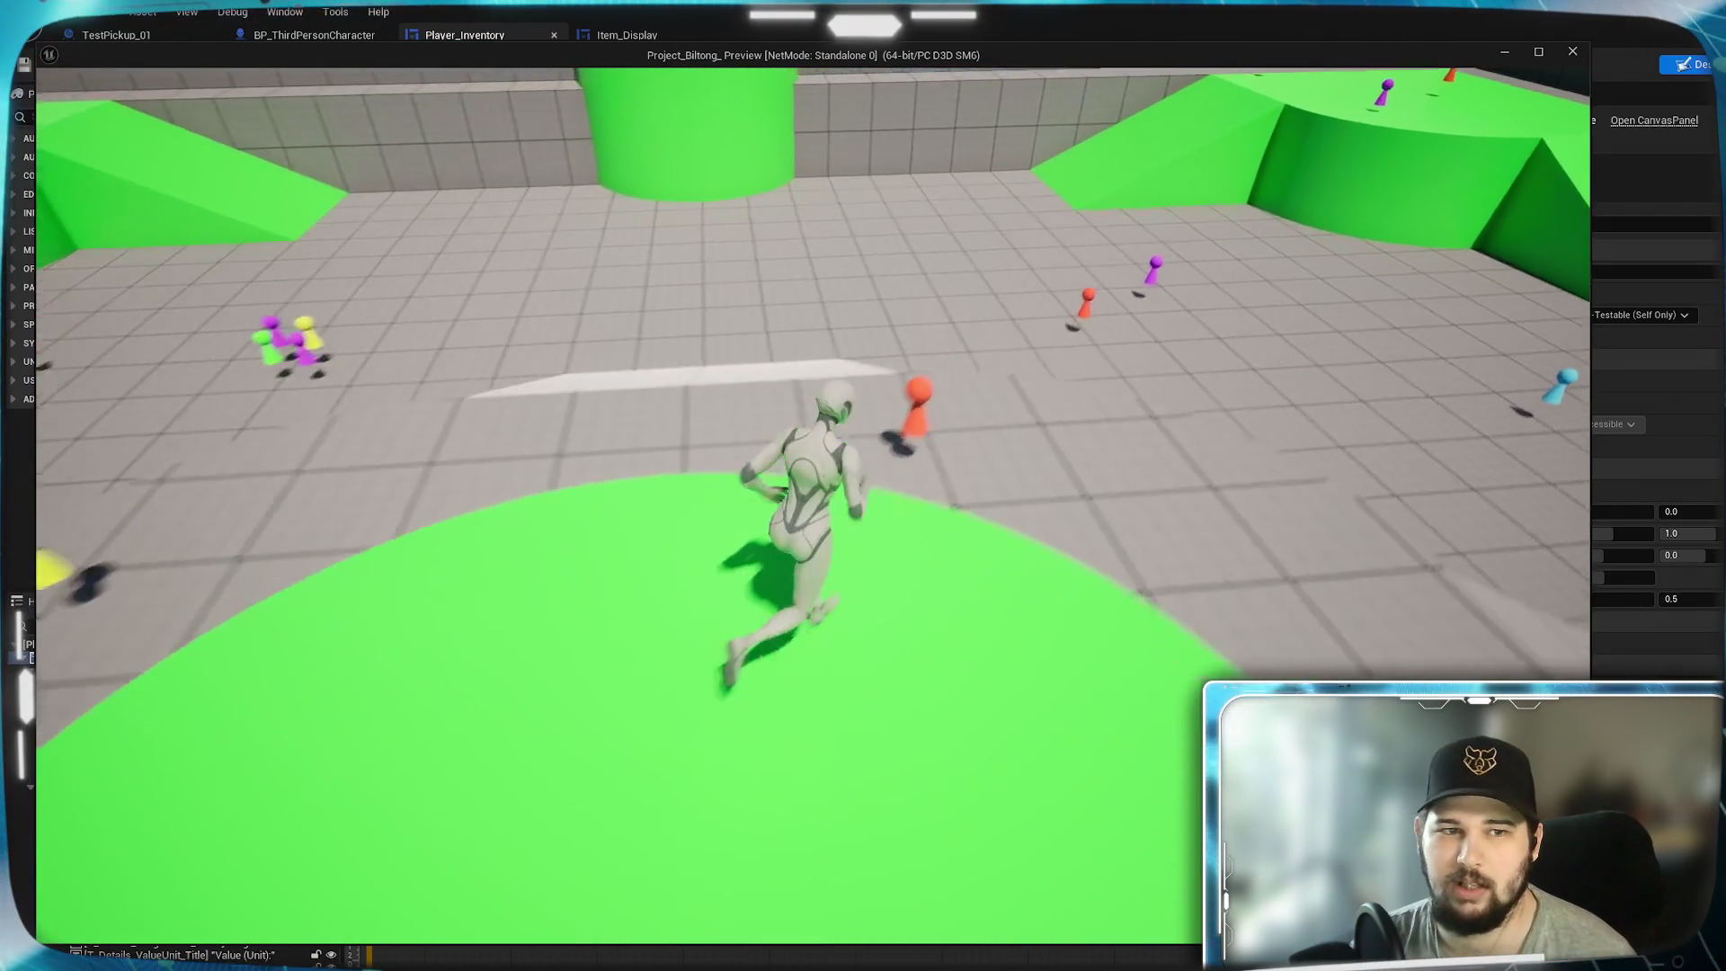
key("w")
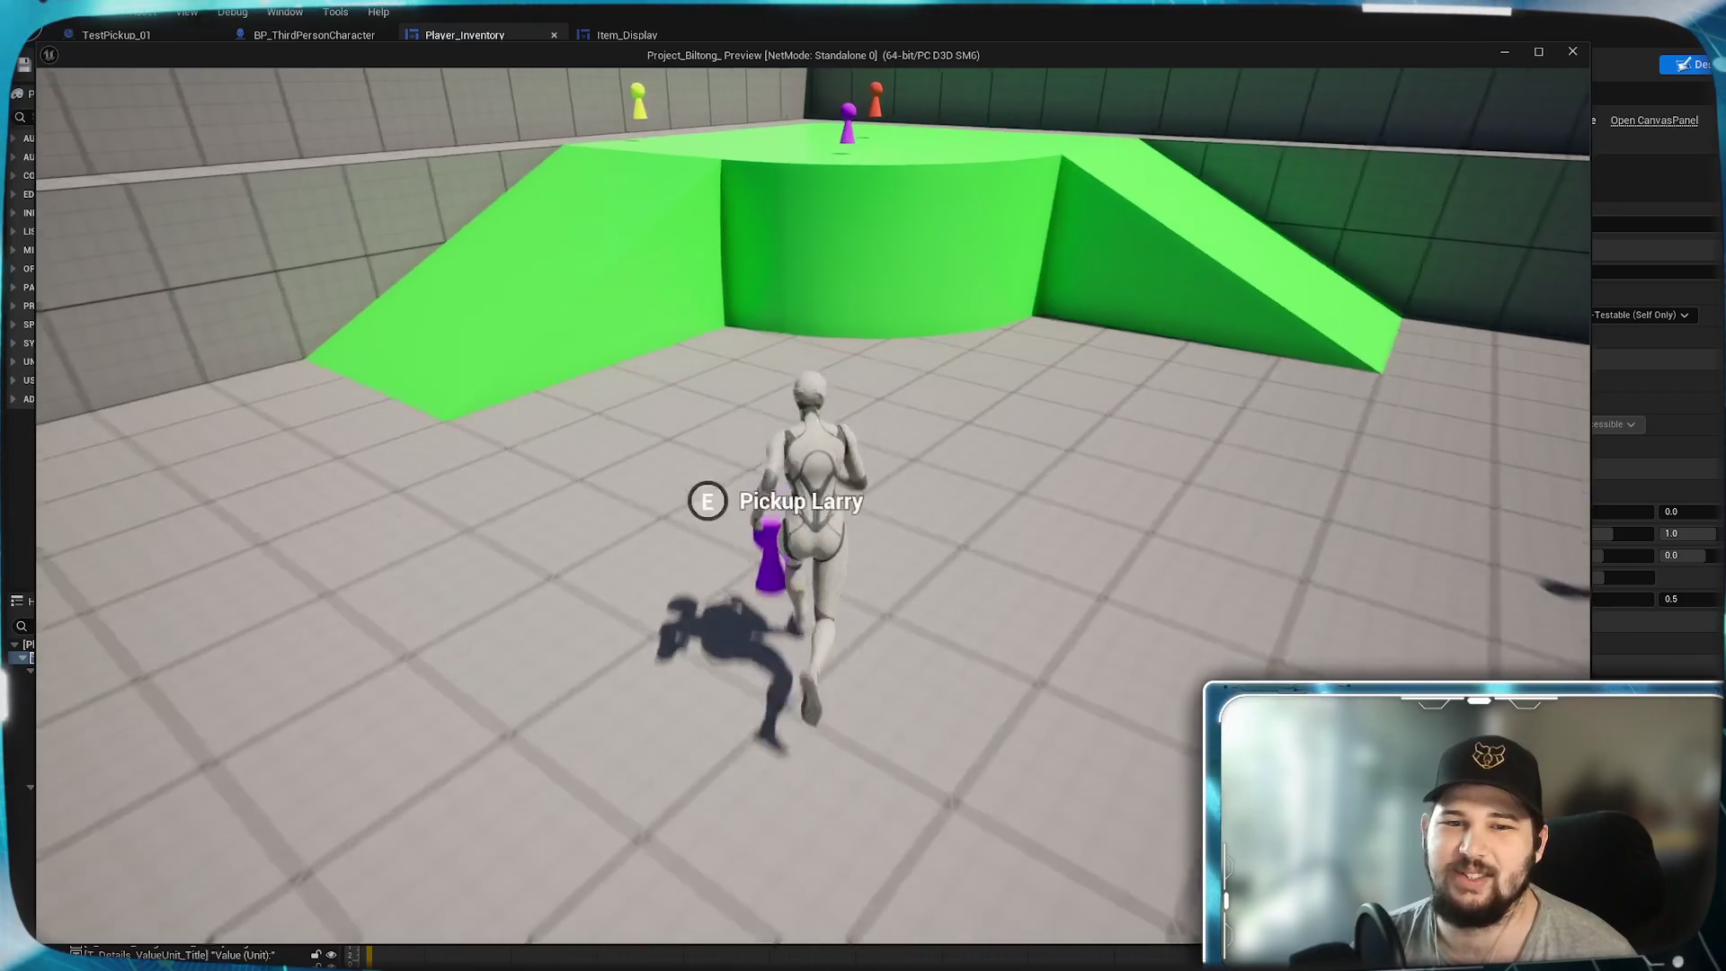
key("w")
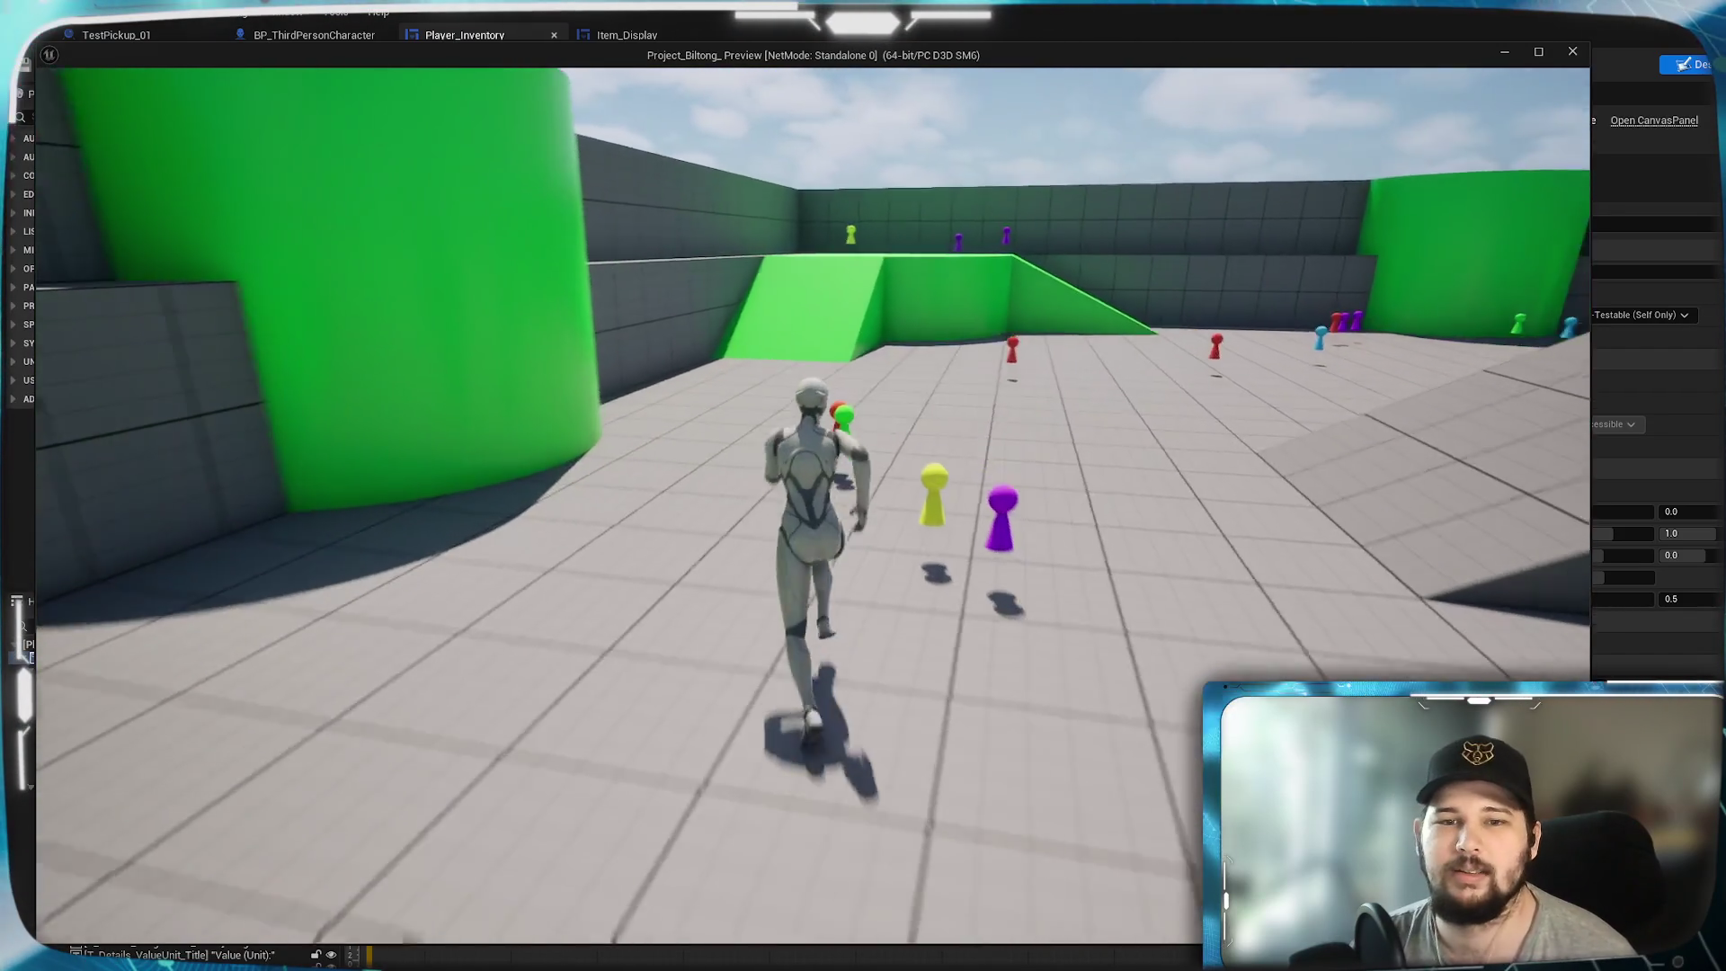
key("w")
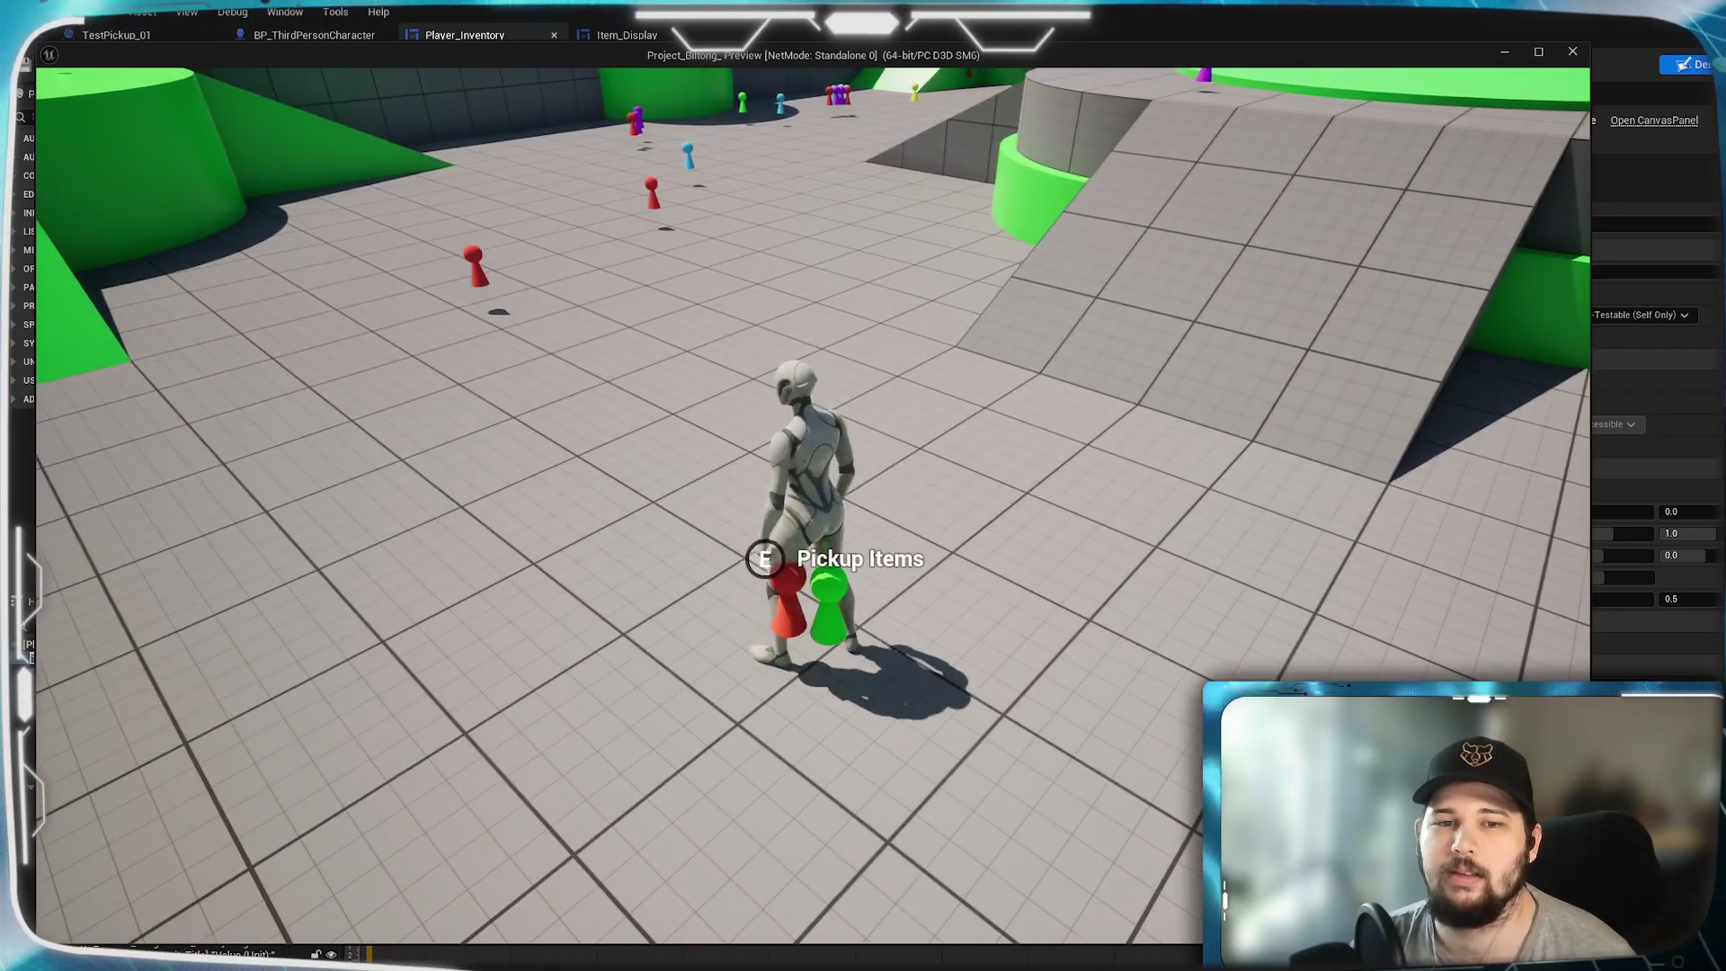
key("w")
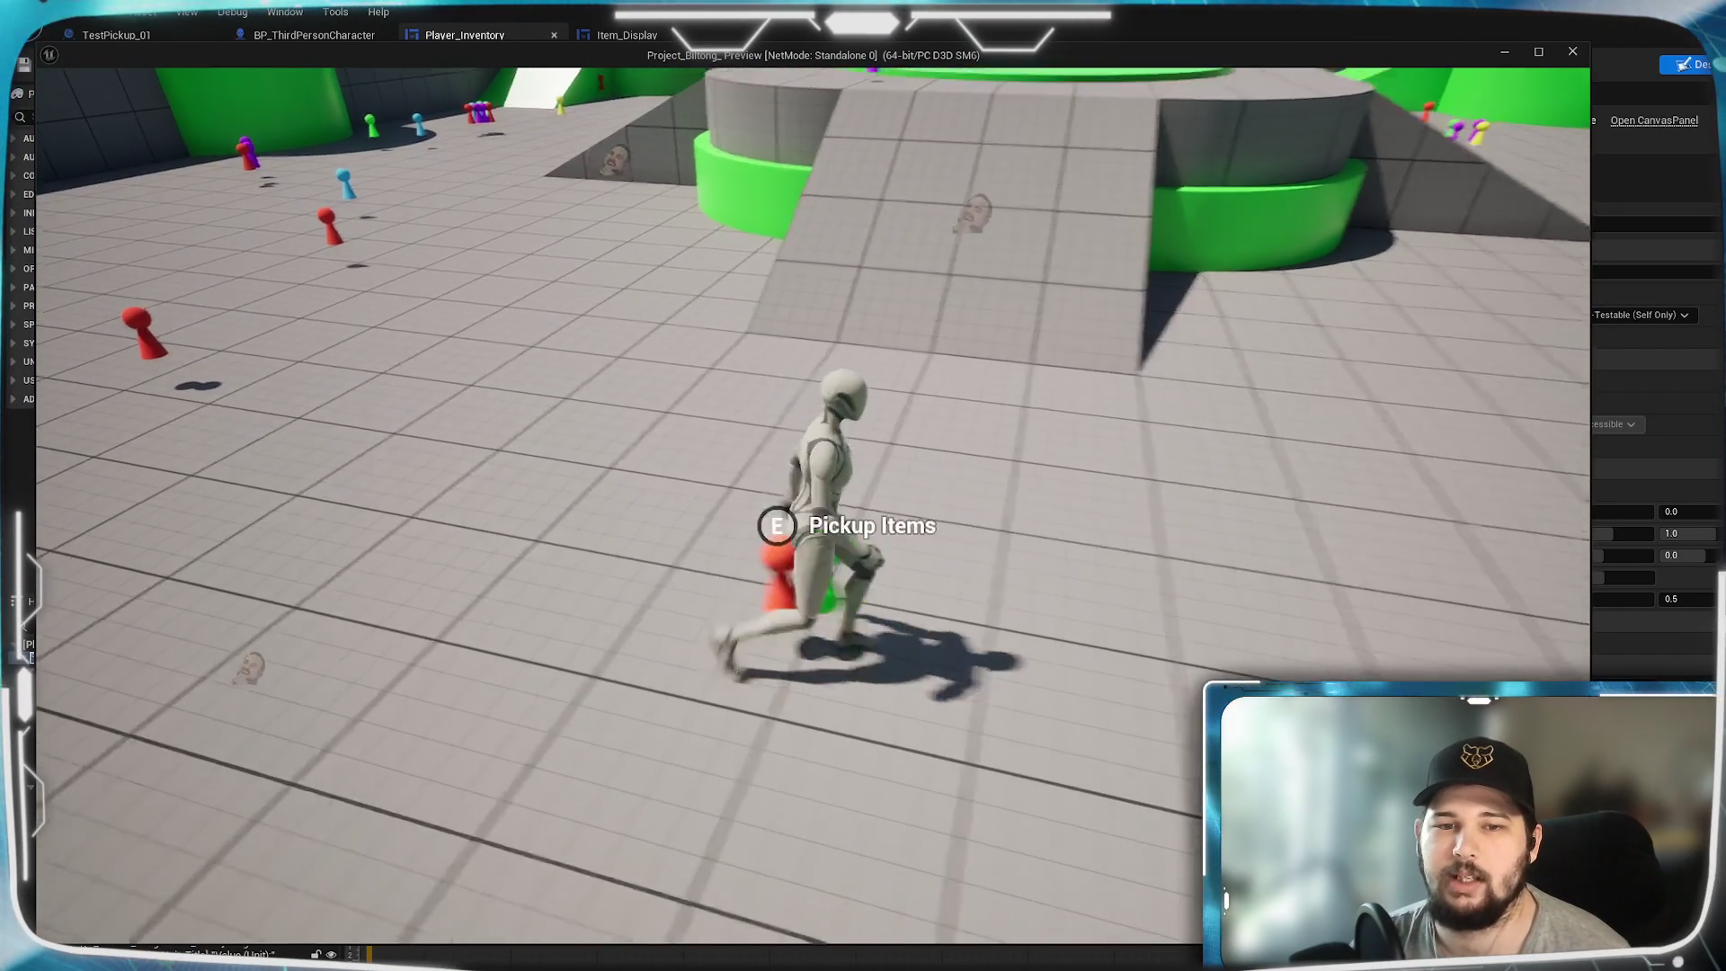
key("w")
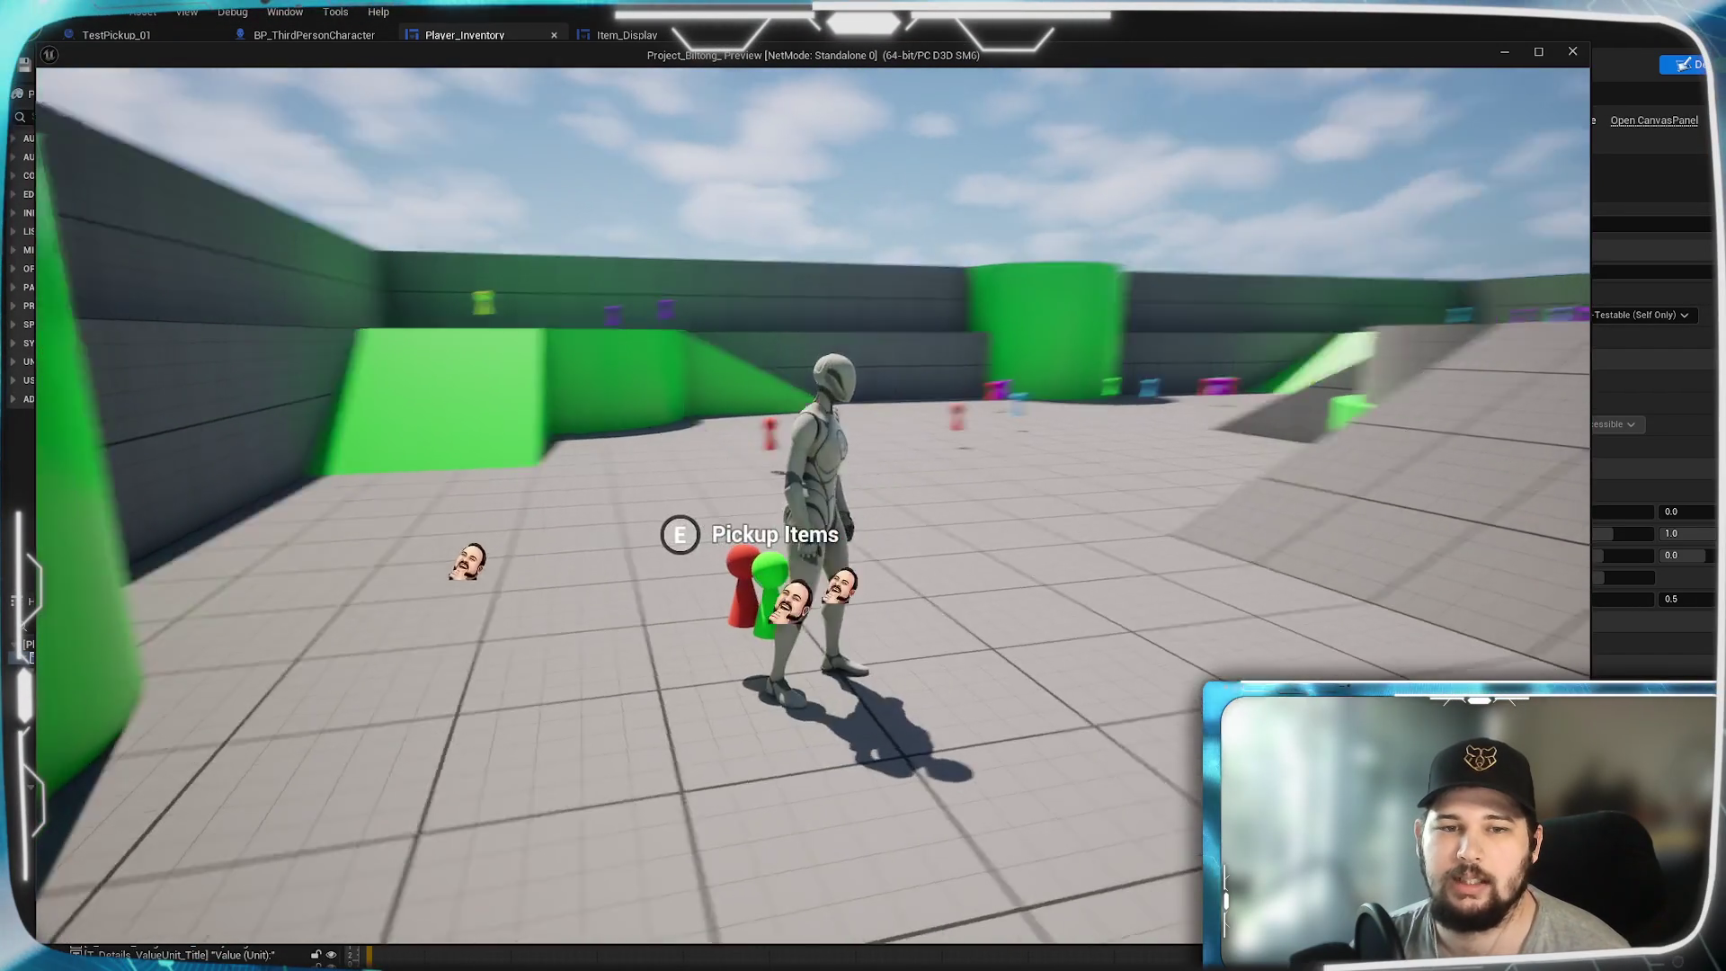
key("w")
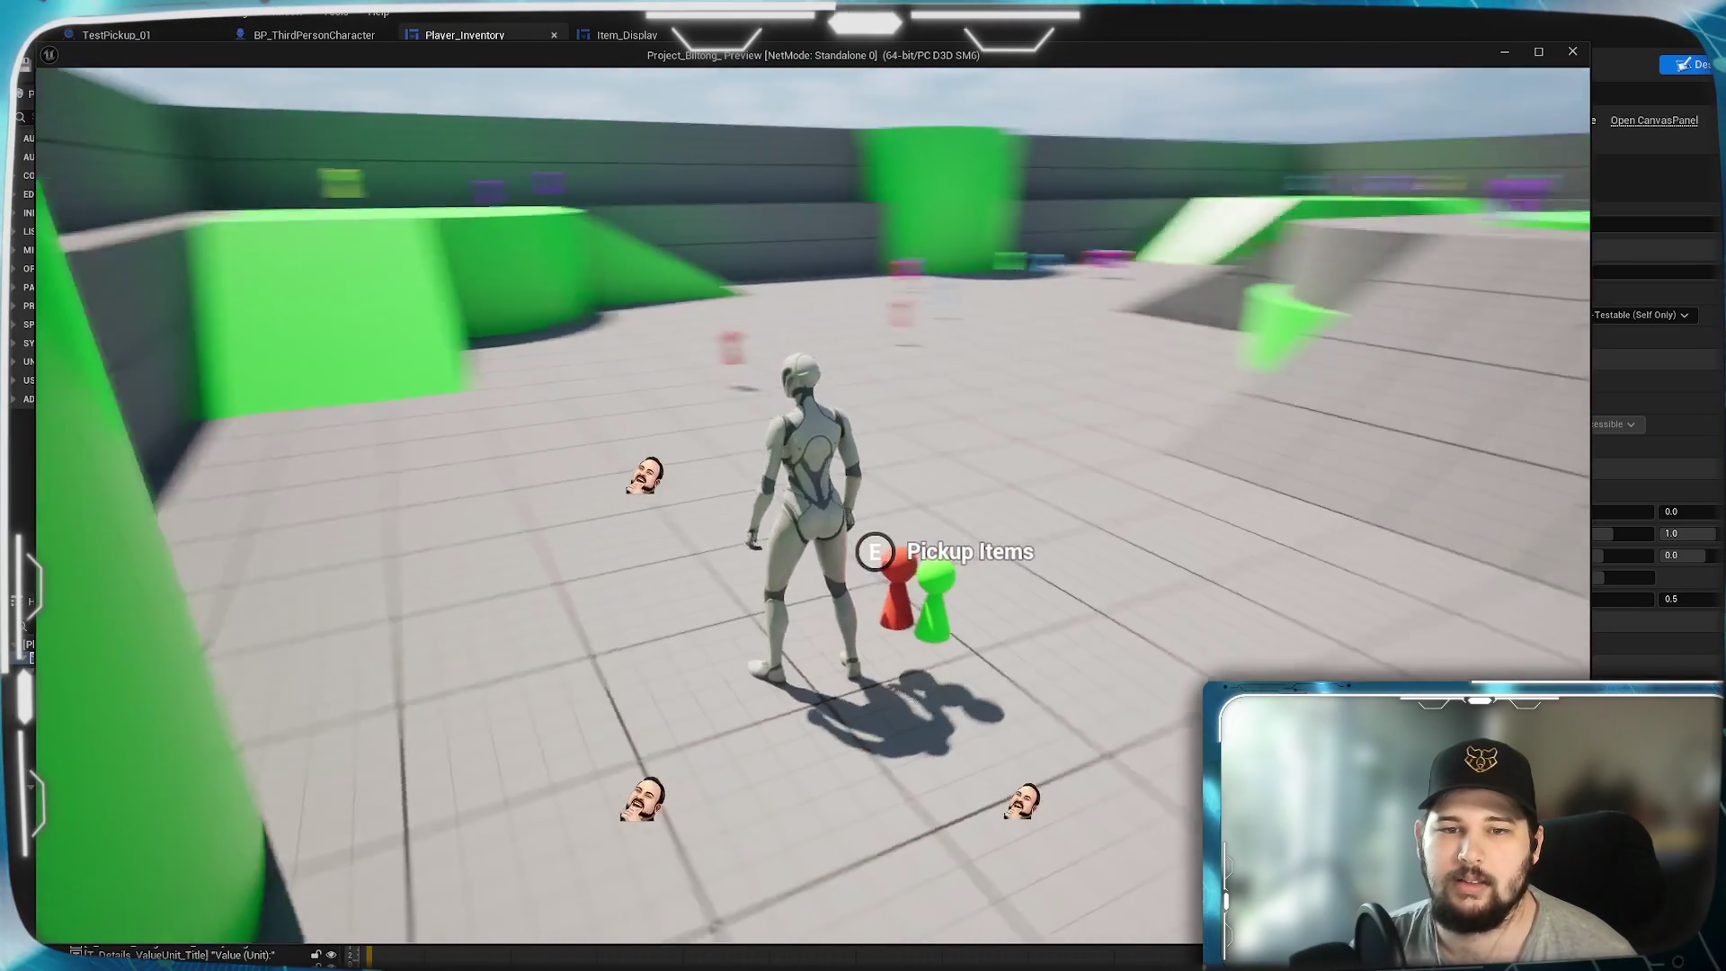
key("s")
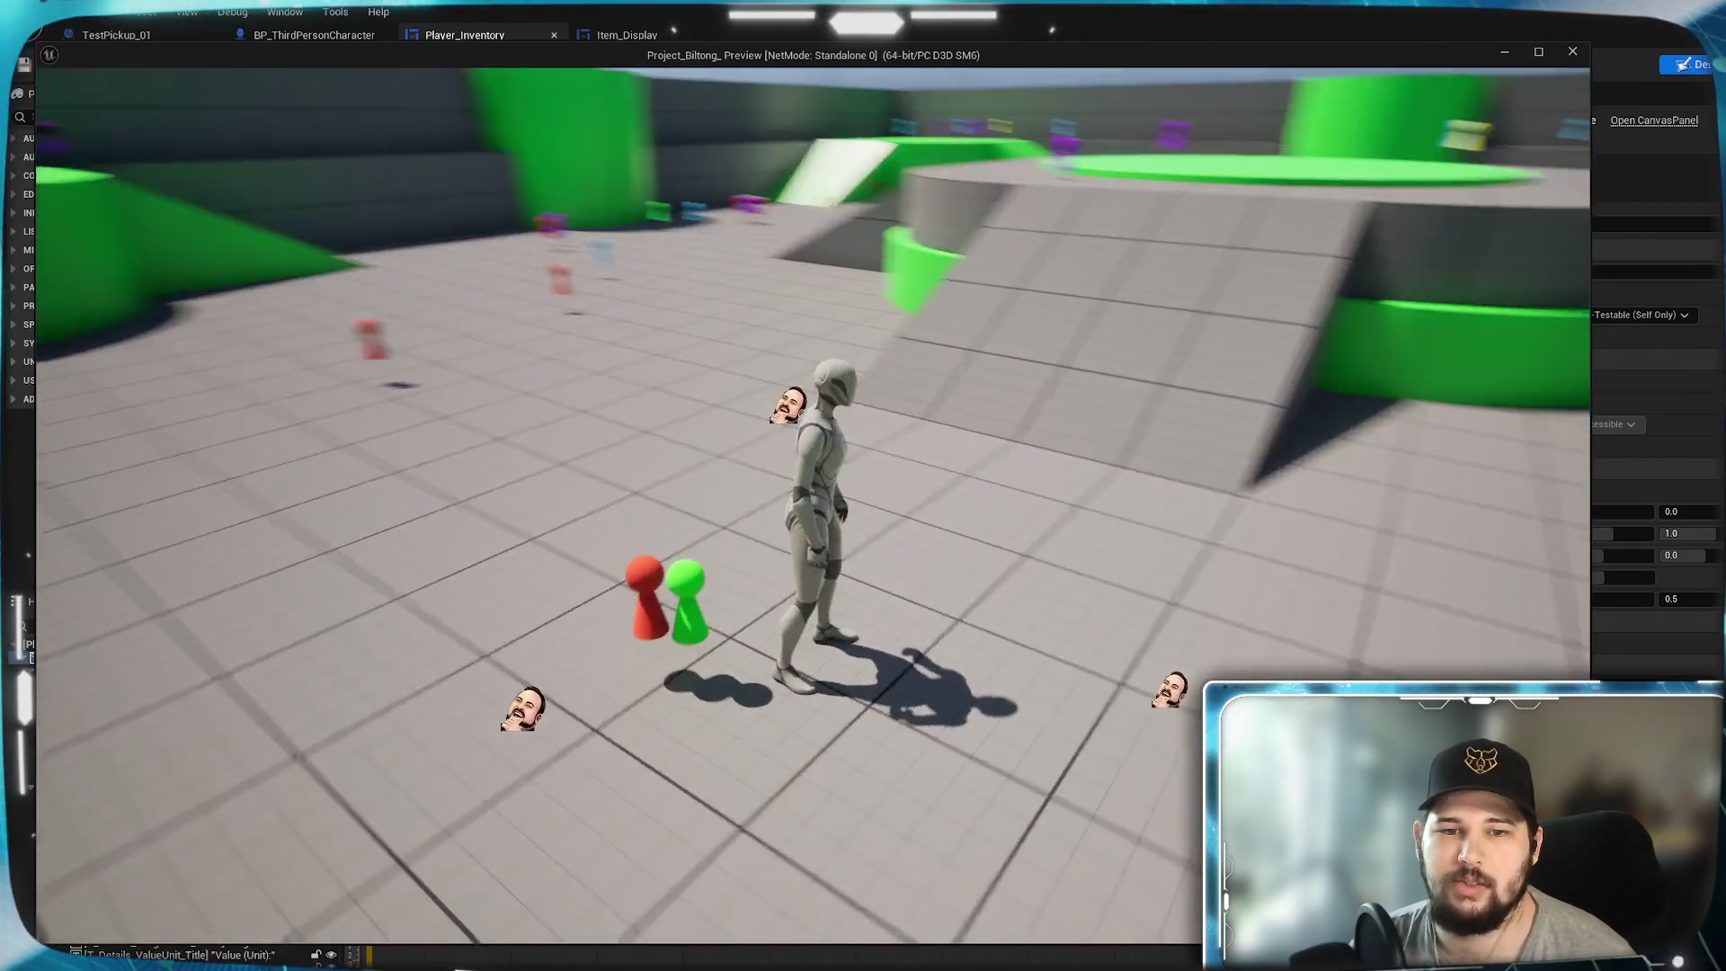
key("w")
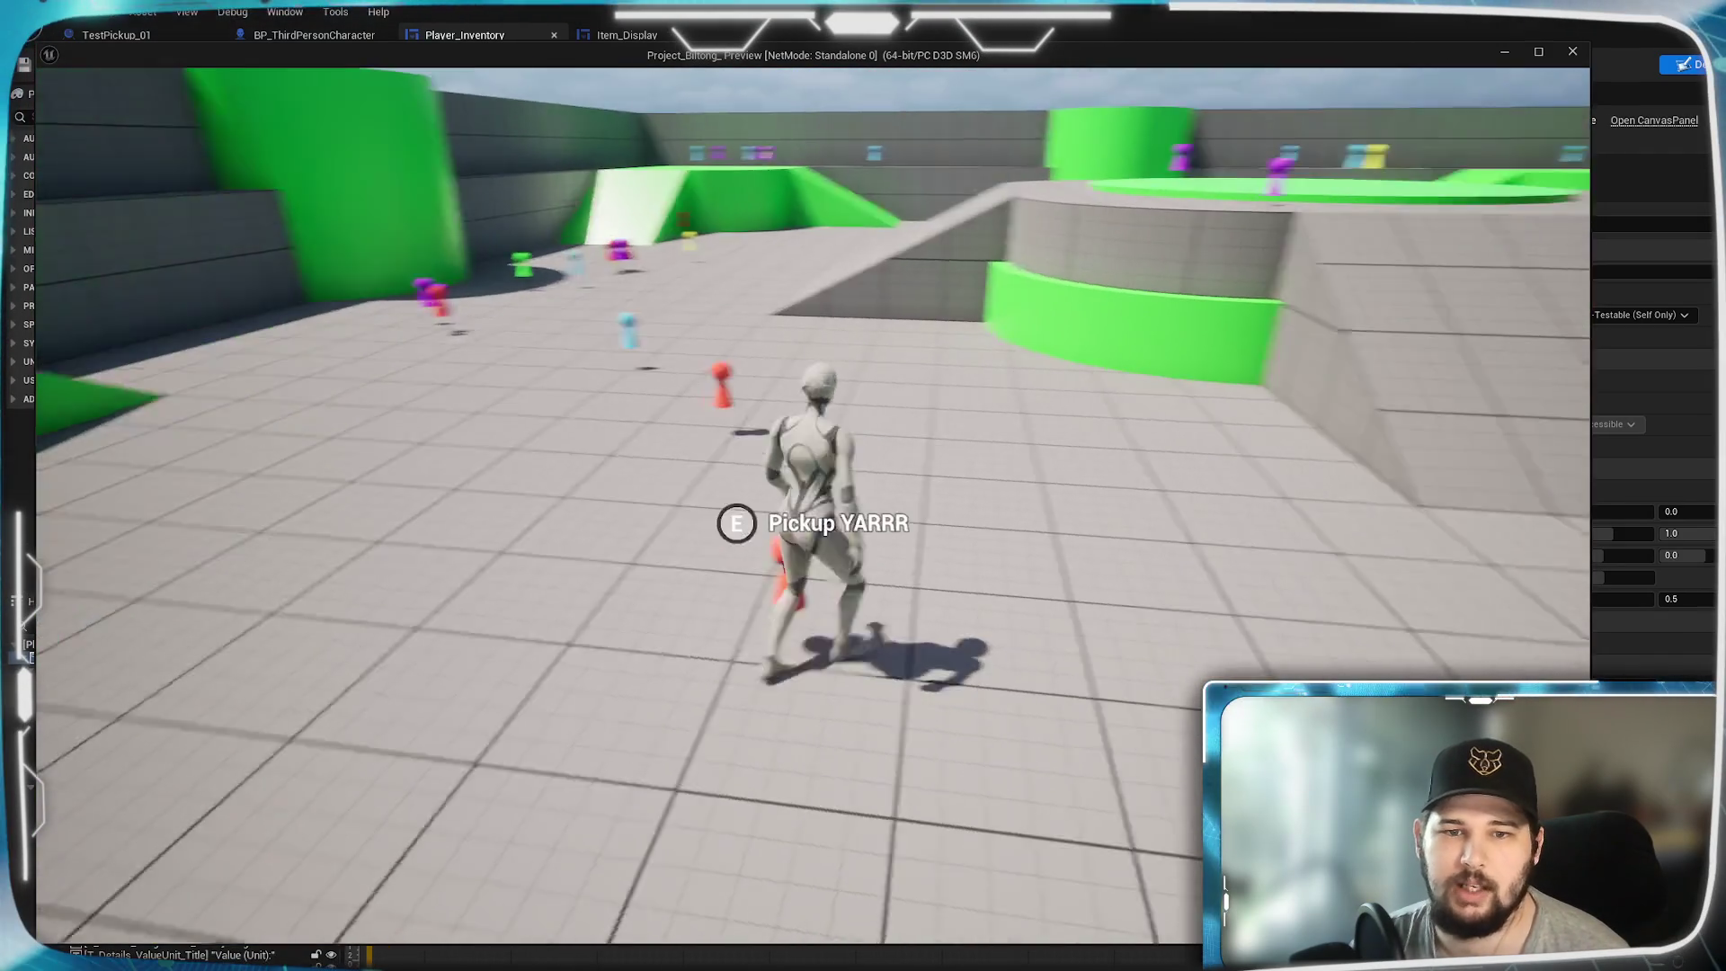
- Run on past the Larry and Jimbob pickups toward the green platform and ramps
key("w")
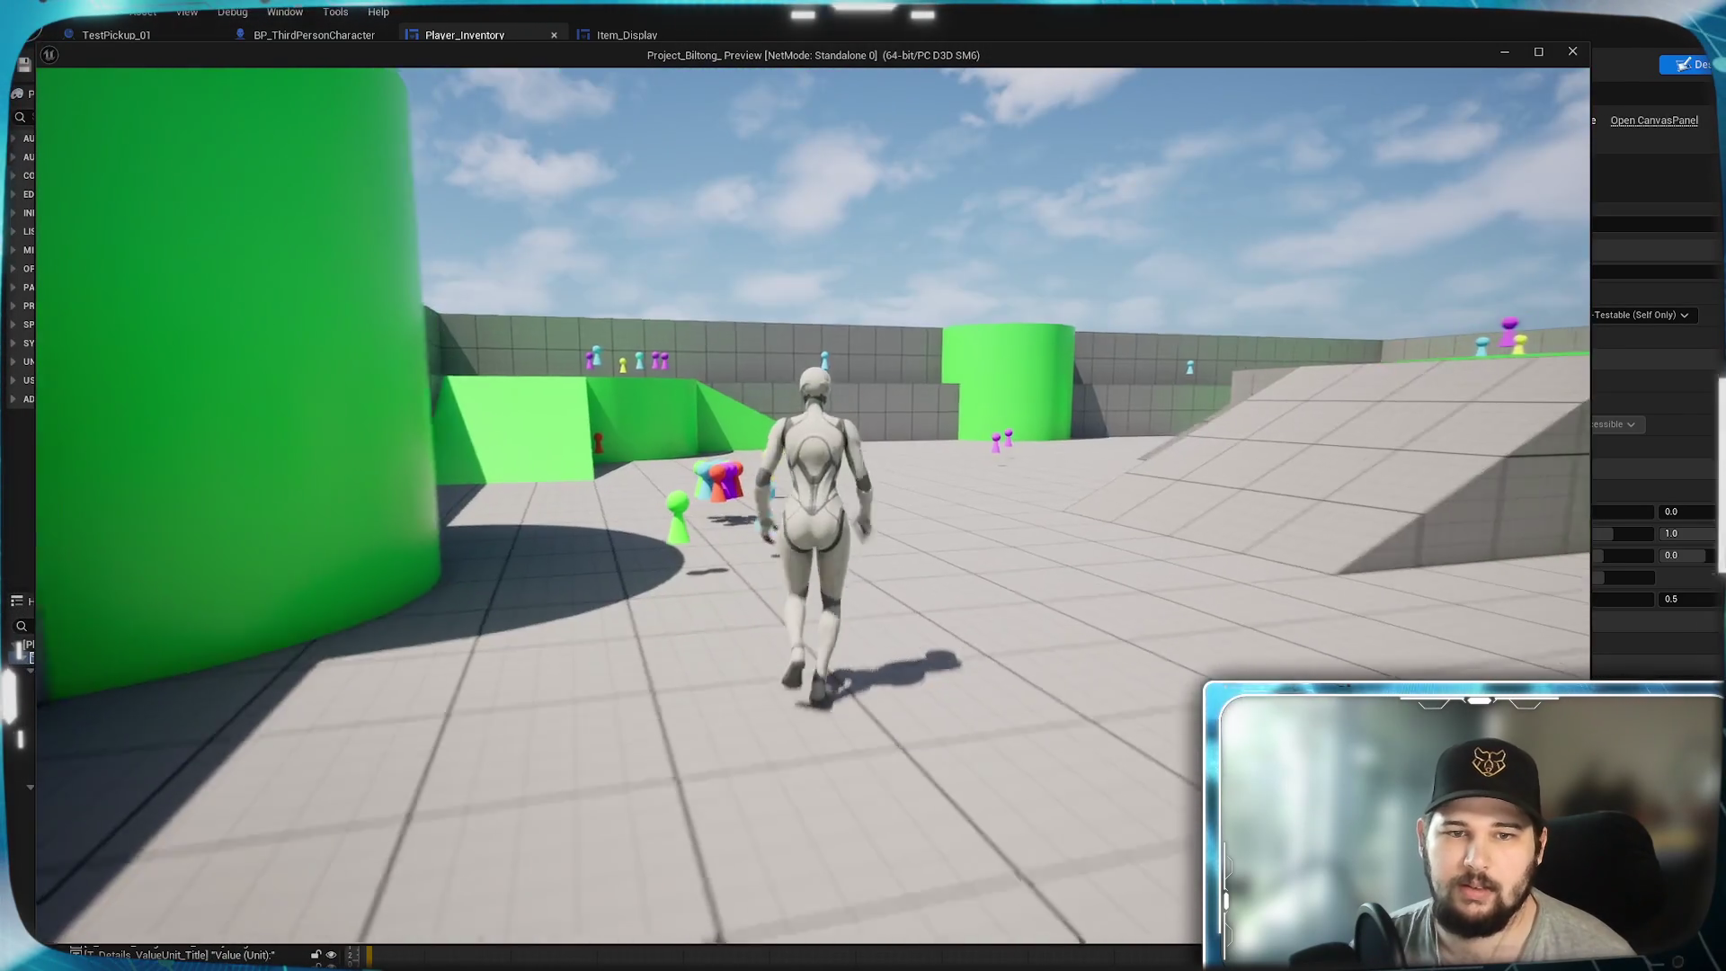
key("w")
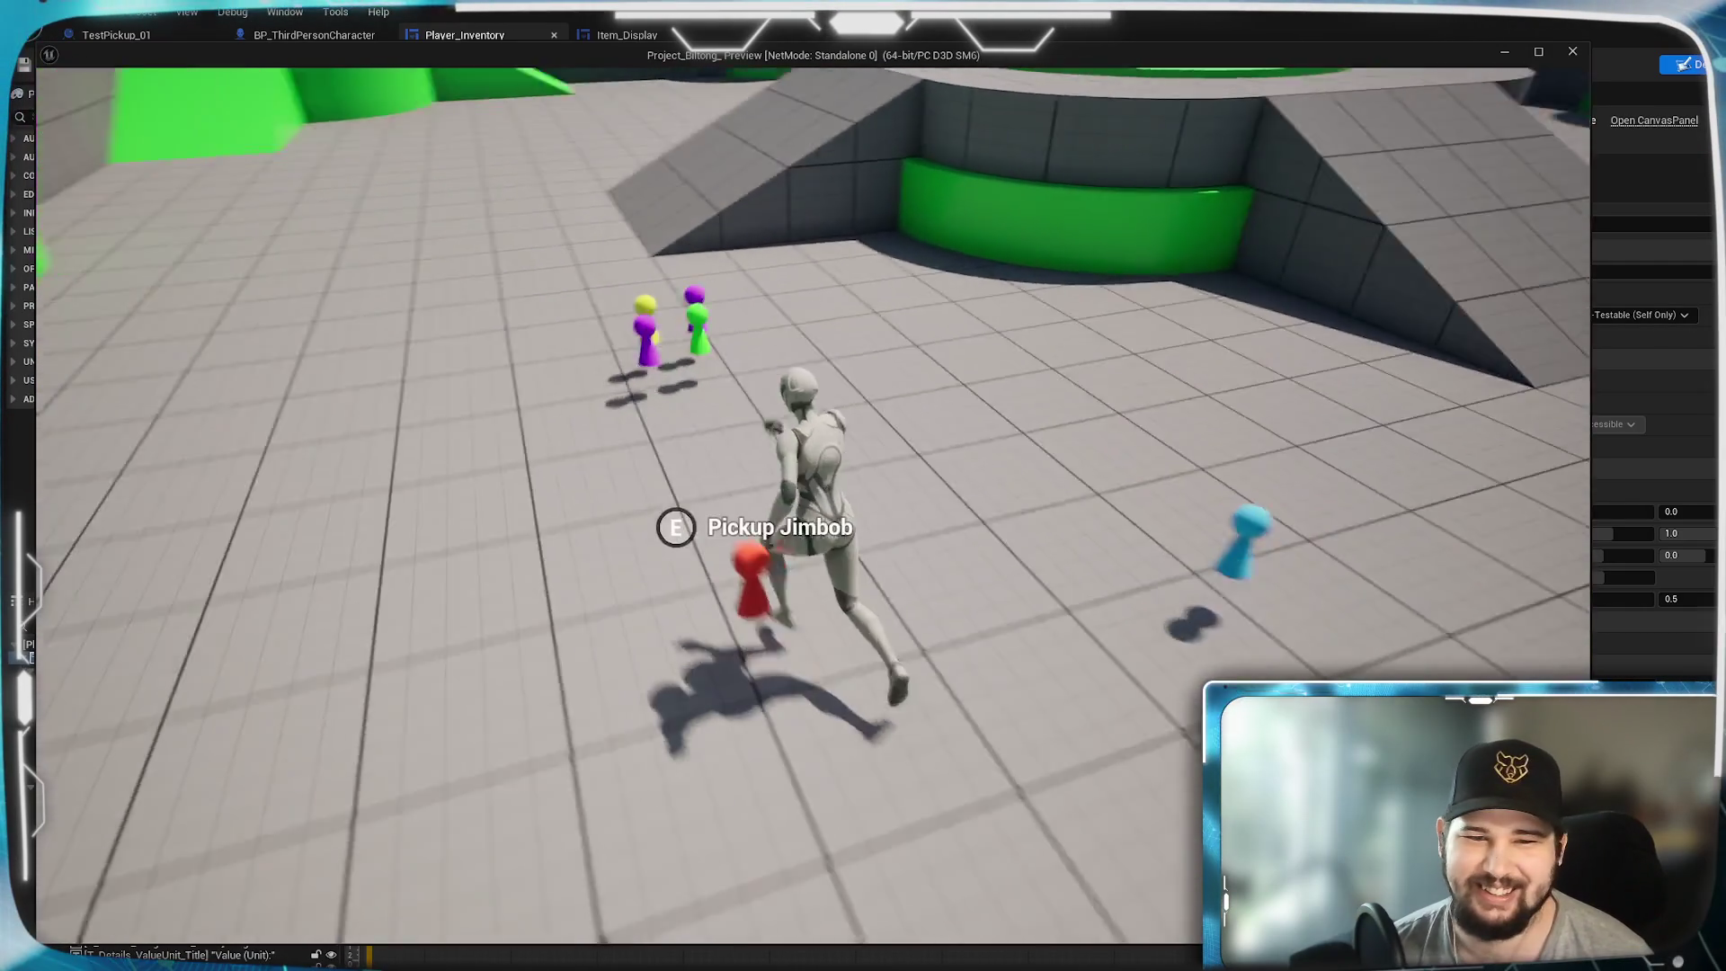
key("w")
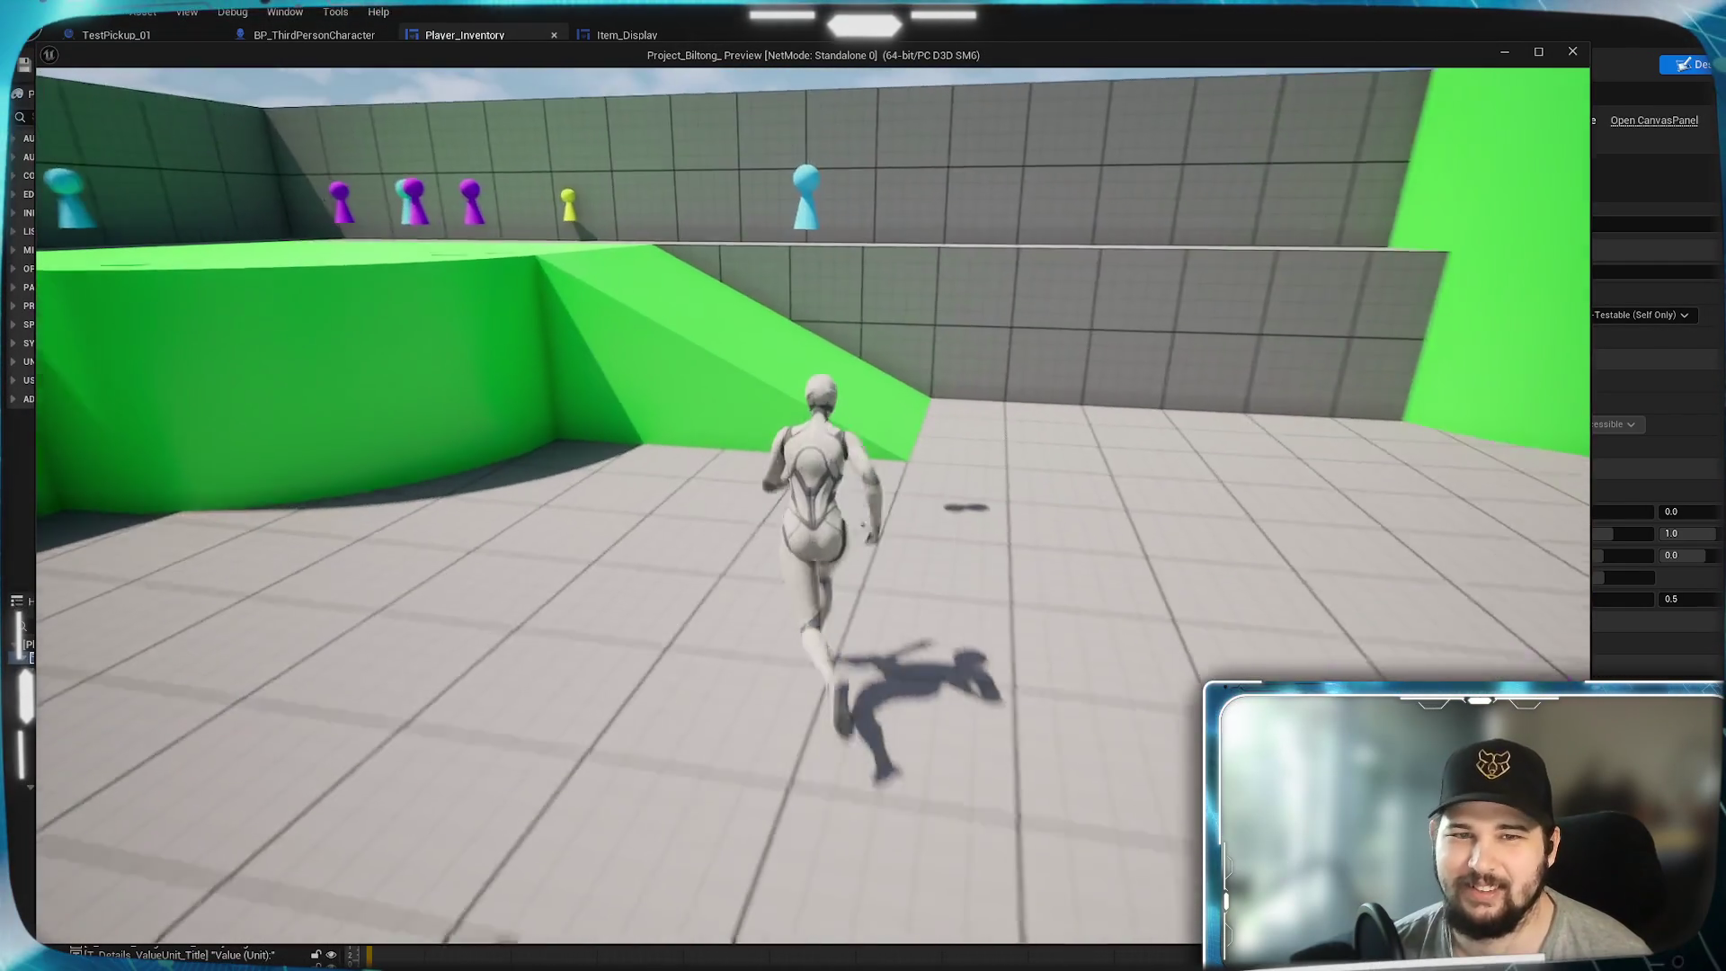
key("w")
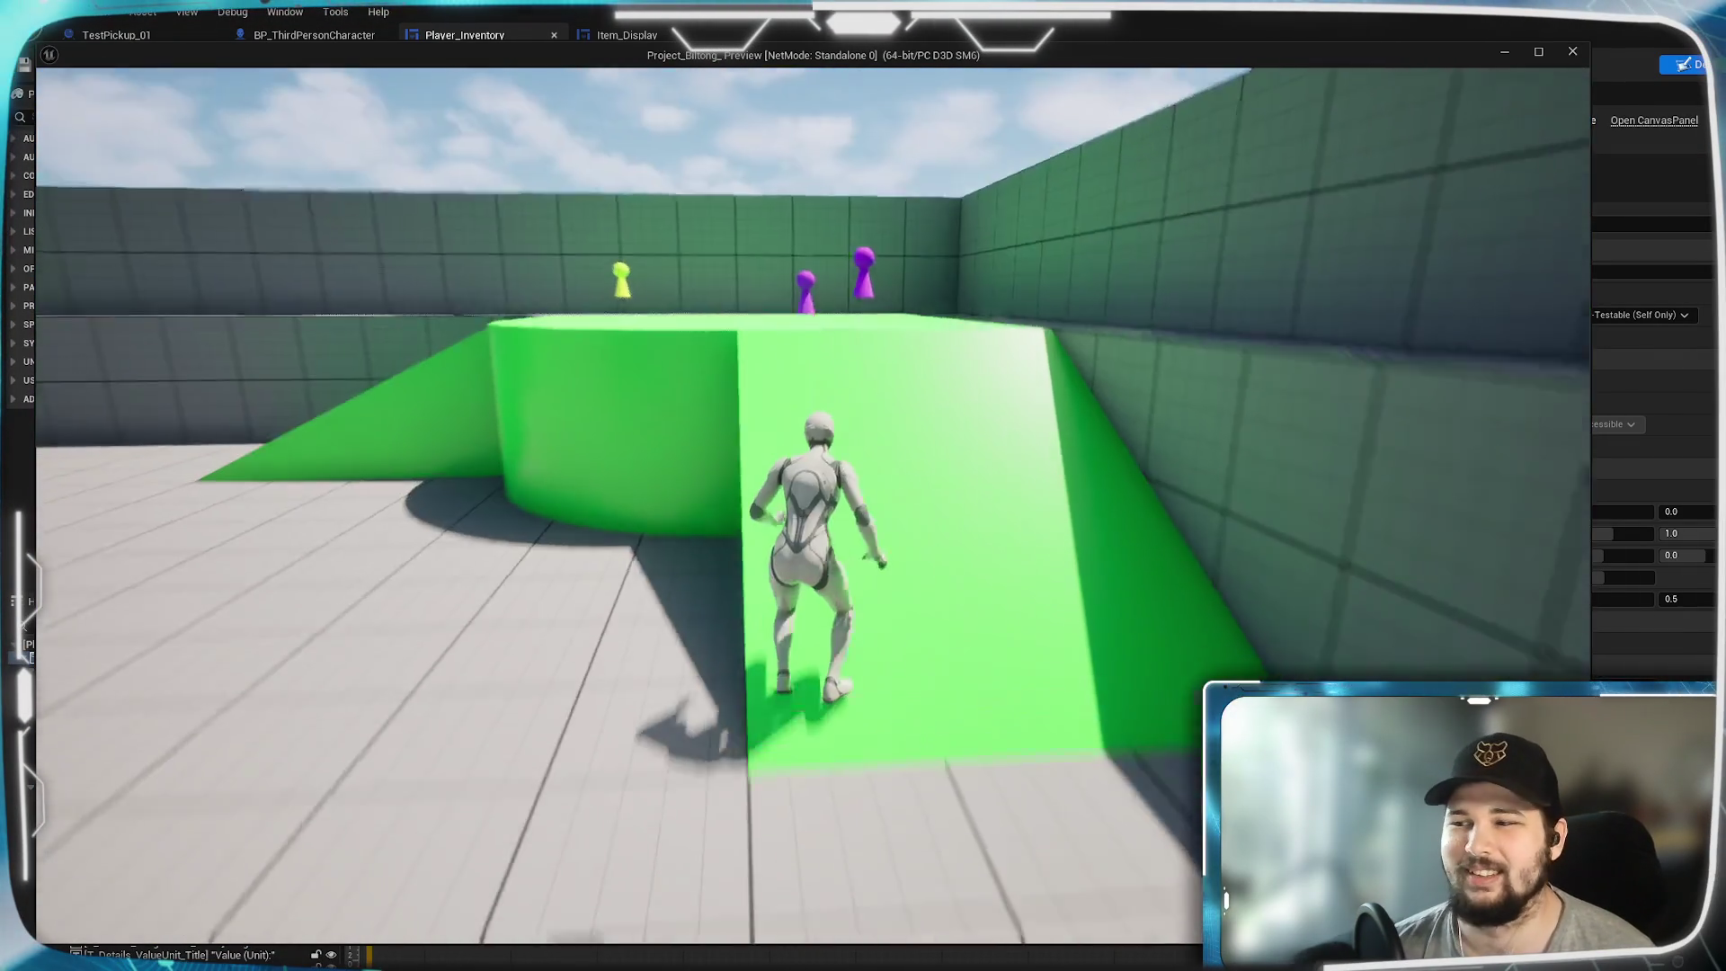
key("w")
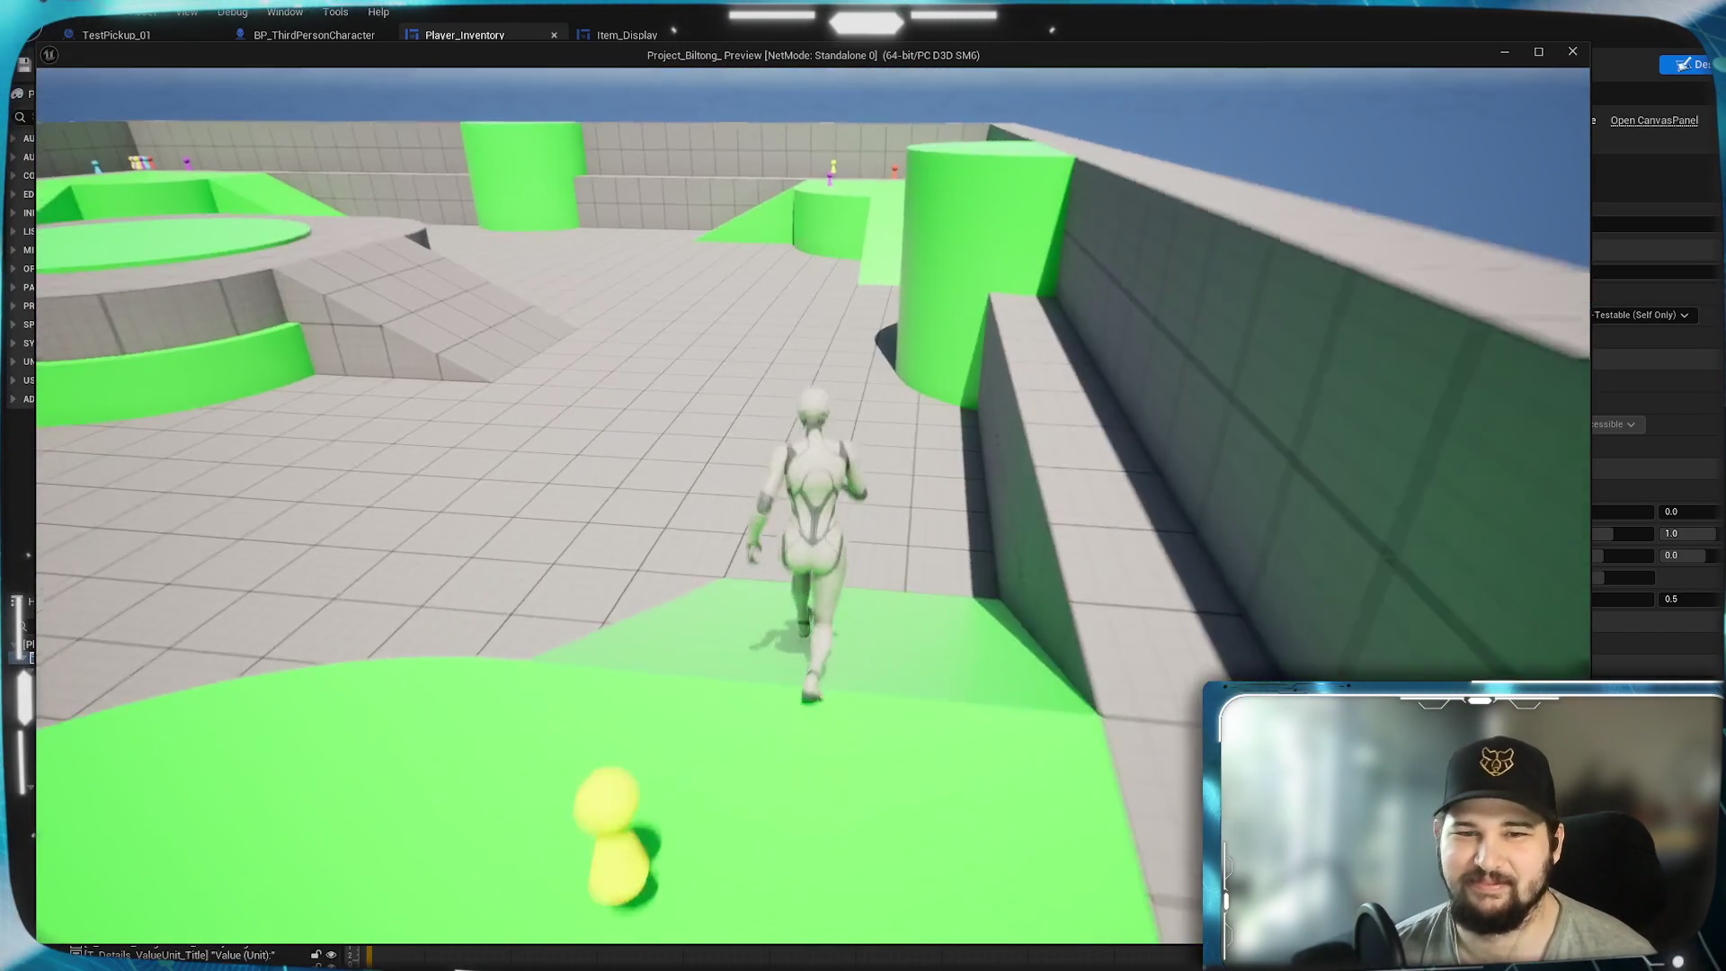
key("w")
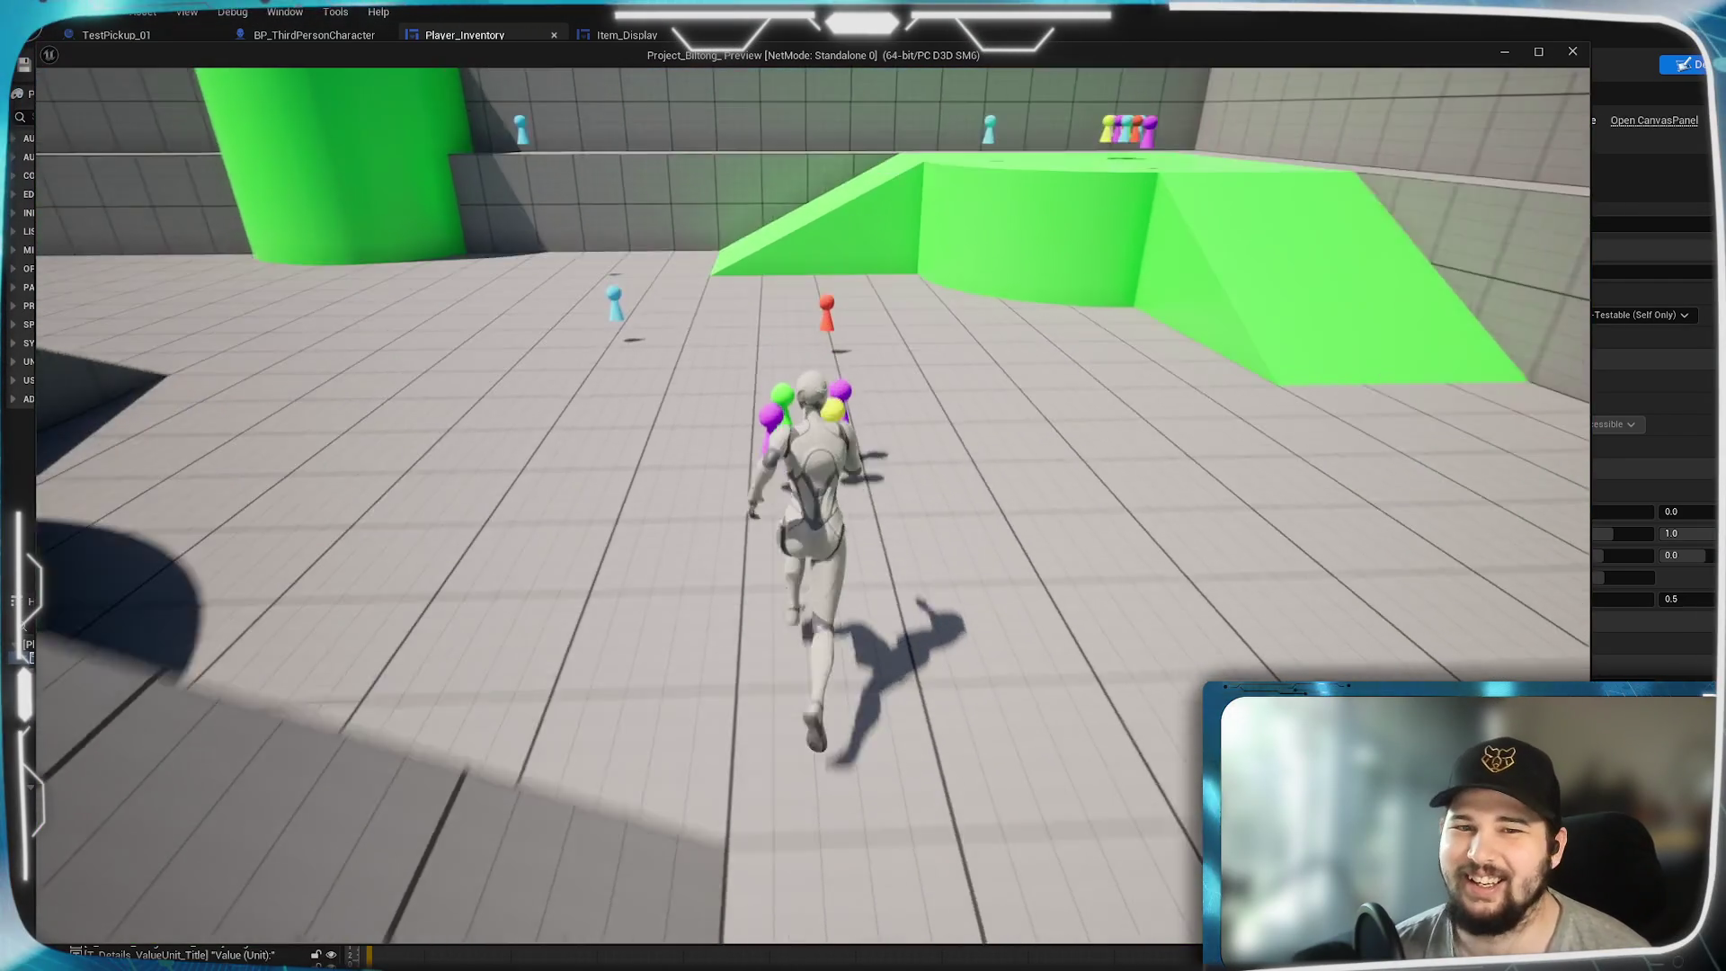
- Pick up the surrounding pawns with E, then open the in-game inventory with I
key("e")
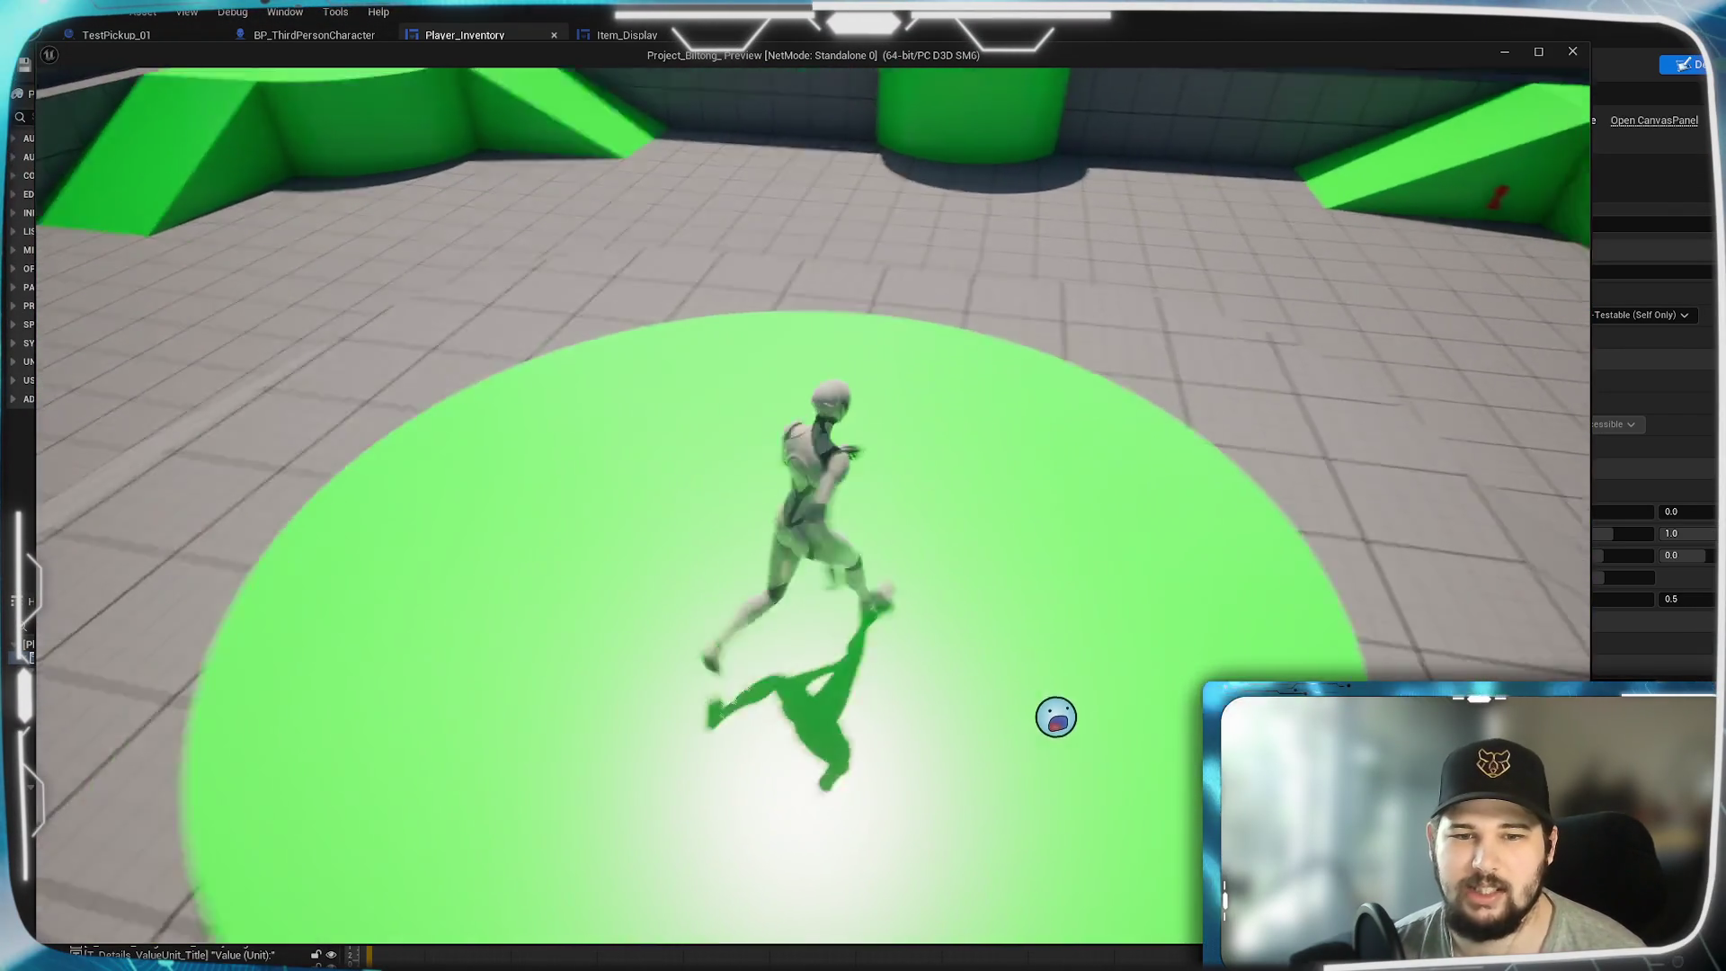
key("i")
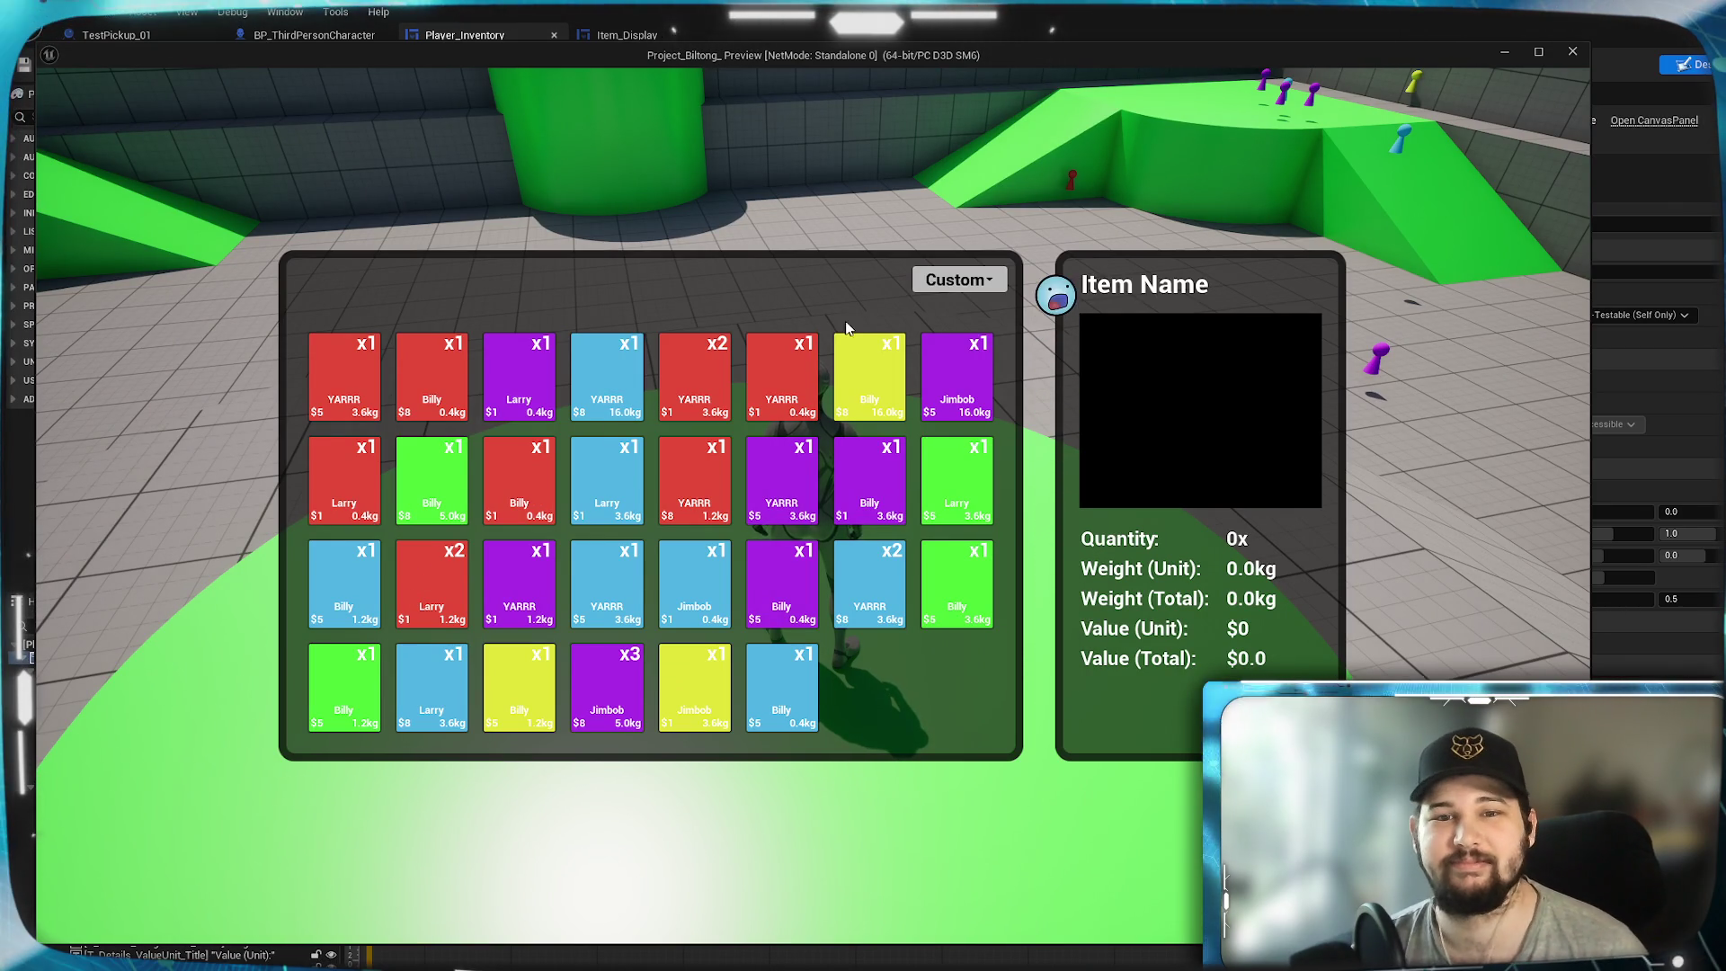
- Sort the inventory by Quantity, then Alphabetical, then Quantity again
left_click(940, 281)
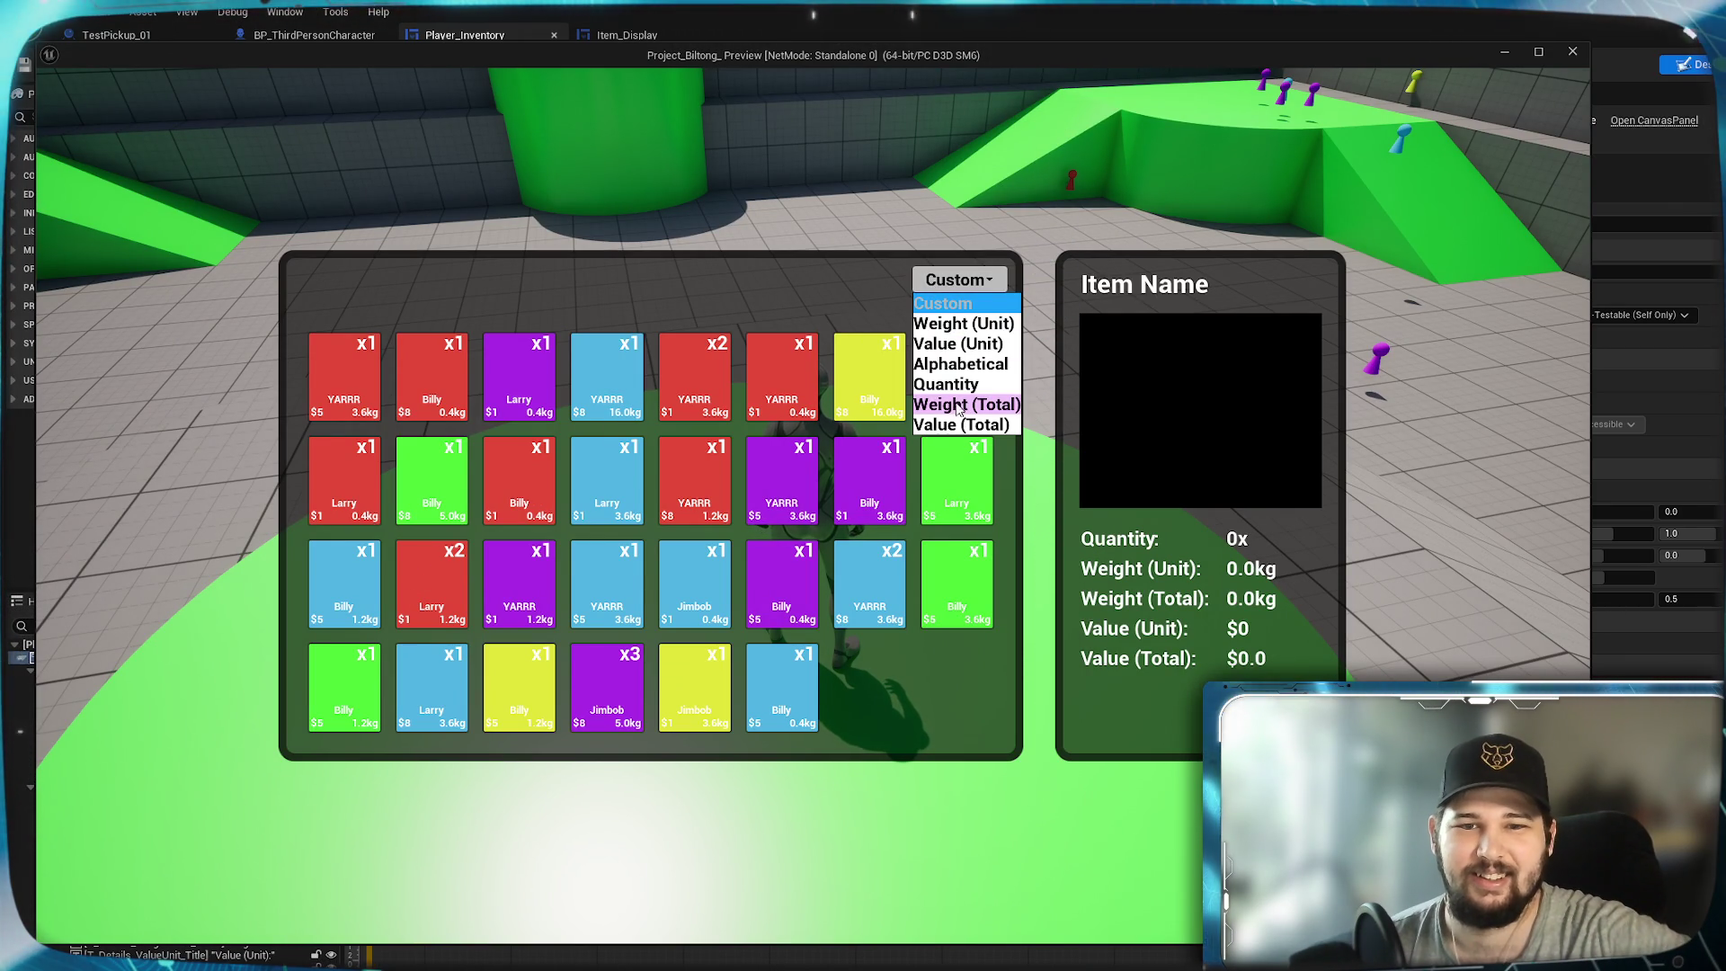
left_click(946, 384)
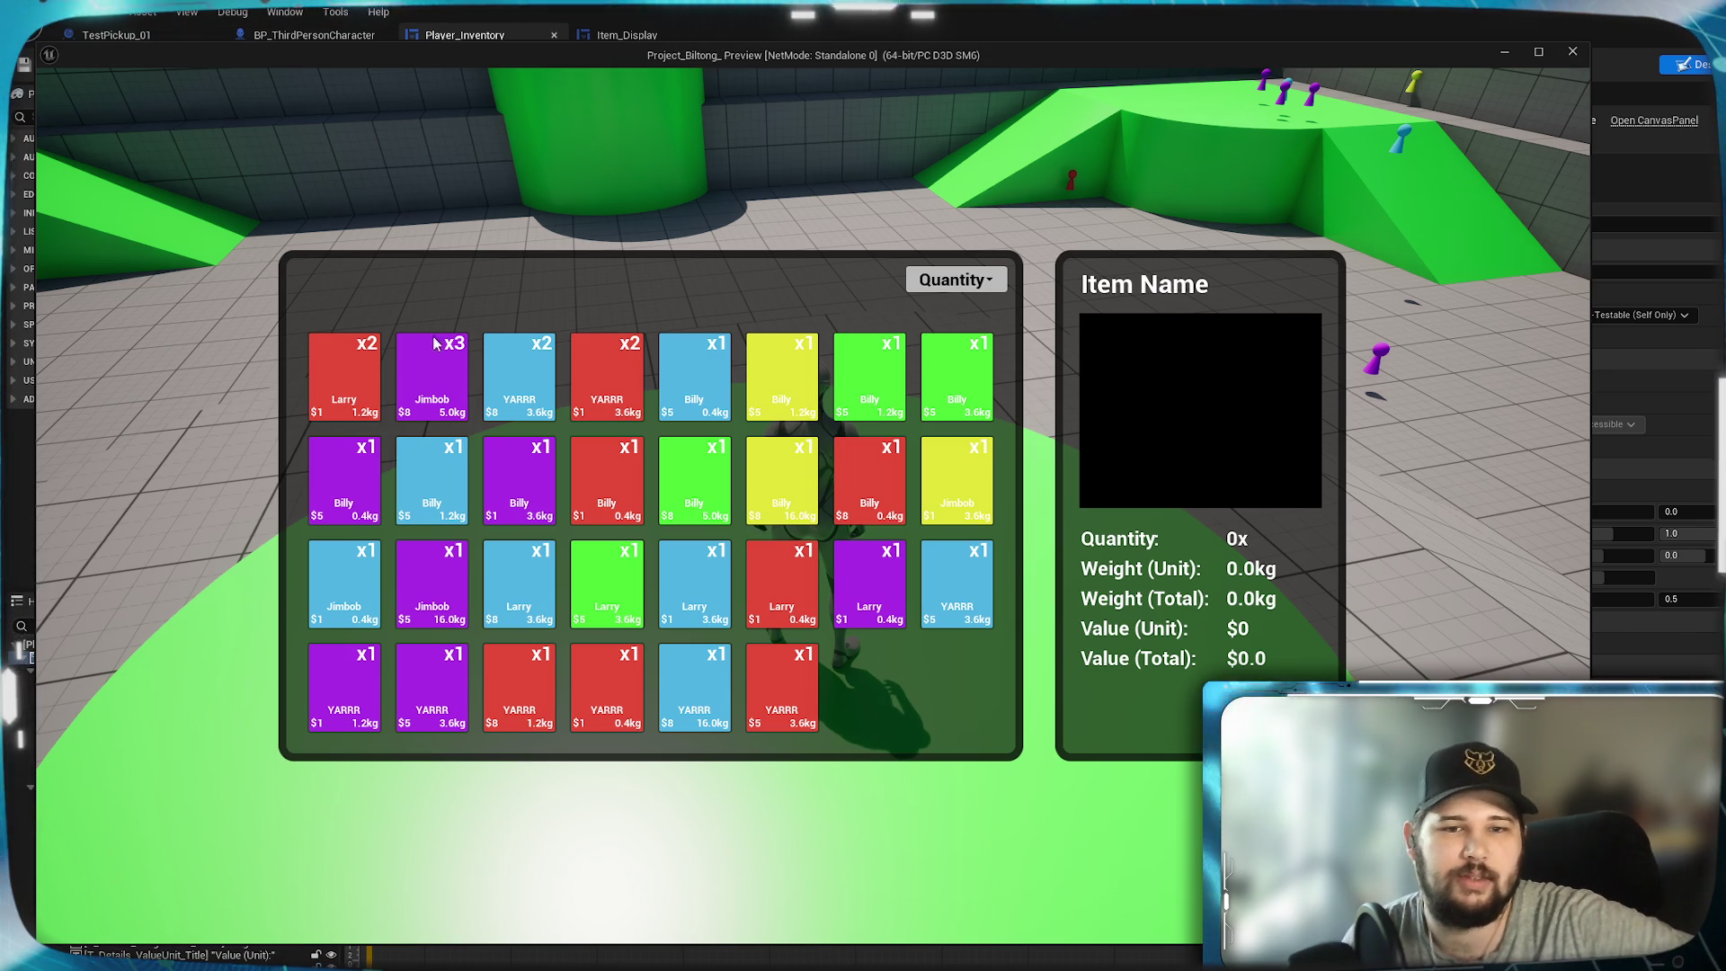
left_click(971, 286)
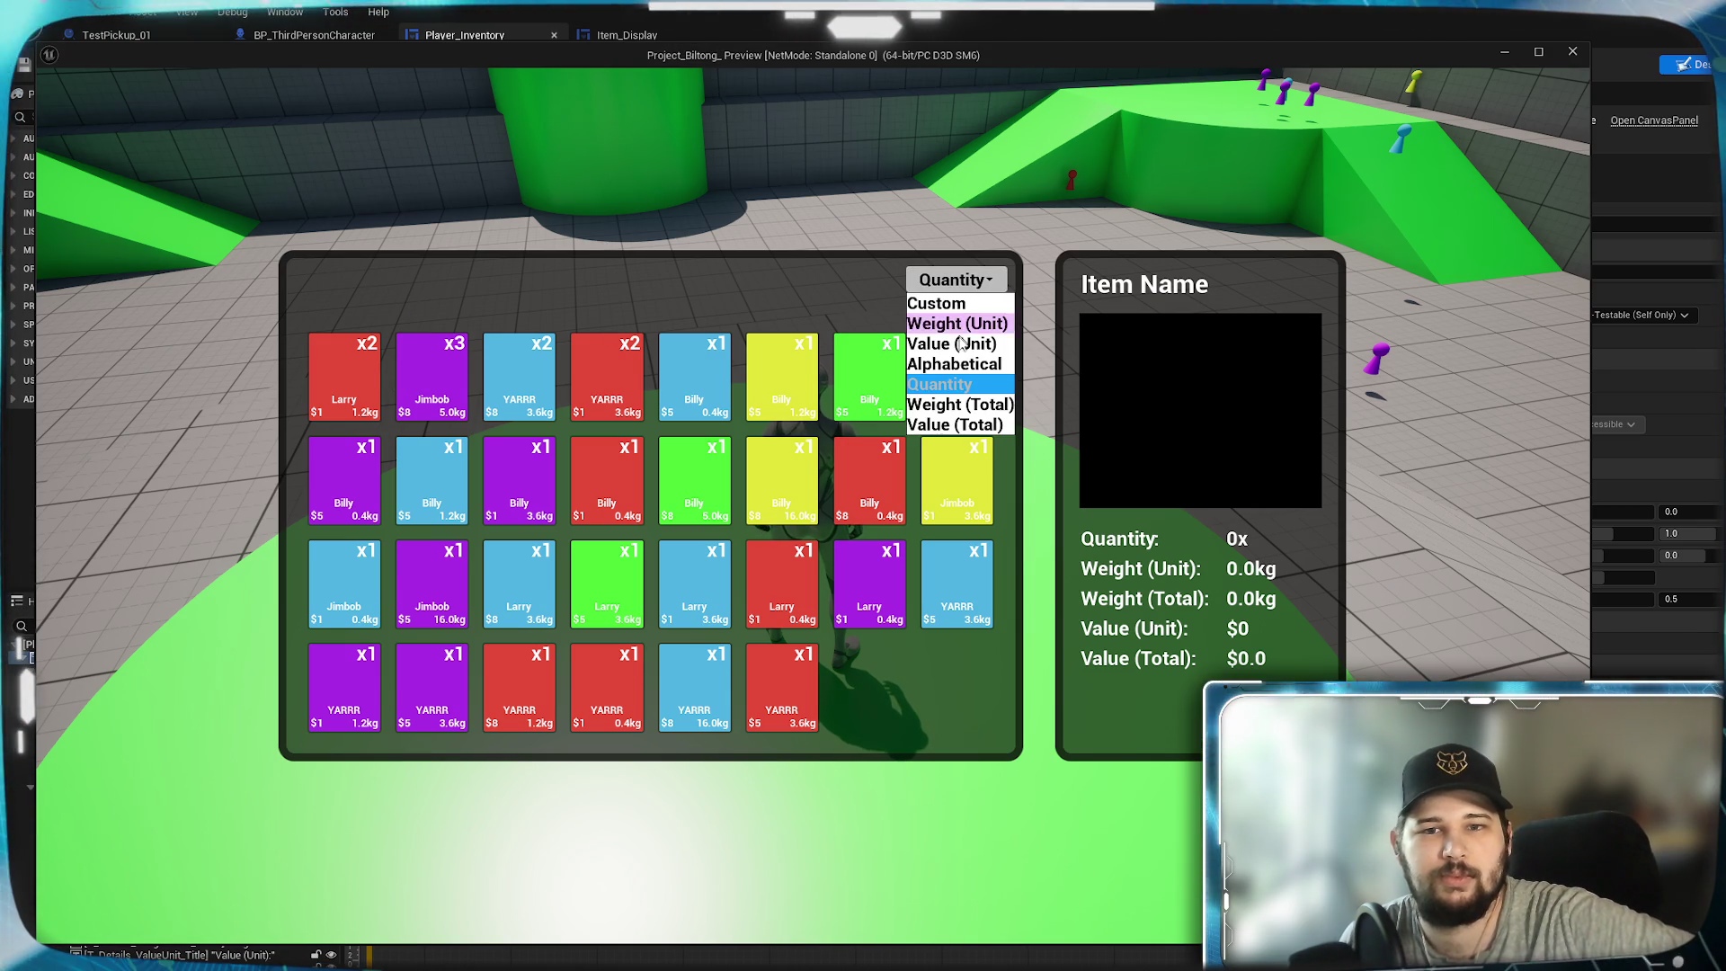
left_click(964, 363)
left_click(963, 280)
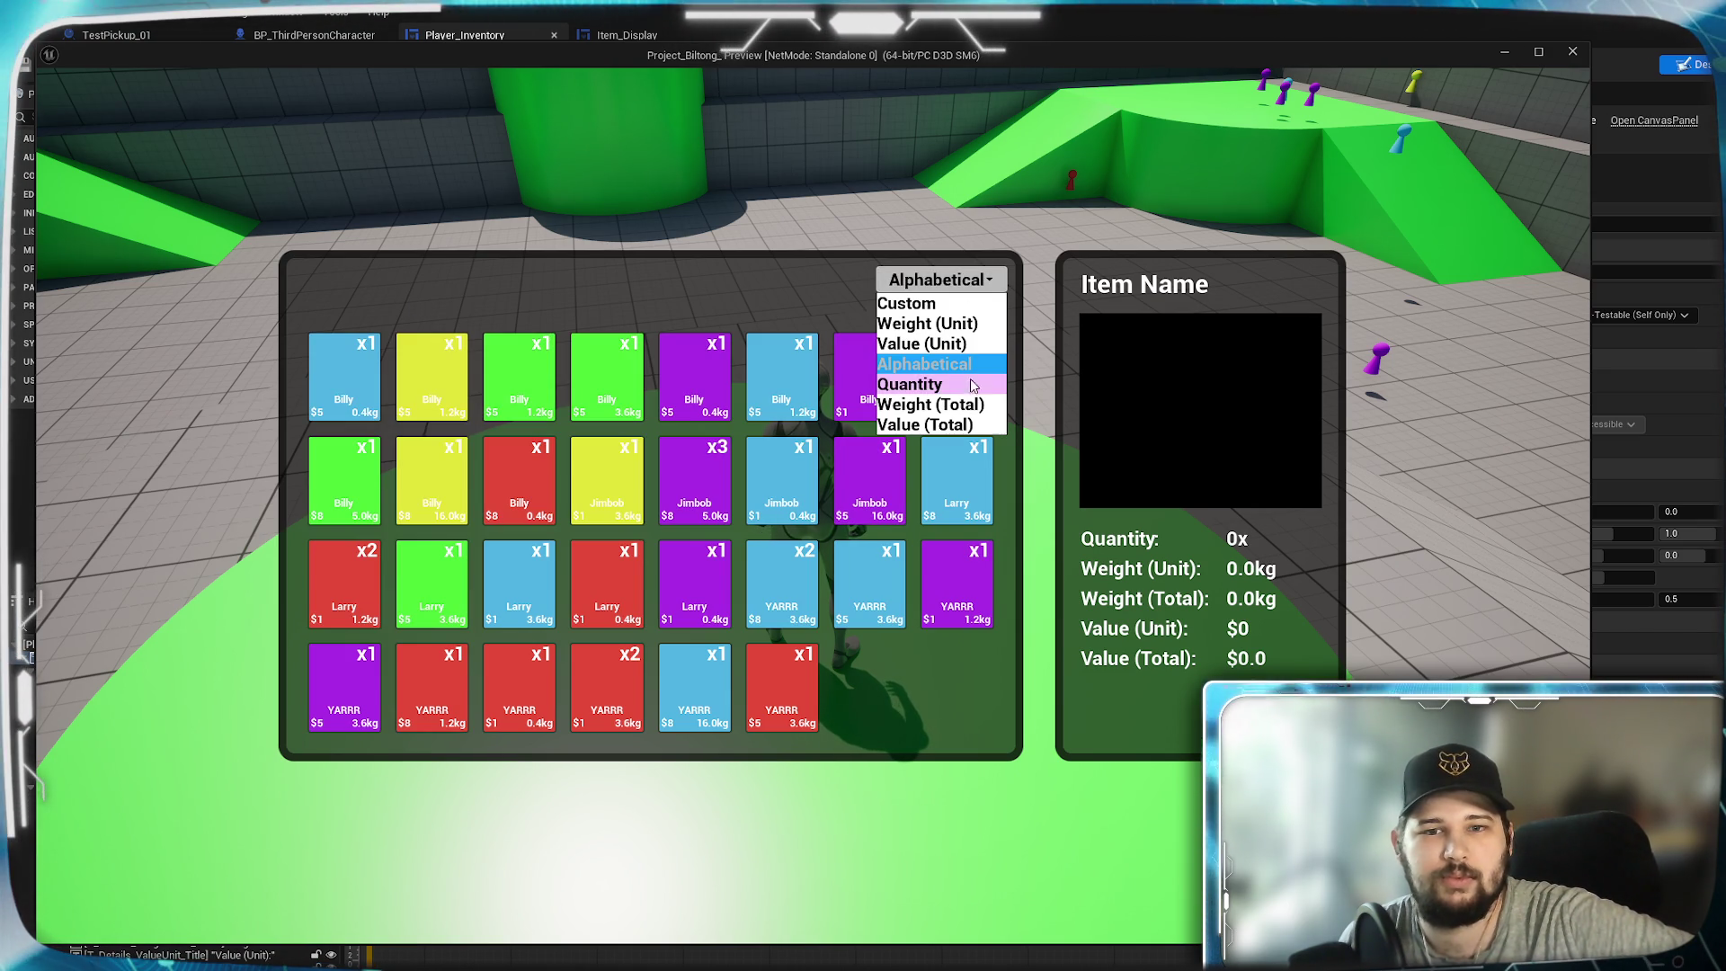
left_click(928, 394)
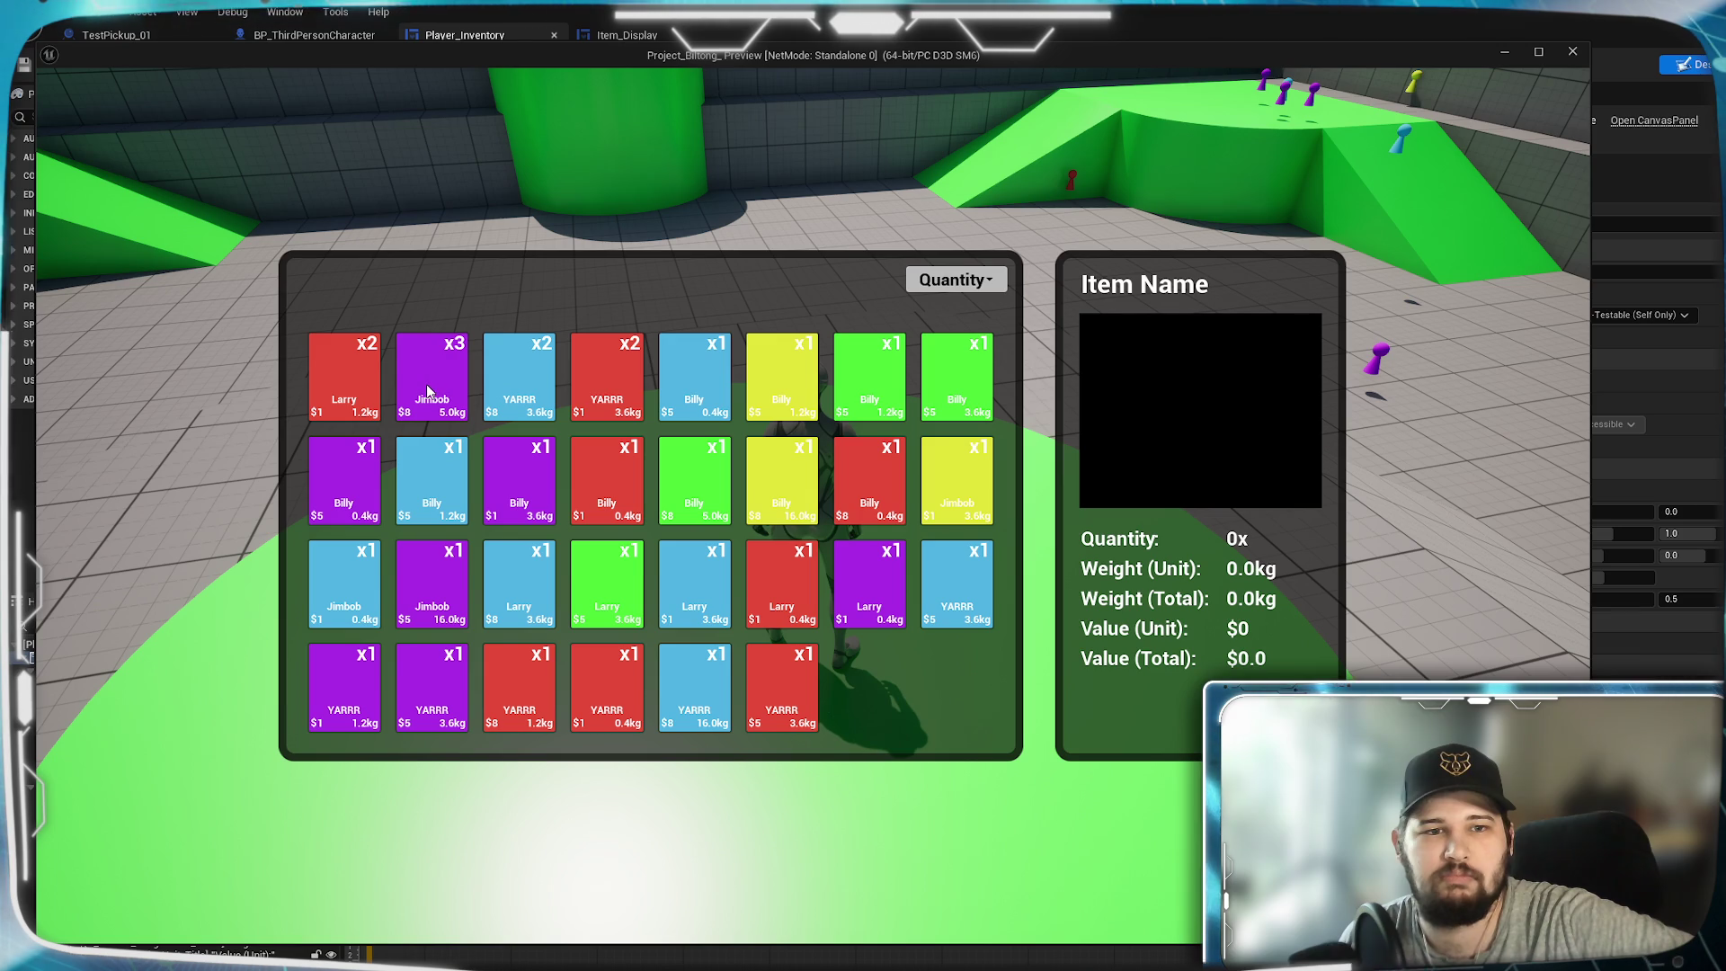
- Show Larry's, then Jimbob's details (3x, 5.0kg, $8 each) in the details panel
left_click(365, 375)
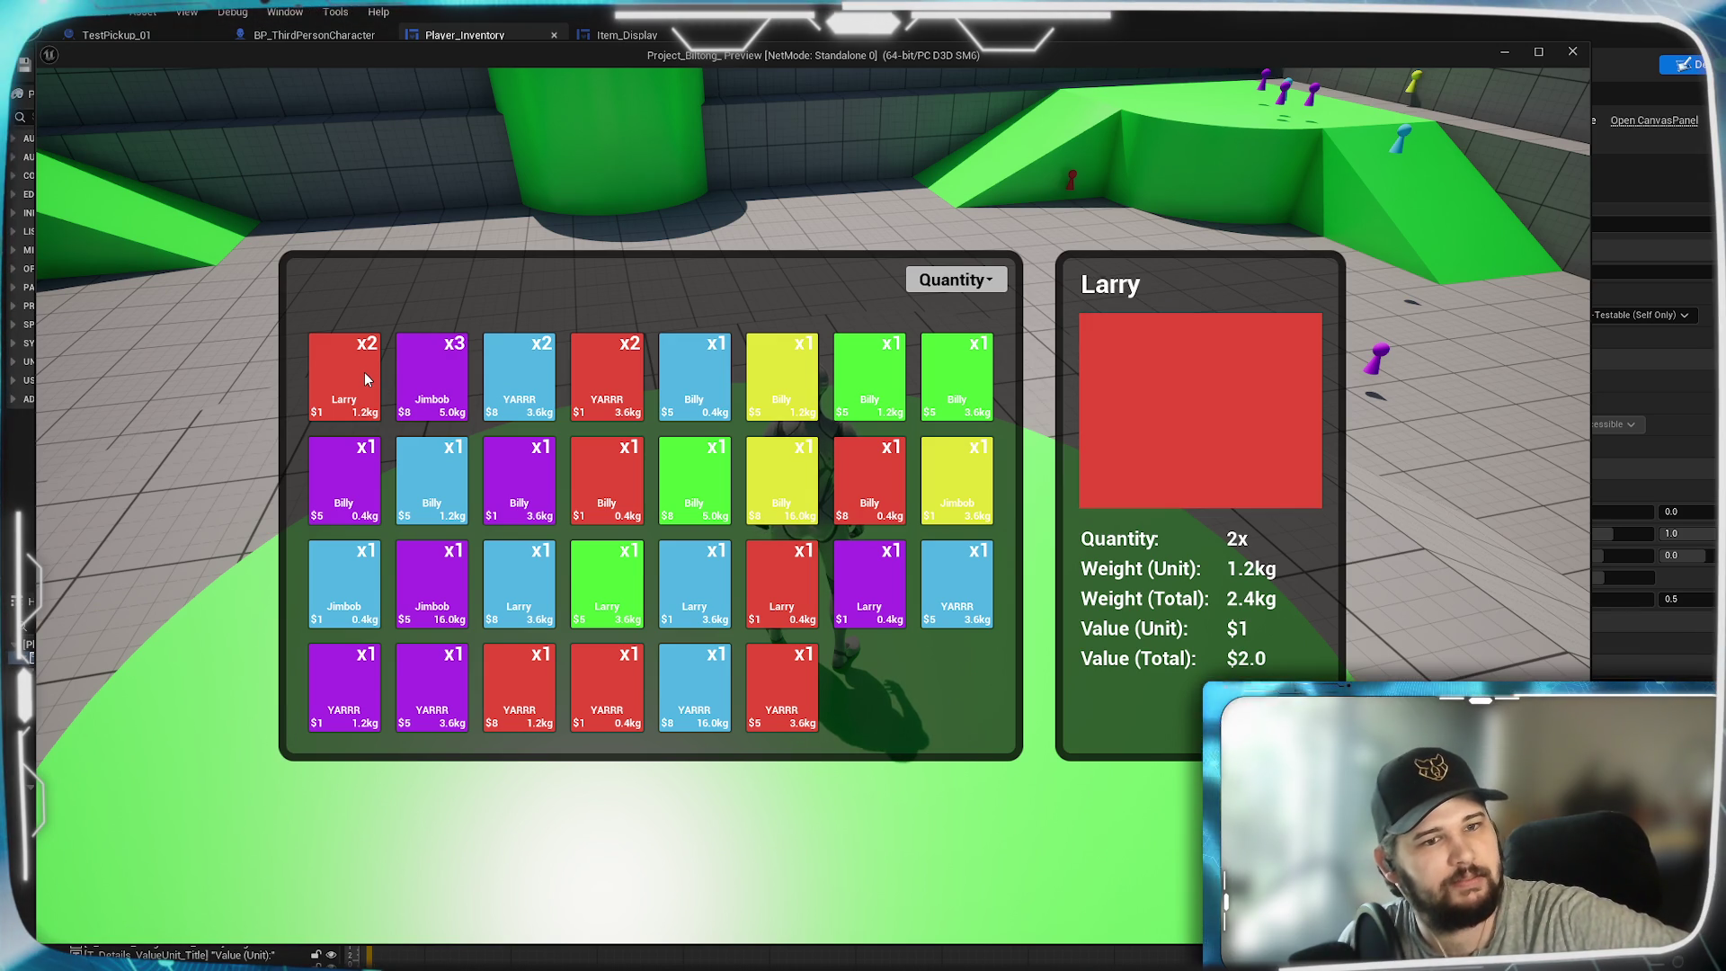
left_click(431, 378)
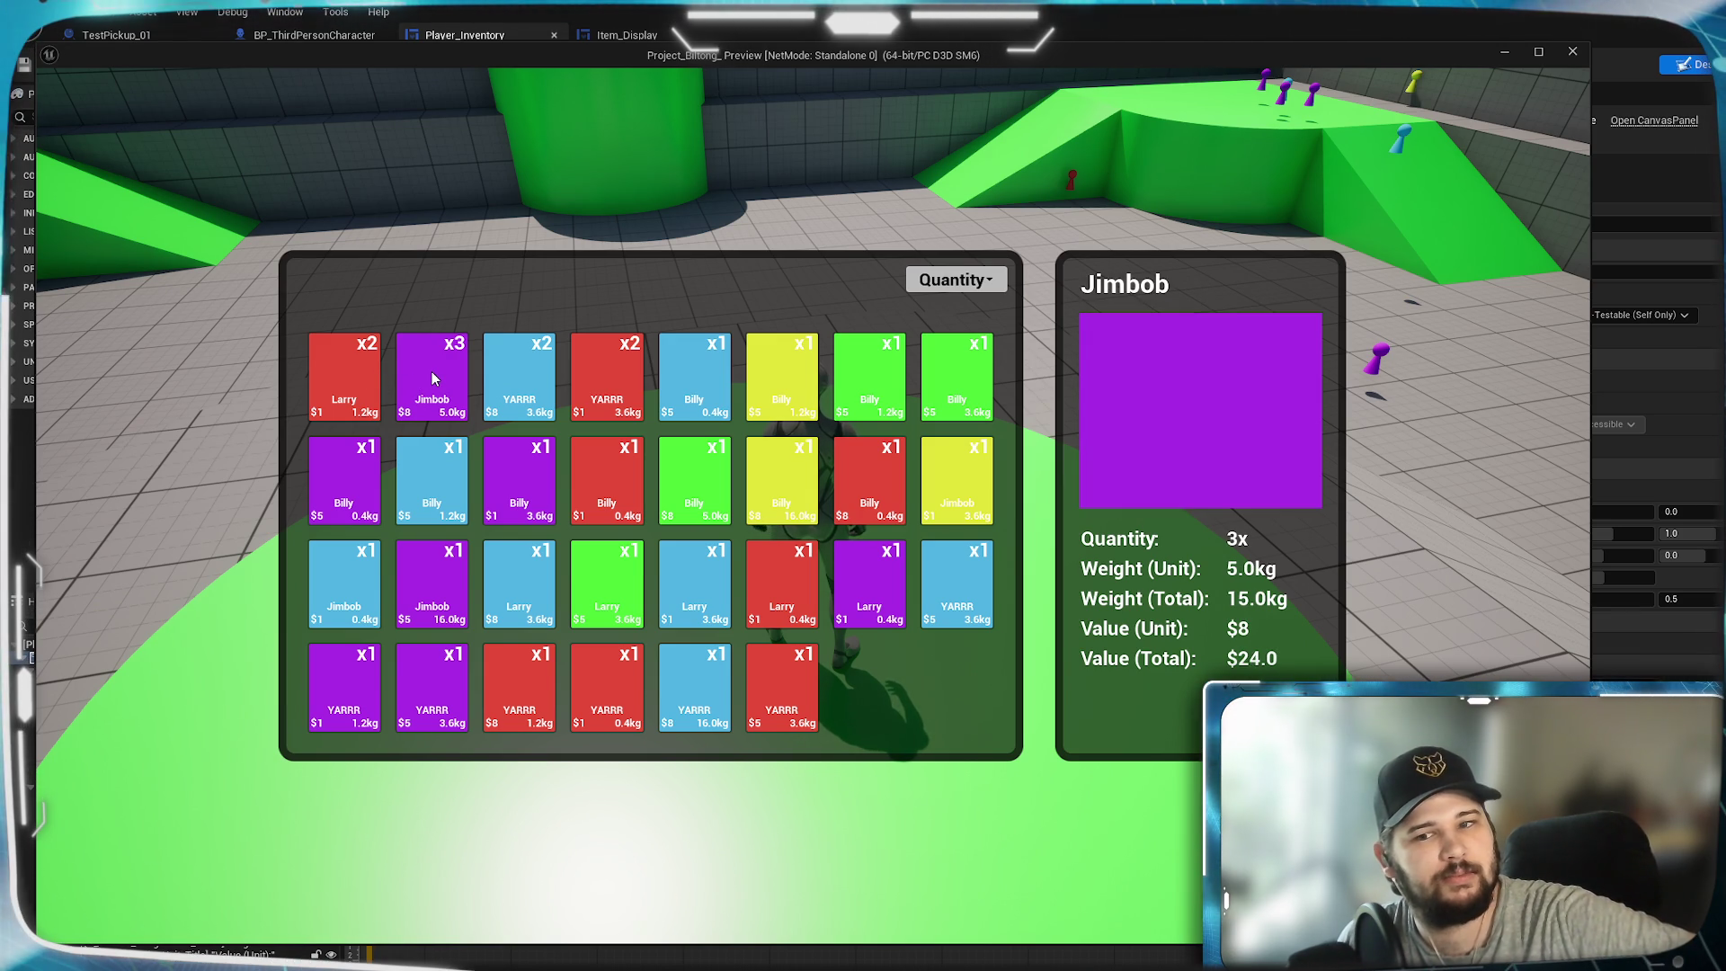
left_click(358, 365)
left_click(426, 372)
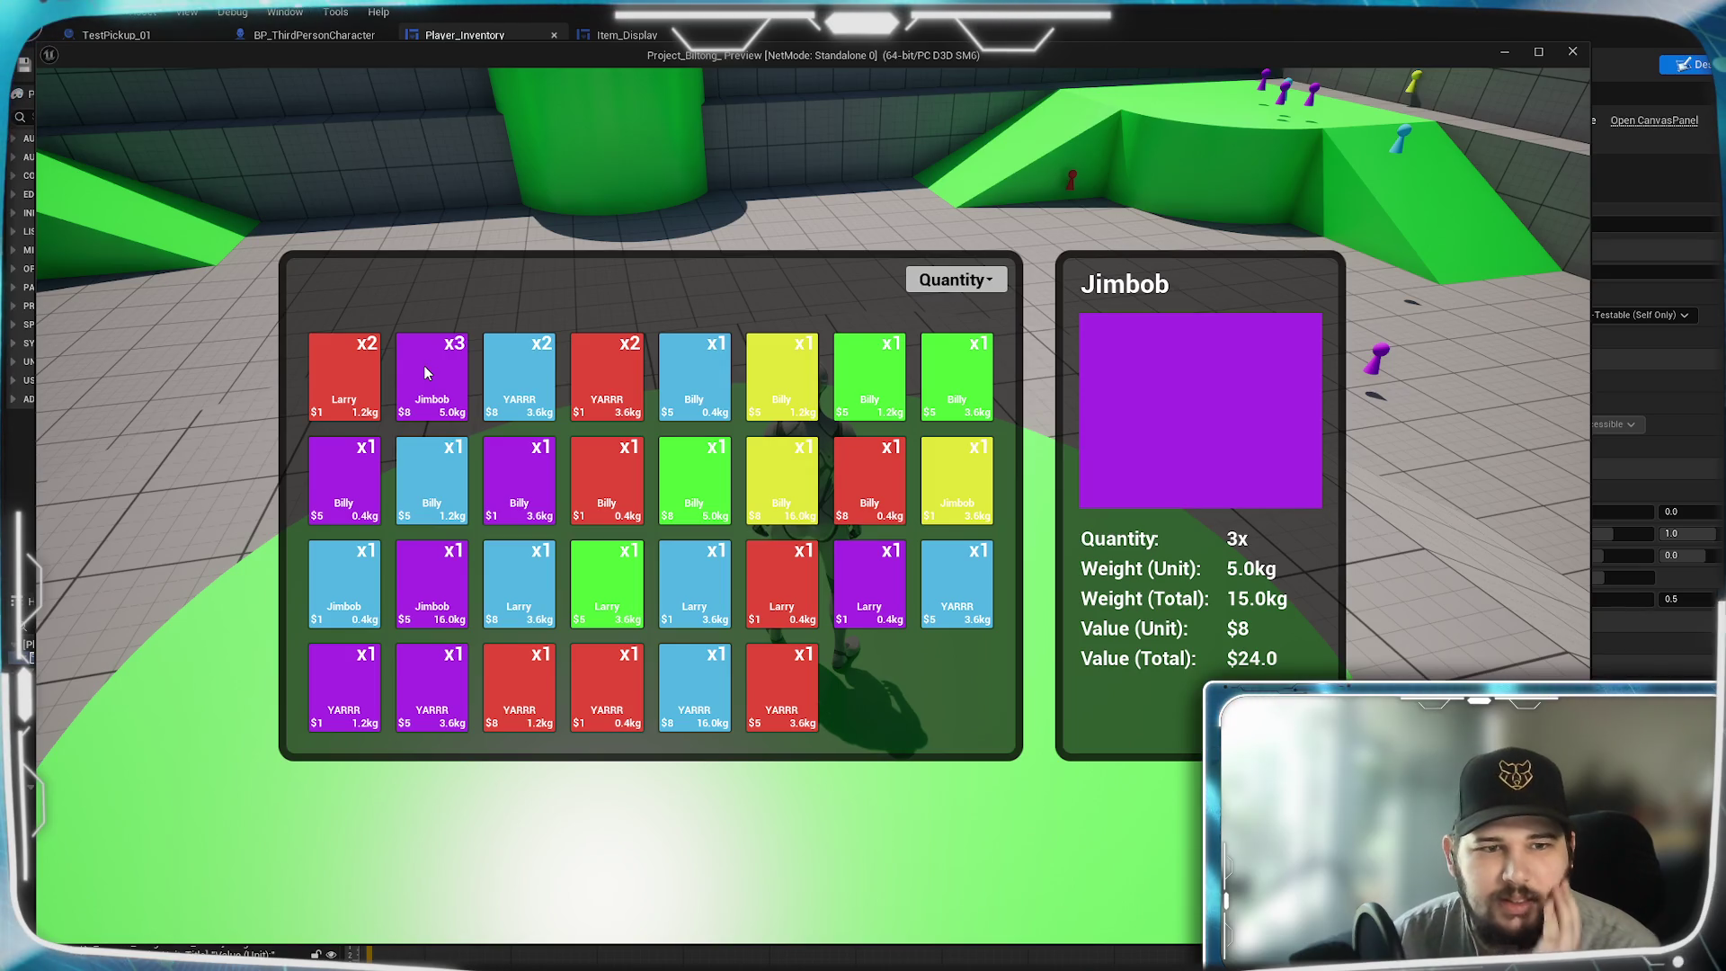
left_click(953, 280)
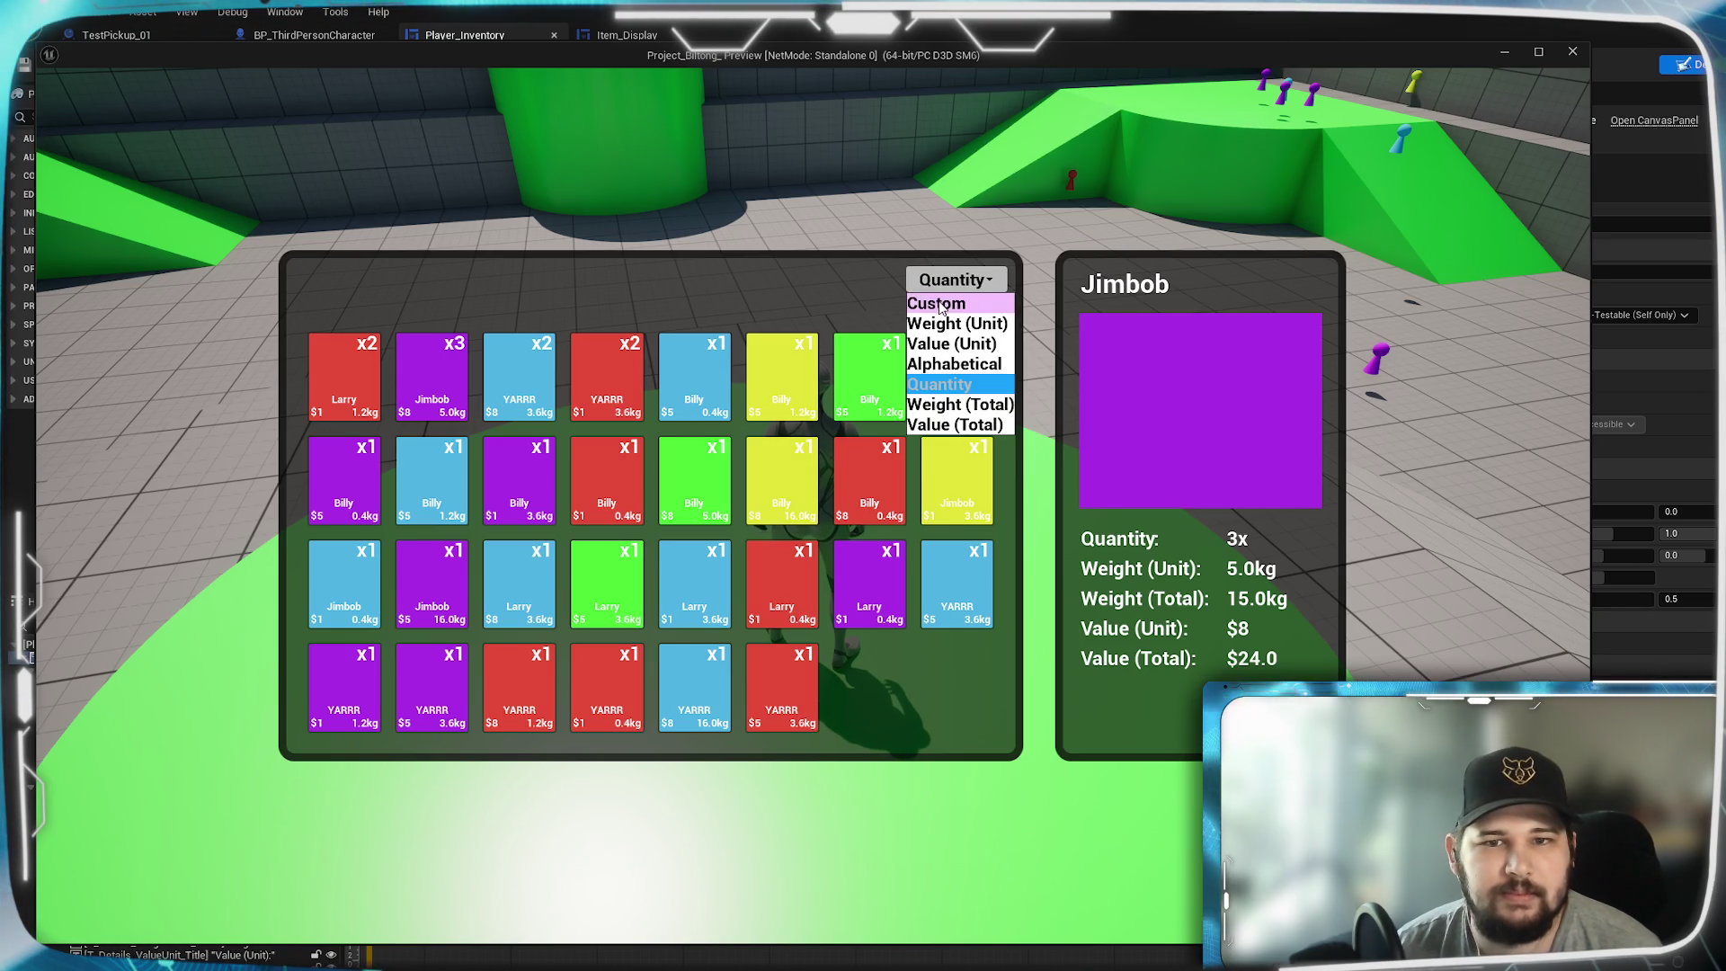
- Try sorting by Weight (Unit), Value (Unit), Alphabetical, Weight (Total) and Value (Total)
left_click(942, 304)
left_click(955, 281)
left_click(936, 324)
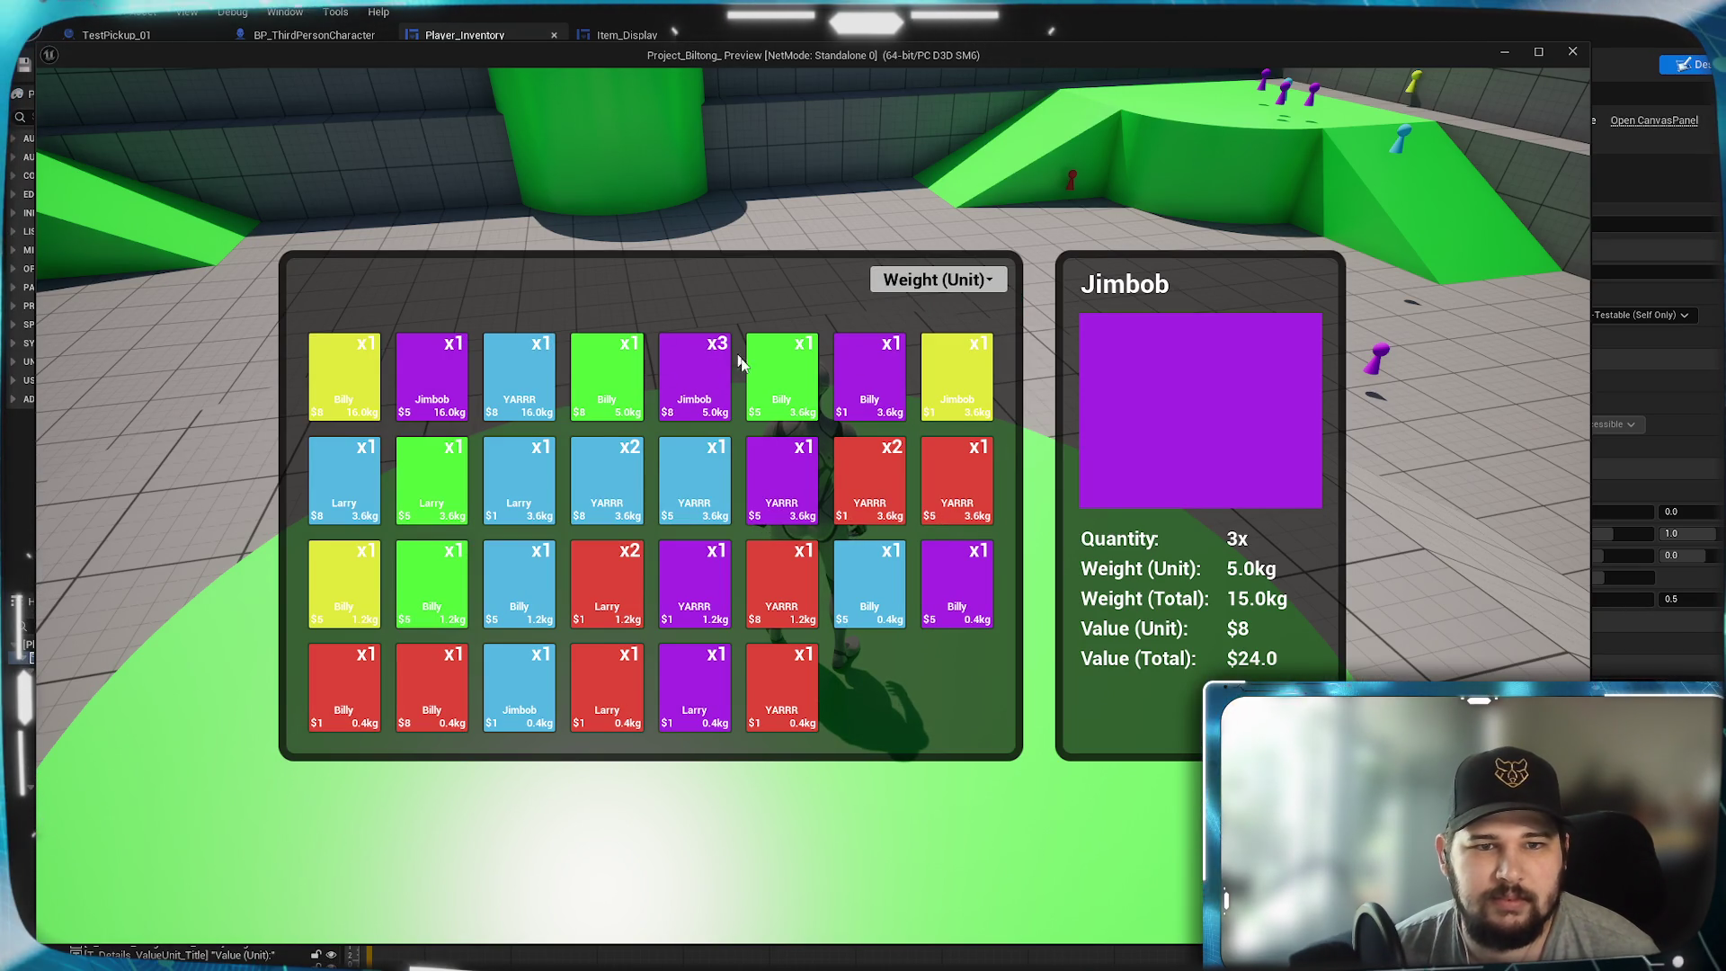
left_click(926, 292)
left_click(953, 345)
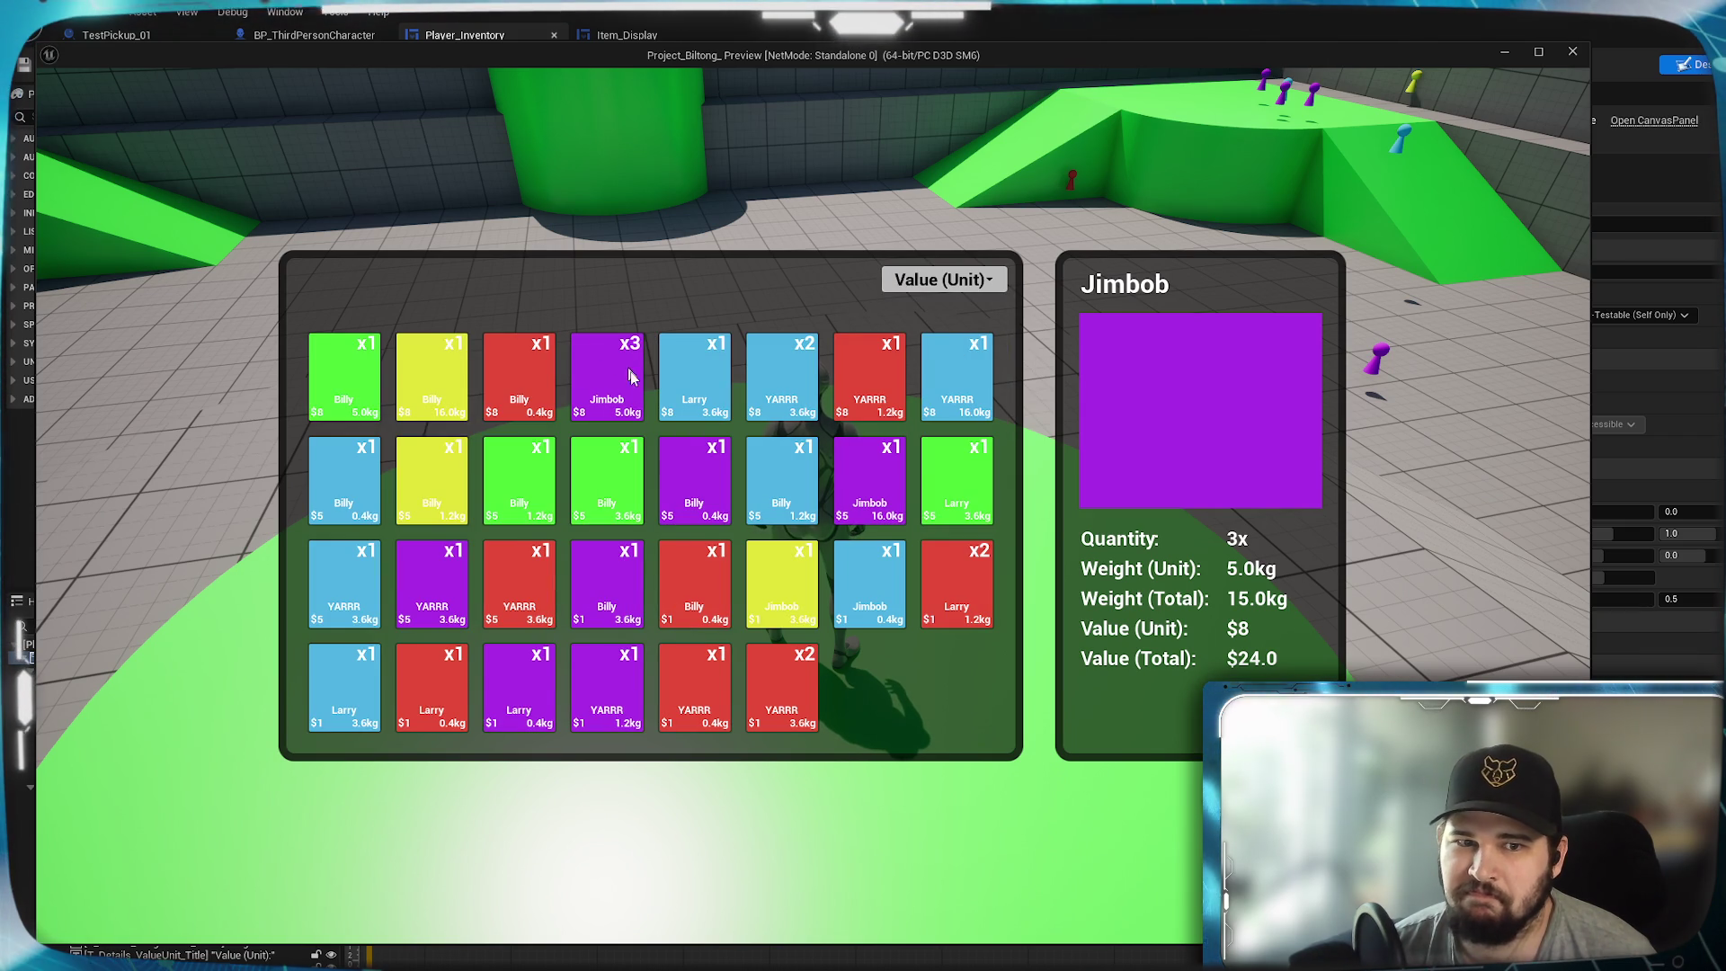
left_click(931, 280)
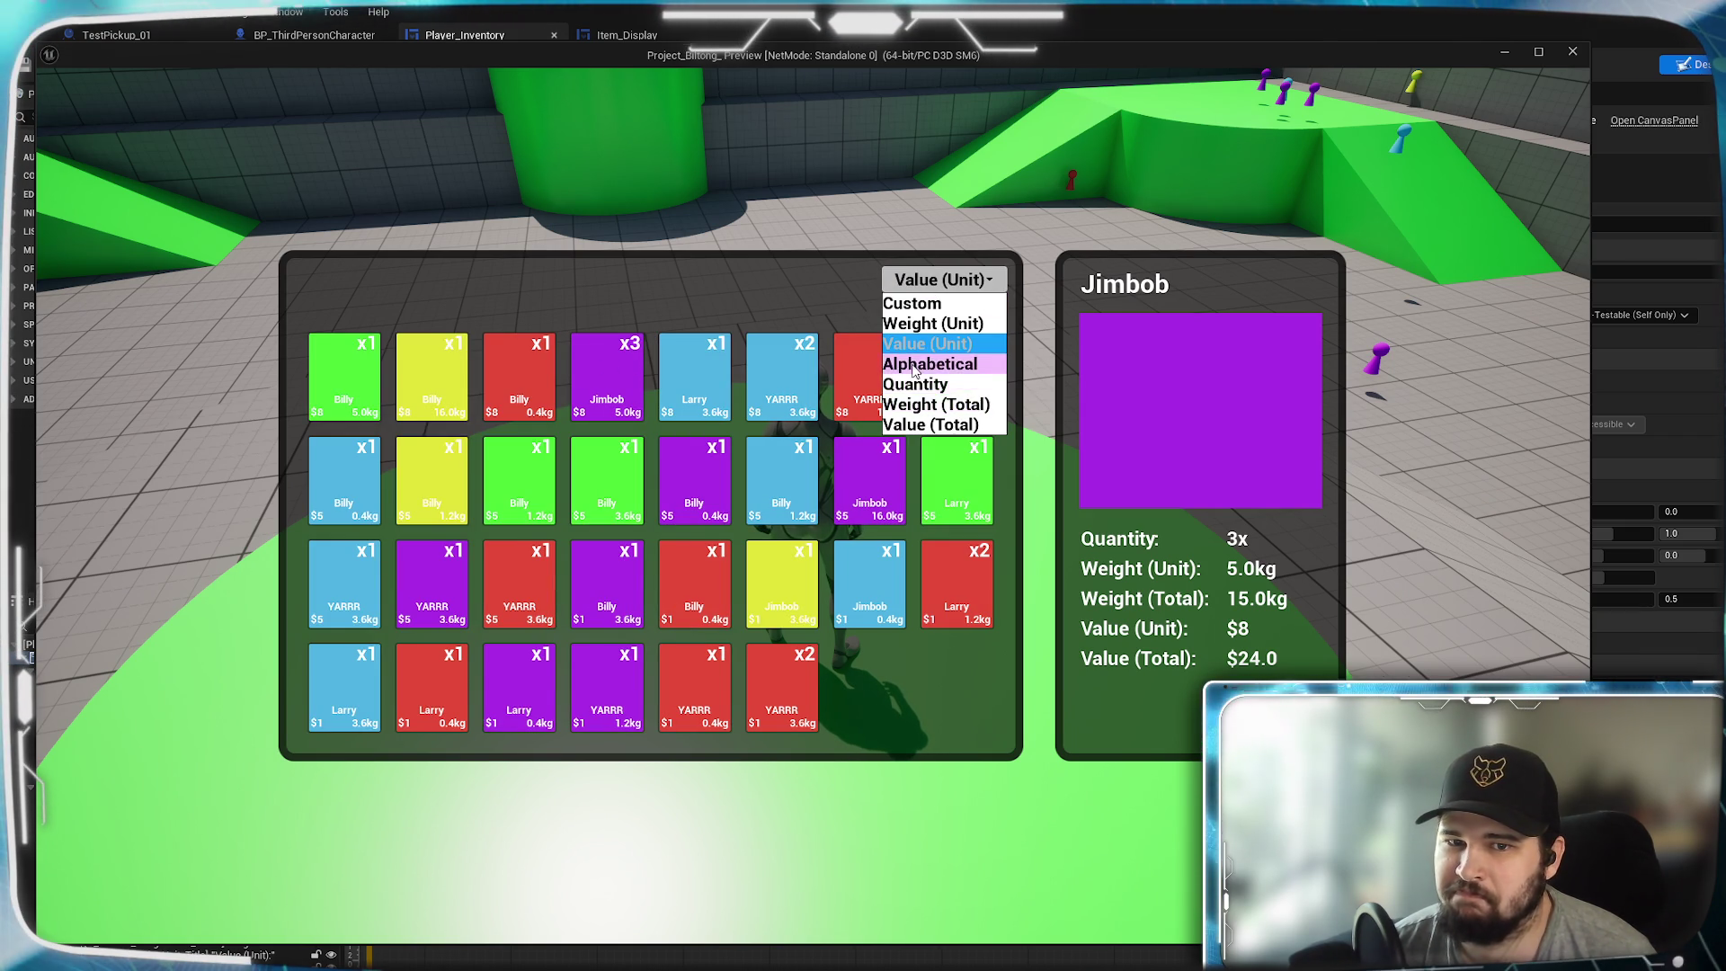
left_click(915, 365)
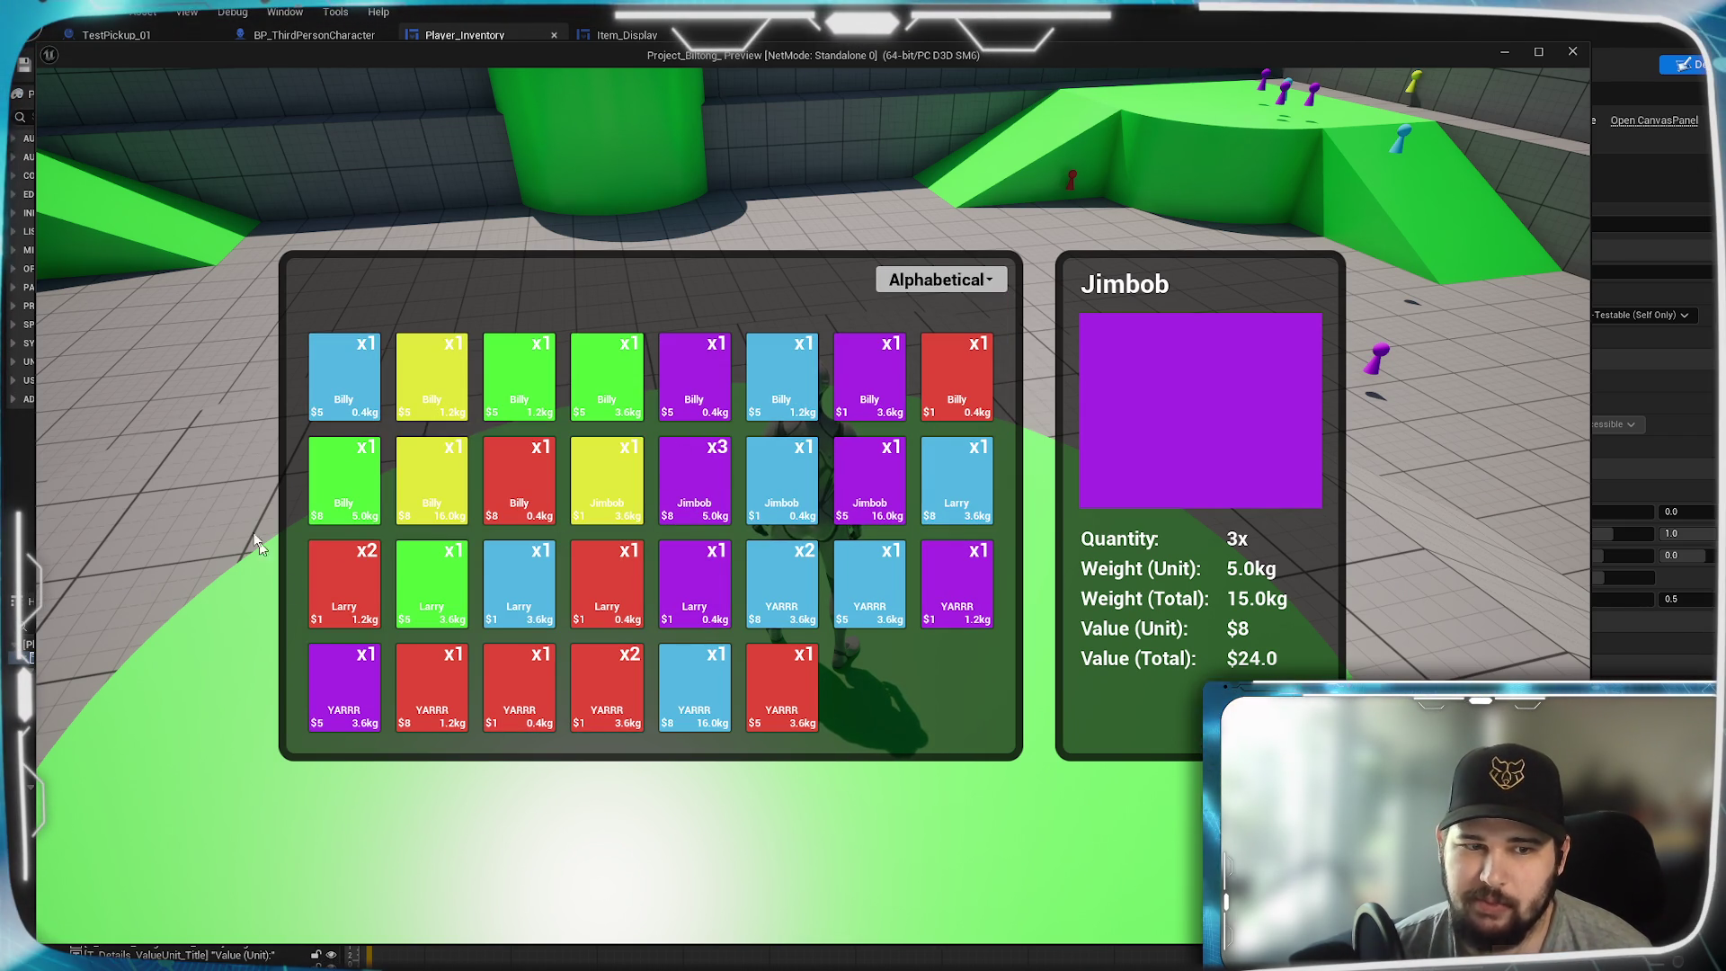
left_click(937, 281)
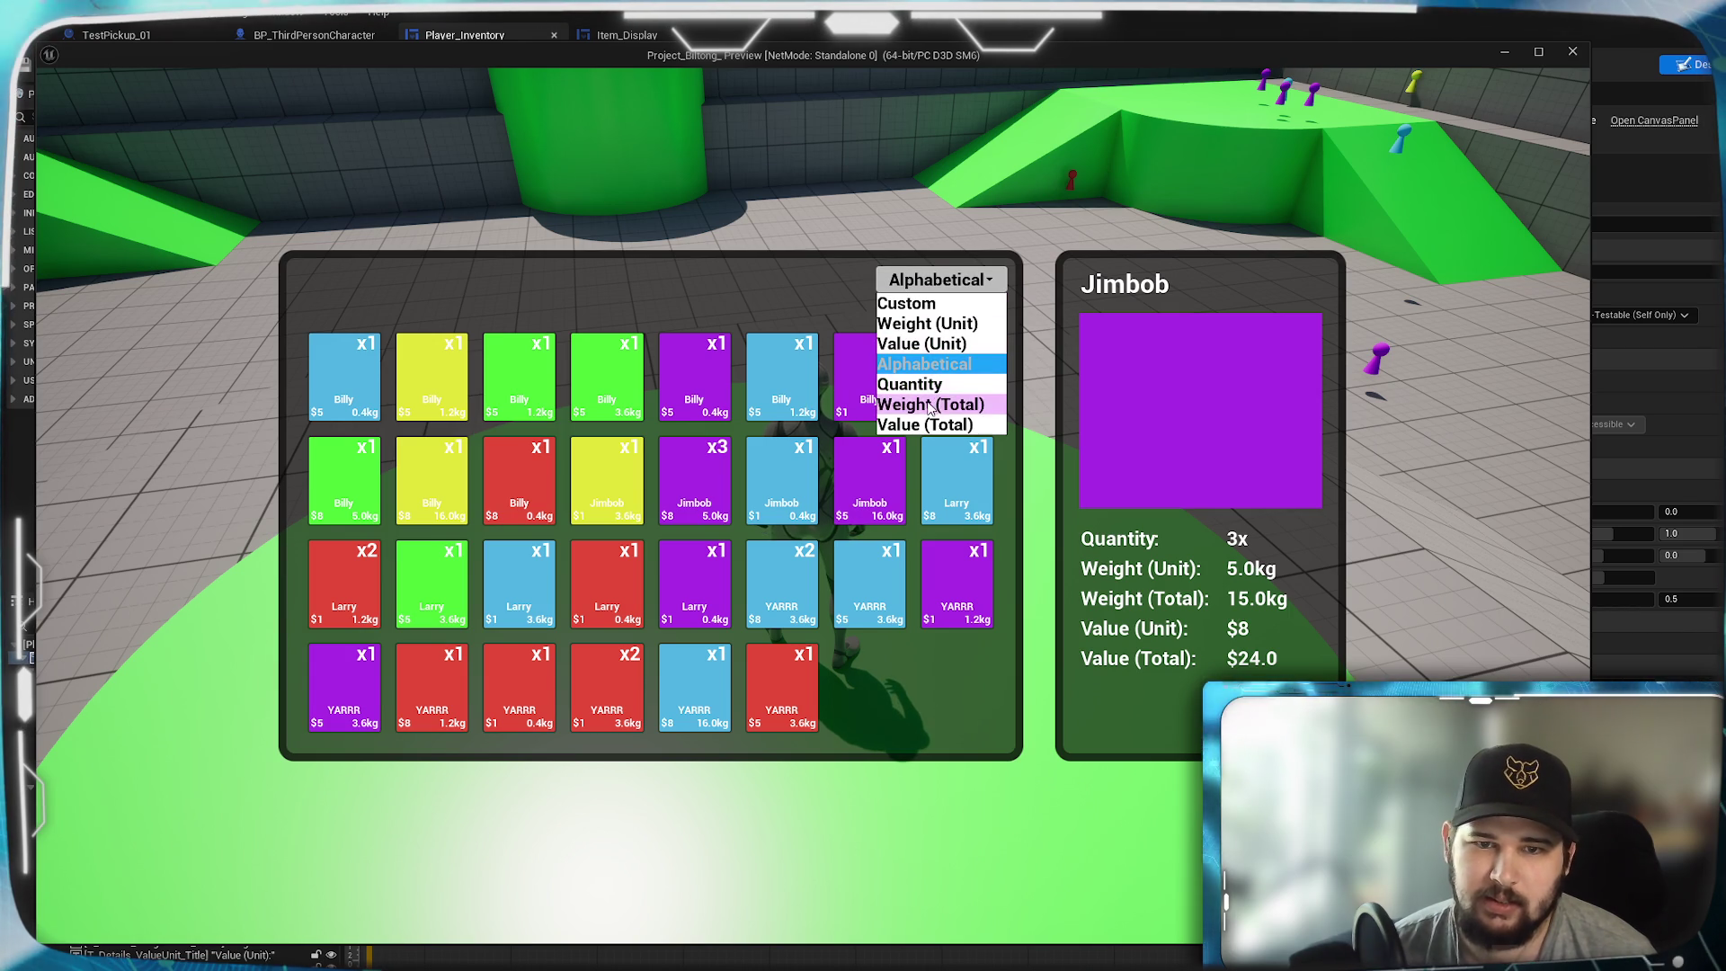
left_click(935, 405)
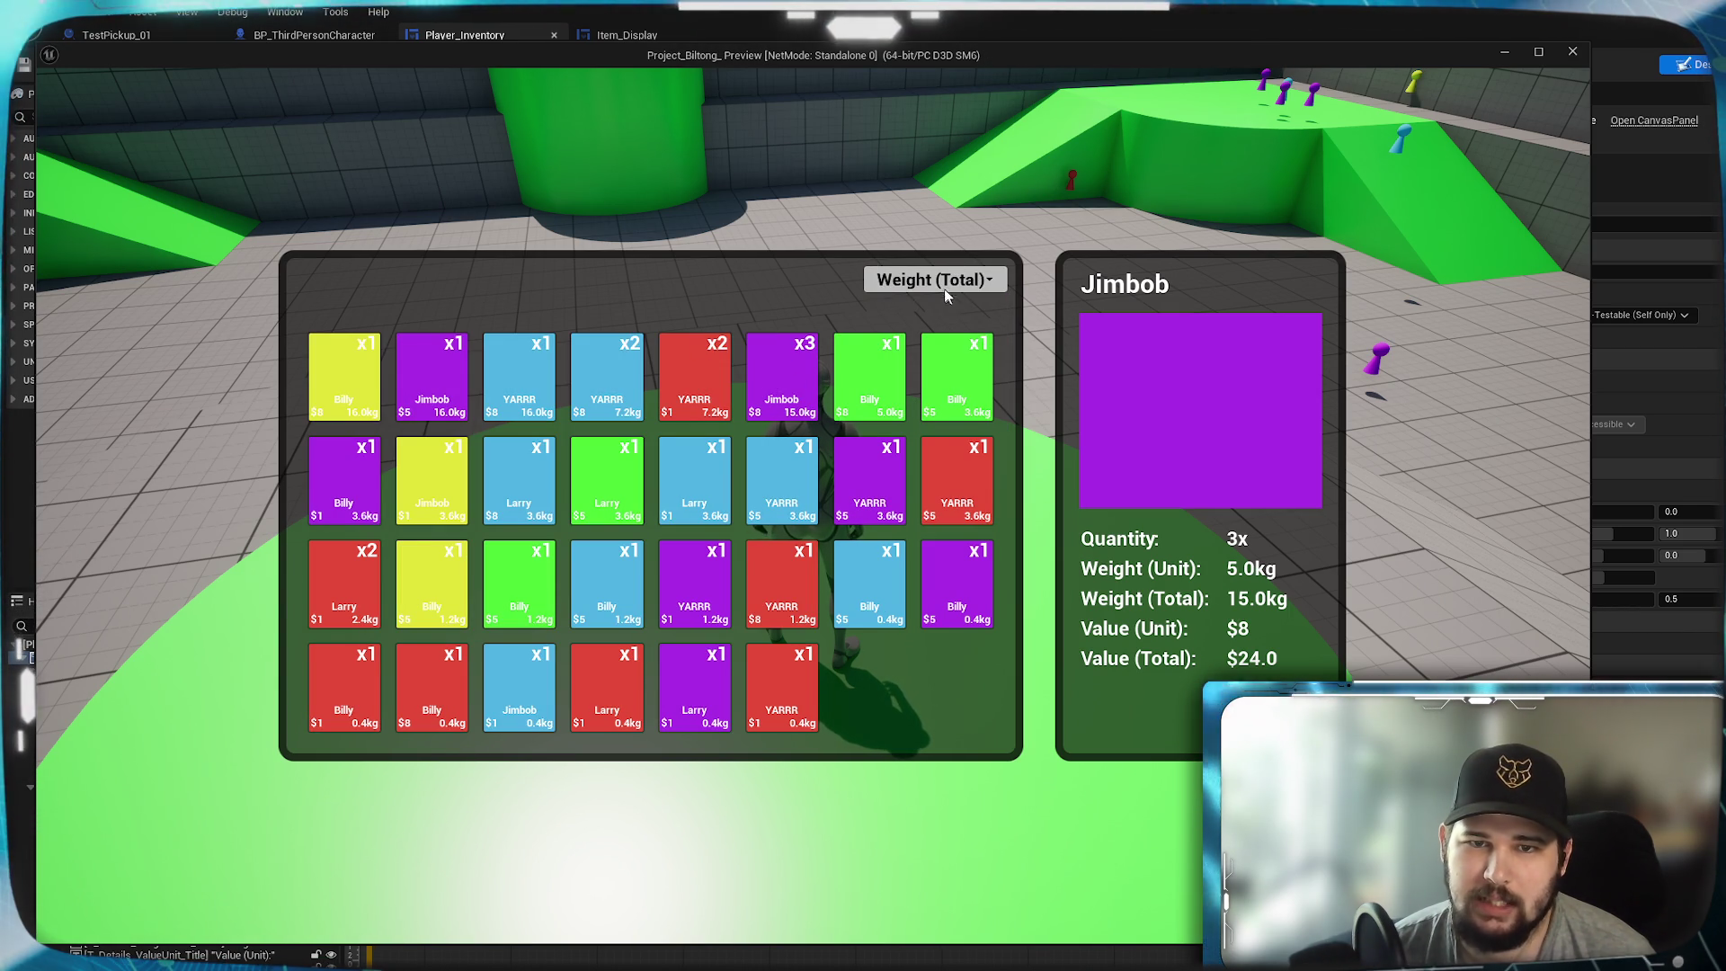
left_click(908, 284)
left_click(931, 425)
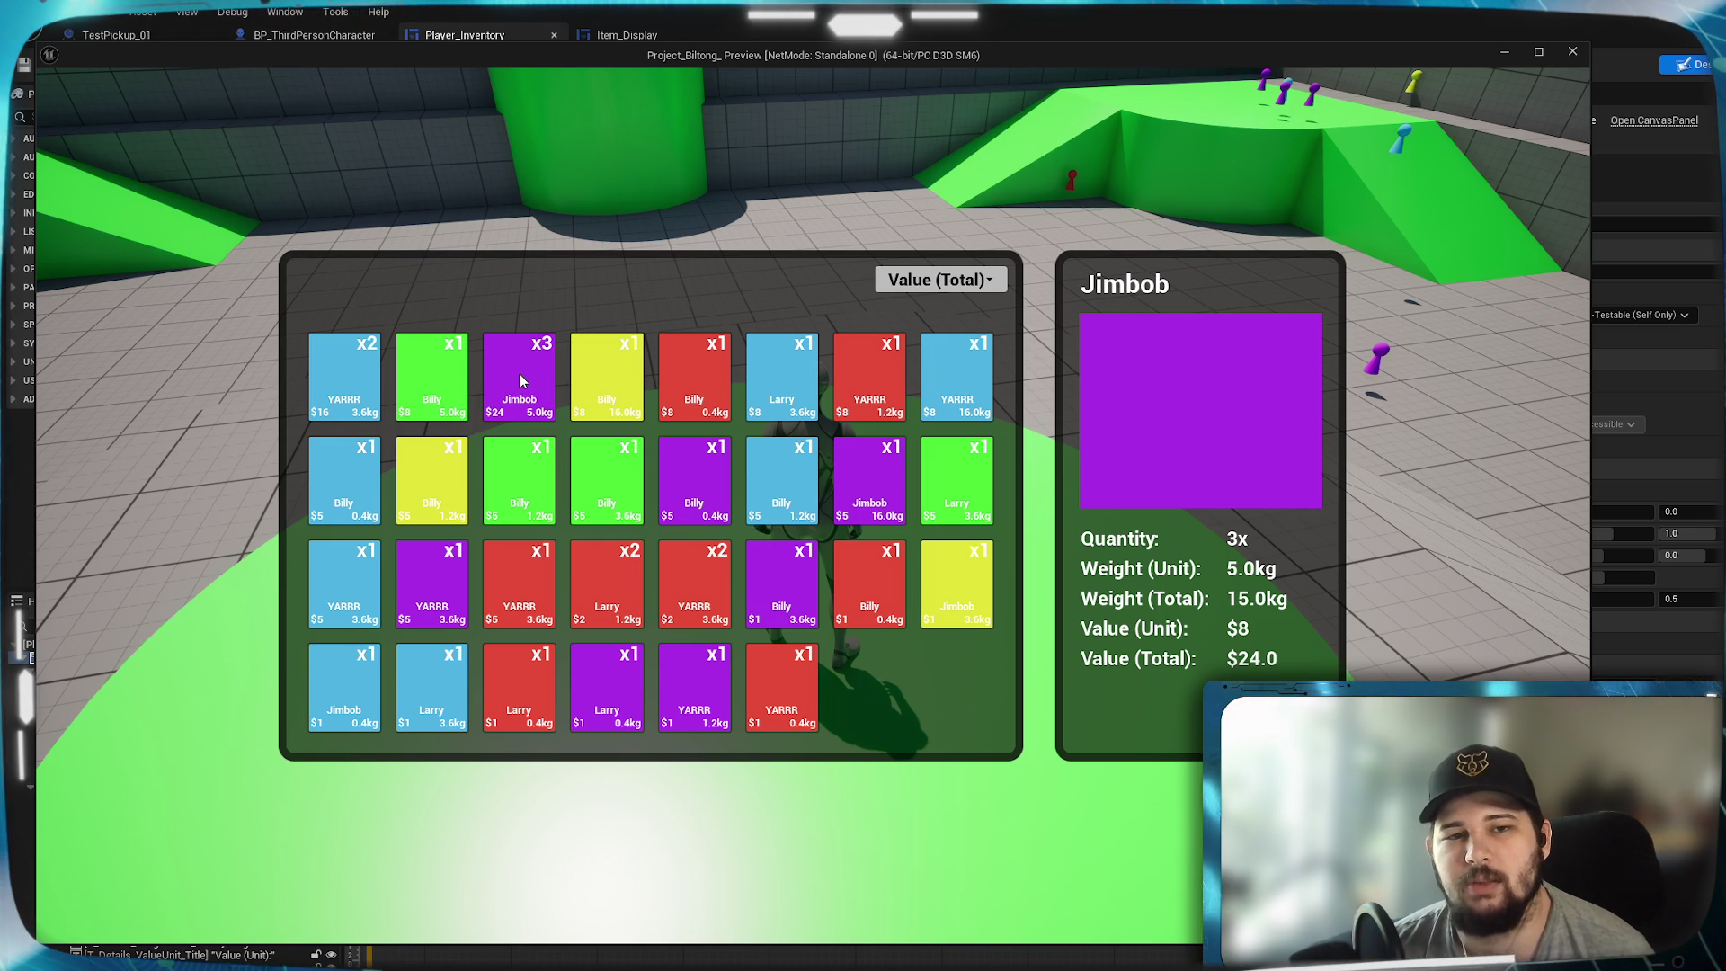
- Re-sort by Weight (Total), then Quantity, and end the play-test with Esc
left_click(932, 280)
left_click(974, 407)
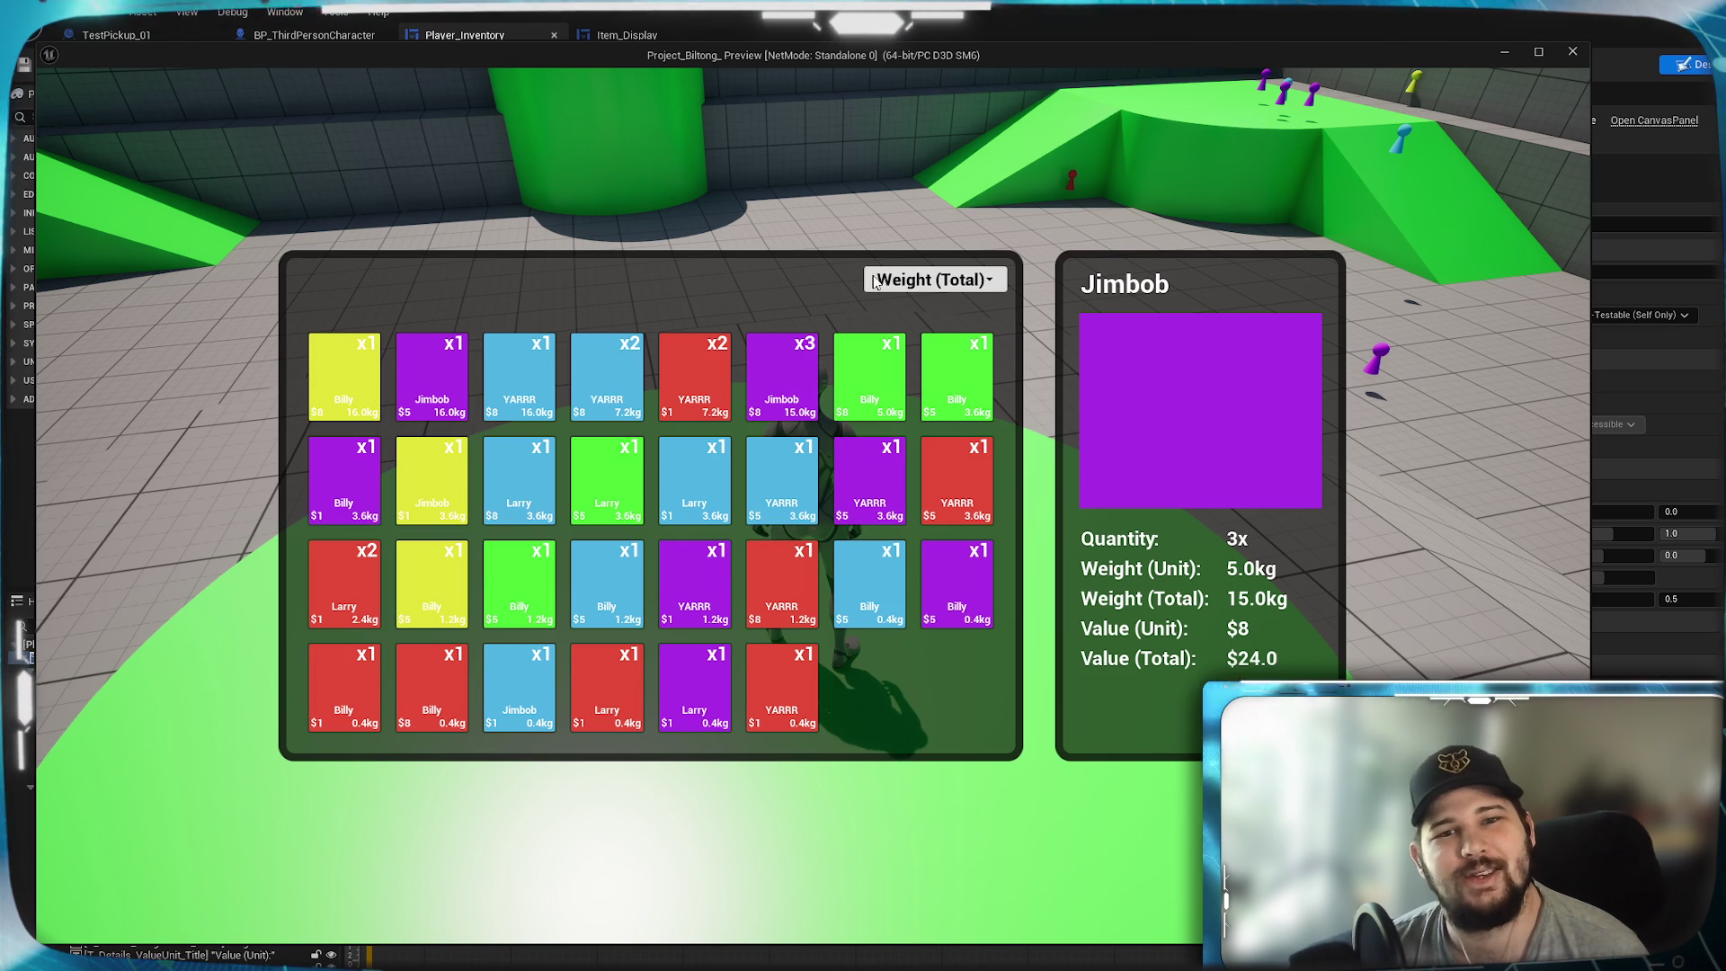
left_click(904, 281)
left_click(910, 385)
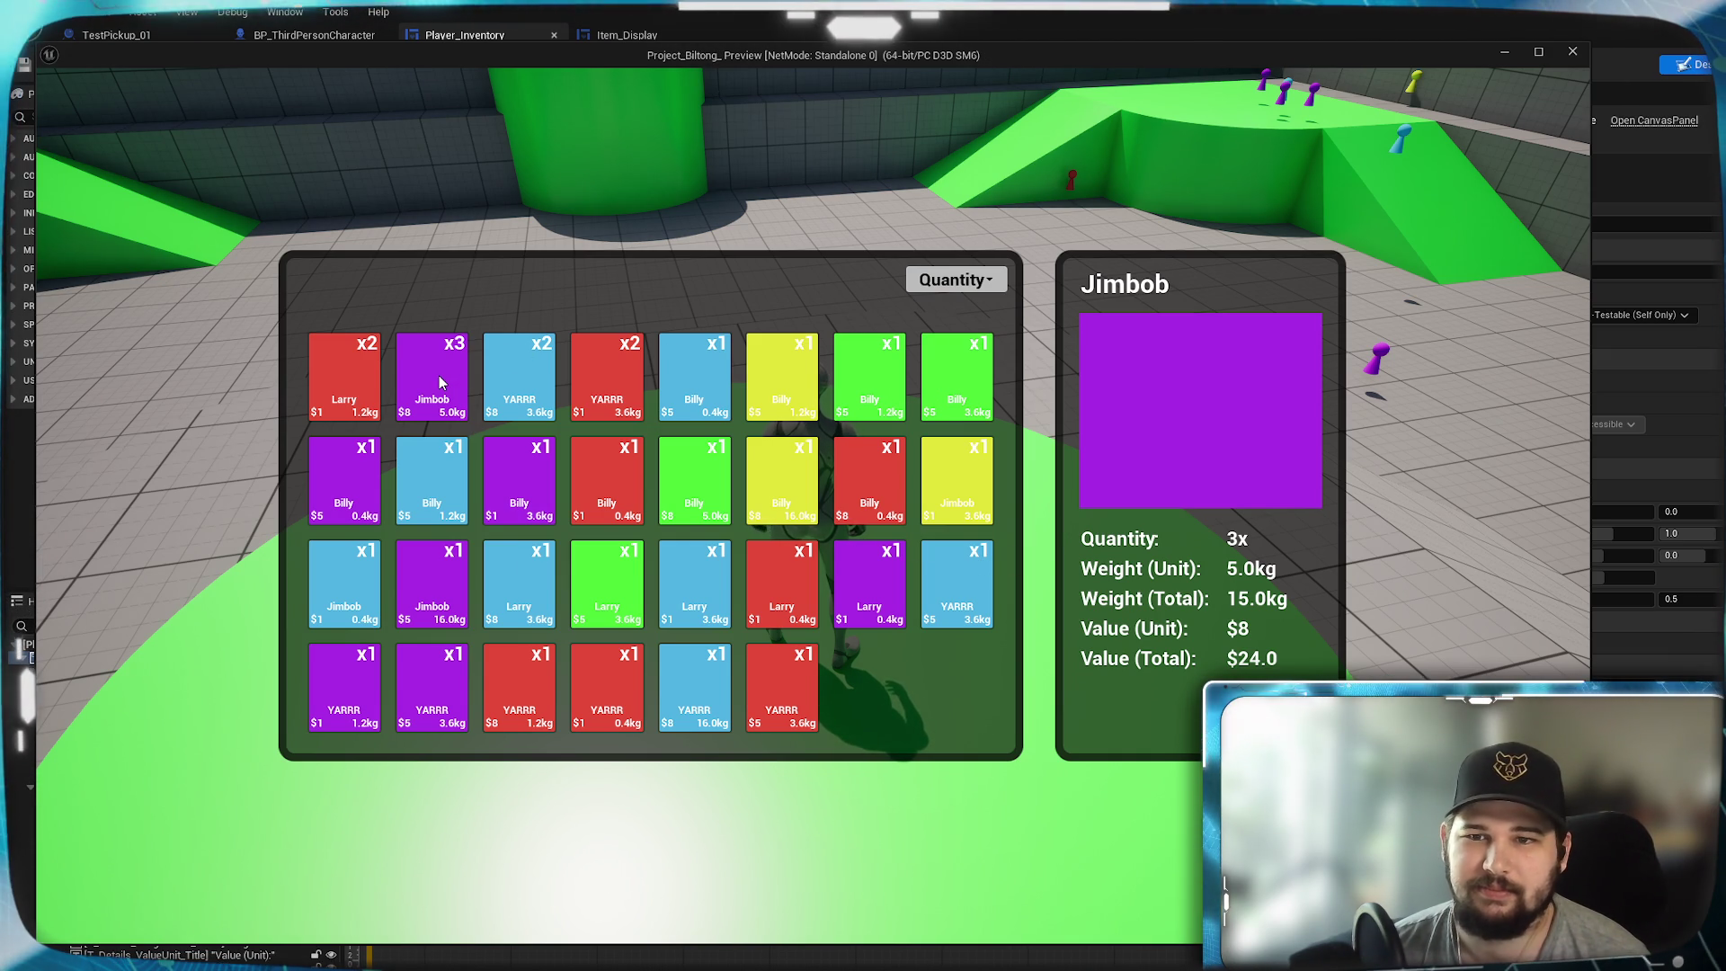
key("Escape")
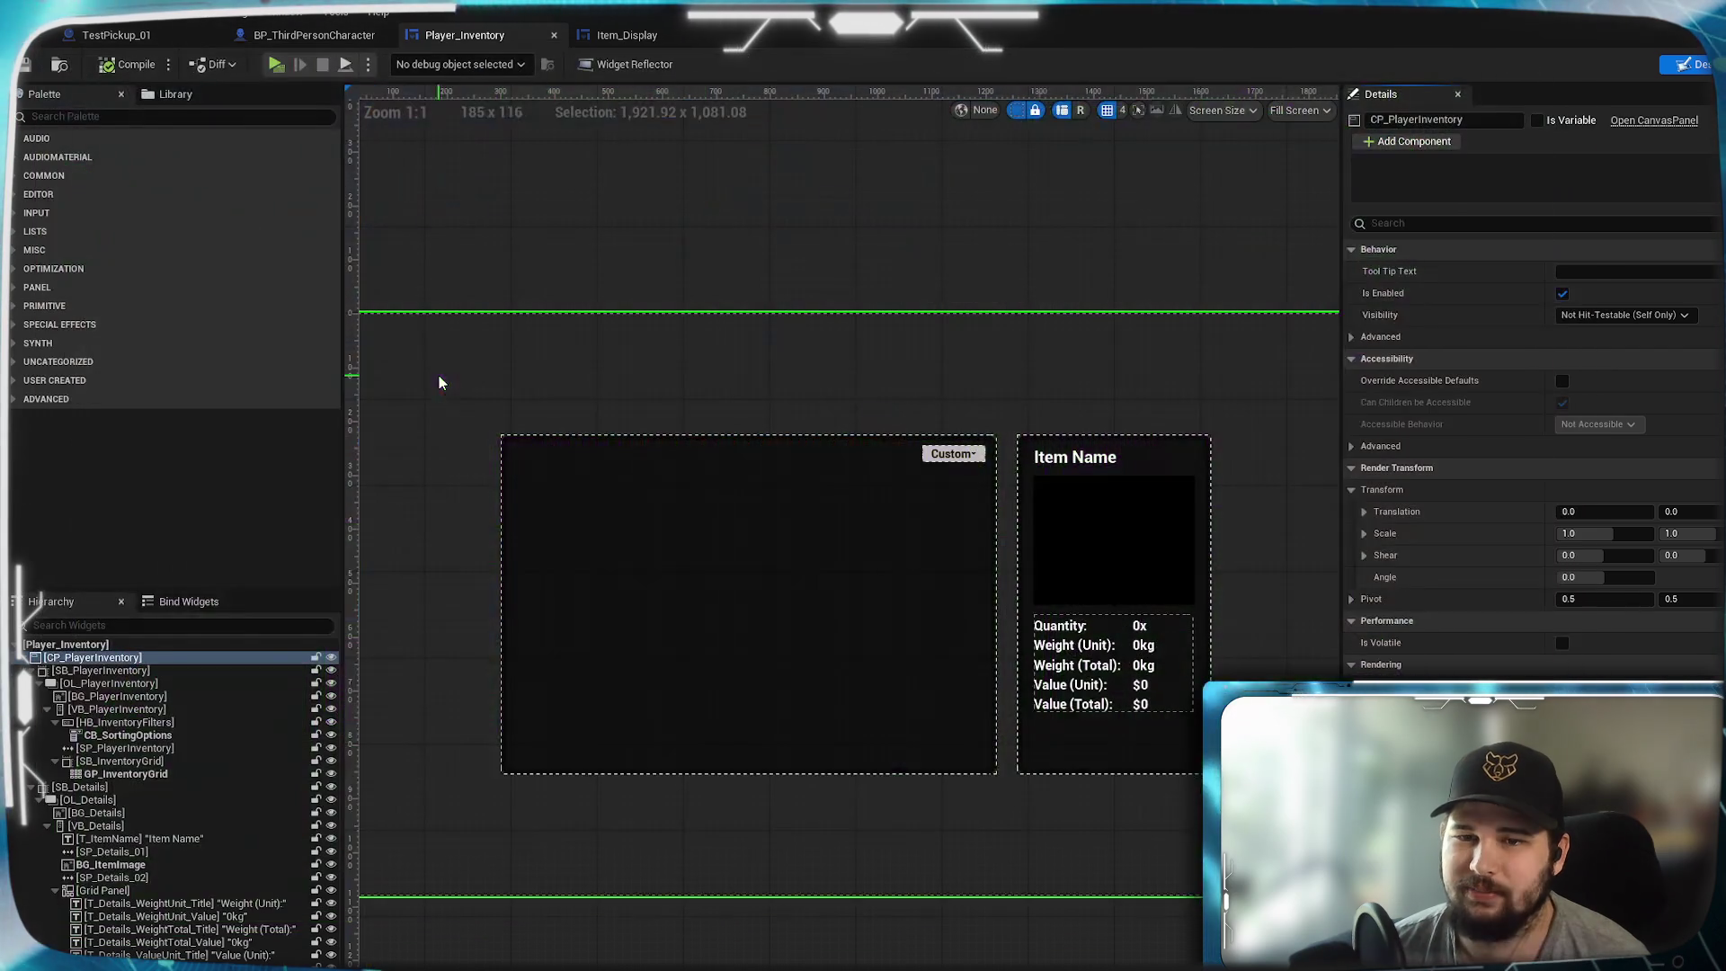
- Launch a new play-test via New Game, walk to a pickup and open the inventory
left_click(275, 65)
left_click(422, 455)
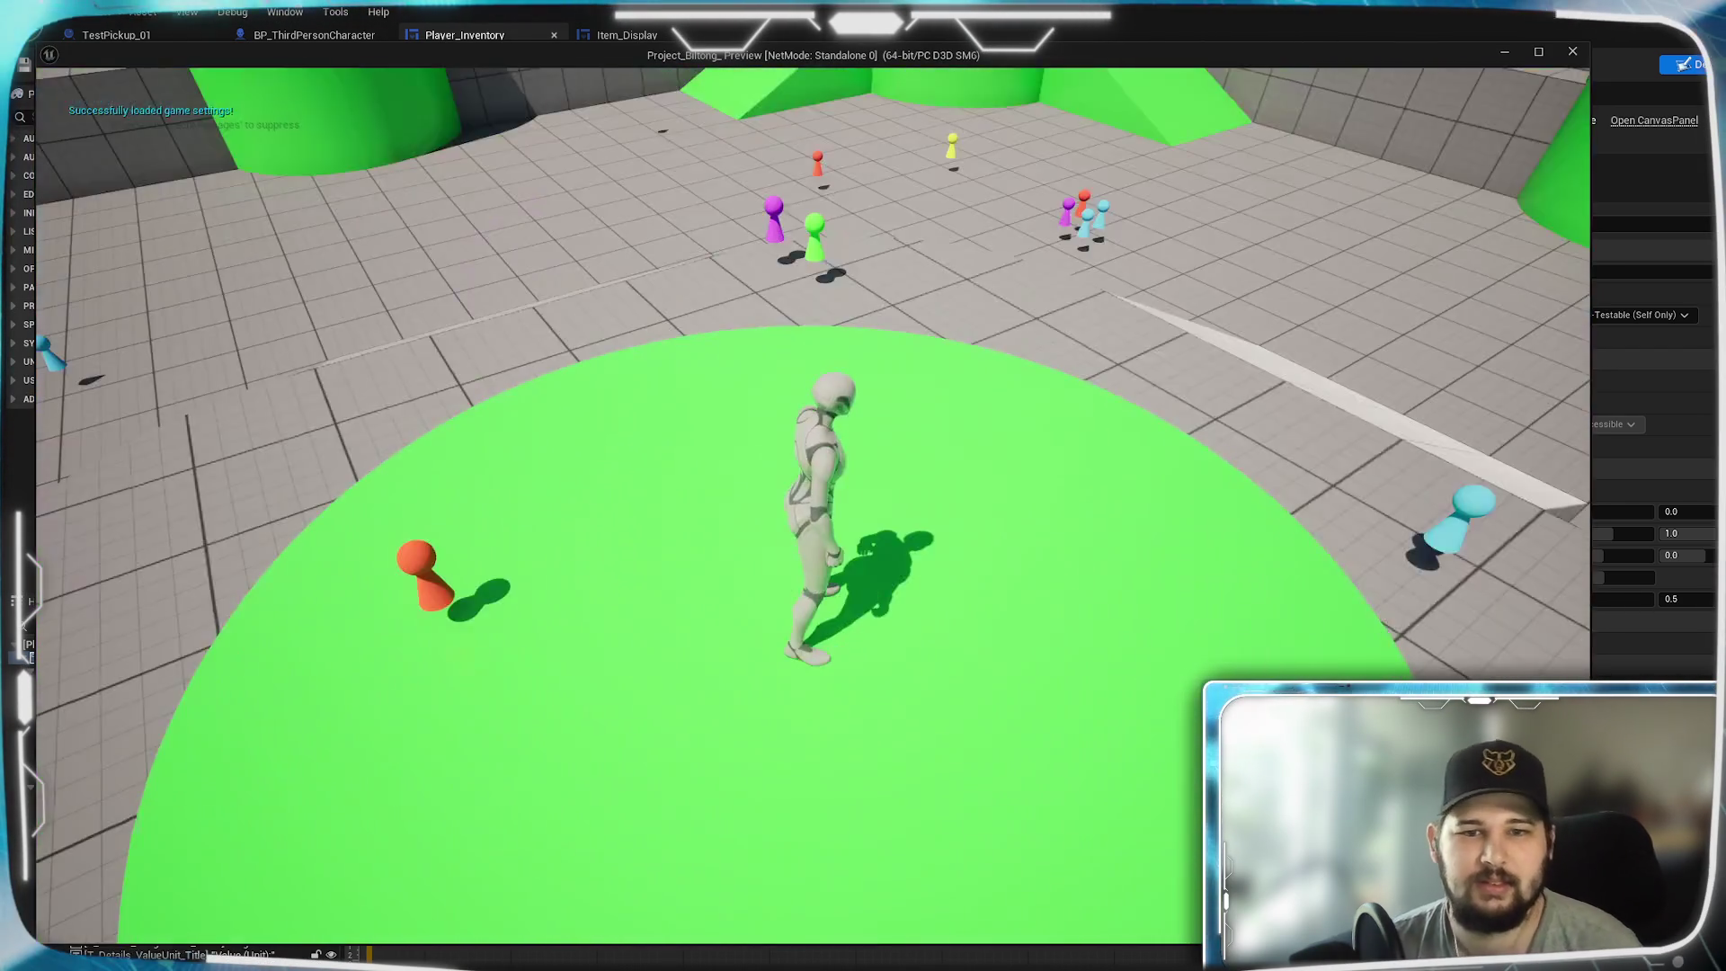
key("w")
key("w")
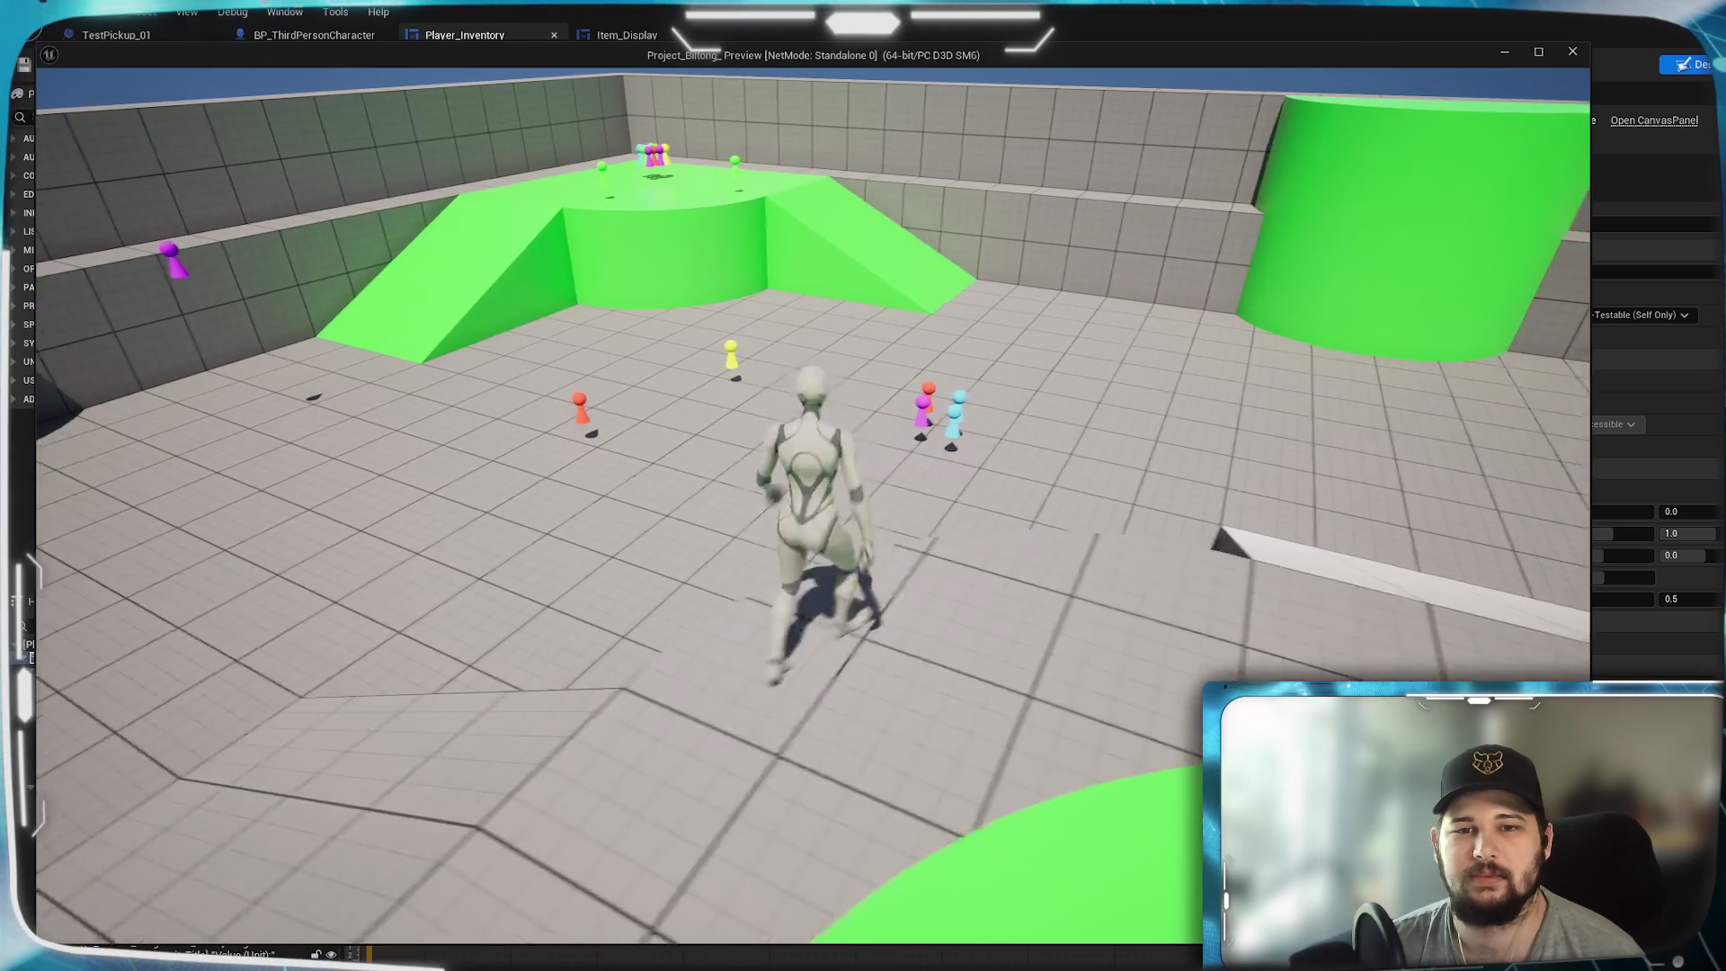
key("i")
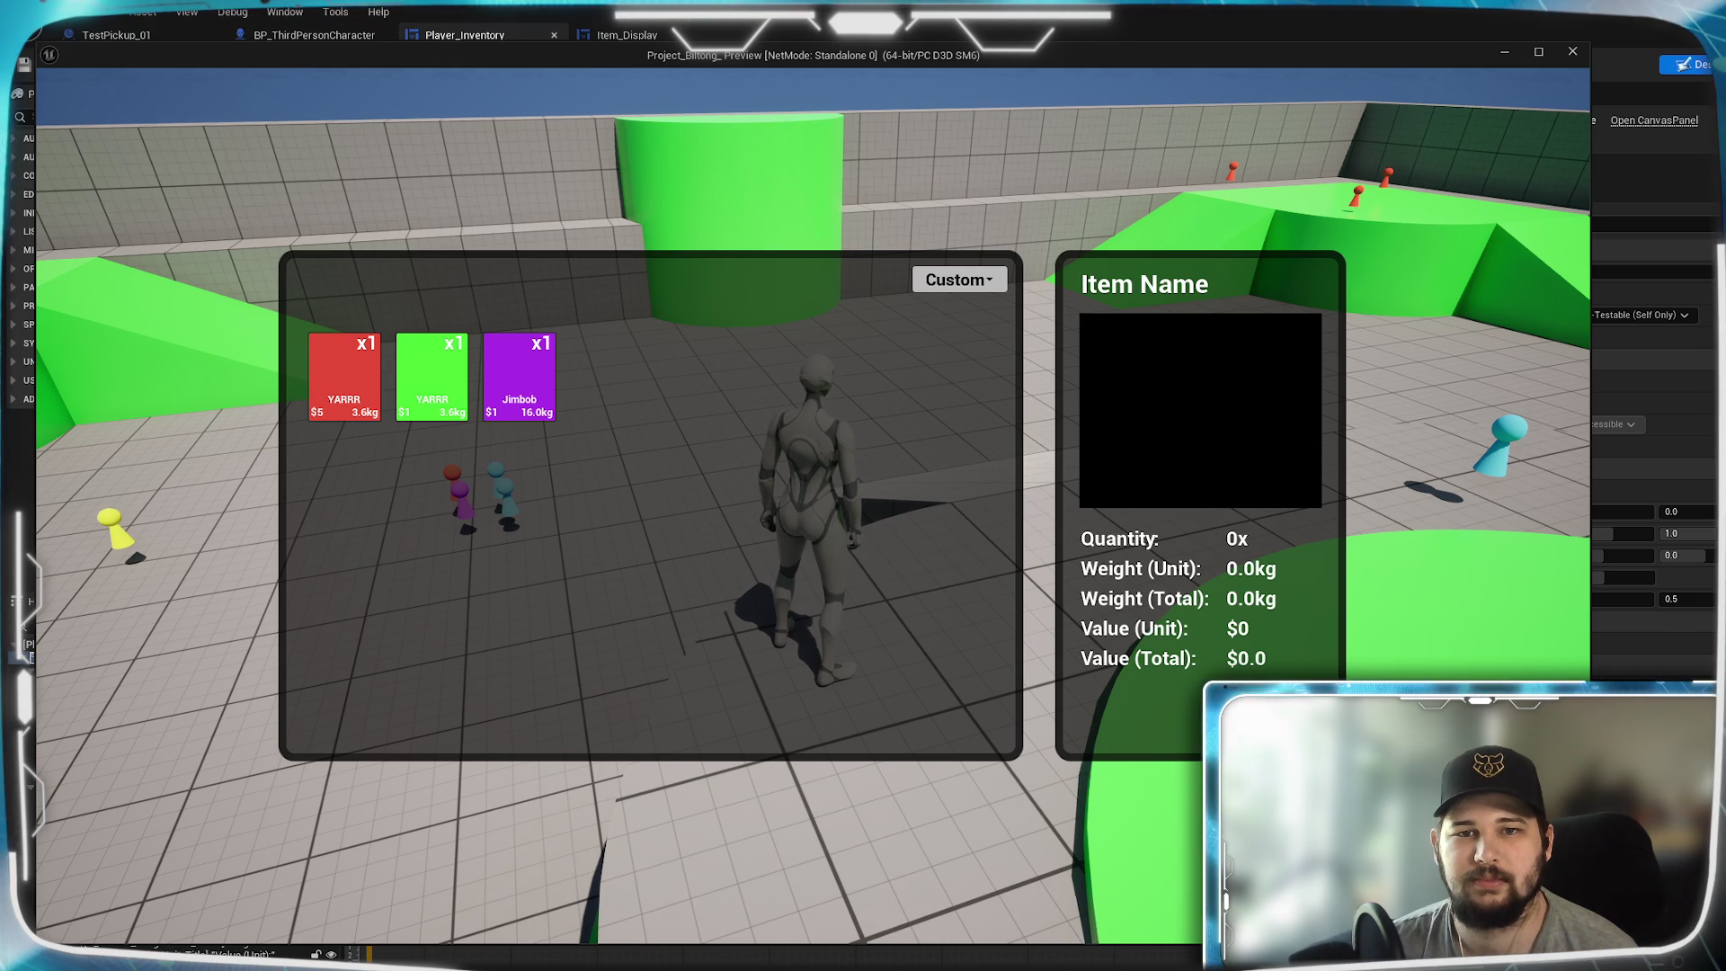
- Collect the cluster of pickups by the ramp and sort the inventory by Quantity
key("Tab")
key("w")
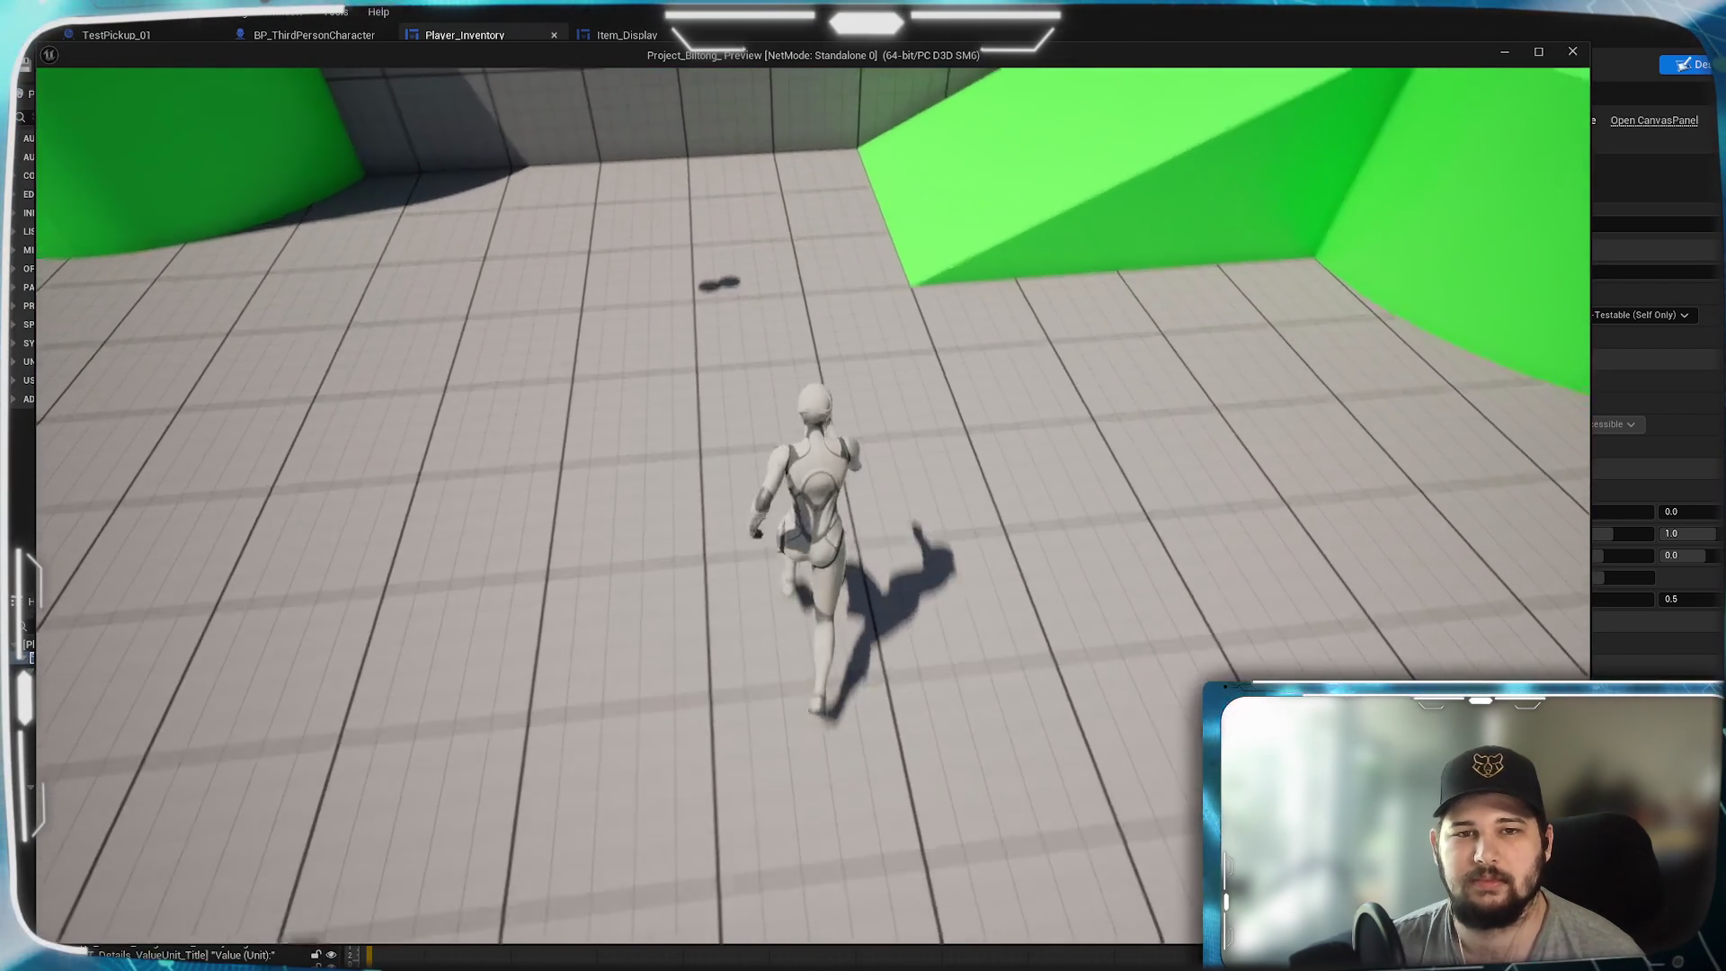
key("w")
key("w")
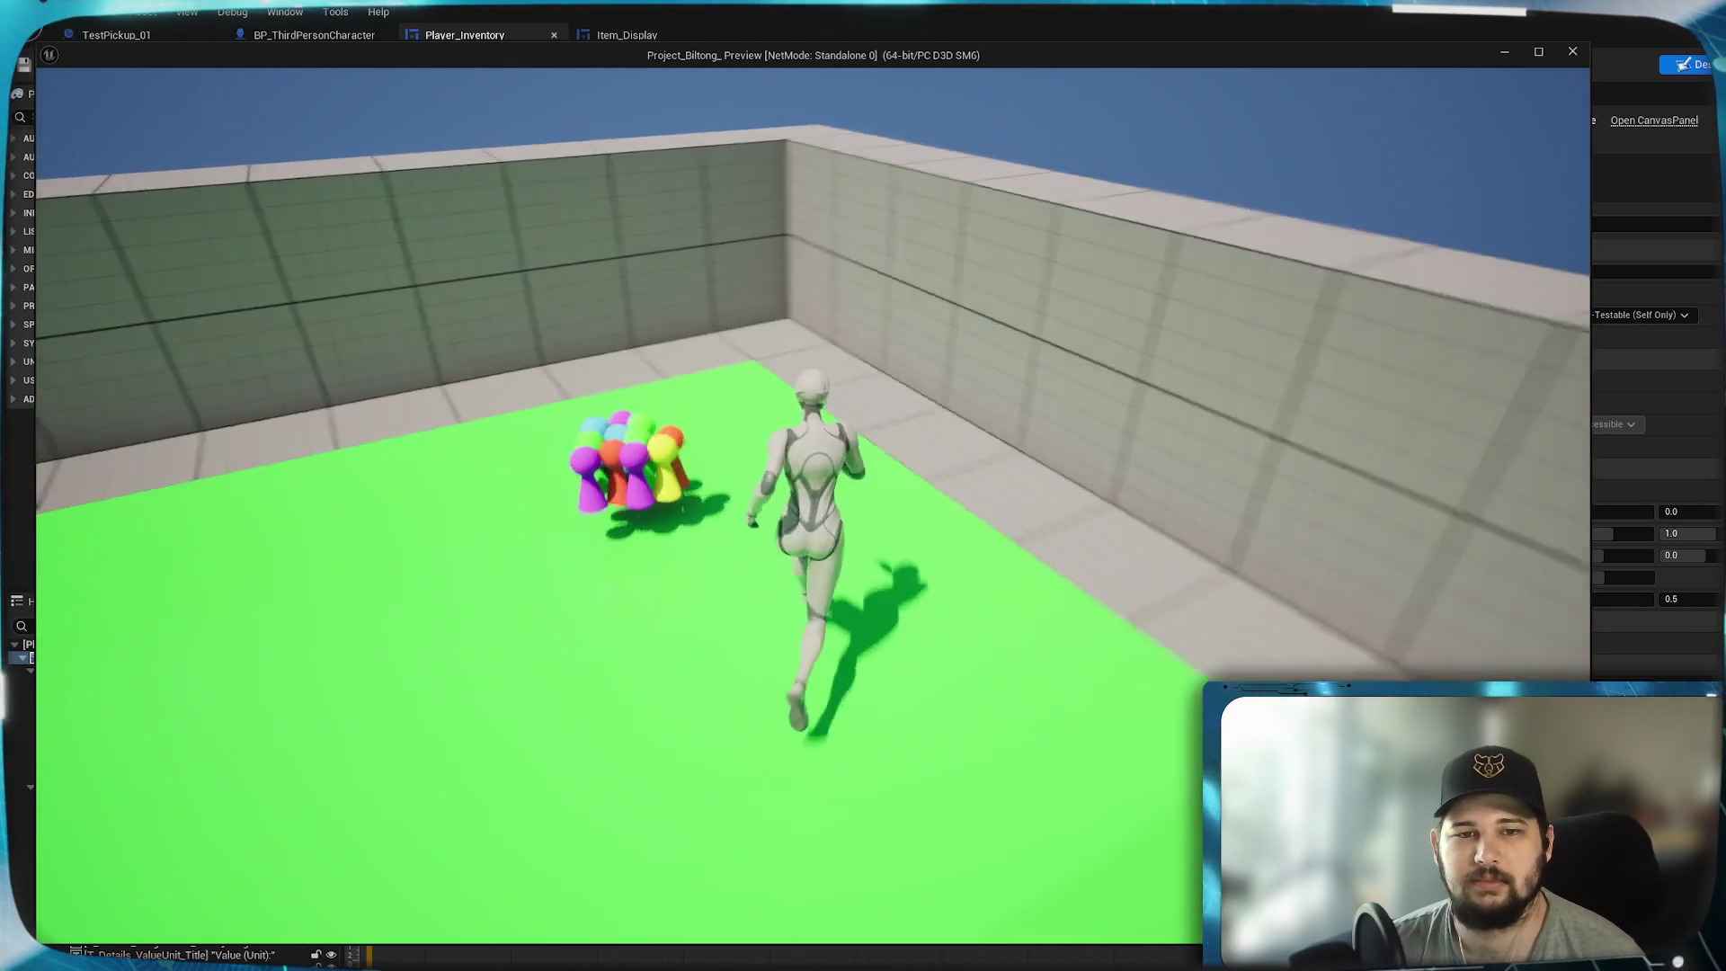
key("w")
key("i")
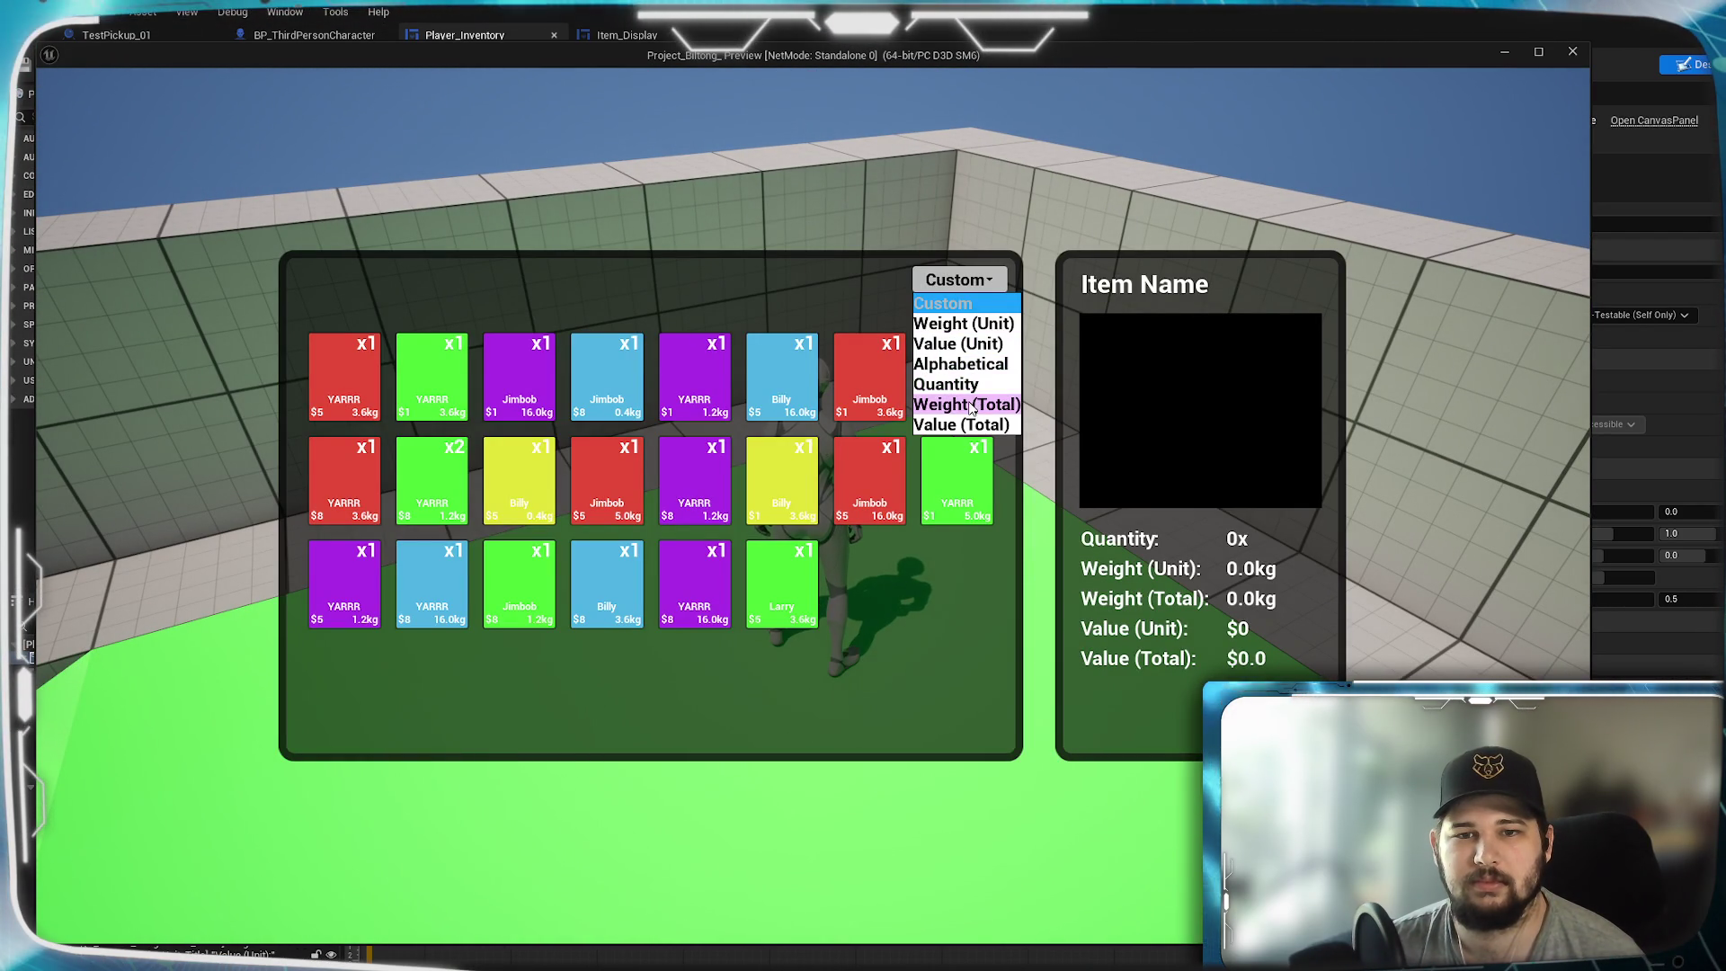
left_click(949, 388)
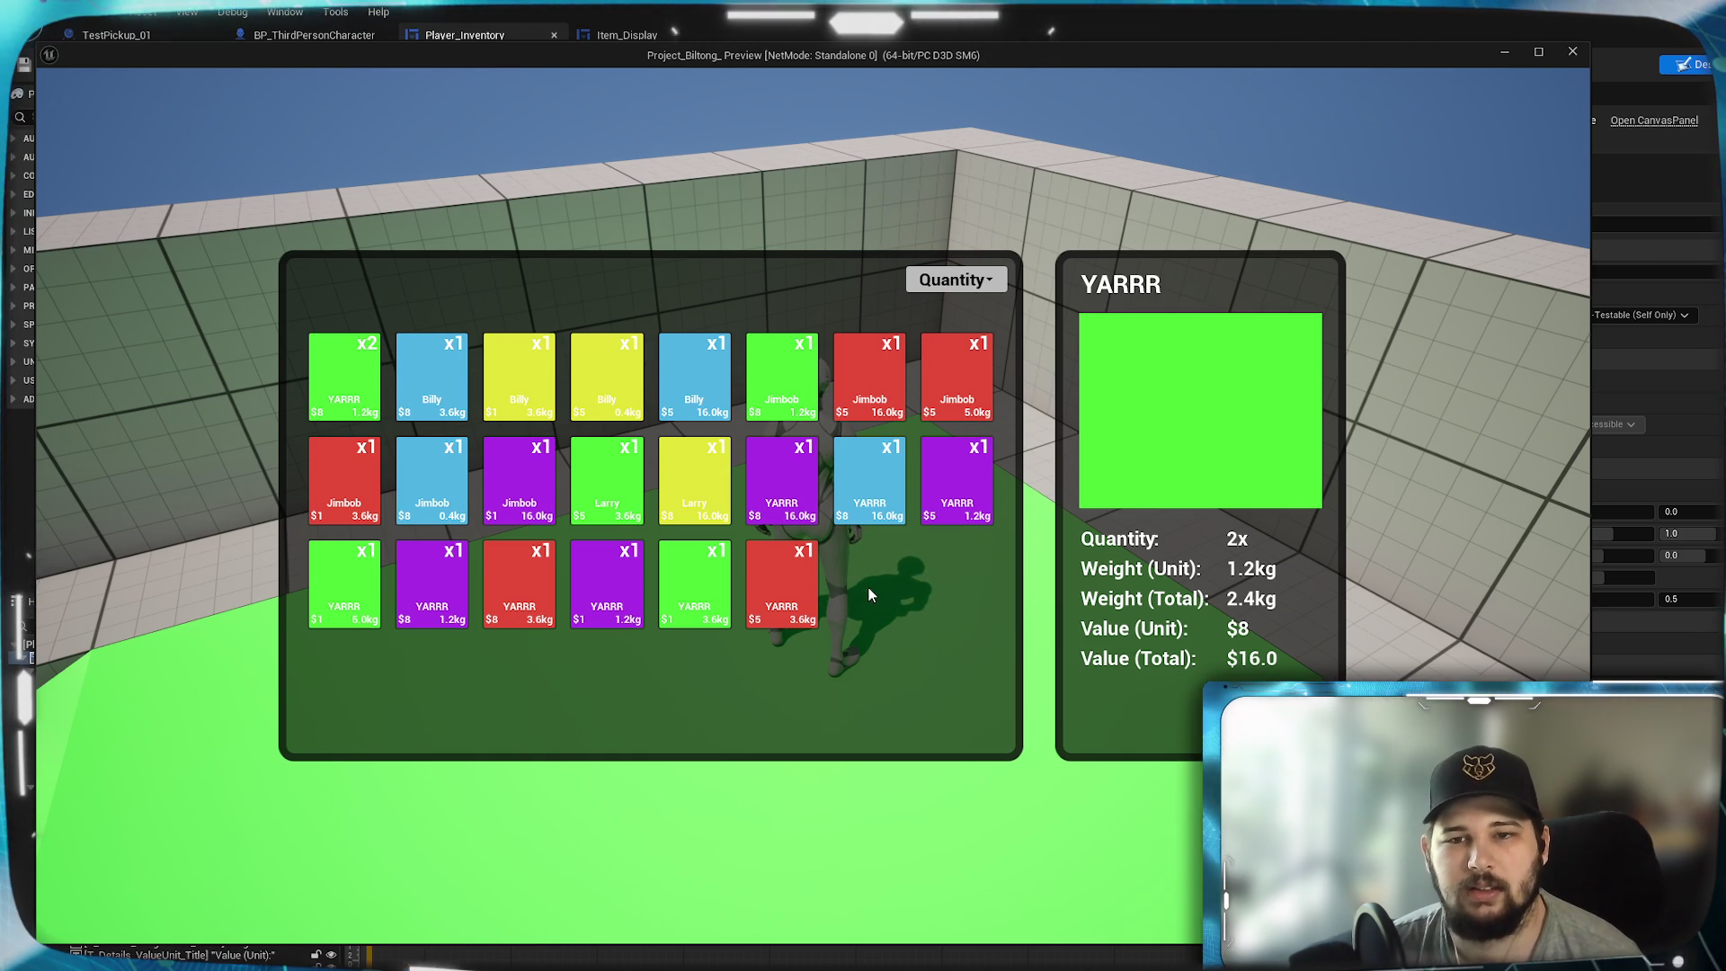
- Run and jump onto the green ramp collecting more pickups, then reopen the inventory
key("i")
key("w")
key("i")
key("i")
key("w")
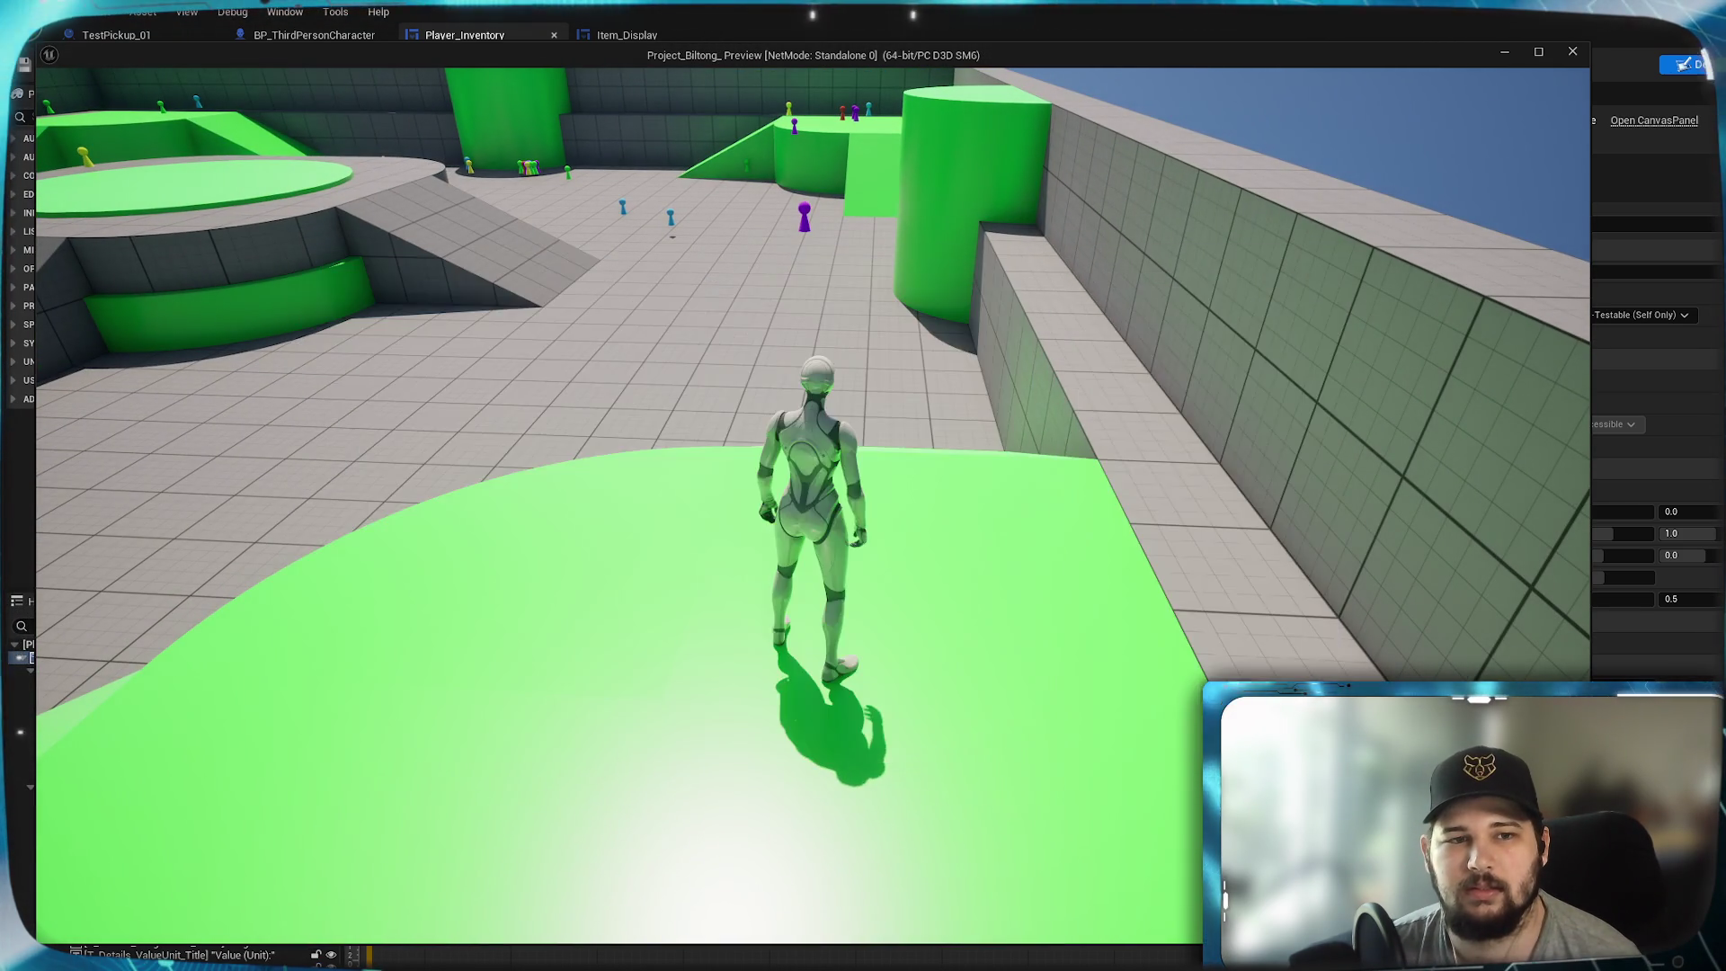
key("space")
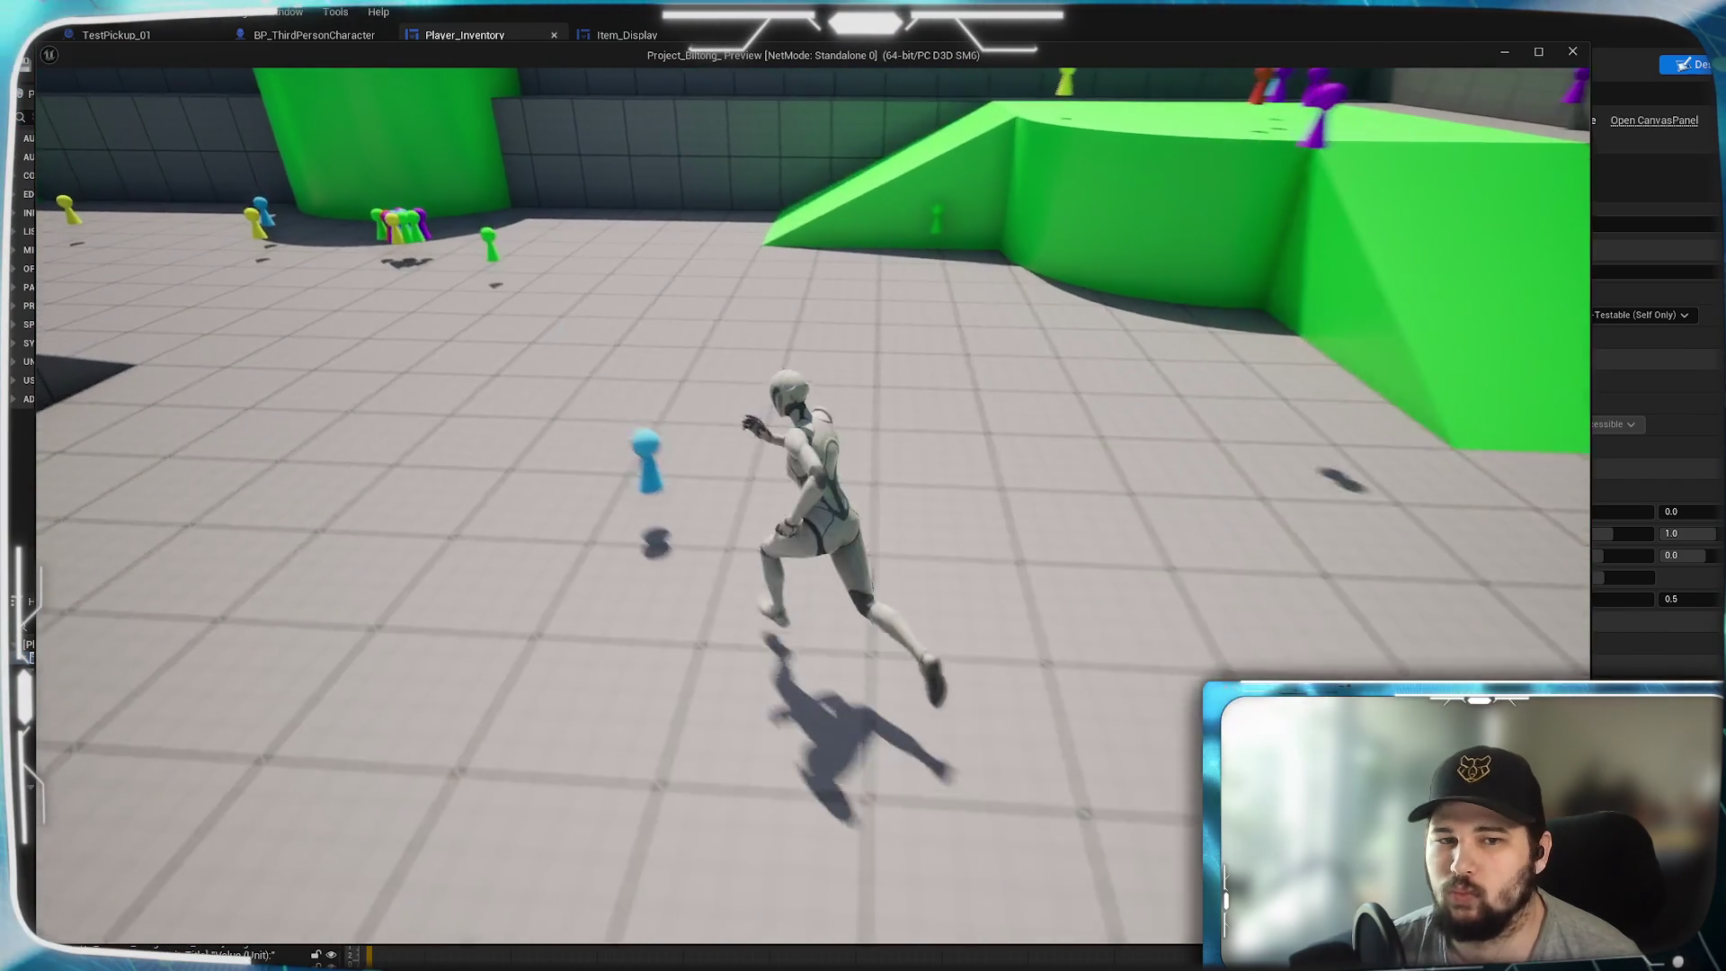
key("space")
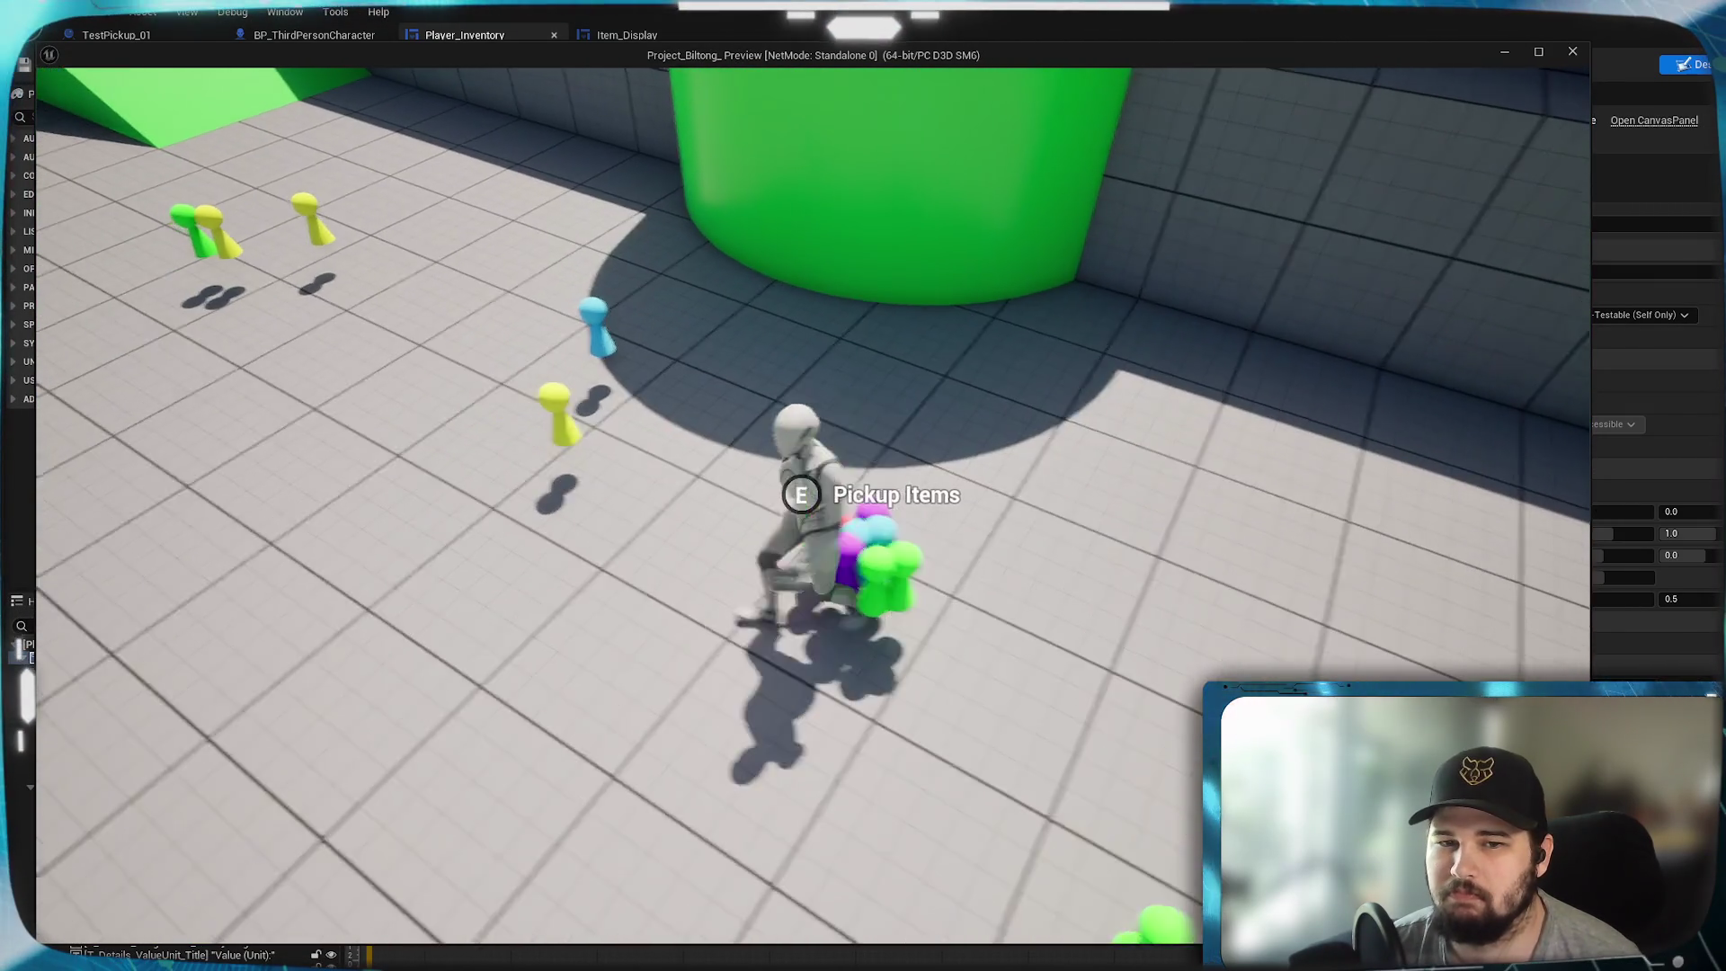
key("Tab")
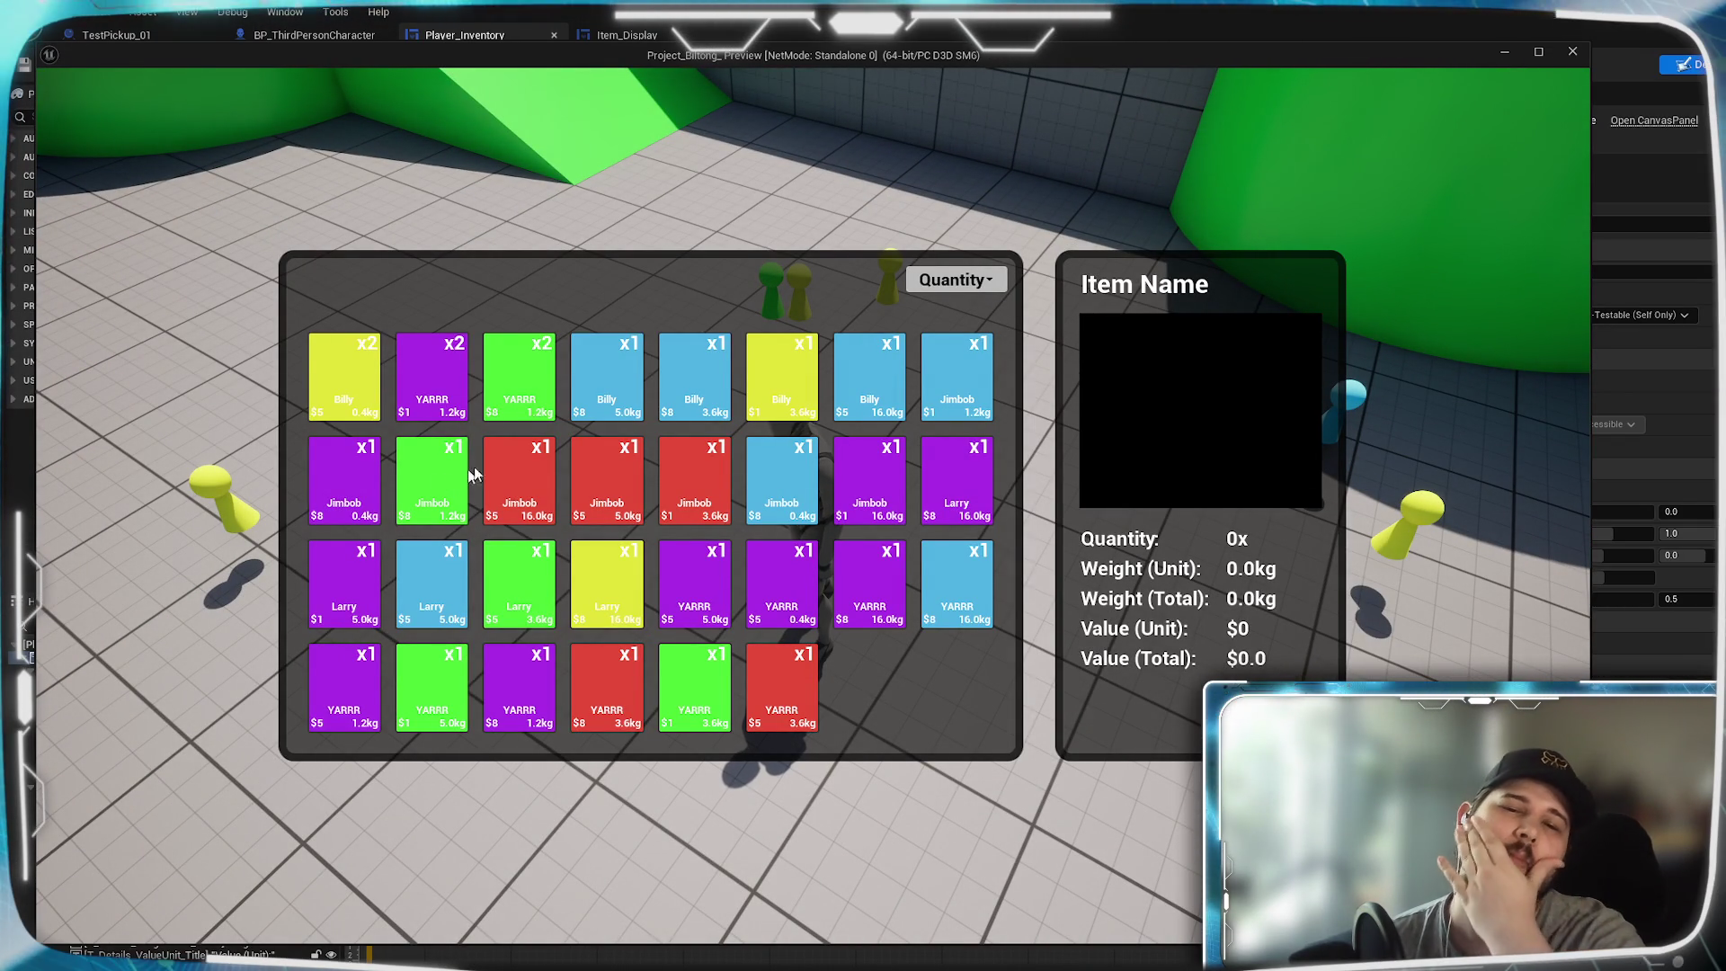
- Sort Alphabetically then by Weight (Total), show YARRR x2's details, and stop the play-test
left_click(993, 281)
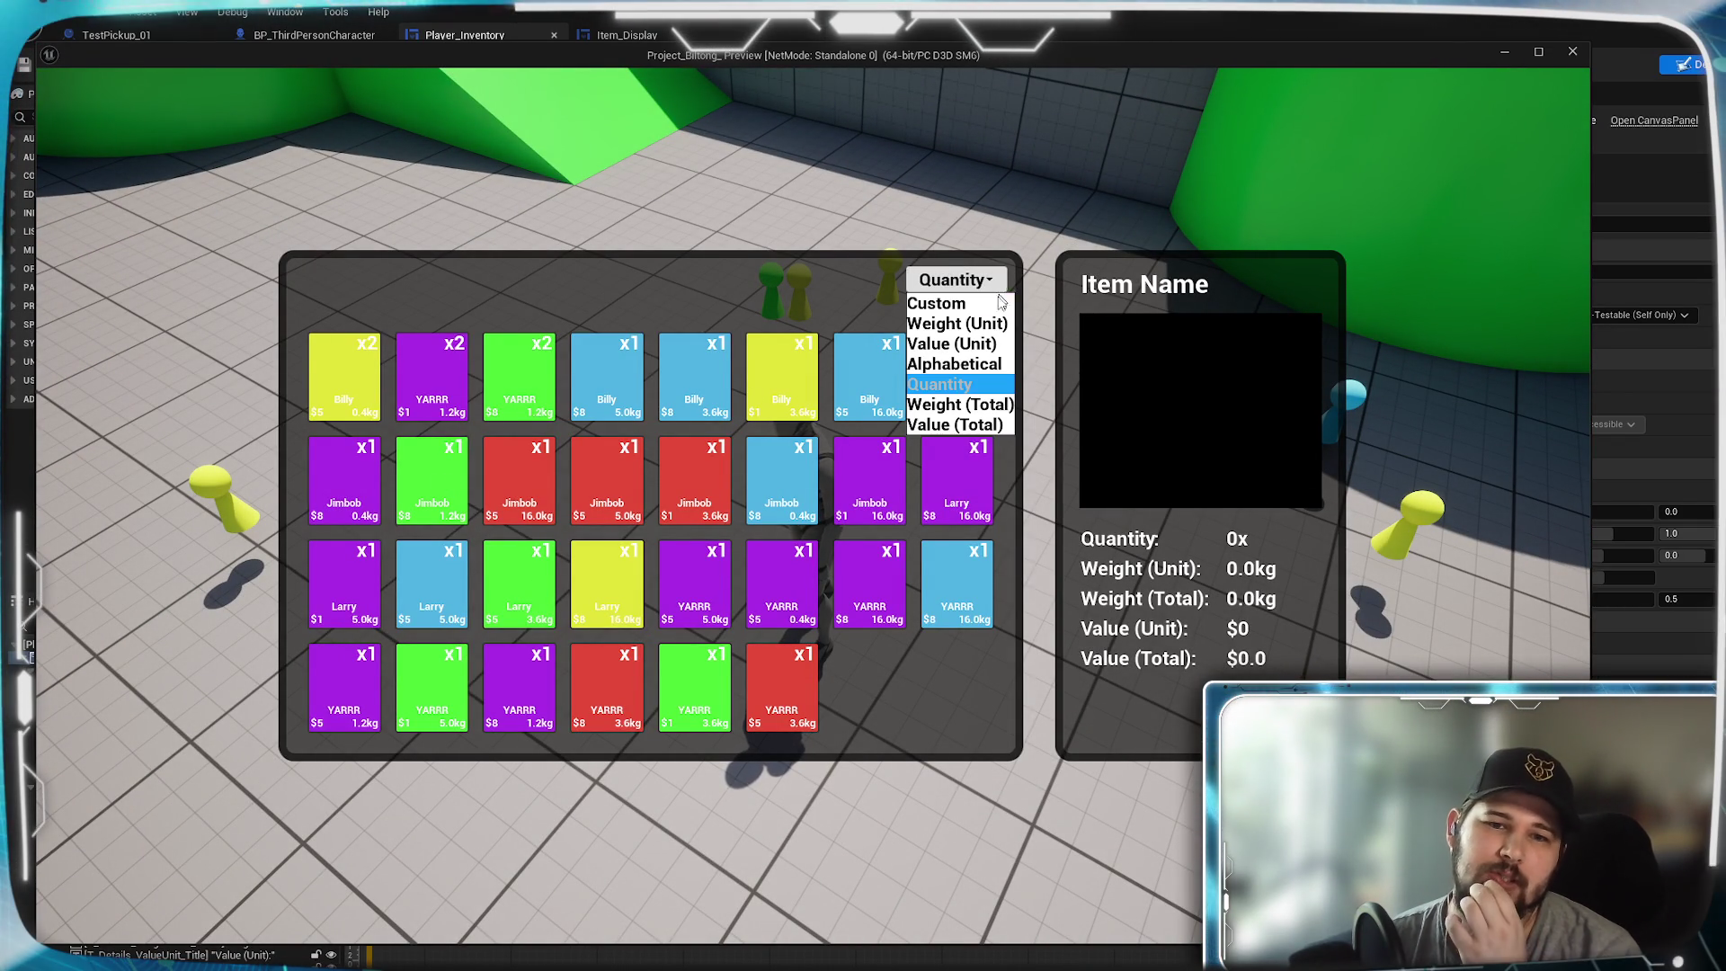
left_click(955, 364)
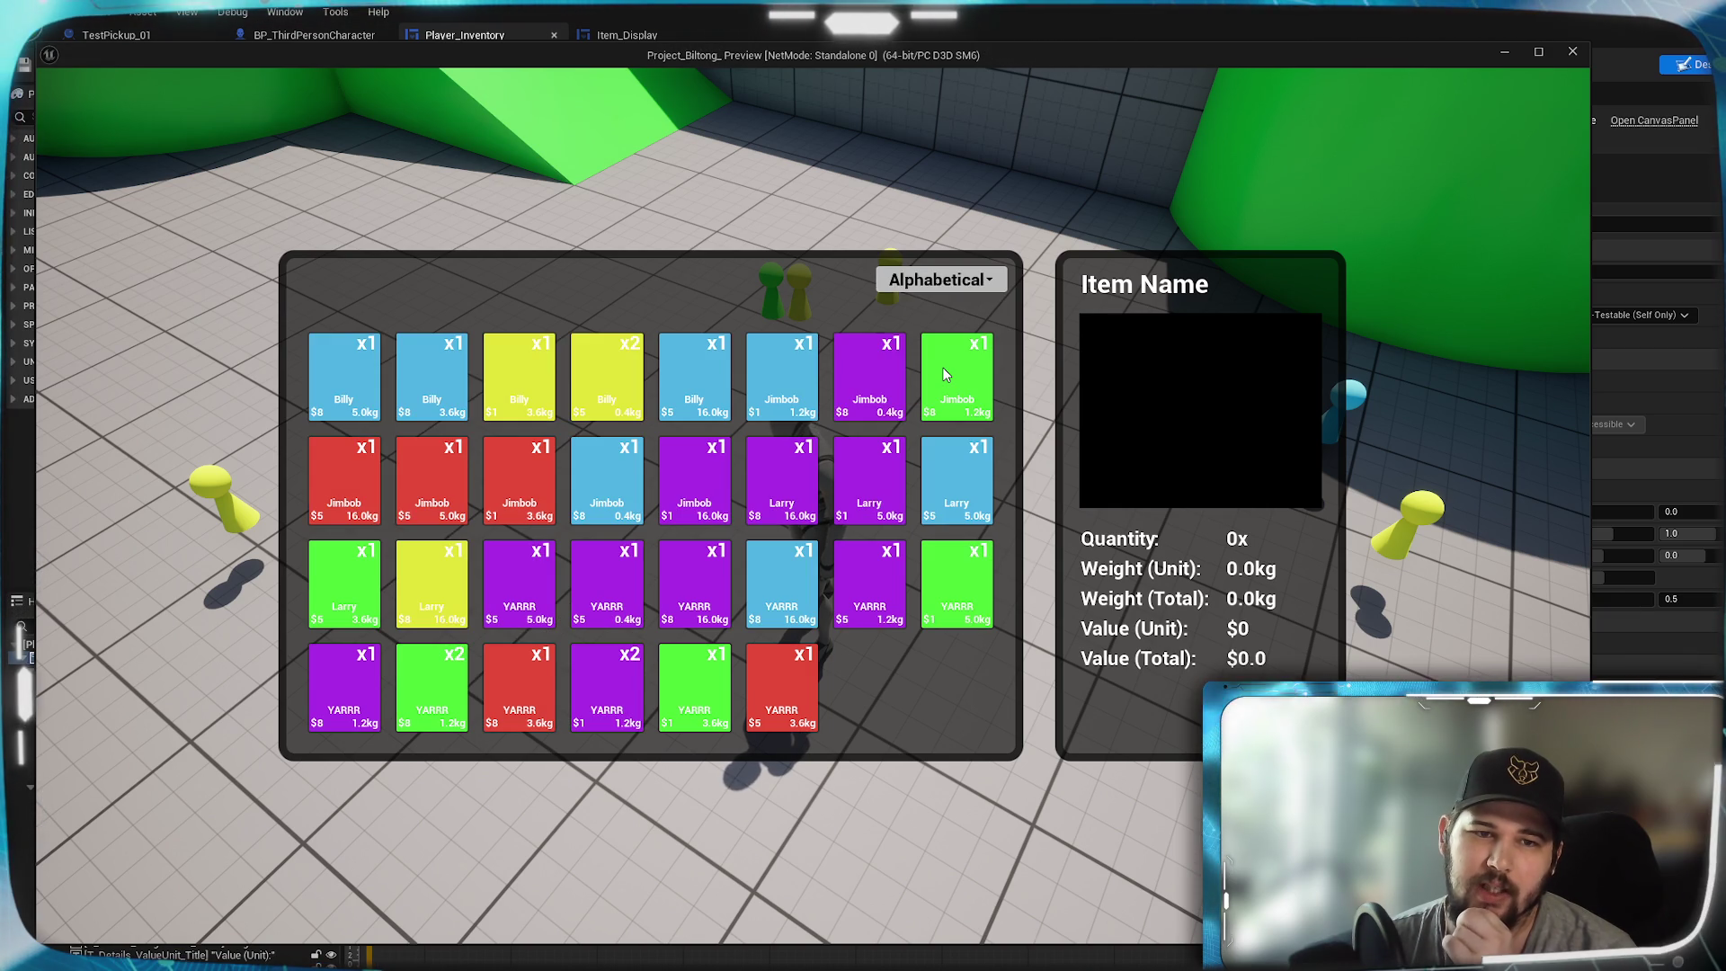
left_click(943, 280)
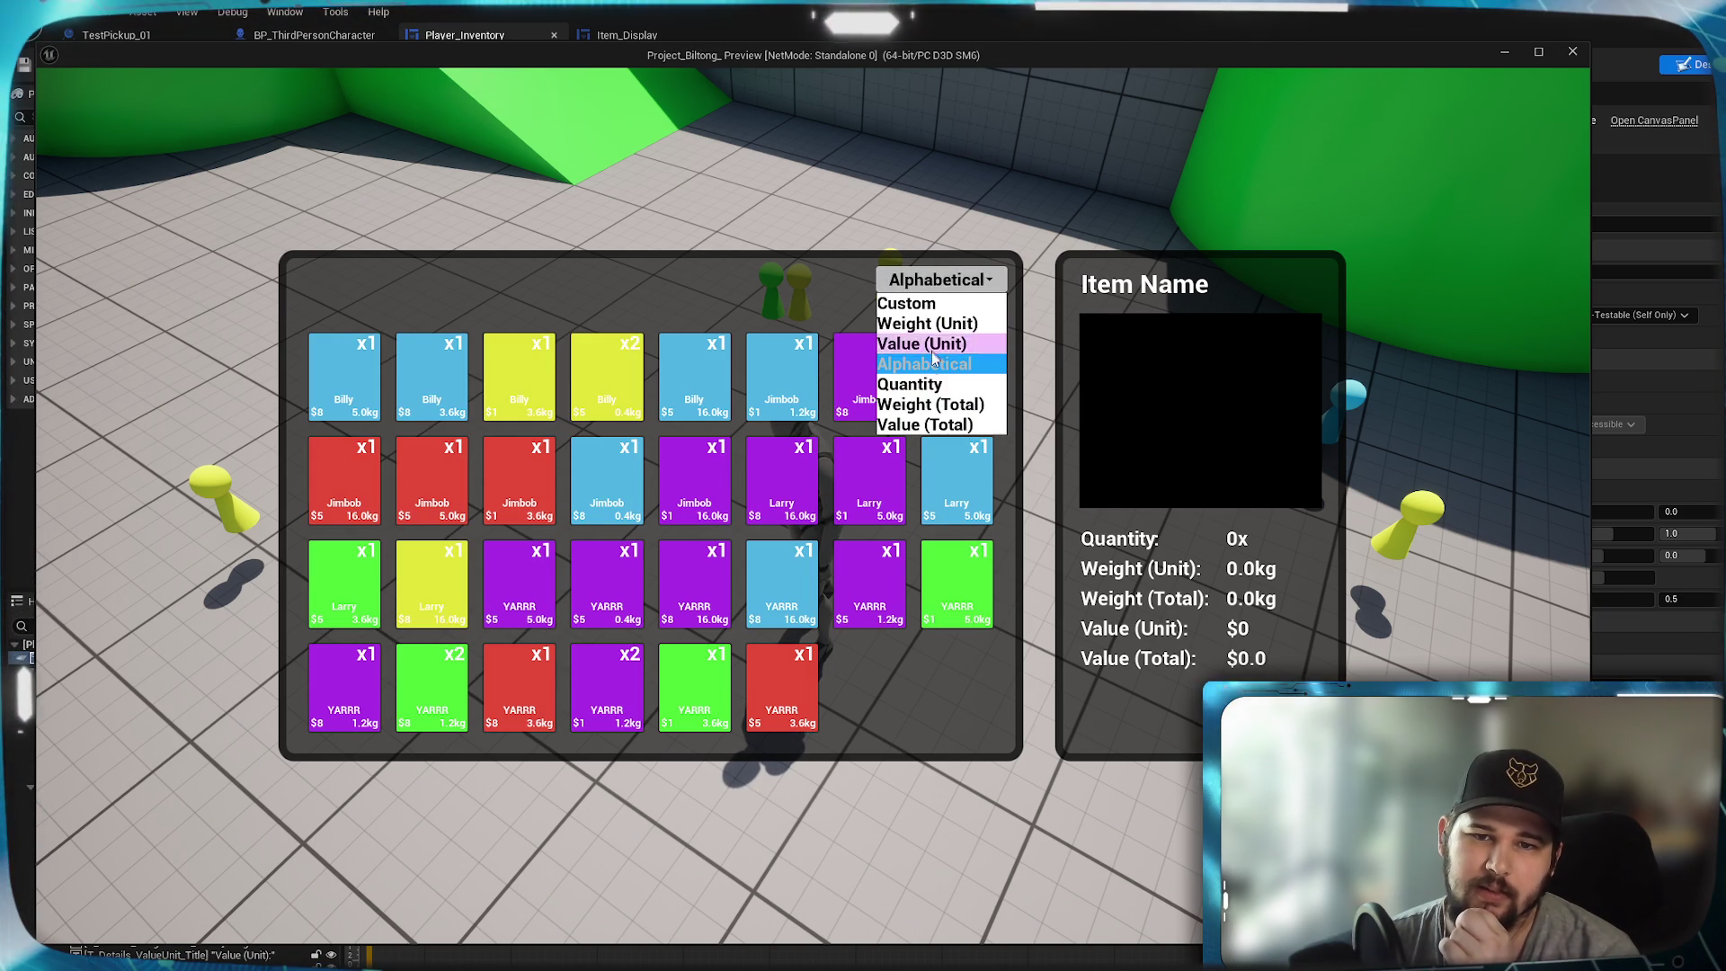
left_click(933, 406)
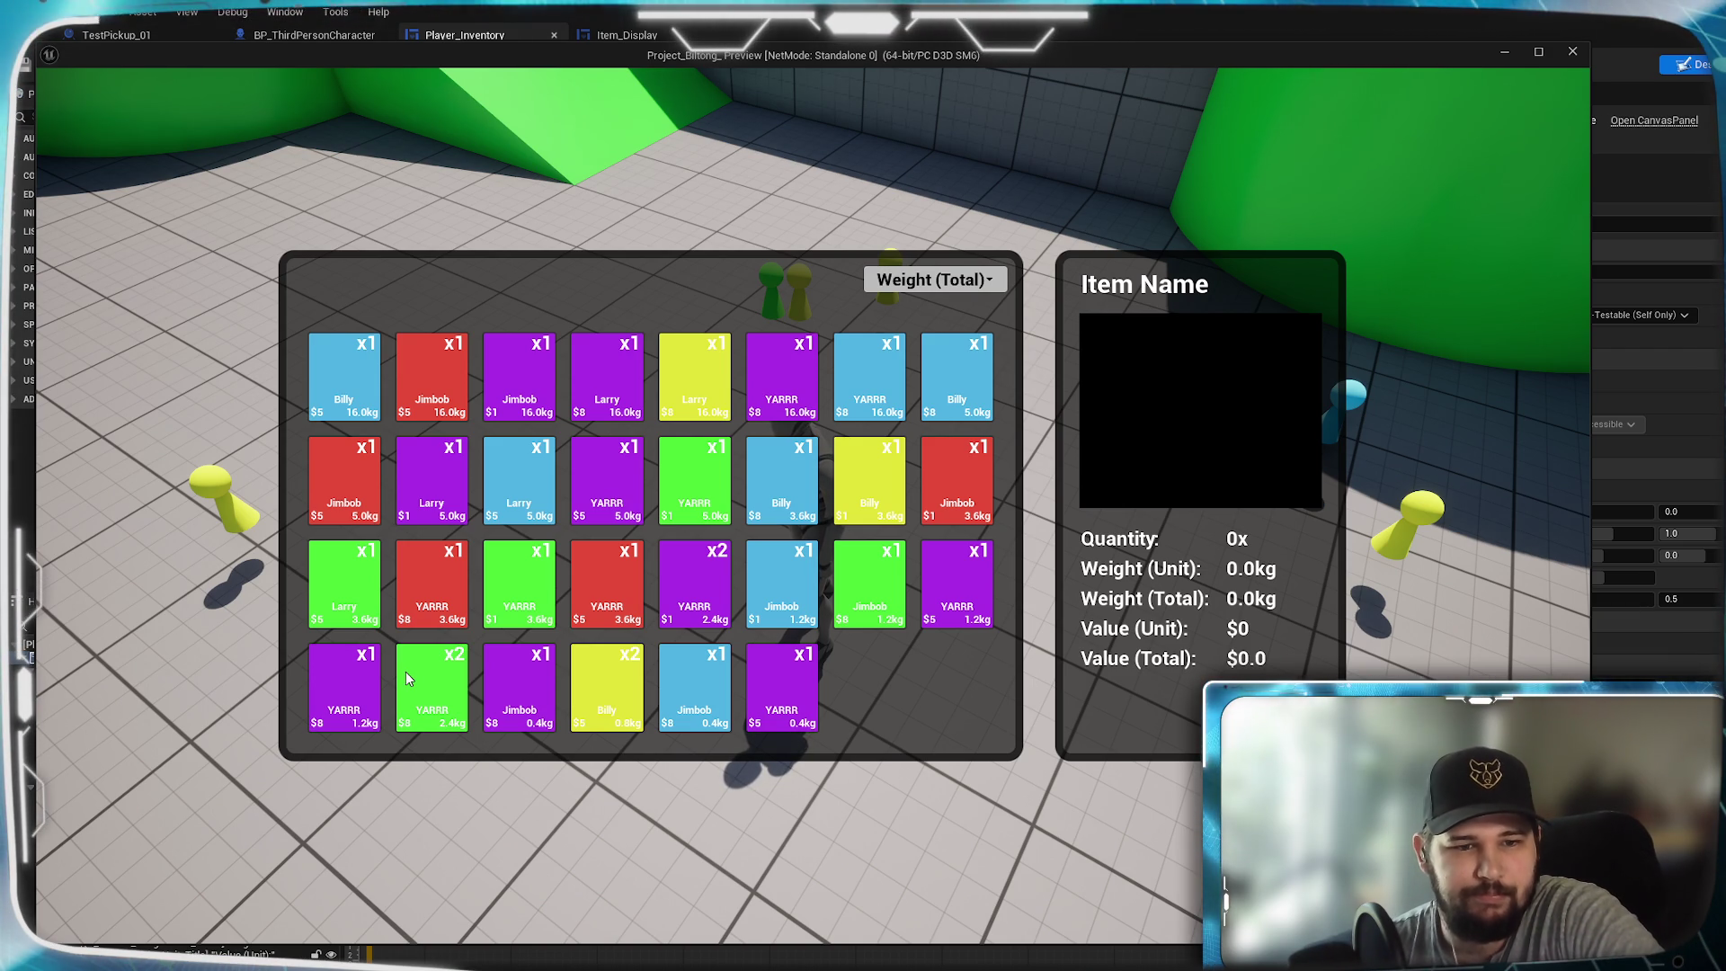
left_click(408, 680)
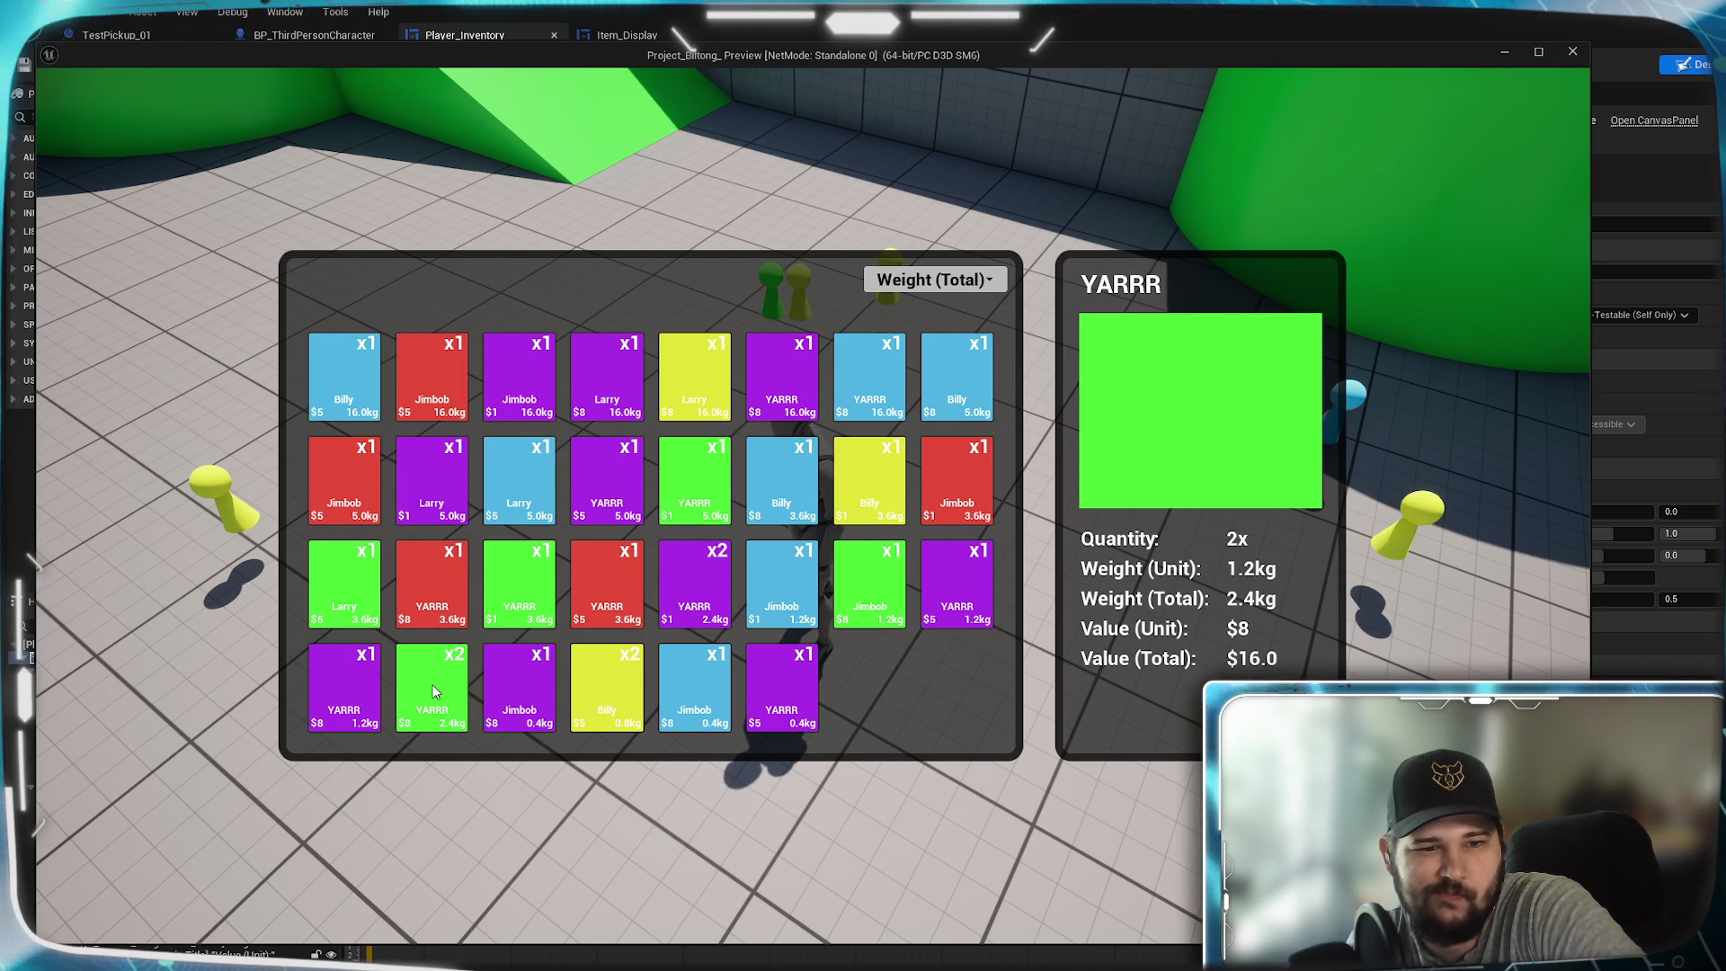
mouse_move(605, 666)
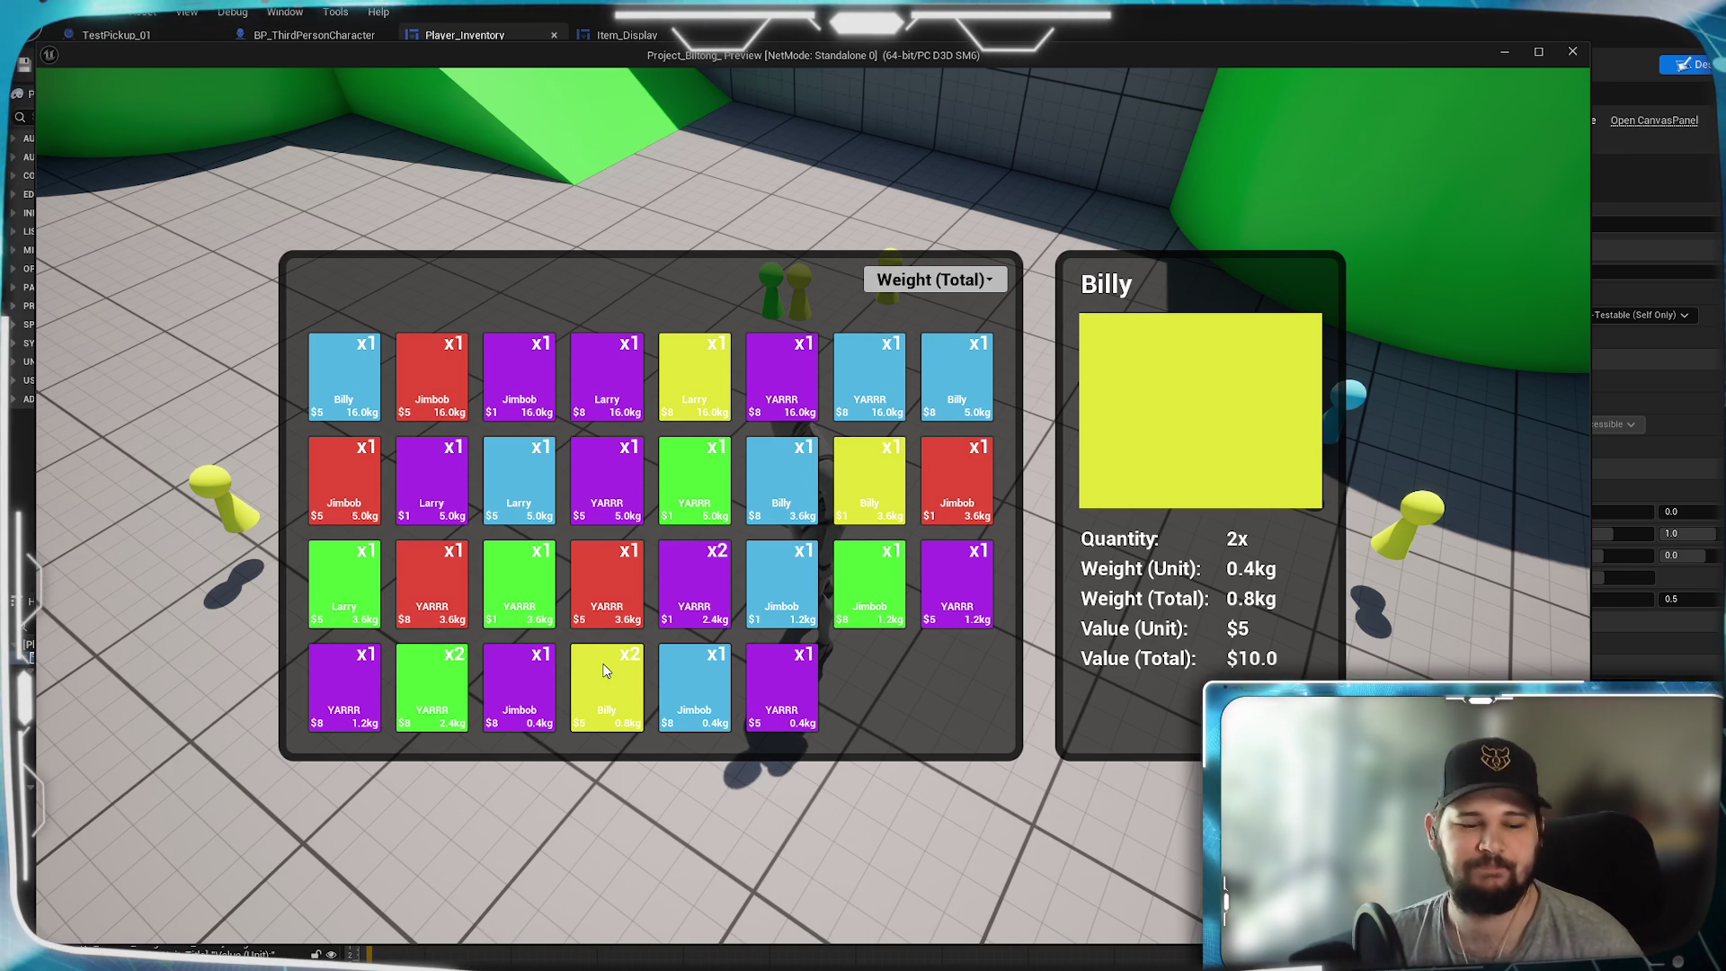
key("Escape")
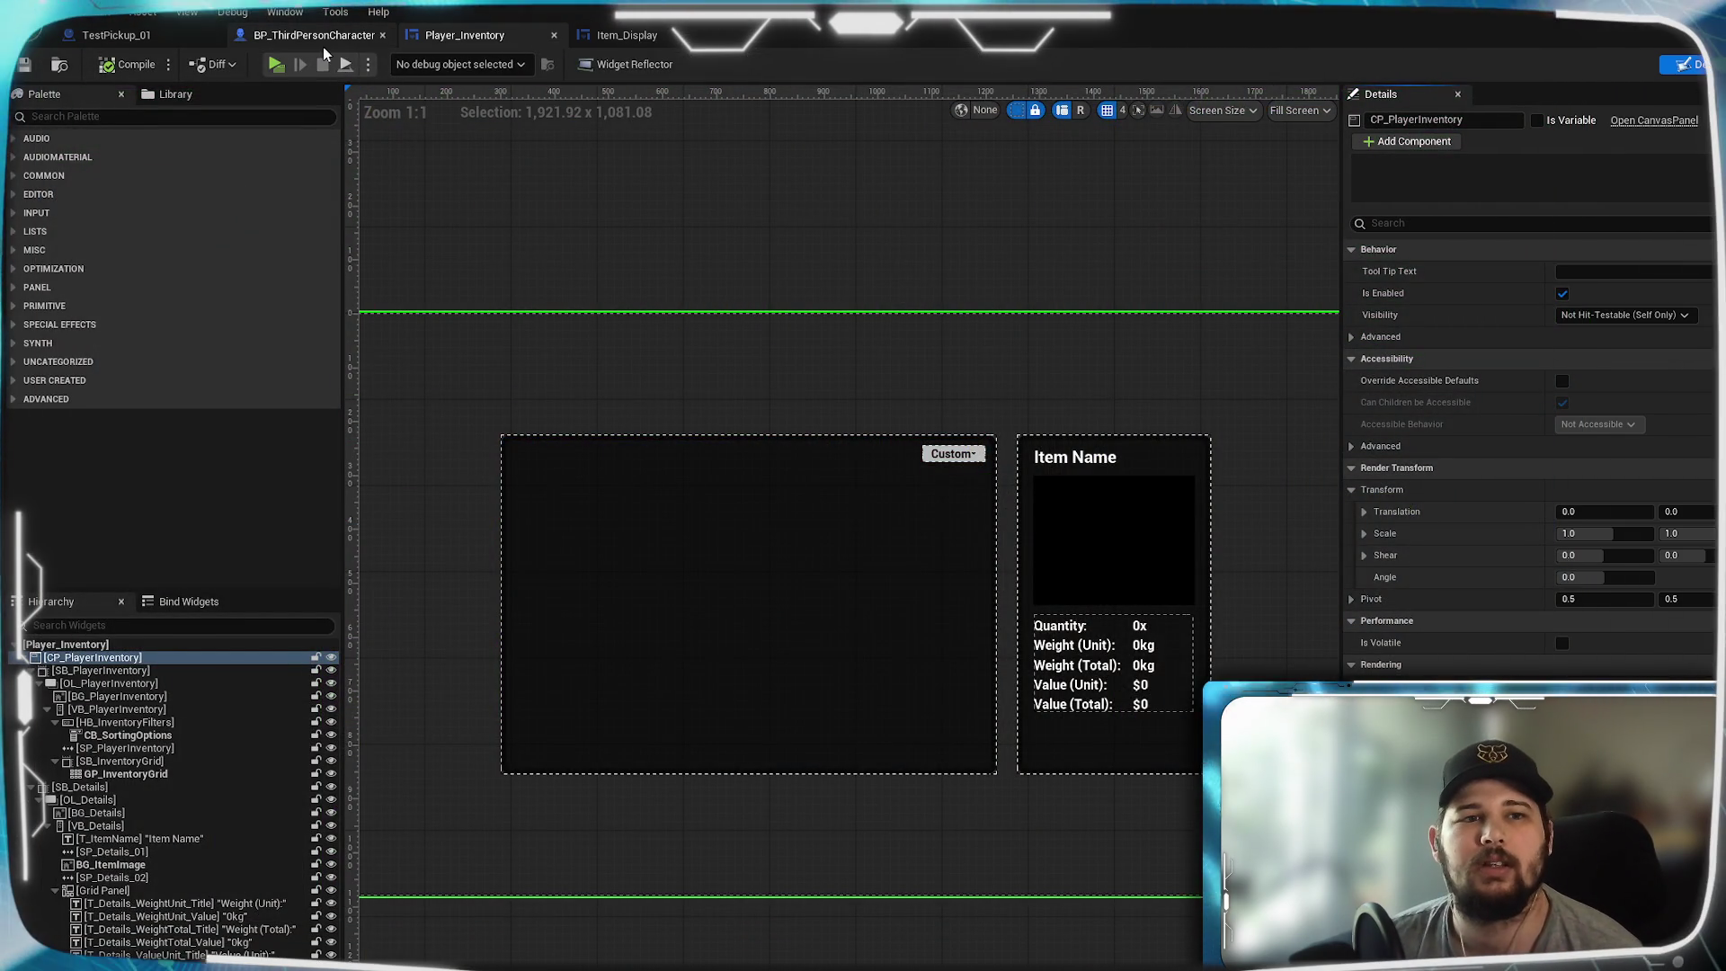
- Open IMC_Default from the Content/Input folder in the Content Browser
left_click(319, 36)
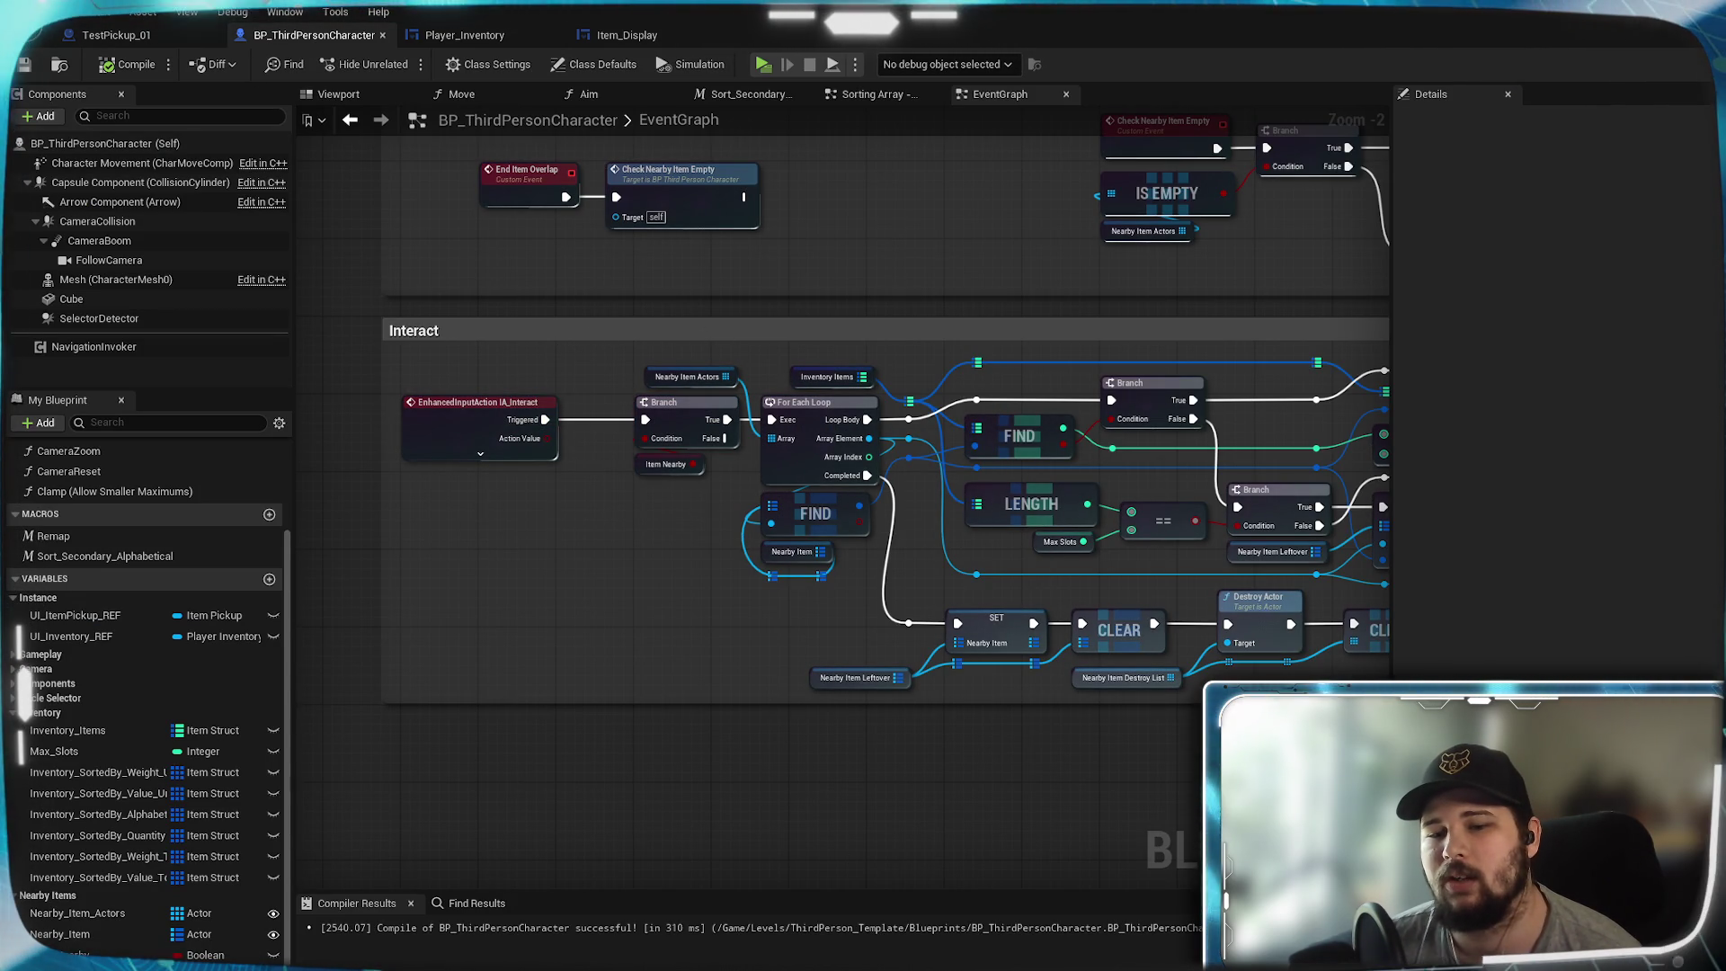
key("alt+Tab")
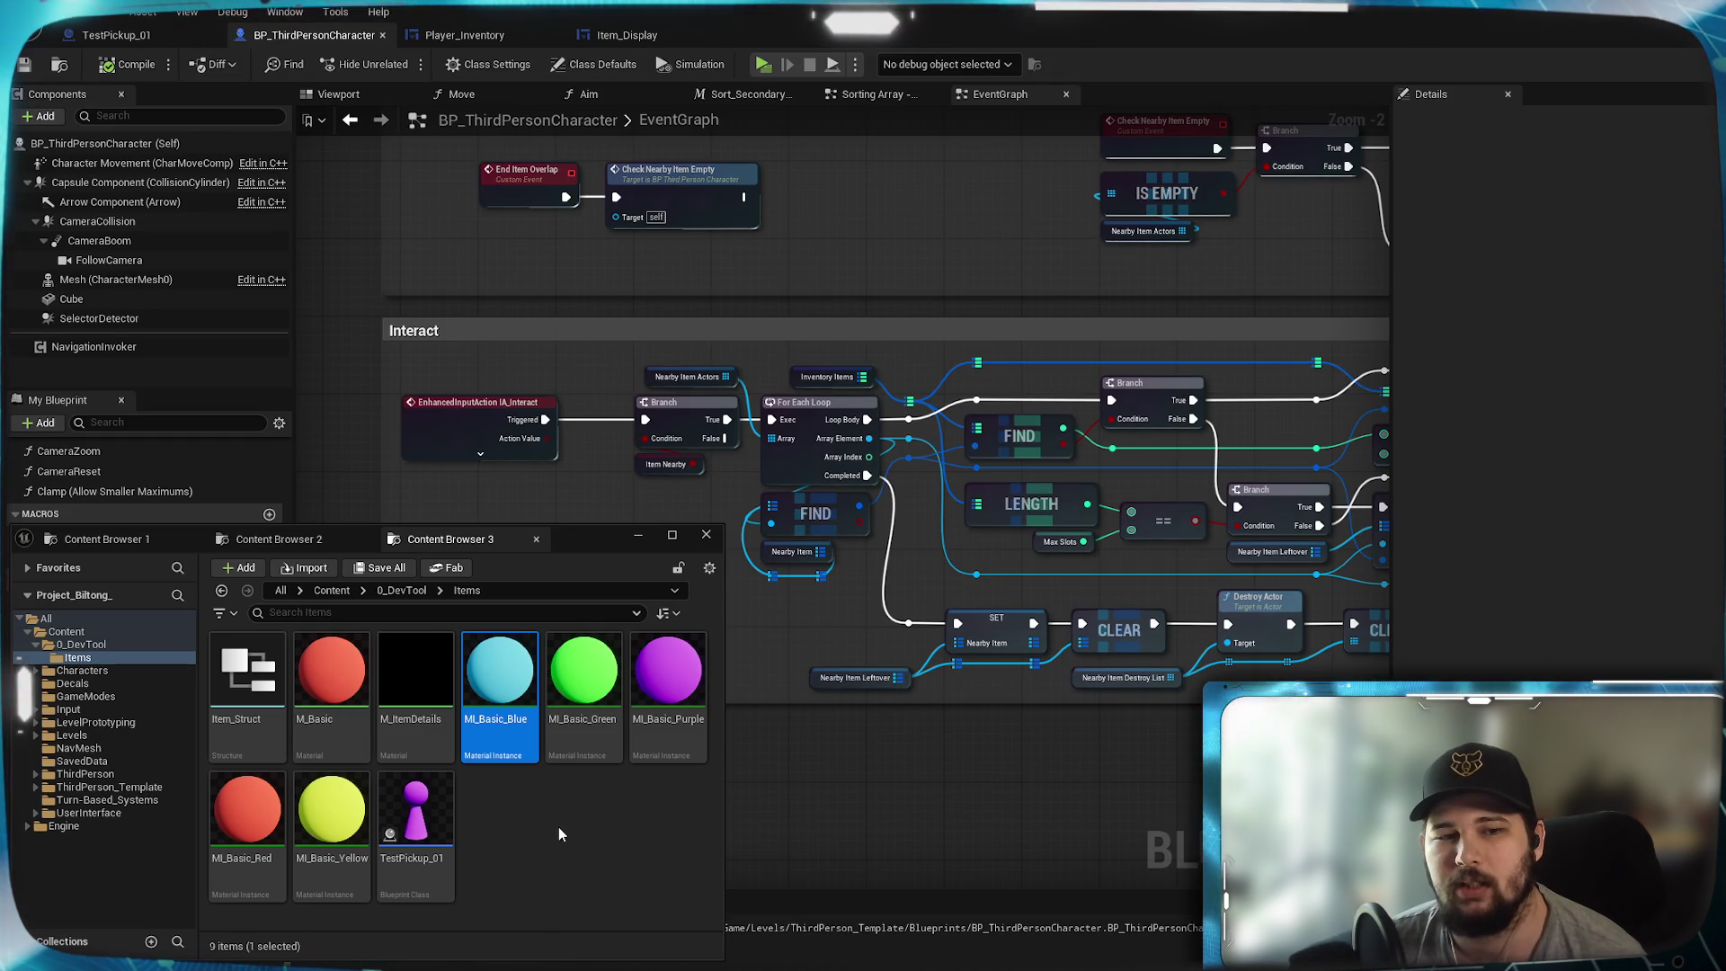
left_click(274, 538)
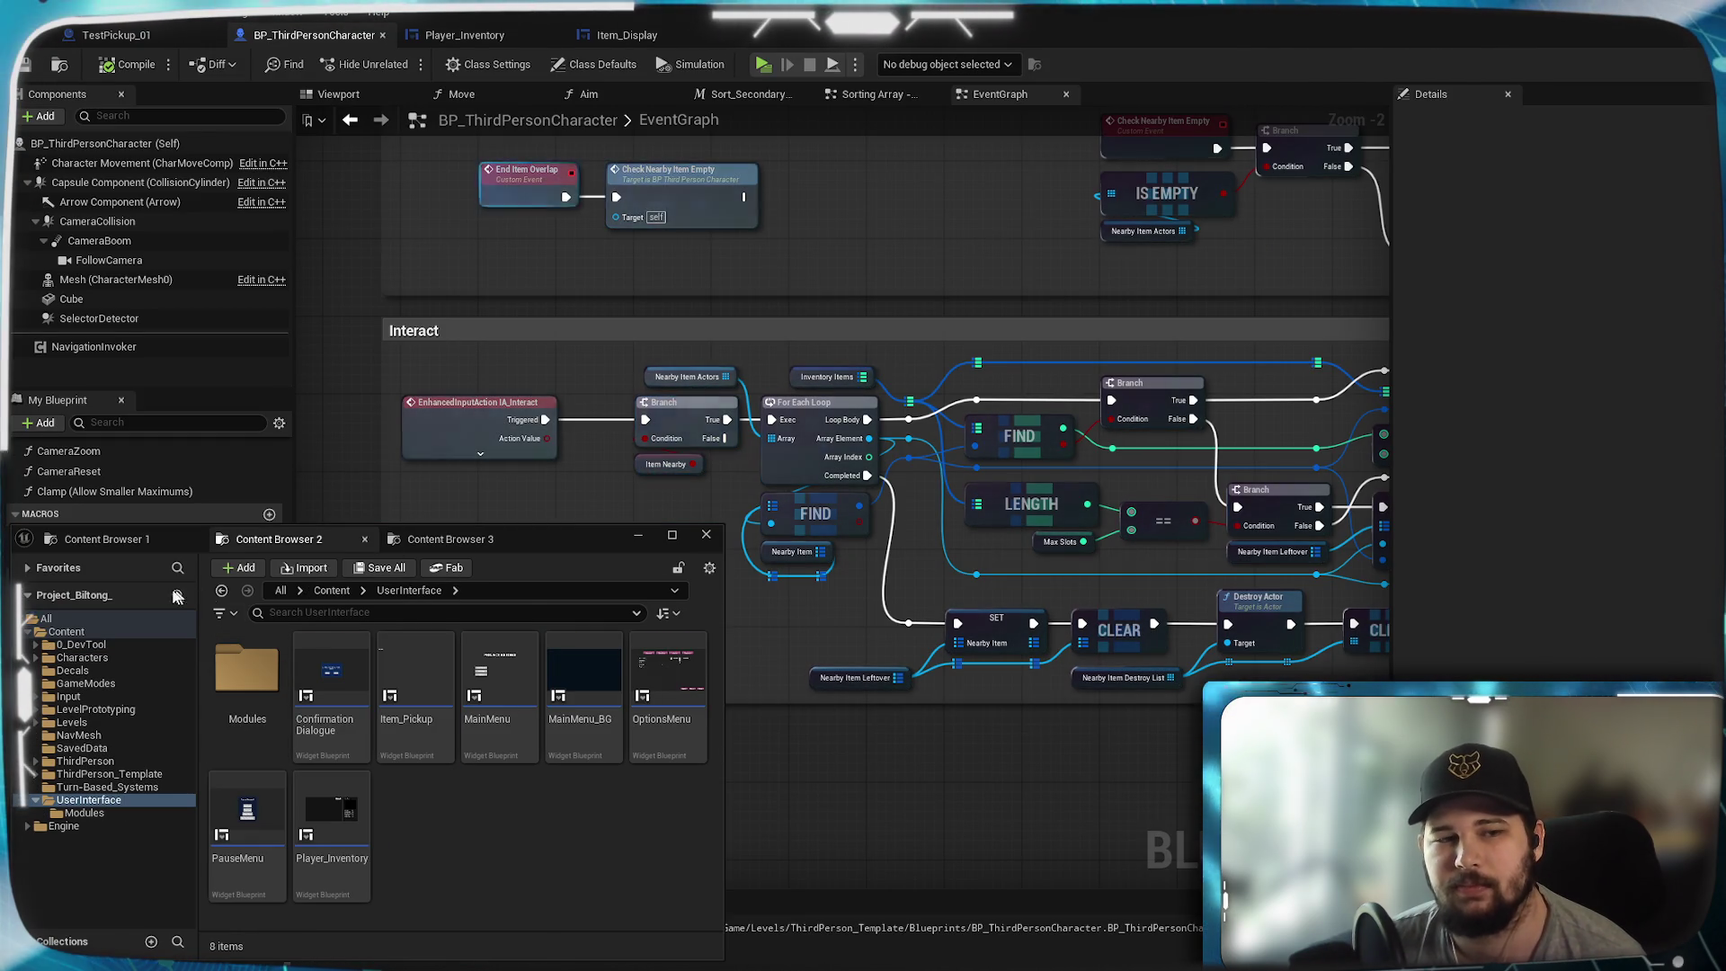
left_click(103, 539)
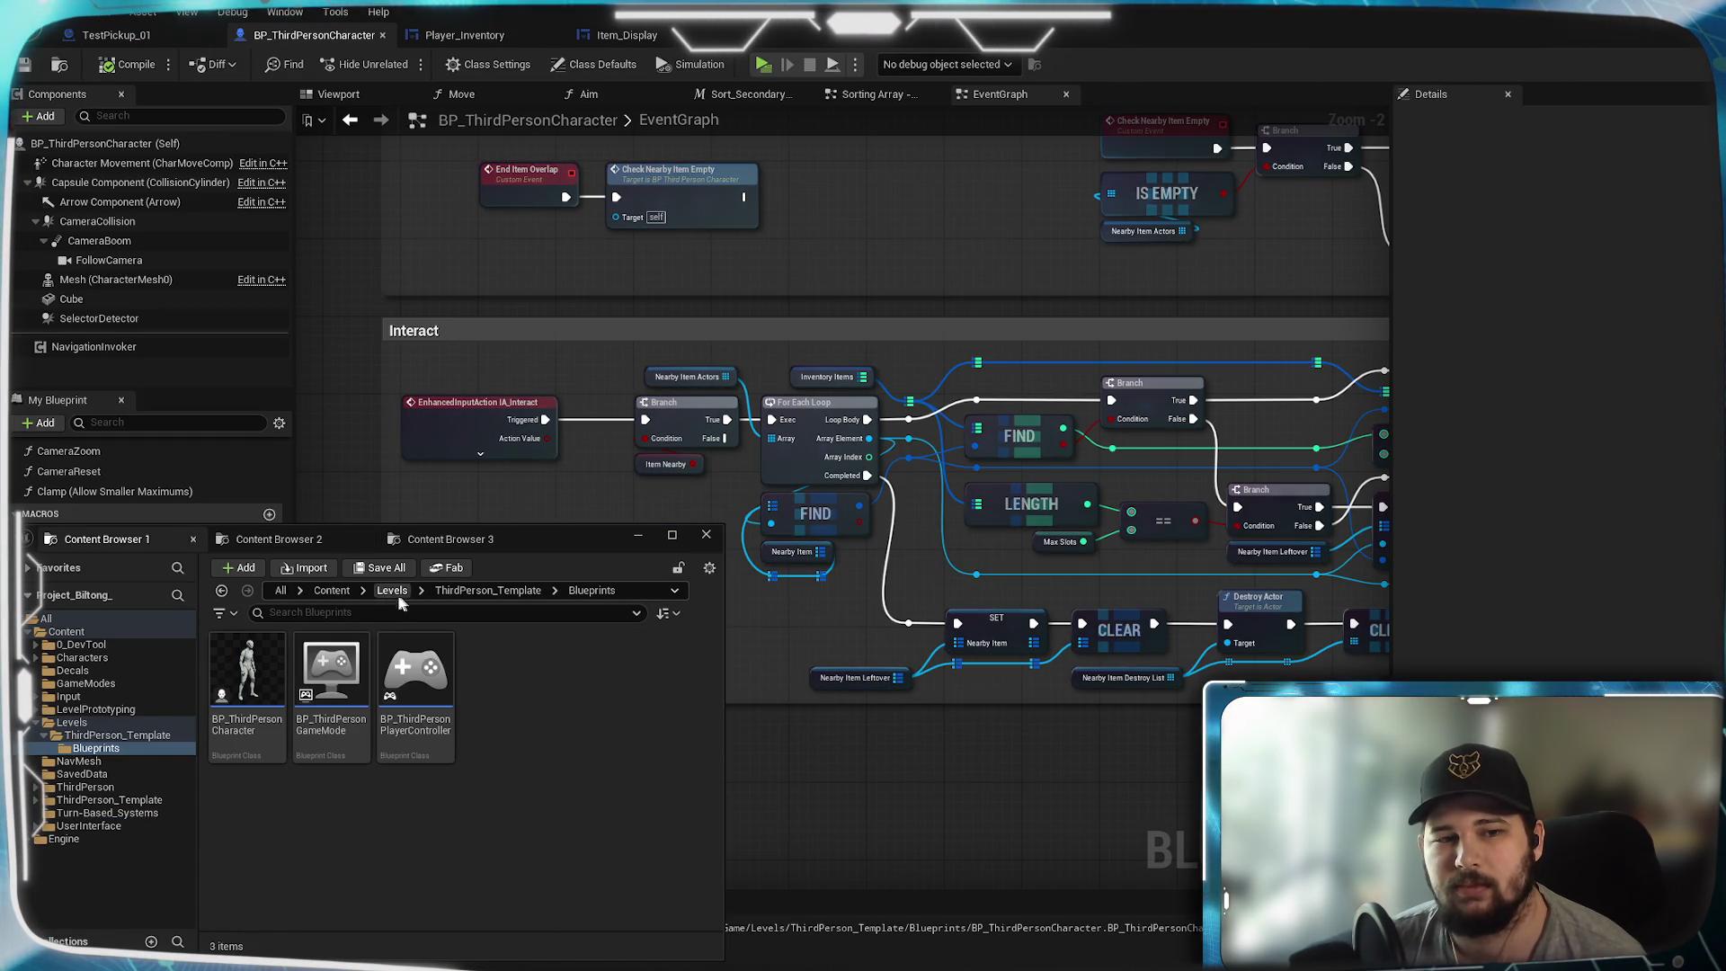
left_click(332, 590)
double_click(582, 675)
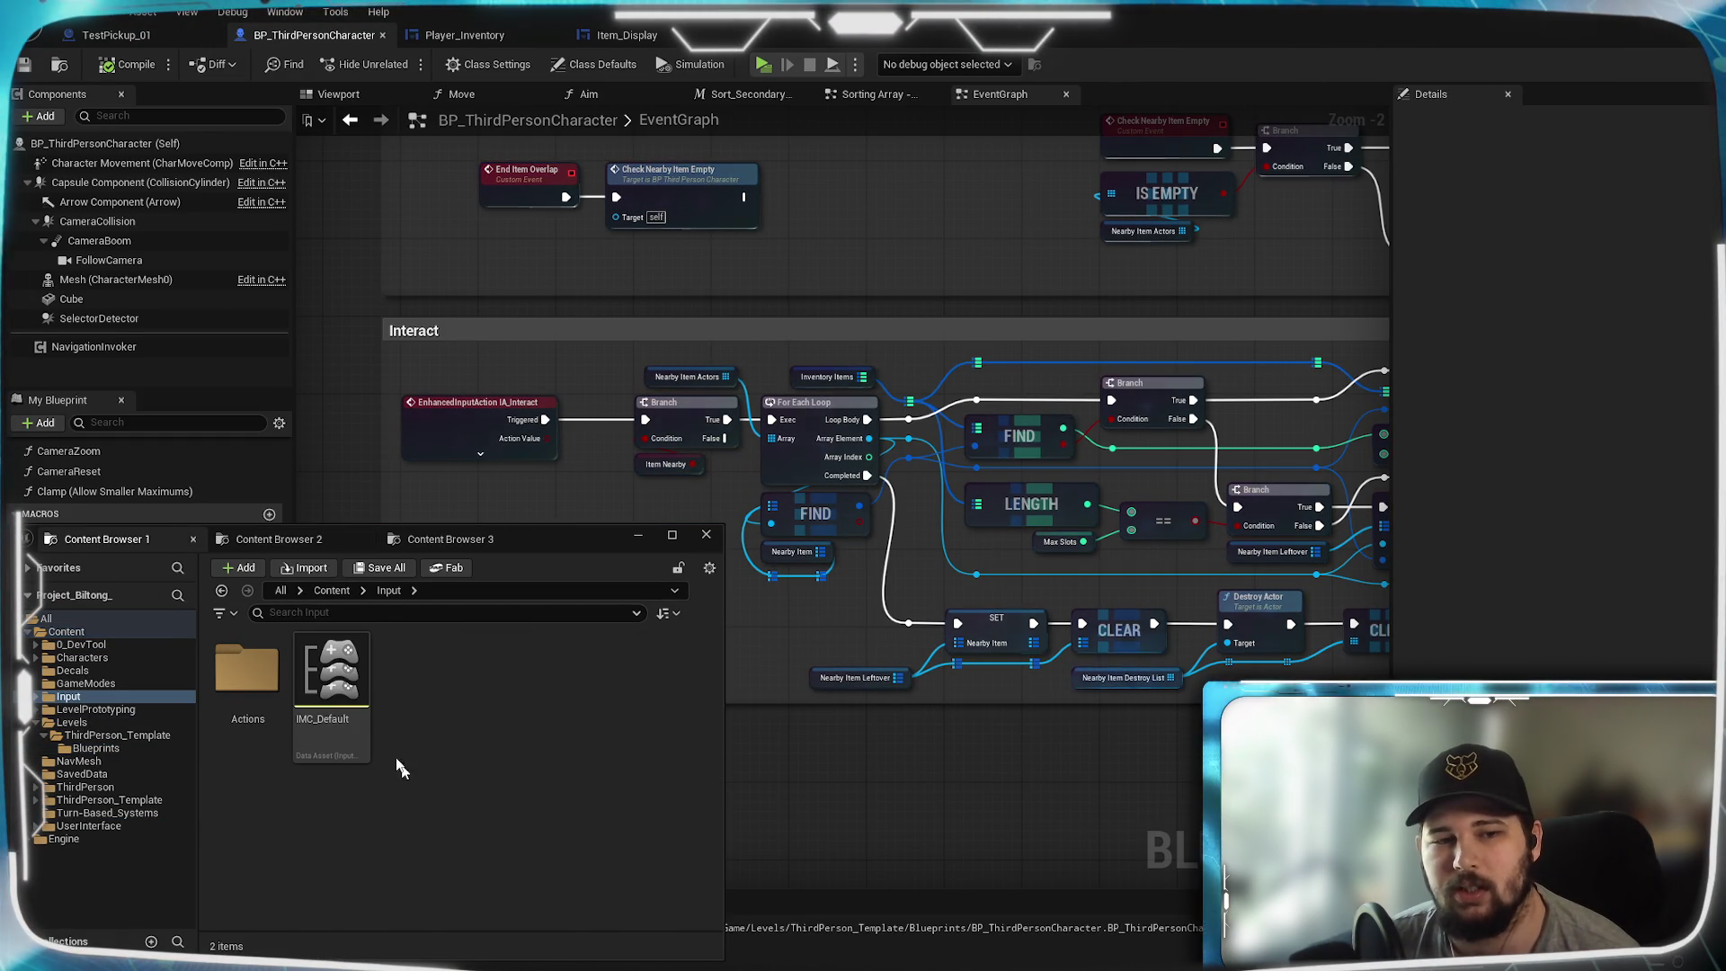
double_click(332, 673)
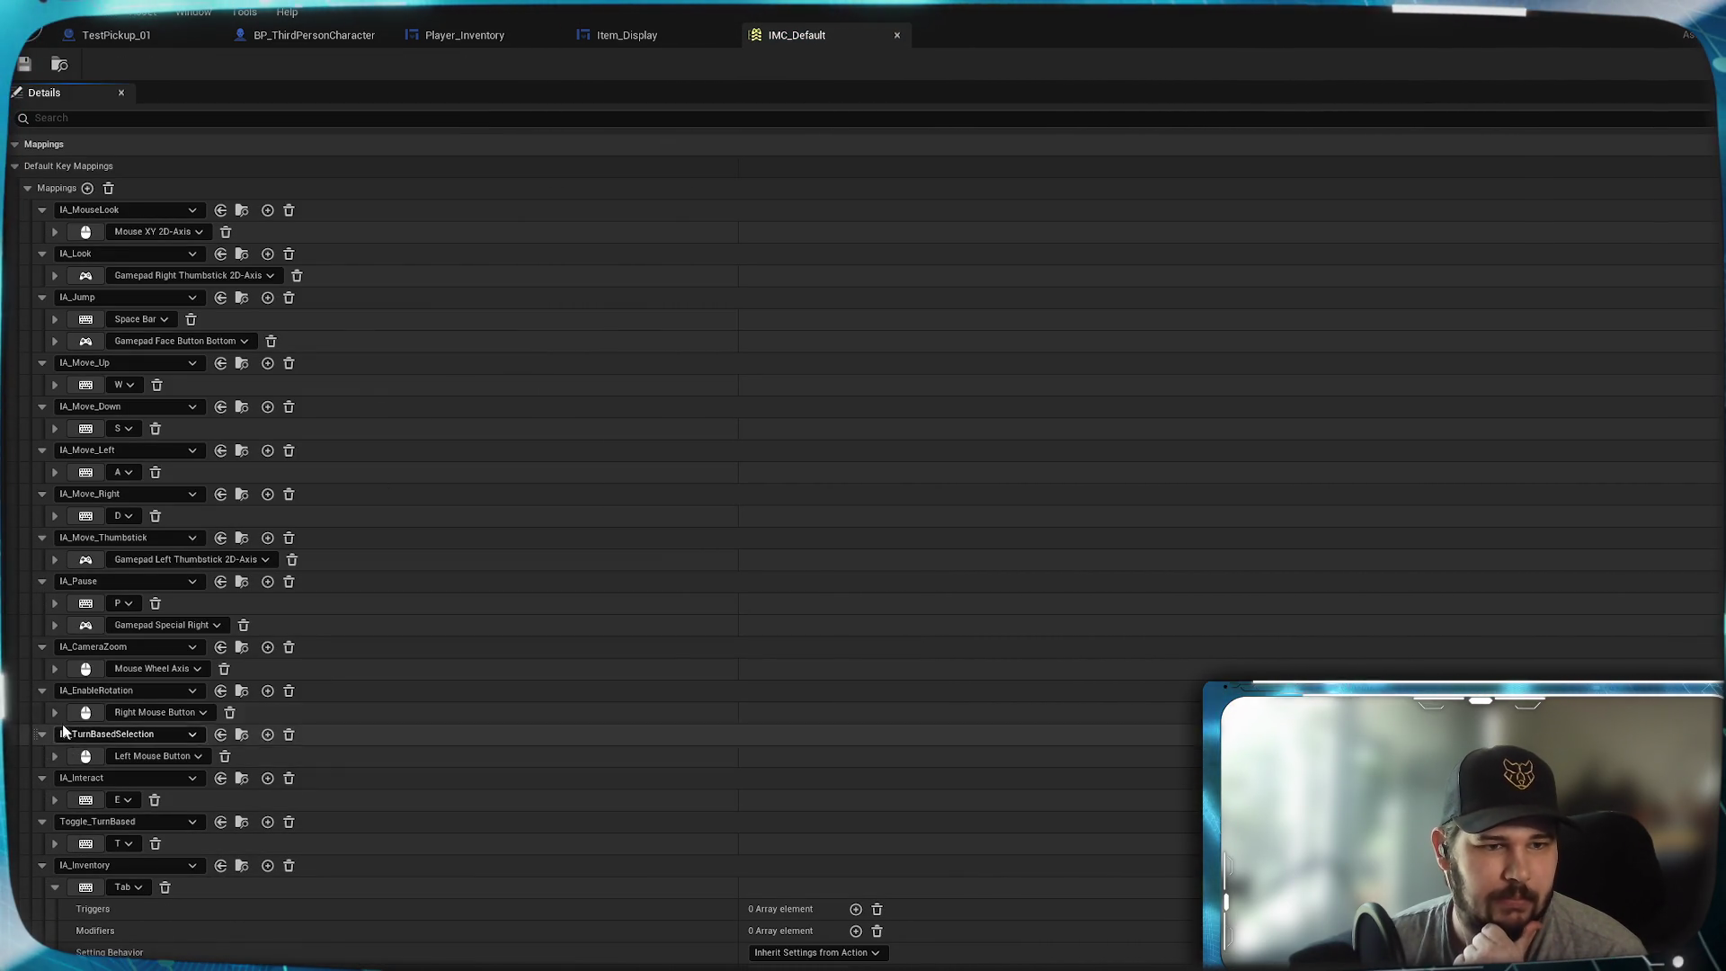
- Give IA_Interact's E key mapping a Pulse trigger, discarding the trial modifier
left_click(54, 798)
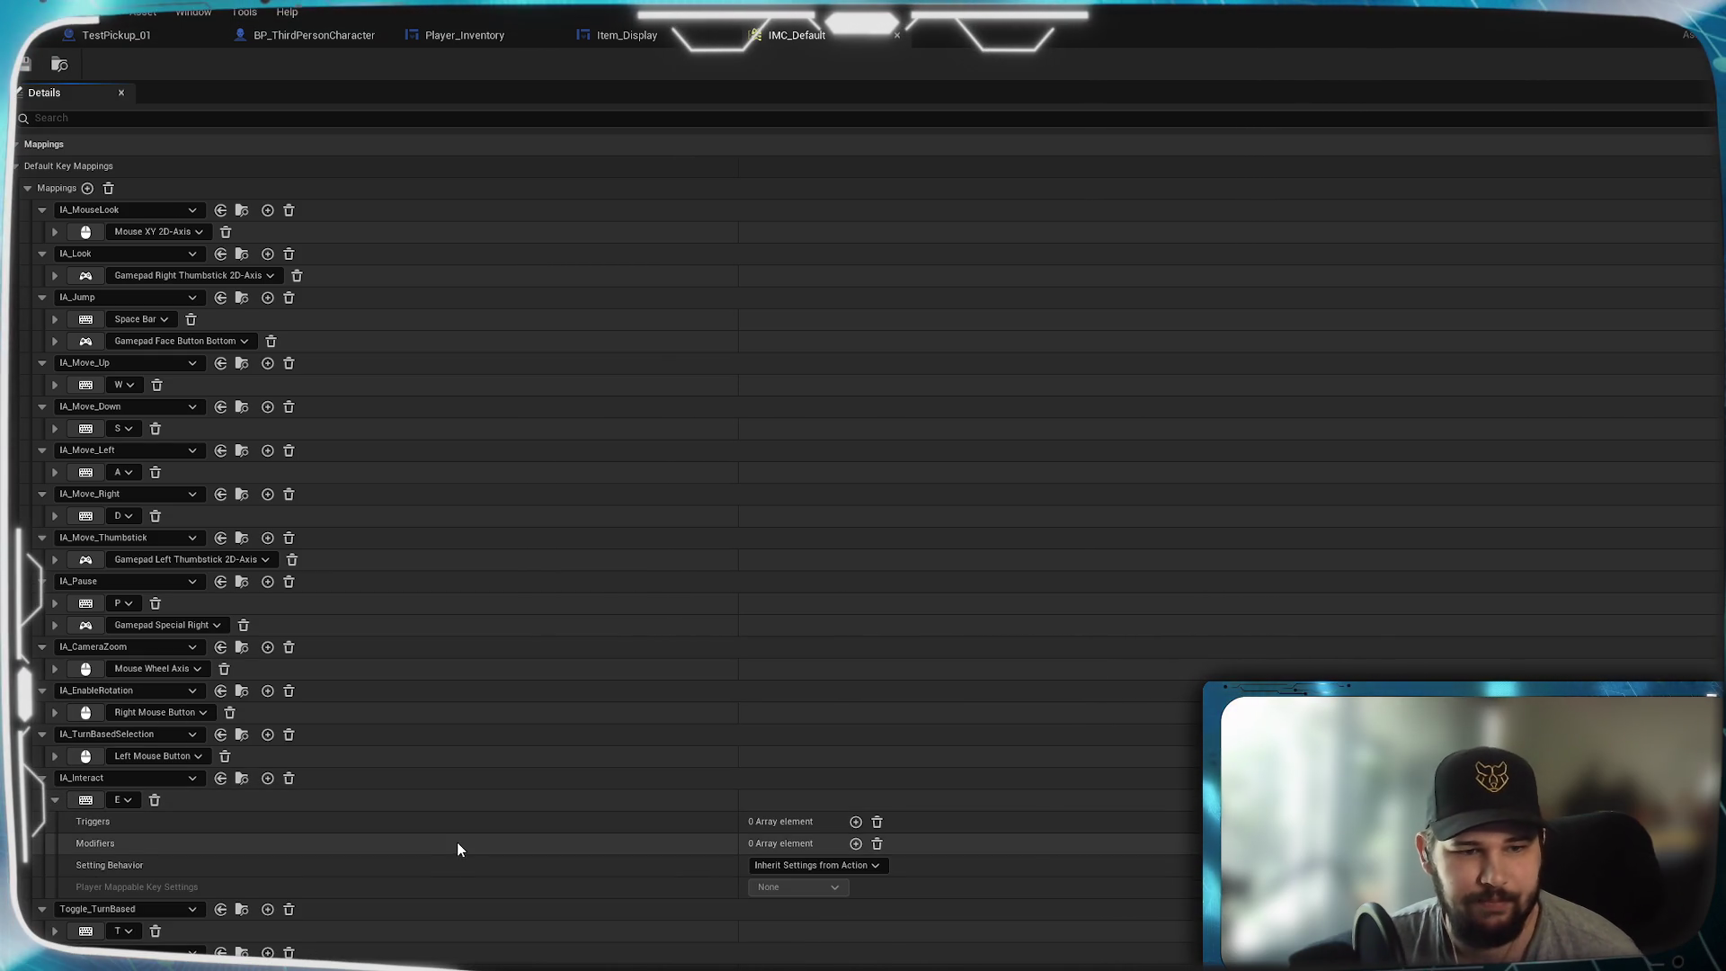
left_click(856, 845)
left_click(836, 866)
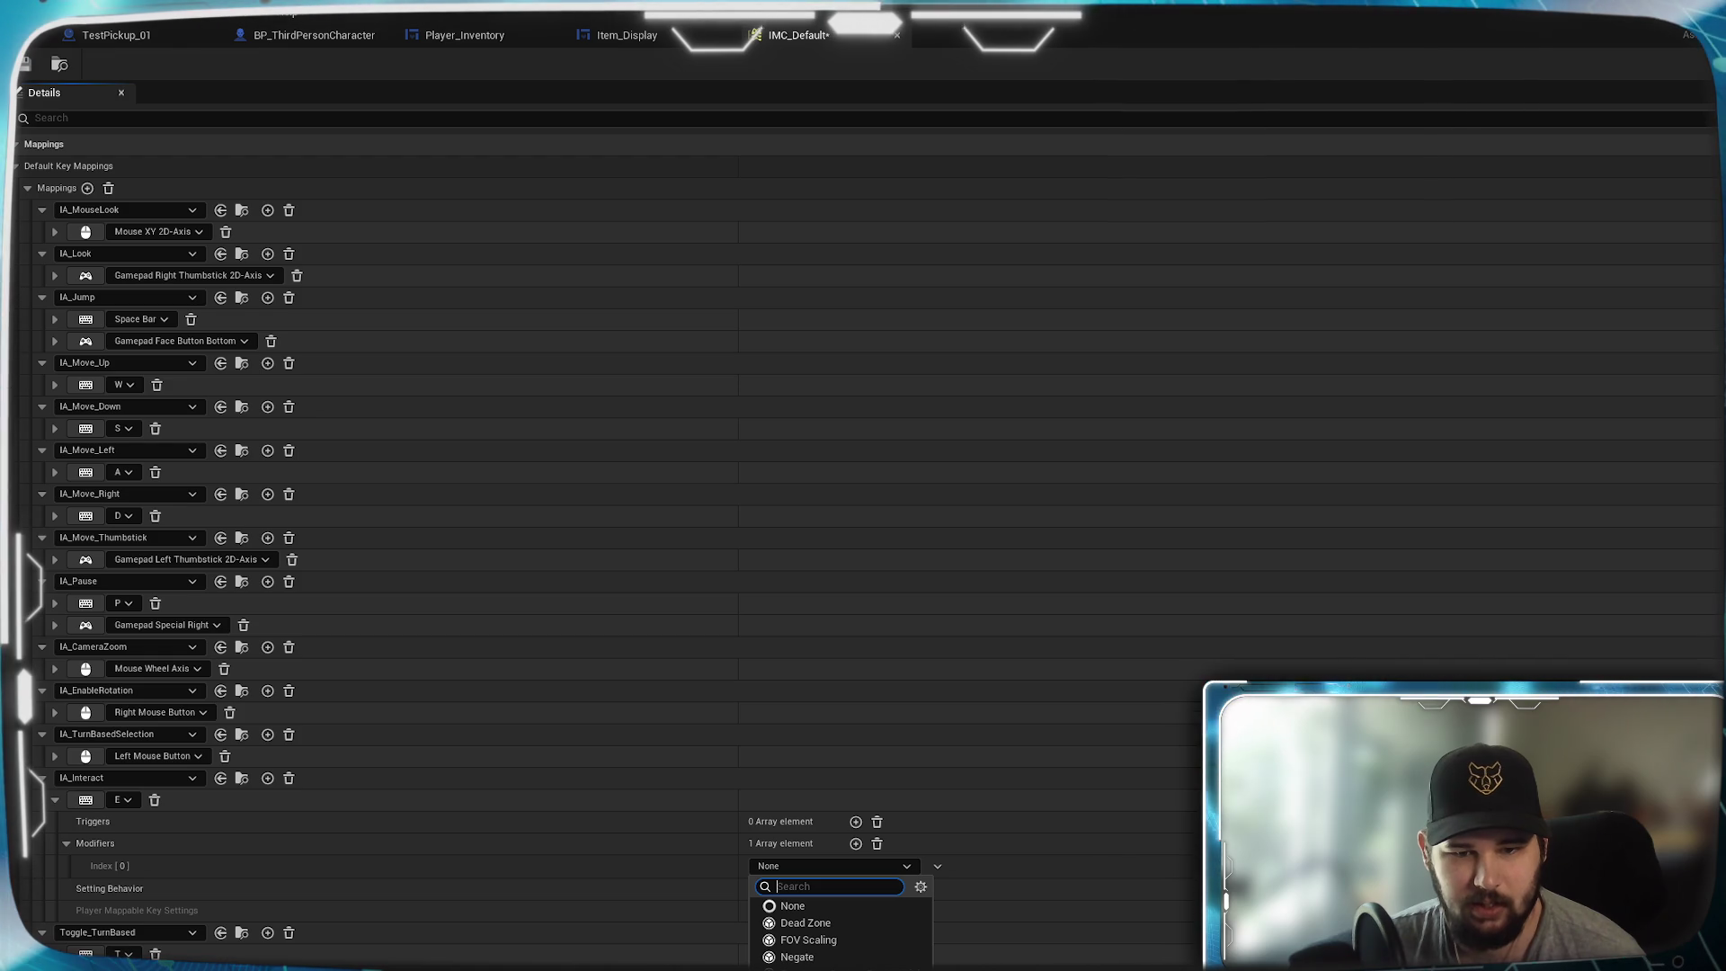
left_click(877, 844)
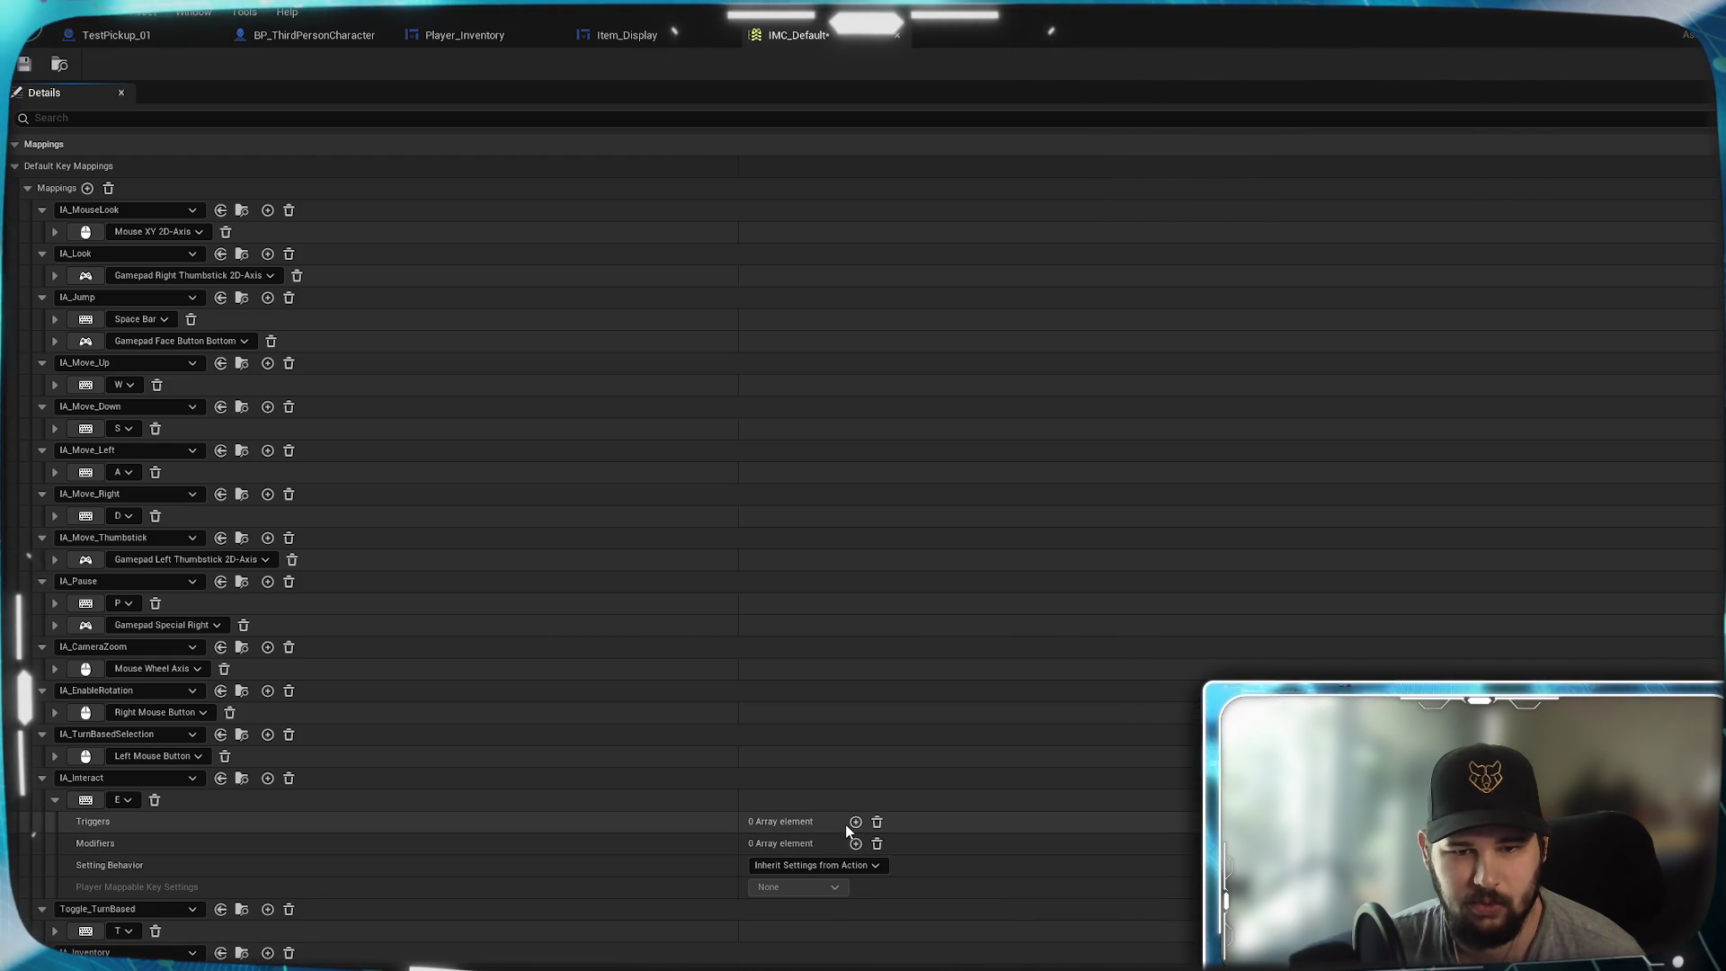
left_click(856, 823)
left_click(839, 844)
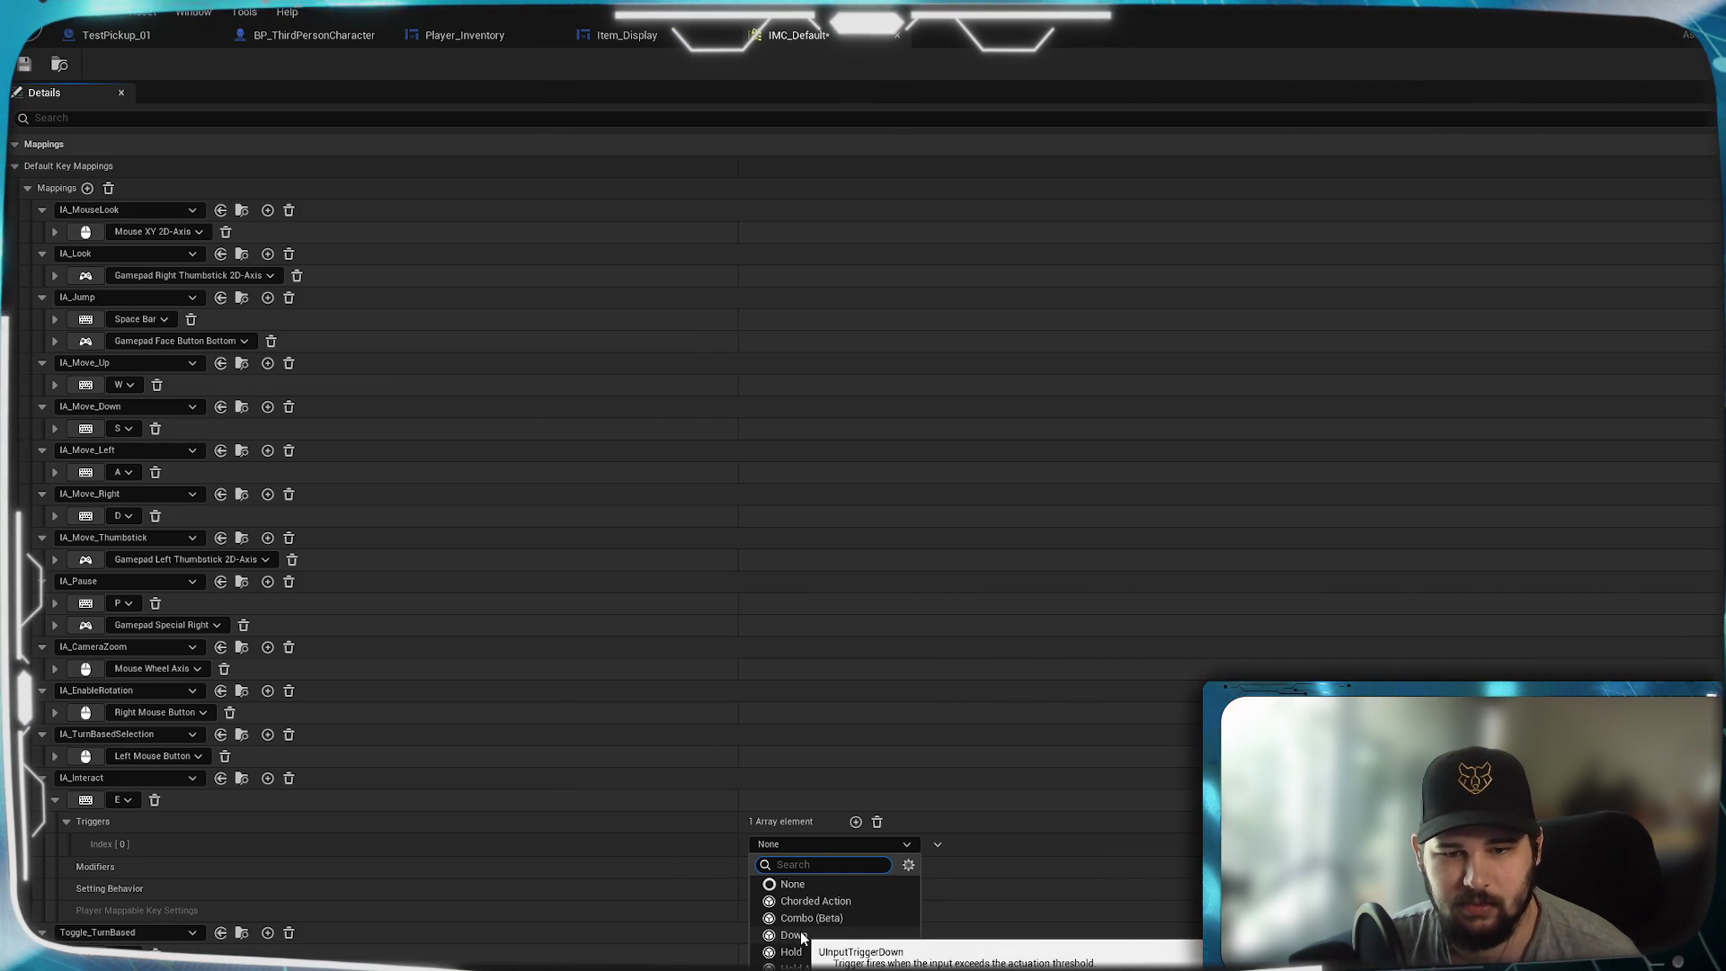
type("pulse")
left_click(791, 884)
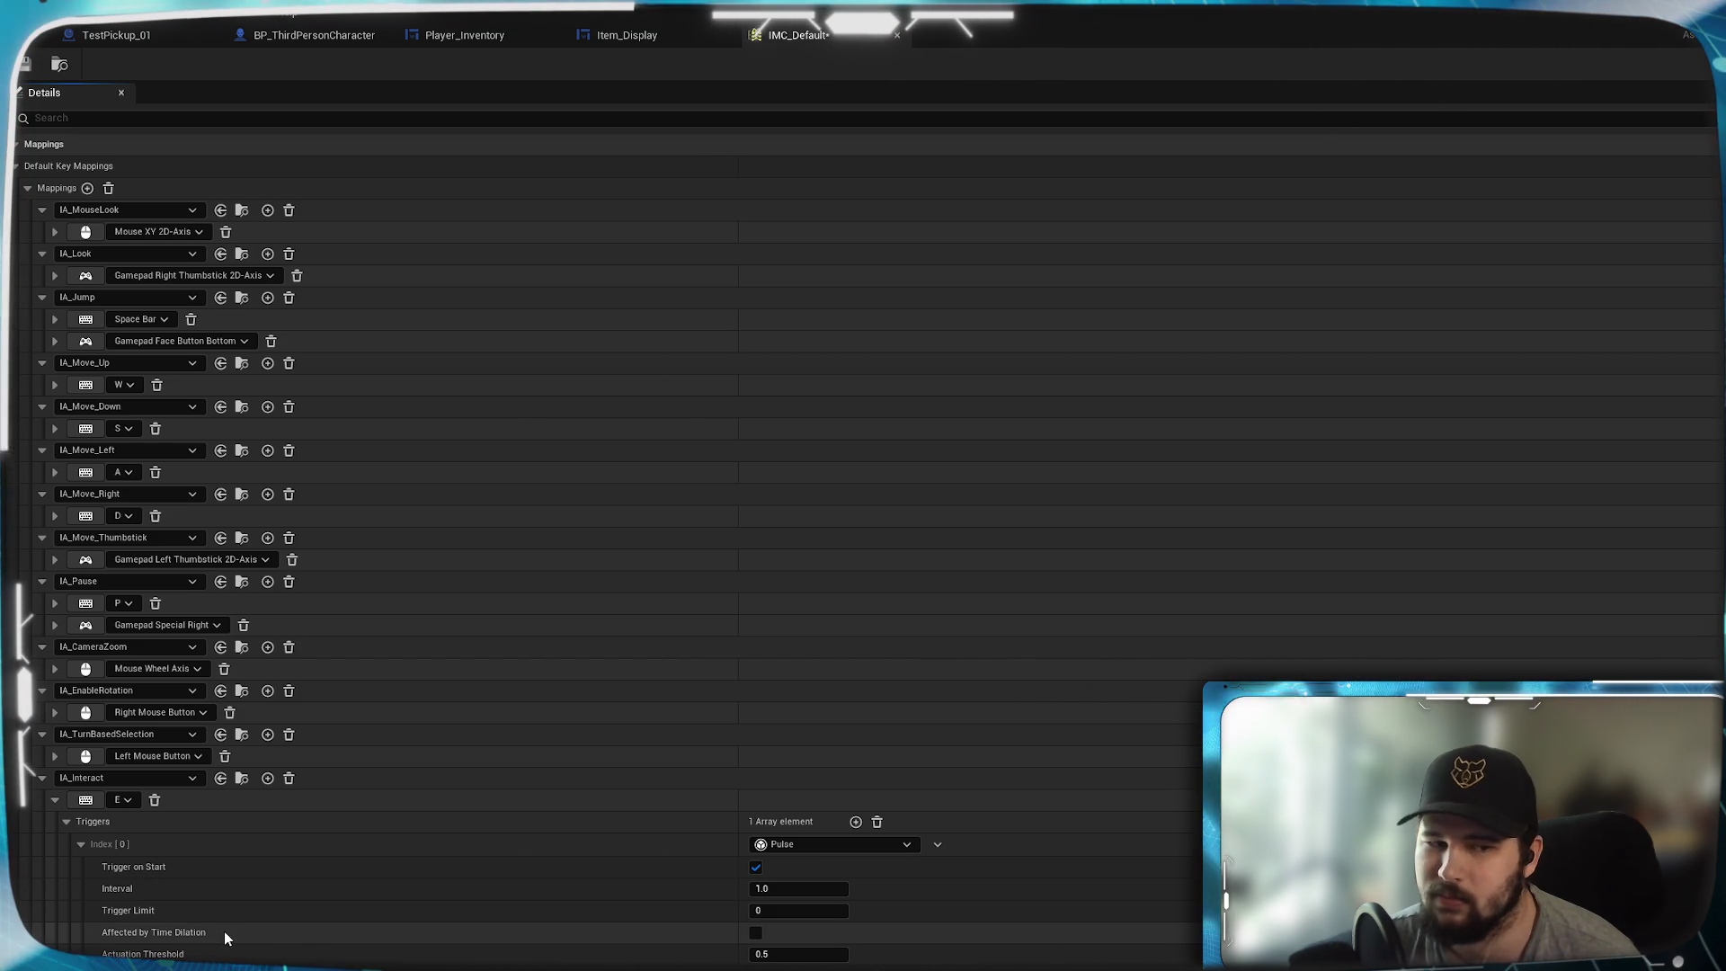
- Save IMC_Default and launch a play test from the Item_Display blueprint
key("ctrl+s")
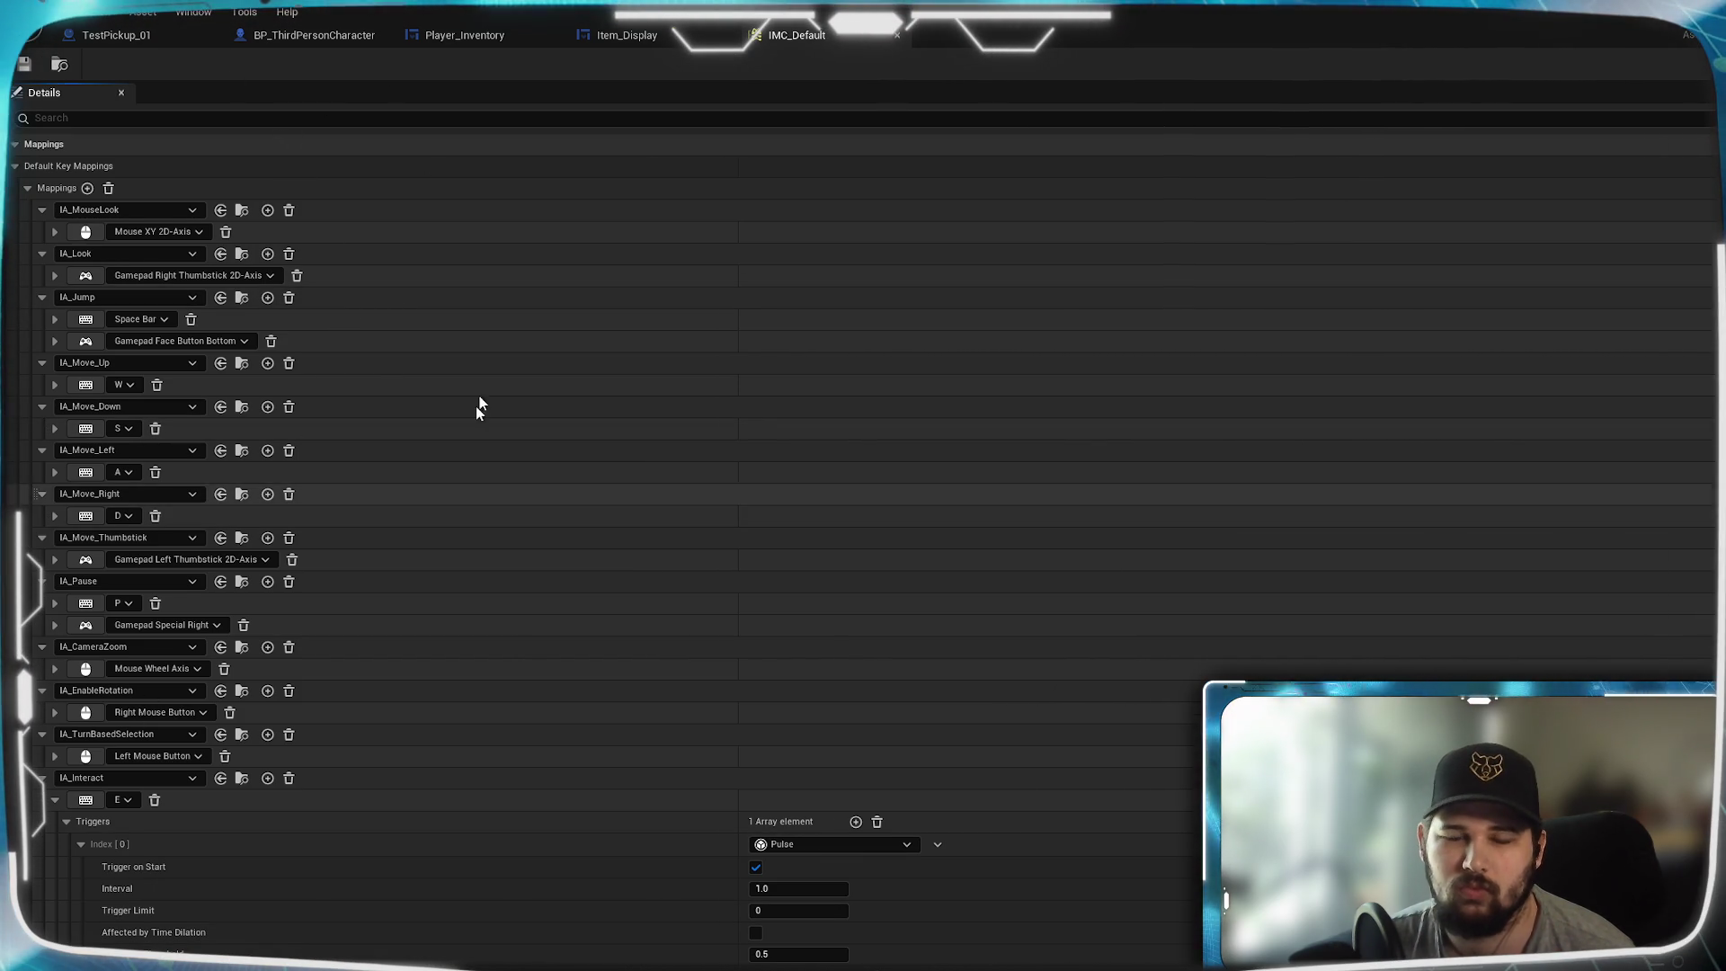
left_click(630, 36)
left_click(675, 65)
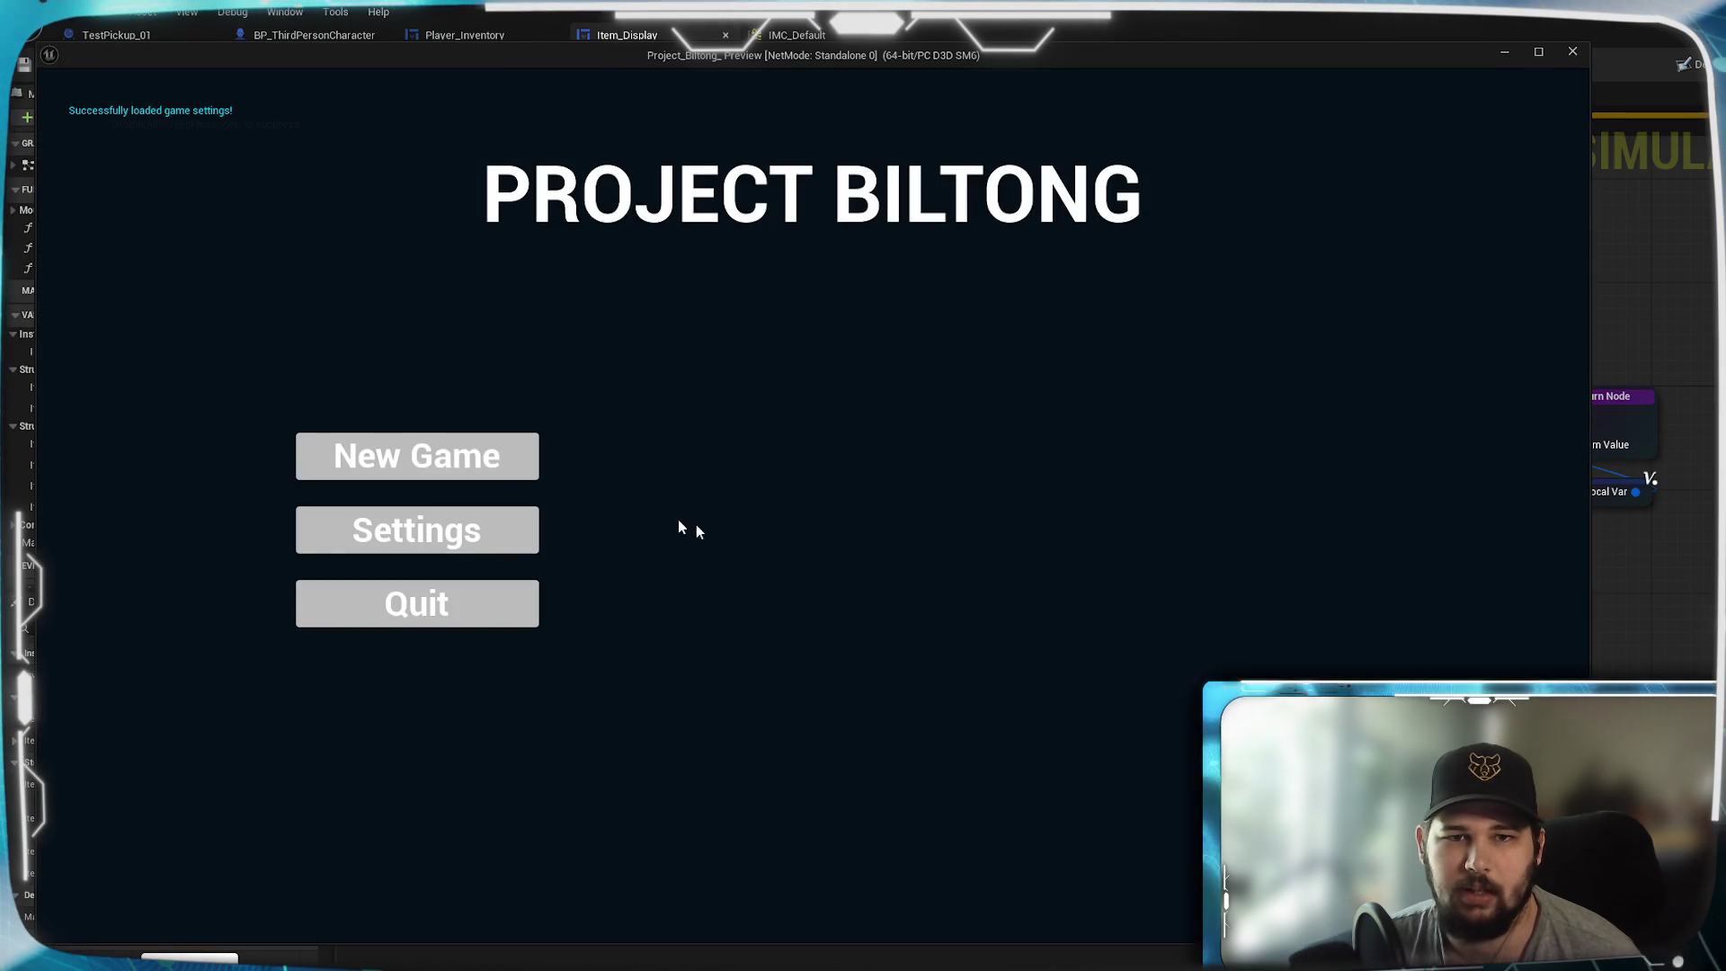
- Start a new game and collect the nearby item clusters and the yellow Billy pickup
left_click(499, 458)
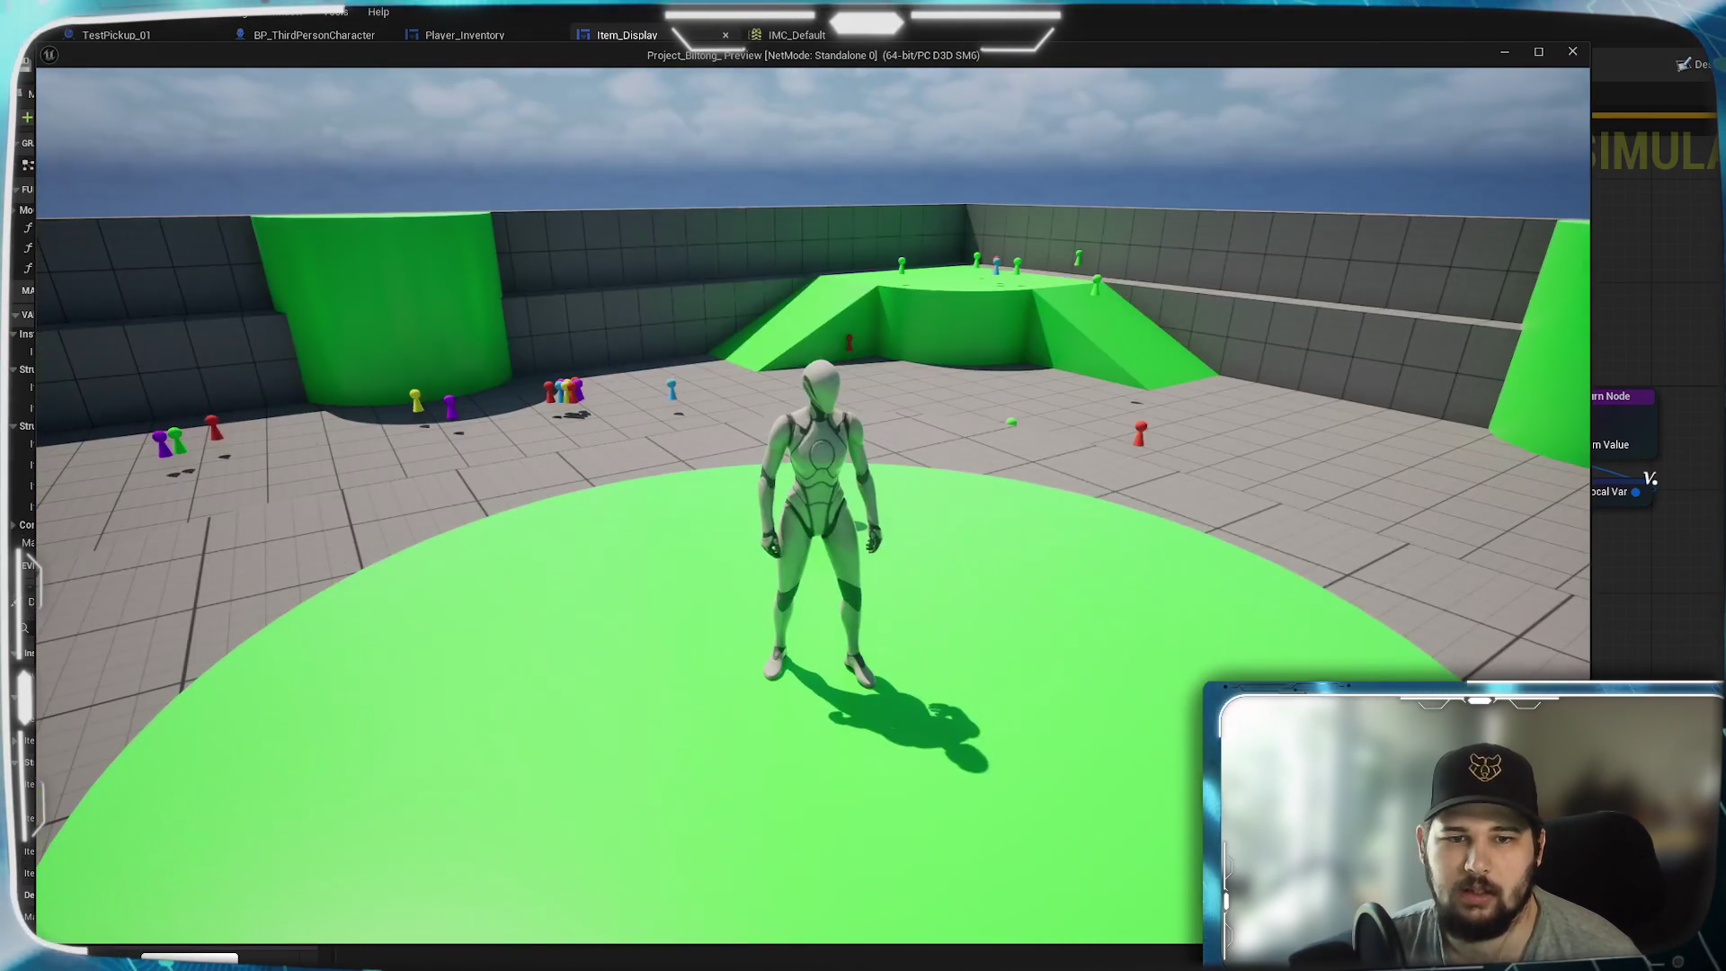
key("w")
key("w")
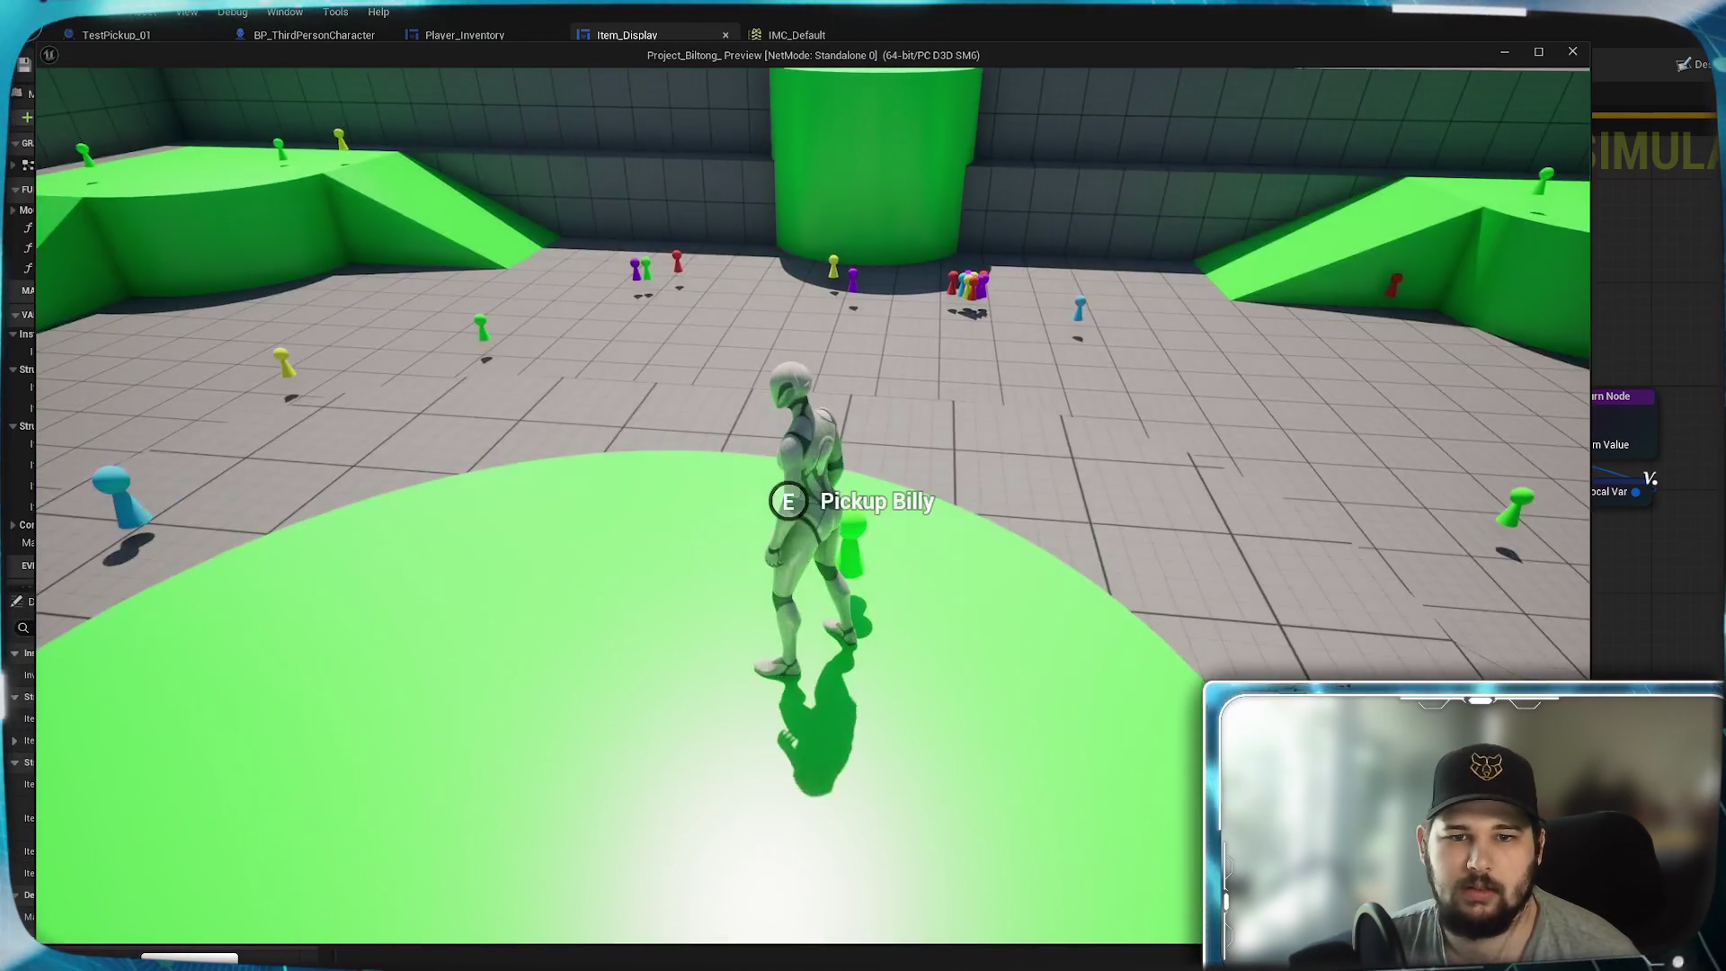
key("w")
key("w")
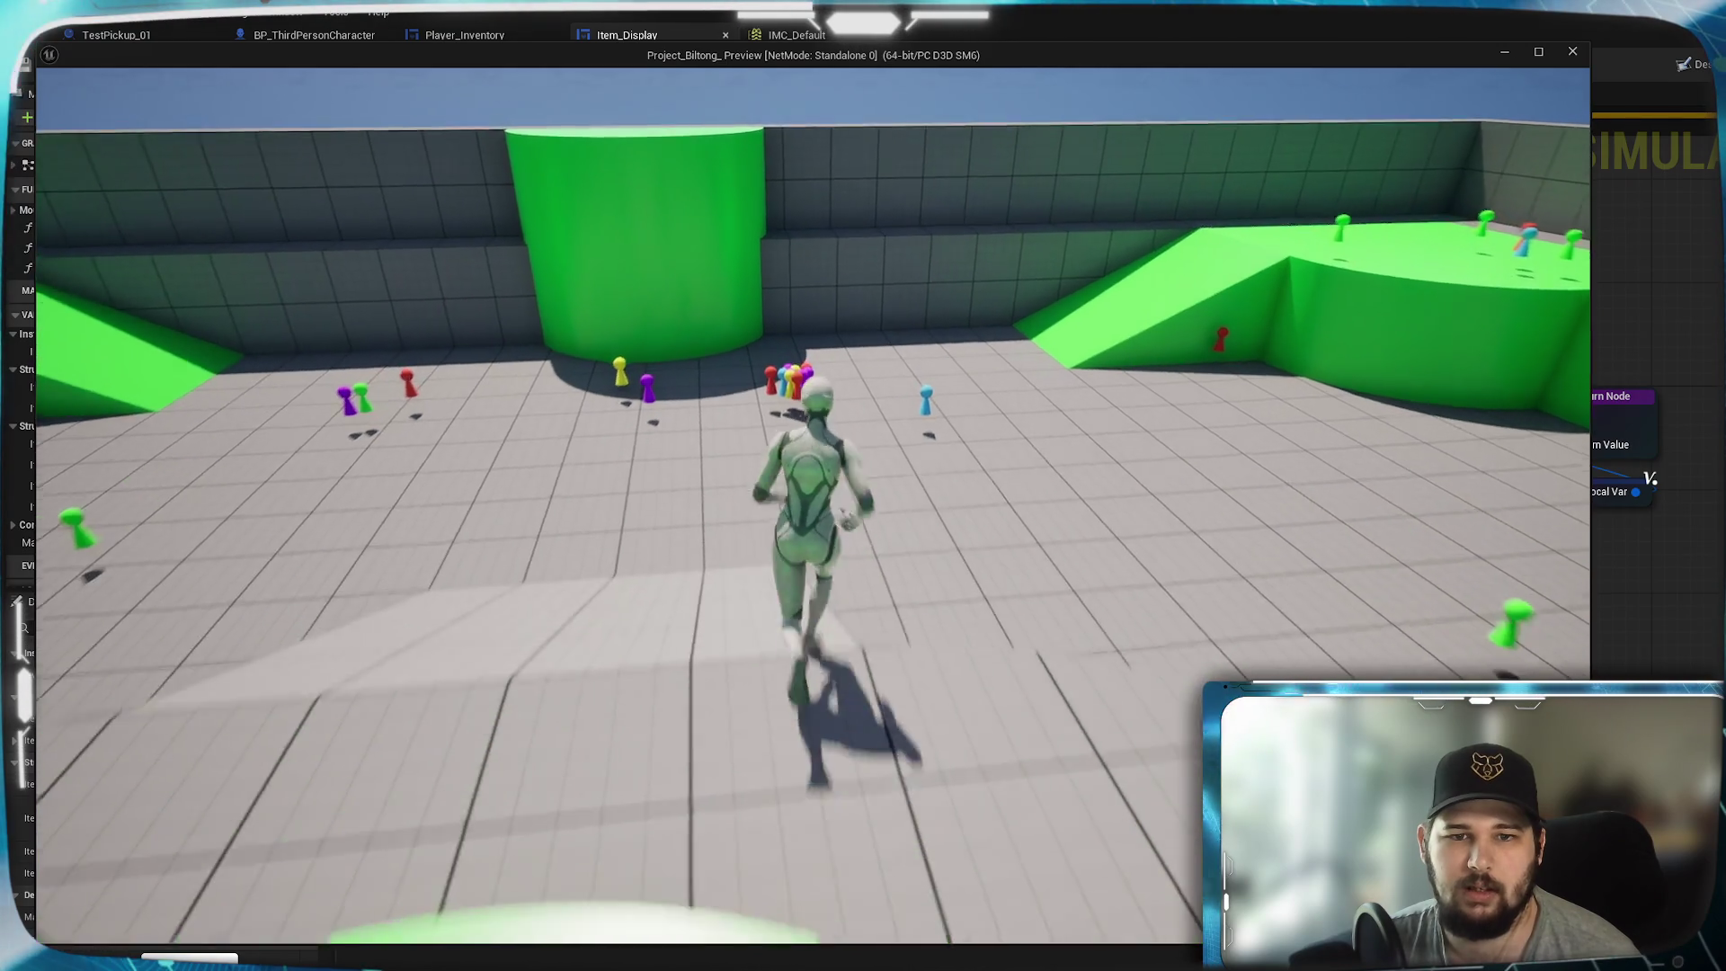
key("e")
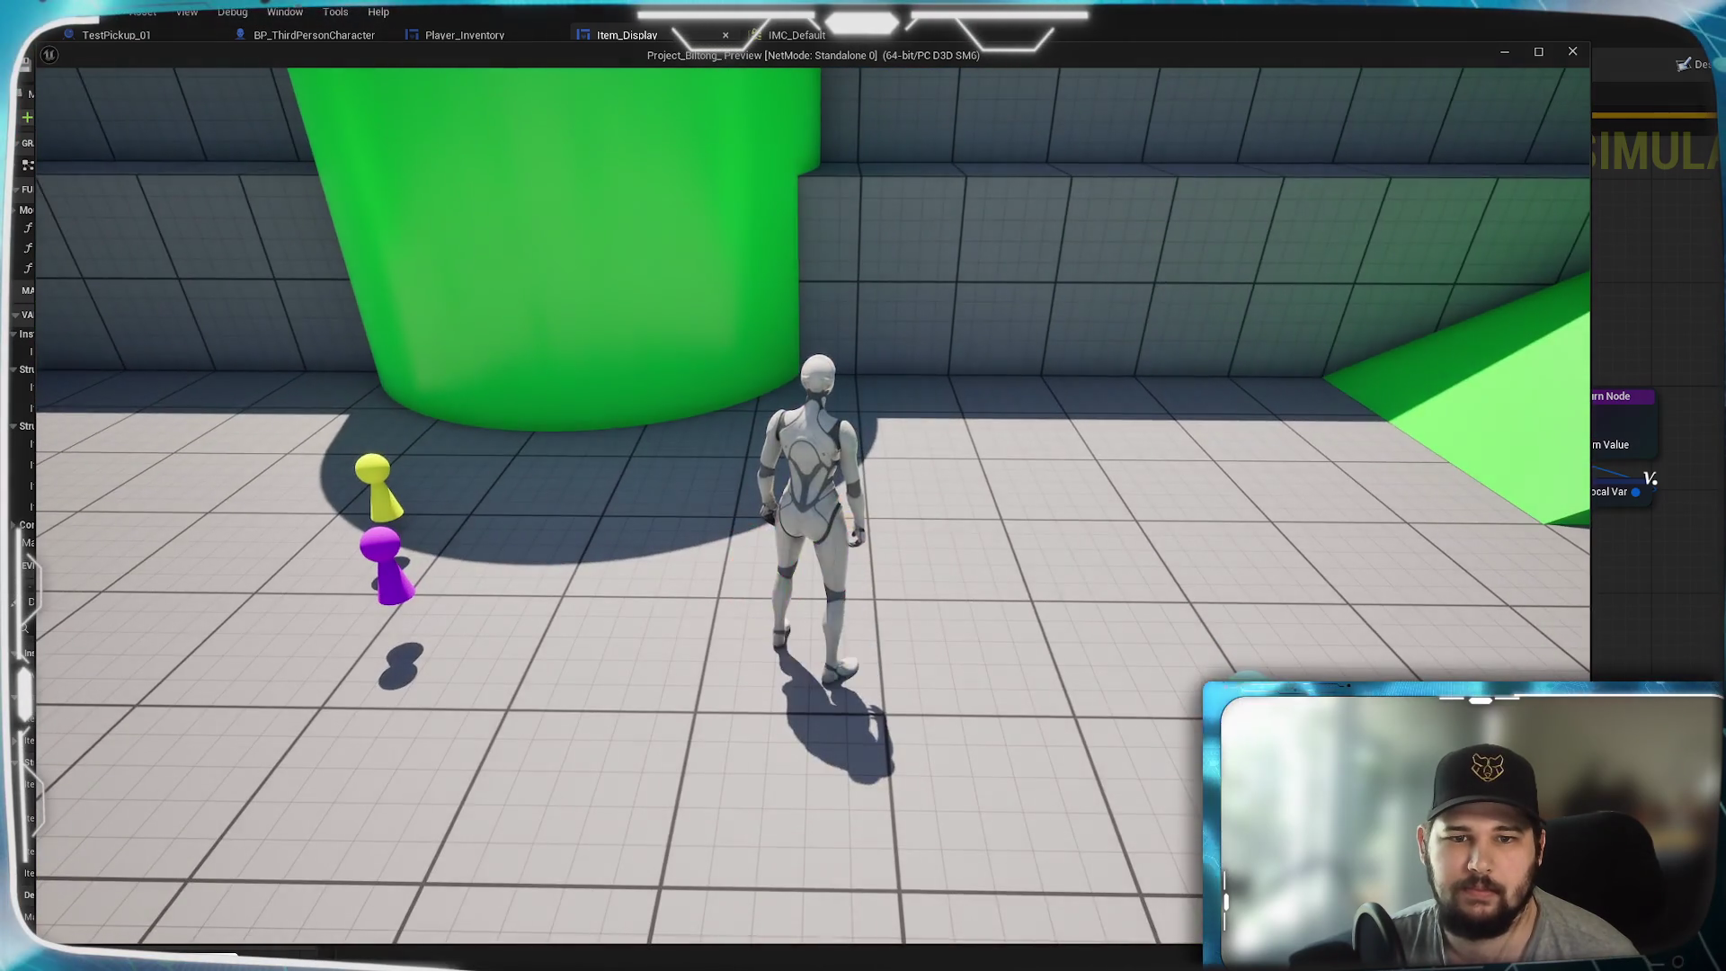
key("w")
key("e")
key("w")
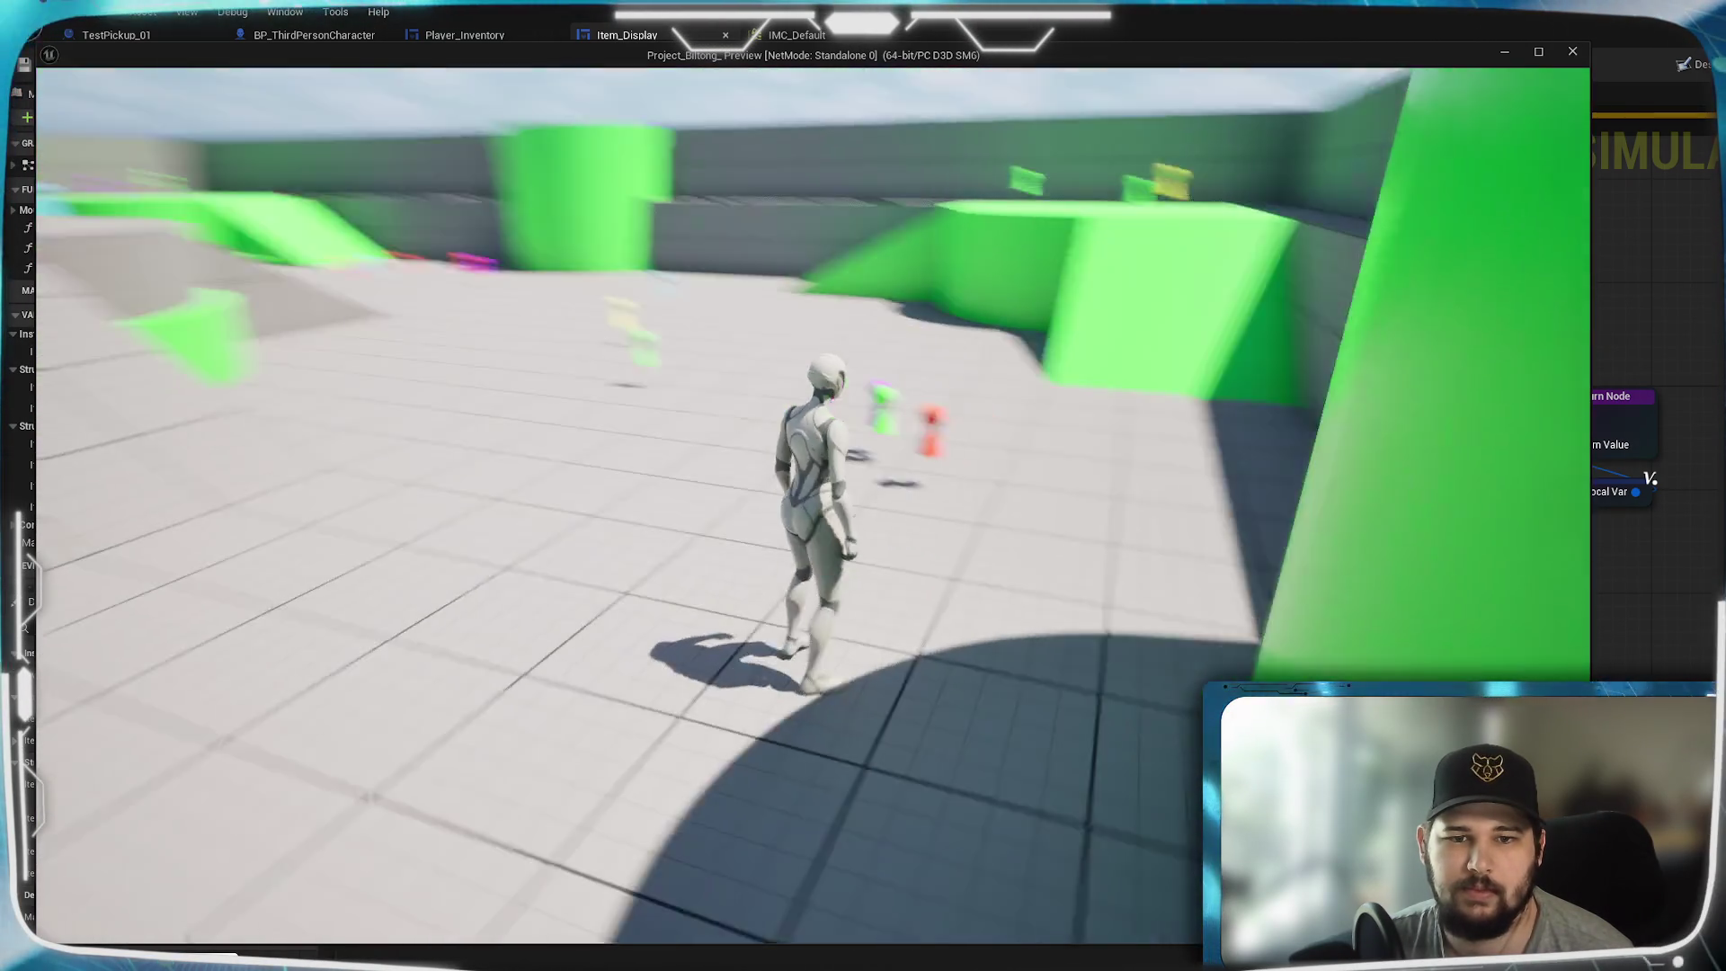
key("e")
key("w")
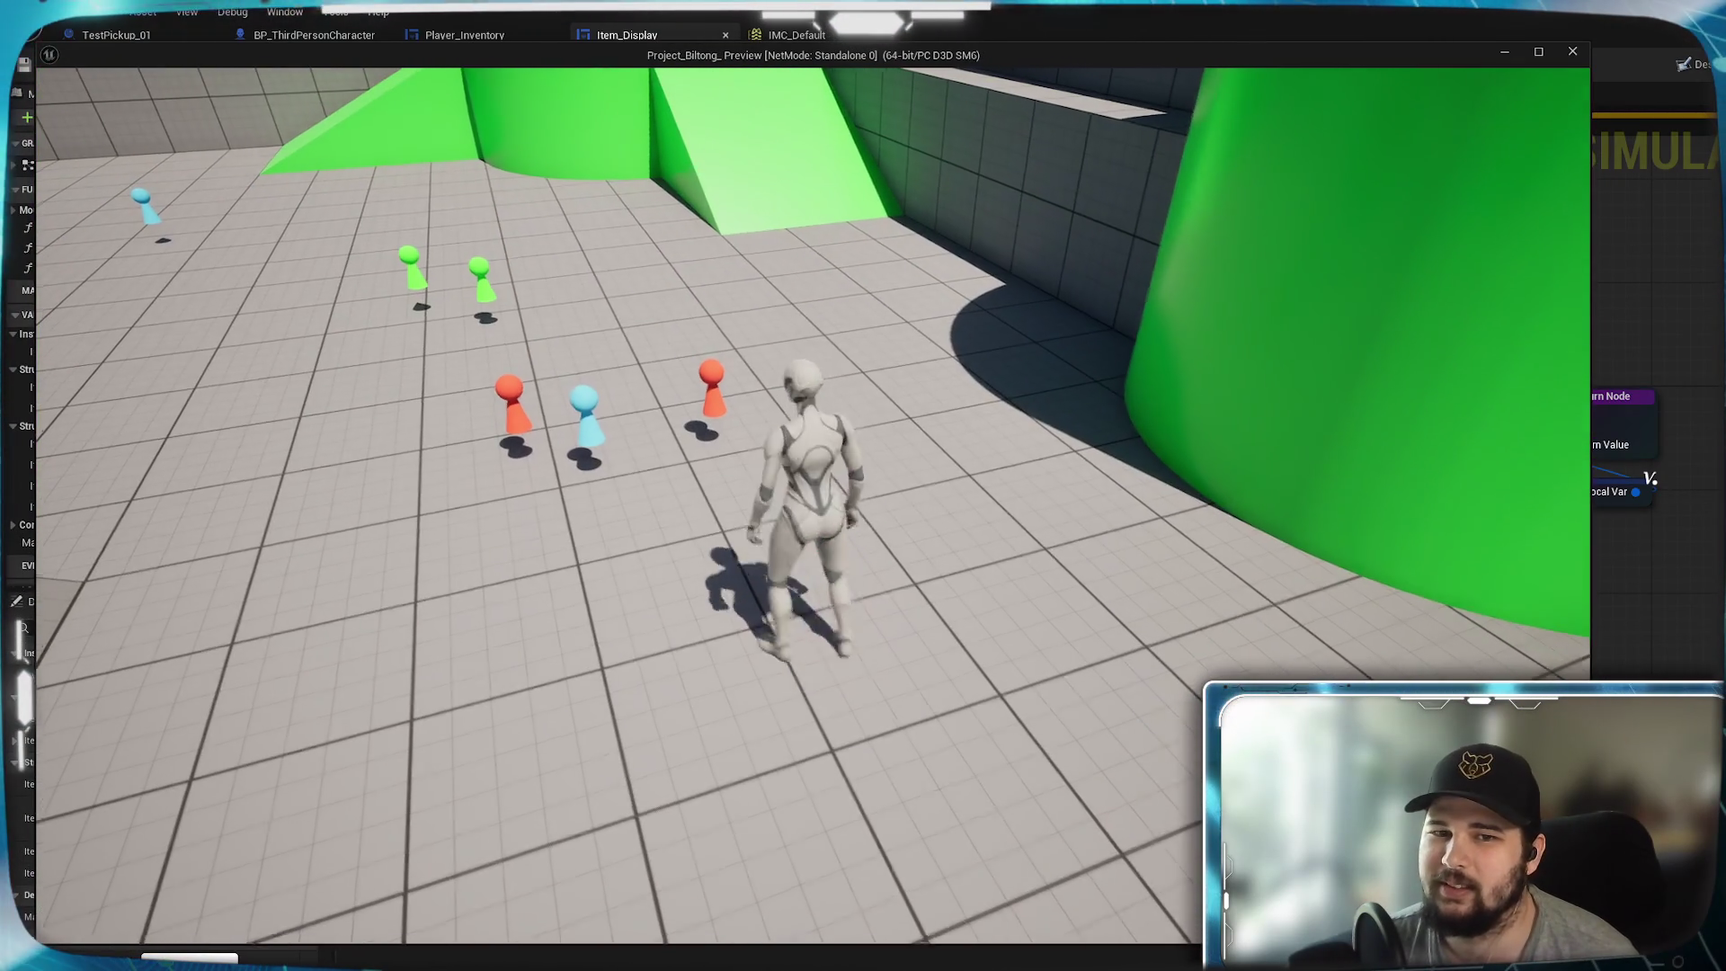
- Run past the Jimbob and blue pickups, collect purple Larry, and open the inventory
key("w")
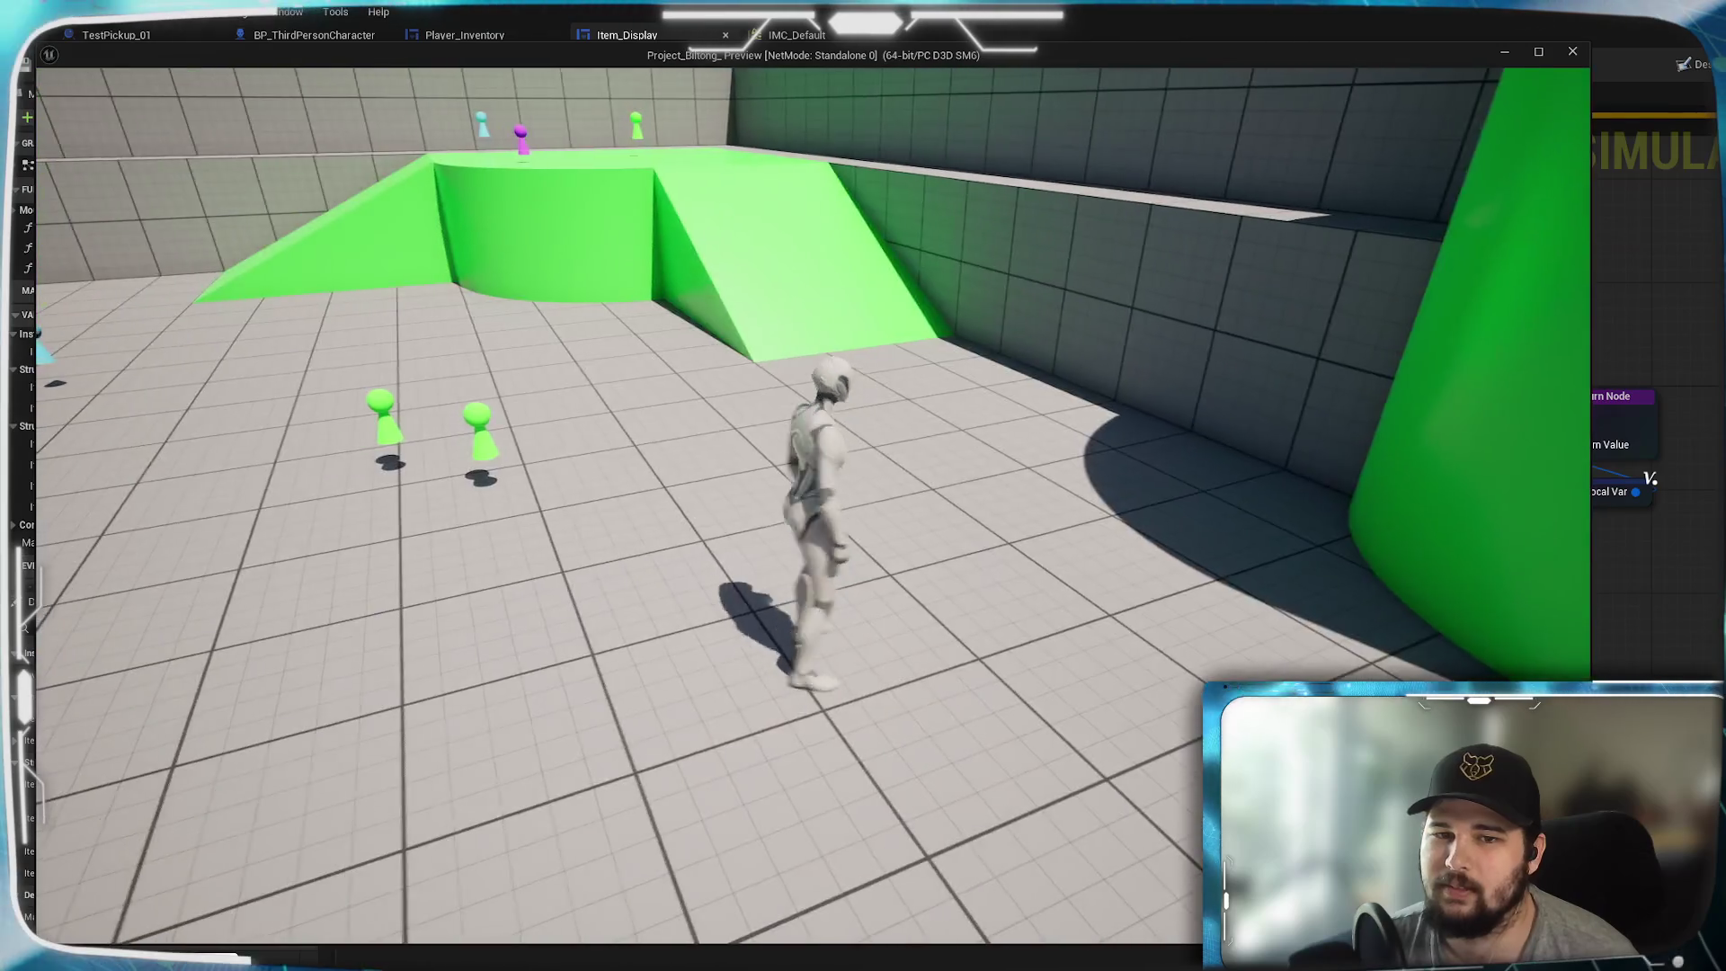
key("w")
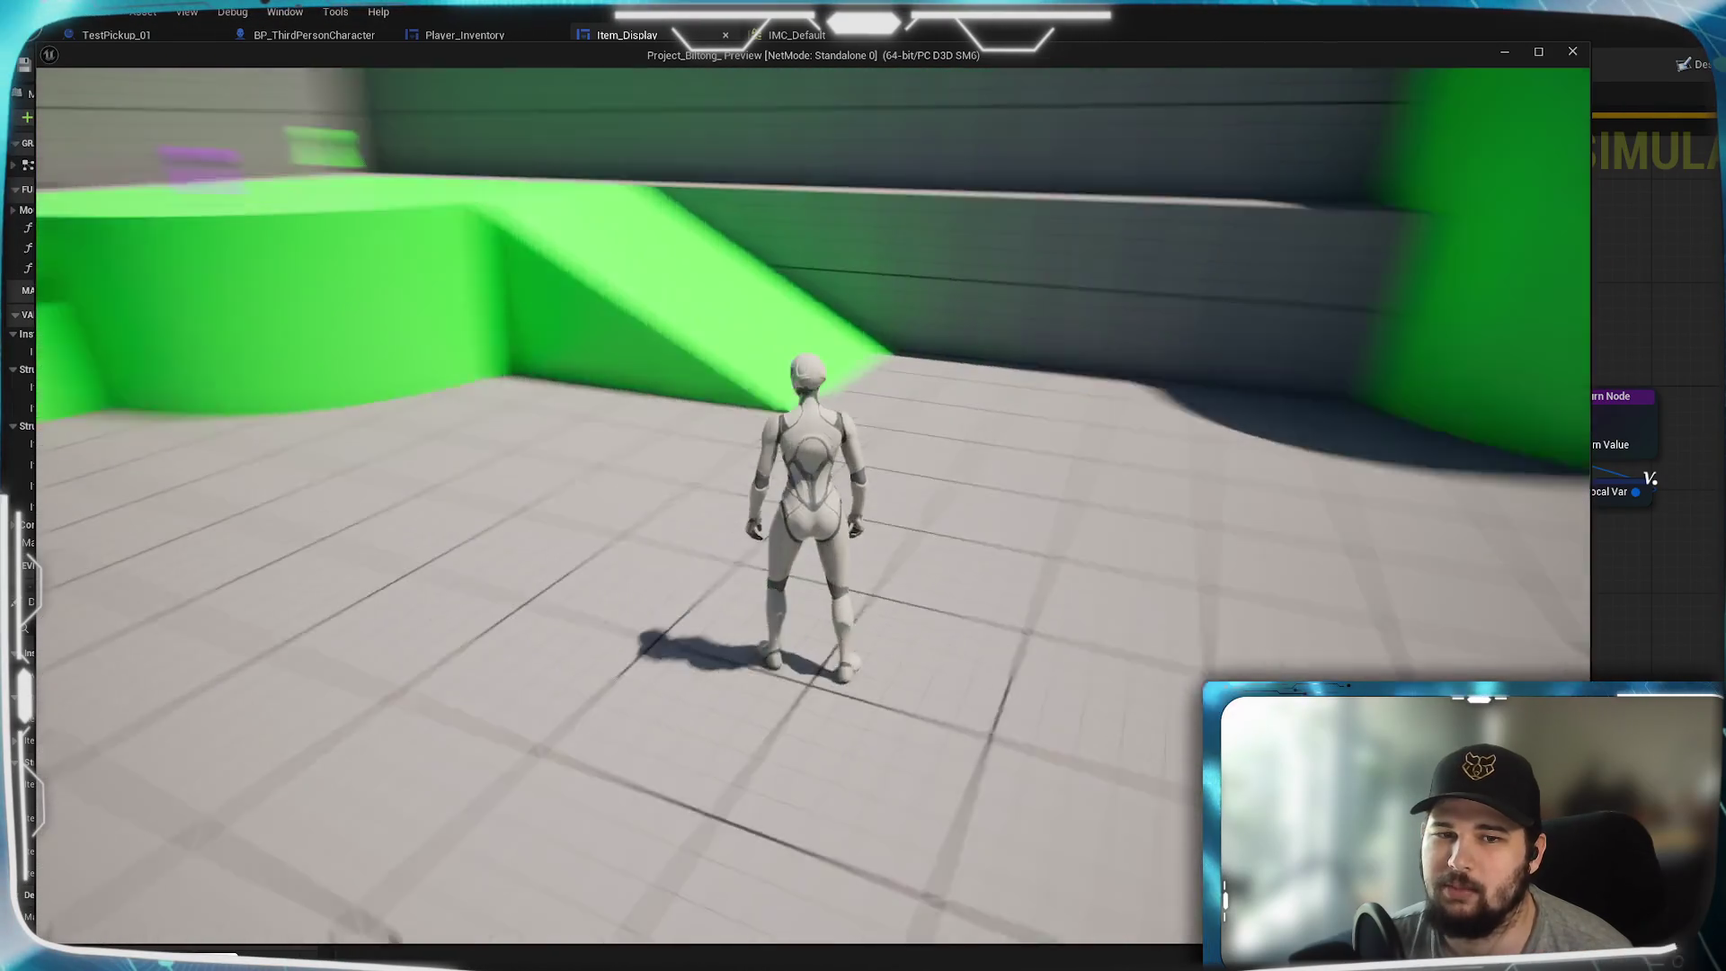
key("w")
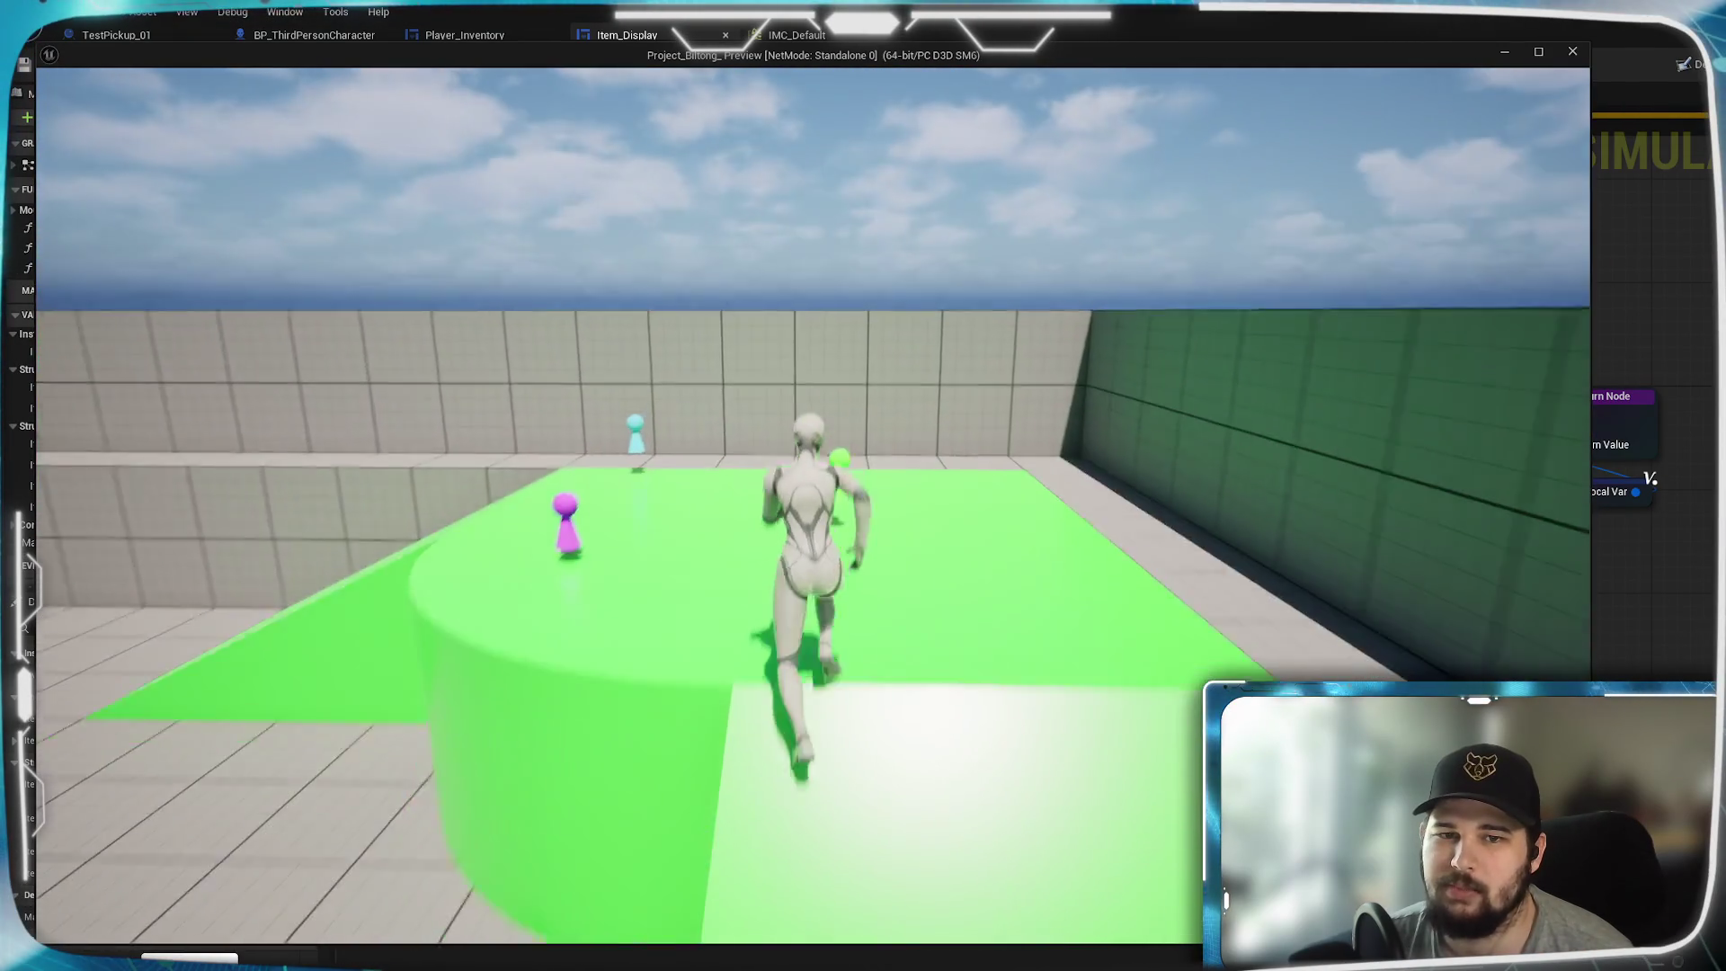
key("w")
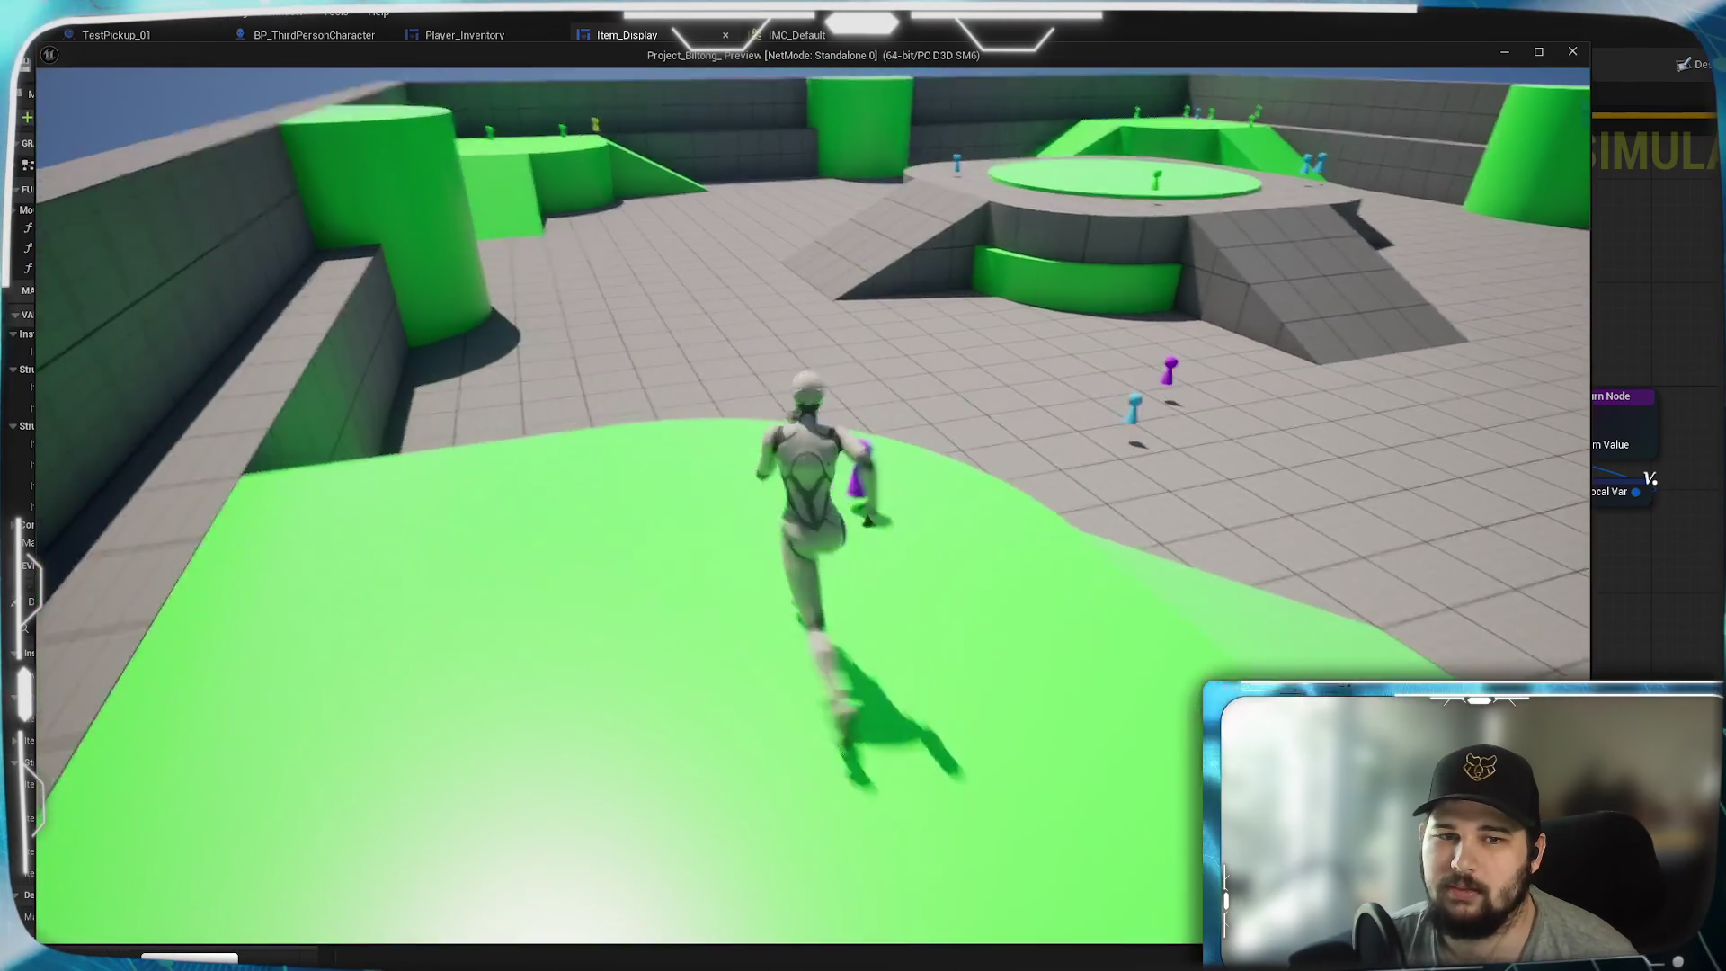
key("w")
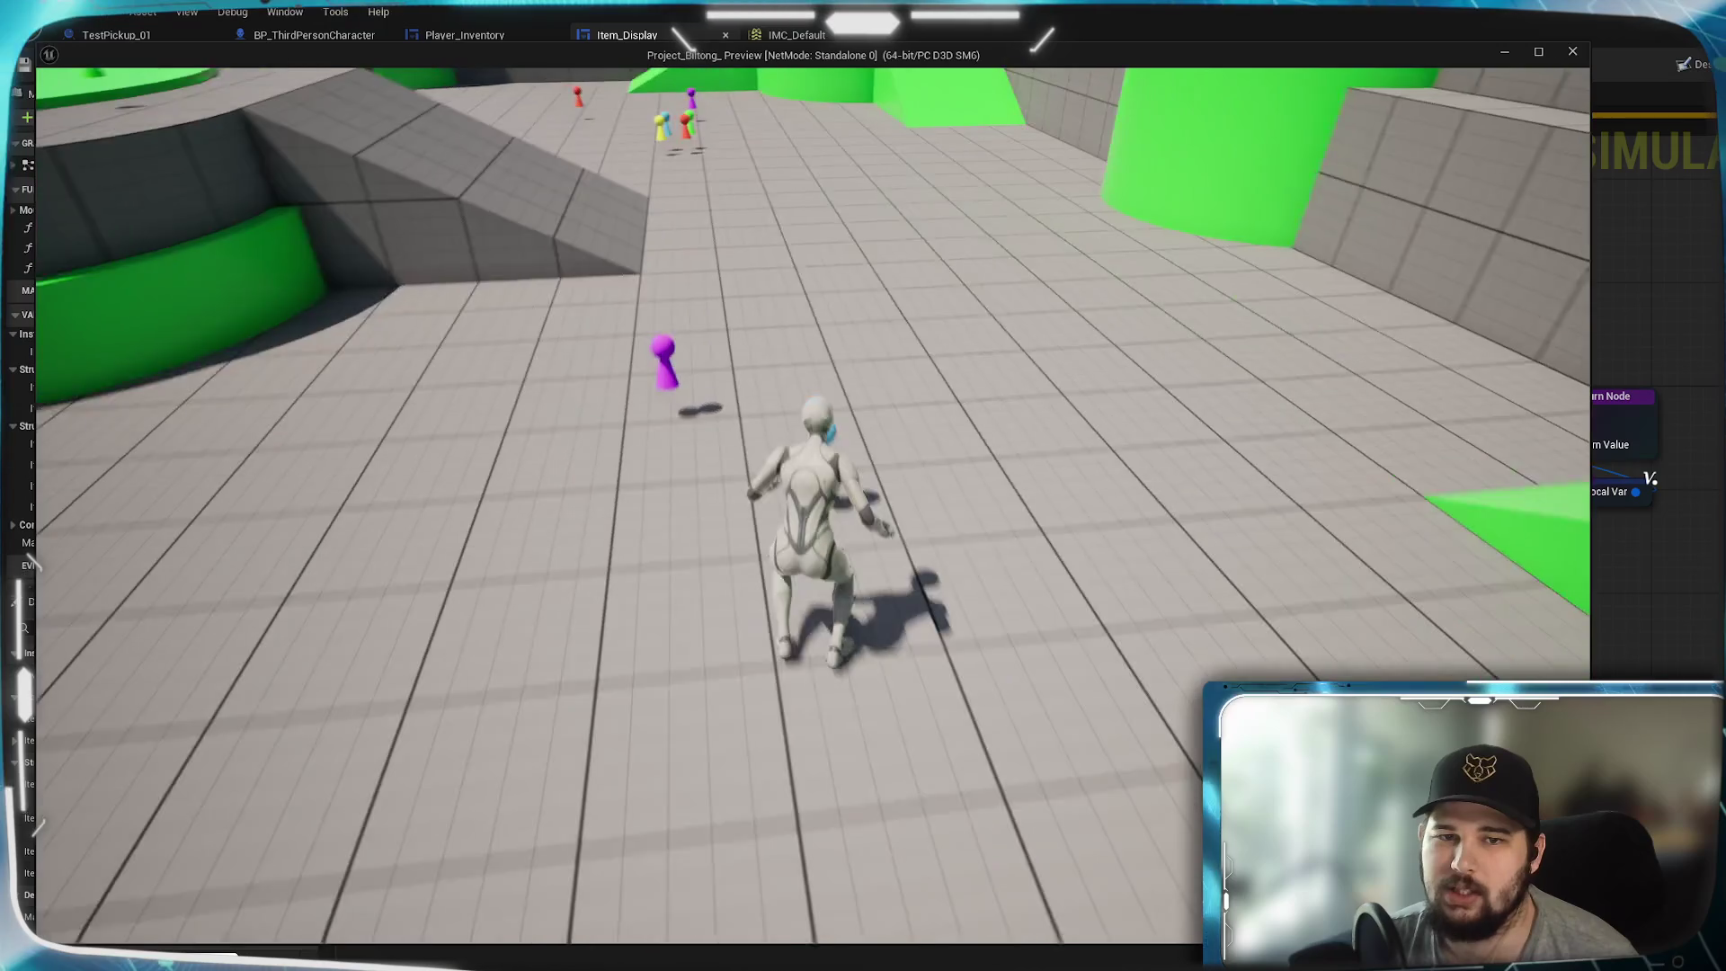
key("e")
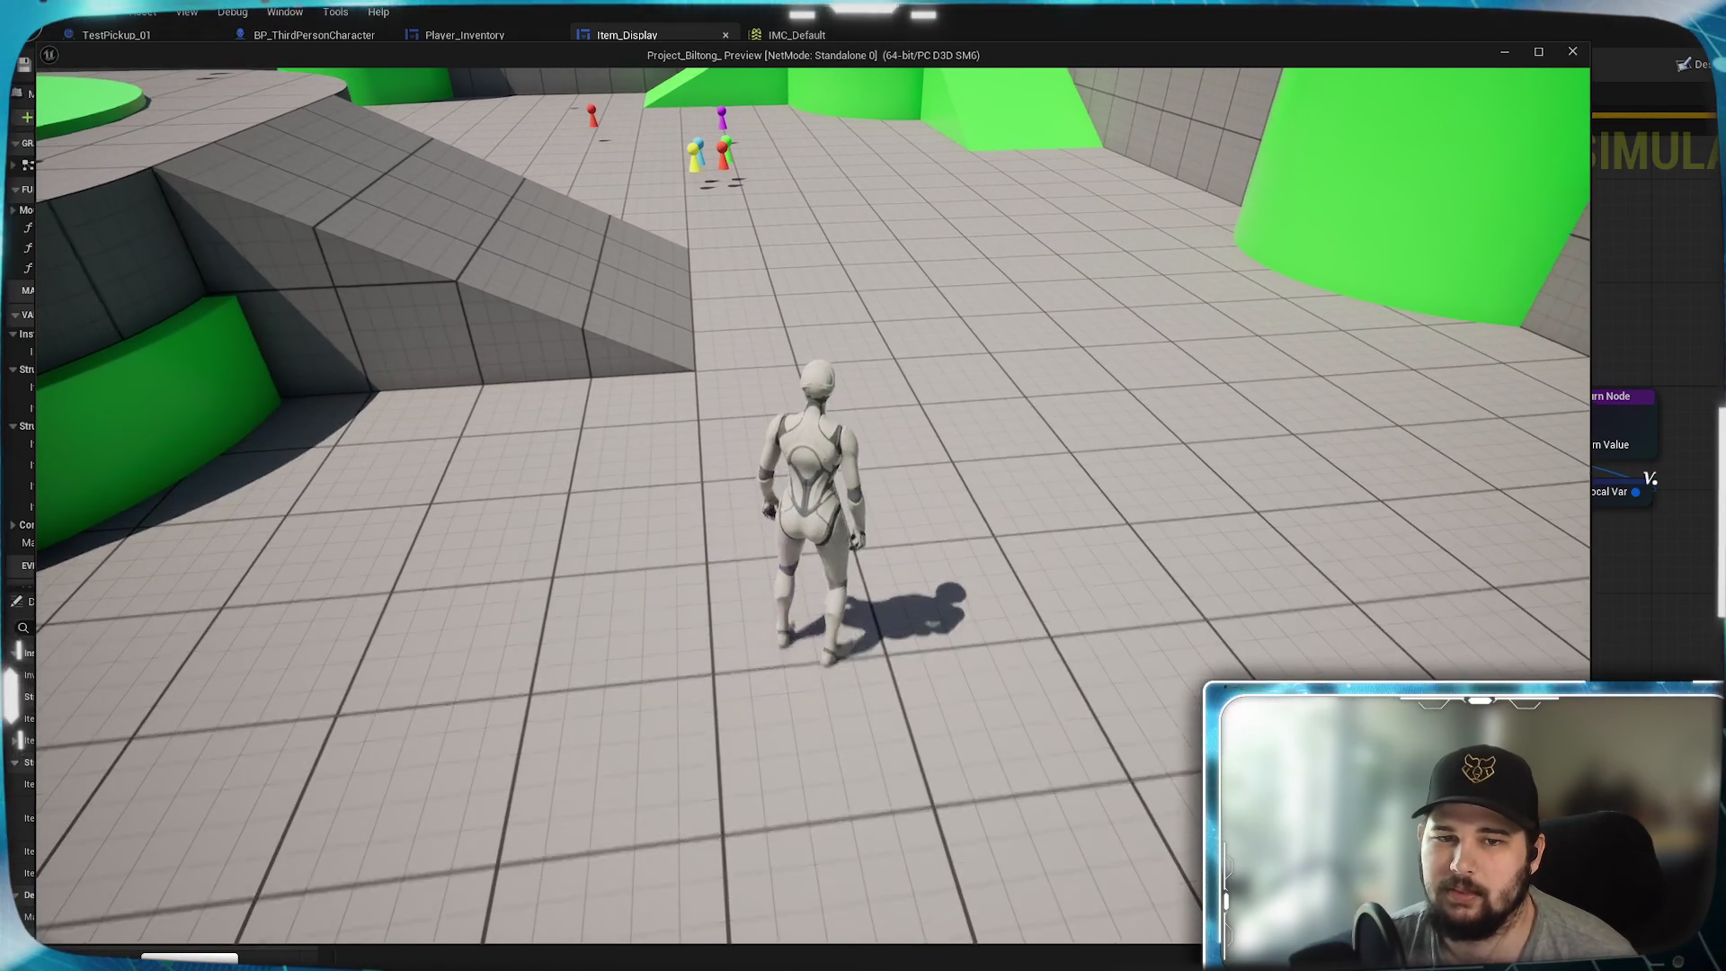
key("Tab")
left_click(958, 280)
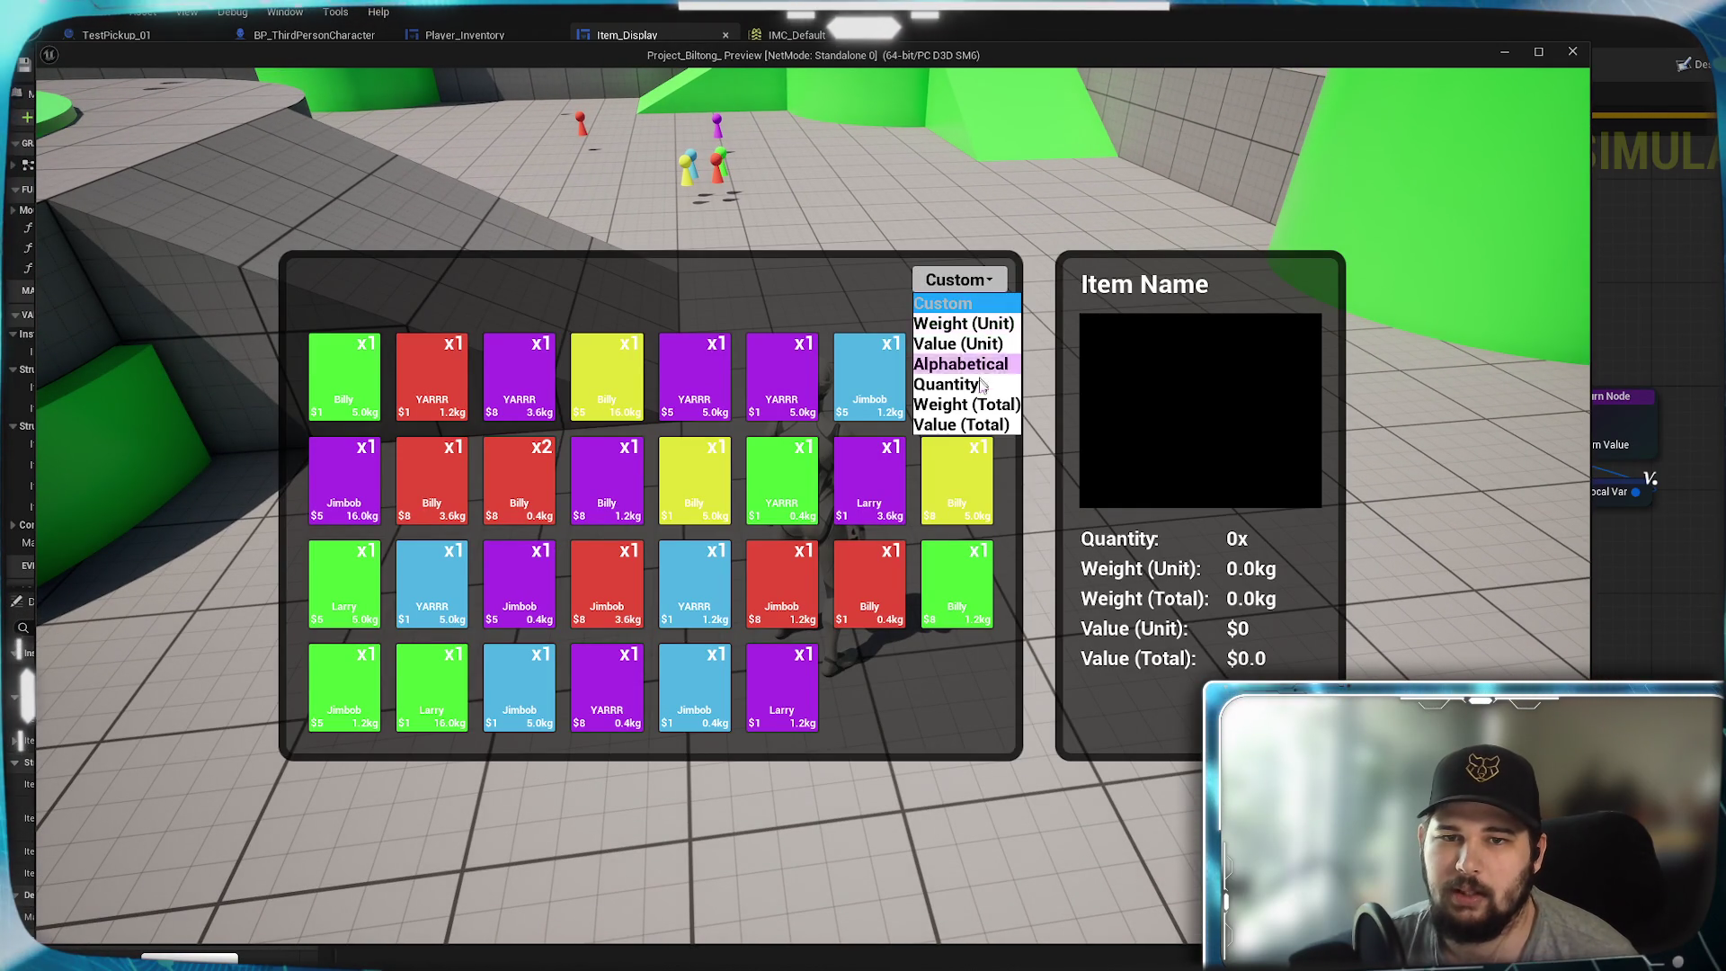
- Sort the inventory by Quantity, view Billy's details, then sort by Weight (Total)
left_click(976, 384)
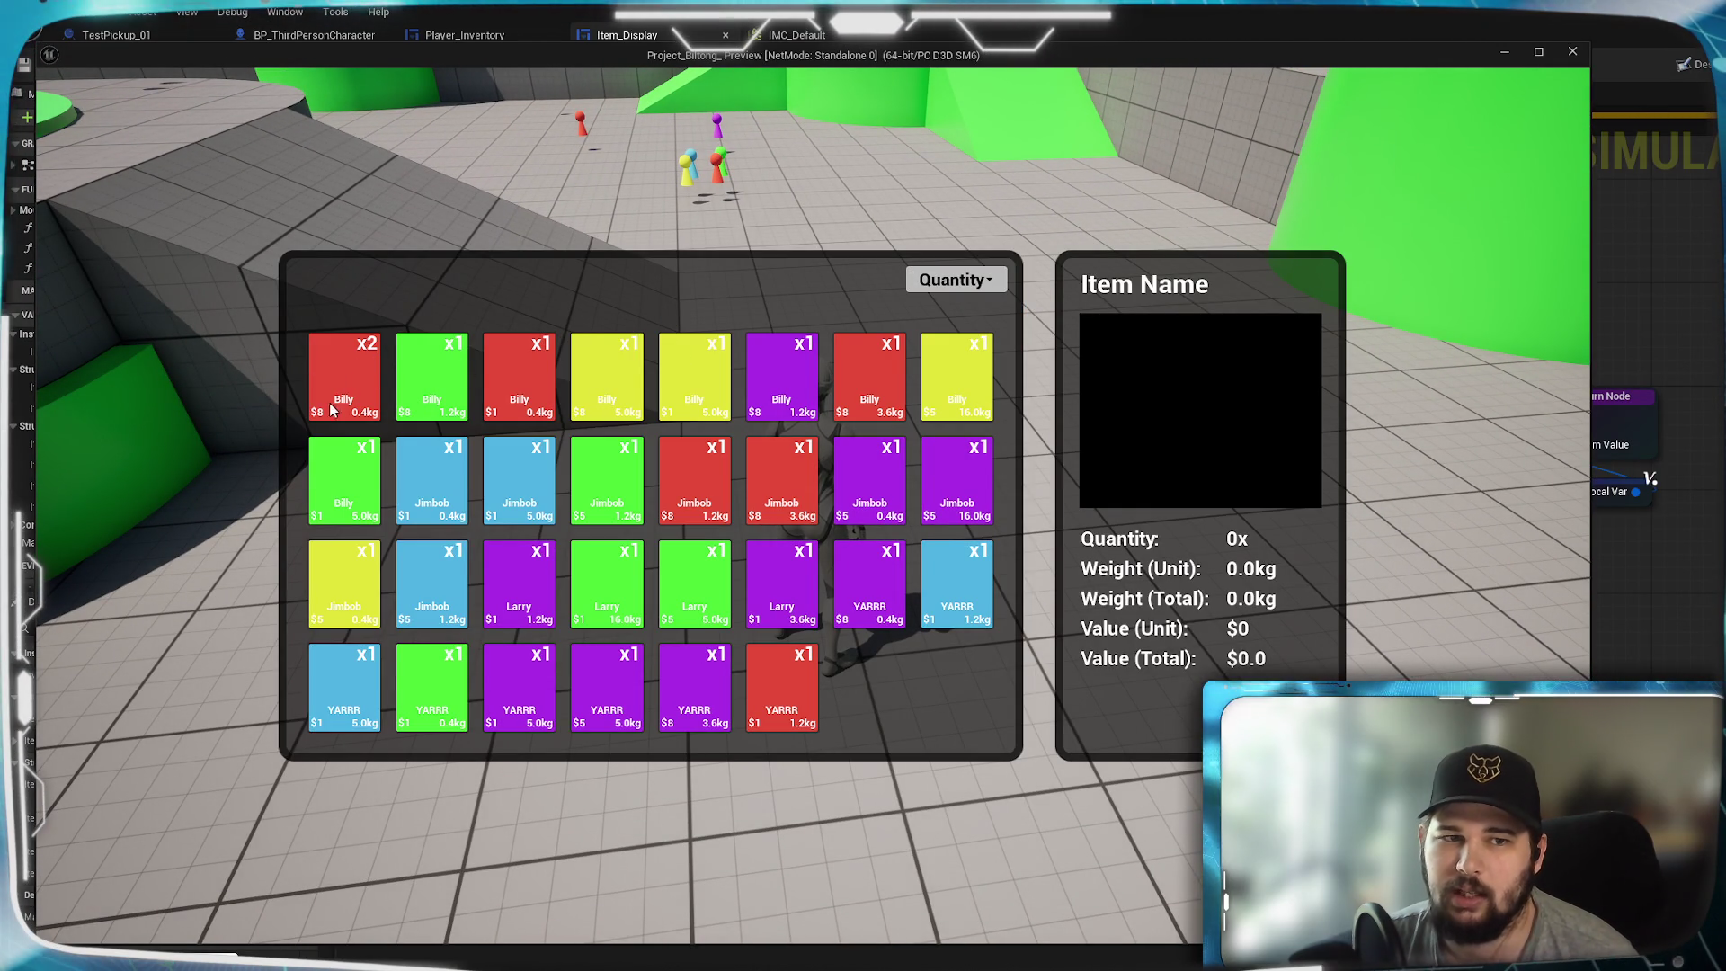
left_click(351, 384)
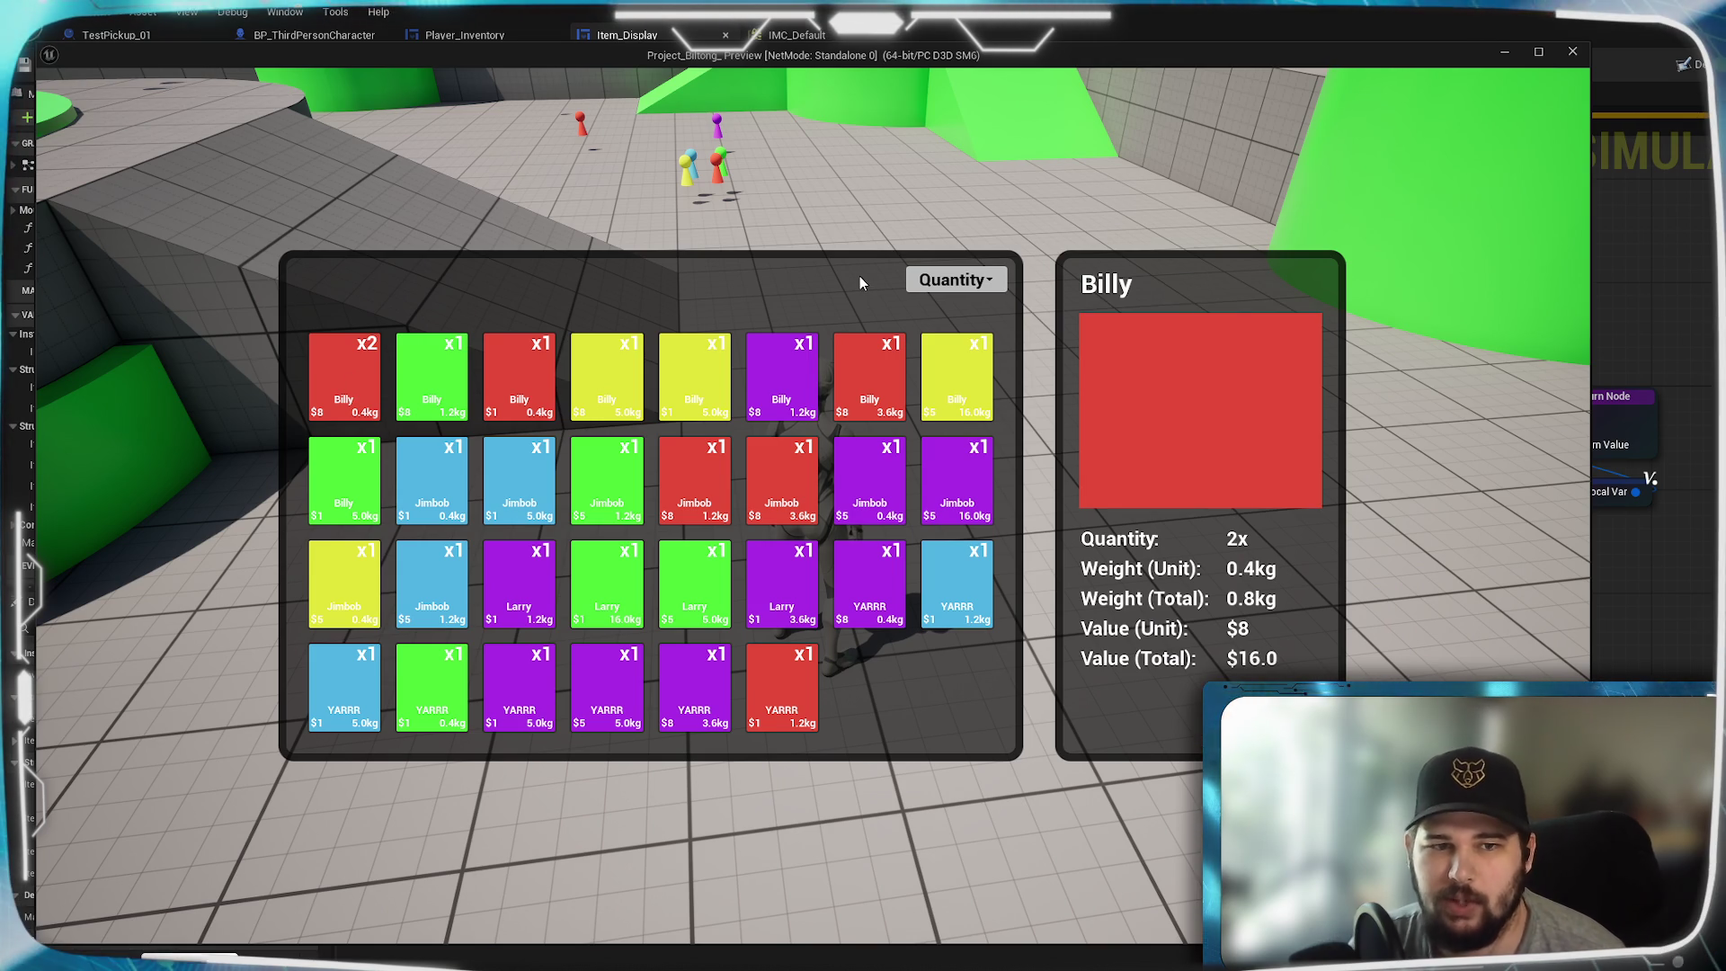
left_click(955, 280)
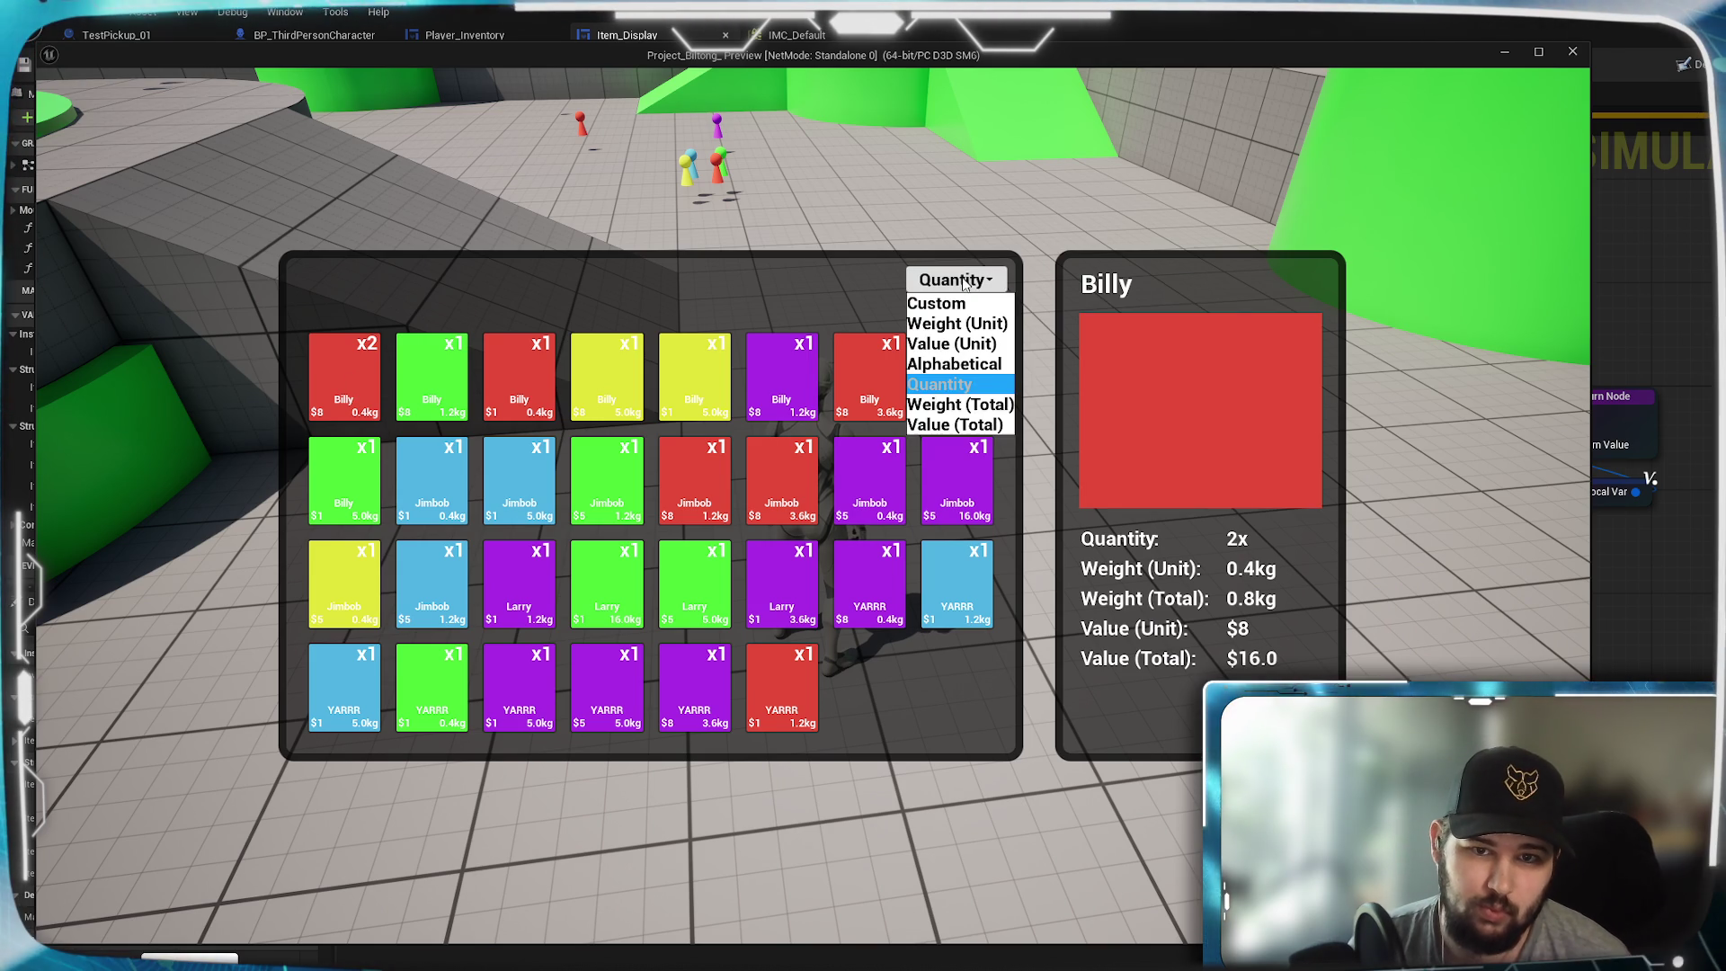
left_click(948, 406)
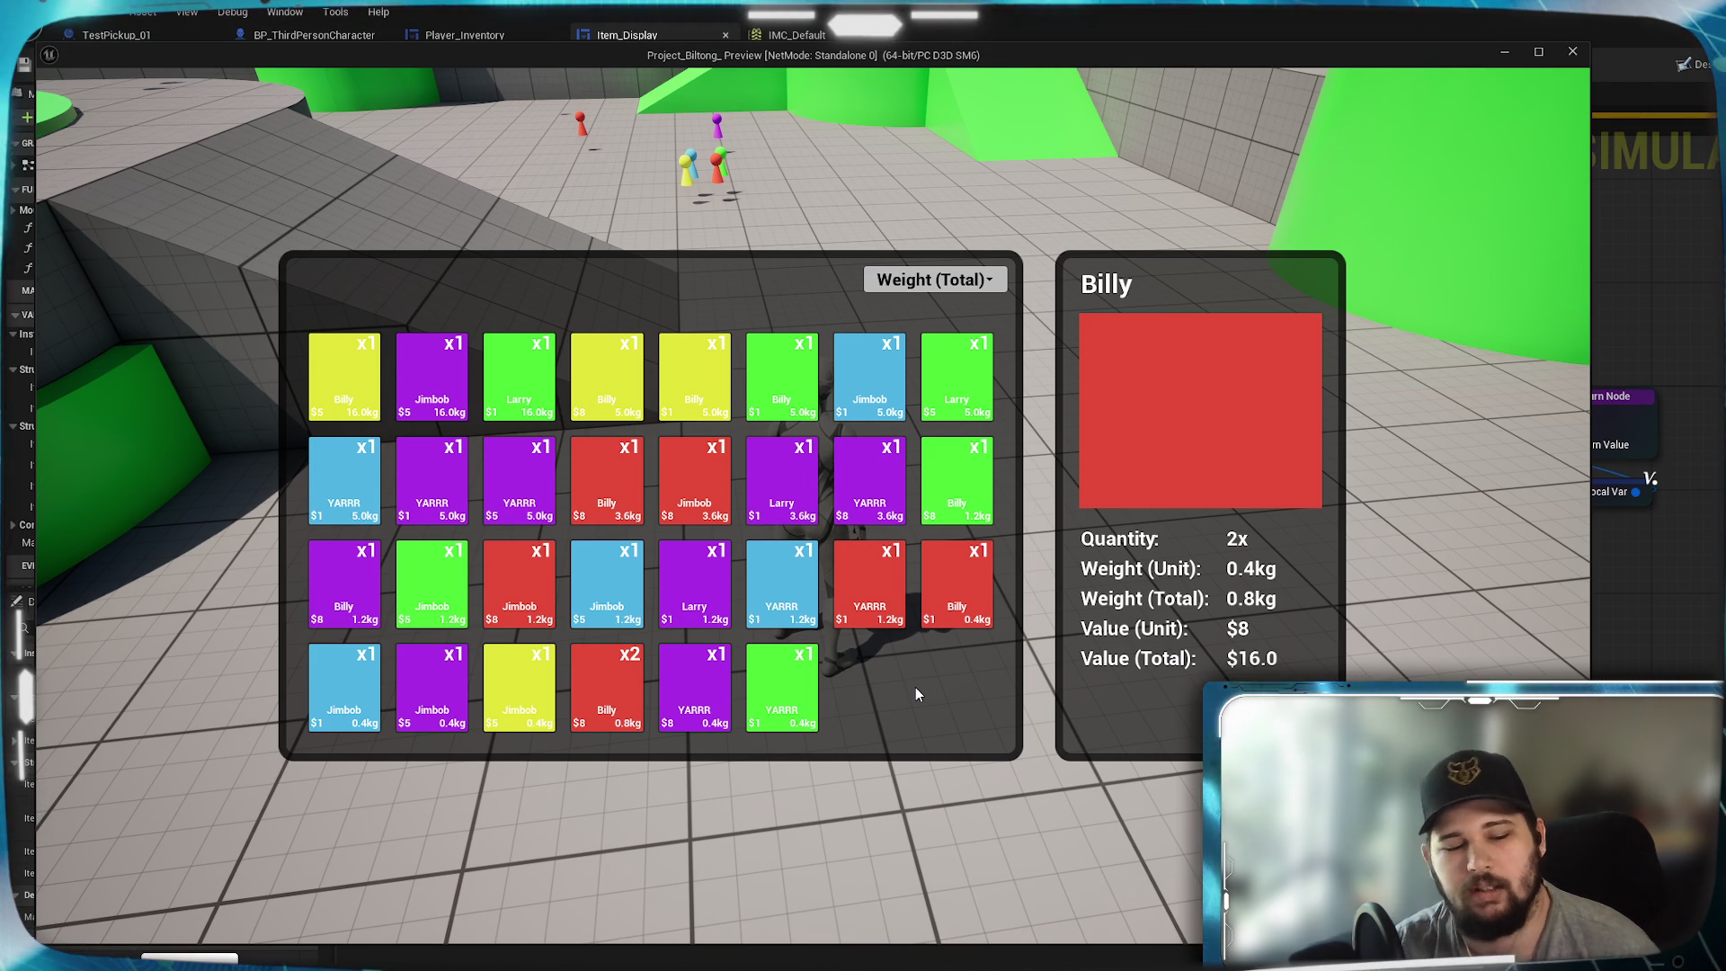
- Stop the play test and set the Pulse trigger Interval in IMC_Default to 0.1
key("Escape")
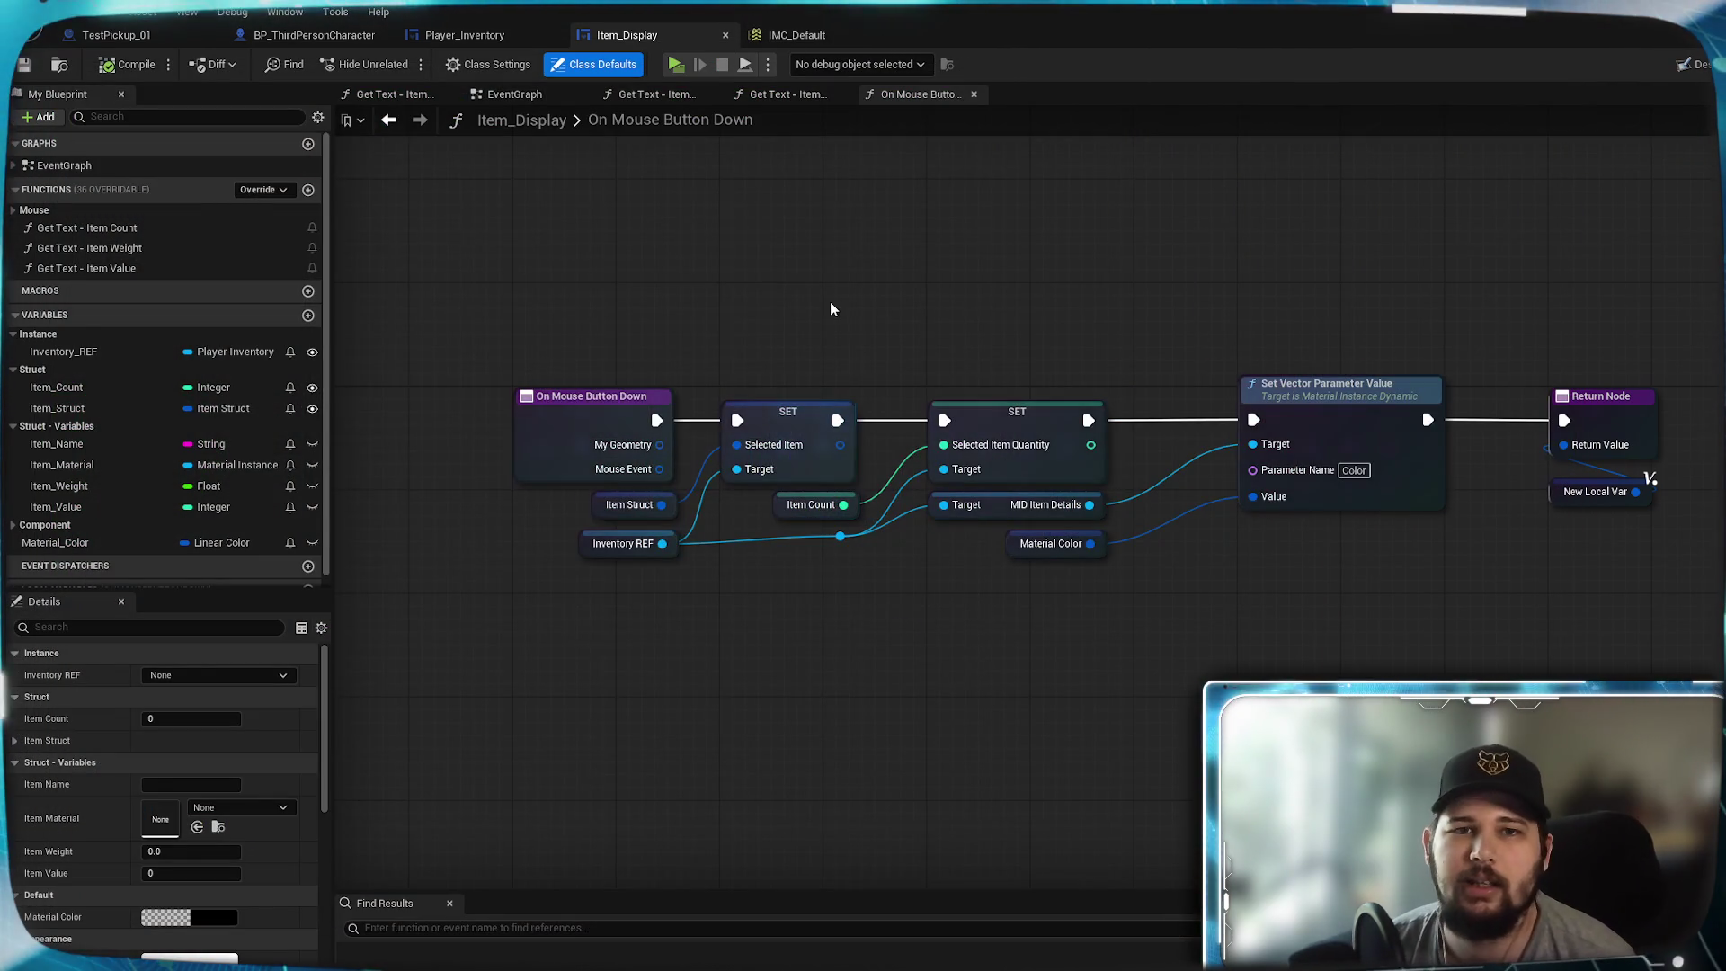
left_click(820, 38)
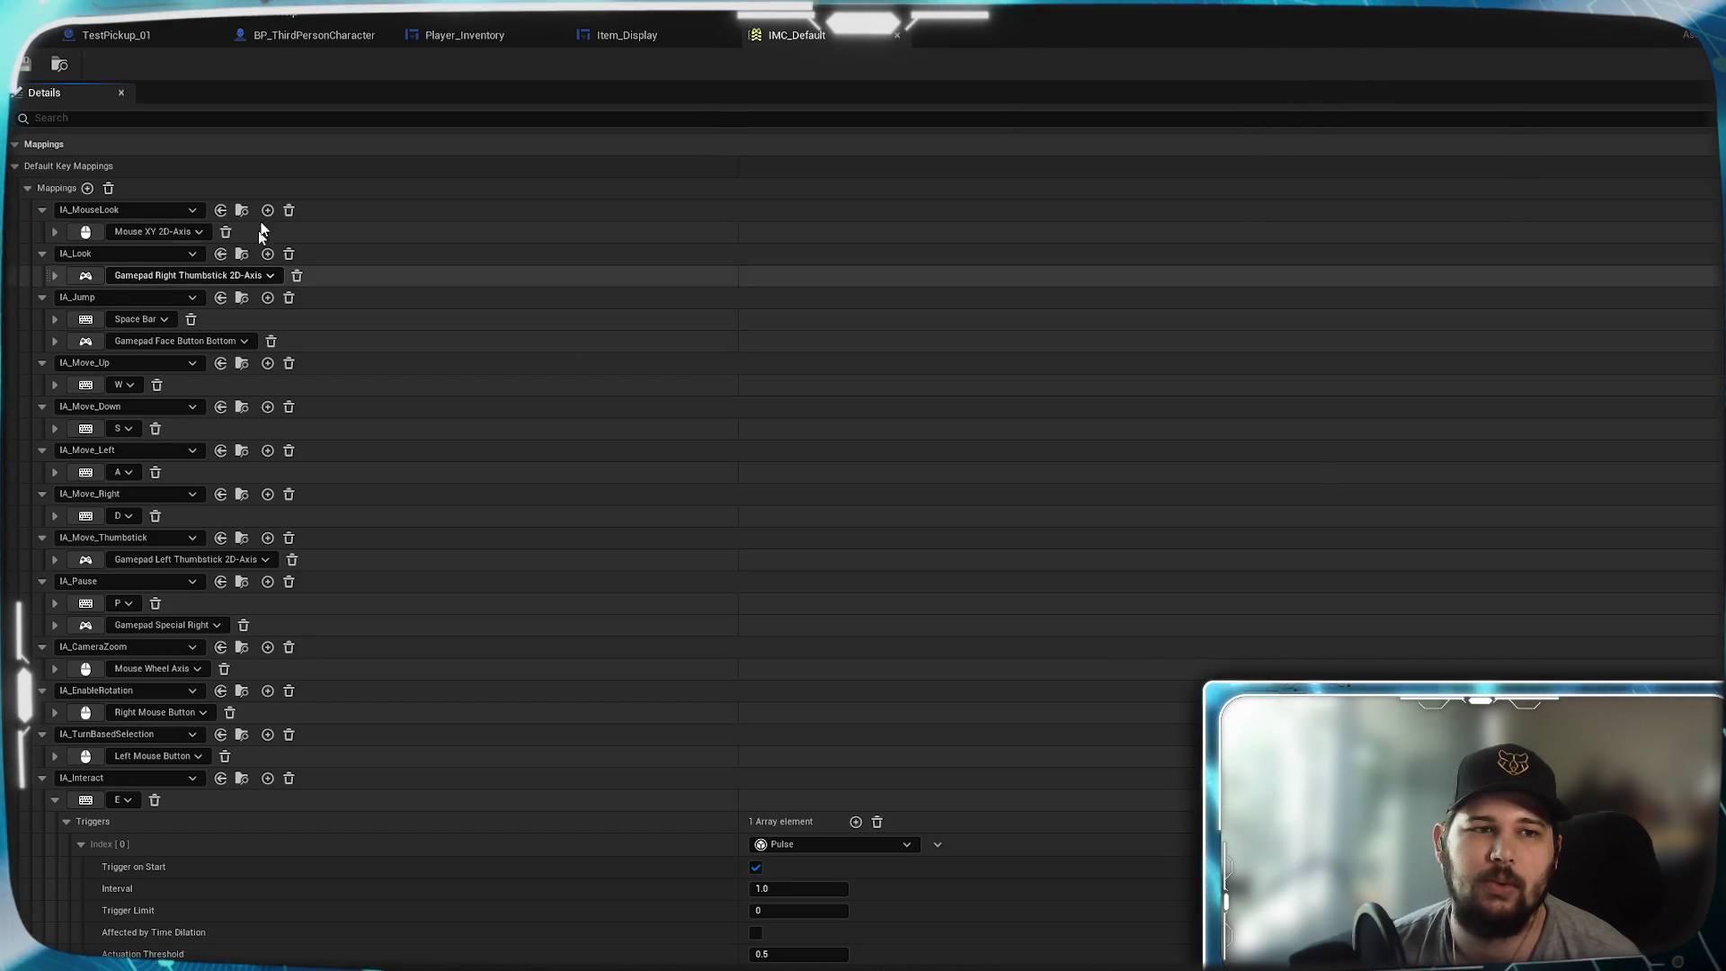
left_click(797, 892)
type("0.1")
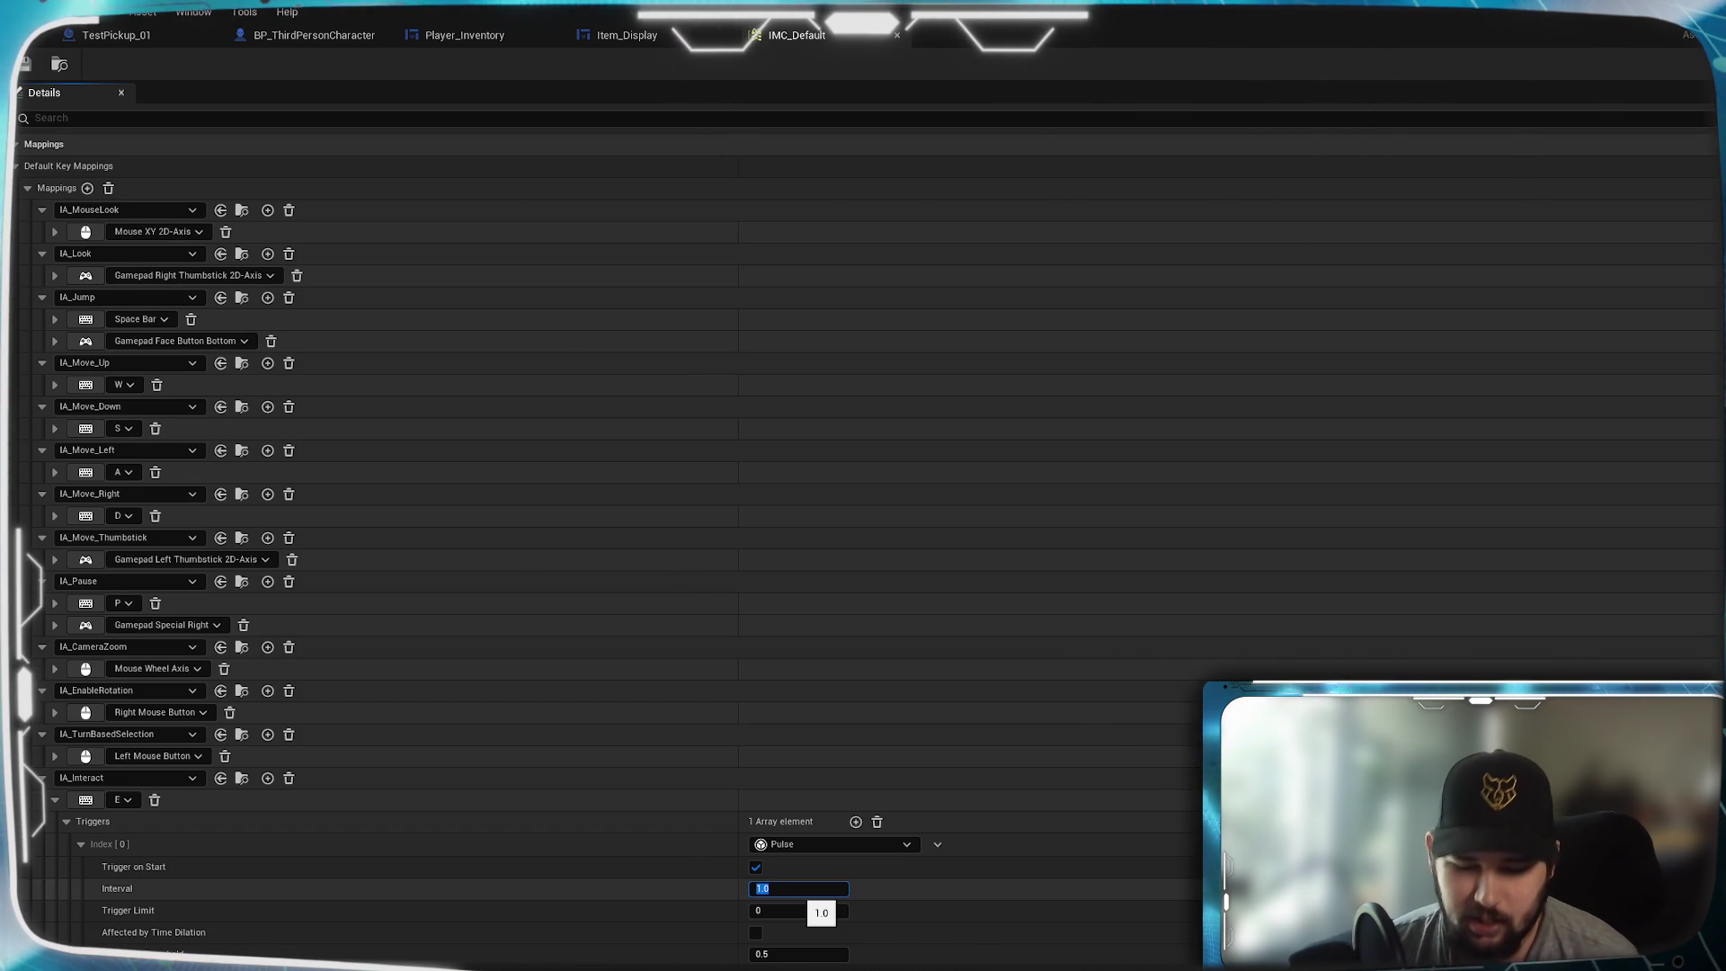
- Save the 0.1 interval and start a new game in a fresh play test
key("ctrl+s")
left_click(650, 39)
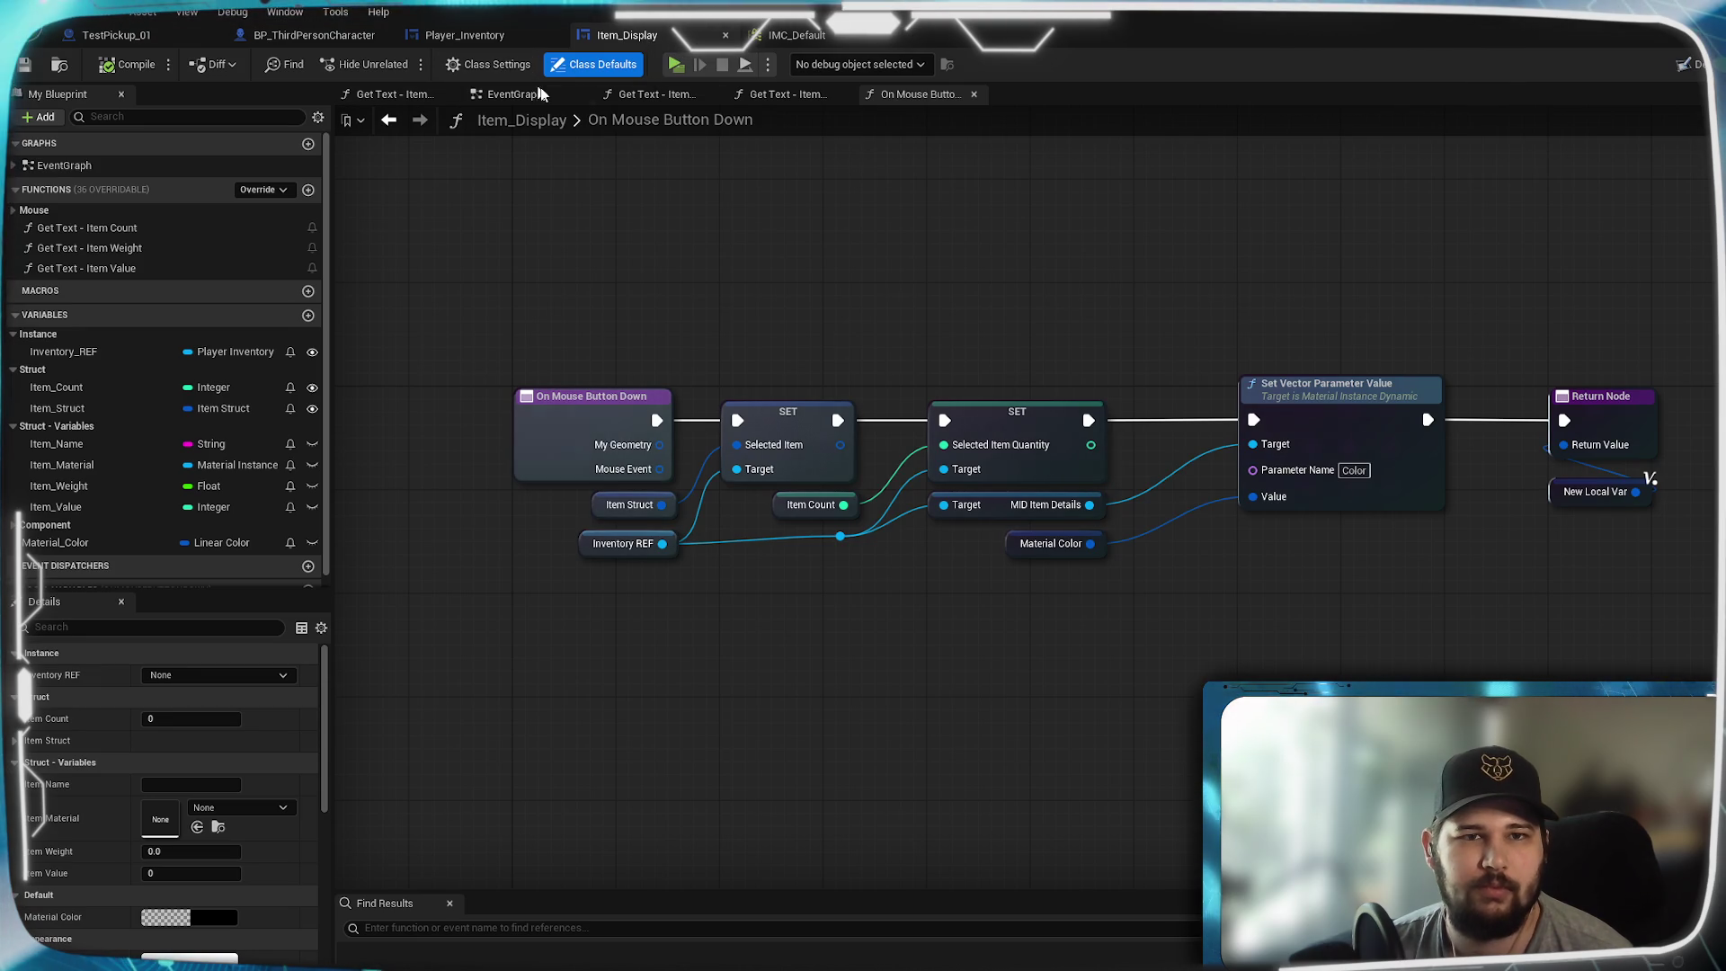
left_click(679, 65)
left_click(505, 454)
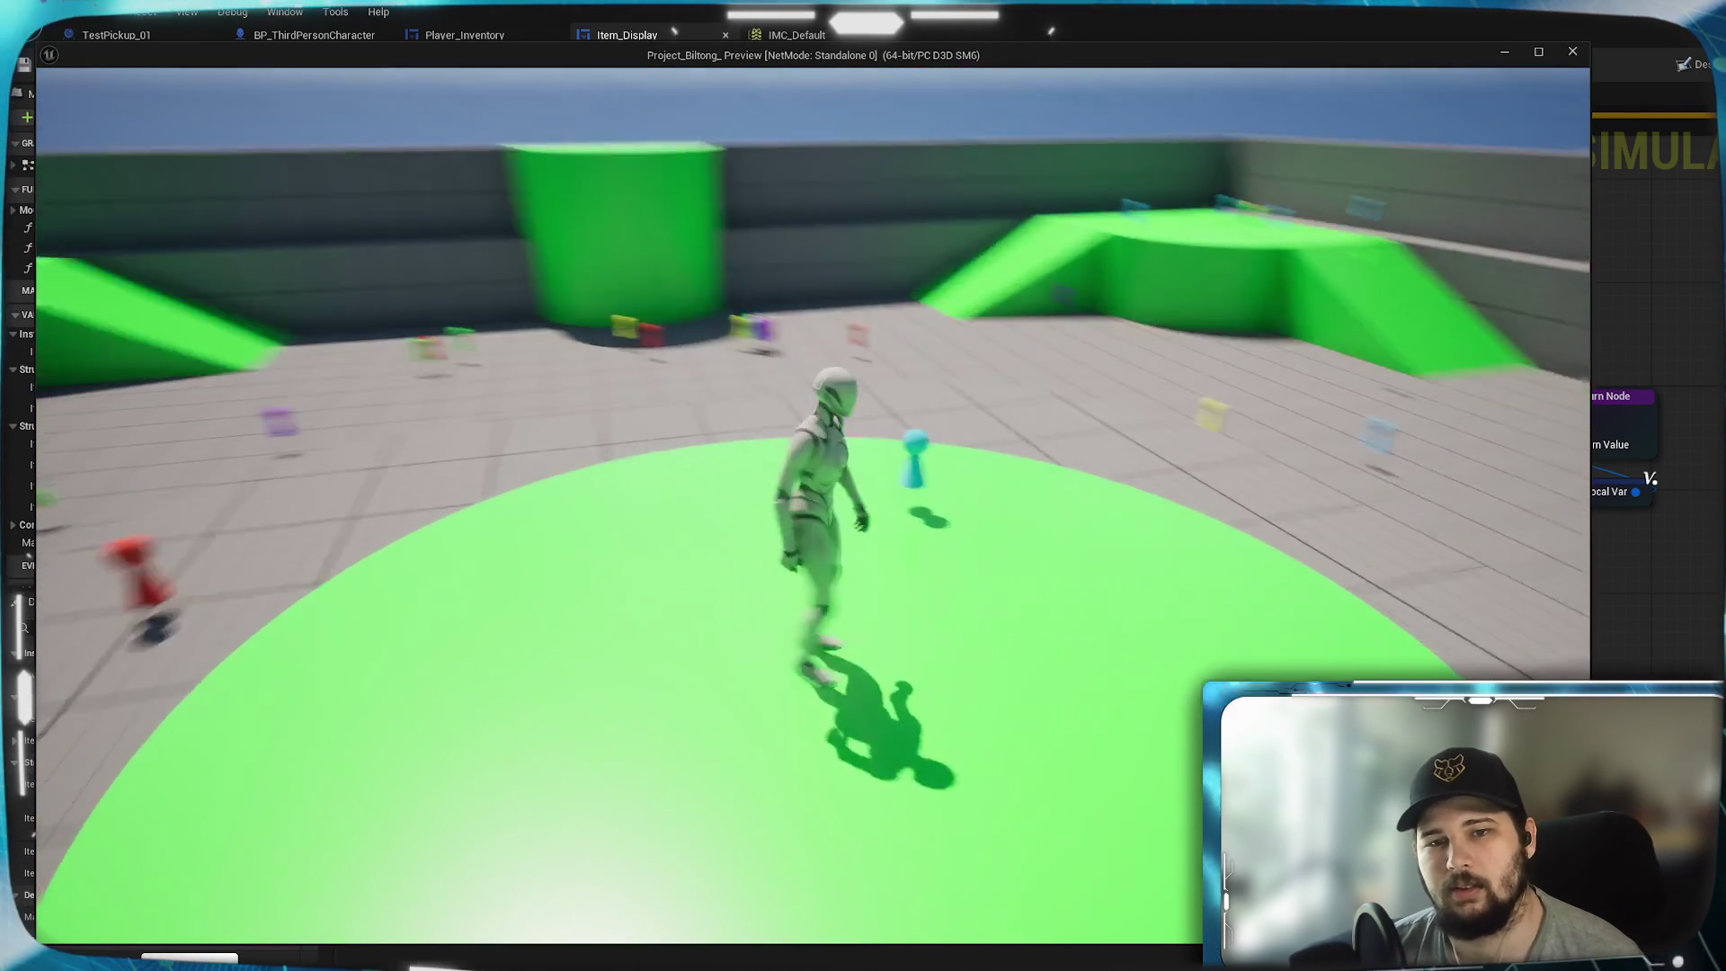
- Run across the arena, jump onto the ledge and climb the green ramp collecting pickups
key("w")
key("w")
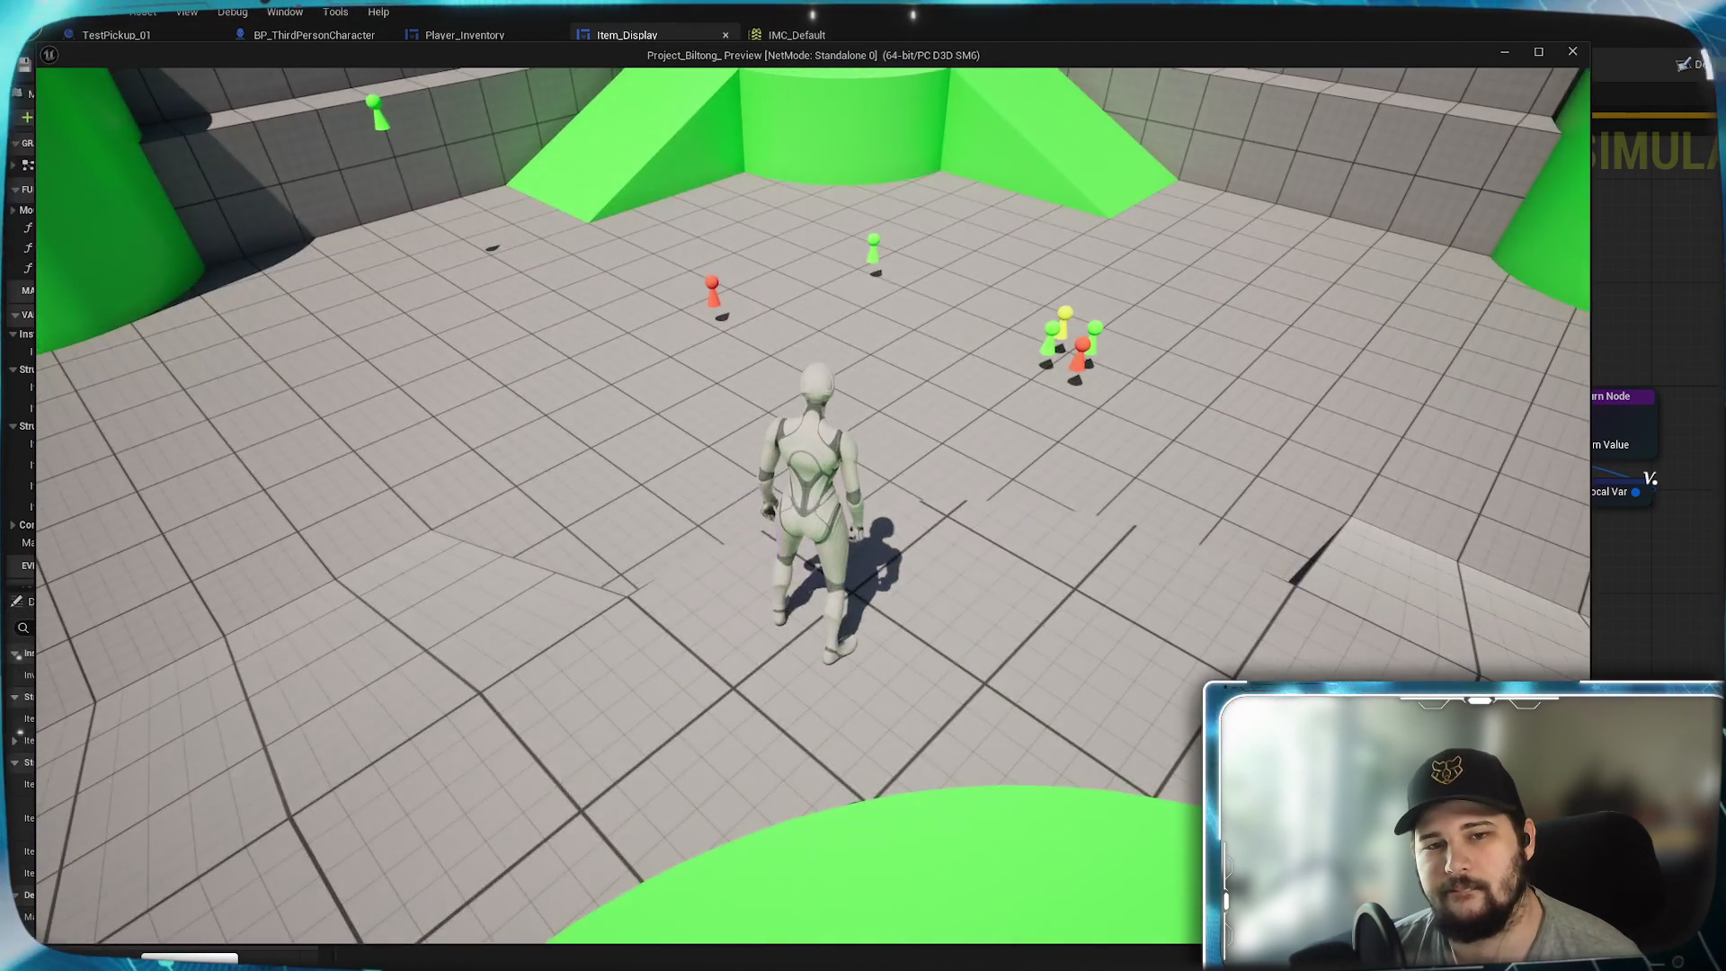
key("e")
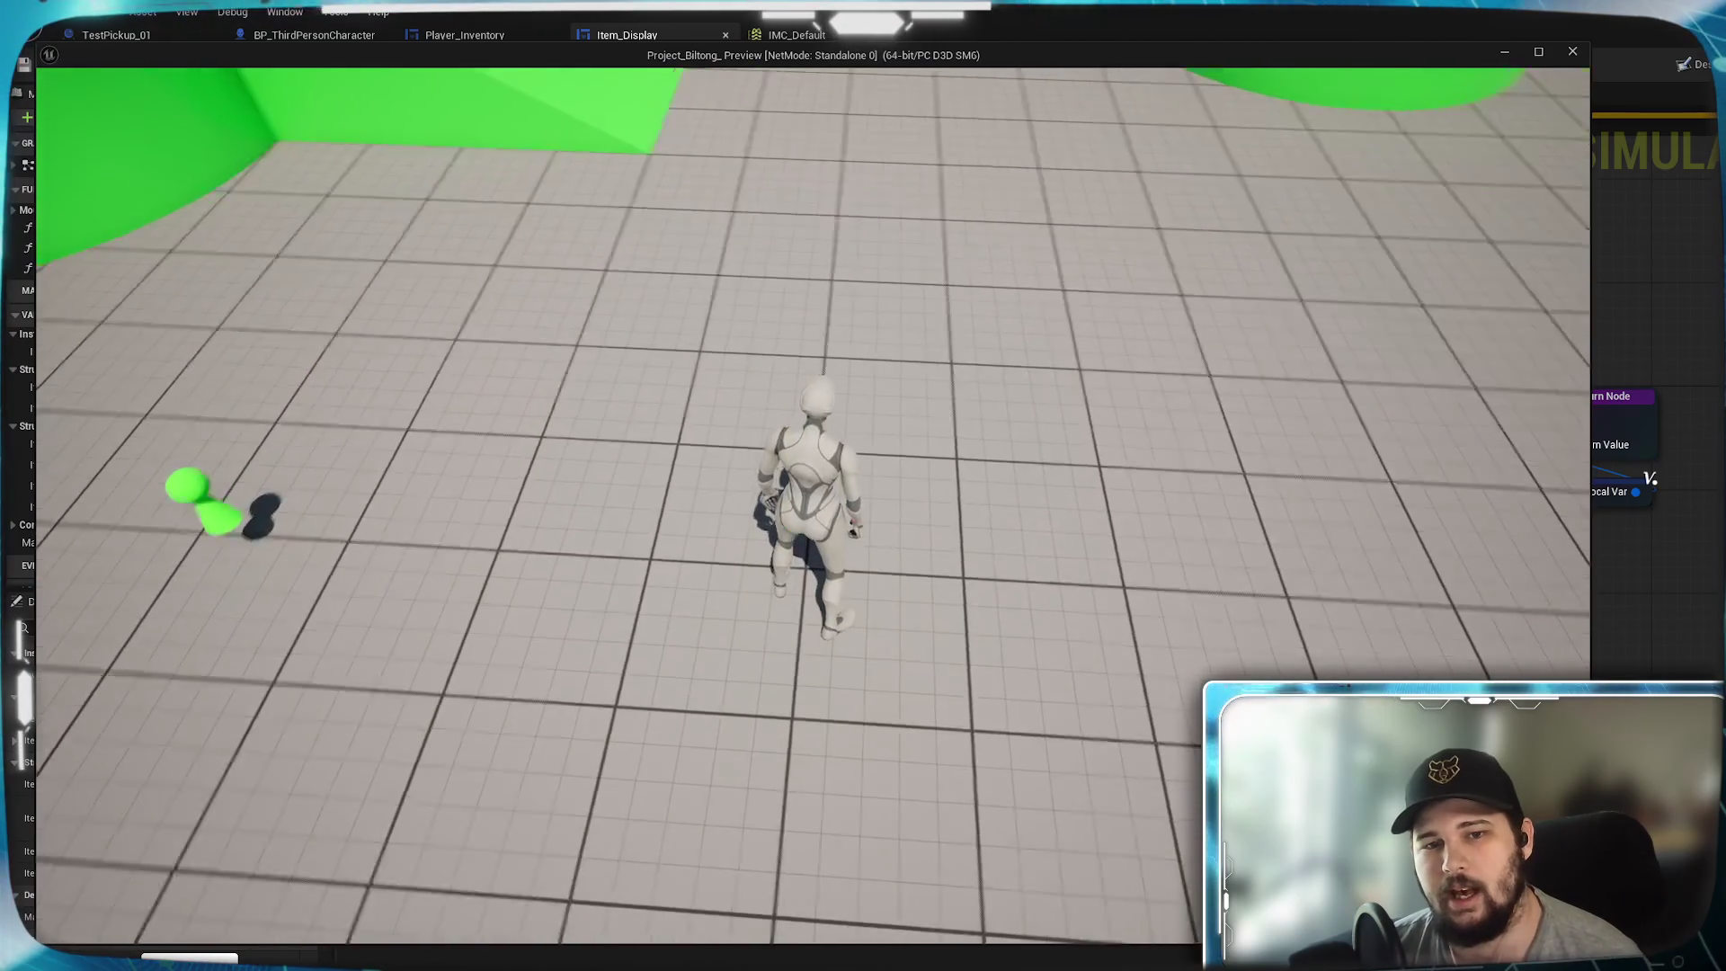
key("w")
key("w")
key("space")
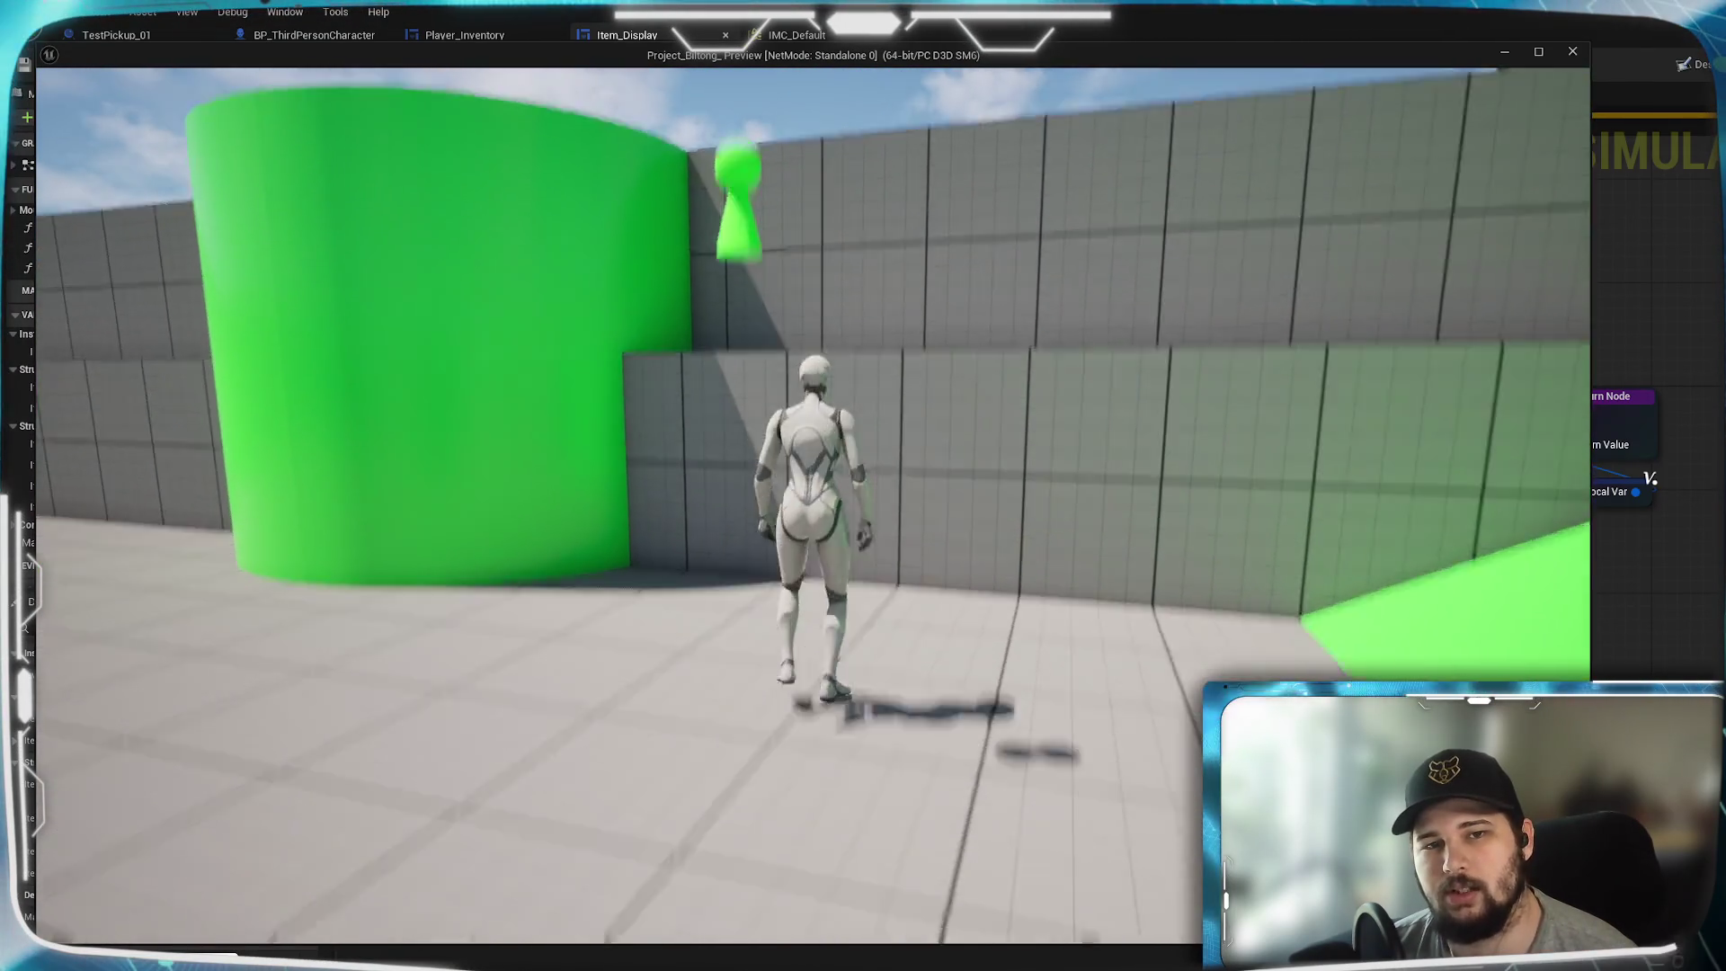
key("space")
key("w")
key("w")
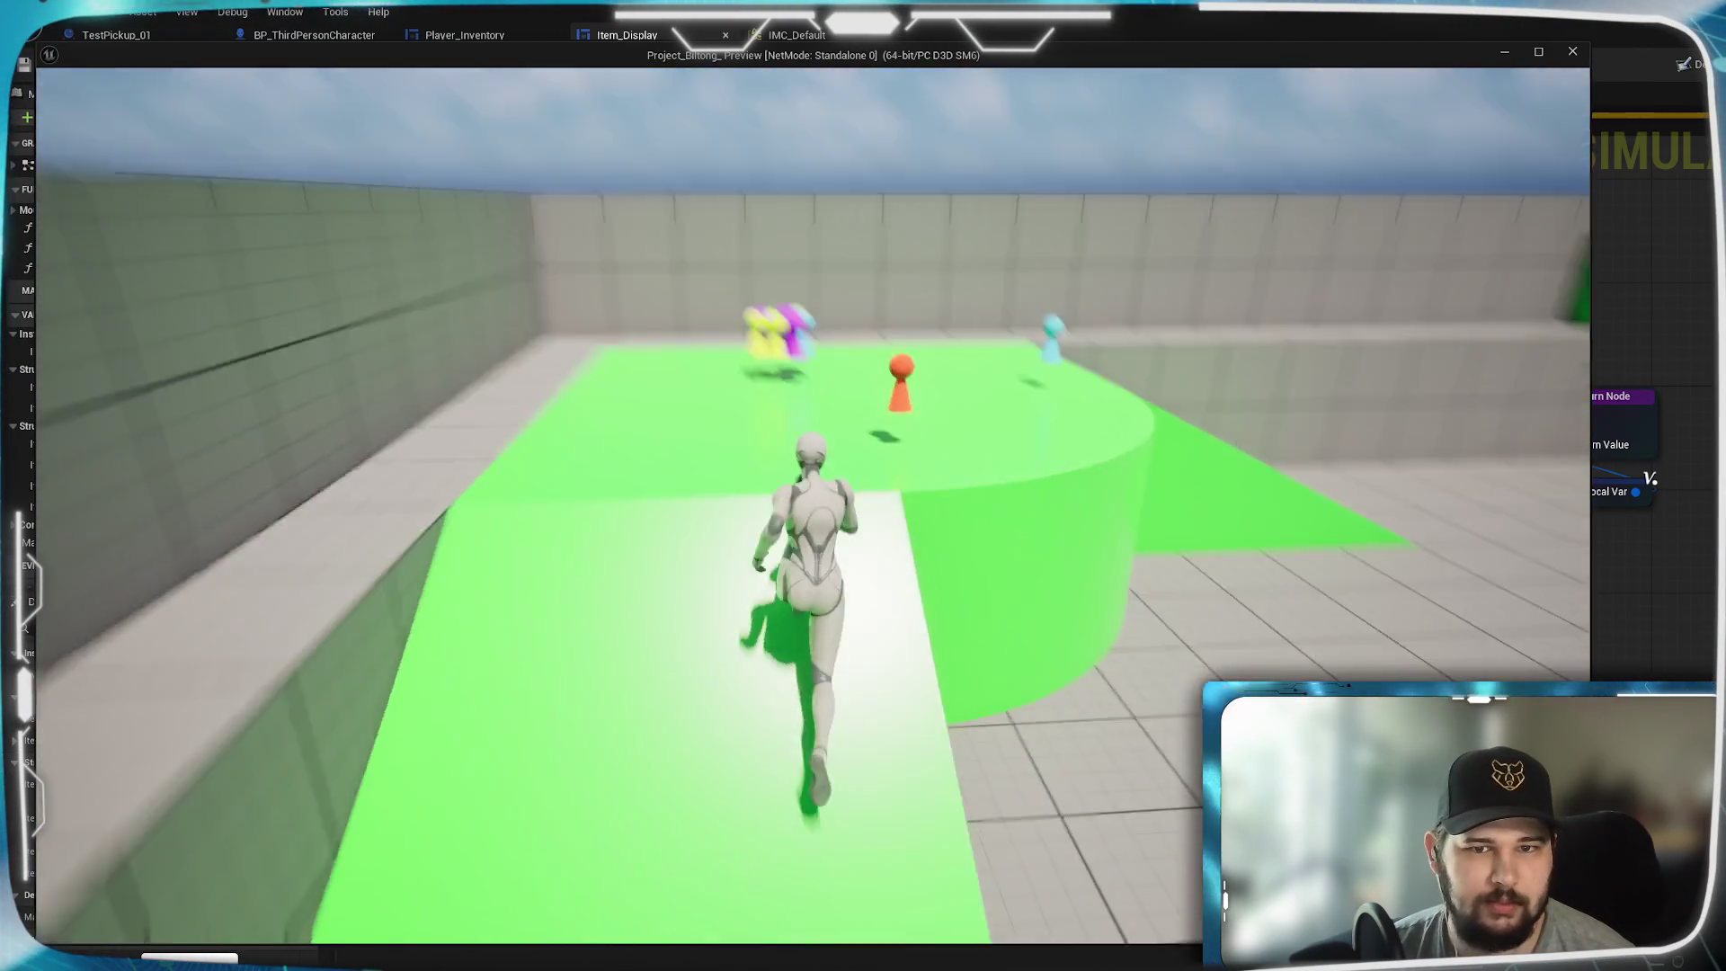
key("w")
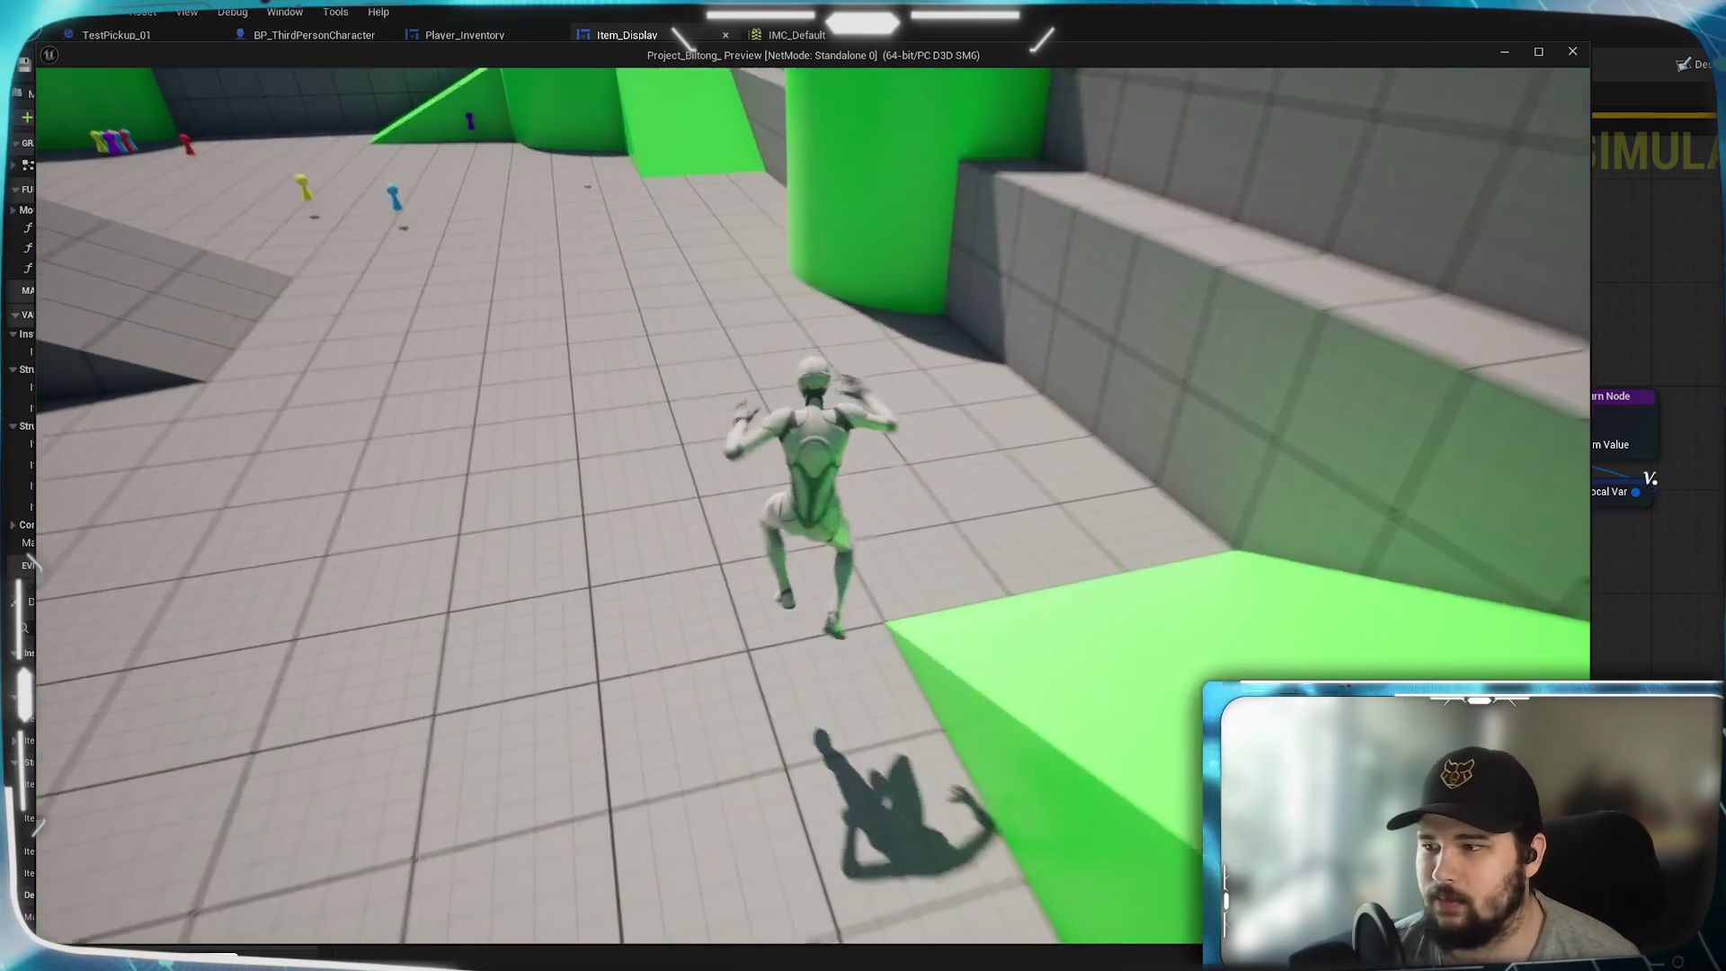
key("w")
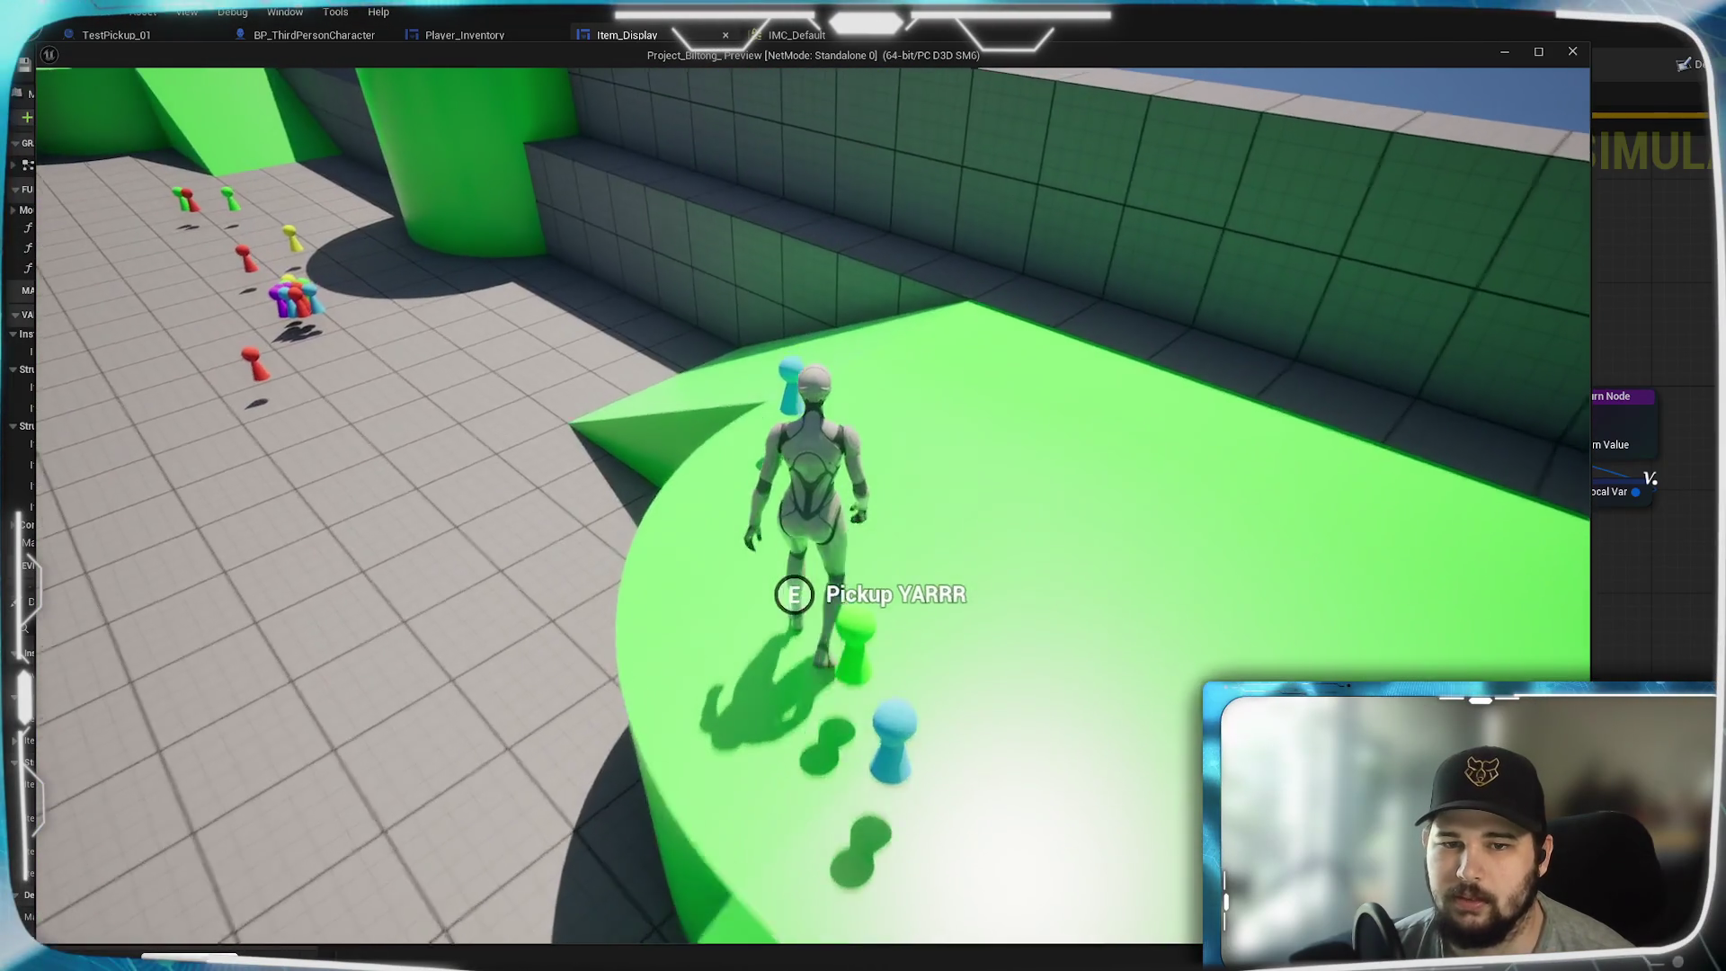
key("w")
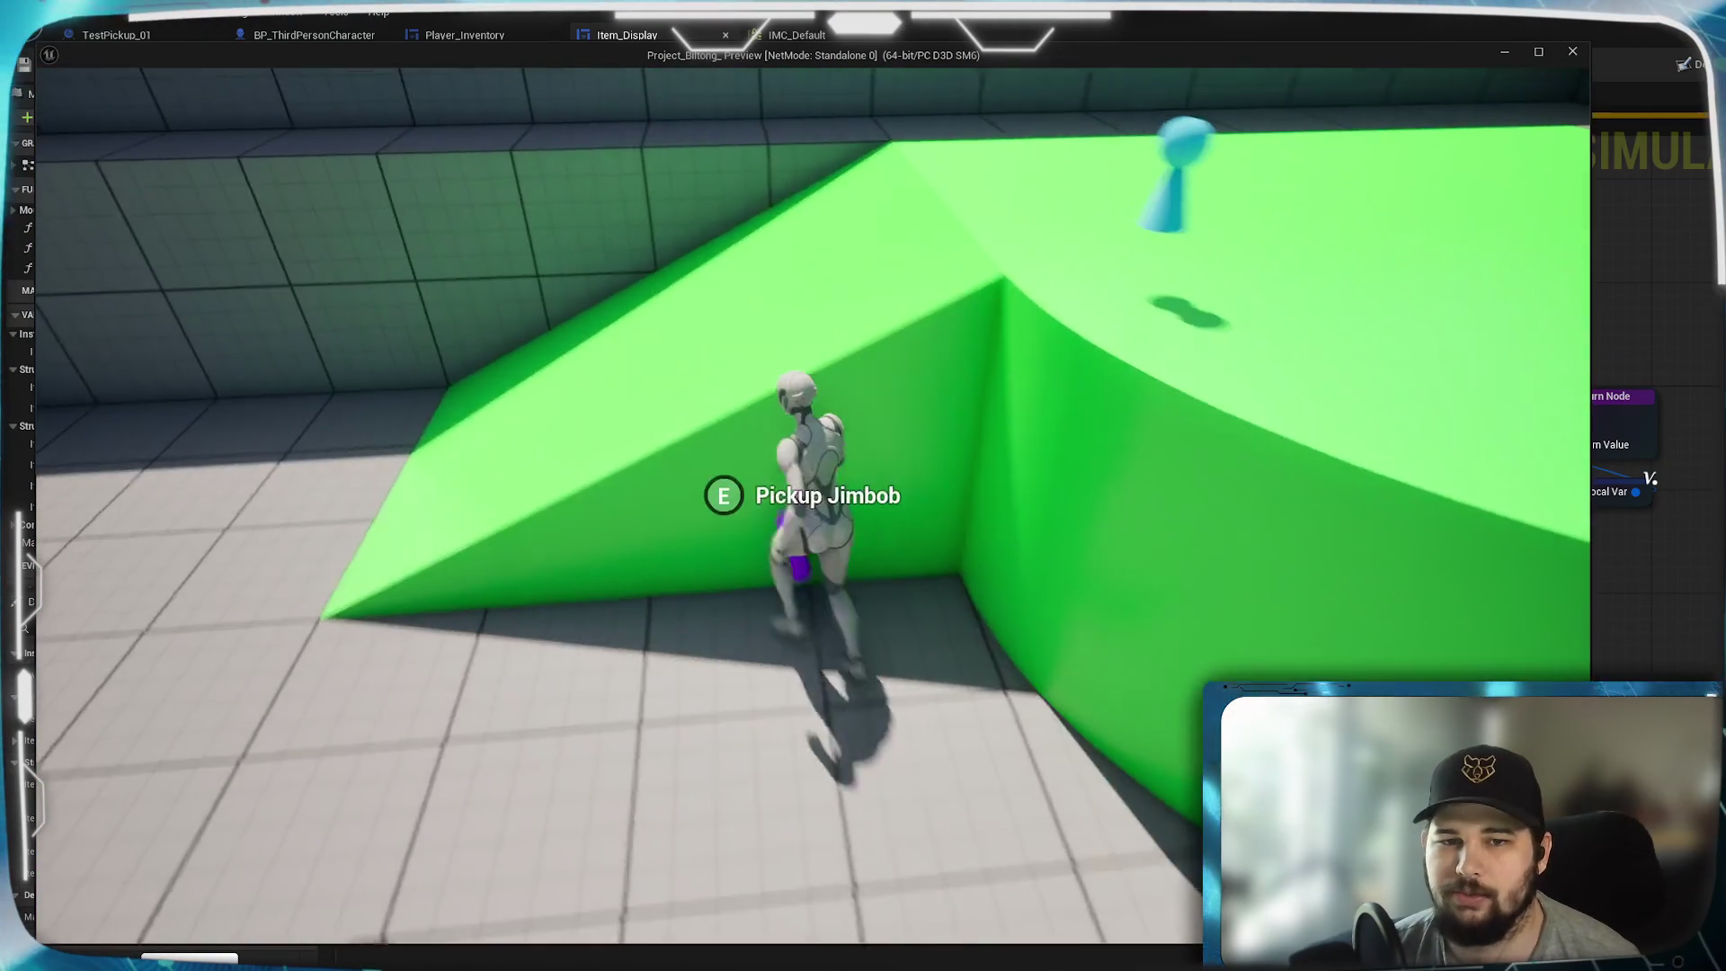
key("w")
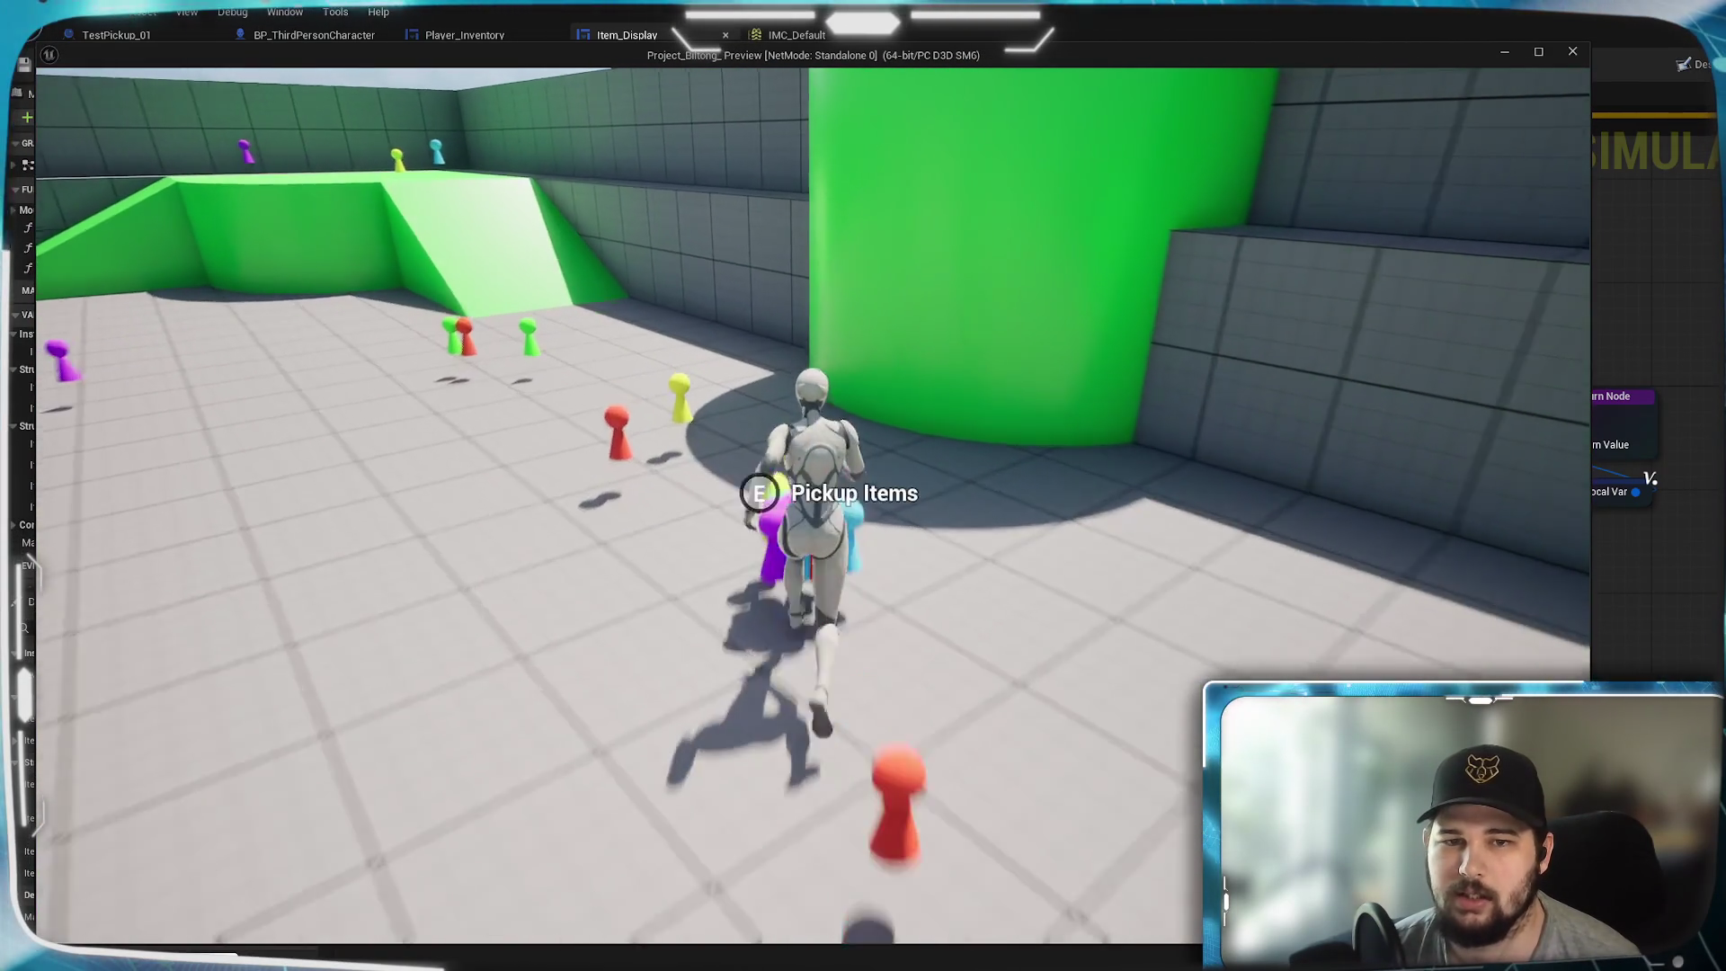
- Collect the pile of pickups, run across the green platform, and open the inventory
key("e")
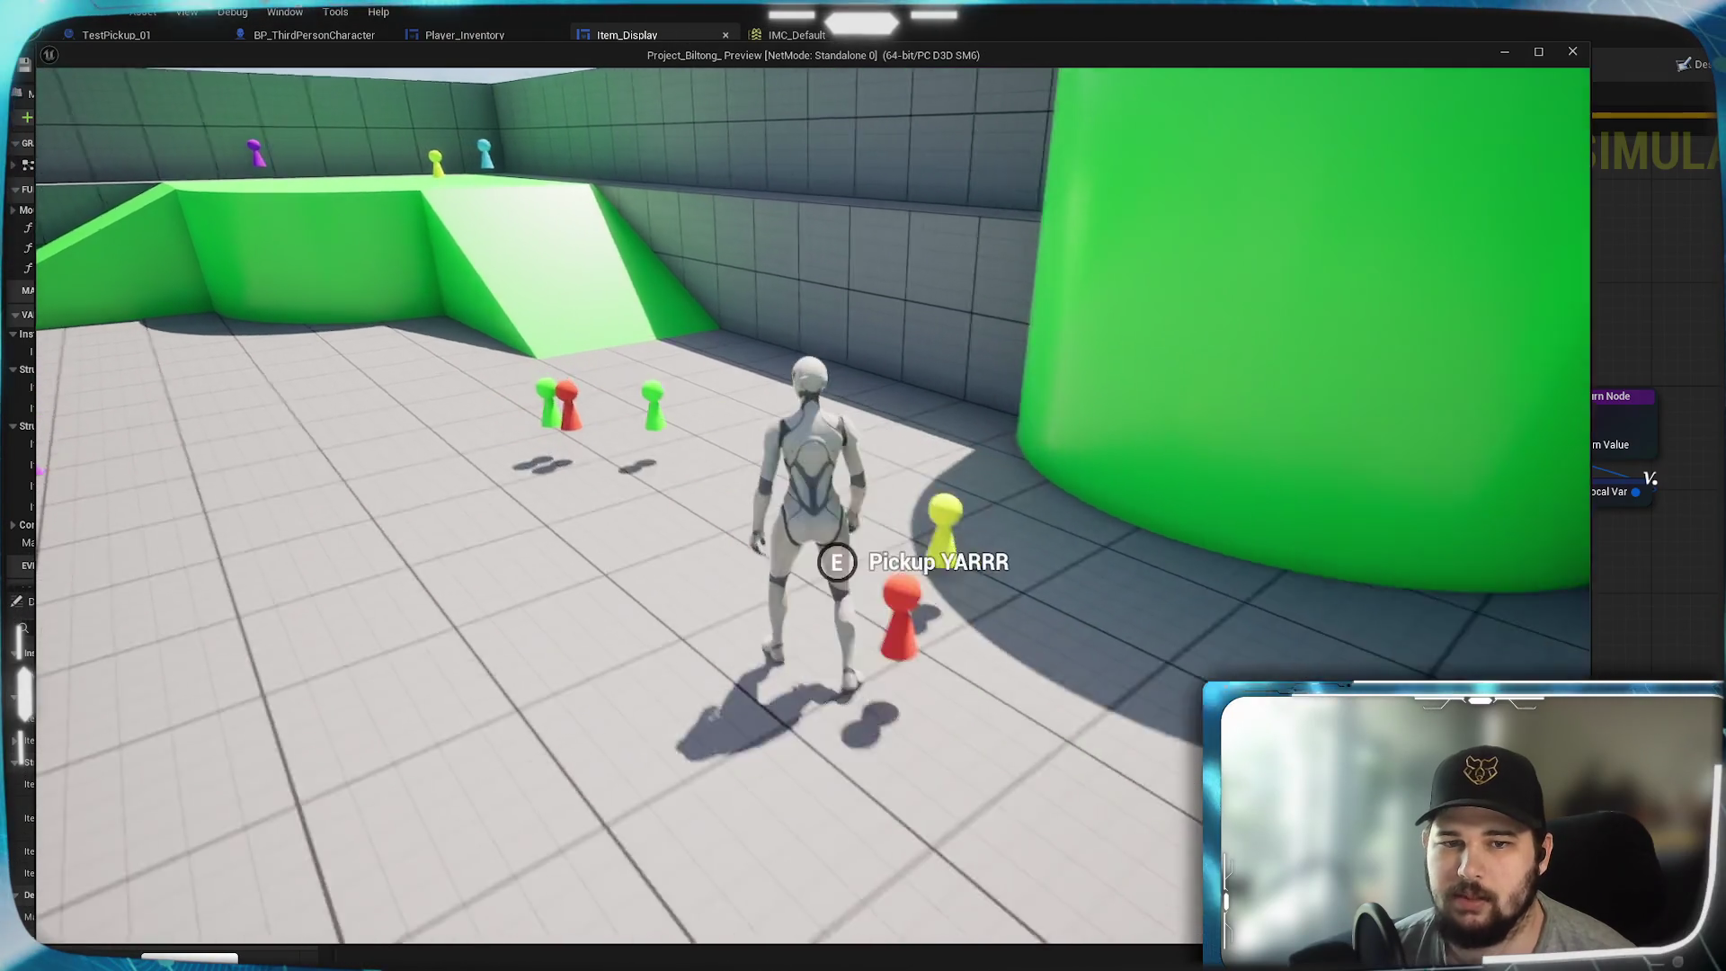
key("w")
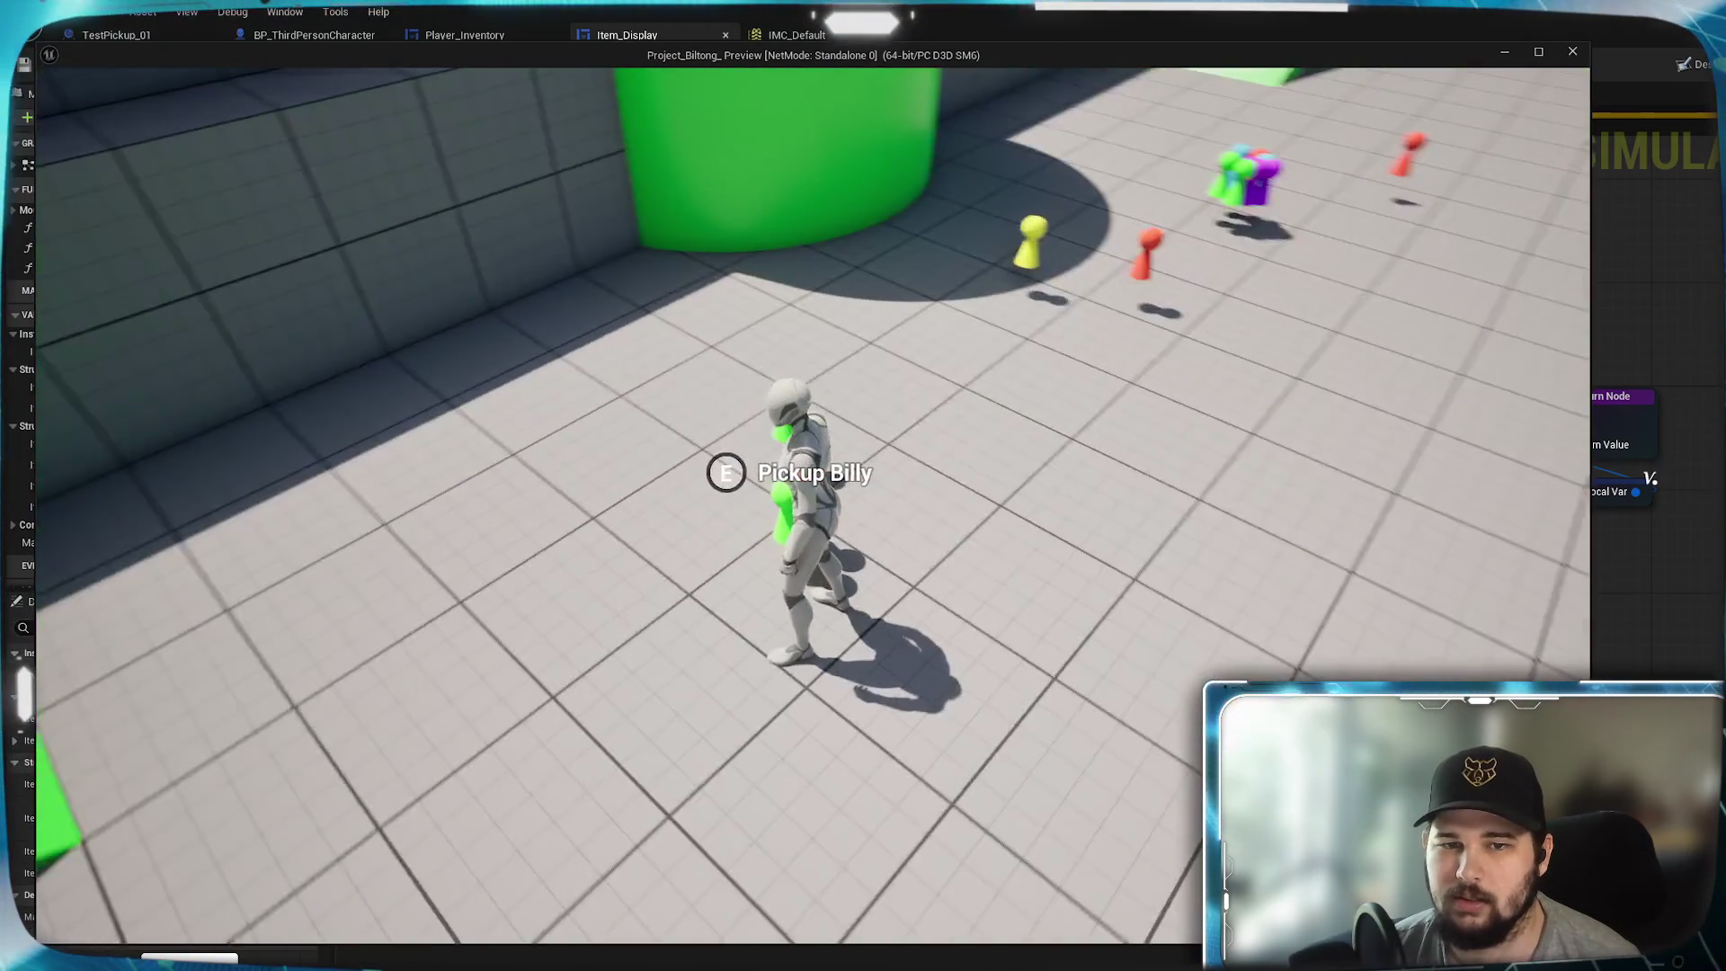
key("w")
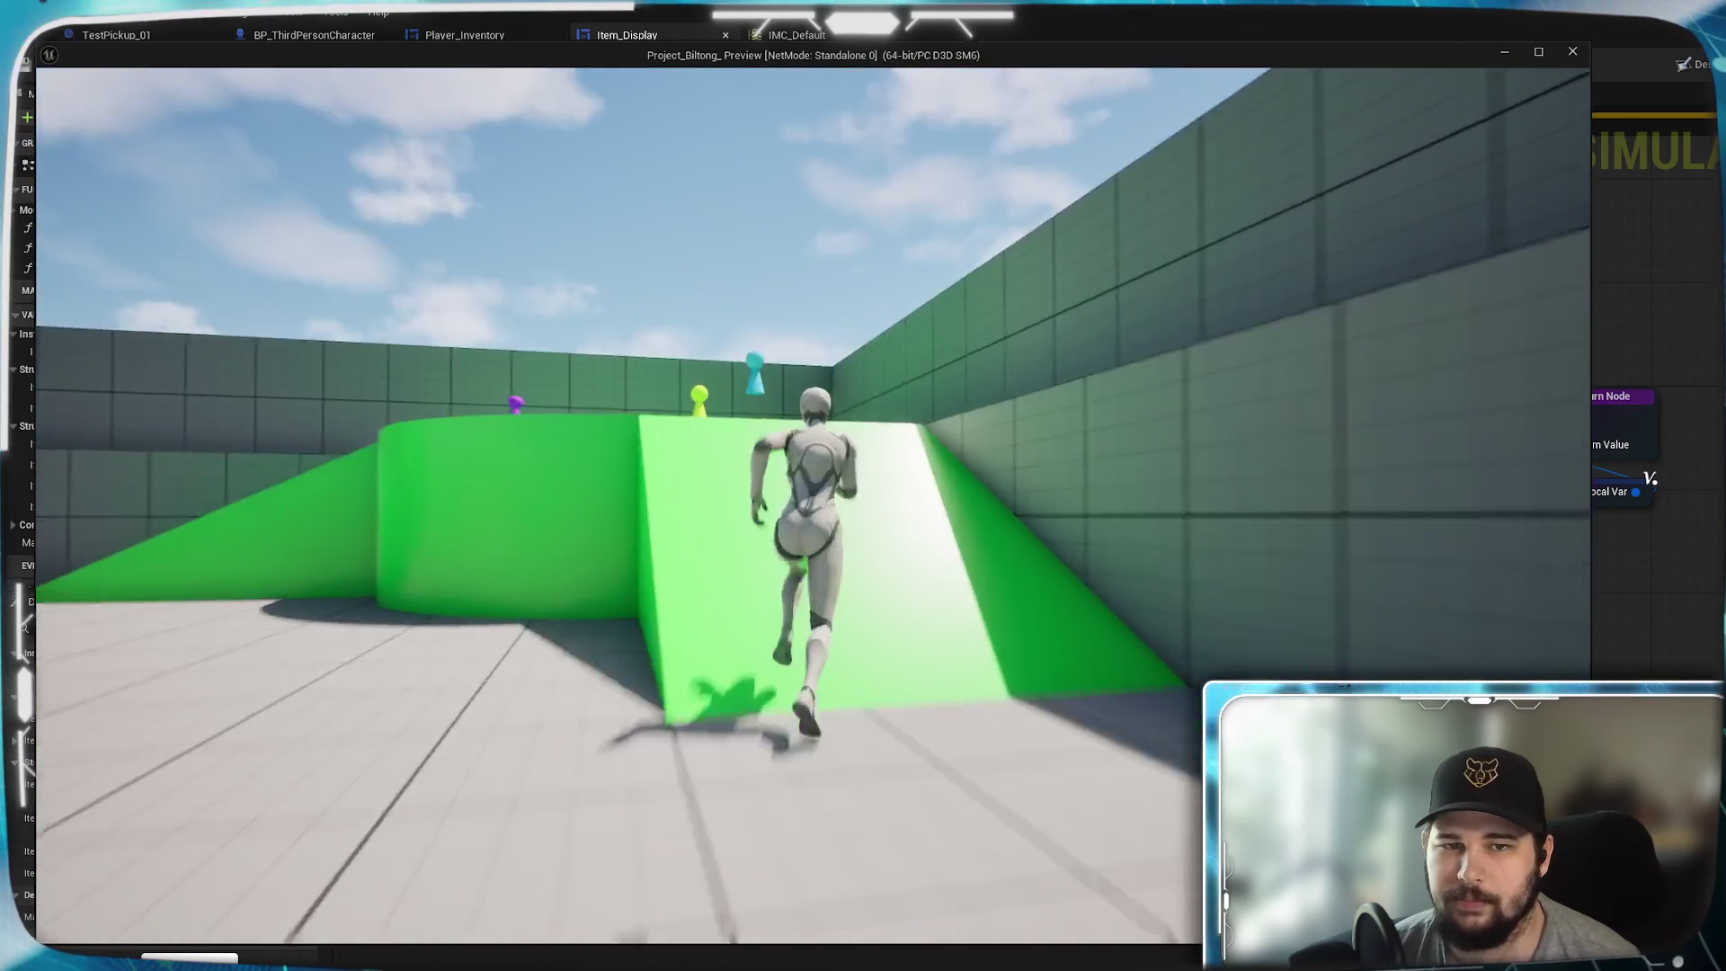
key("w")
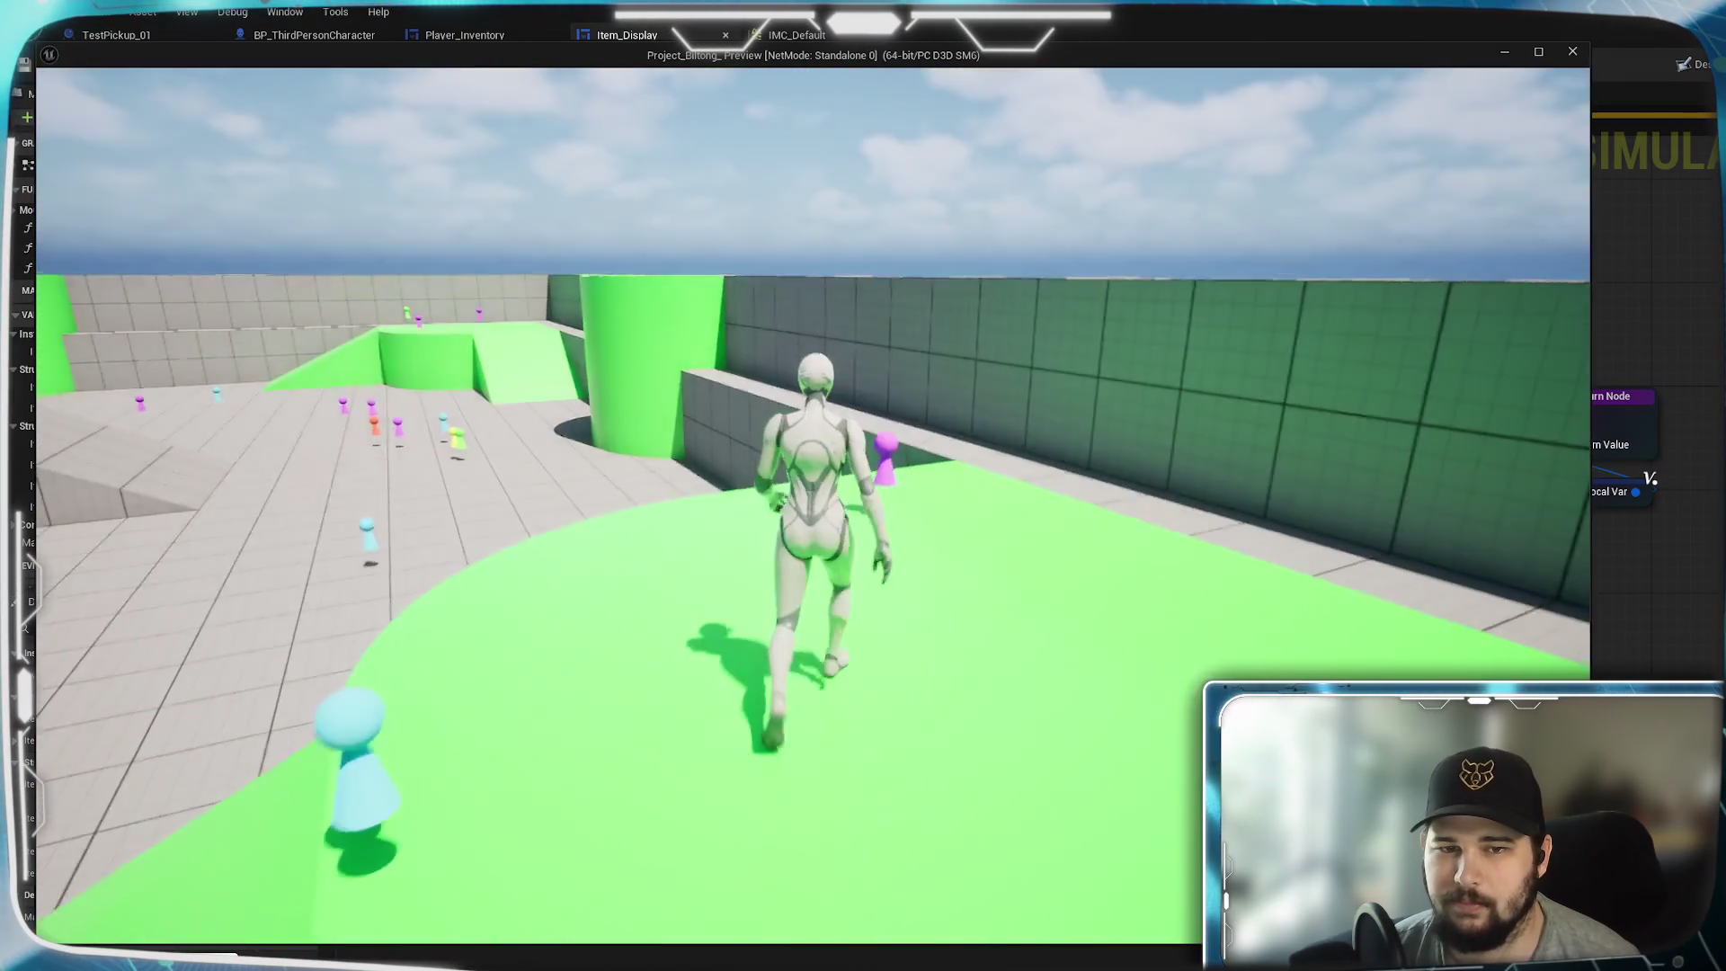
key("w")
key("i")
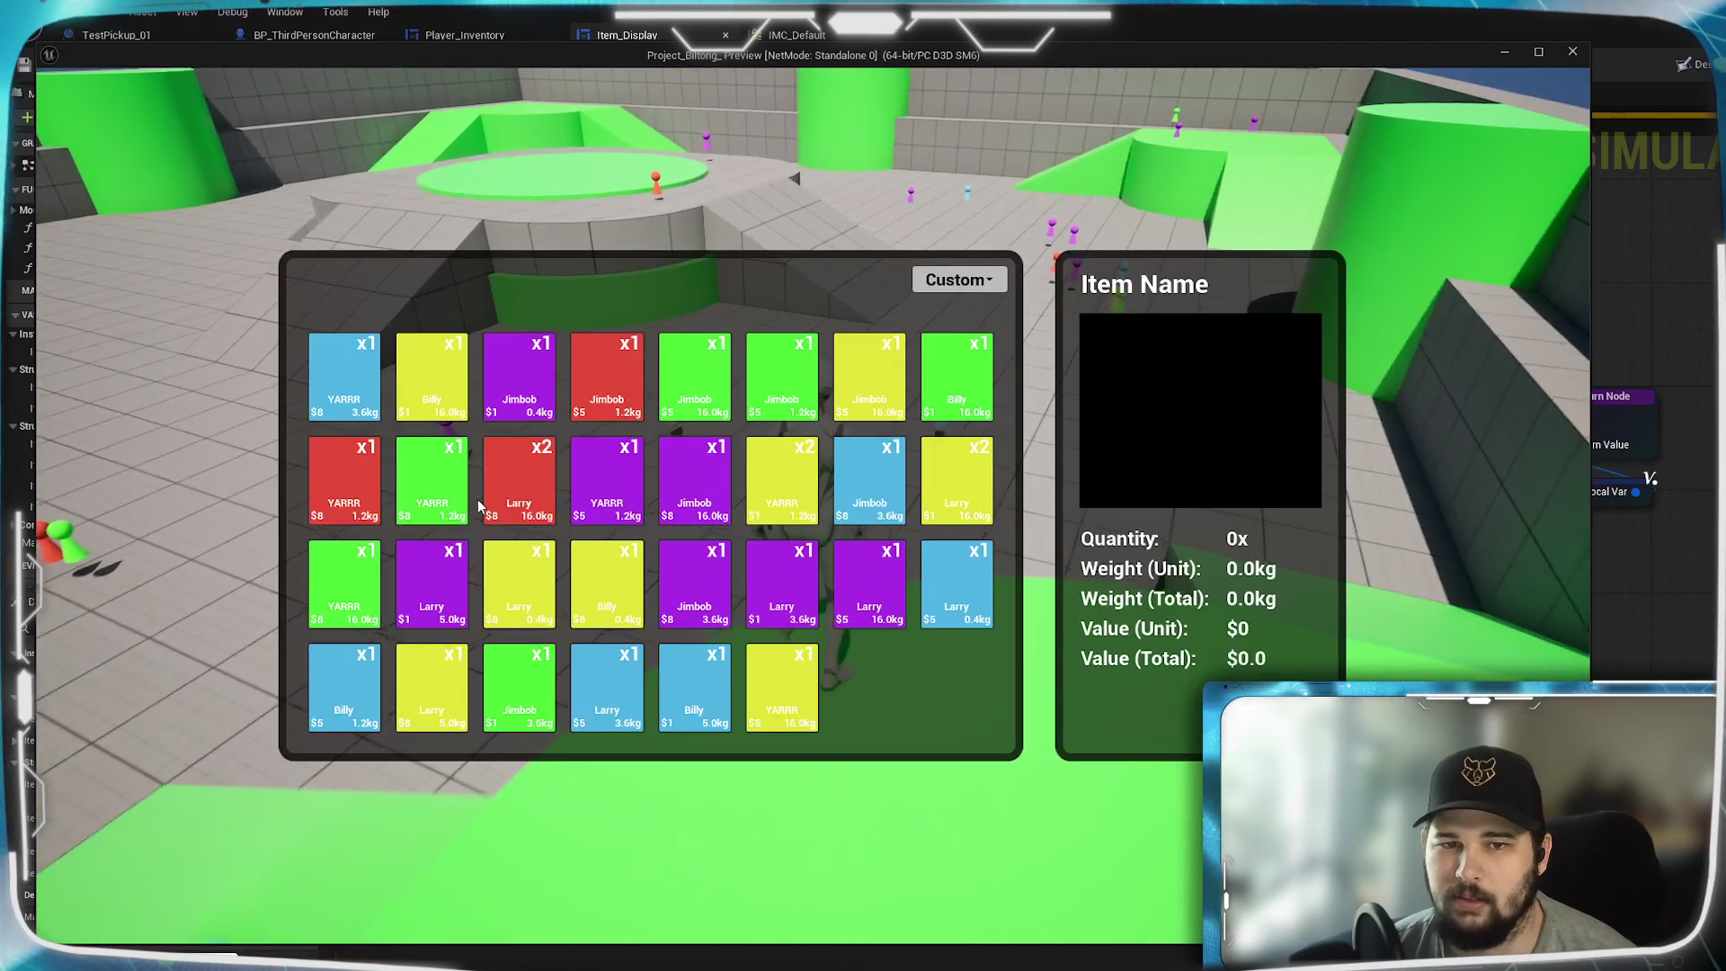
- Sort the inventory by Quantity, then Weight (Total), then Value (Total)
left_click(957, 288)
left_click(957, 381)
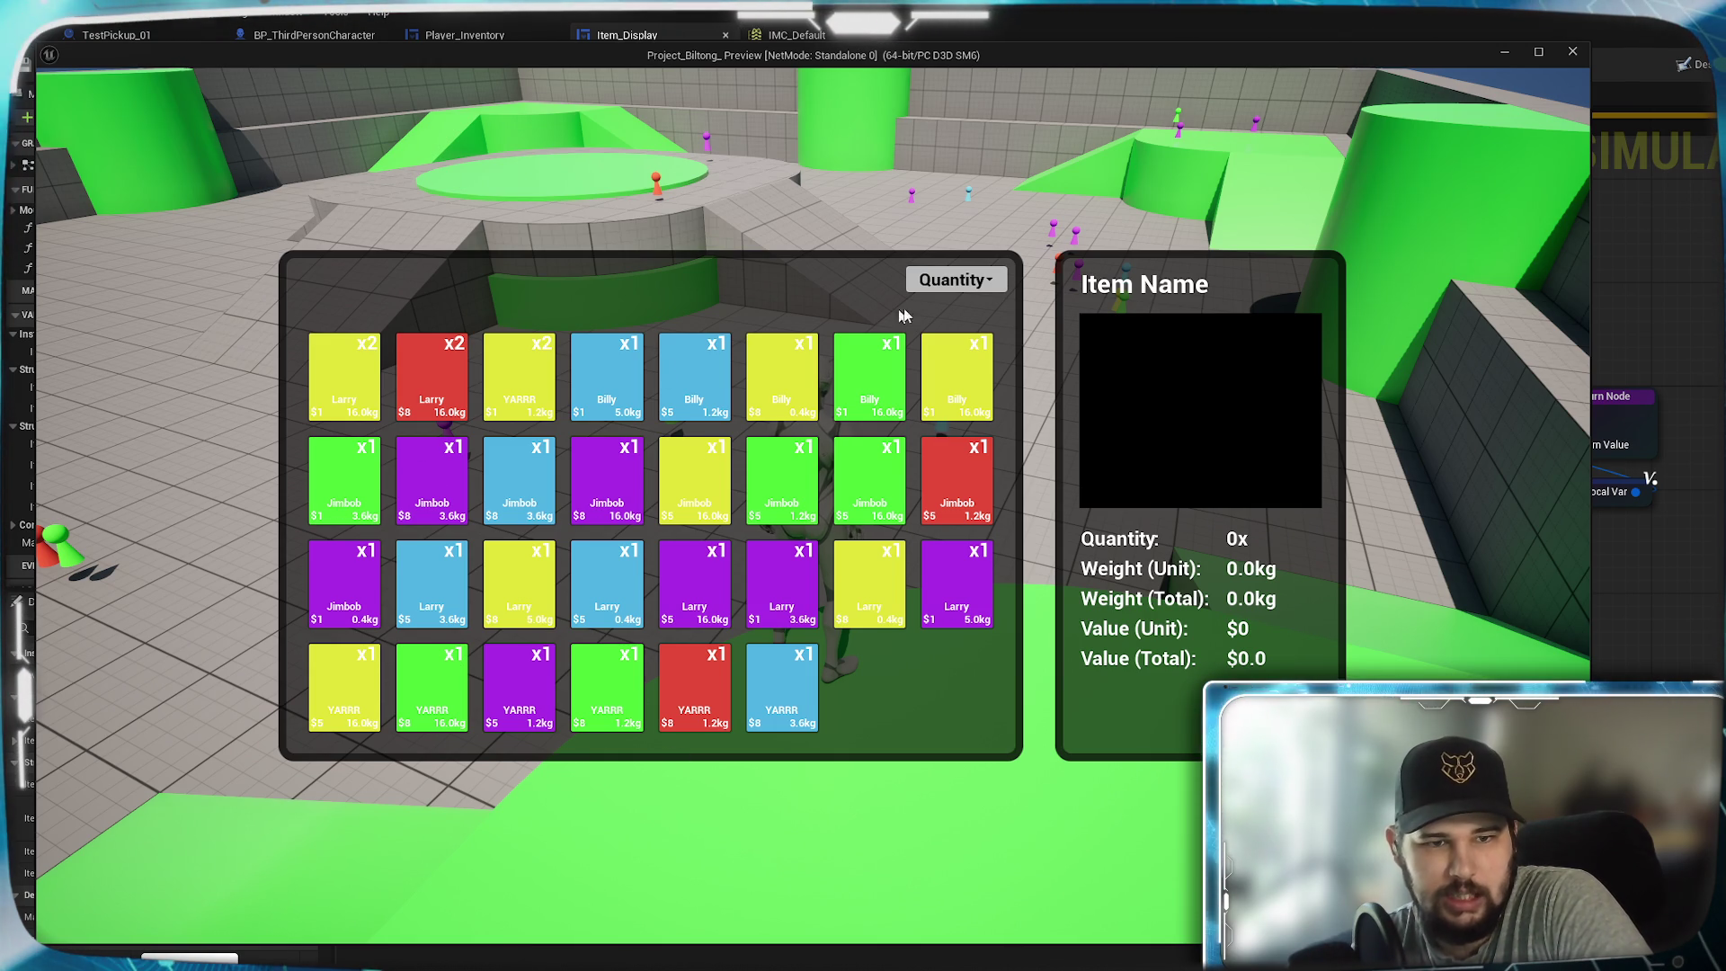
left_click(957, 280)
left_click(937, 407)
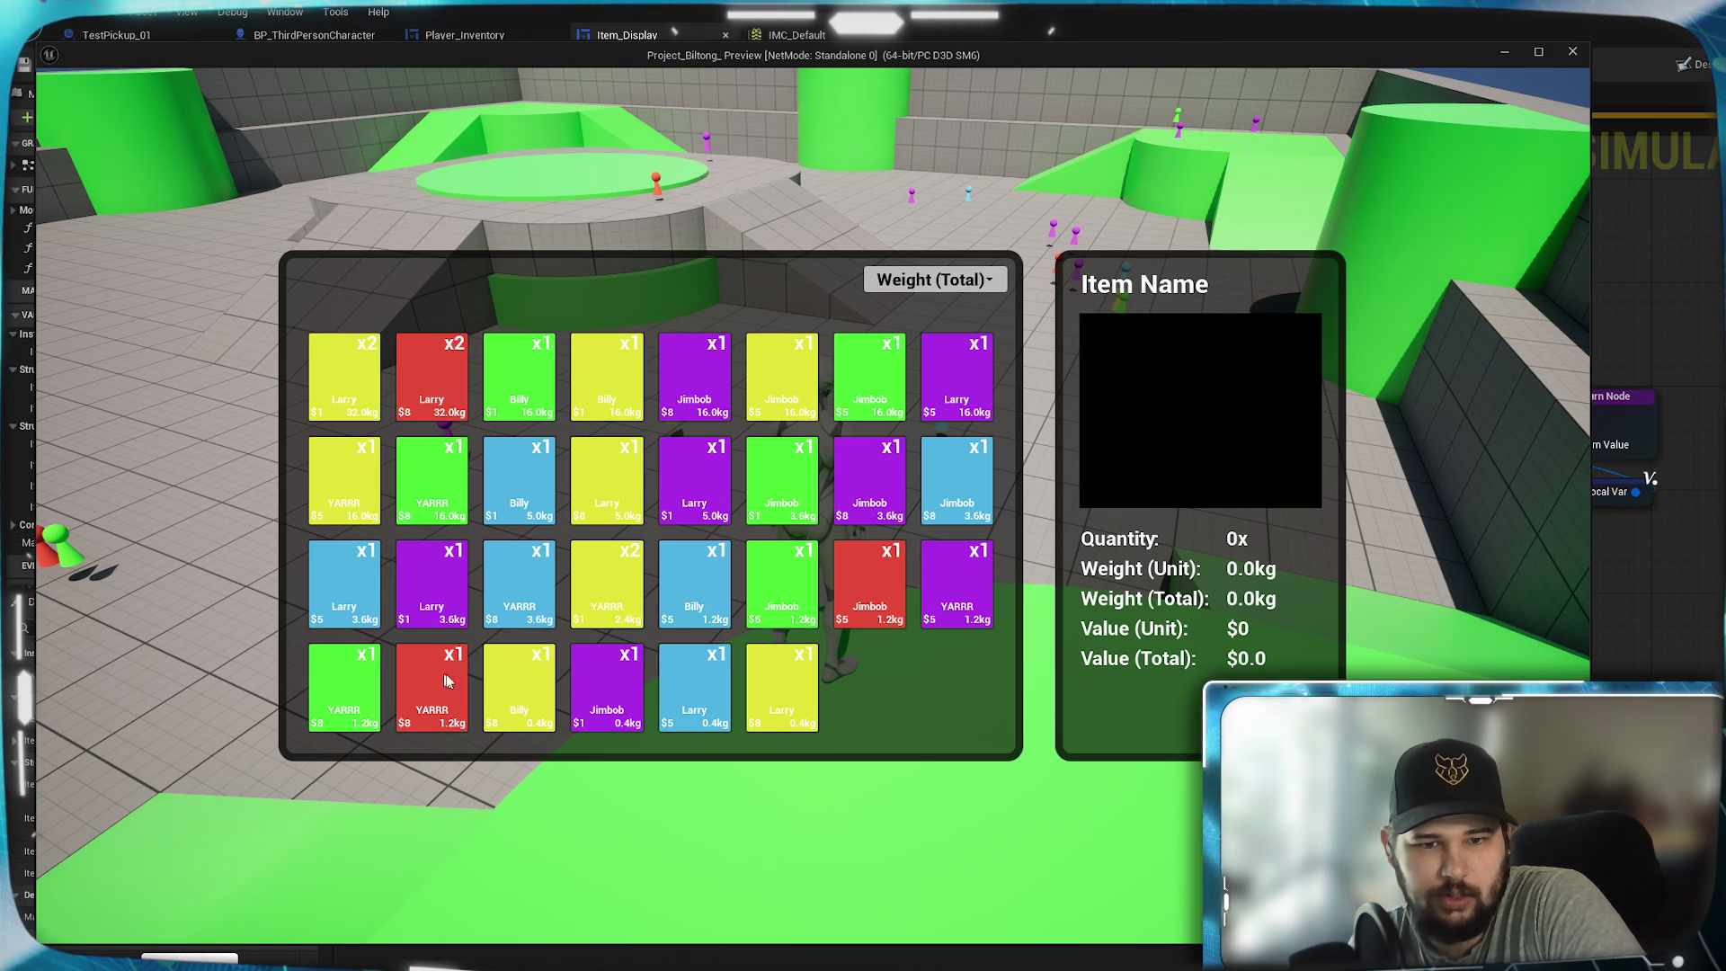
left_click(935, 279)
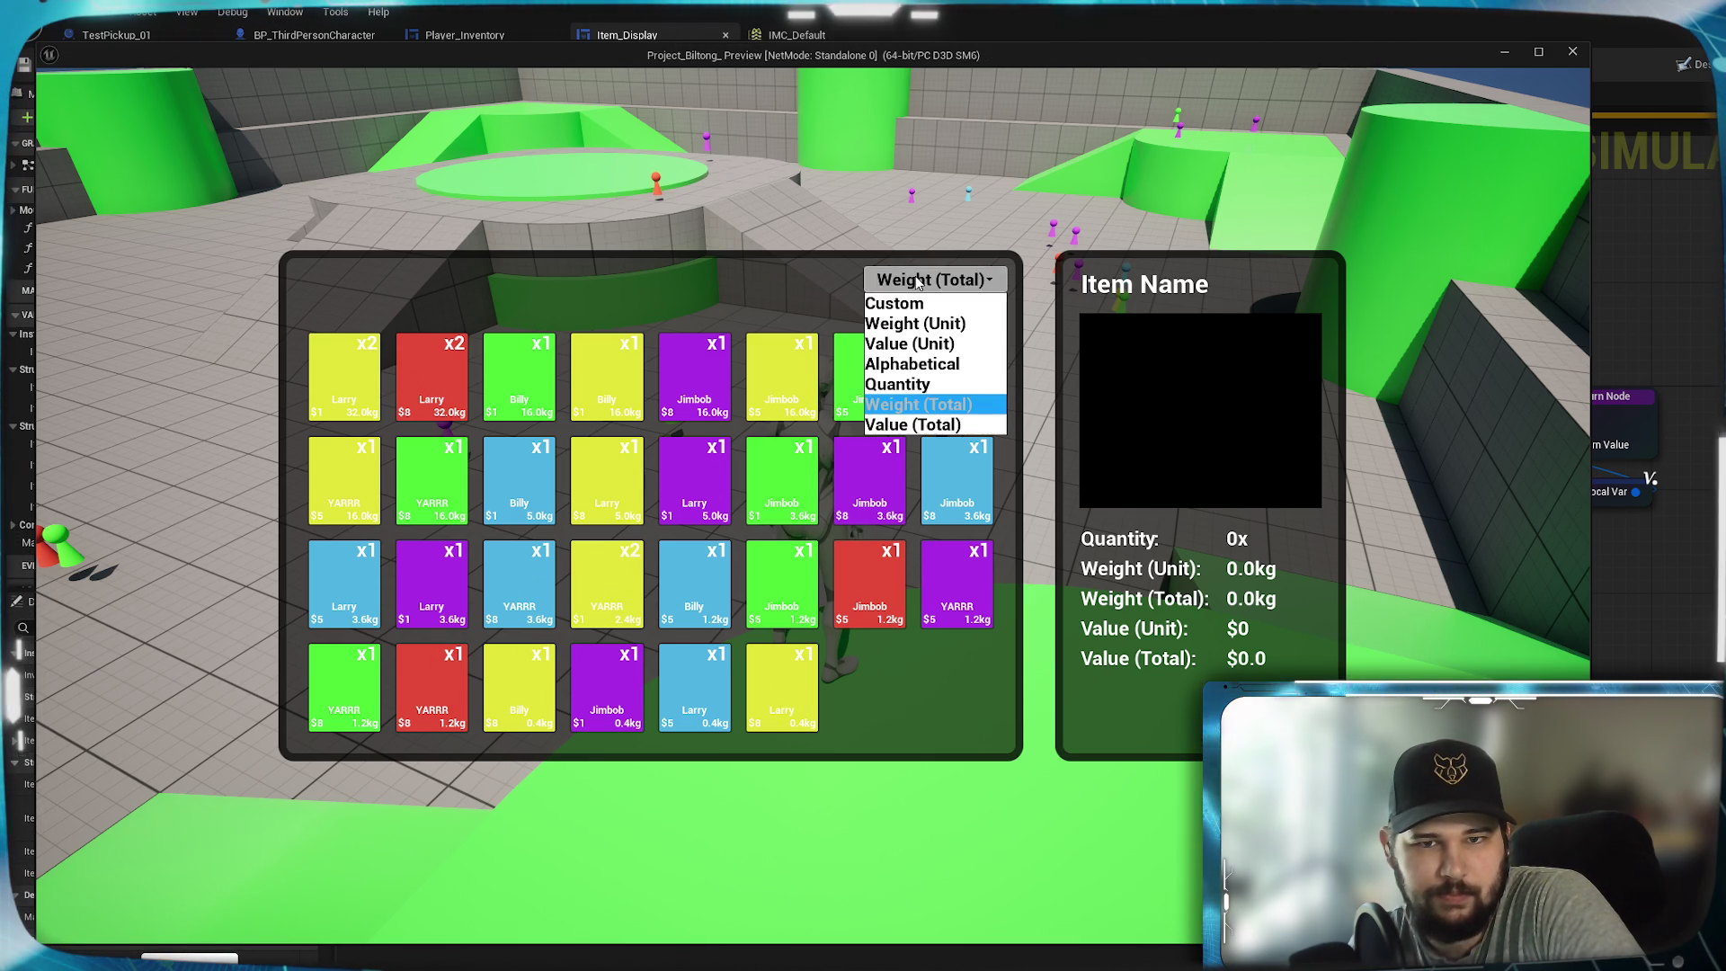
left_click(917, 424)
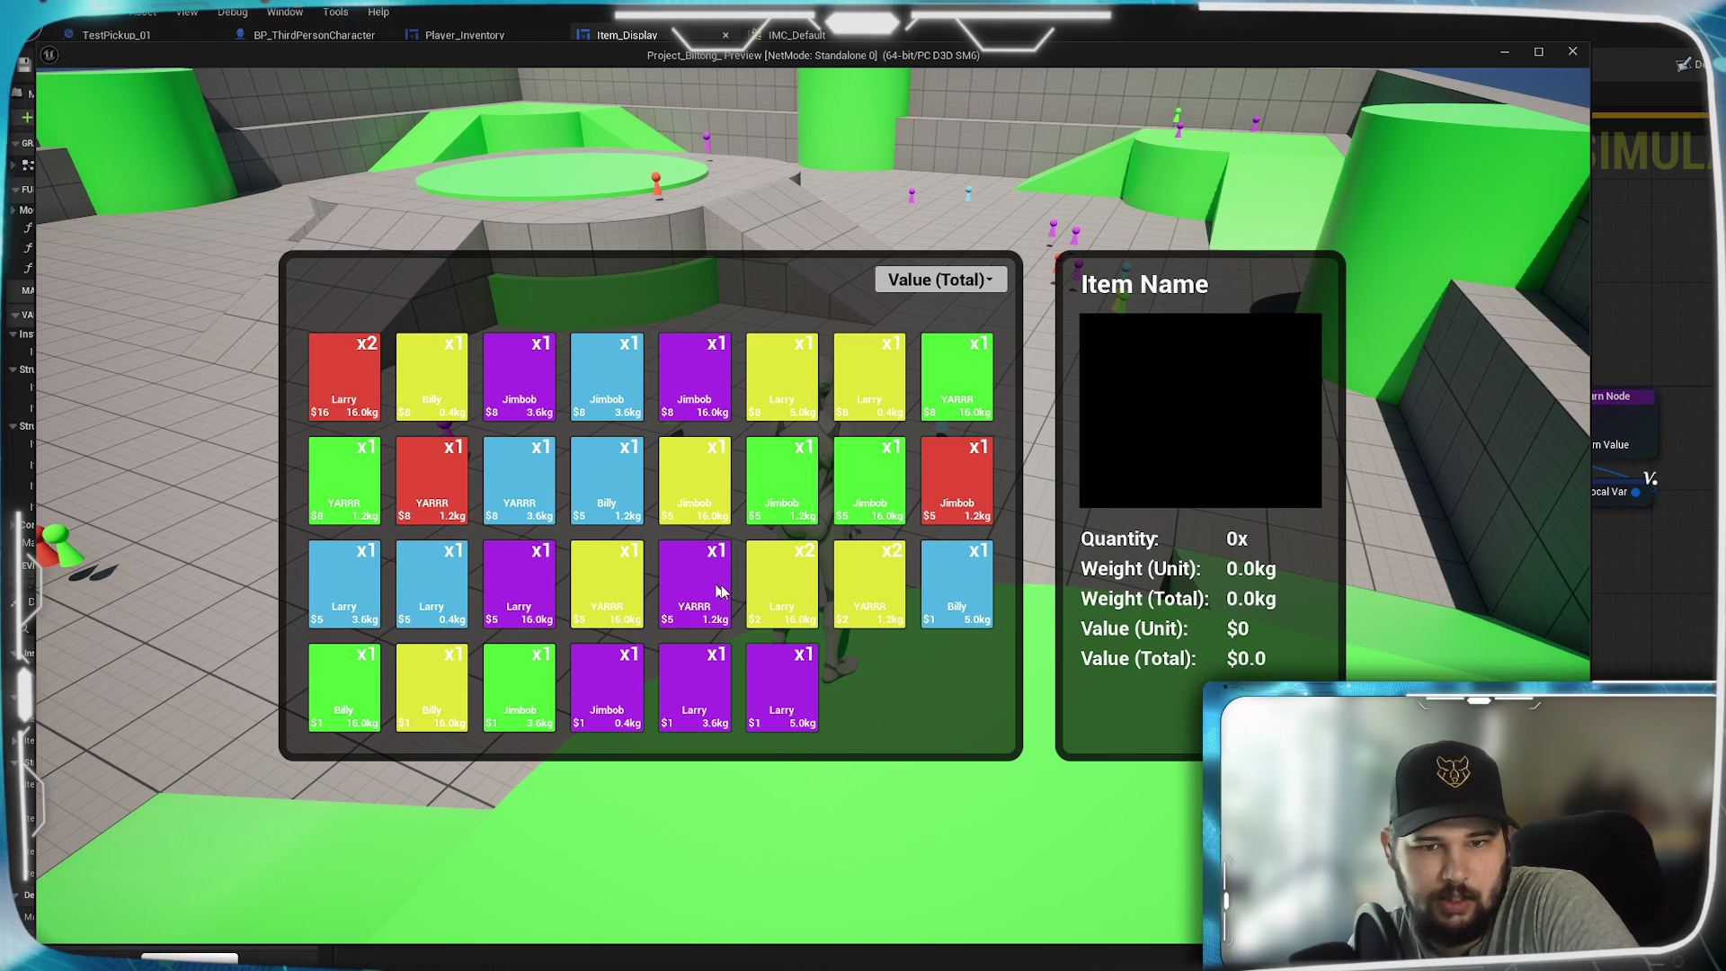
- Sort the inventory Alphabetically, then by Weight (Unit), and stop the play test
left_click(945, 281)
left_click(938, 365)
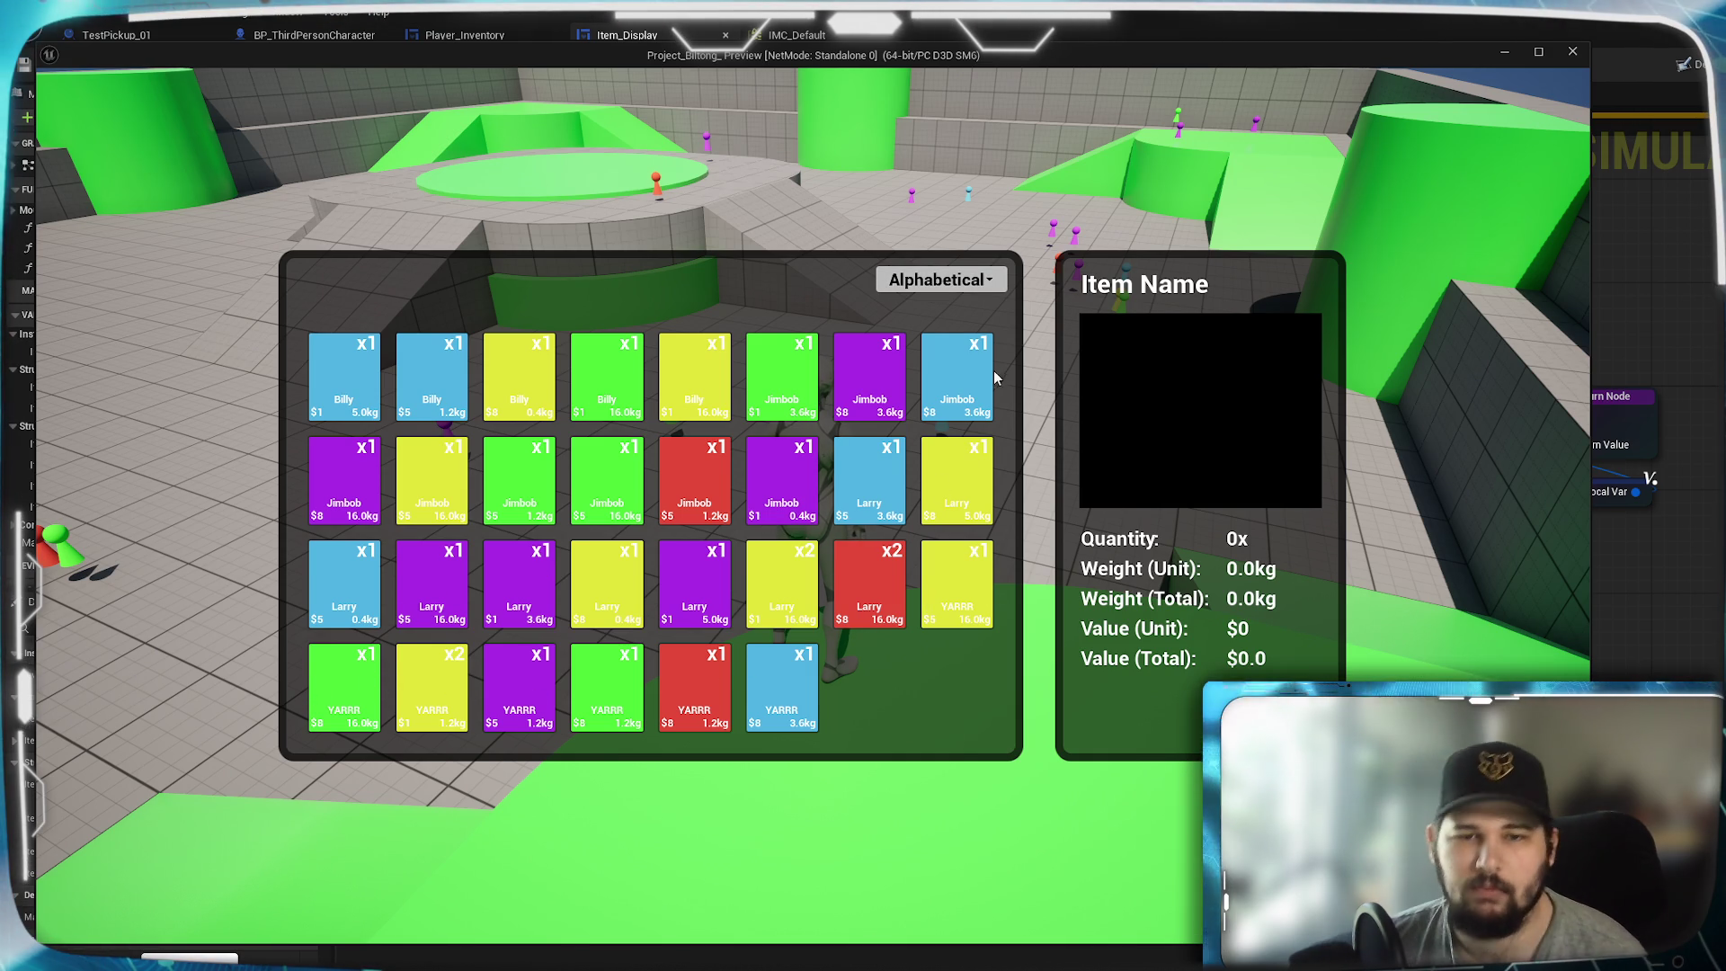
left_click(958, 279)
left_click(954, 320)
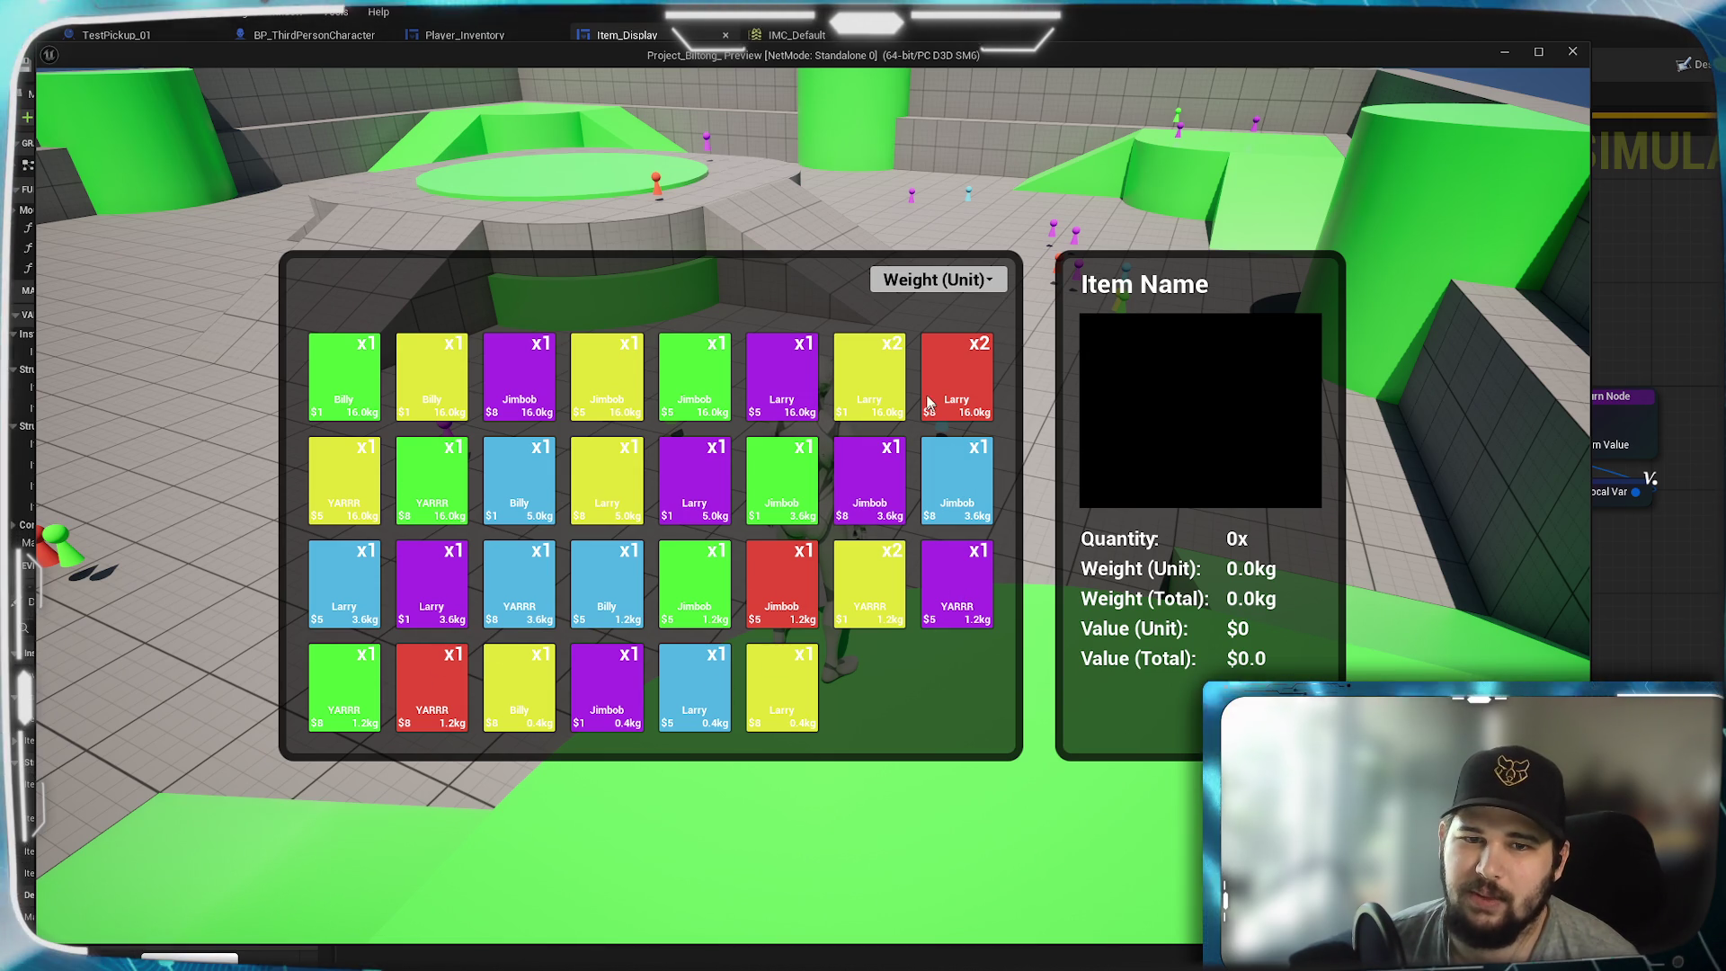
key("Escape")
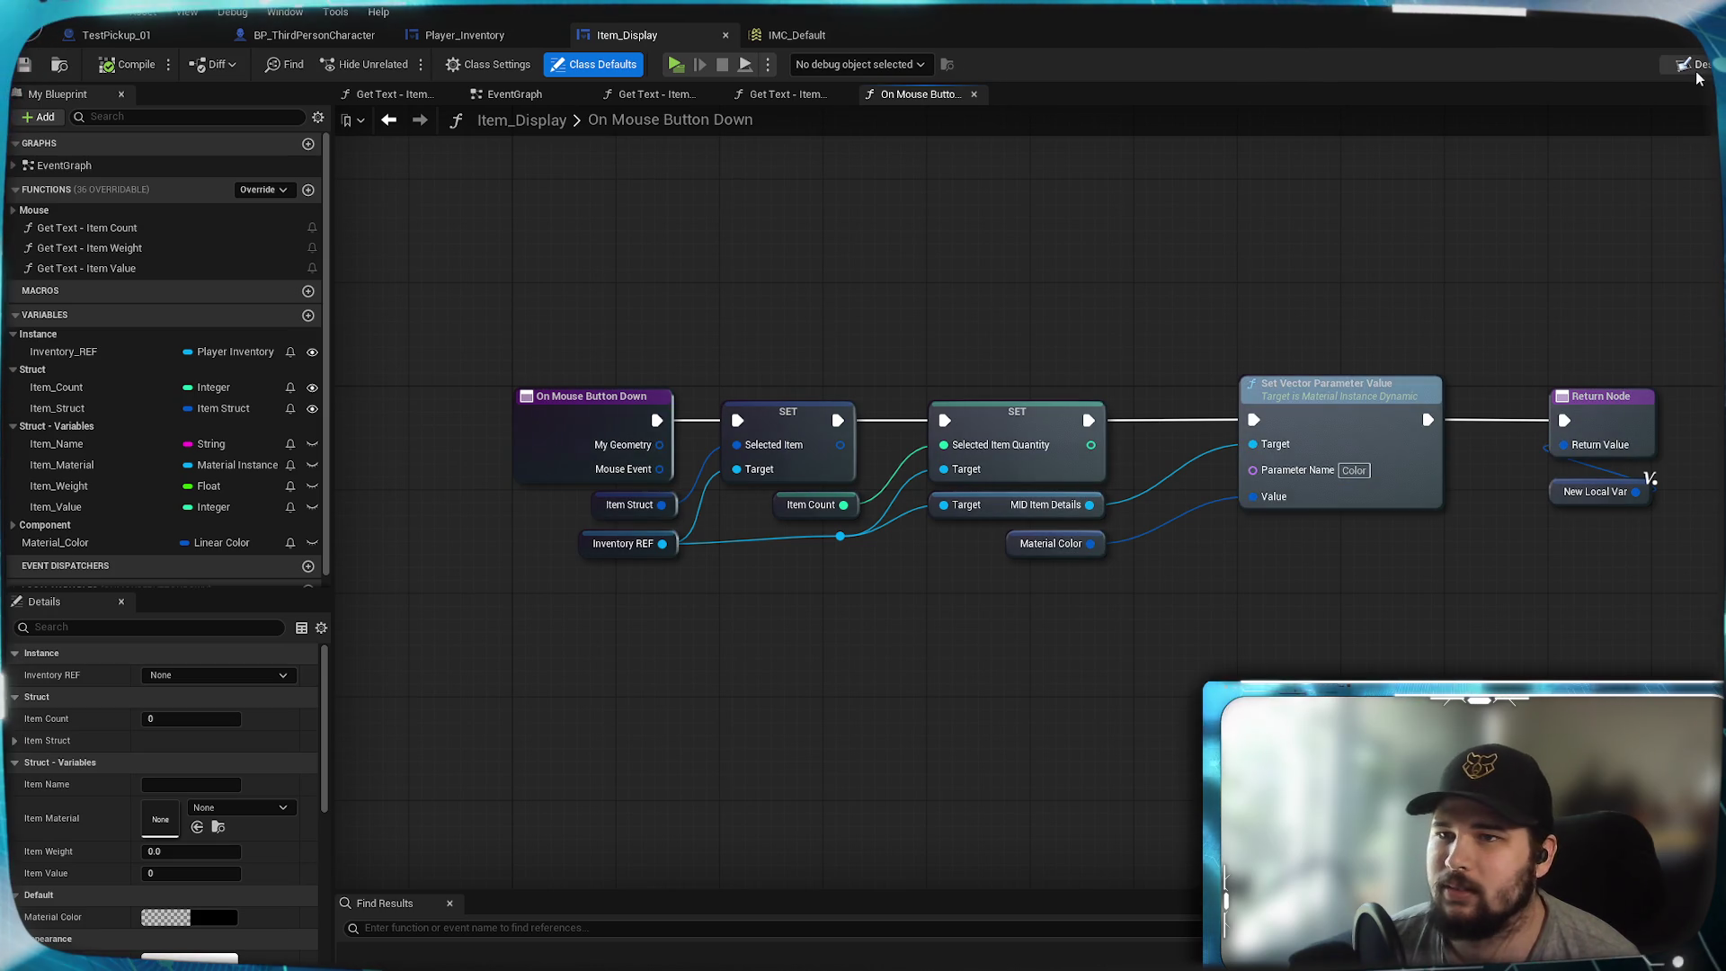
- Expand the IA_Interact event's trigger pins in the character graph, then bring up IMC_Default
left_click(467, 34)
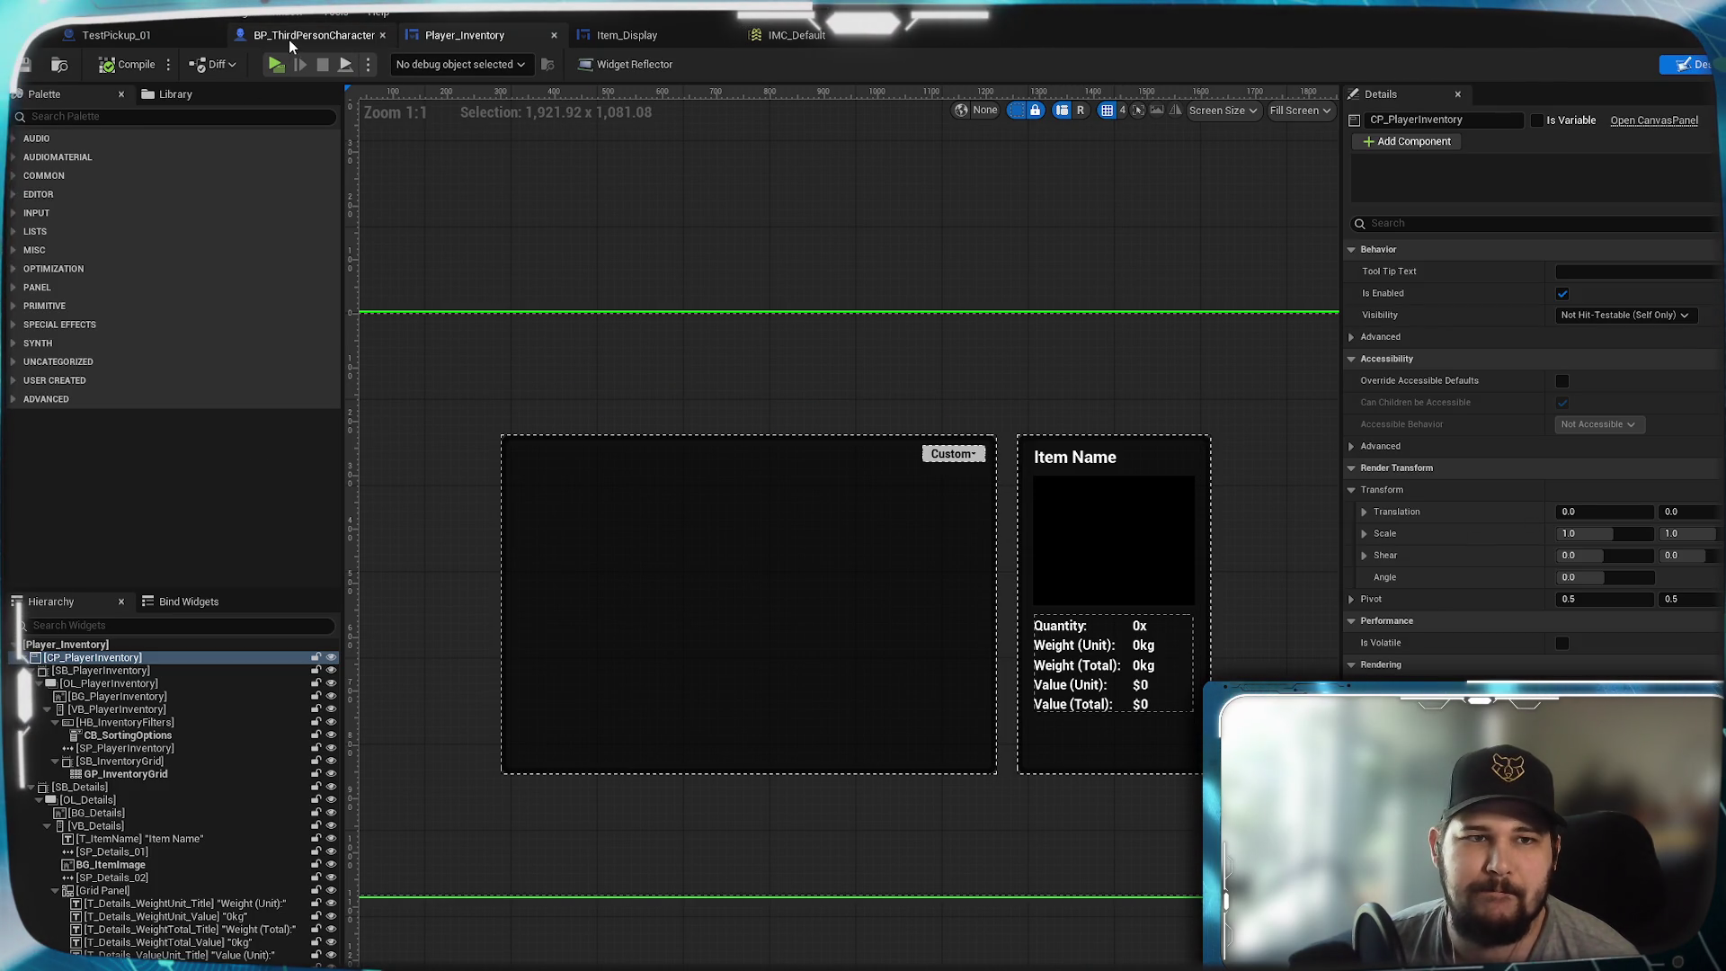
left_click(332, 36)
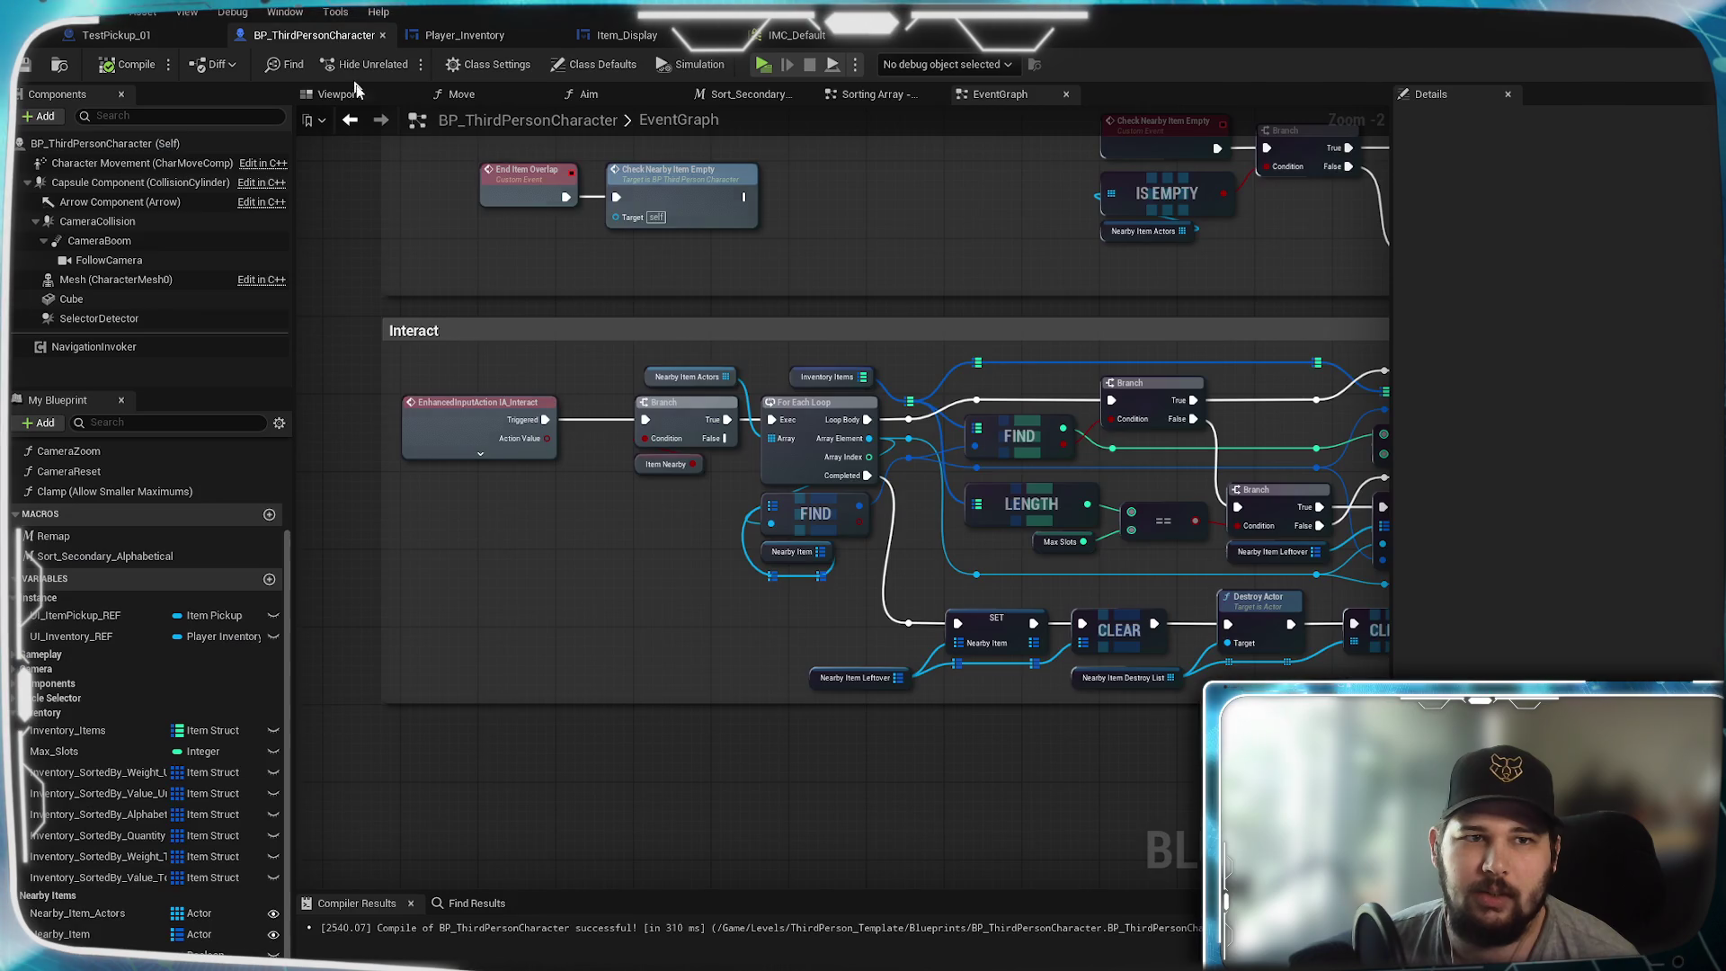
mouse_move(530, 473)
left_mouse_down()
mouse_move(651, 584)
mouse_move(603, 545)
left_mouse_up()
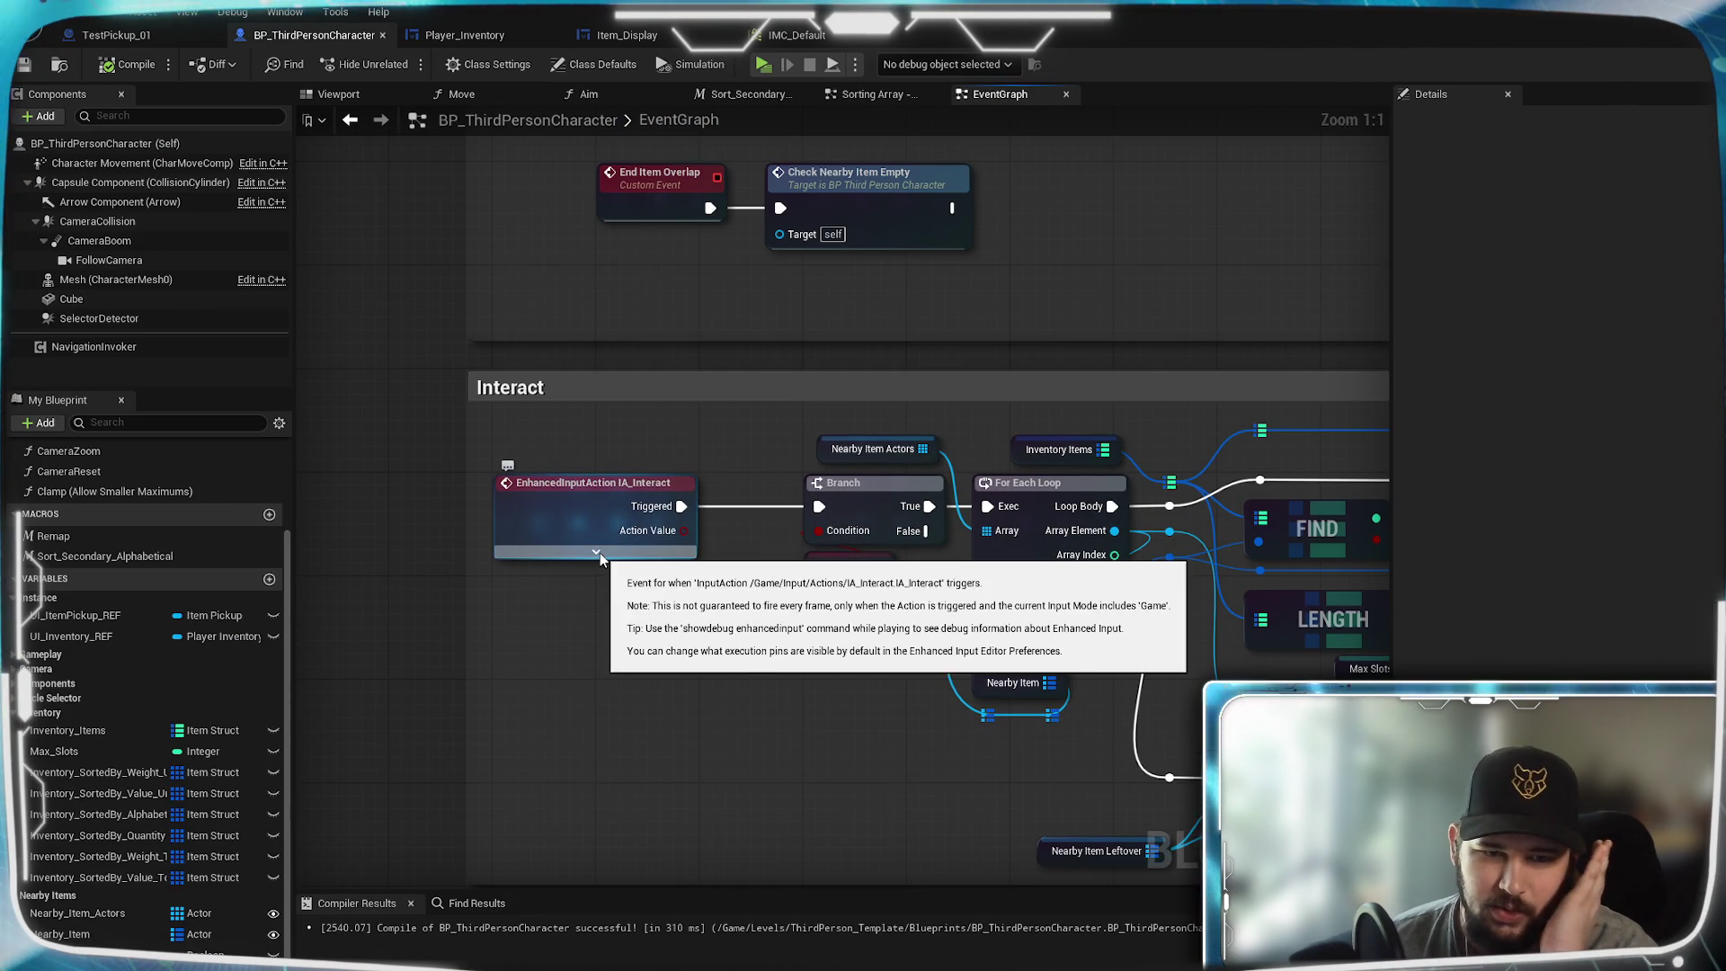
left_click(601, 552)
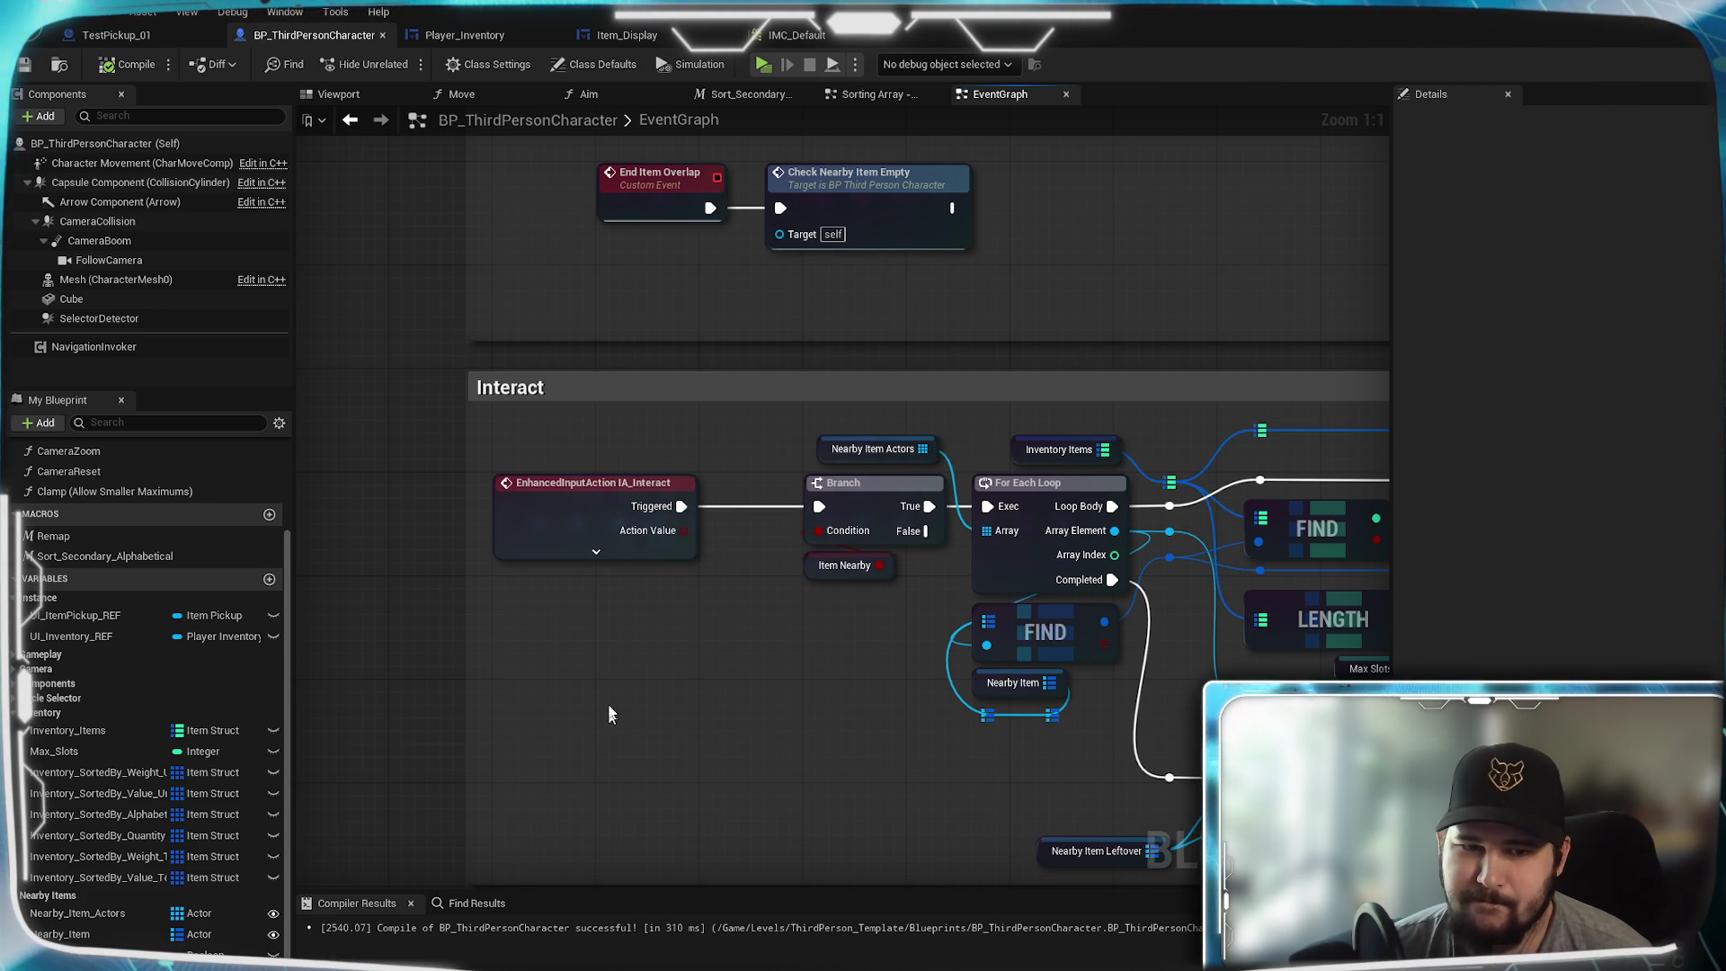
left_click(797, 35)
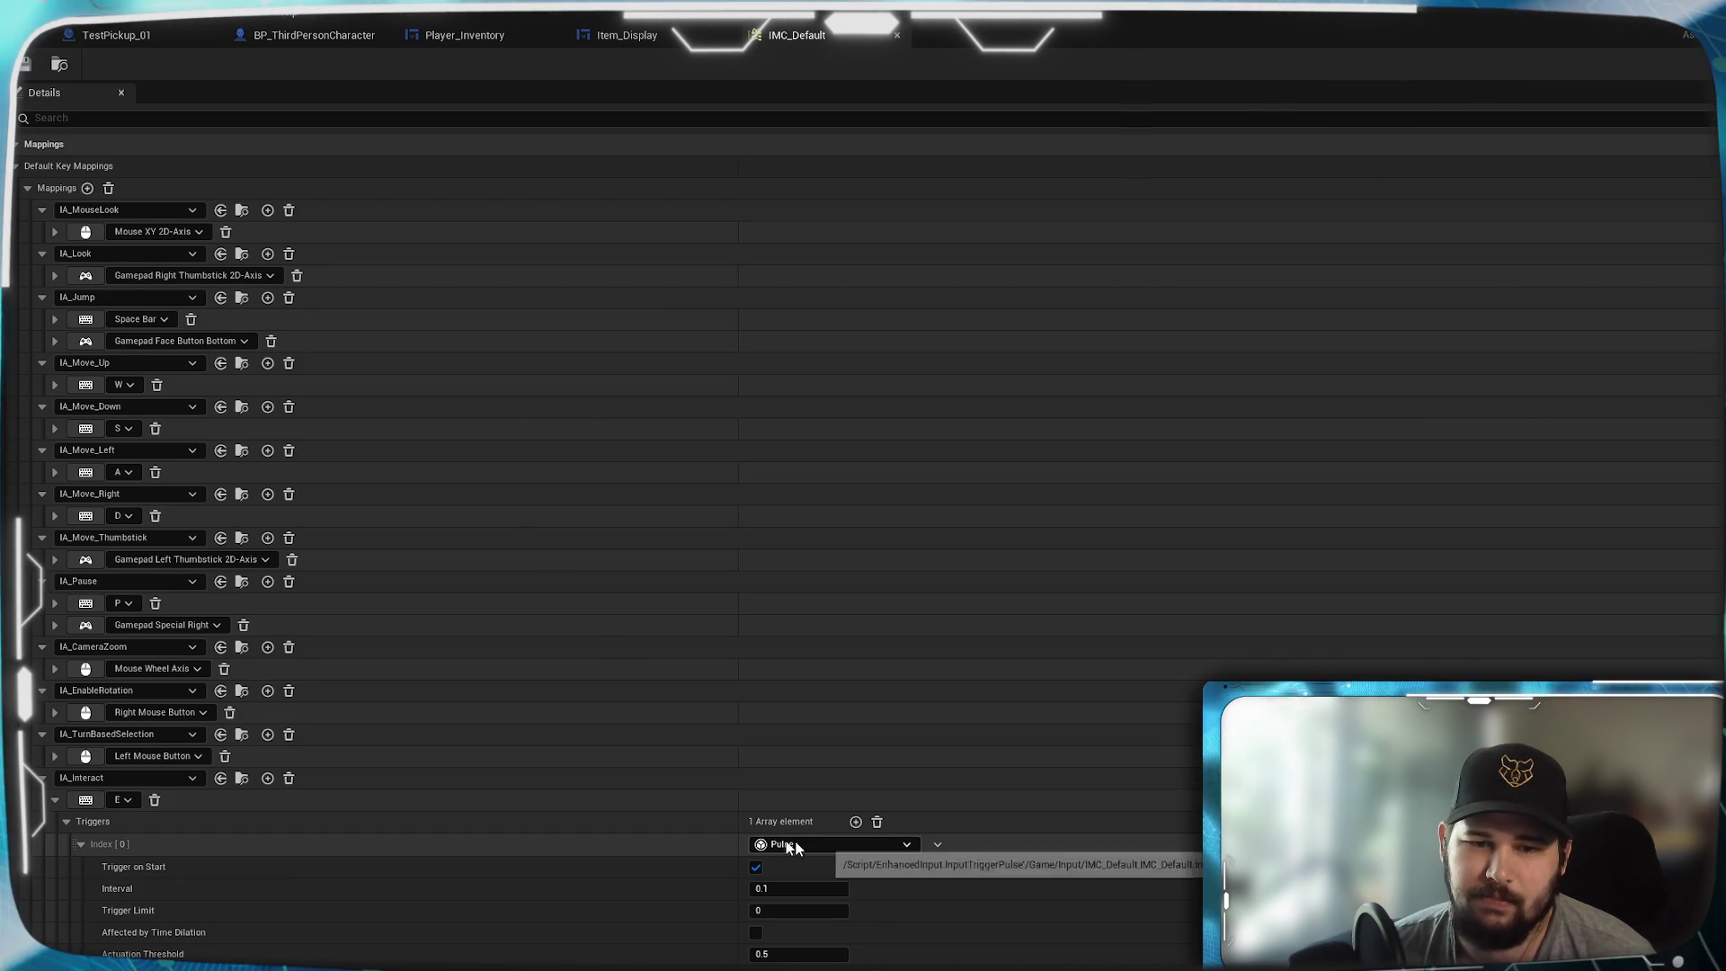
- Change IA_Interact's trigger from Pulse to Pressed with a 0.1 actuation threshold
left_click(892, 842)
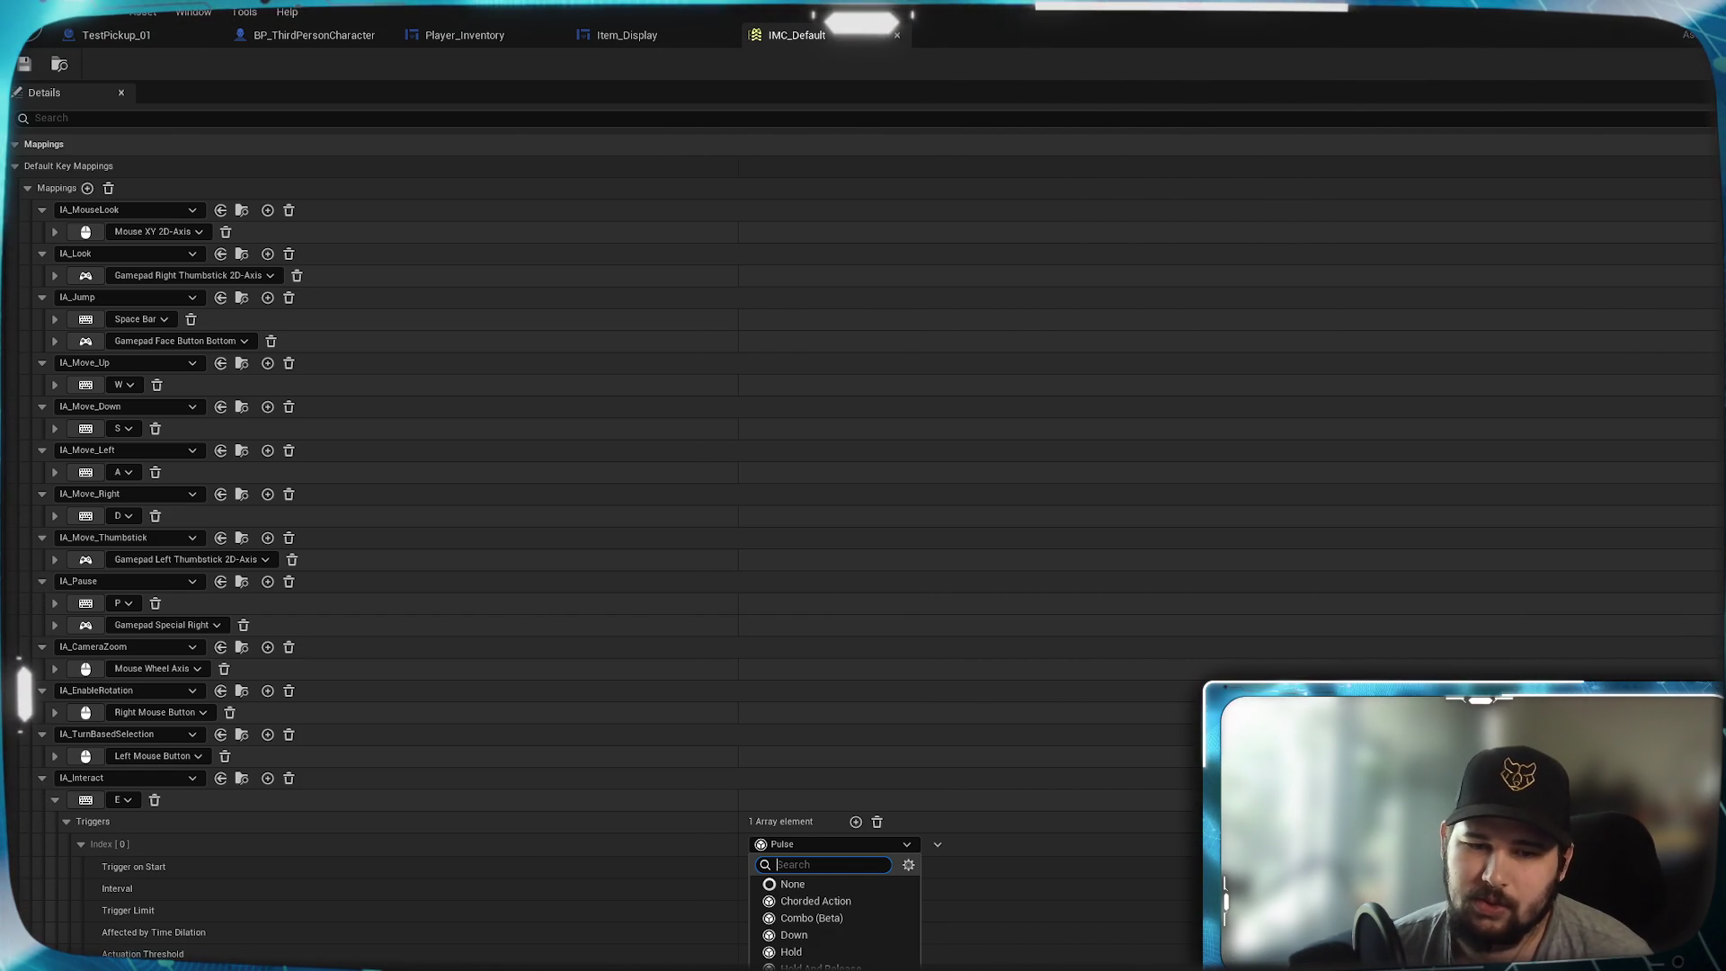
left_click(789, 883)
left_click(788, 867)
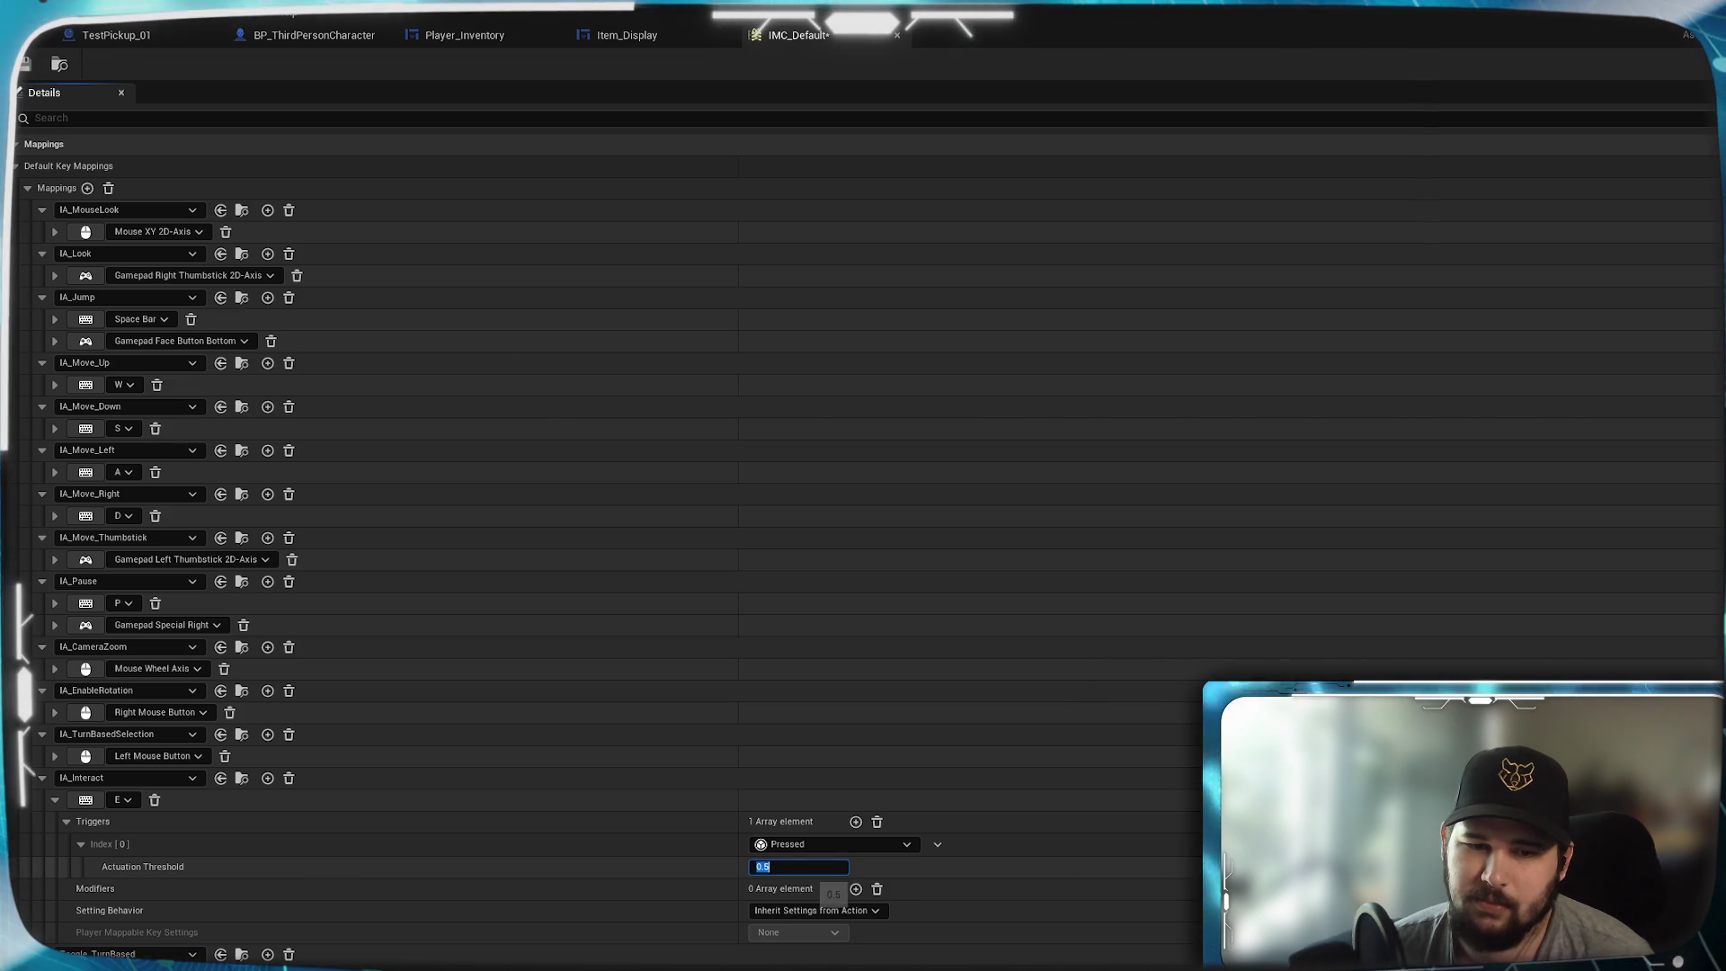
type("0.1")
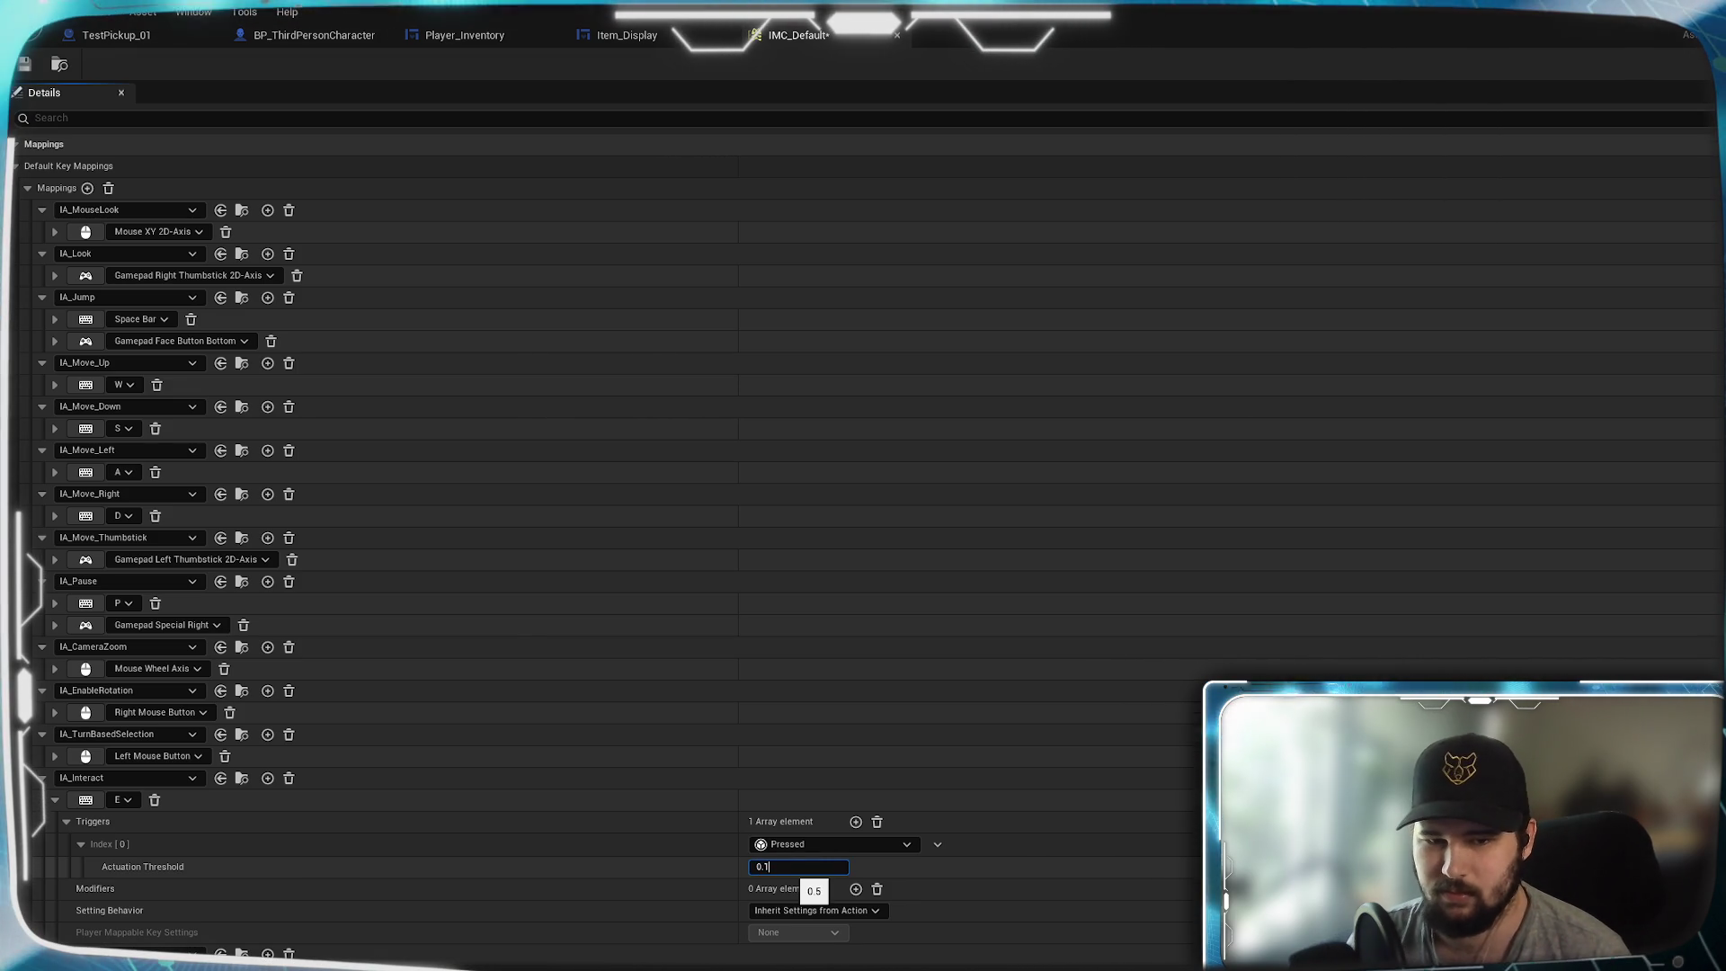
key("Return")
- Save IMC_Default and start a play test from the Player_Inventory widget
key("ctrl+s")
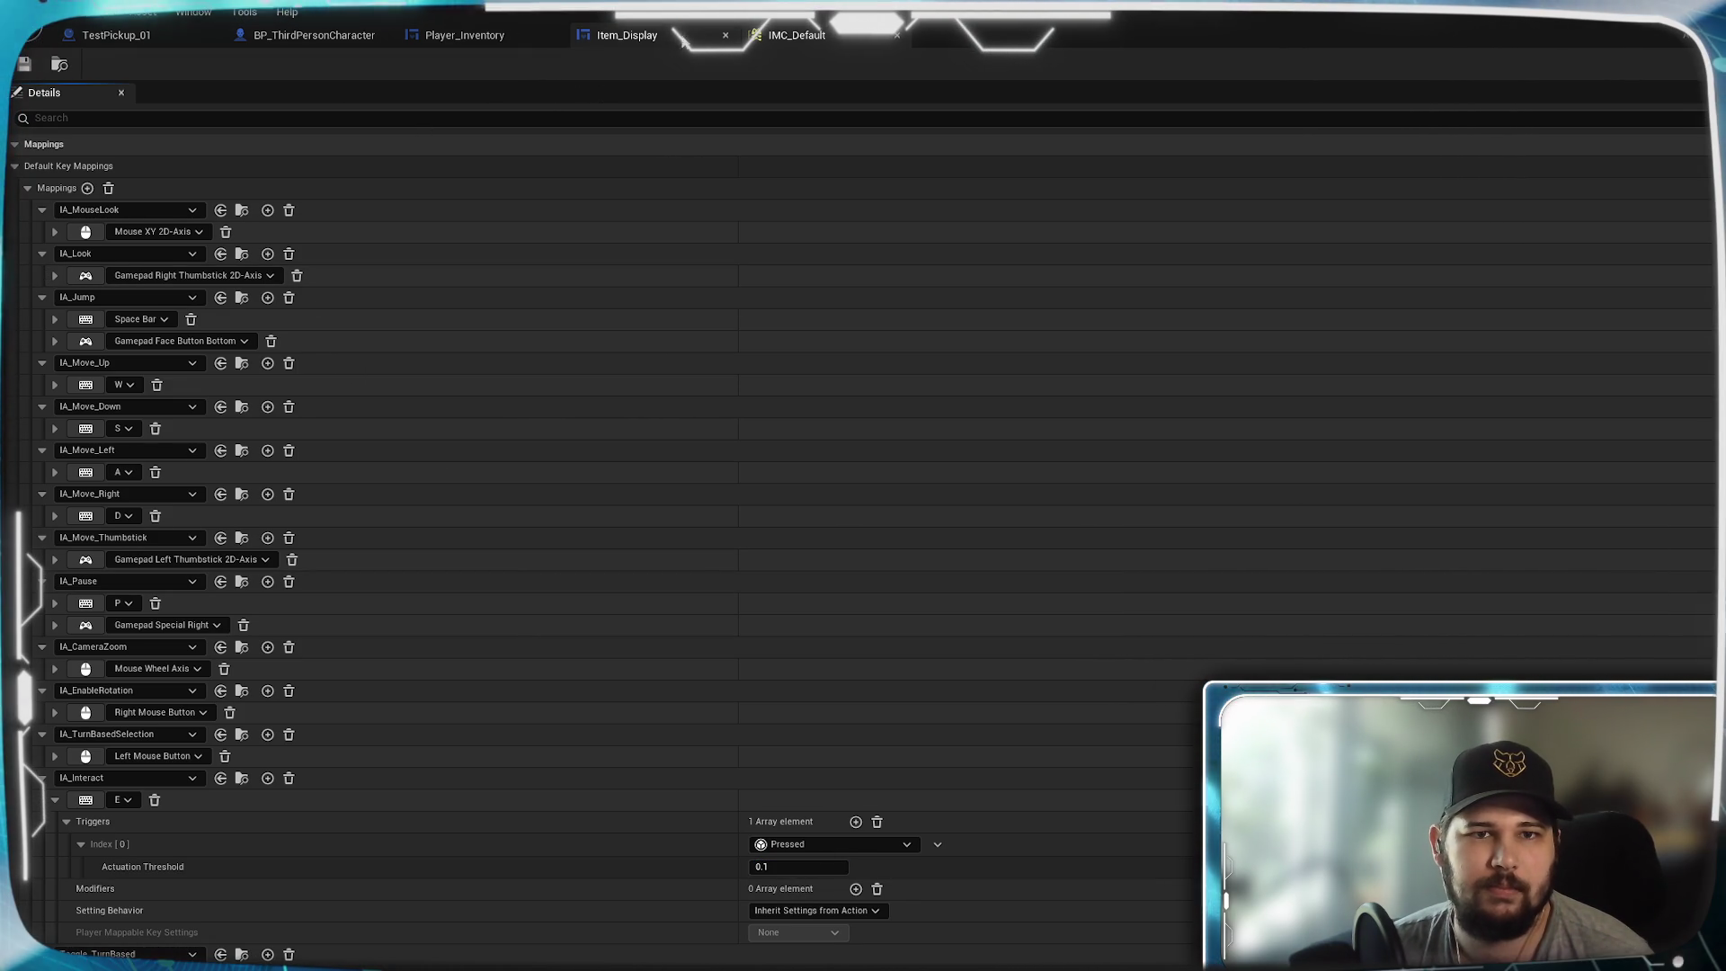
left_click(463, 35)
left_click(273, 64)
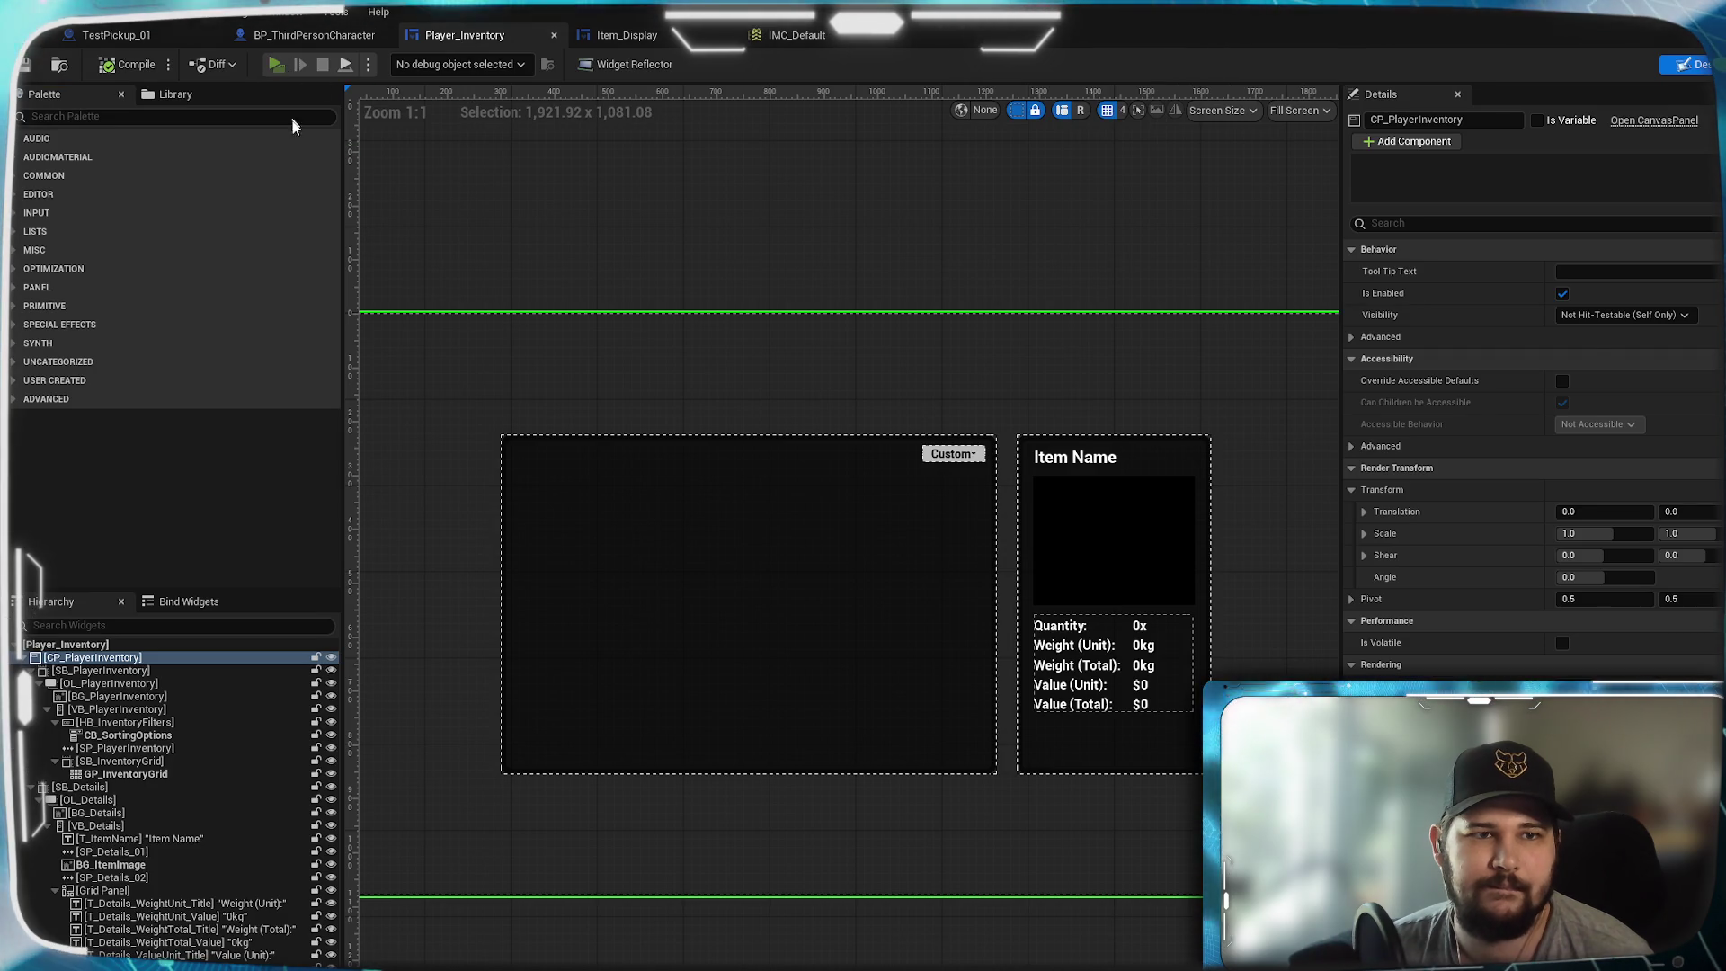
- Start a new game, run onto the green ramp and grab the pickup cluster with one E press
left_click(444, 452)
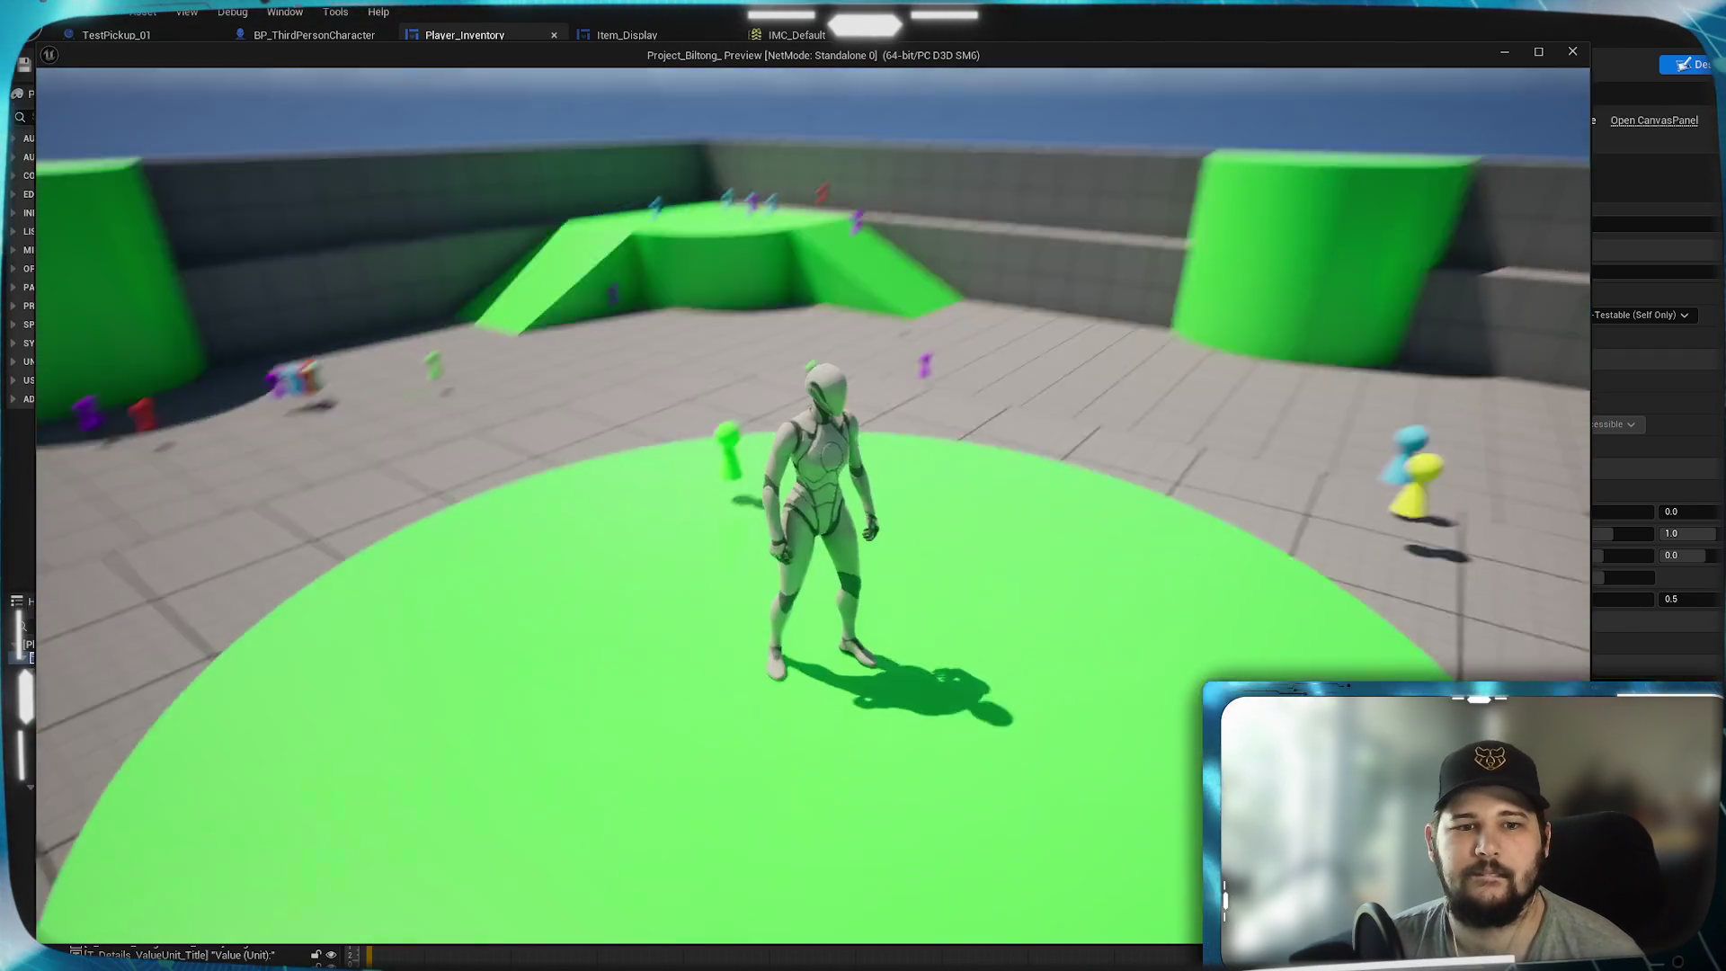
key("w")
key("w")
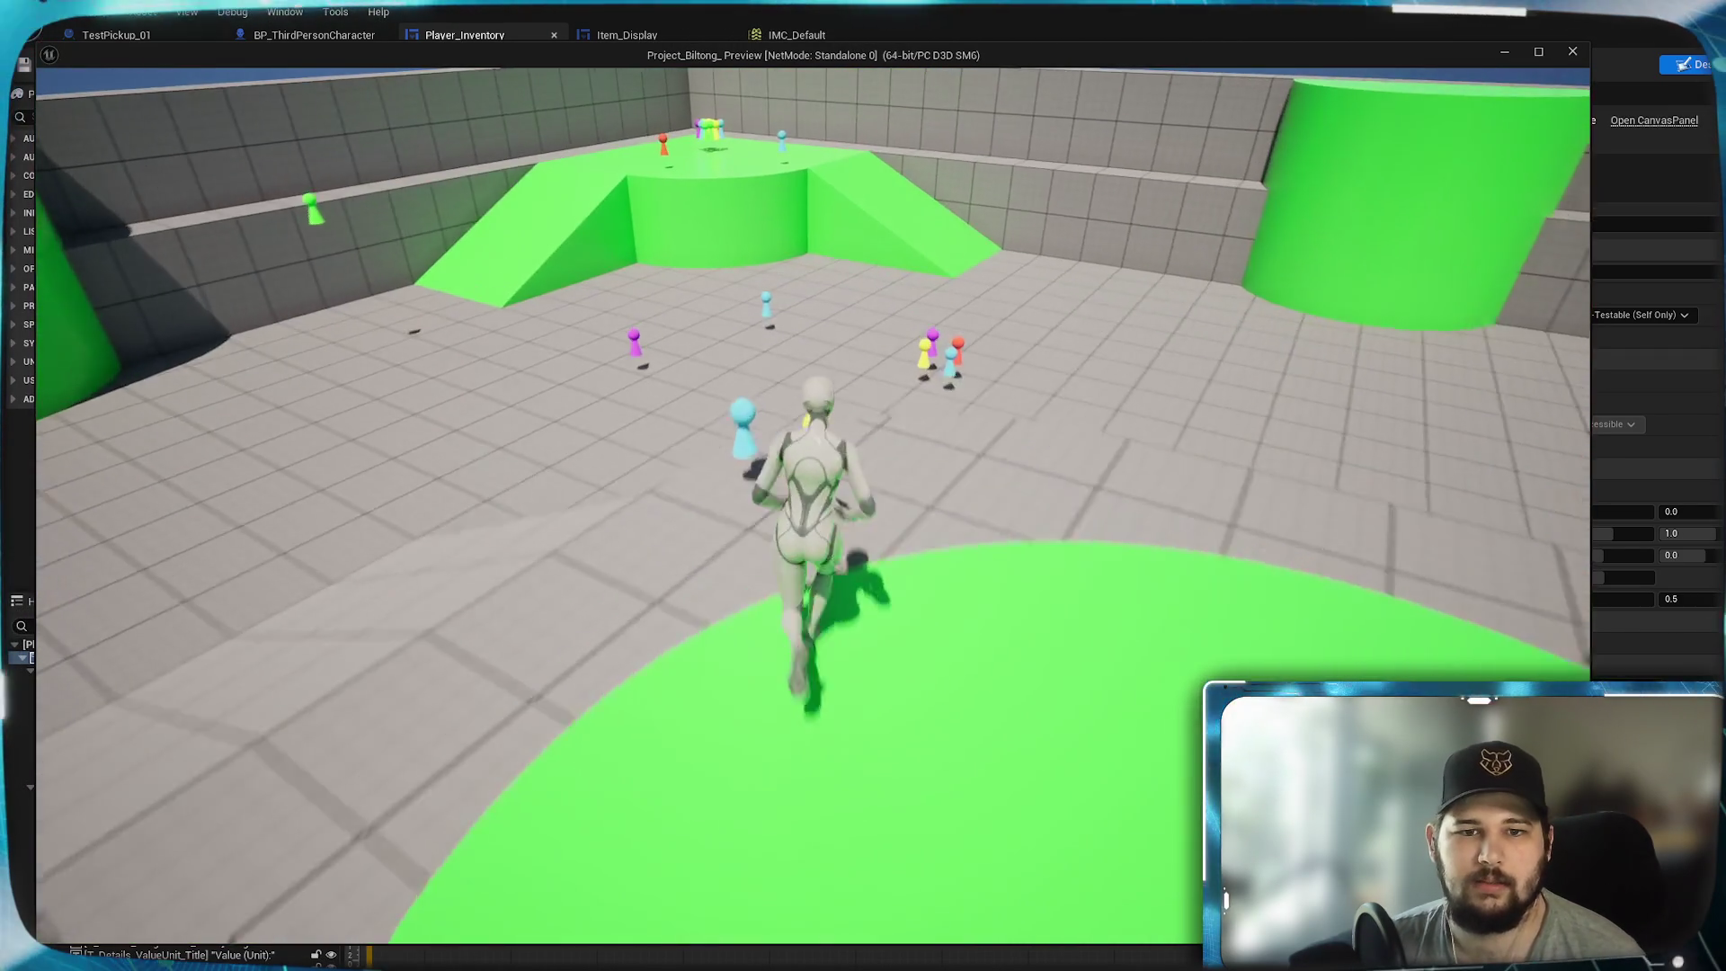
key("w")
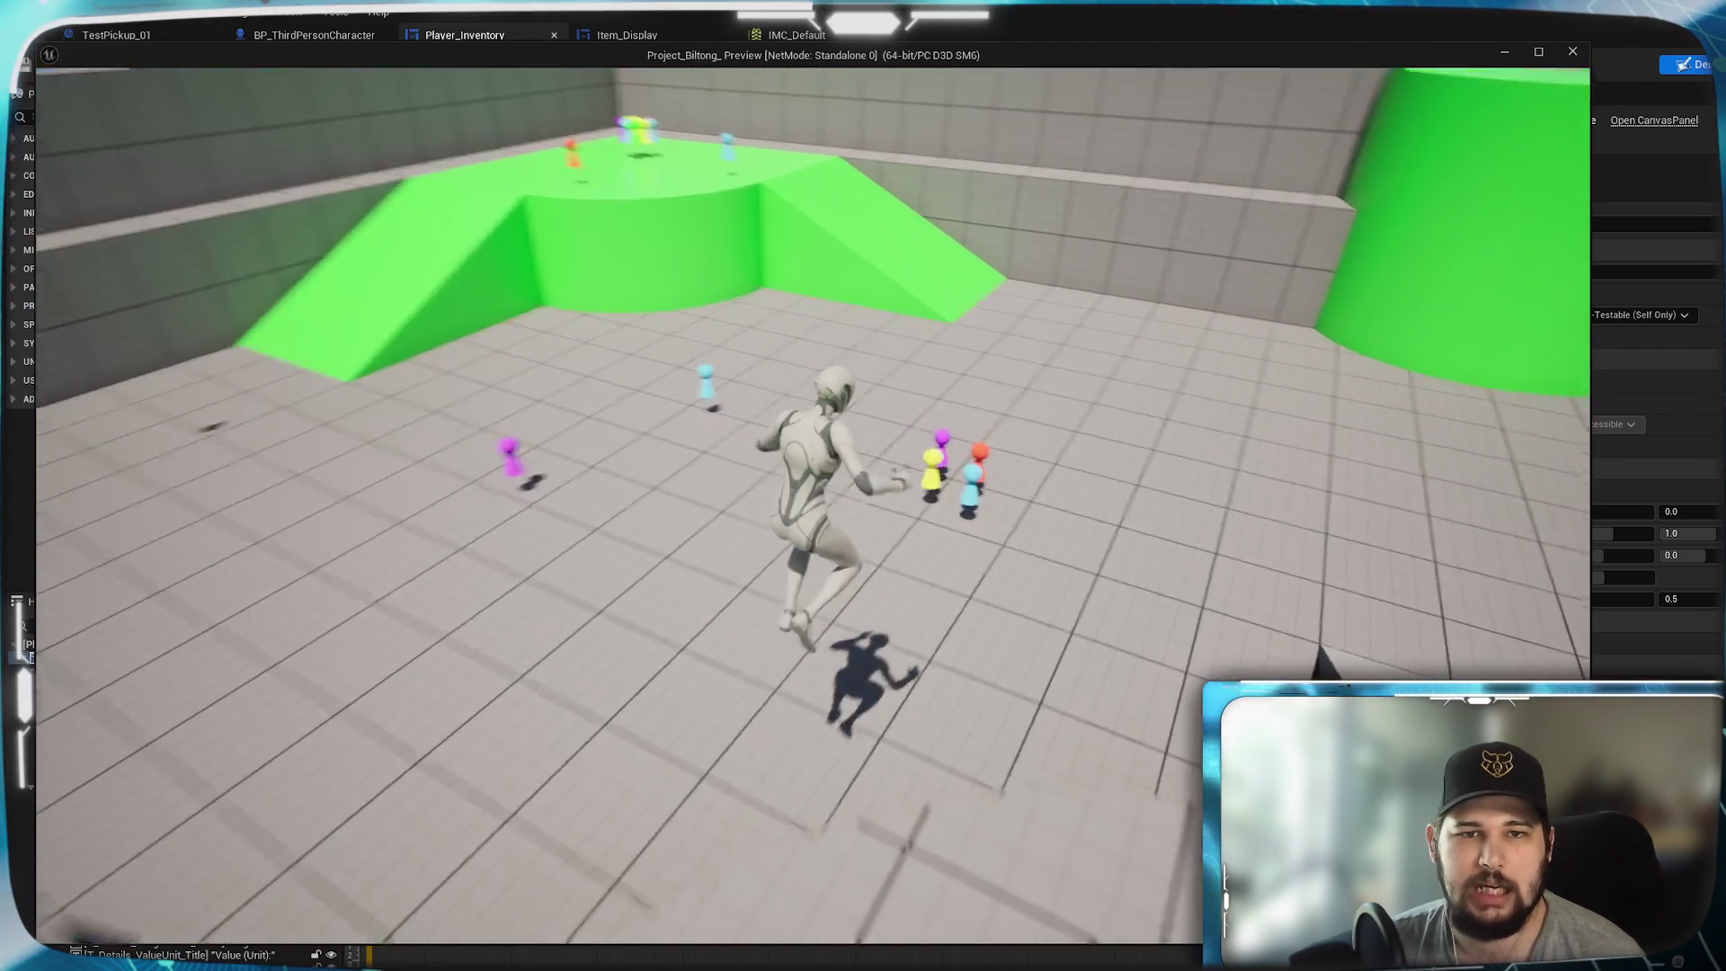
key("w")
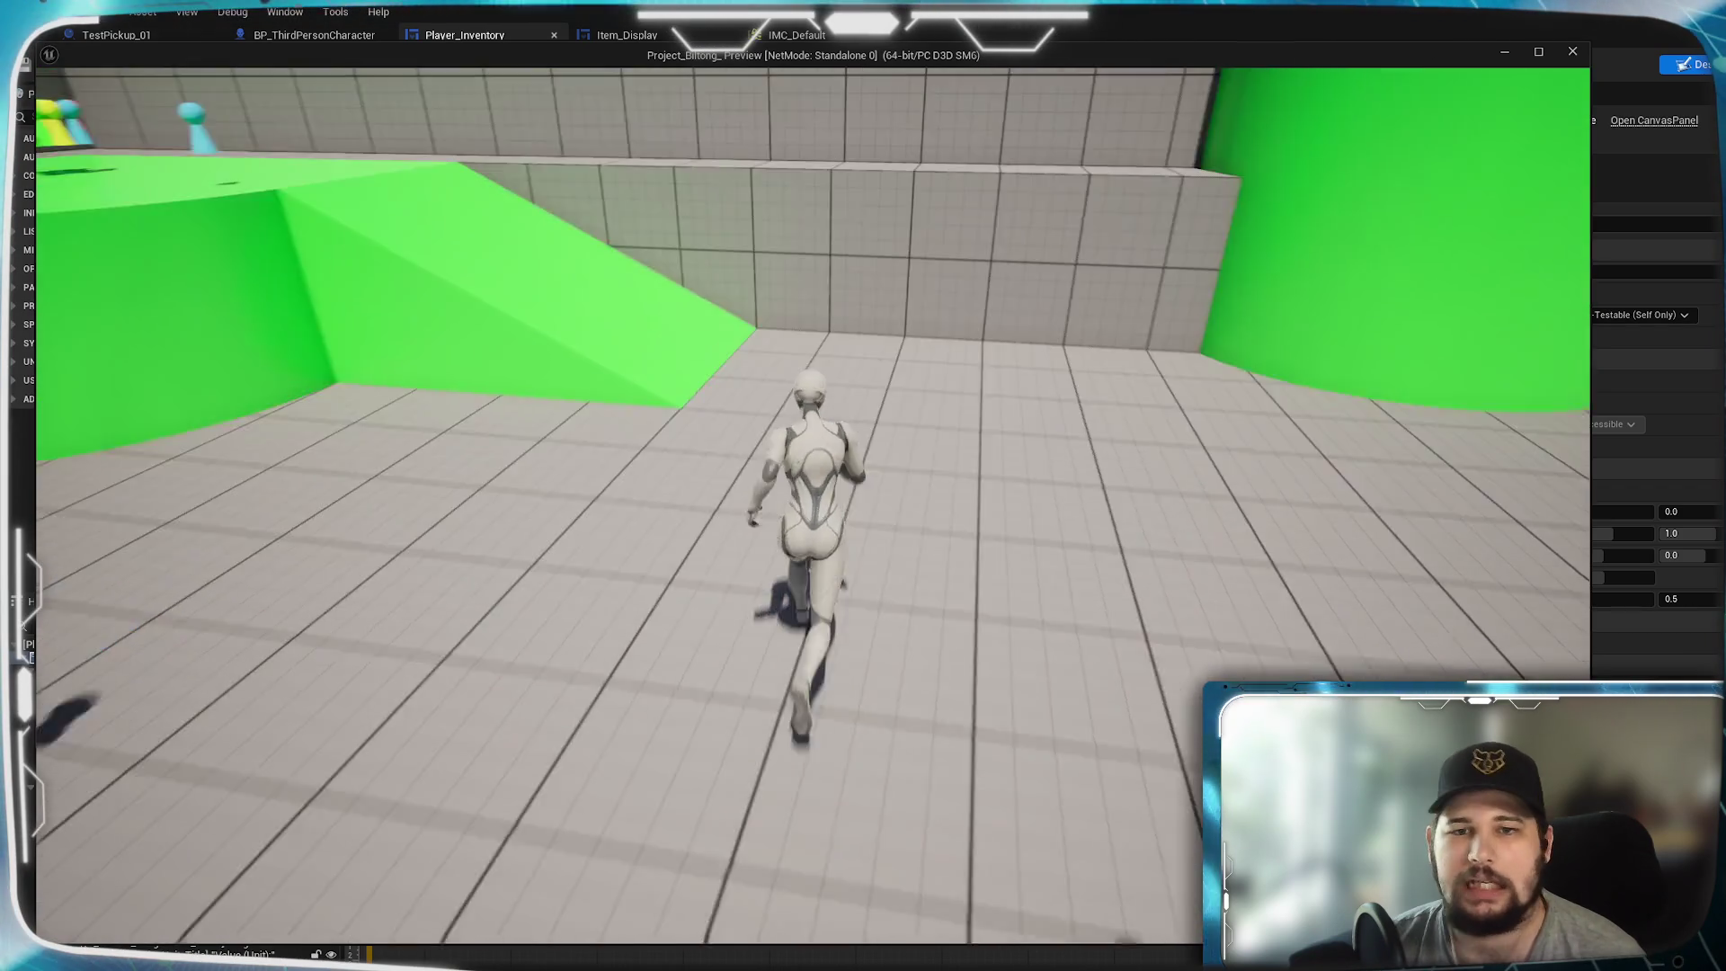
key("w")
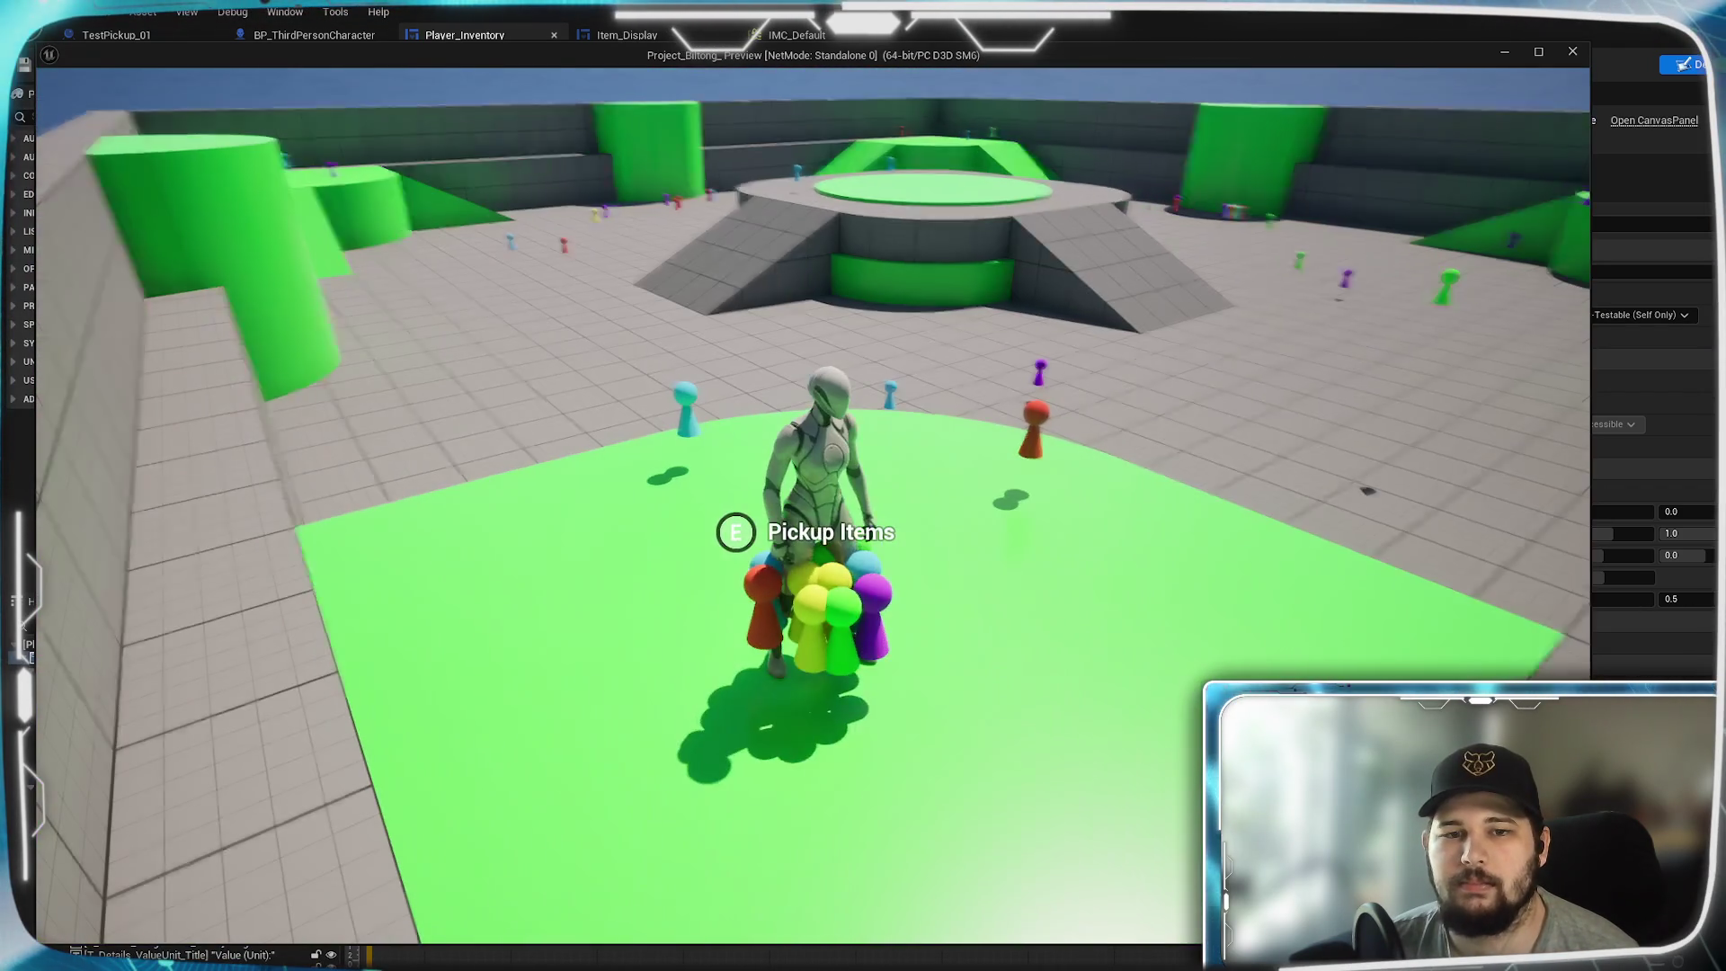
key("e")
key("w")
key("w")
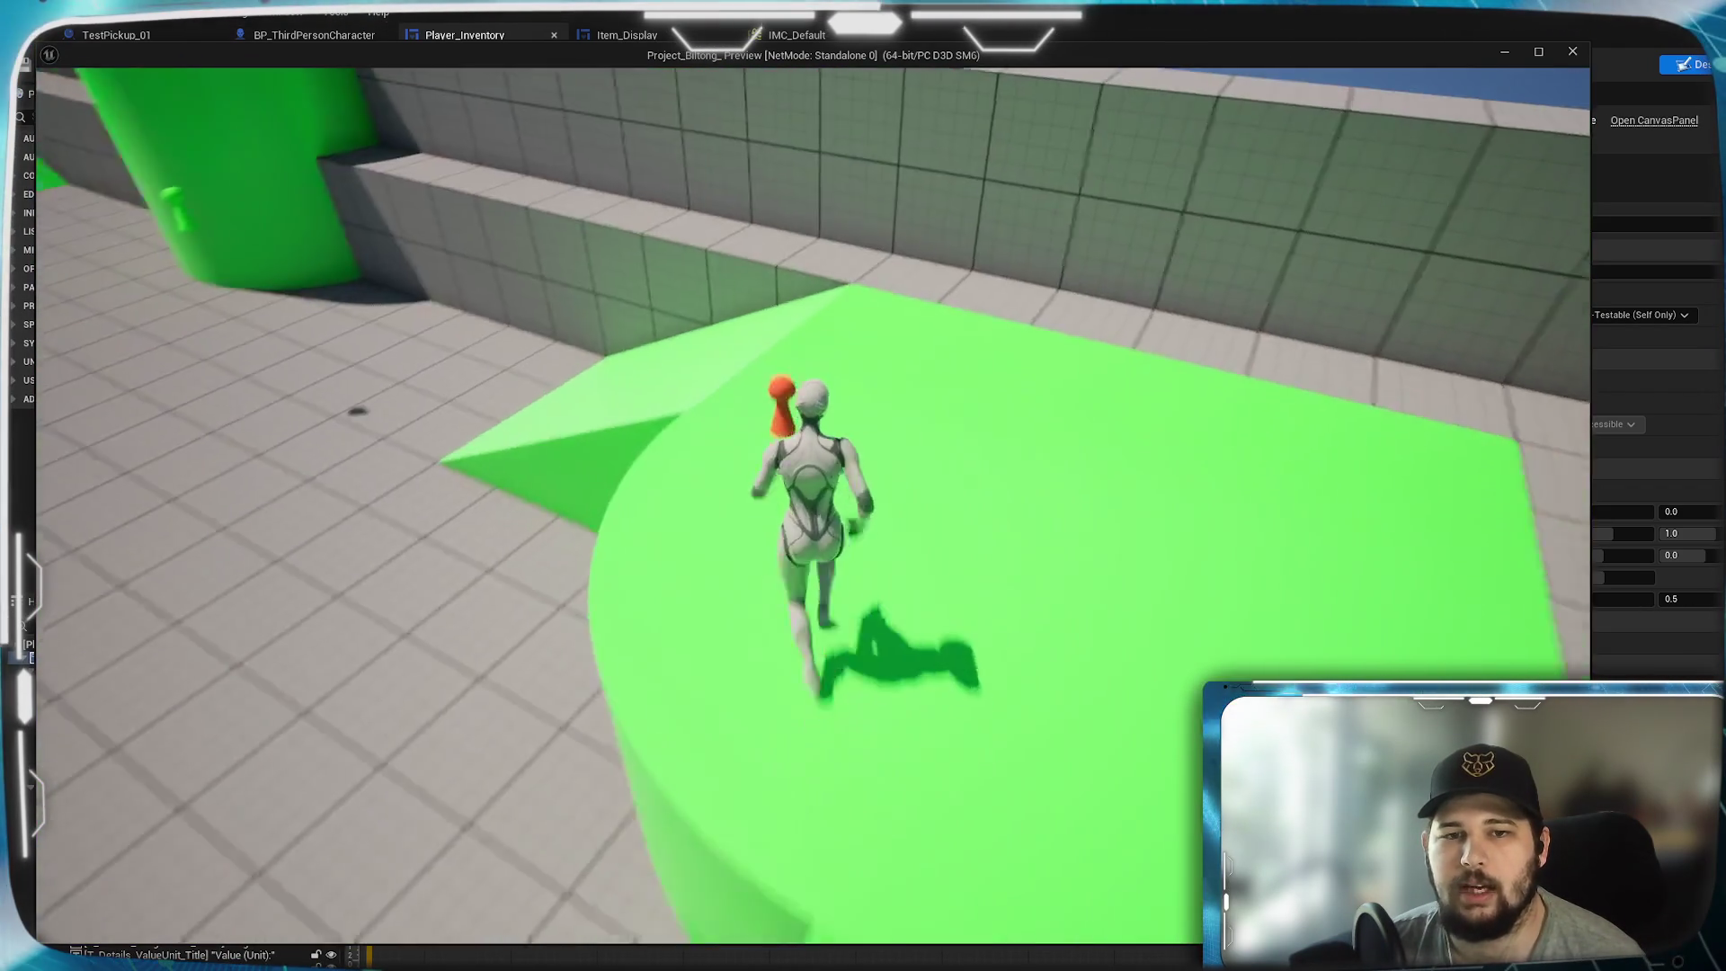
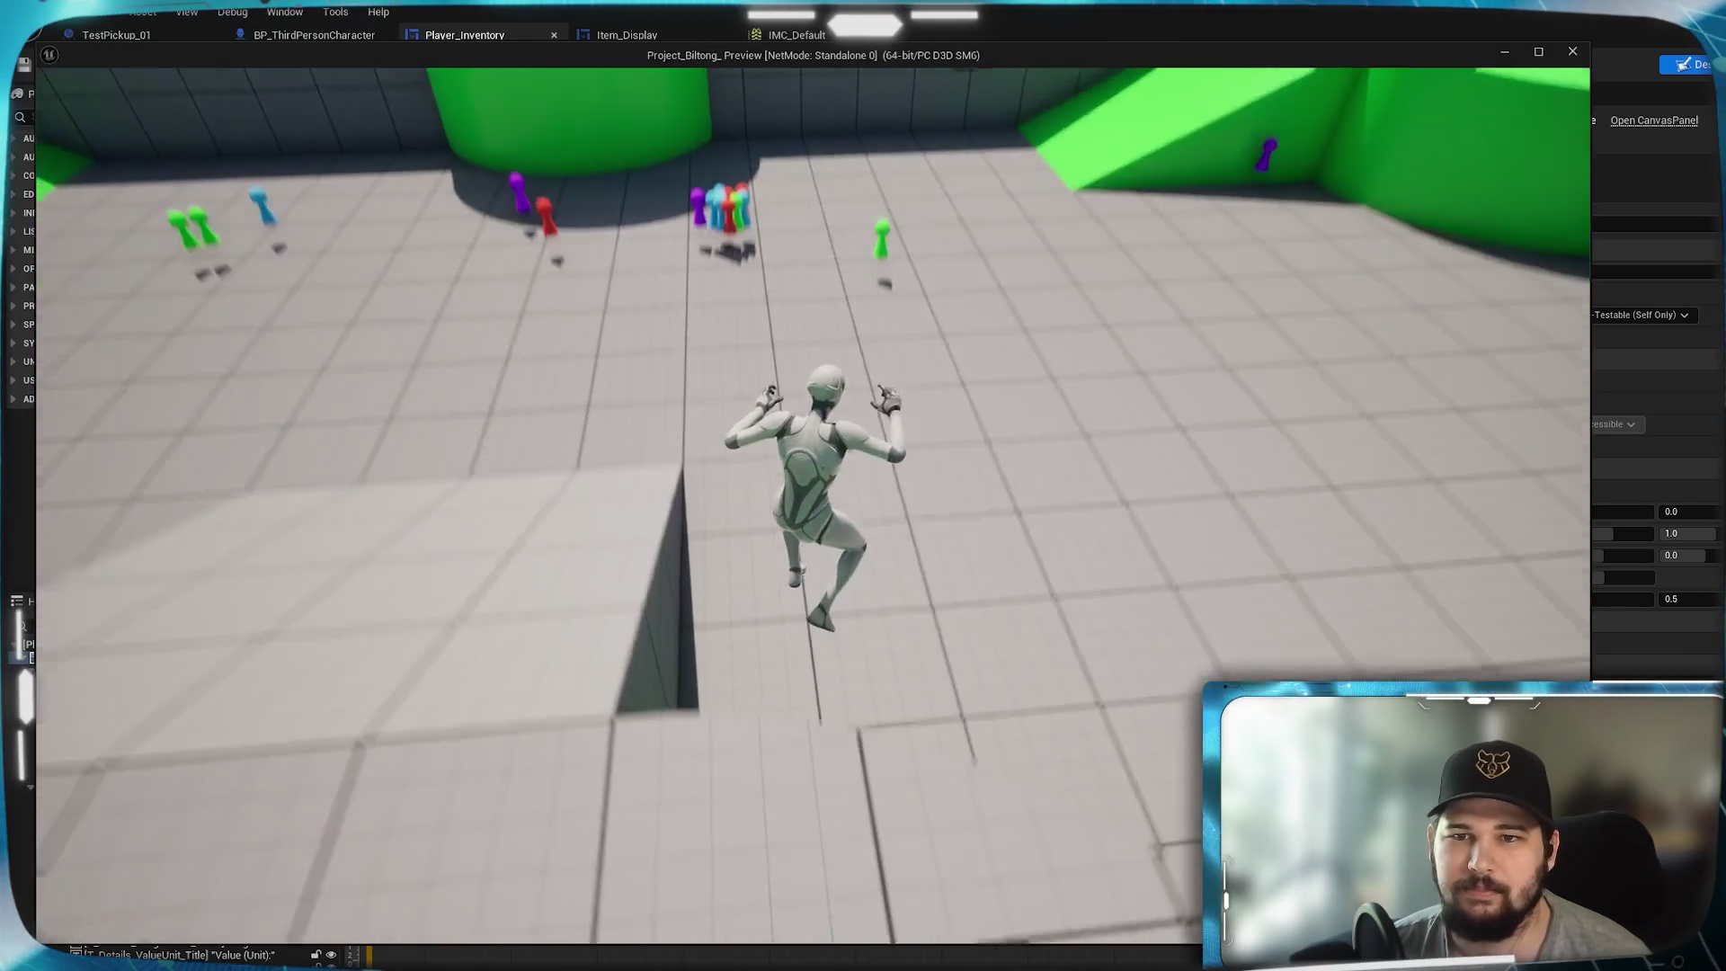
- In play, sort the inventory by Quantity, then Weight (Total), view Billy's details, and stop the preview
key("i")
left_click(964, 383)
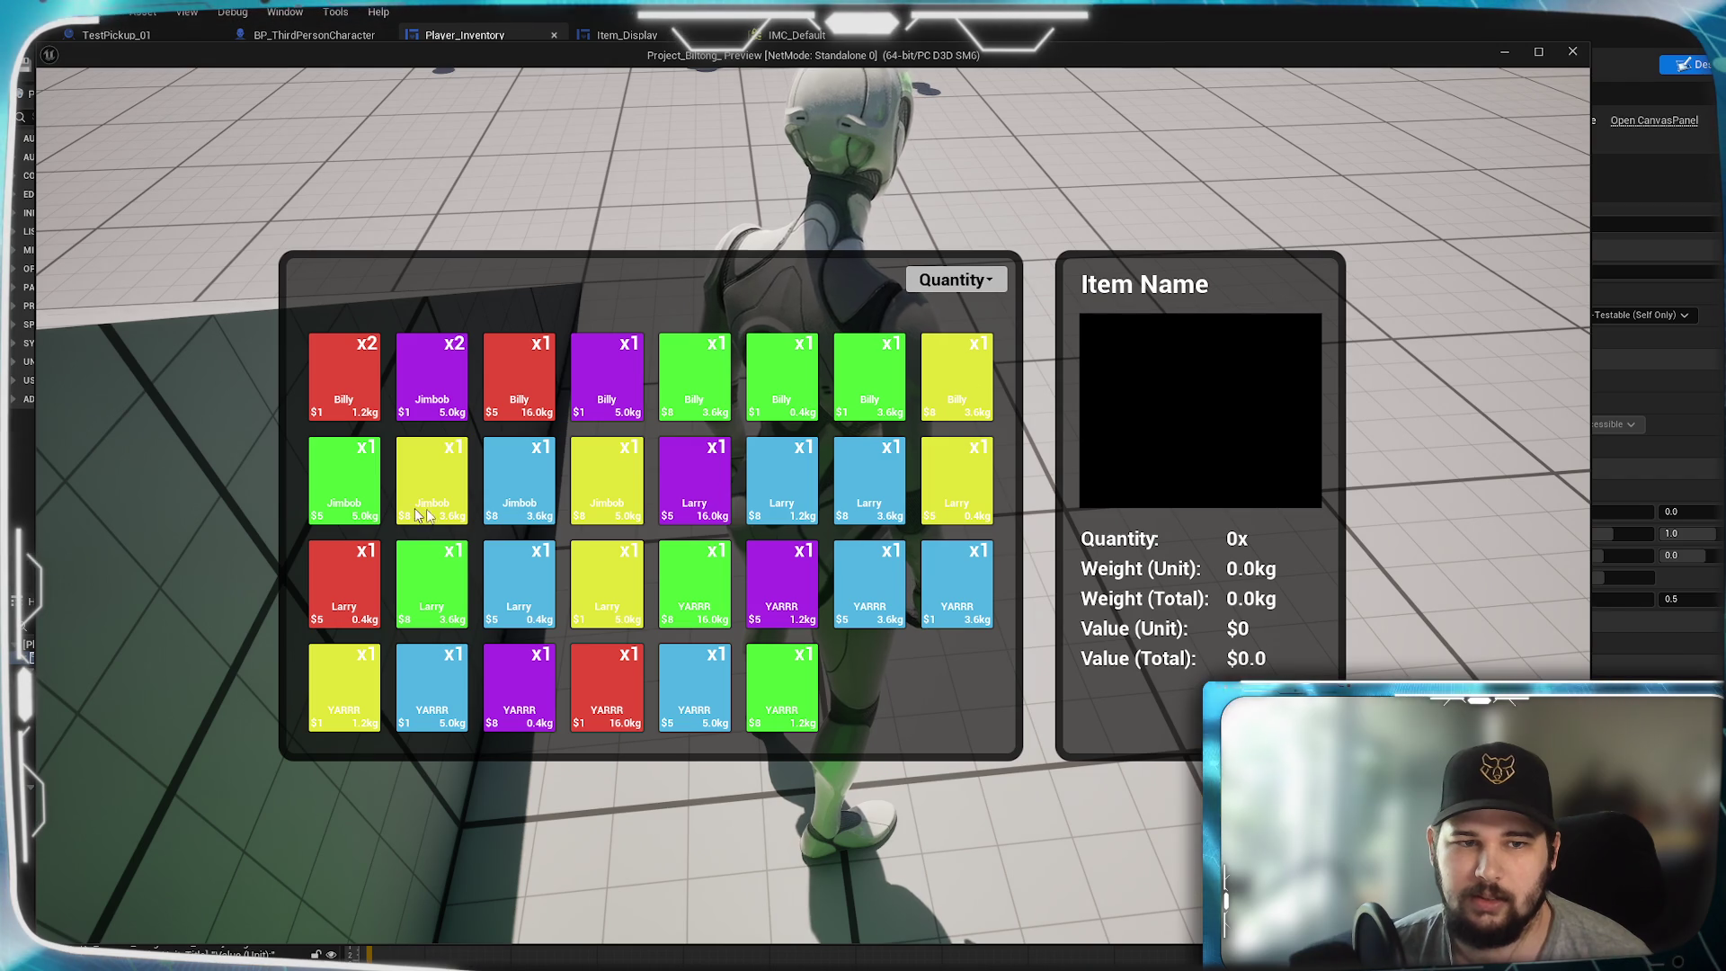
left_click(972, 286)
left_click(964, 398)
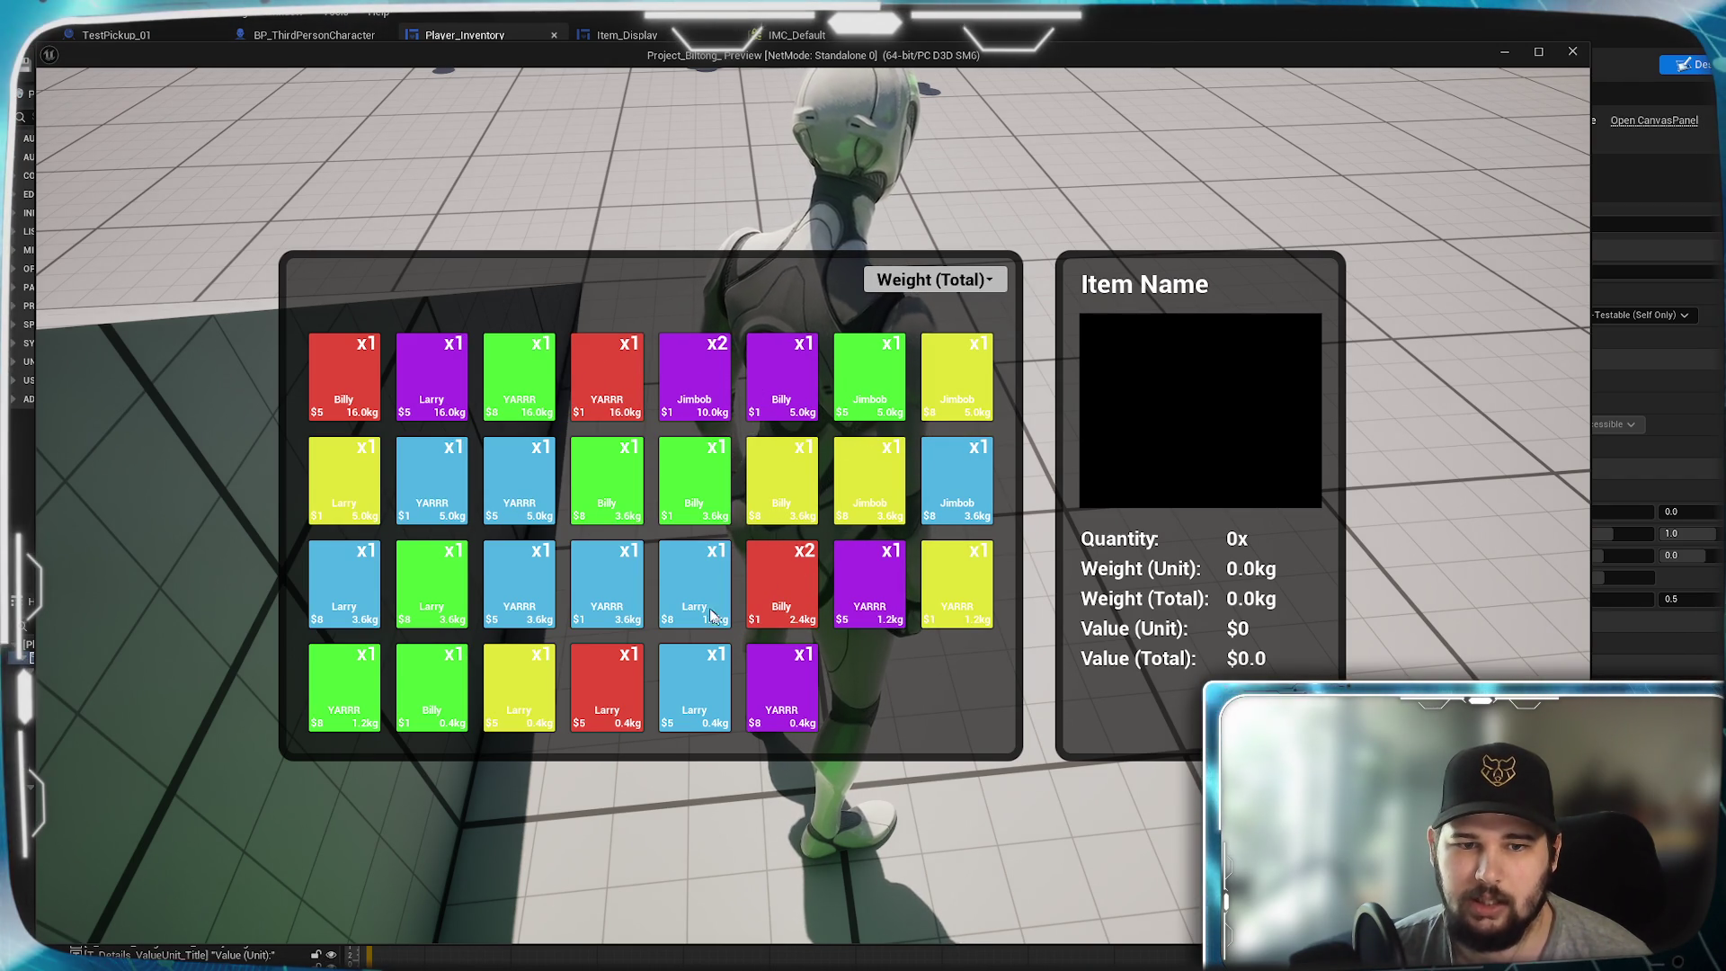
left_click(797, 588)
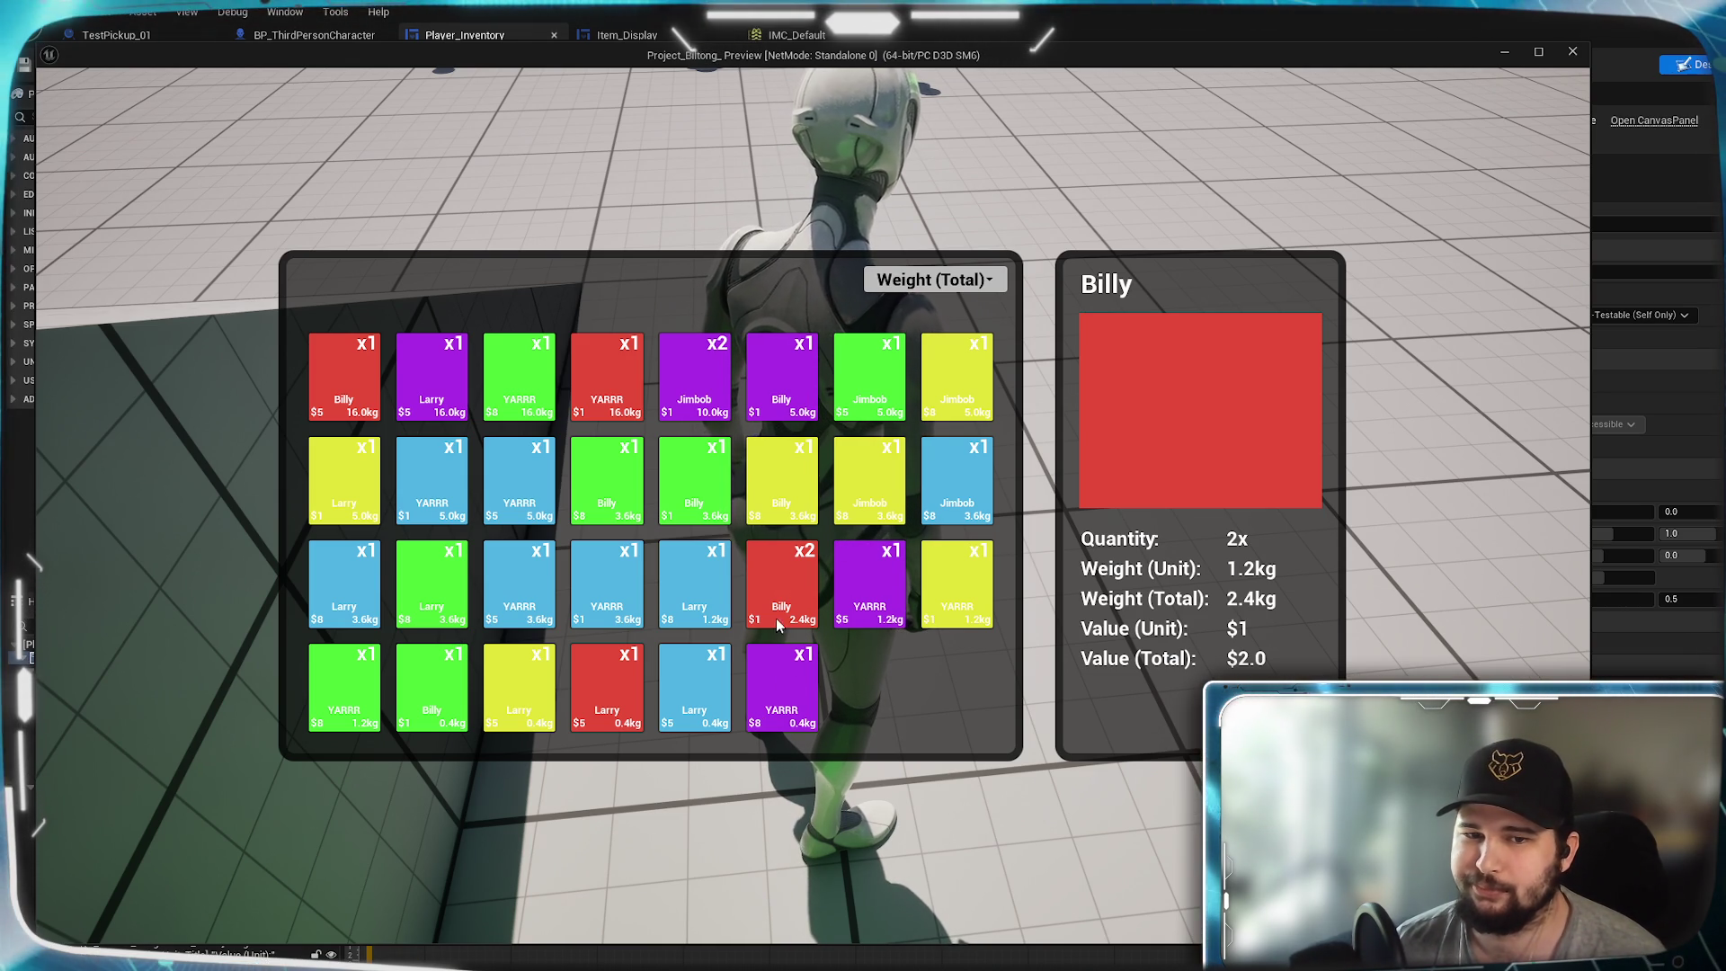
key("Escape")
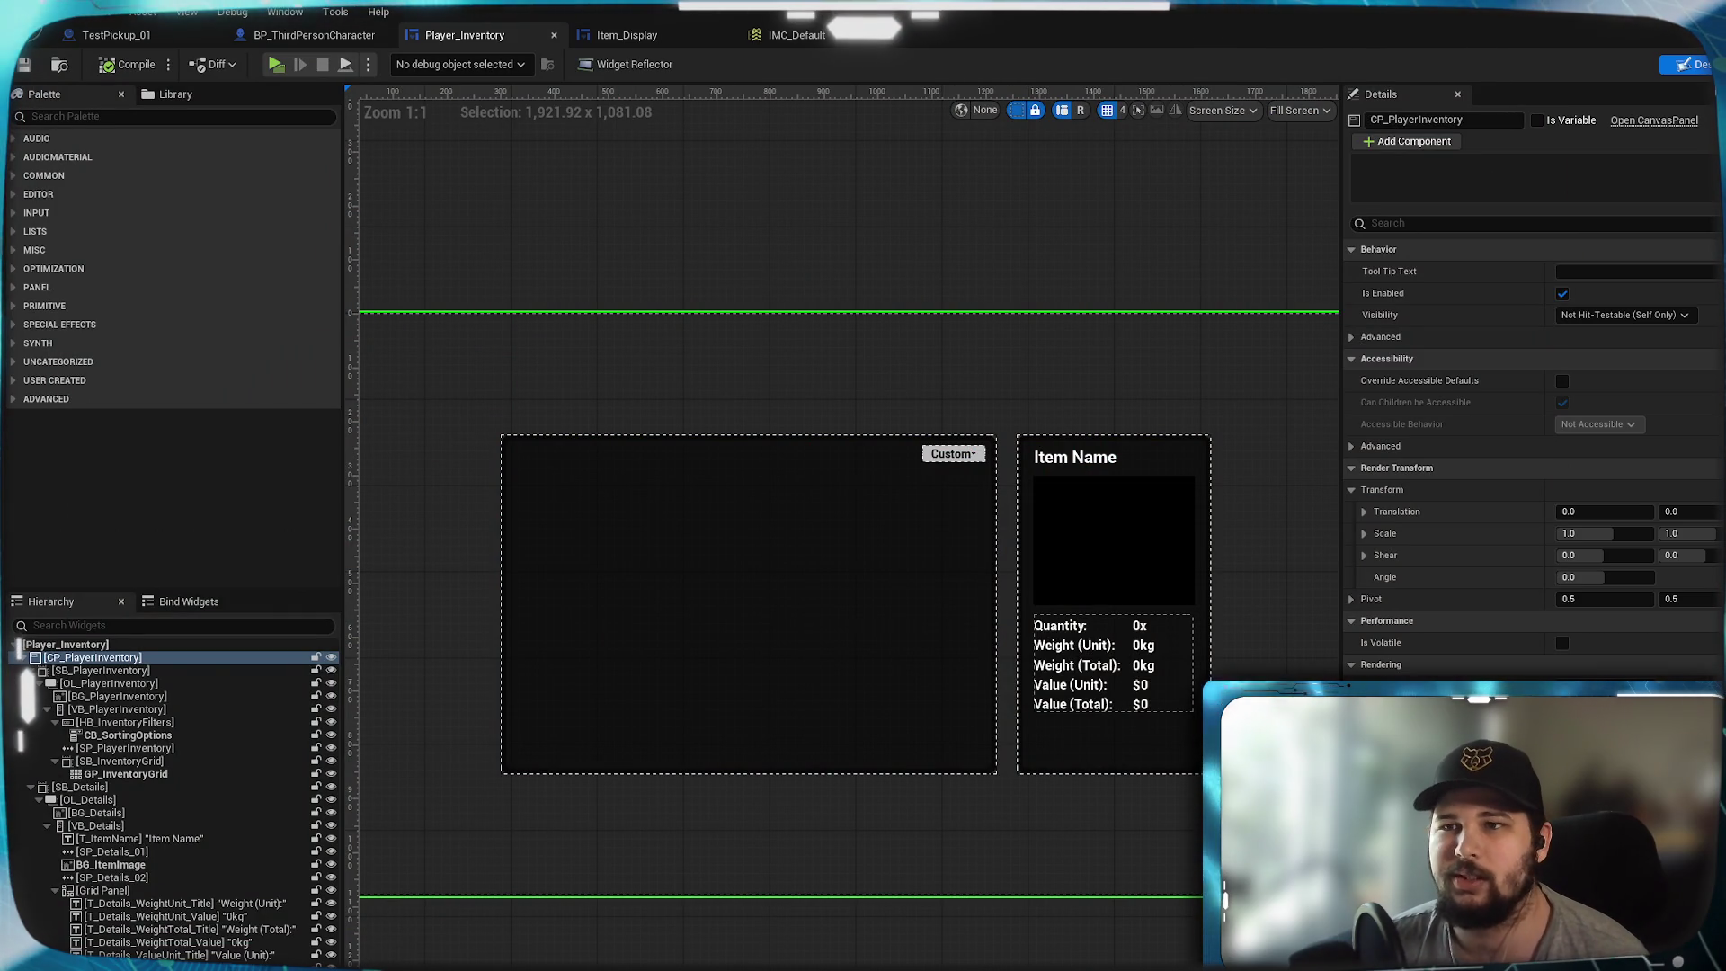
- In the character's event graph, inspect the Add Item - Weight section and the Alphabetical and Quantity sorting nodes
mouse_move(871, 393)
left_mouse_down()
mouse_move(1121, 351)
mouse_move(839, 301)
mouse_move(693, 312)
mouse_move(779, 303)
mouse_move(720, 293)
left_mouse_up()
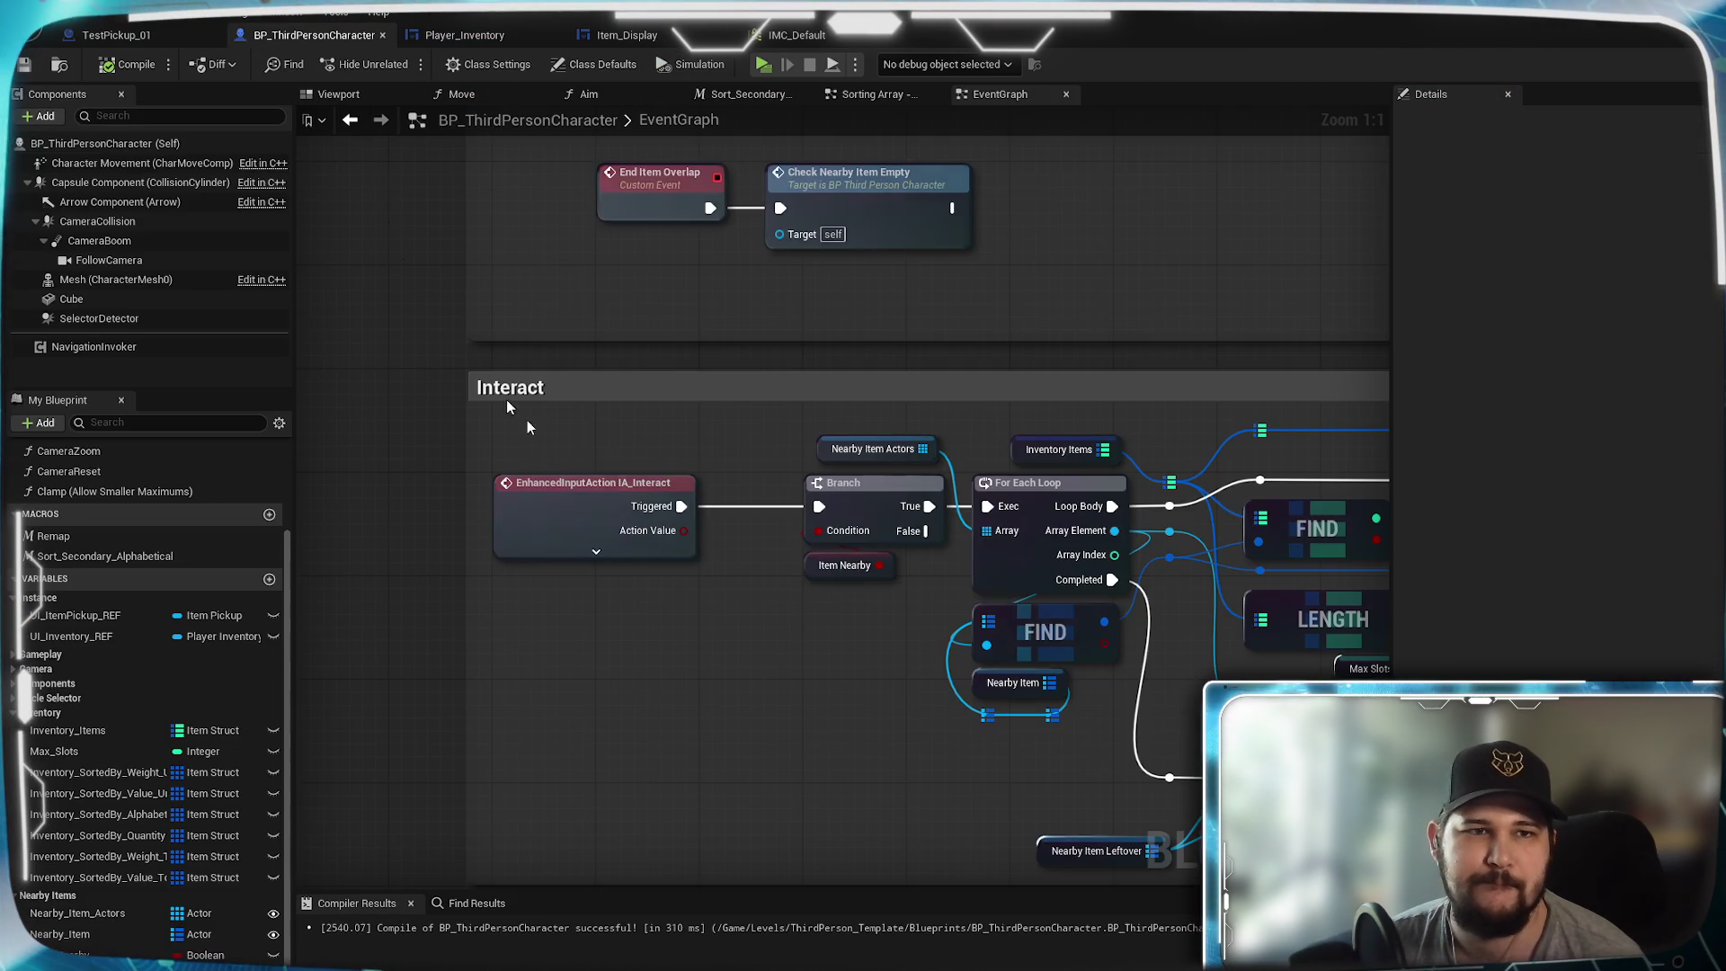
left_click(314, 35)
scroll(775, 576, "down", 5)
scroll(776, 576, "up", 4)
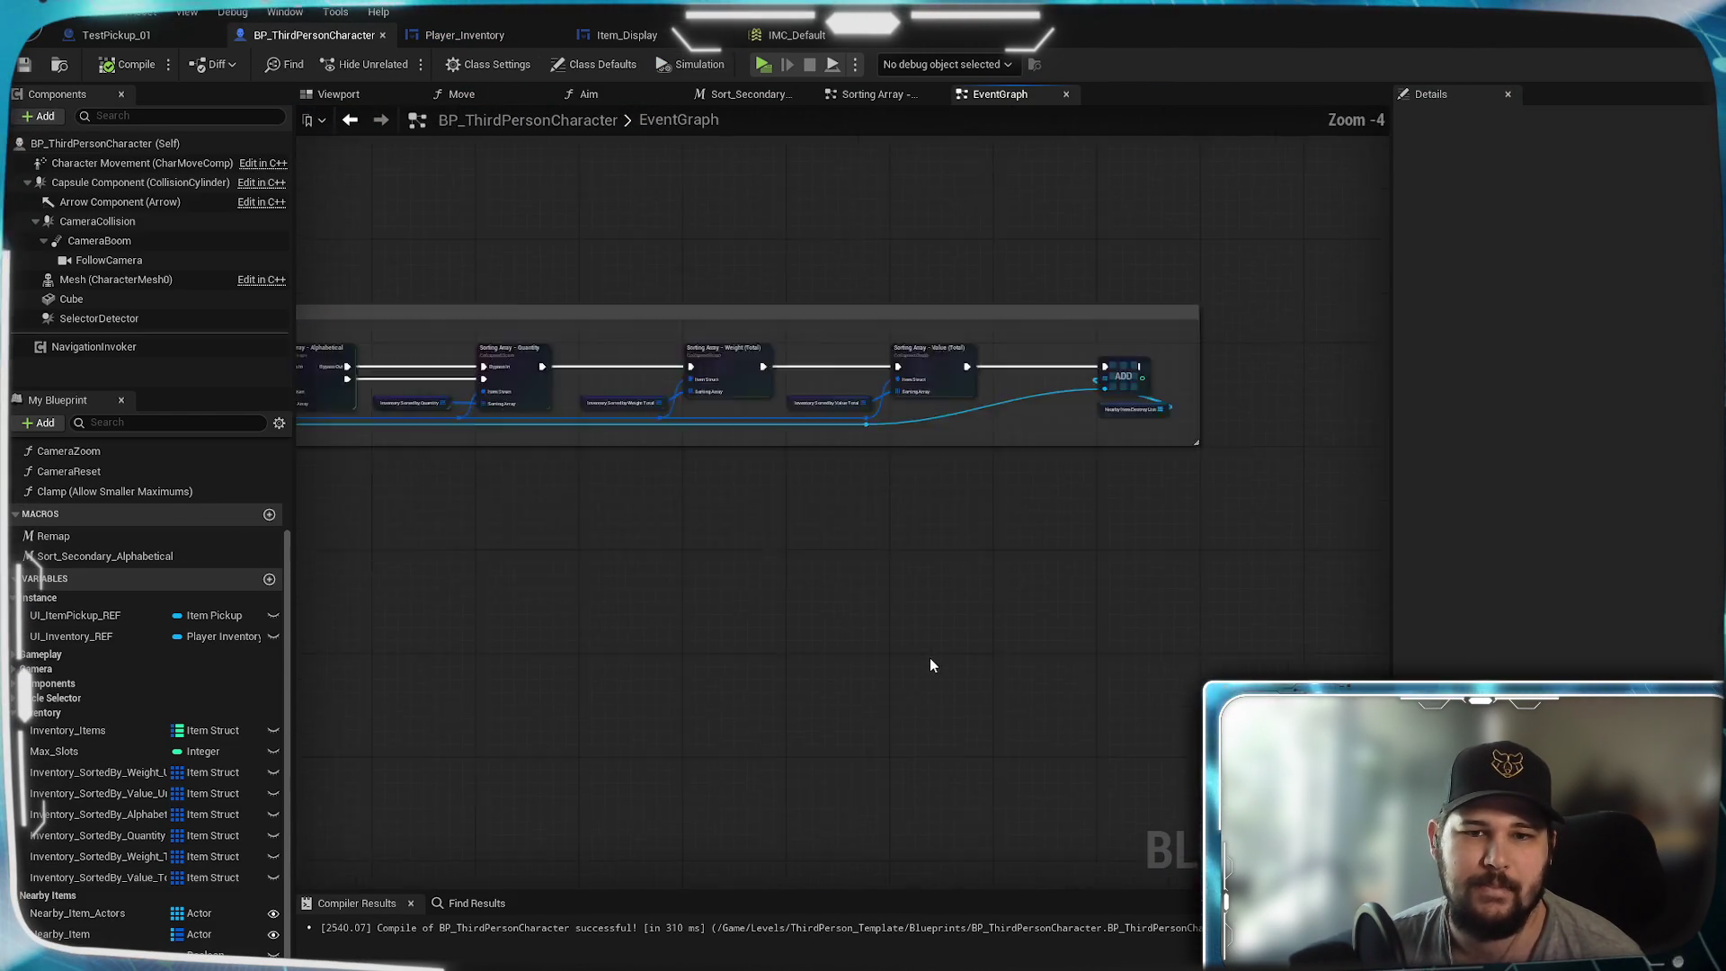
scroll(858, 627, "up", 2)
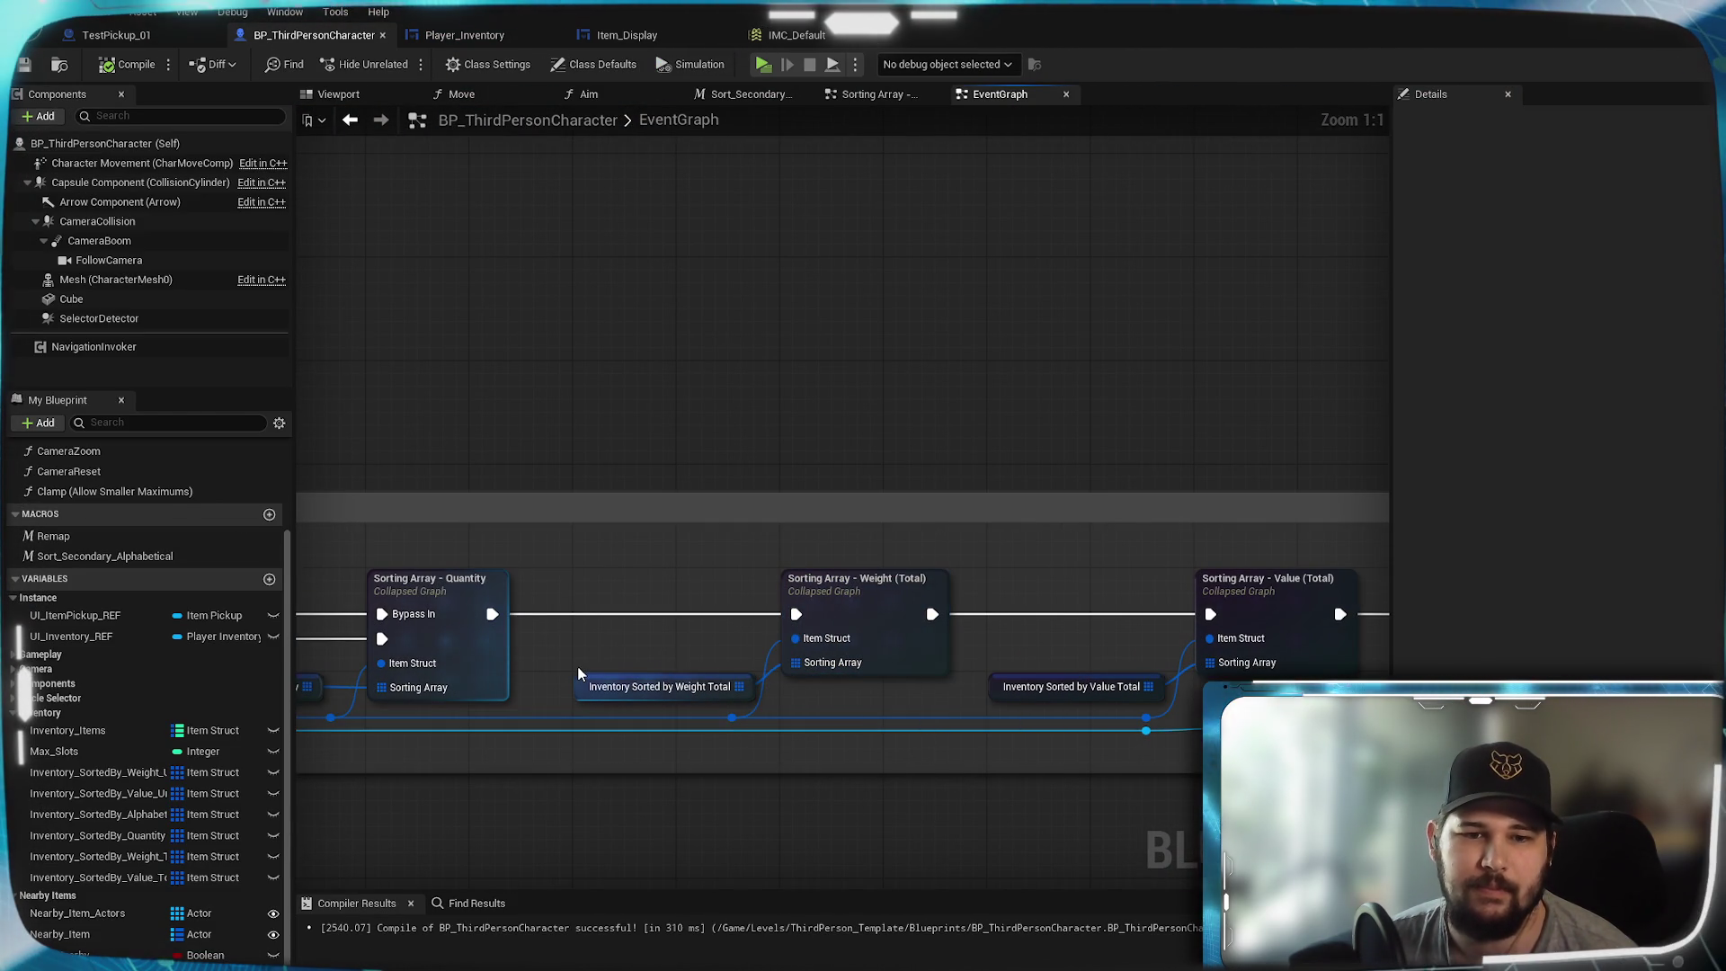
mouse_move(576, 670)
left_mouse_down()
mouse_move(577, 899)
mouse_move(824, 919)
left_mouse_up()
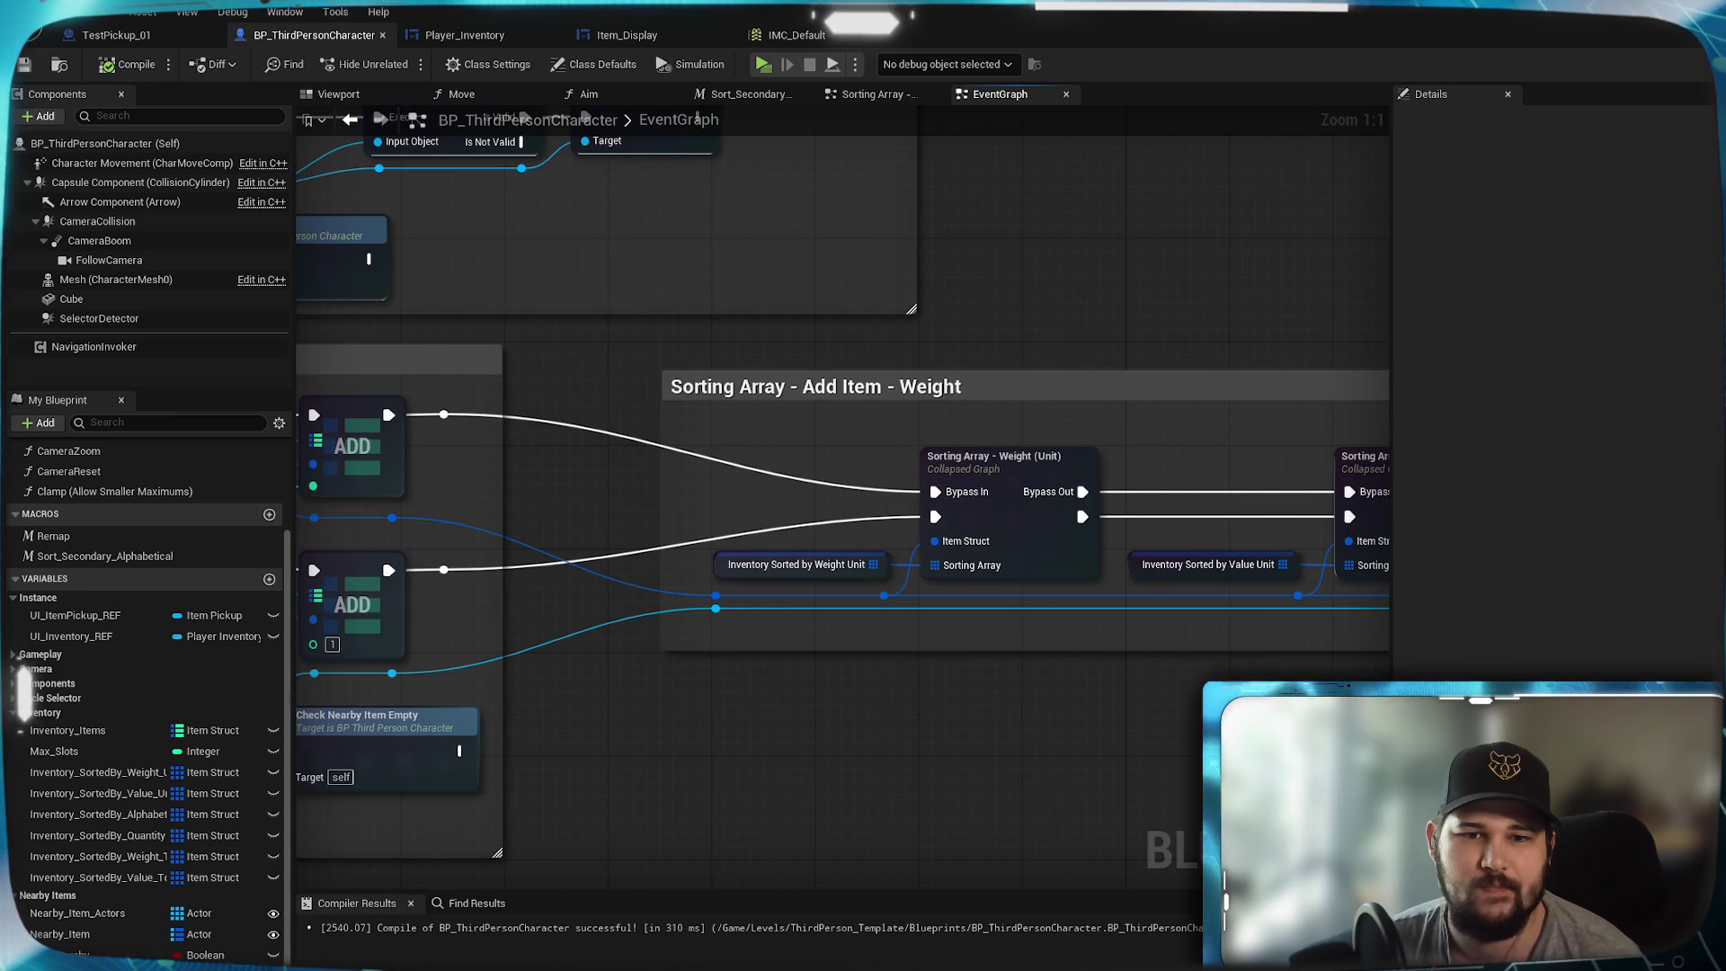
left_click_drag(845, 629, 812, 625)
mouse_move(1708, 450)
left_mouse_down()
mouse_move(1422, 348)
mouse_move(1206, 349)
mouse_move(1146, 442)
mouse_move(611, 489)
left_mouse_up()
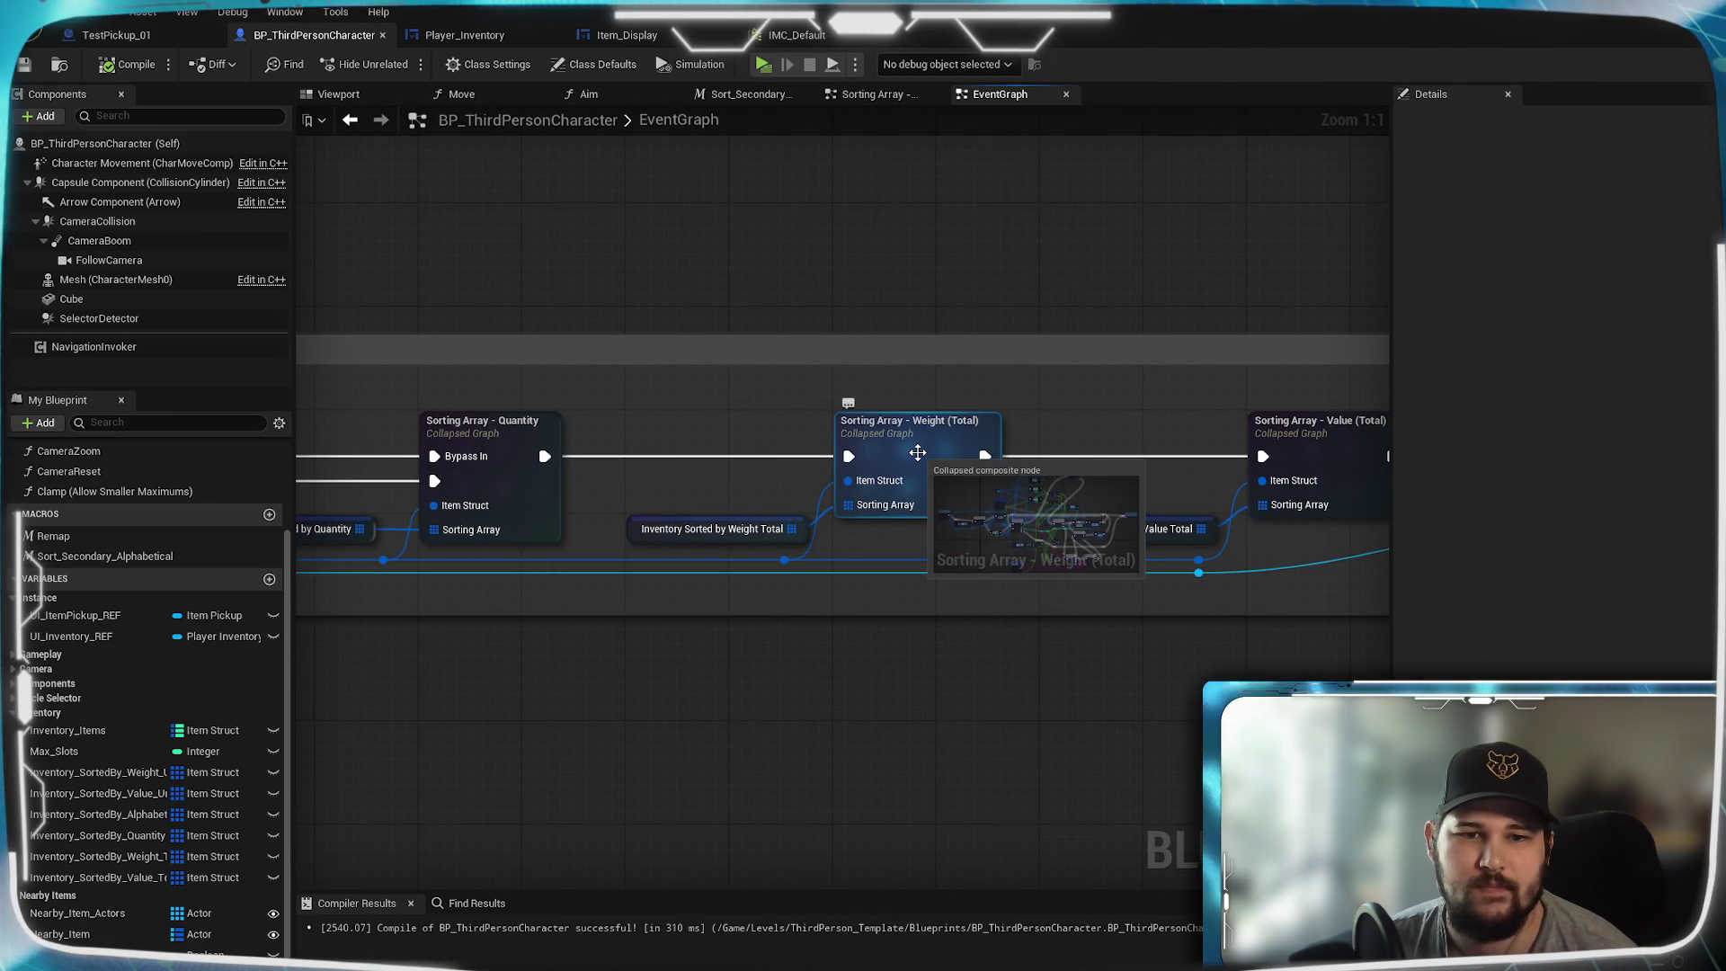
mouse_move(736, 536)
left_mouse_down()
mouse_move(405, 504)
mouse_move(270, 422)
left_mouse_up()
- Review the Quantity, Weight (Total) and Value (Total) sorting-array nodes, then bring up Player_Inventory's value-total text function
left_click_drag(1619, 422, 54, 429)
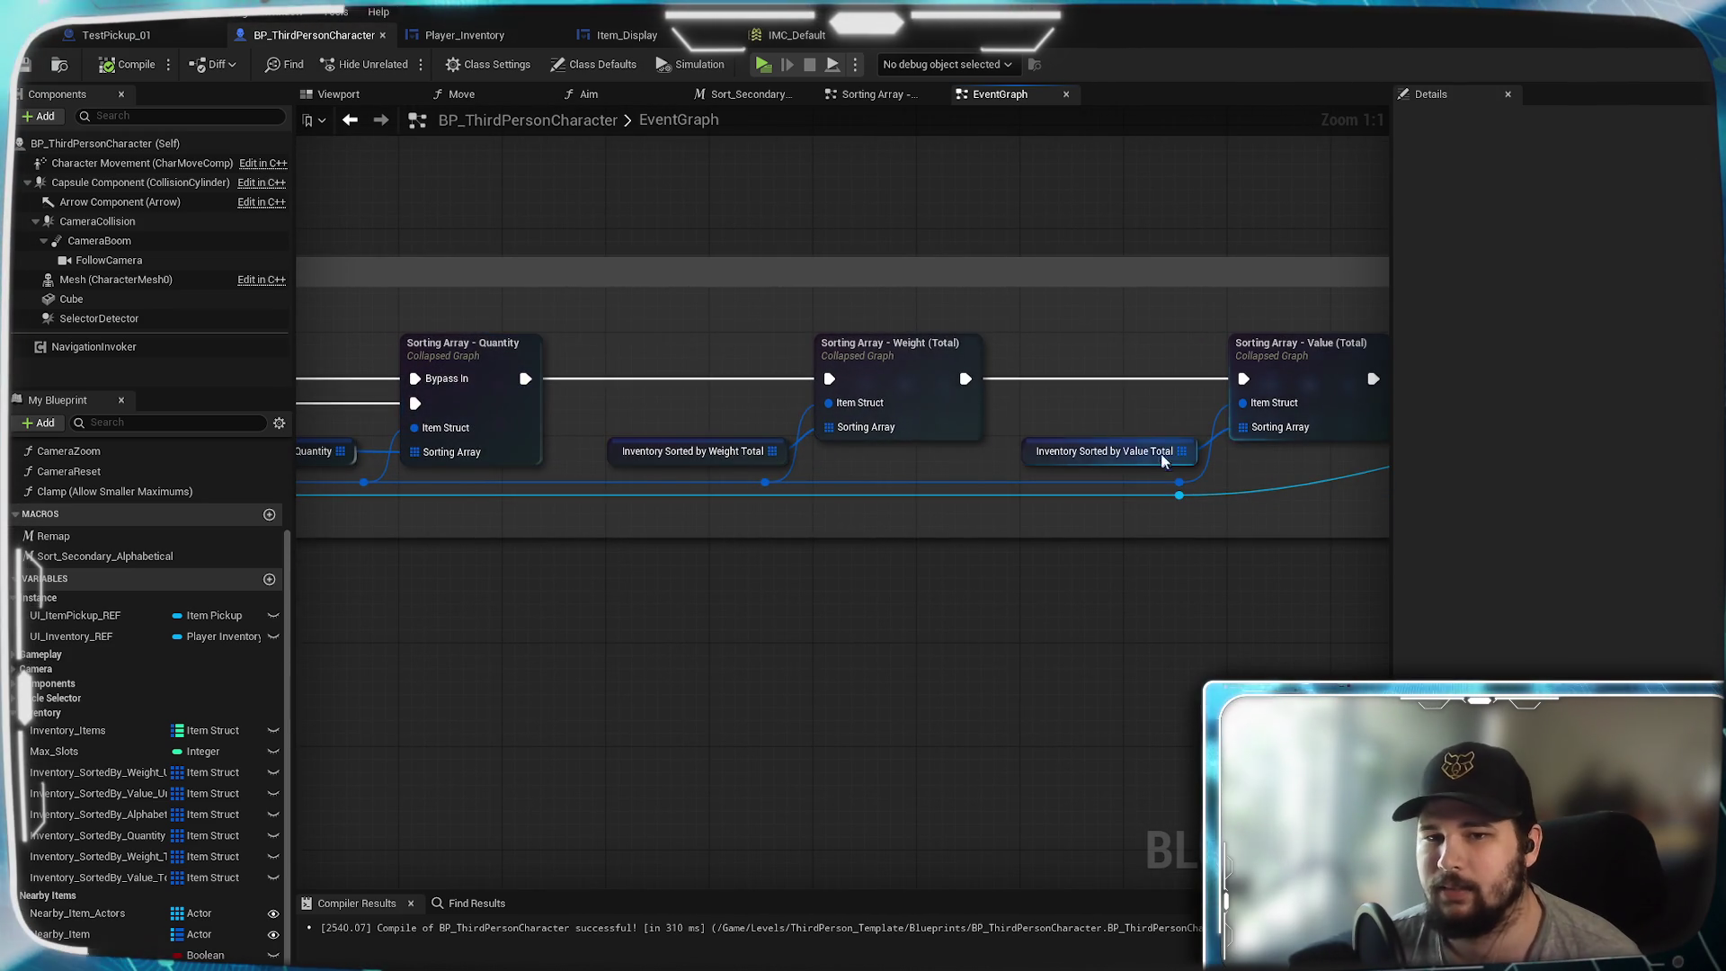
scroll(867, 451, "down", 6)
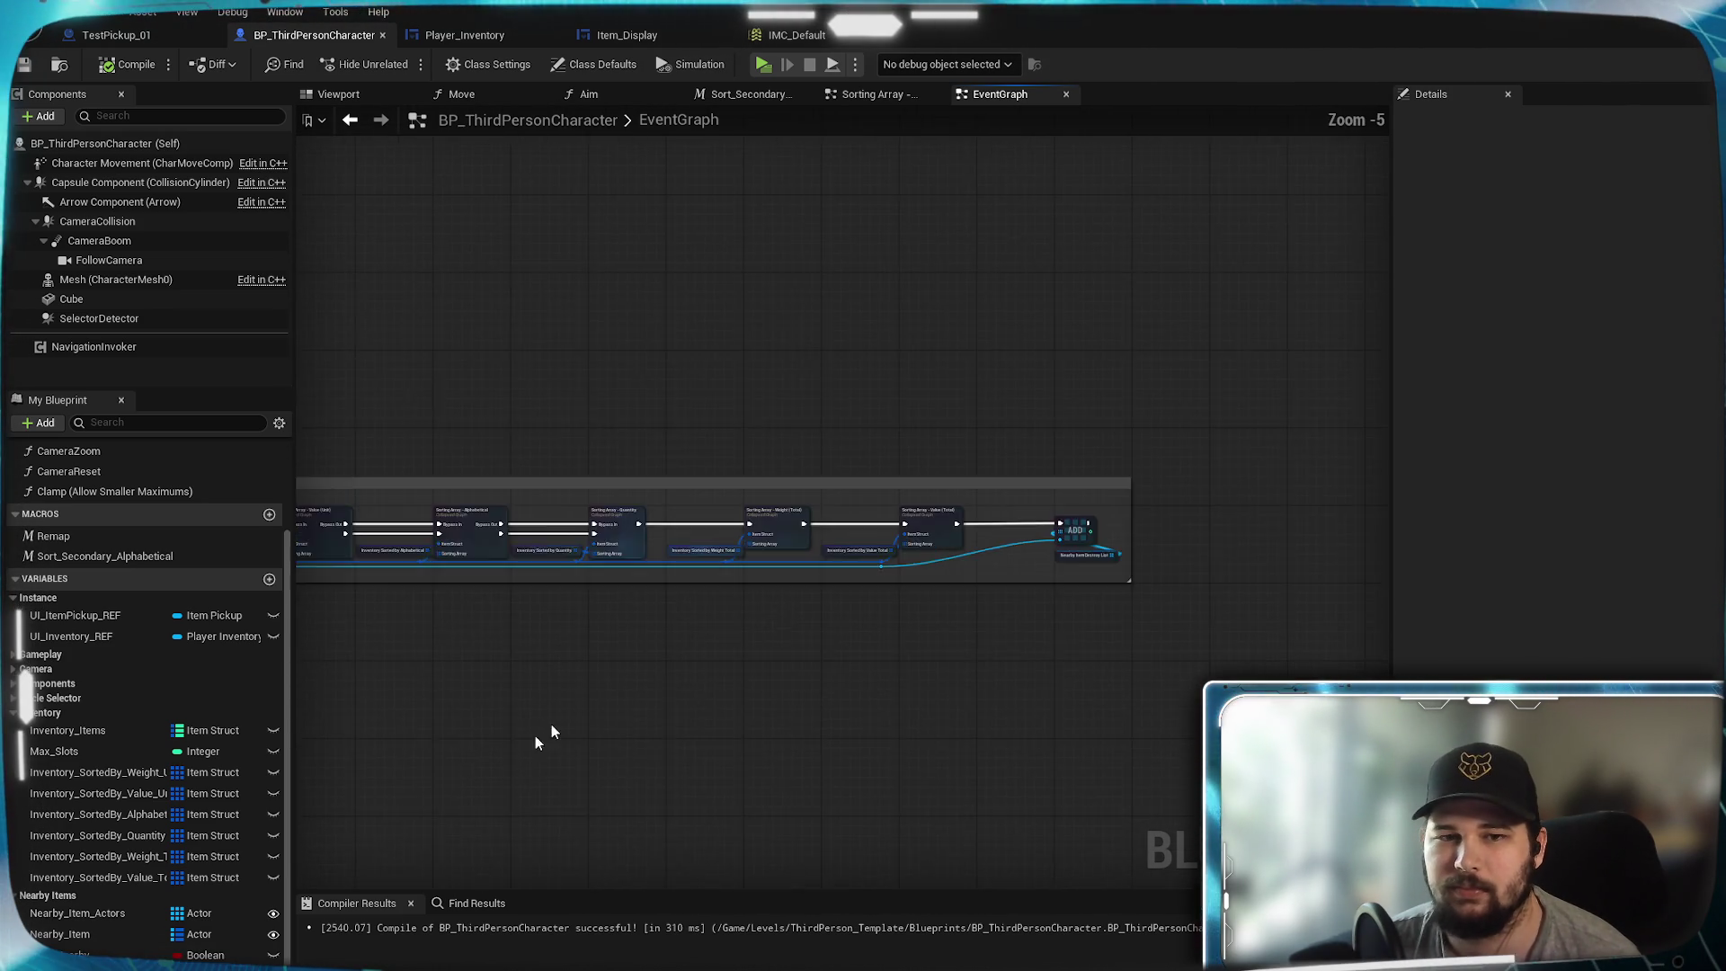
scroll(379, 710, "up", 5)
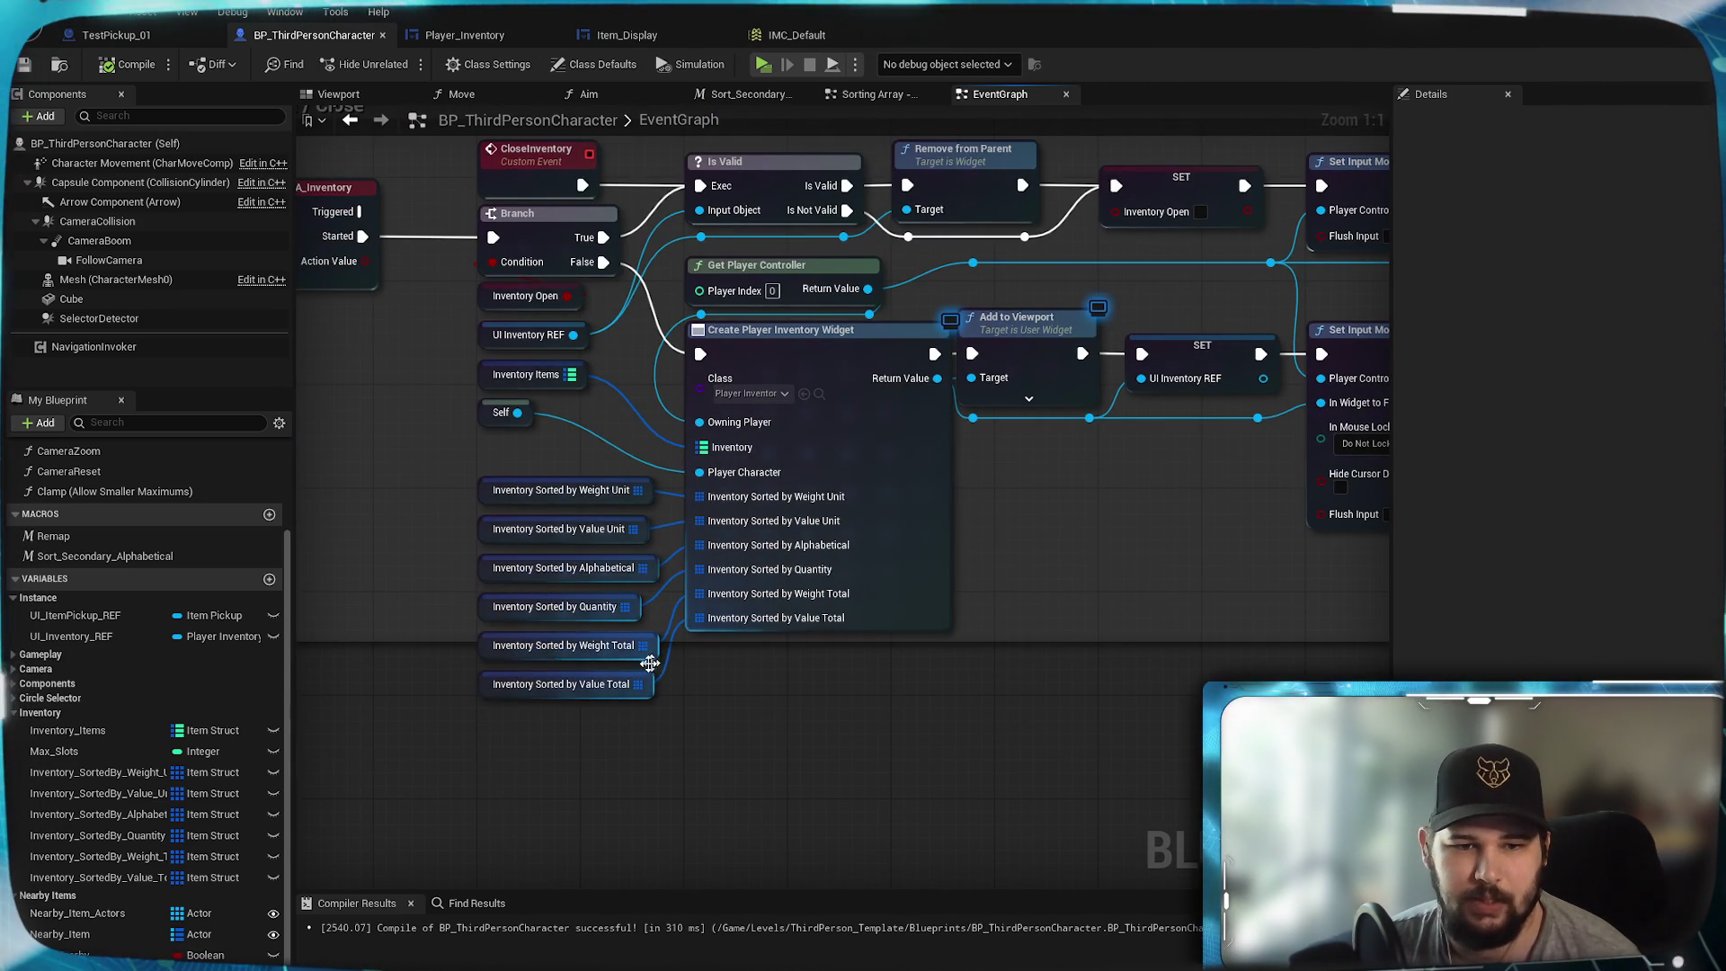
scroll(574, 678, "down", 4)
mouse_move(963, 655)
left_mouse_down()
mouse_move(504, 686)
mouse_move(974, 465)
mouse_move(805, 801)
mouse_move(644, 728)
mouse_move(497, 706)
left_mouse_up()
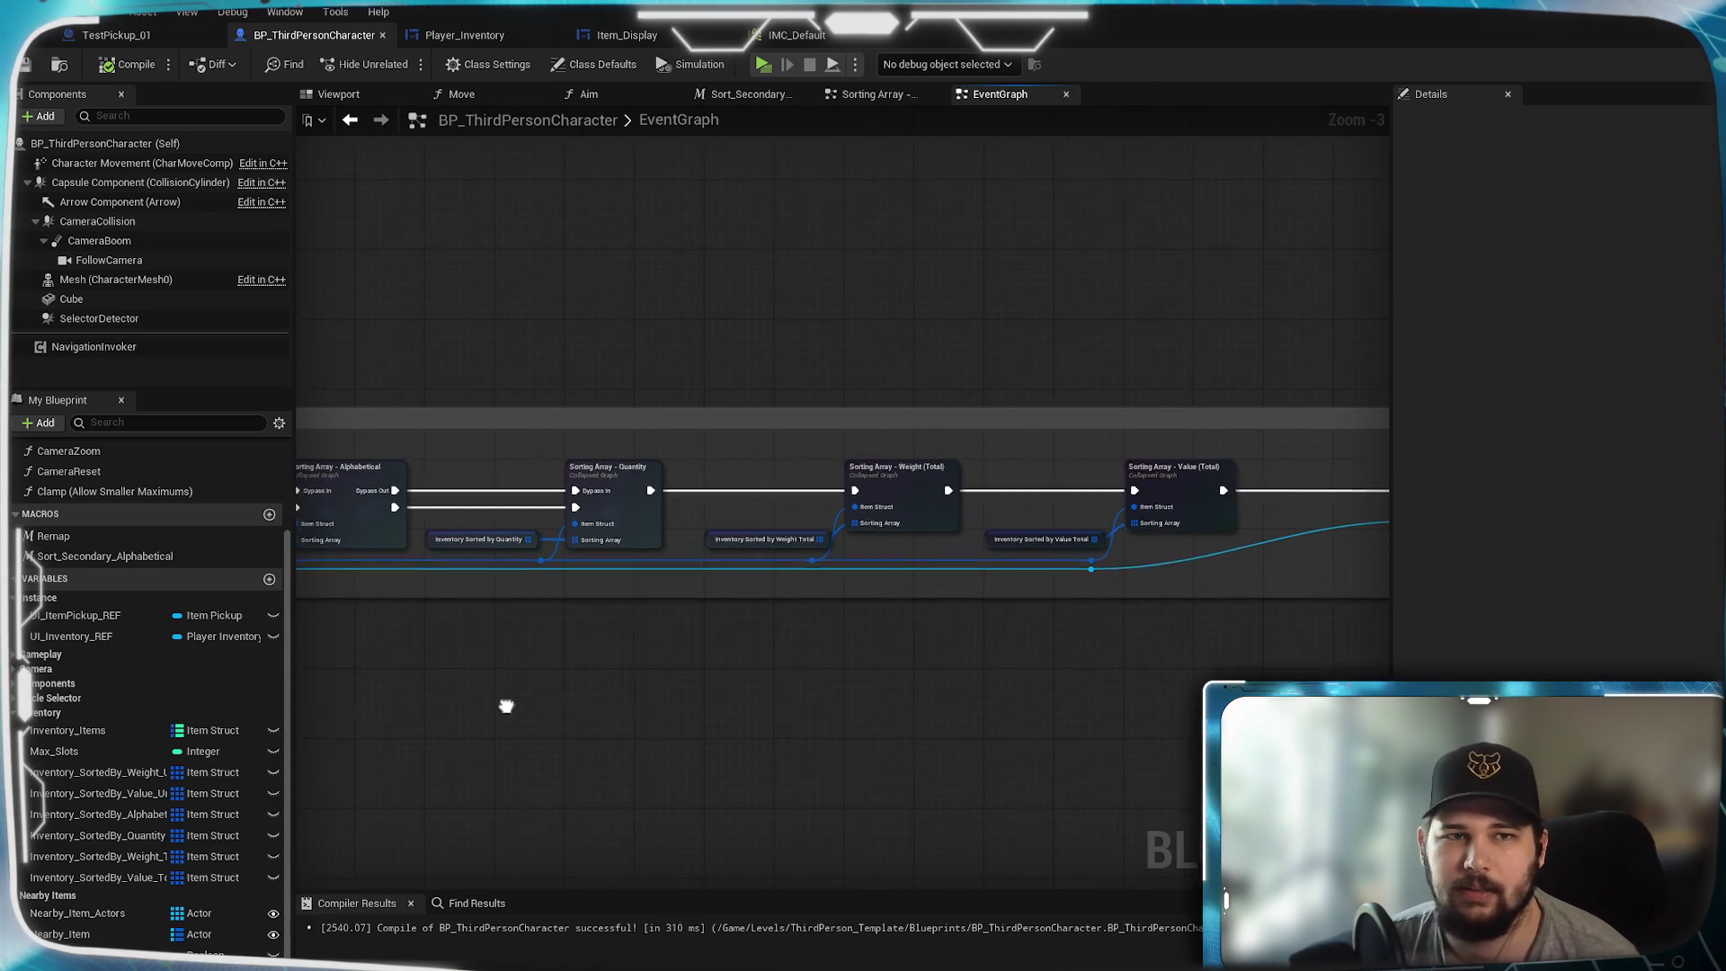
scroll(771, 615, "up", 2)
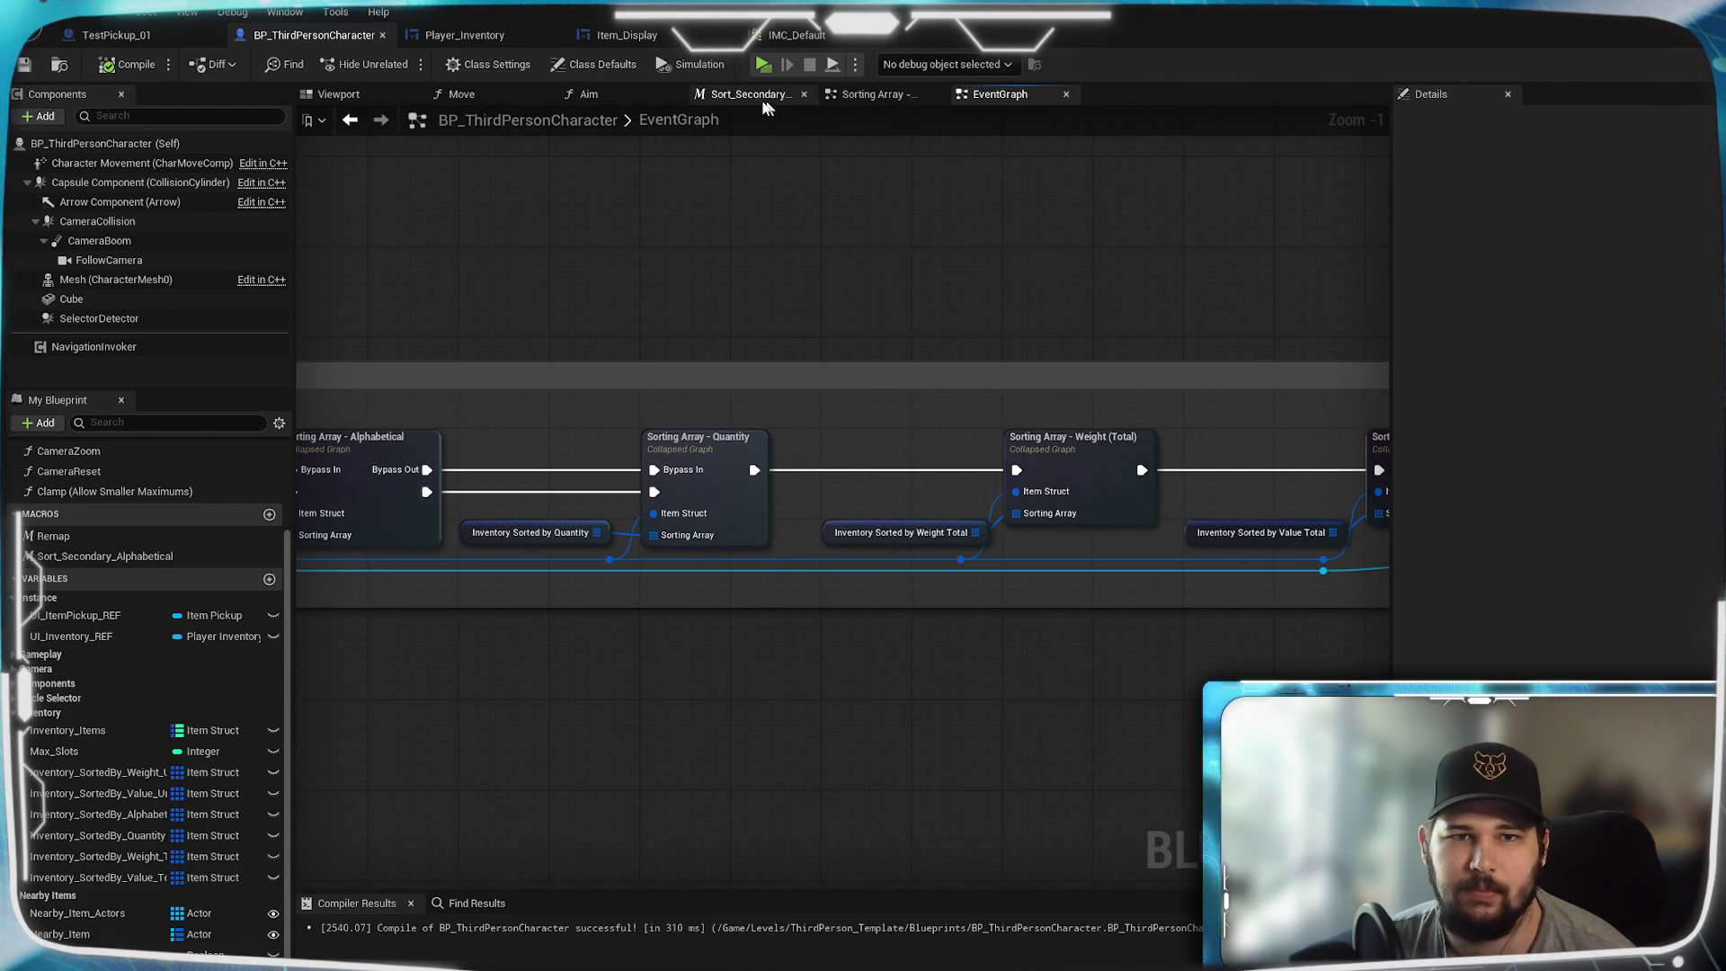
left_click(465, 35)
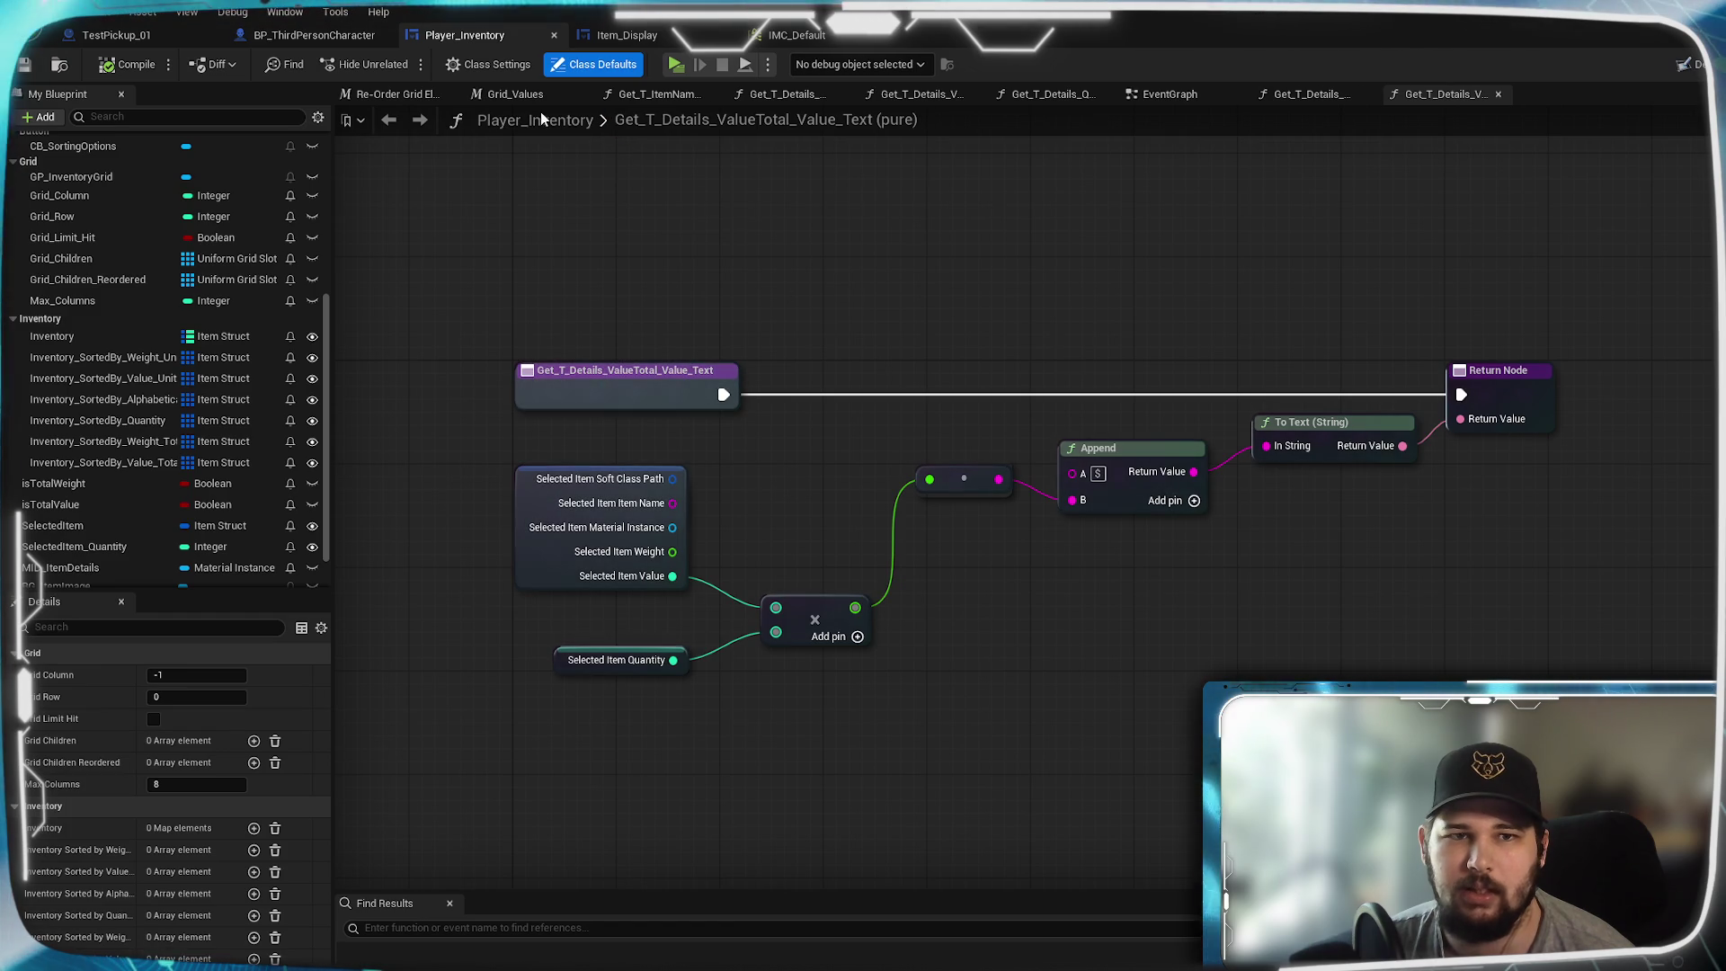
- Close all six Get_T_Details detail-text function graphs in Player_Inventory
left_click(714, 94)
left_click(714, 94)
left_click(714, 93)
left_click(714, 94)
left_click(842, 94)
left_click(845, 95)
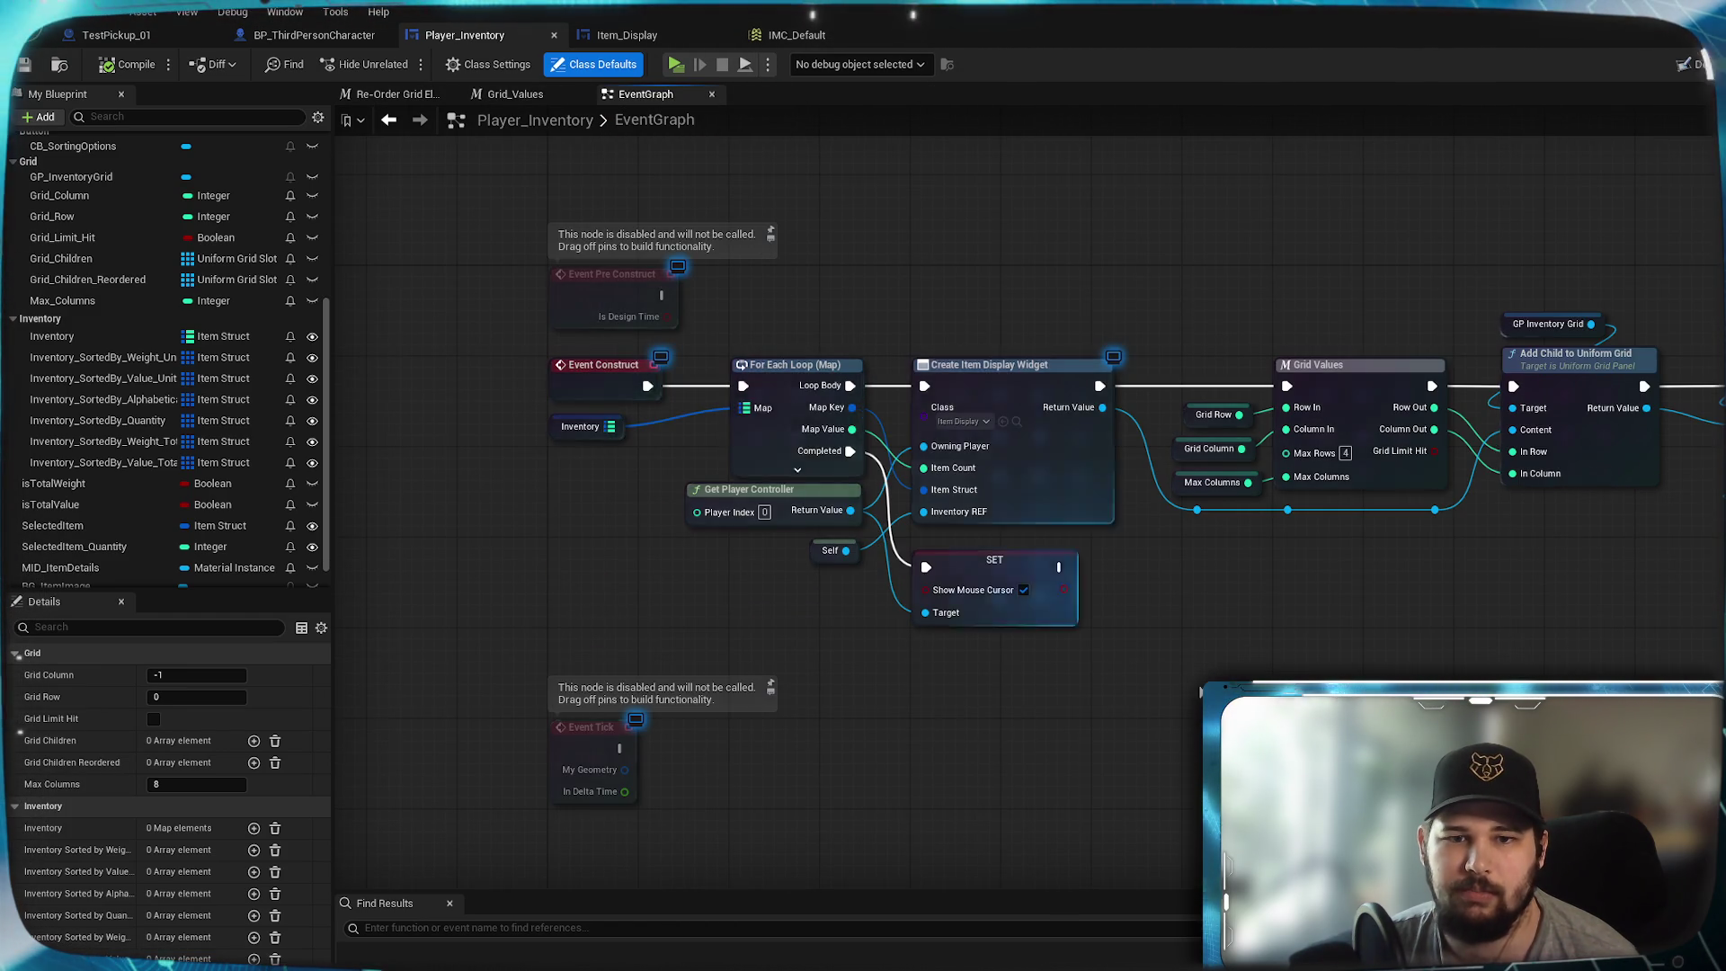
- Look over Initialize Sorting, Switch on String and Re-Order Grid Elements, then return to the character's event graph
scroll(1070, 584, "up", 6)
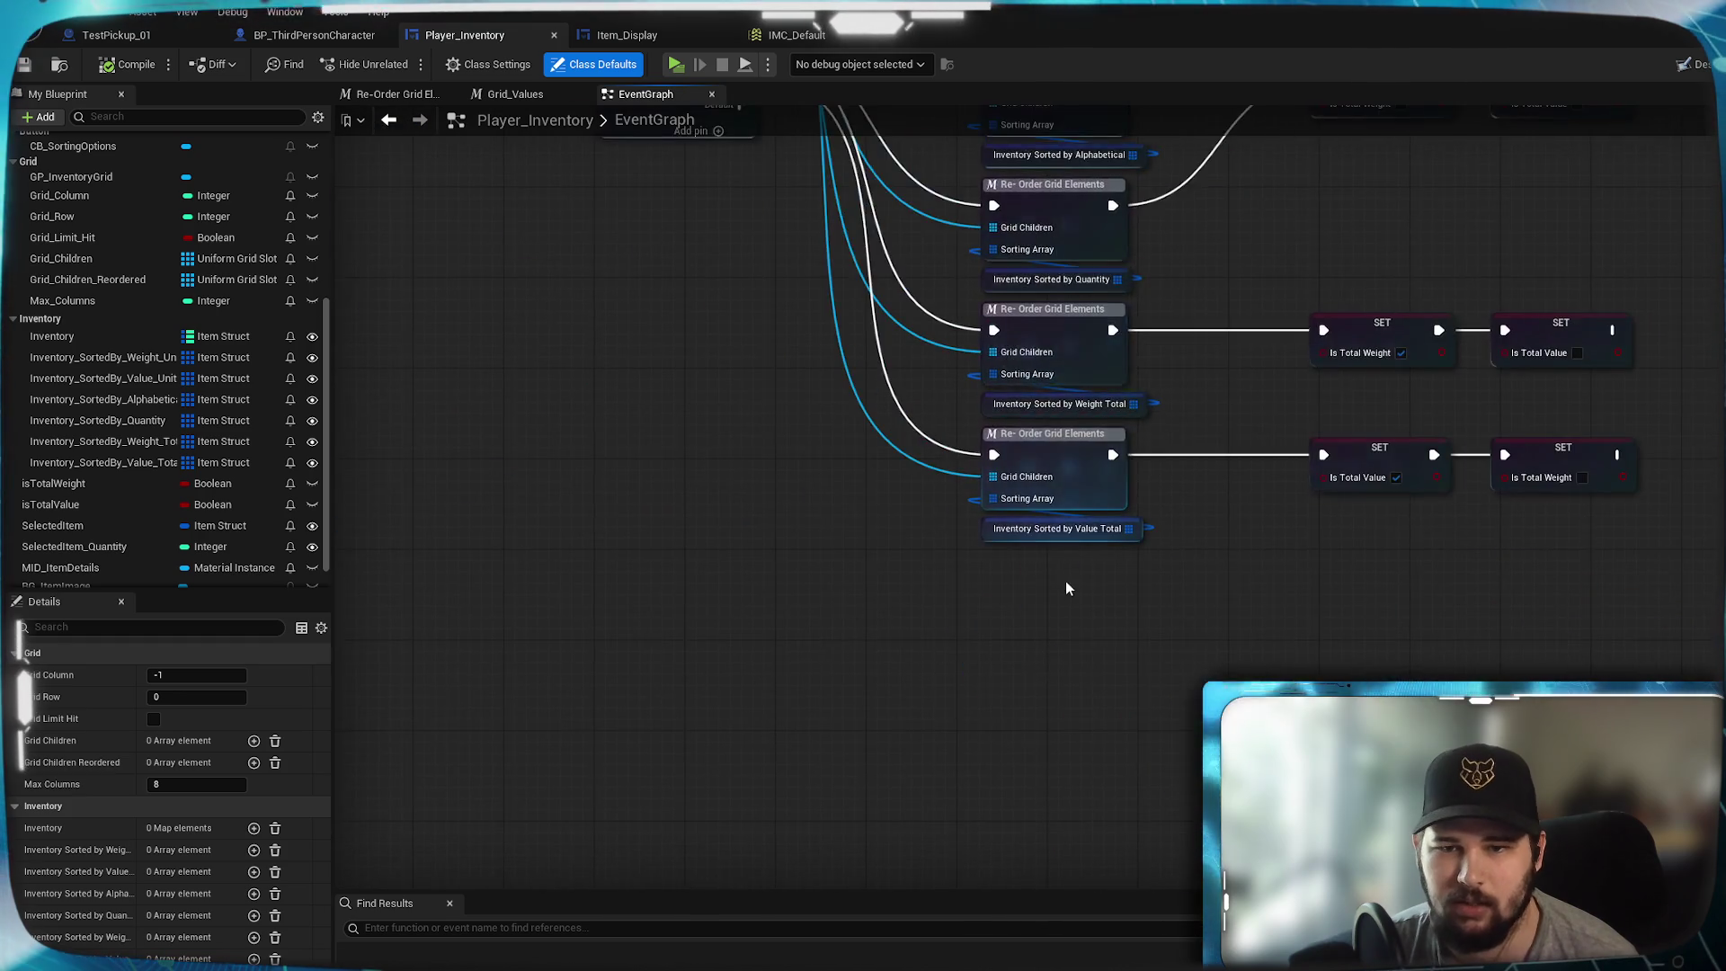
left_click_drag(1218, 269, 1263, 579)
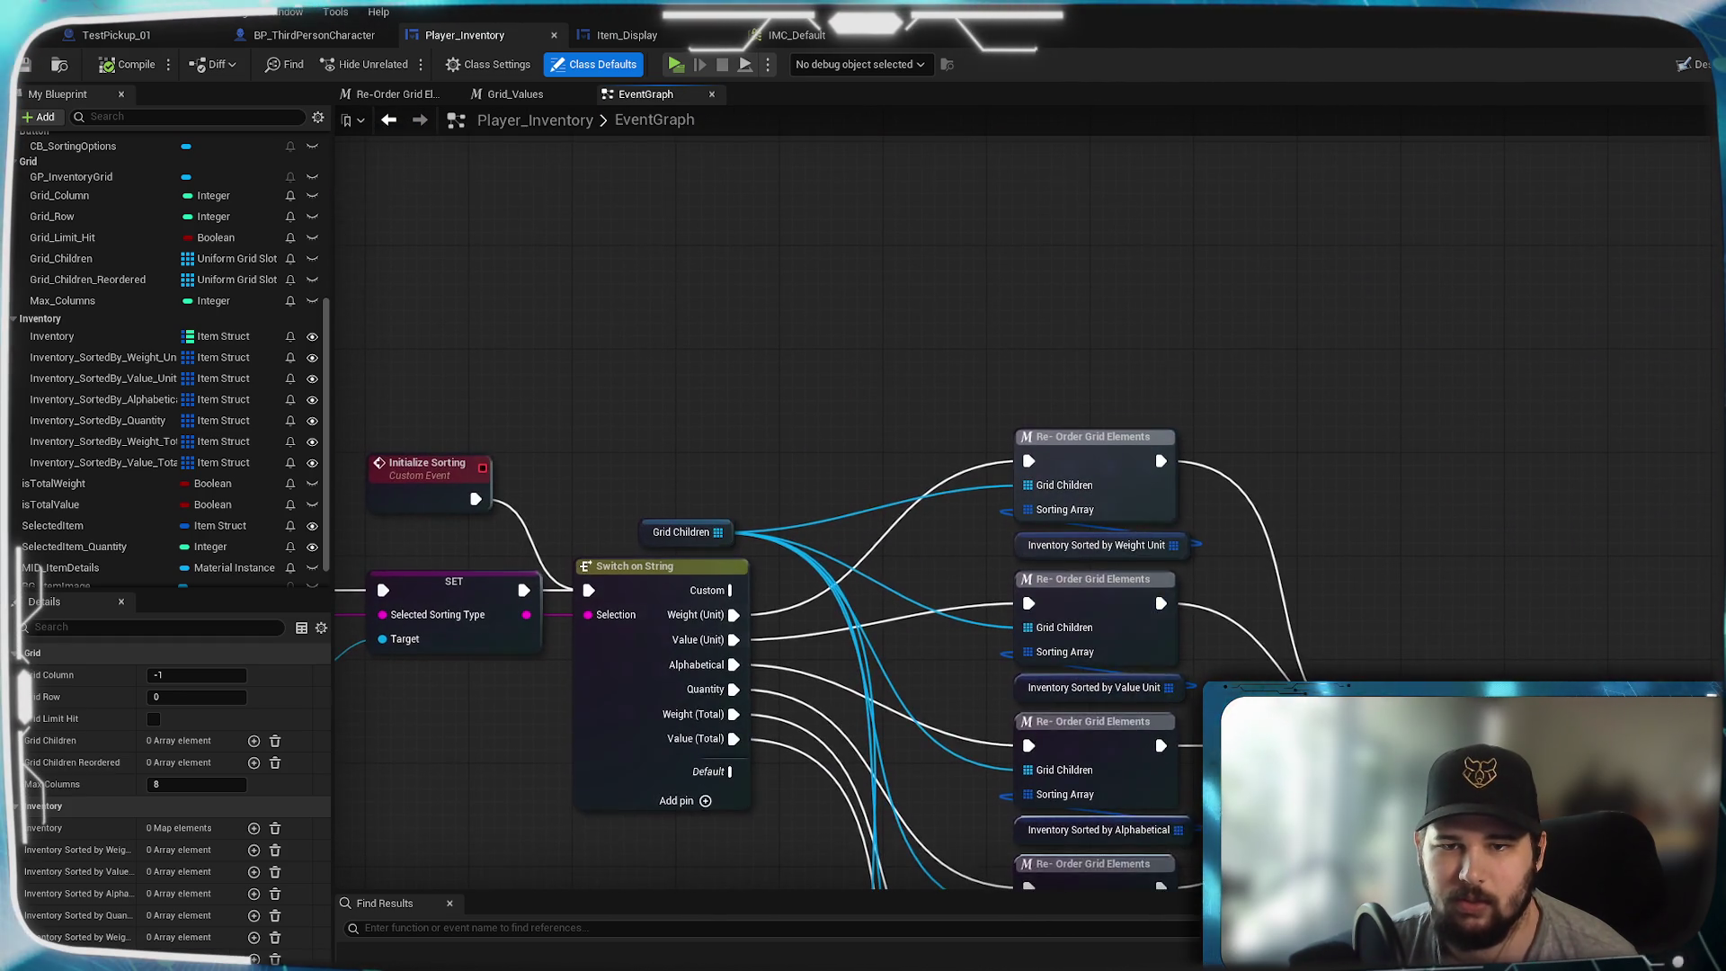
mouse_move(1205, 634)
left_mouse_down()
mouse_move(1237, 289)
mouse_move(1233, 439)
mouse_move(1238, 355)
left_mouse_up()
scroll(1238, 355, "down", 5)
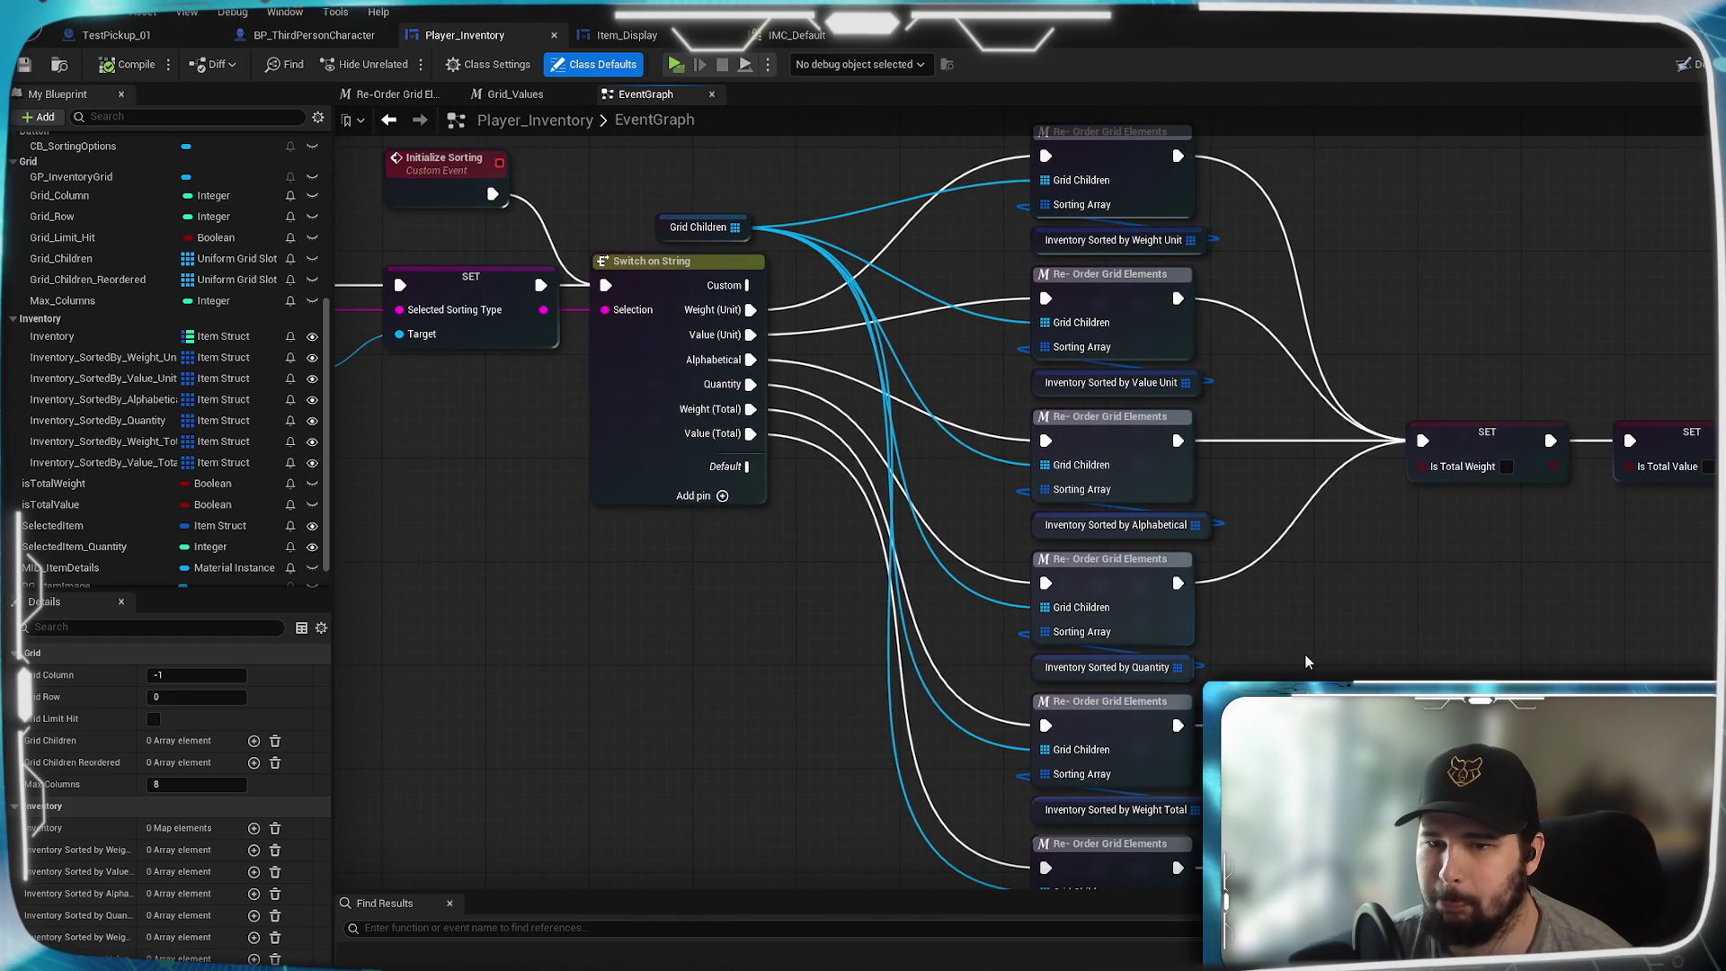
scroll(1239, 422, "up", 5)
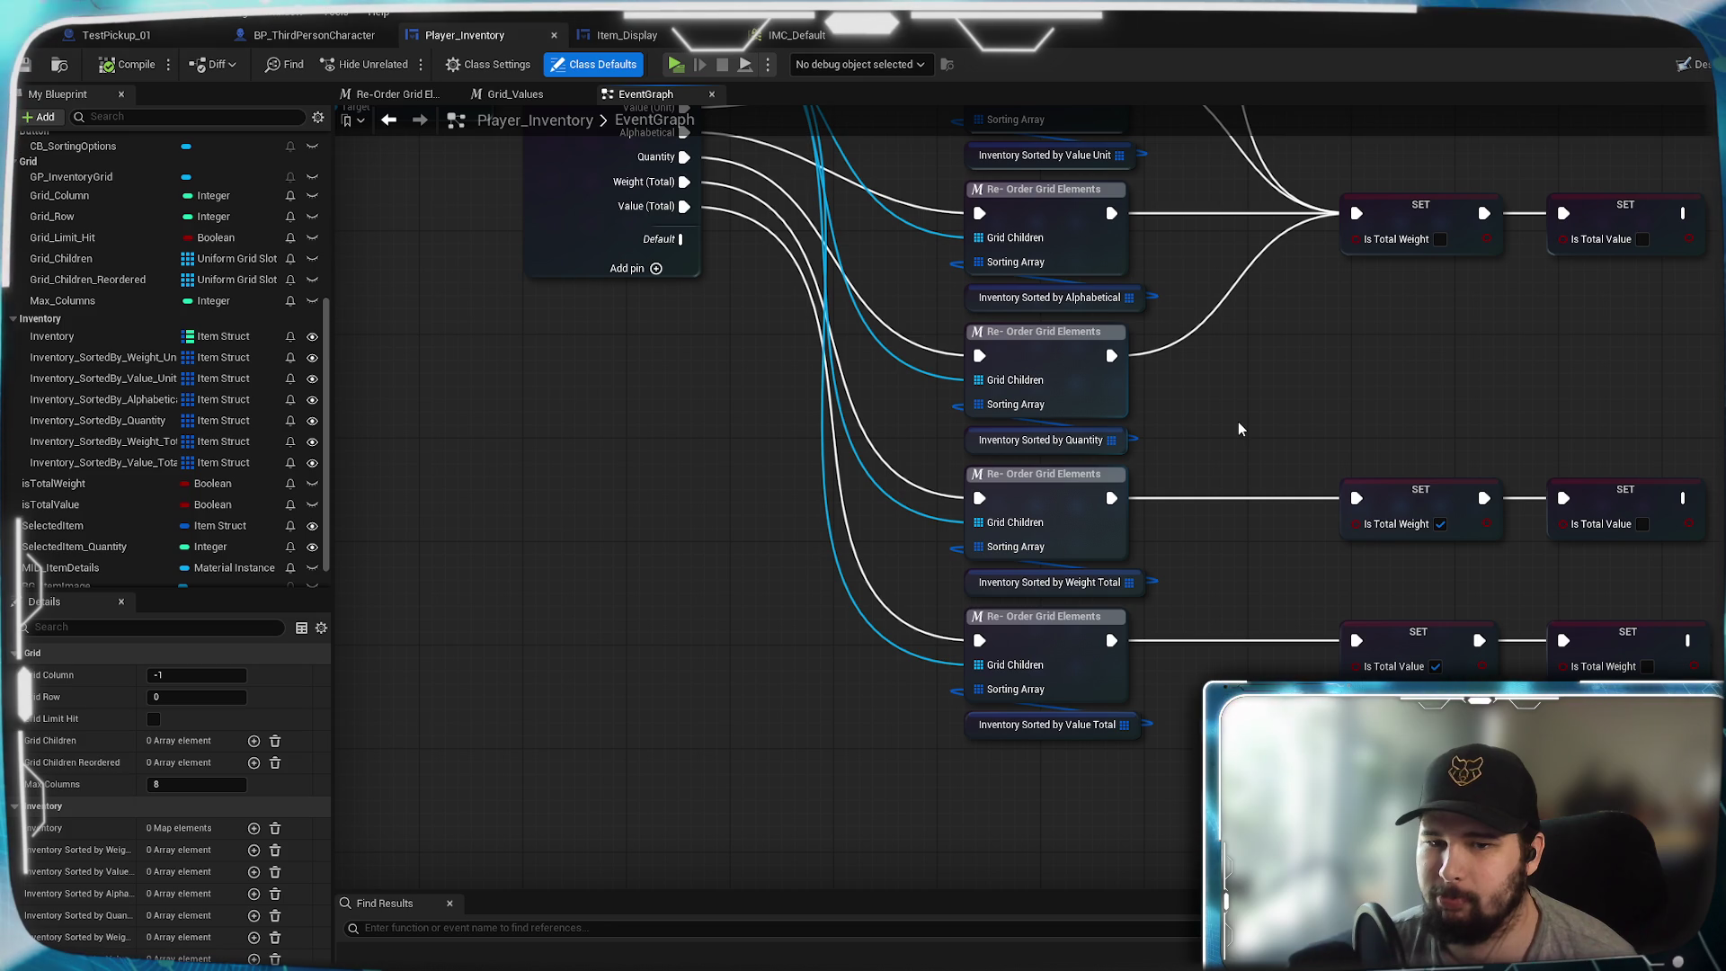
scroll(1238, 429, "down", 5)
scroll(1238, 429, "up", 5)
mouse_move(1238, 429)
left_mouse_down()
mouse_move(1338, 428)
mouse_move(1342, 681)
mouse_move(1430, 521)
mouse_move(1594, 746)
mouse_move(1494, 760)
left_mouse_up()
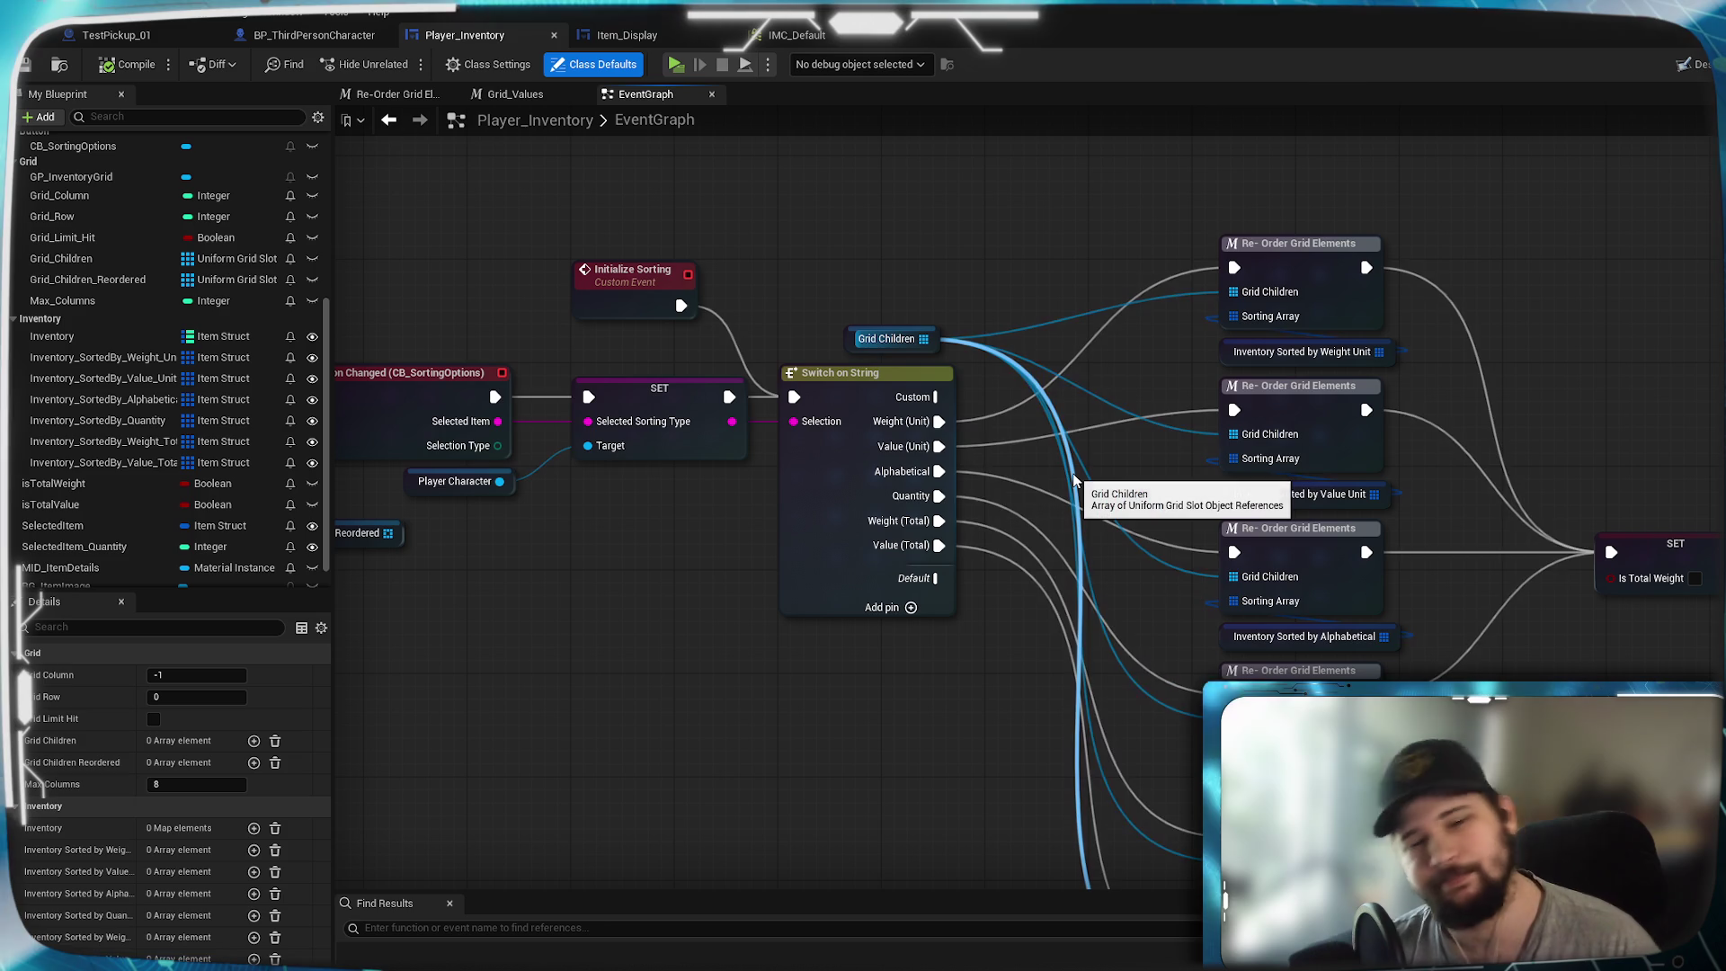
key("ctrl+Tab")
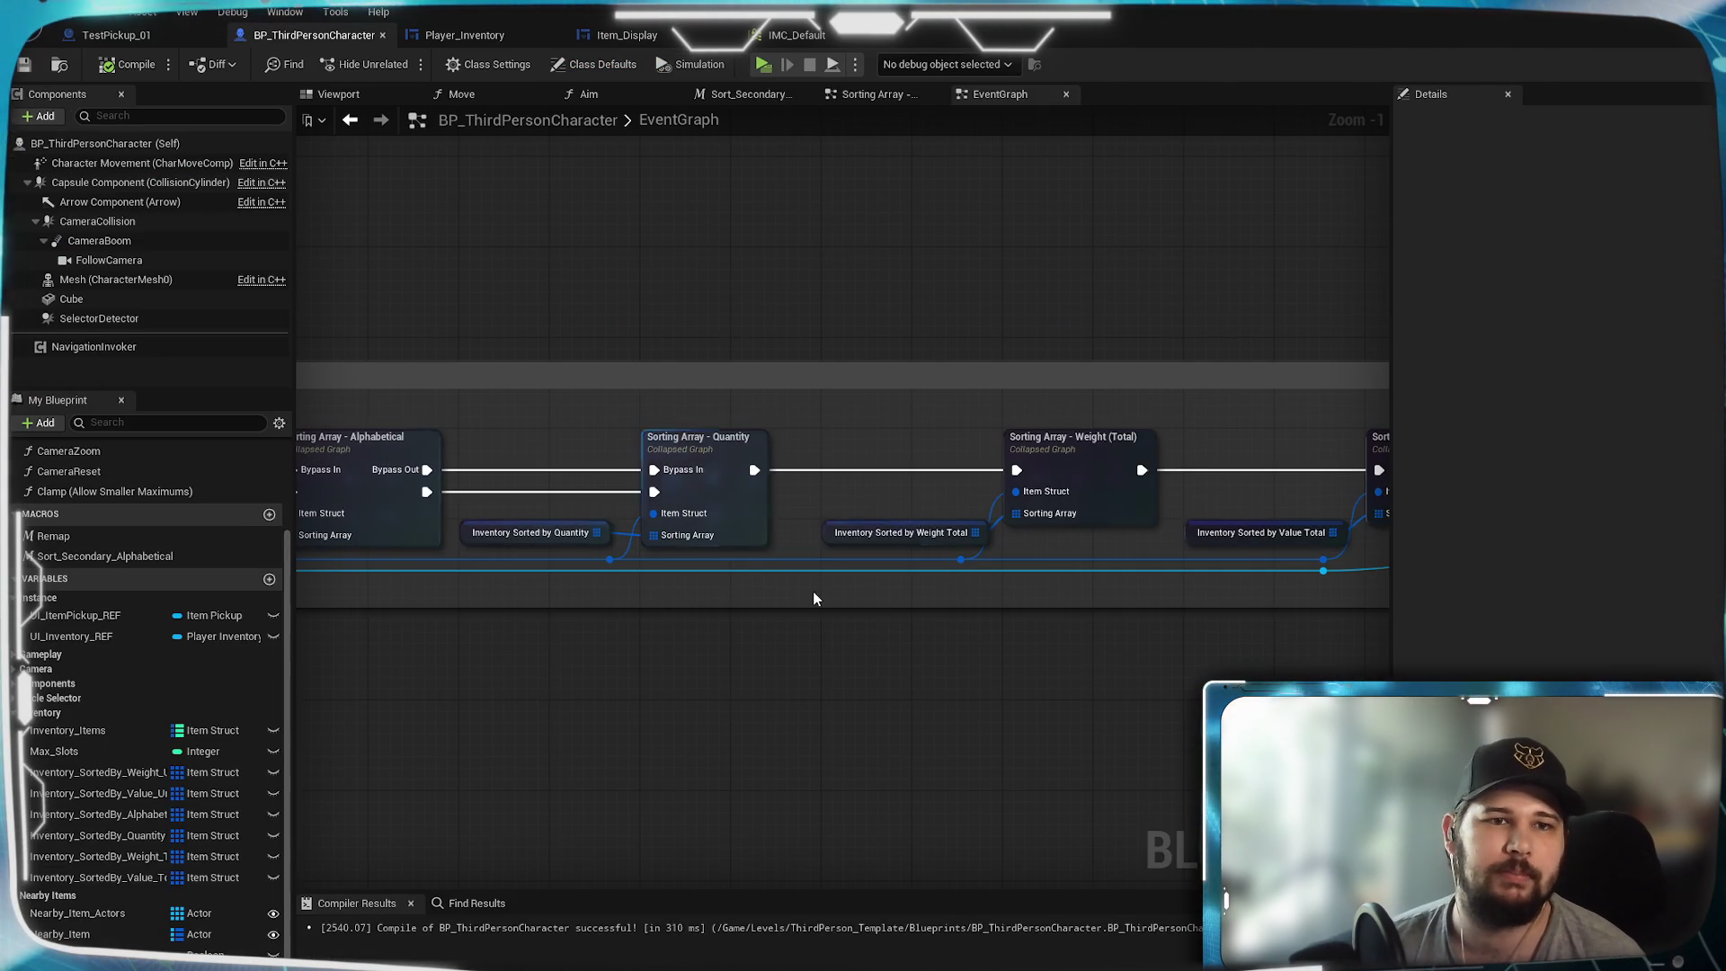
- Open the Sorting Array - Weight (Total) collapsed graph and examine its FIND nodes and lower sorting logic
double_click(1097, 484)
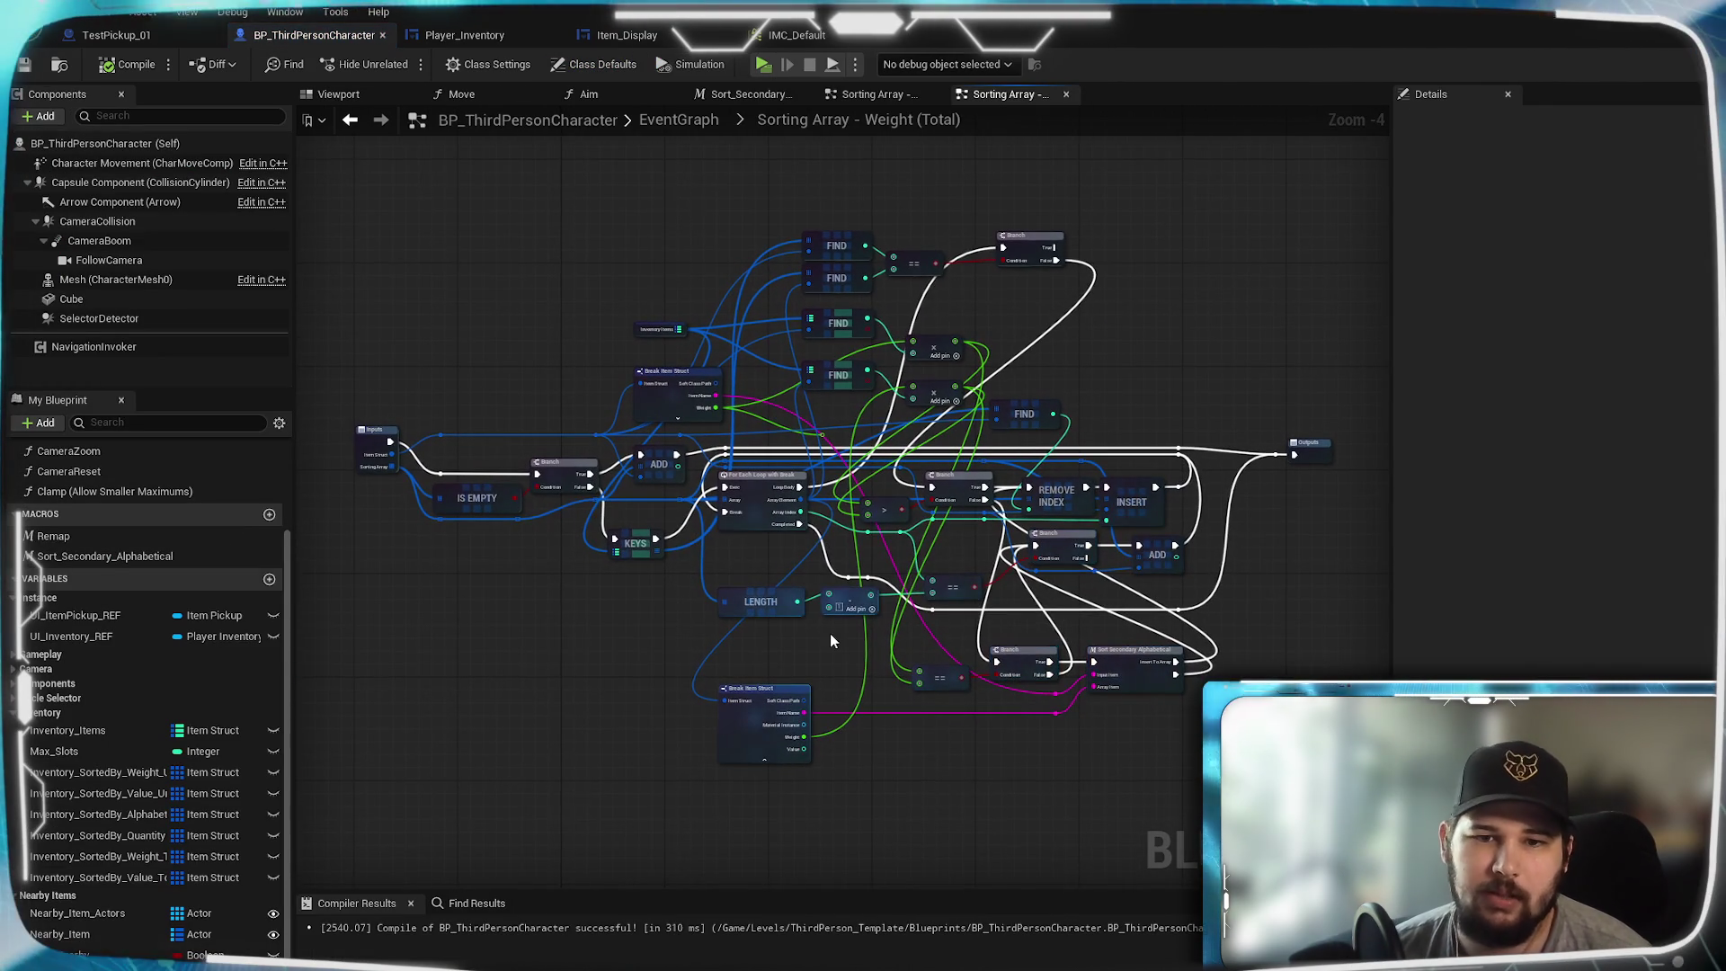
scroll(836, 631, "up", 2)
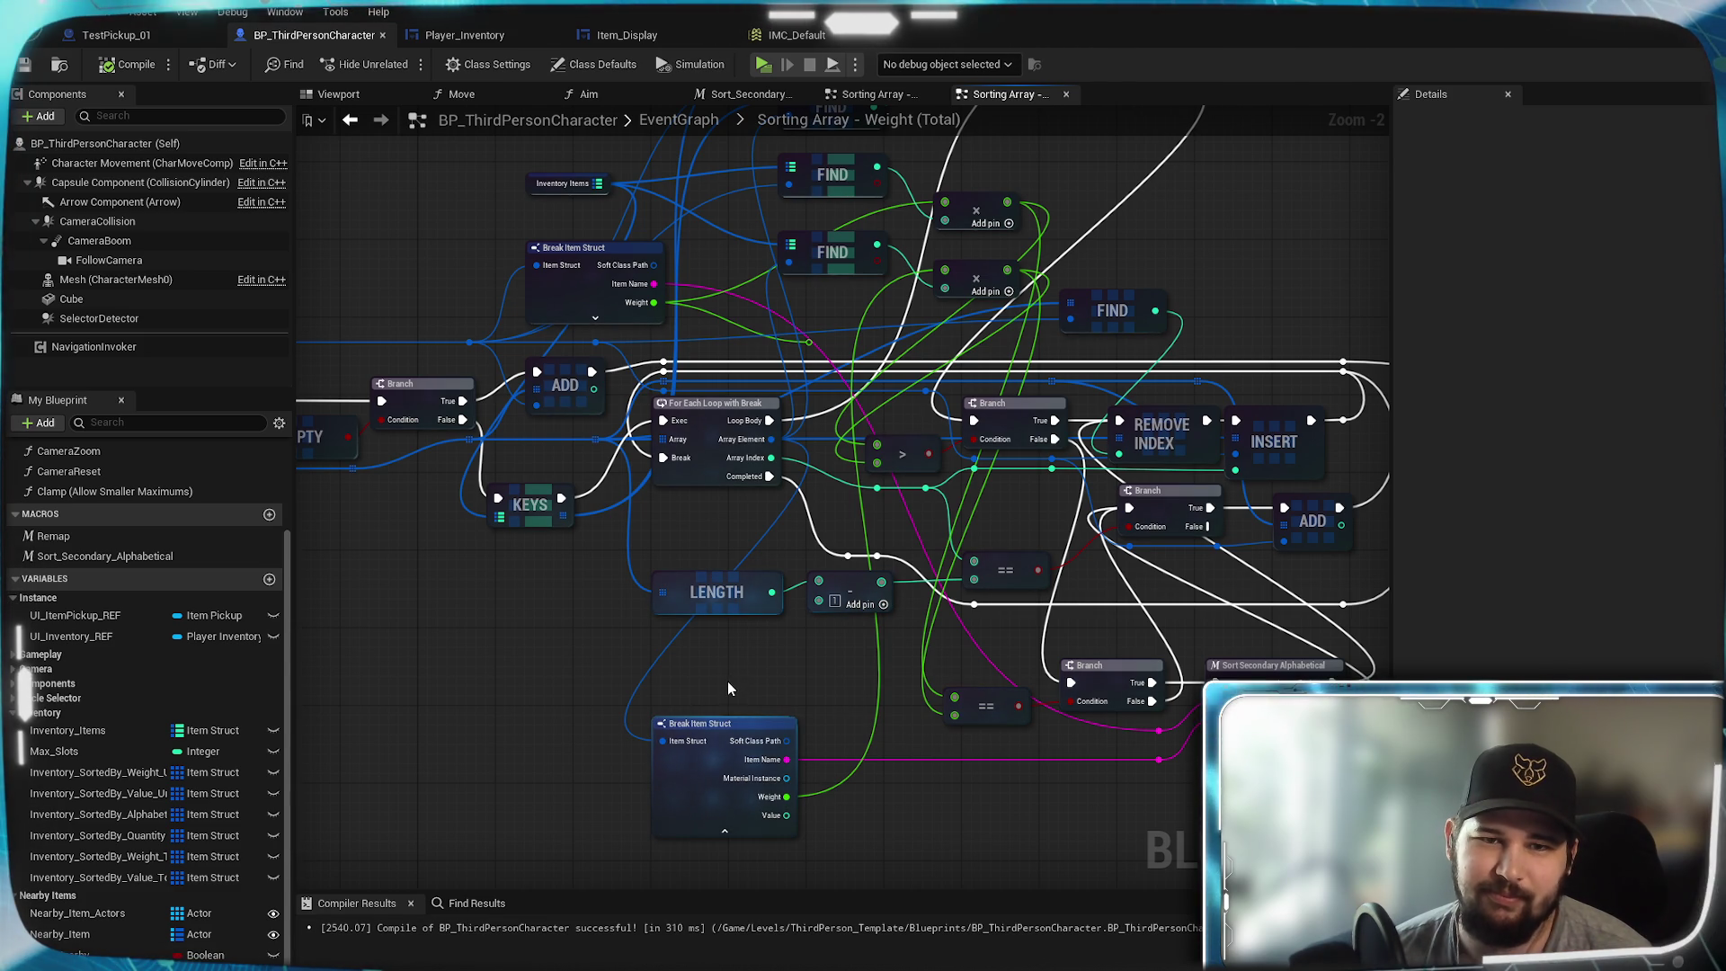
mouse_move(726, 682)
left_mouse_down()
mouse_move(692, 795)
mouse_move(696, 874)
left_mouse_up()
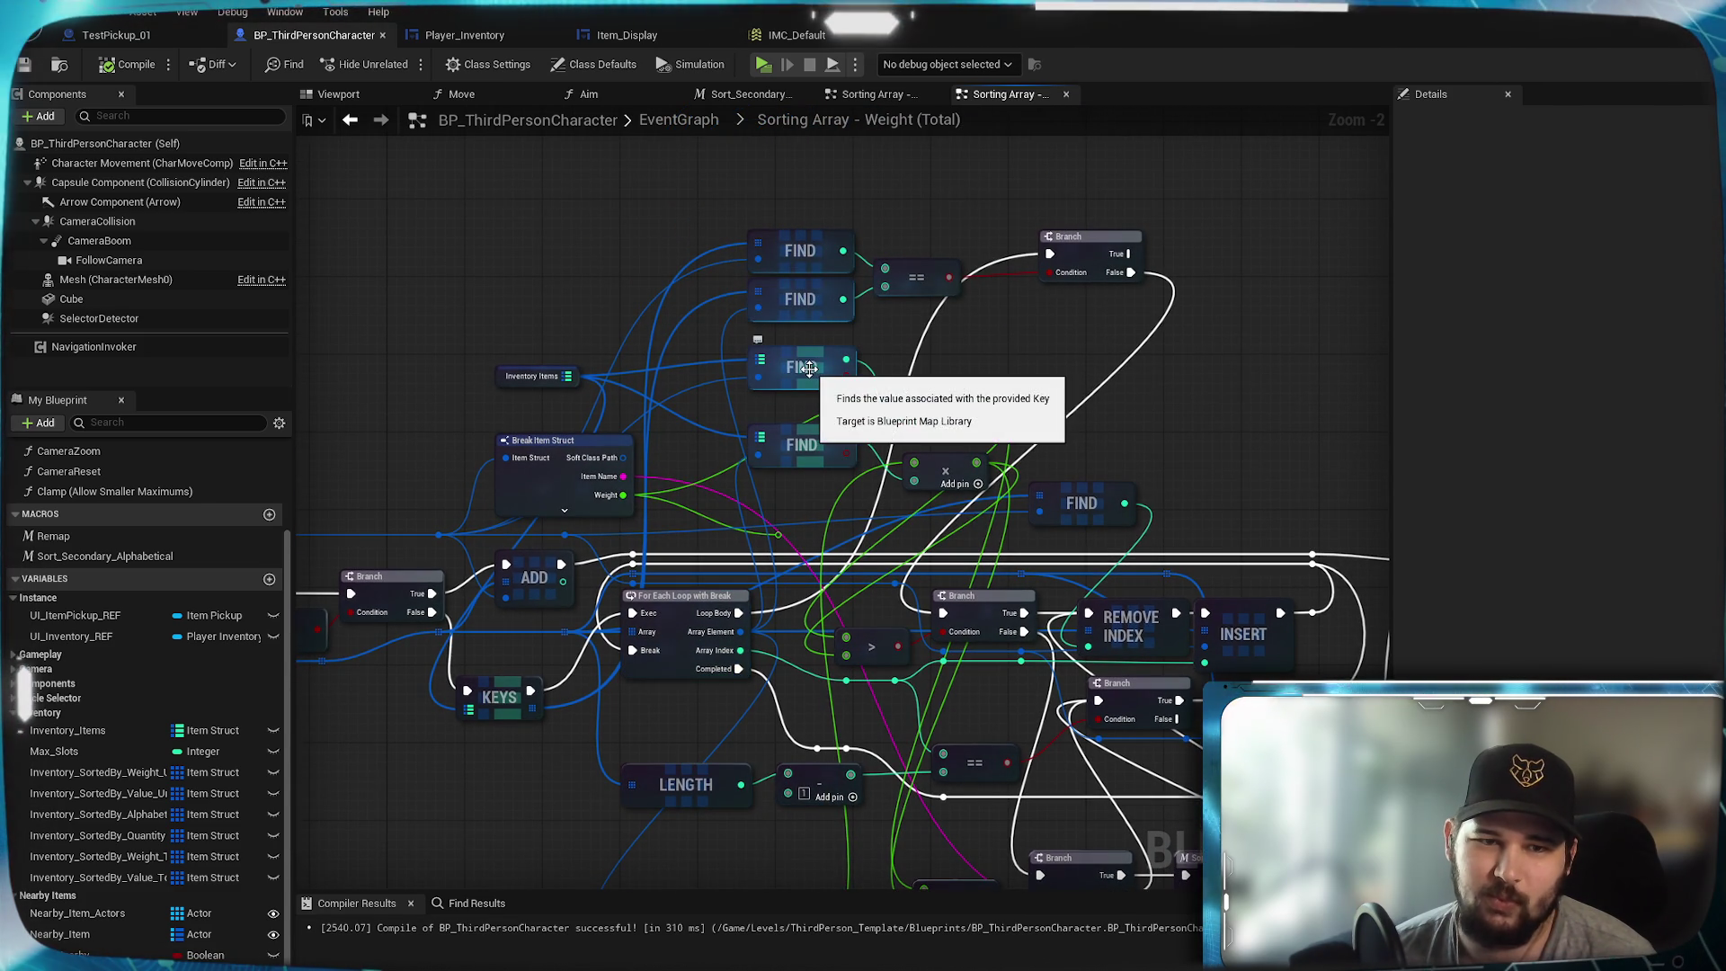
scroll(837, 397, "up", 2)
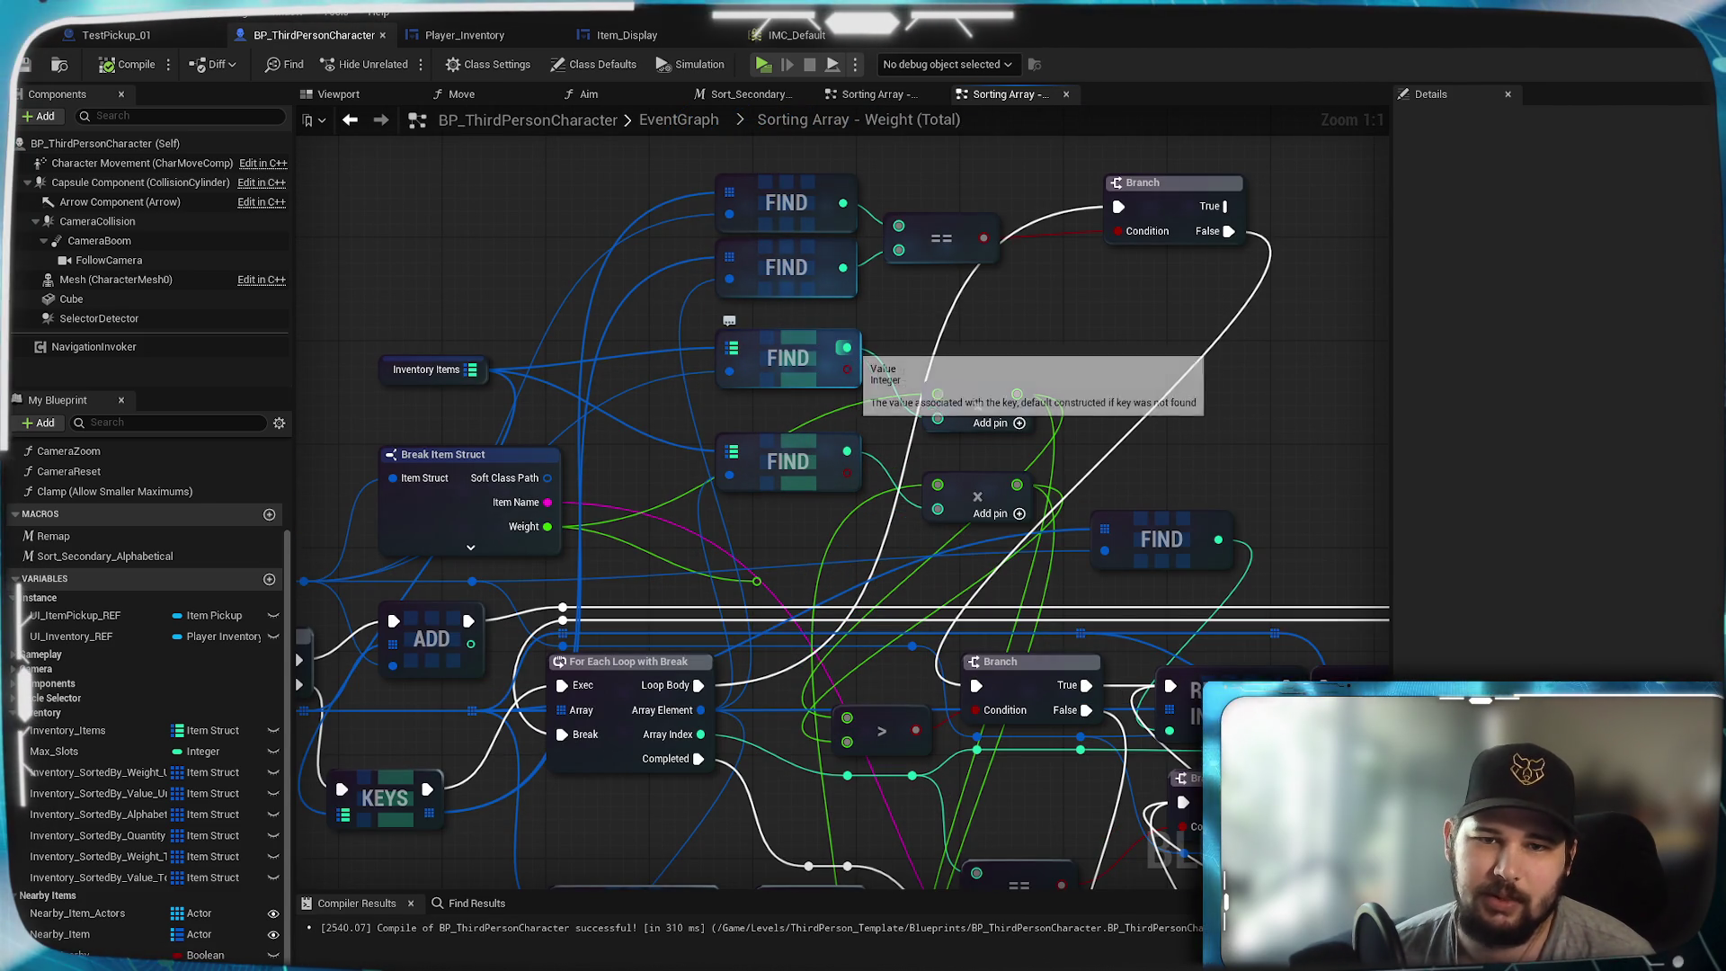
left_click_drag(886, 573, 659, 279)
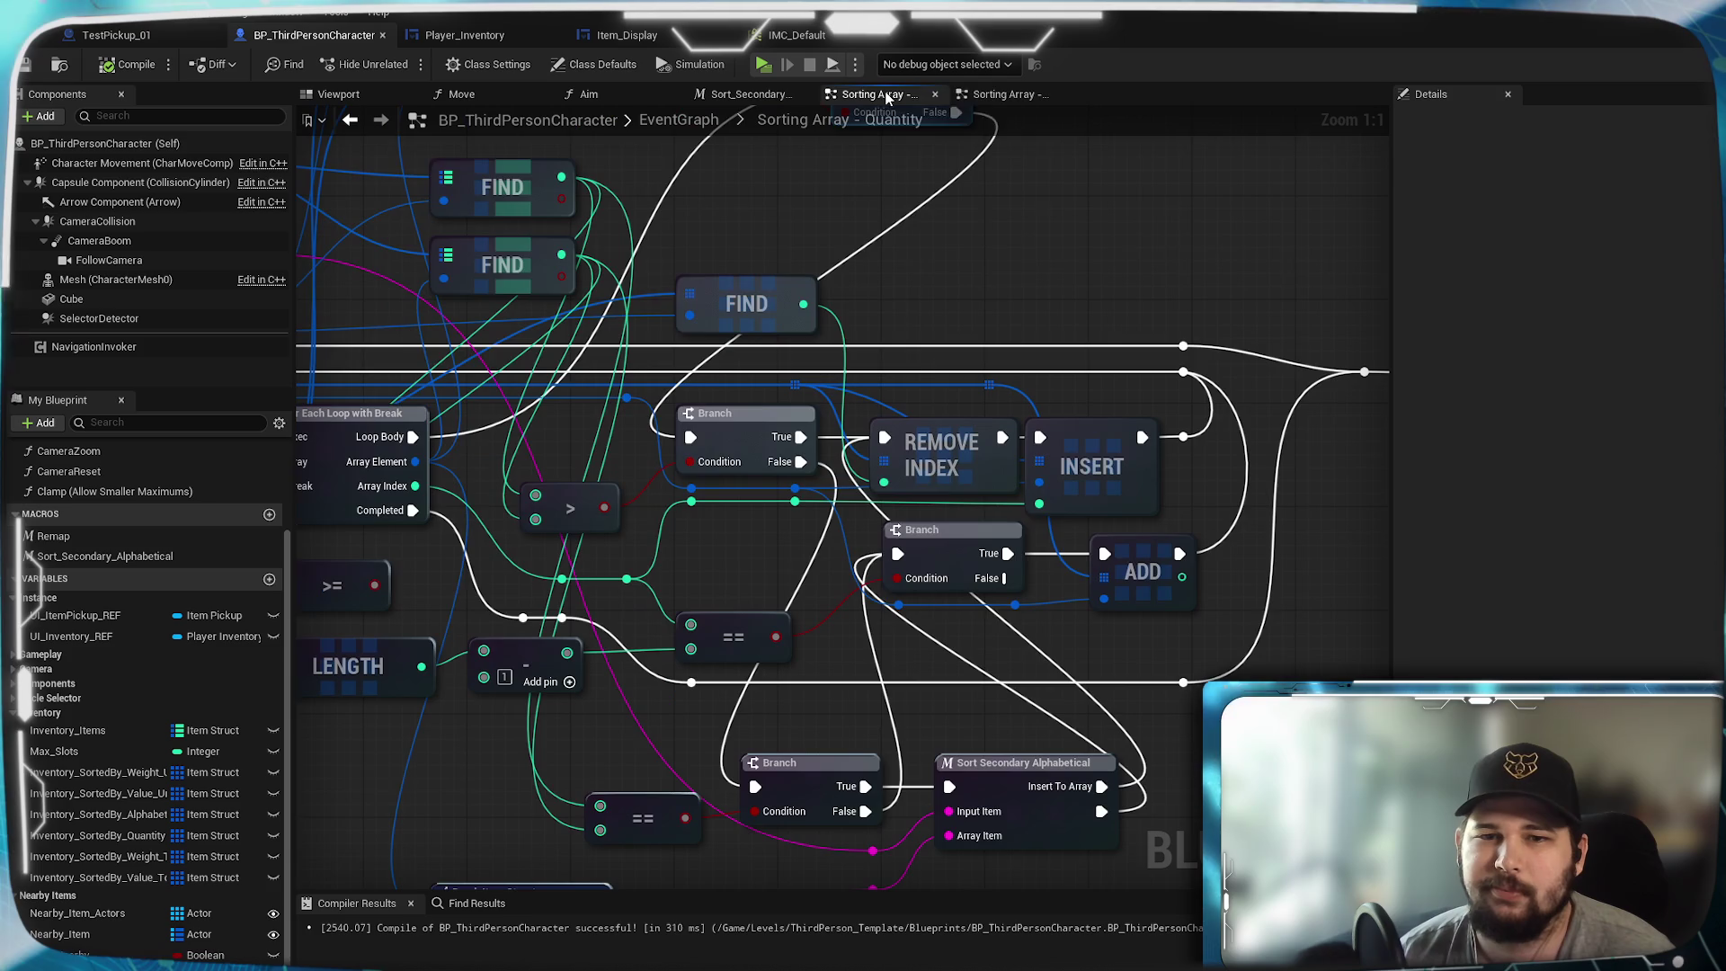
- Back in the main event graph, open the Sorting Array - Quantity collapsed graph and scan its nodes
left_click(707, 122)
scroll(1137, 630, "down", 4)
scroll(1004, 382, "up", 5)
scroll(1004, 382, "up", 6)
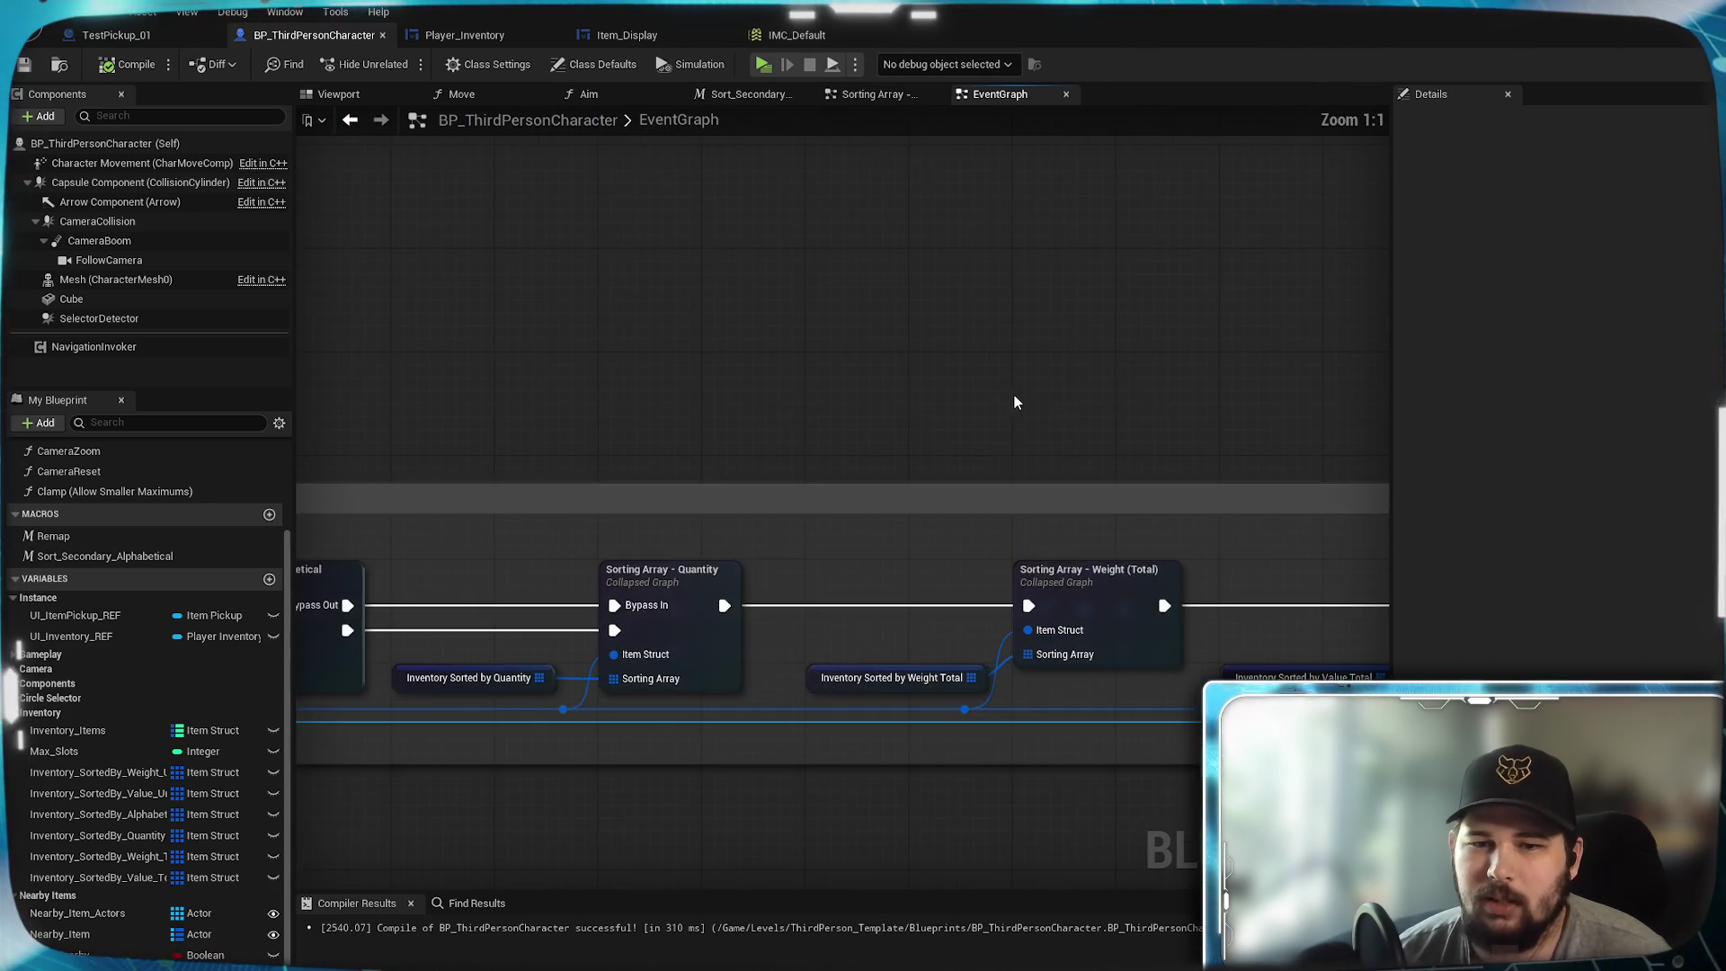
left_click(773, 423)
double_click(772, 423)
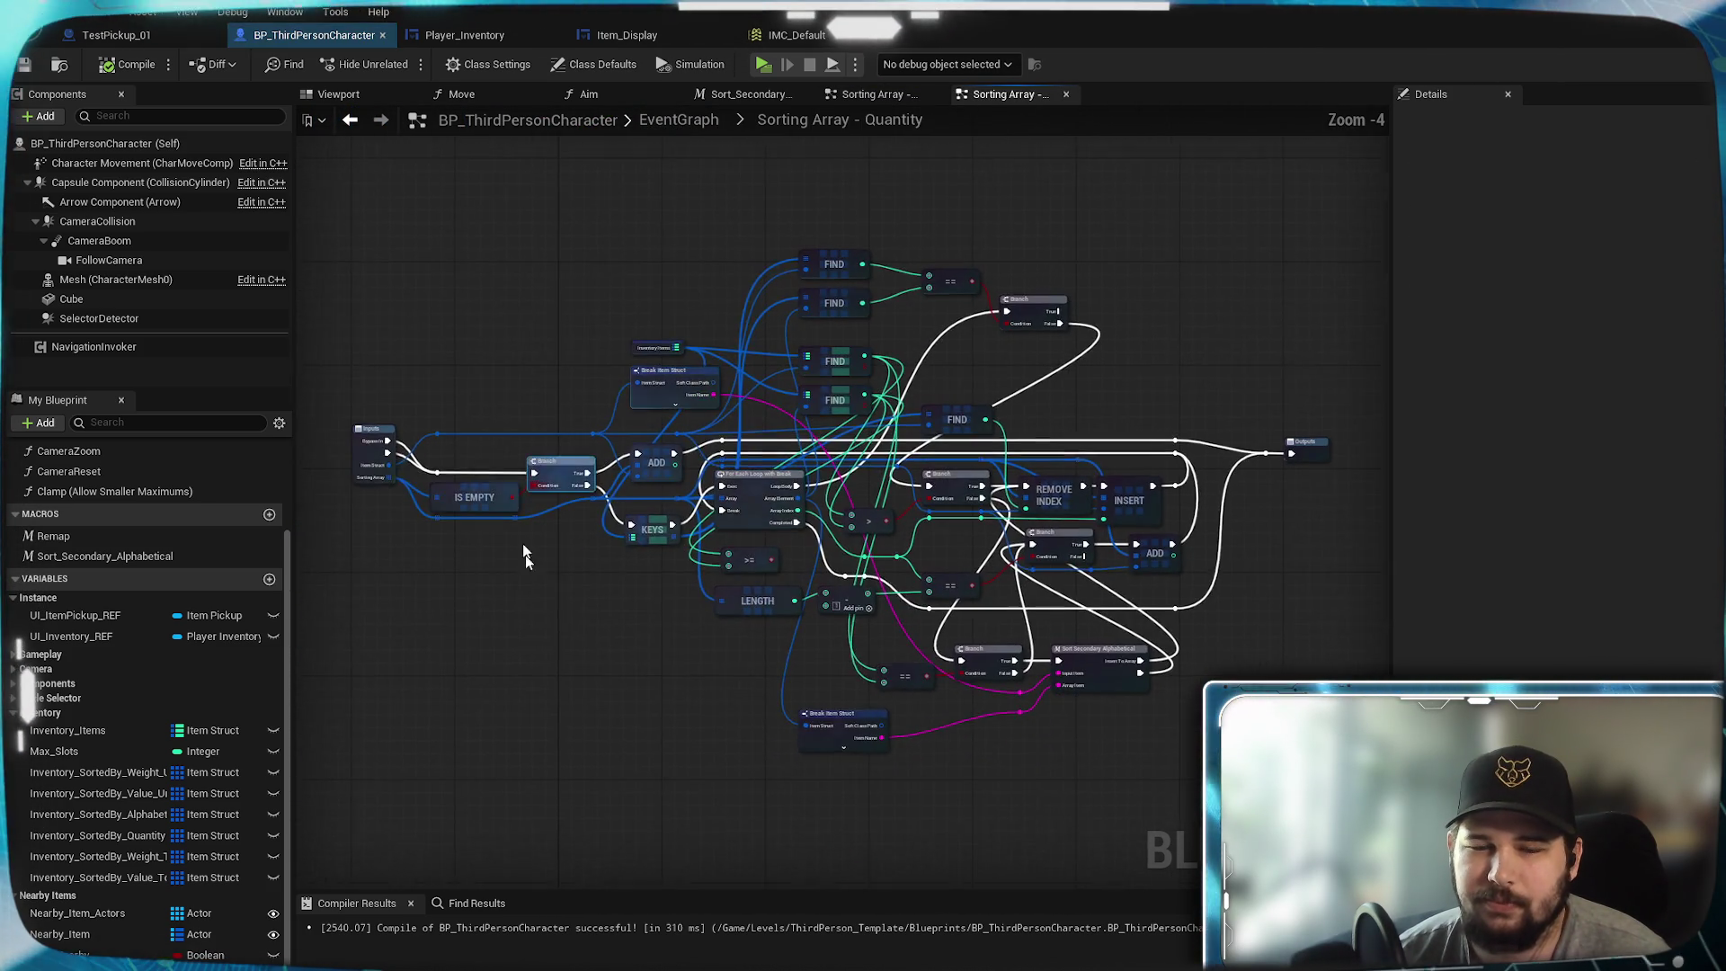
scroll(682, 465, "up", 2)
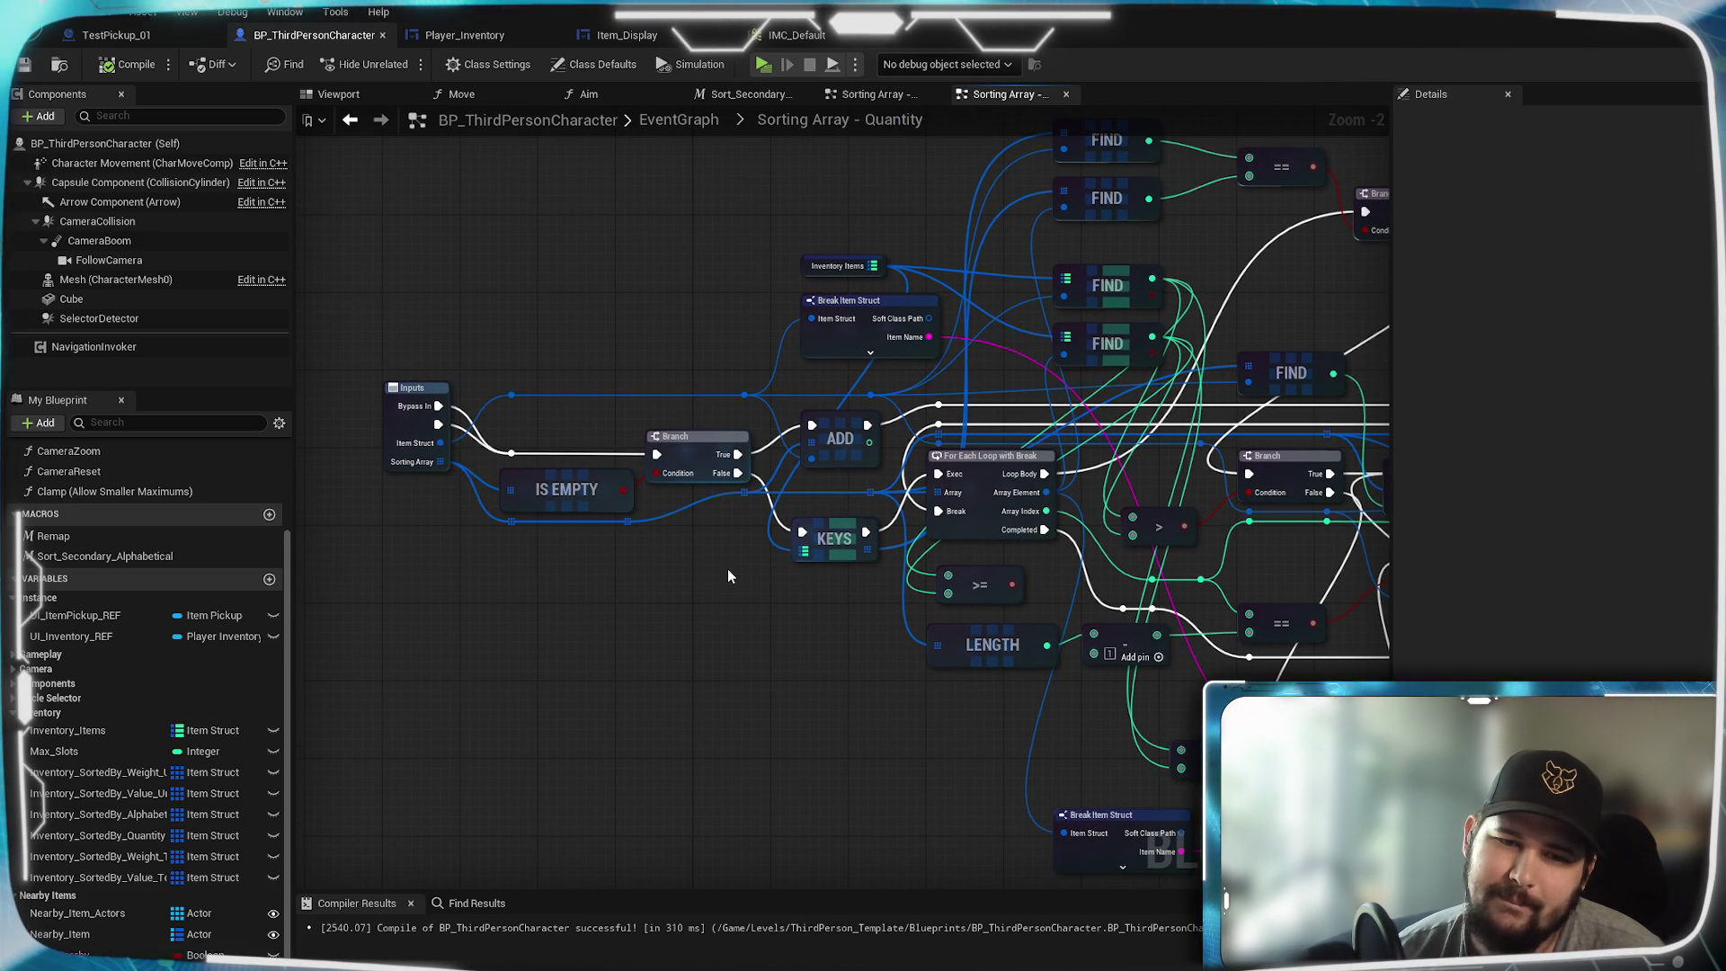
mouse_move(838, 615)
left_mouse_down()
mouse_move(585, 662)
mouse_move(18, 531)
mouse_move(868, 133)
left_mouse_up()
- Compare it with the other sorting graph, then examine the Quantity graph's INSERT, ADD, FIND and KEYS nodes
left_click(872, 94)
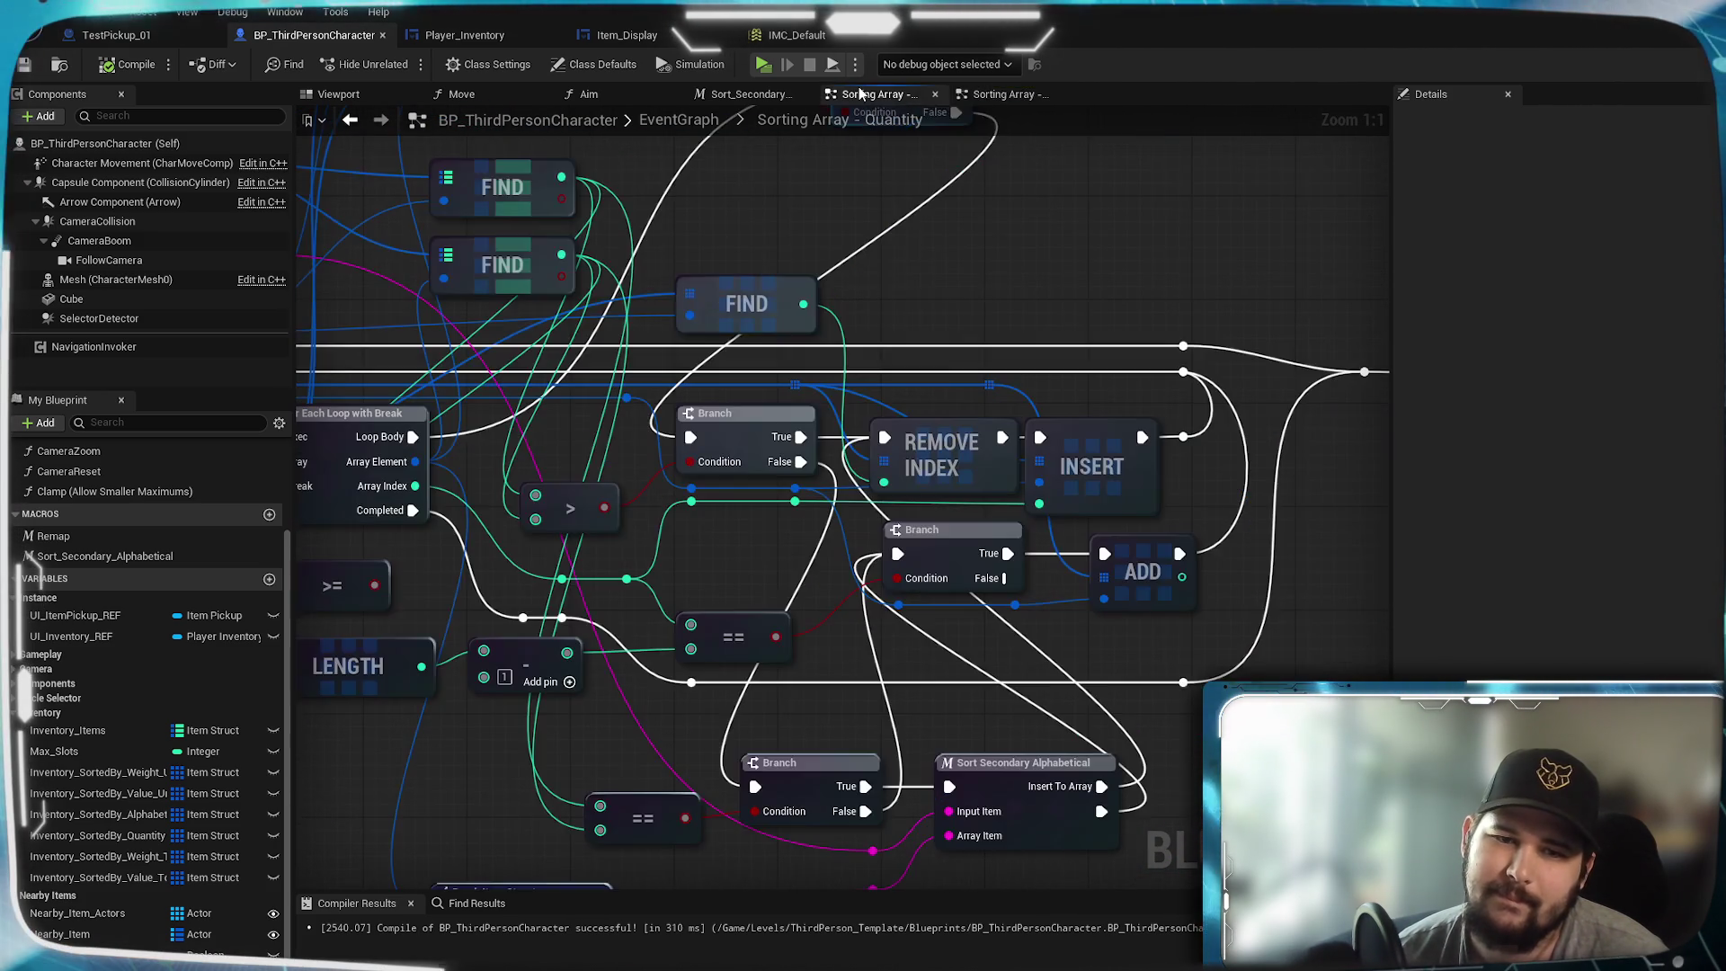
scroll(1111, 490, "up", 2)
mouse_move(1111, 490)
left_mouse_down()
mouse_move(1241, 450)
mouse_move(894, 464)
left_mouse_up()
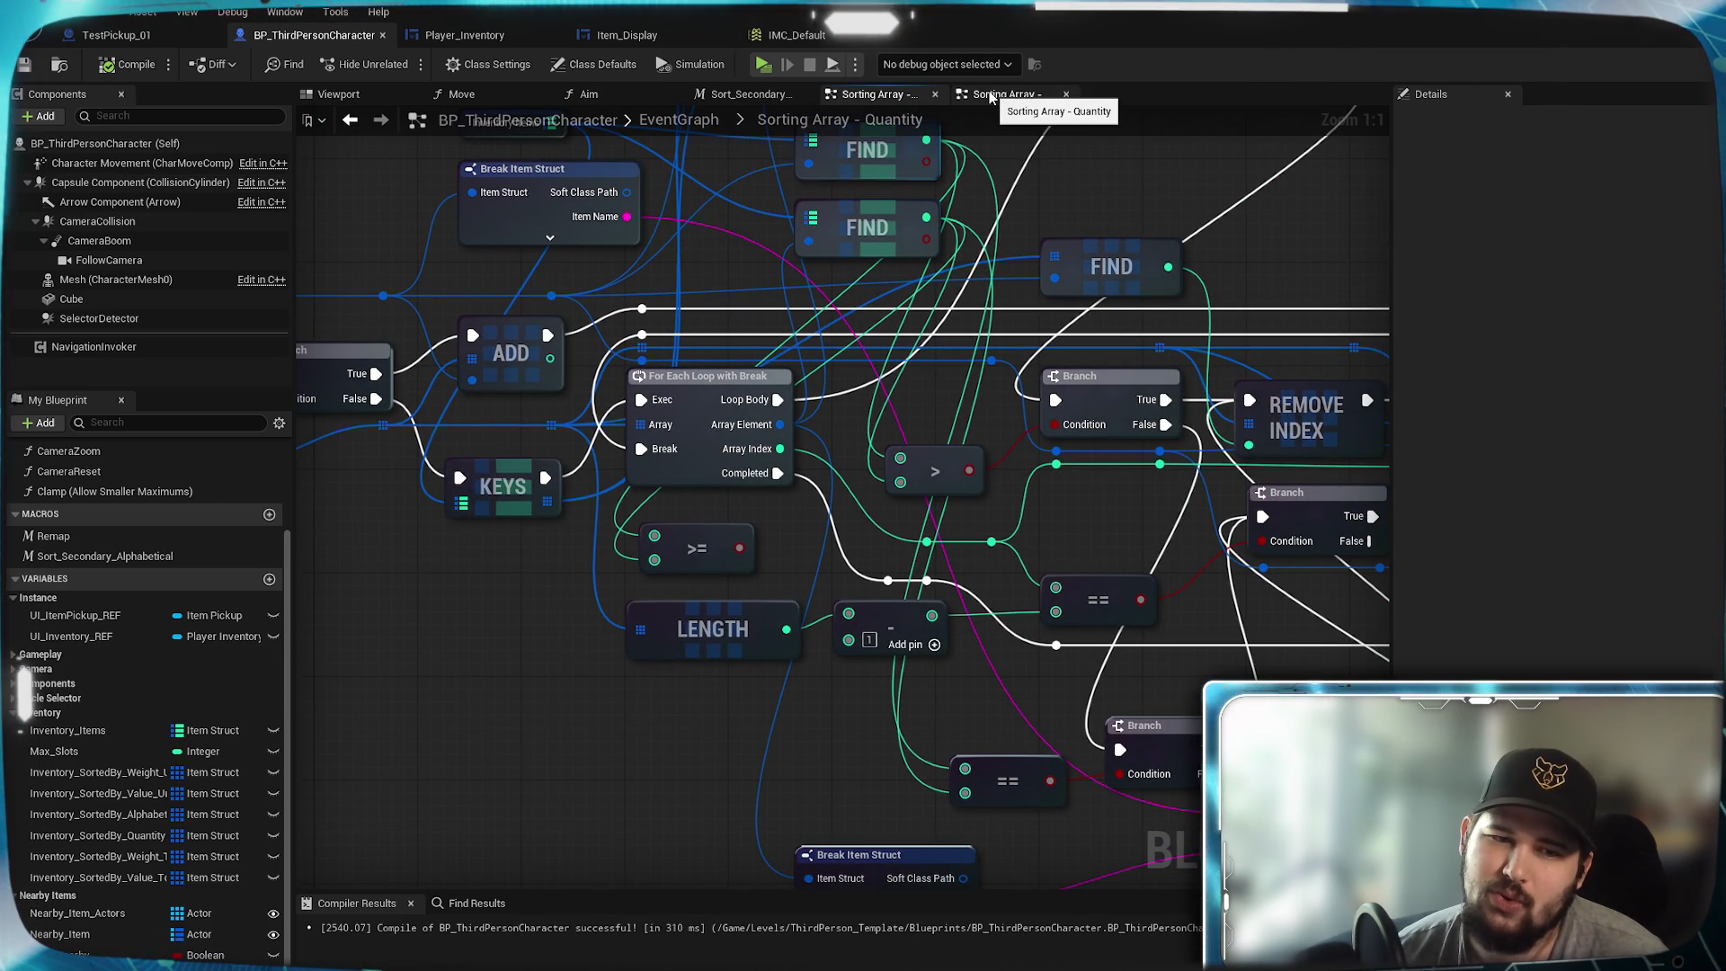
left_click(990, 96)
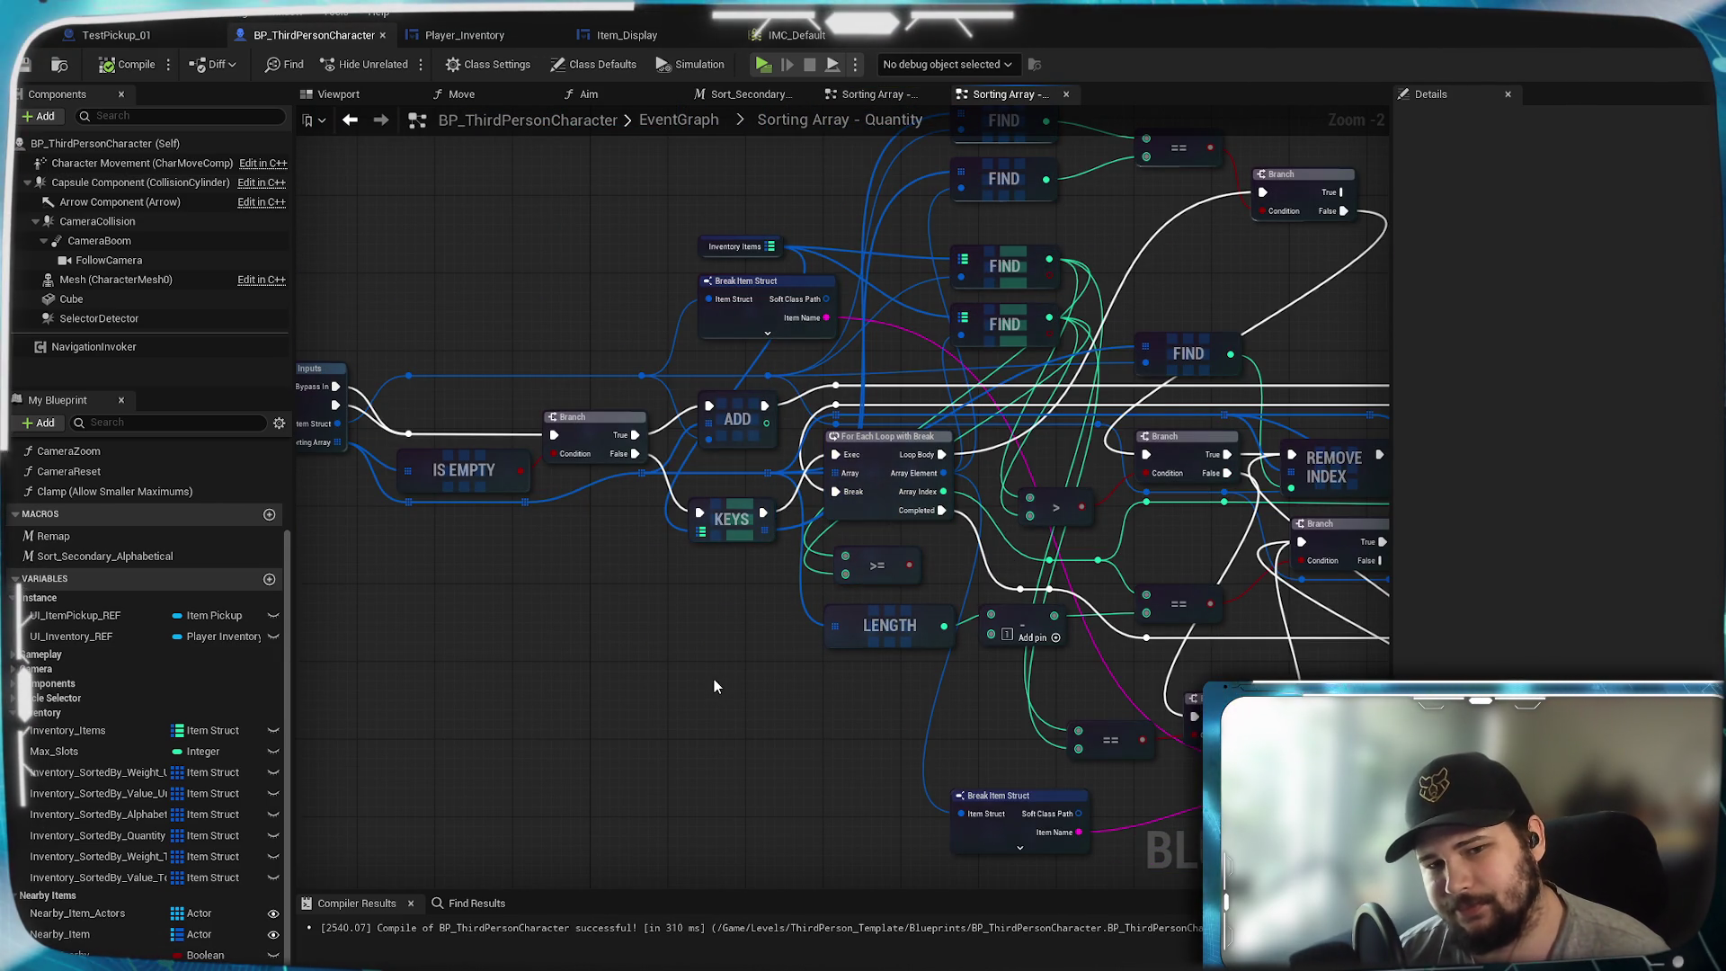
mouse_move(828, 755)
left_mouse_down()
mouse_move(500, 775)
mouse_move(592, 774)
left_mouse_up()
mouse_move(570, 629)
left_mouse_down()
mouse_move(534, 822)
mouse_move(574, 699)
left_mouse_up()
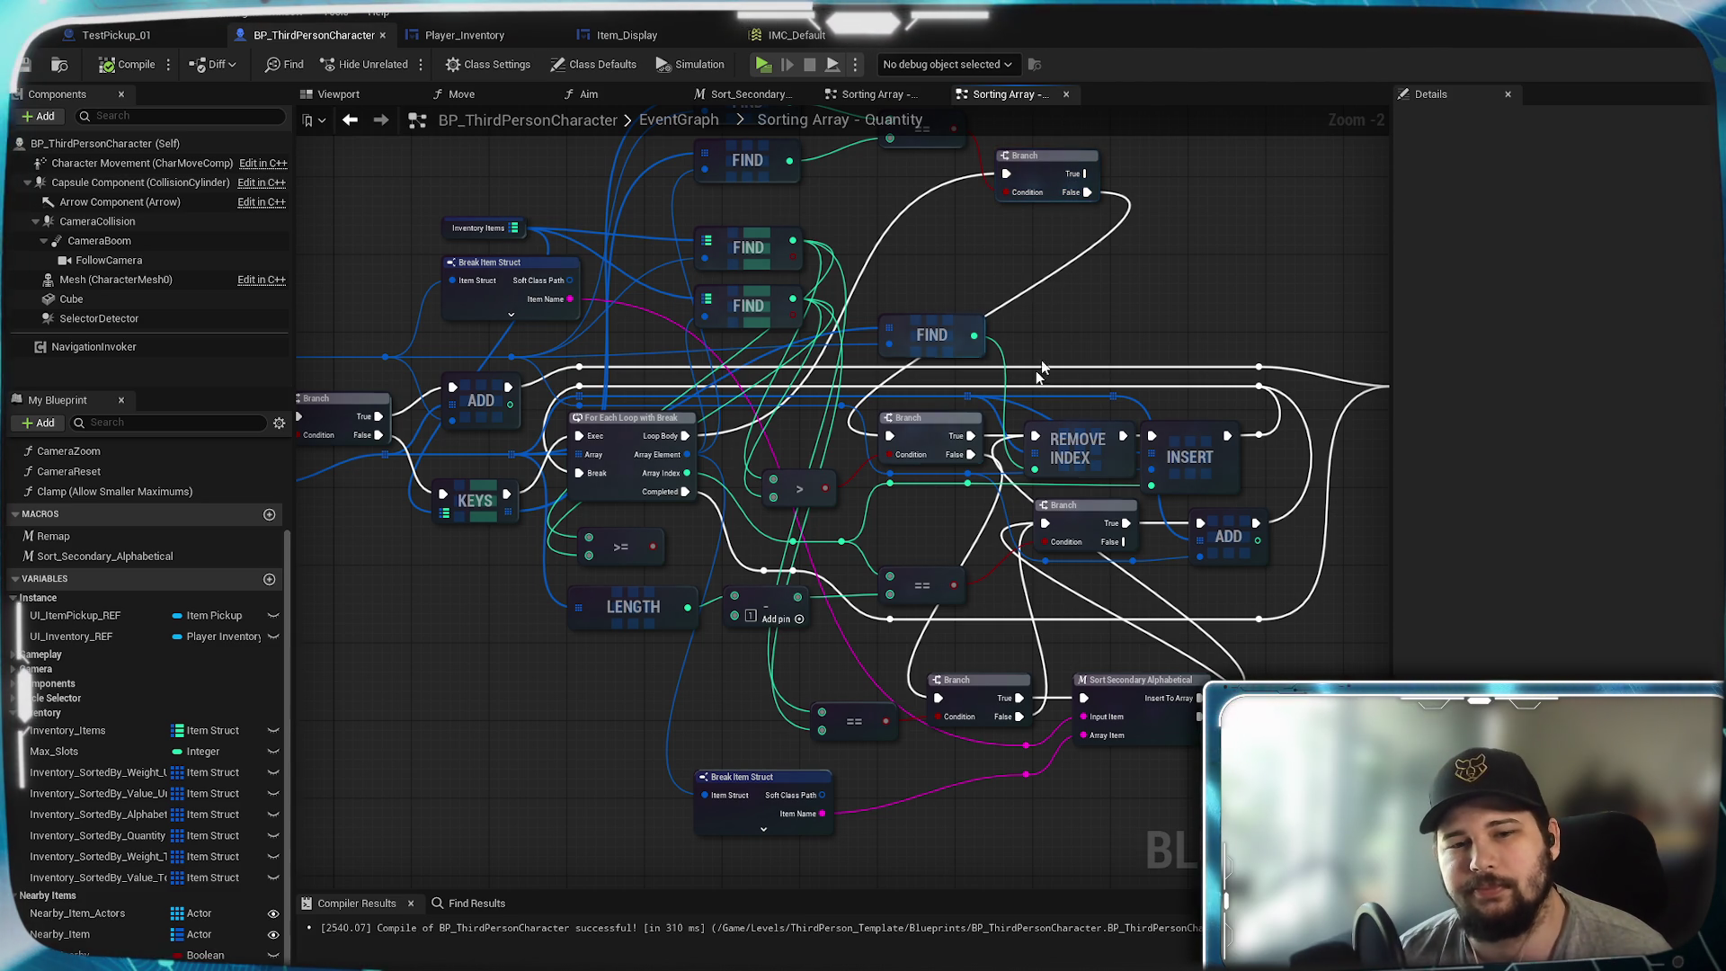
scroll(737, 534, "up", 1)
mouse_move(738, 534)
left_mouse_down()
mouse_move(689, 795)
mouse_move(888, 756)
mouse_move(949, 764)
mouse_move(785, 564)
left_mouse_up()
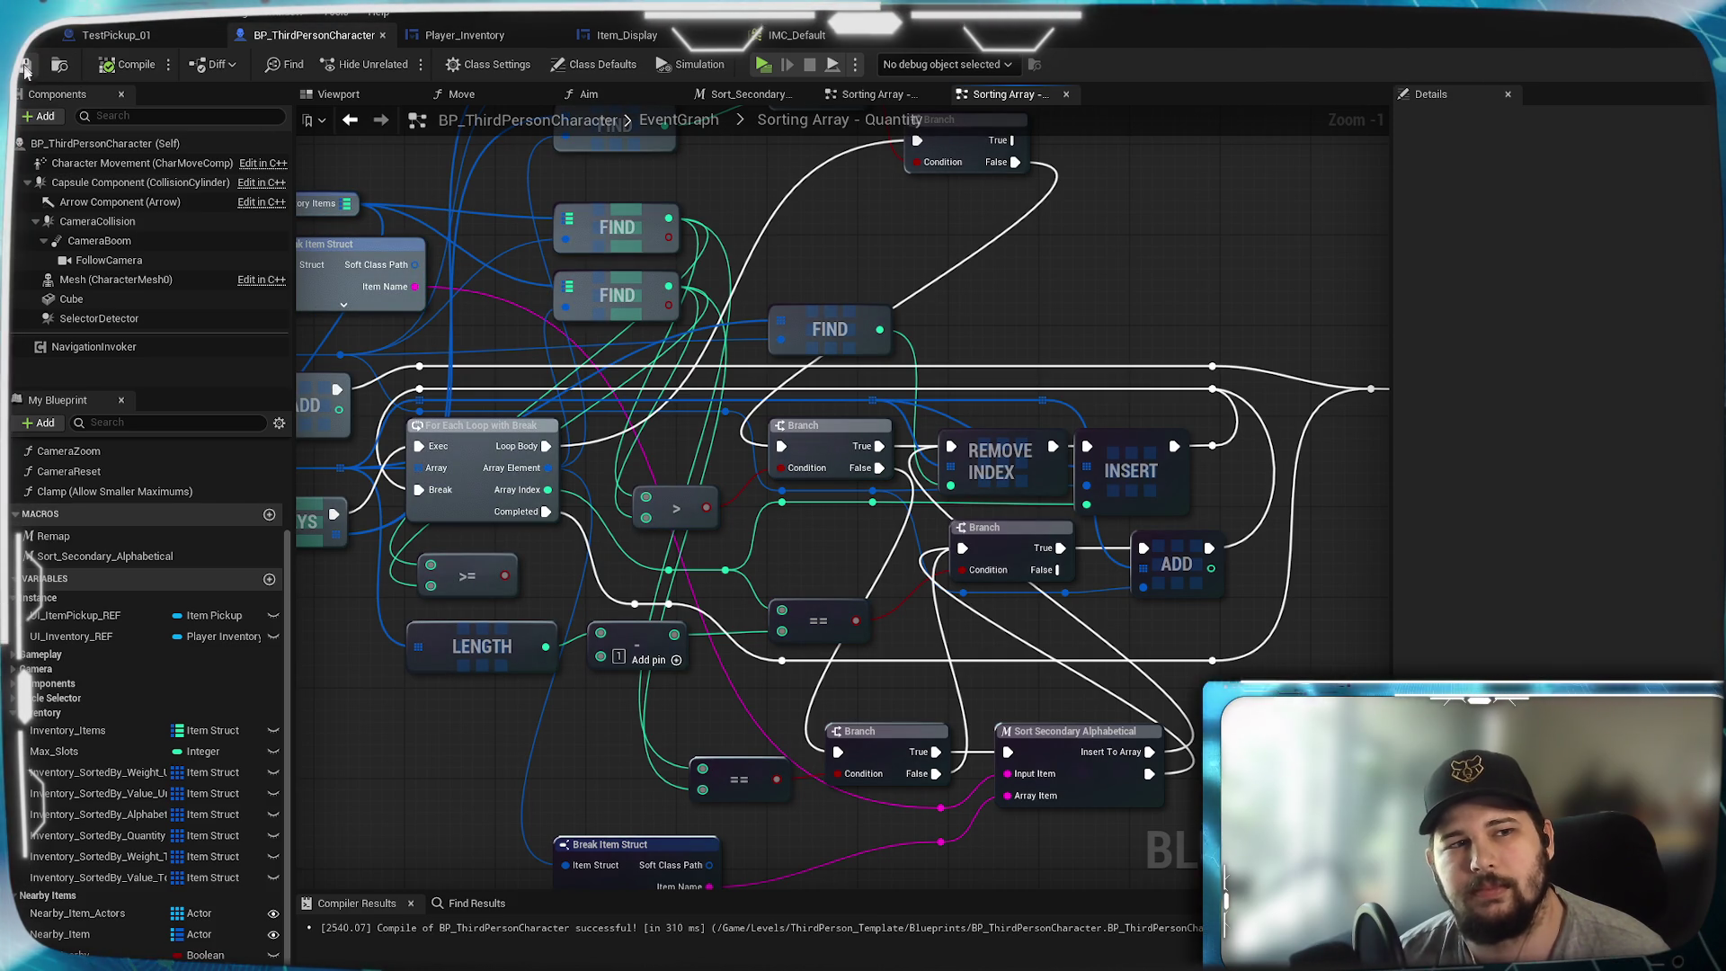
- Inspect the For Each Loop, LENGTH and IS EMPTY nodes, then save the blueprint
scroll(1127, 530, "down", 2)
scroll(1077, 494, "down", 1)
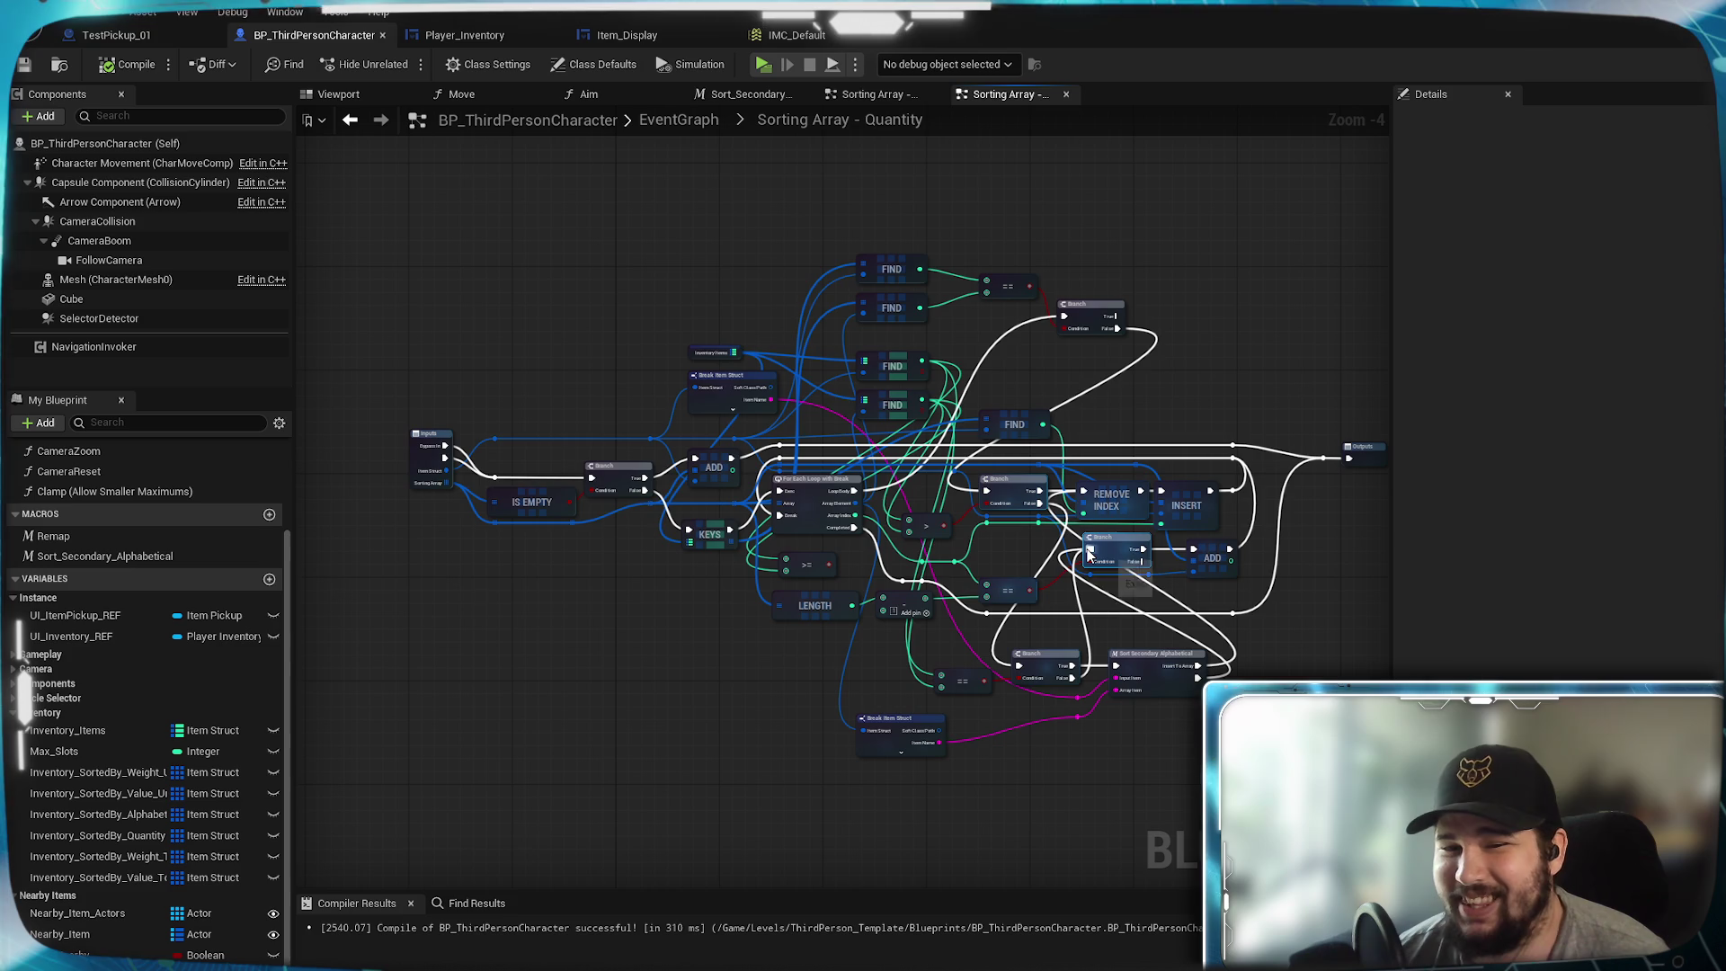
scroll(1089, 553, "up", 4)
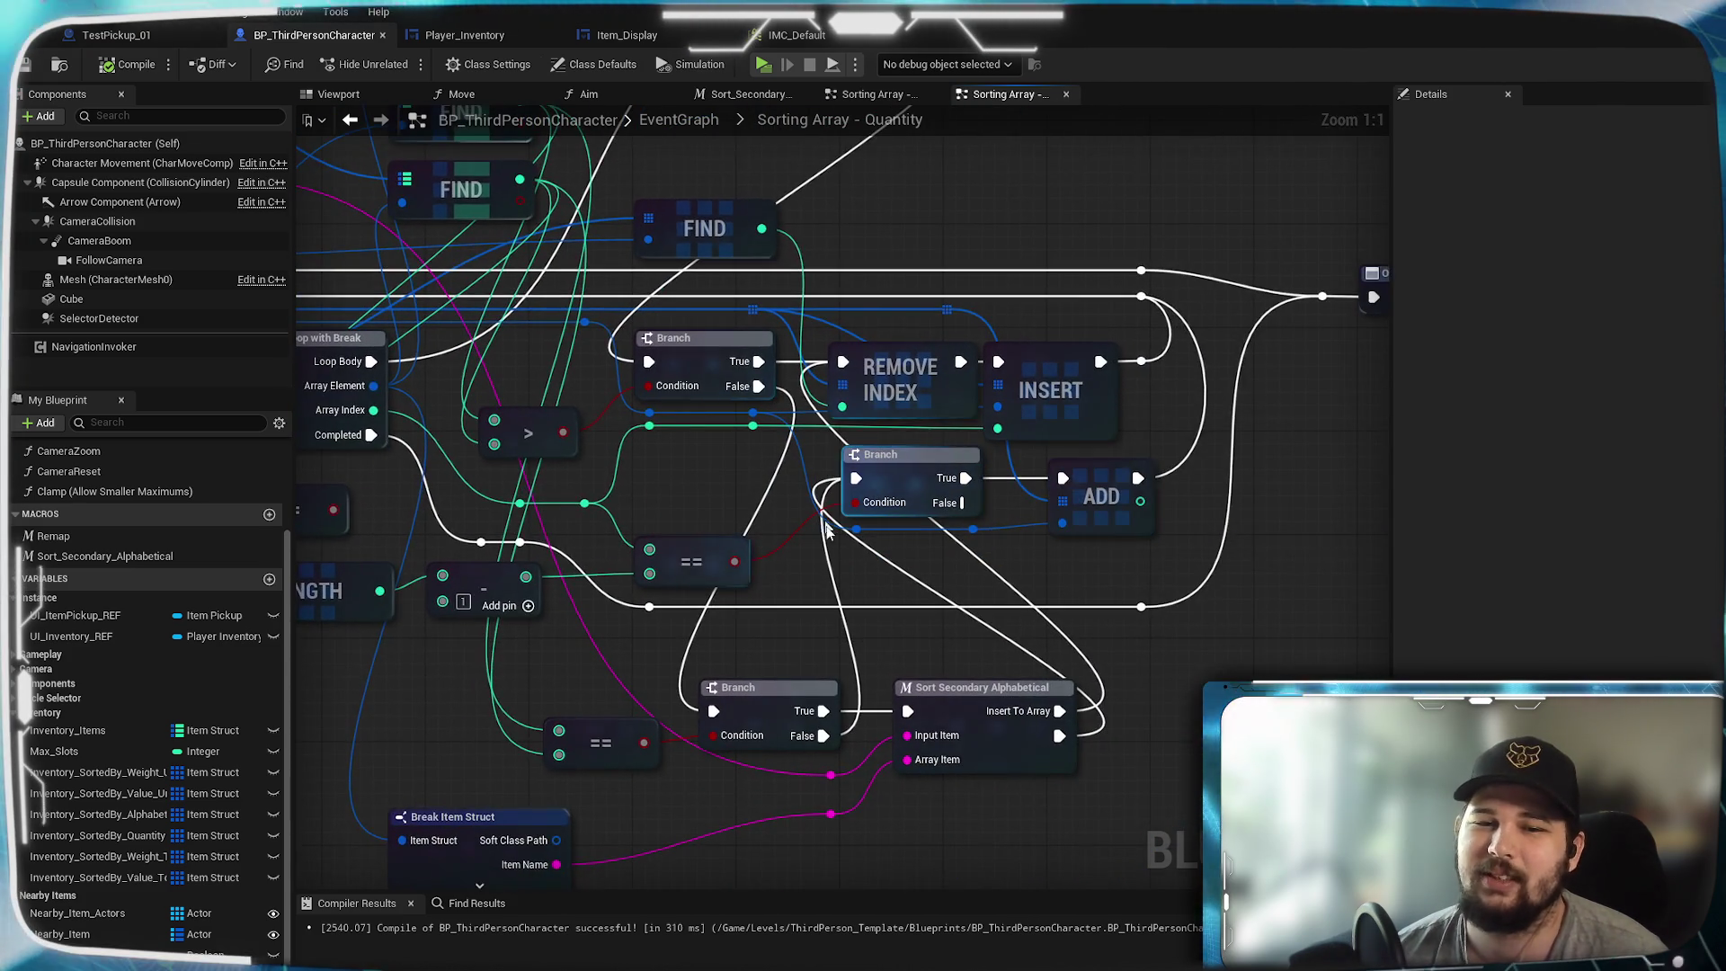
mouse_move(844, 503)
left_mouse_down()
mouse_move(1171, 415)
mouse_move(1008, 511)
left_mouse_up()
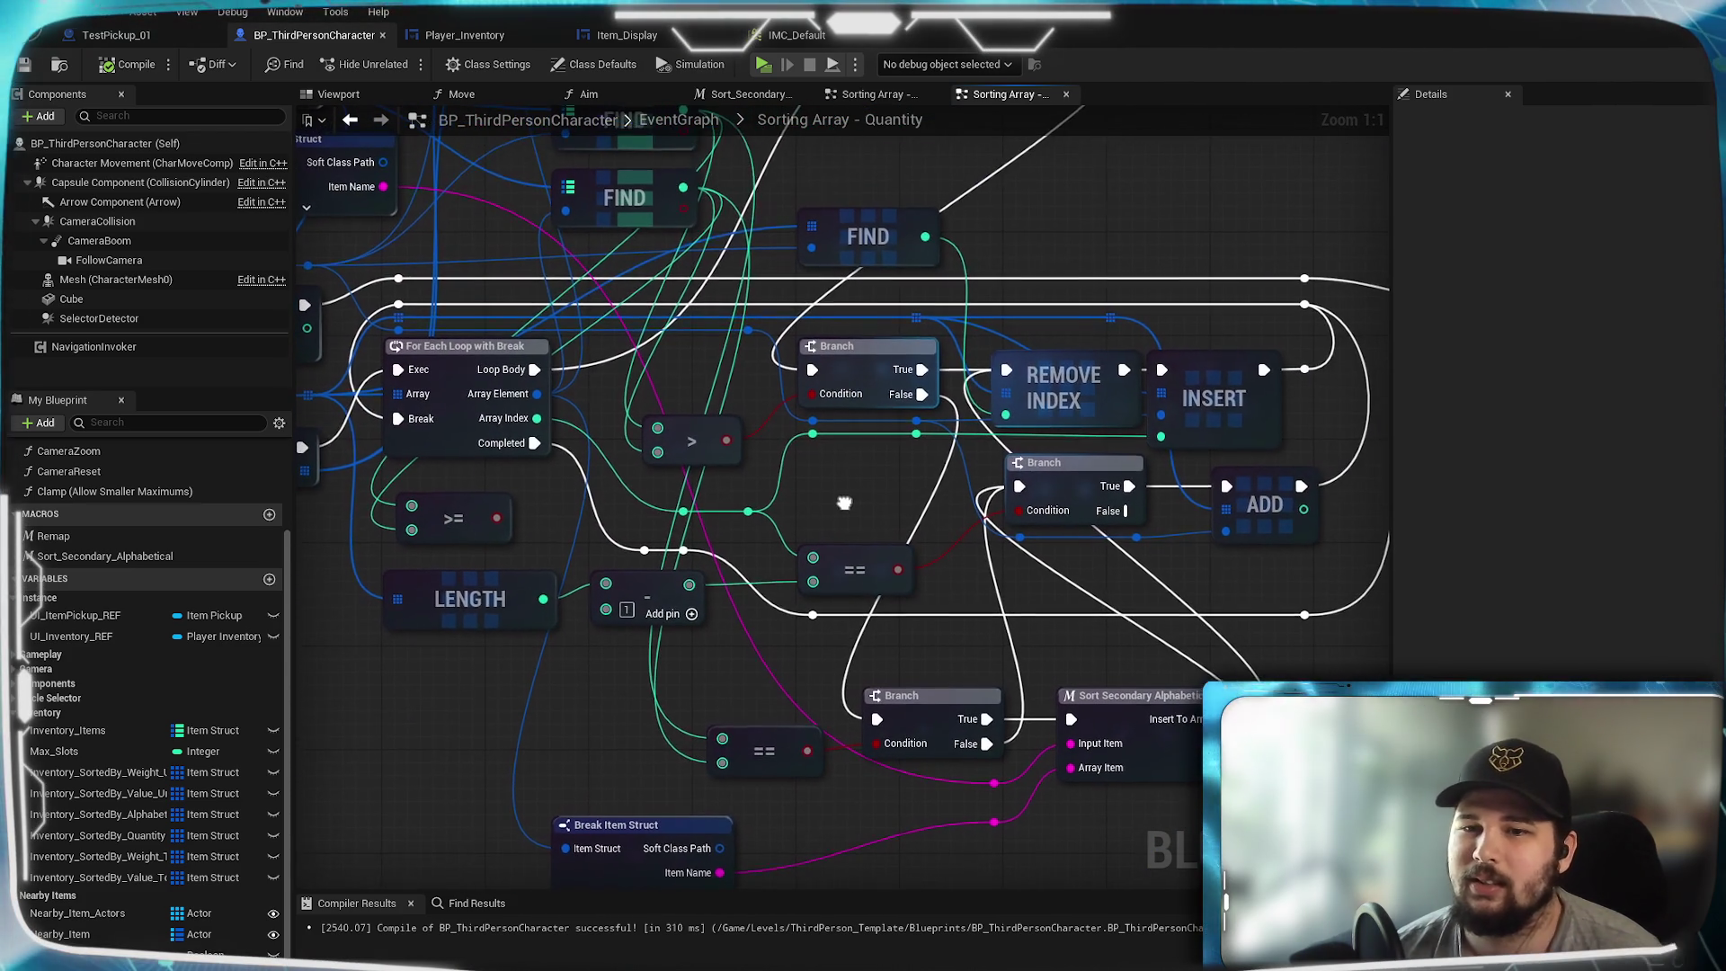
mouse_move(844, 503)
left_mouse_down()
mouse_move(1025, 593)
mouse_move(399, 499)
mouse_move(1285, 523)
left_mouse_up()
scroll(1079, 540, "down", 2)
mouse_move(1110, 548)
left_mouse_down()
mouse_move(1020, 507)
mouse_move(1032, 564)
left_mouse_up()
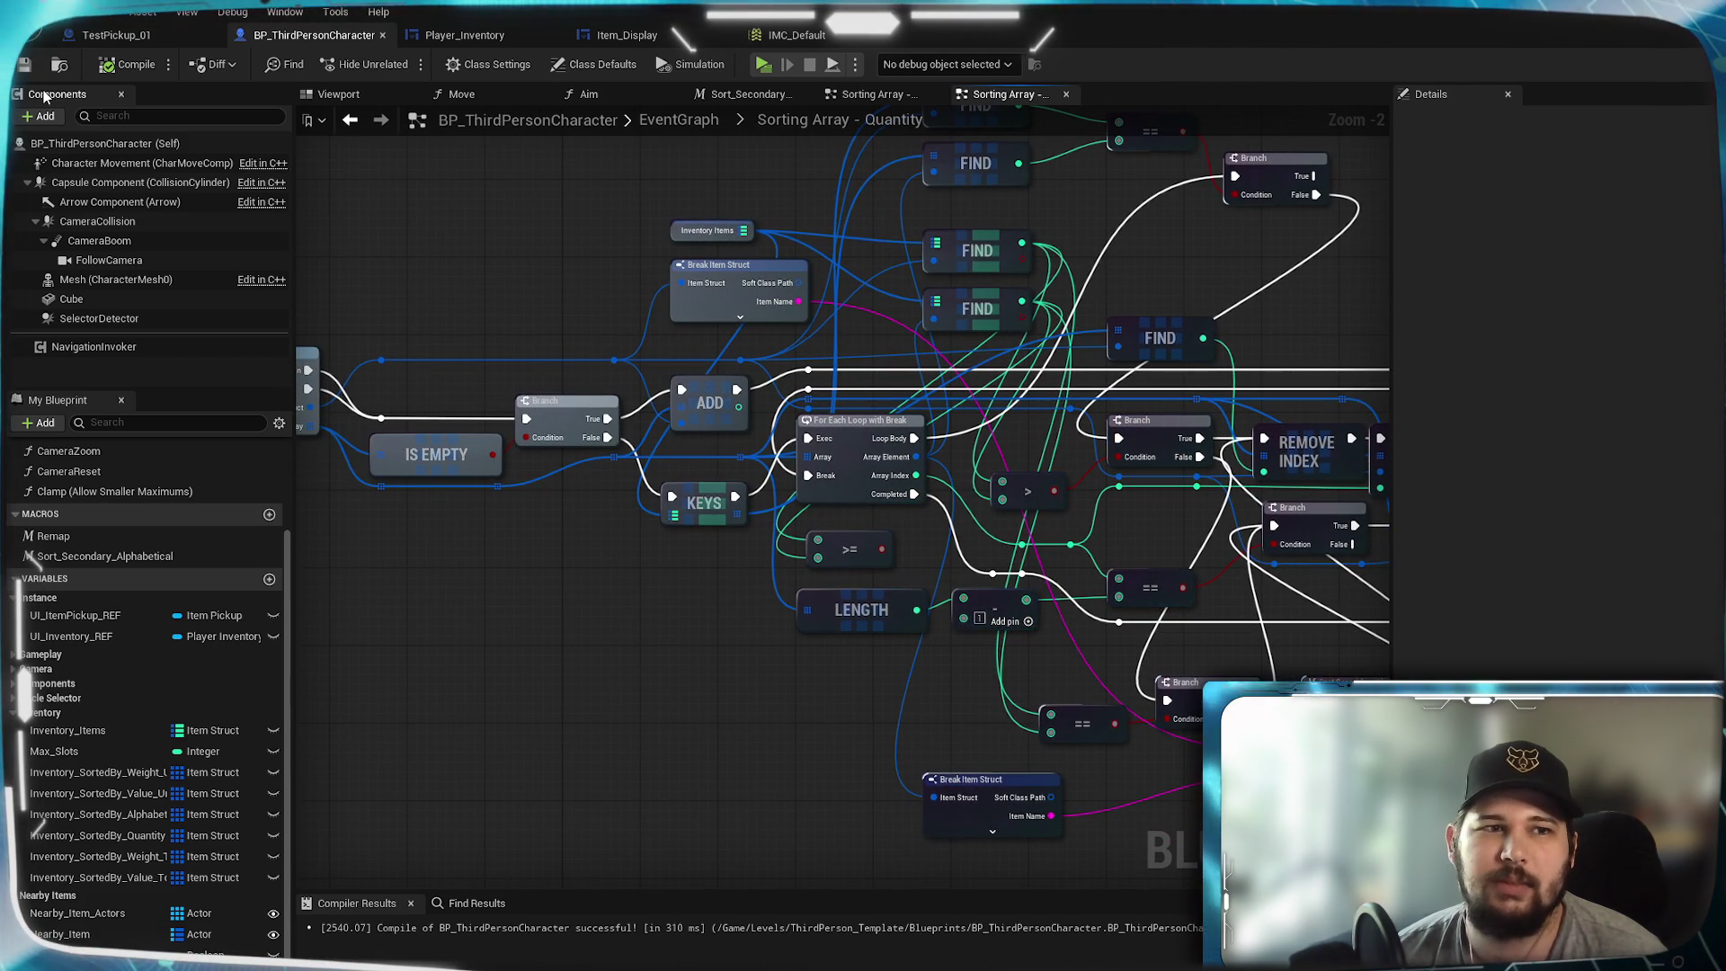
left_click(32, 64)
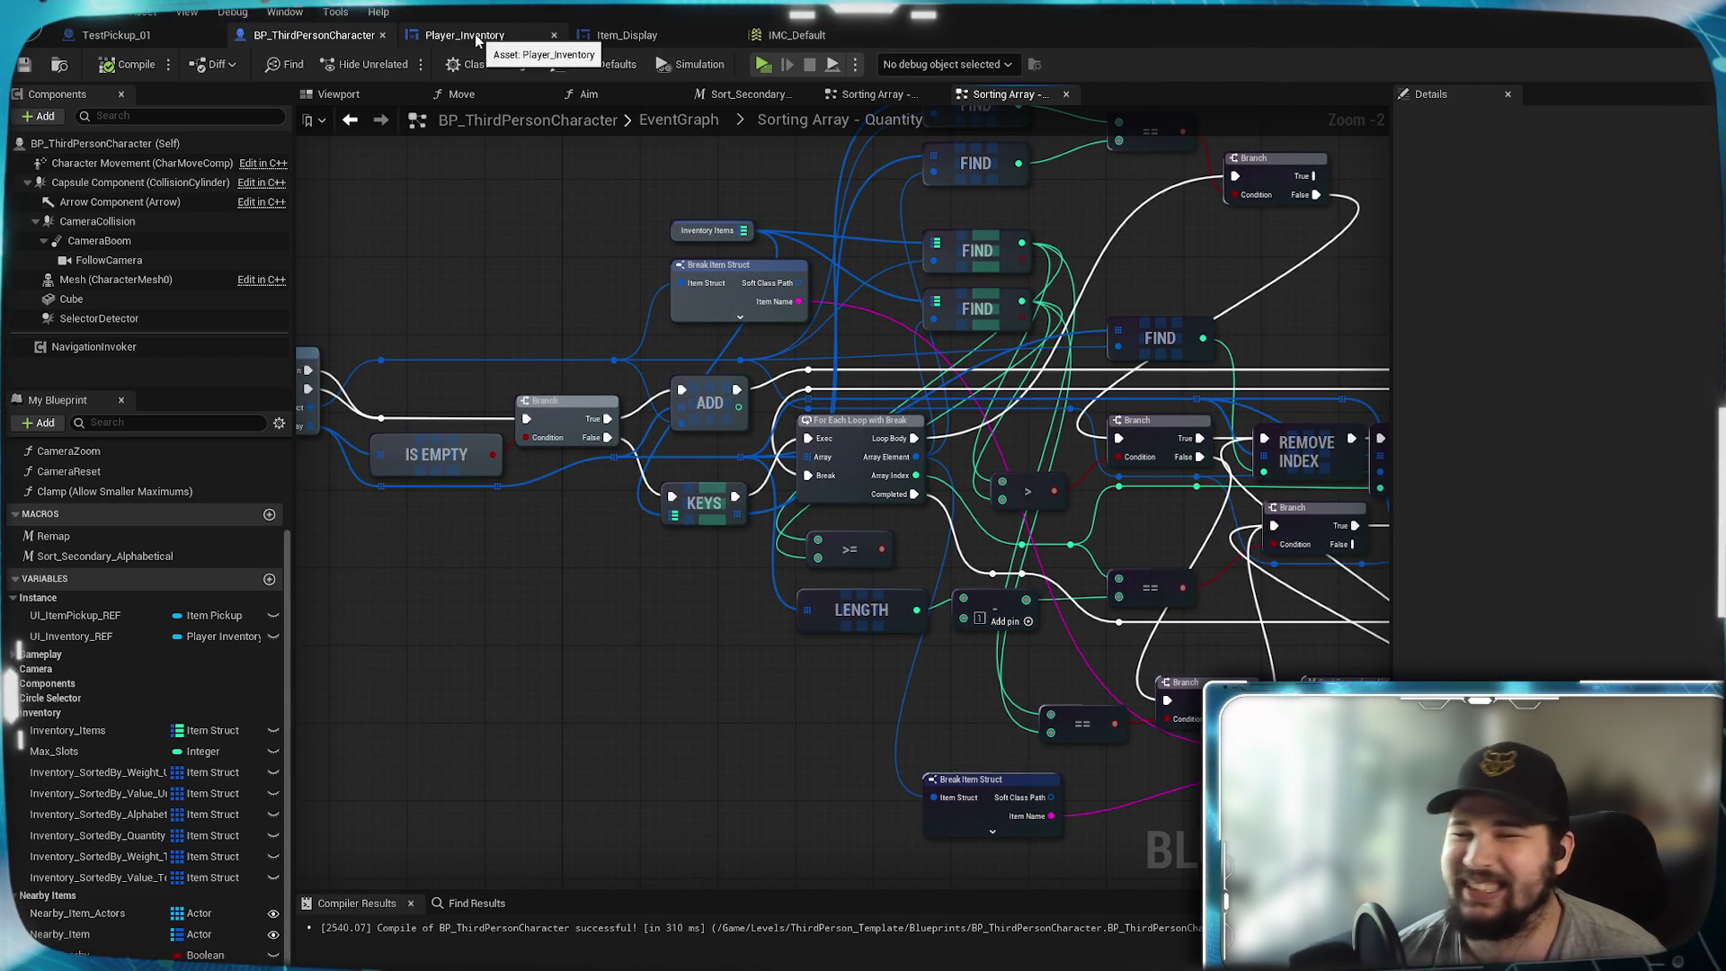
- Show the Player_Inventory event graph zoomed out around its Switch on String sorting node
left_click(477, 41)
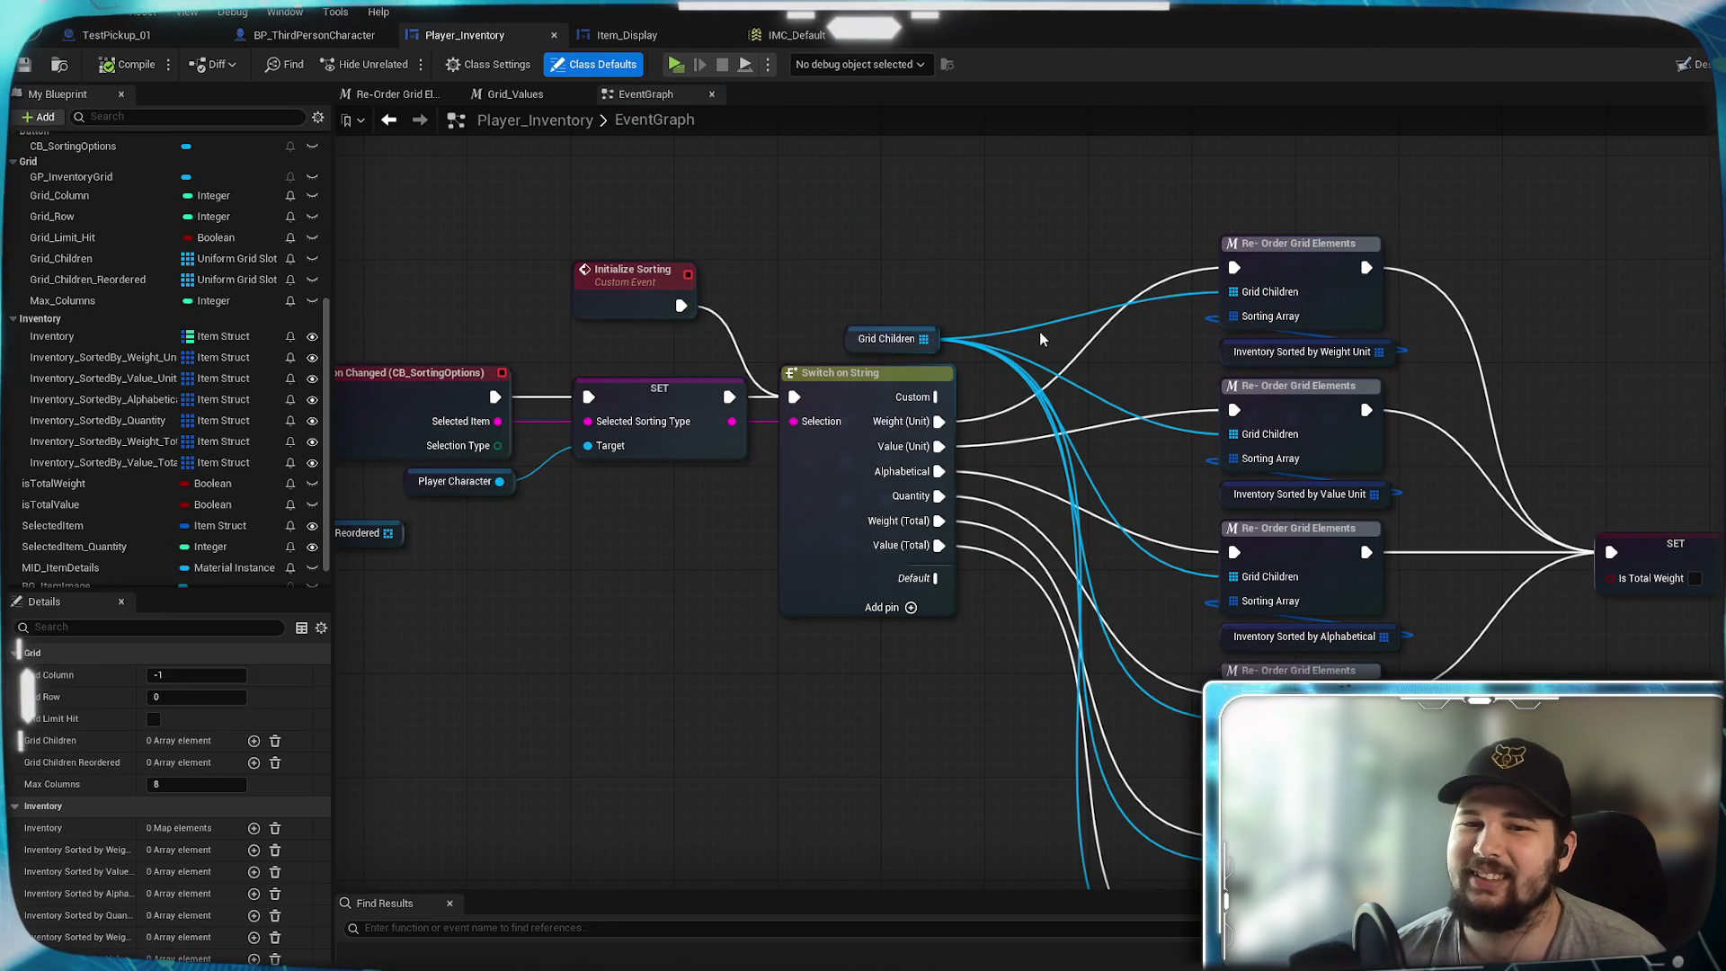
scroll(1041, 342, "down", 3)
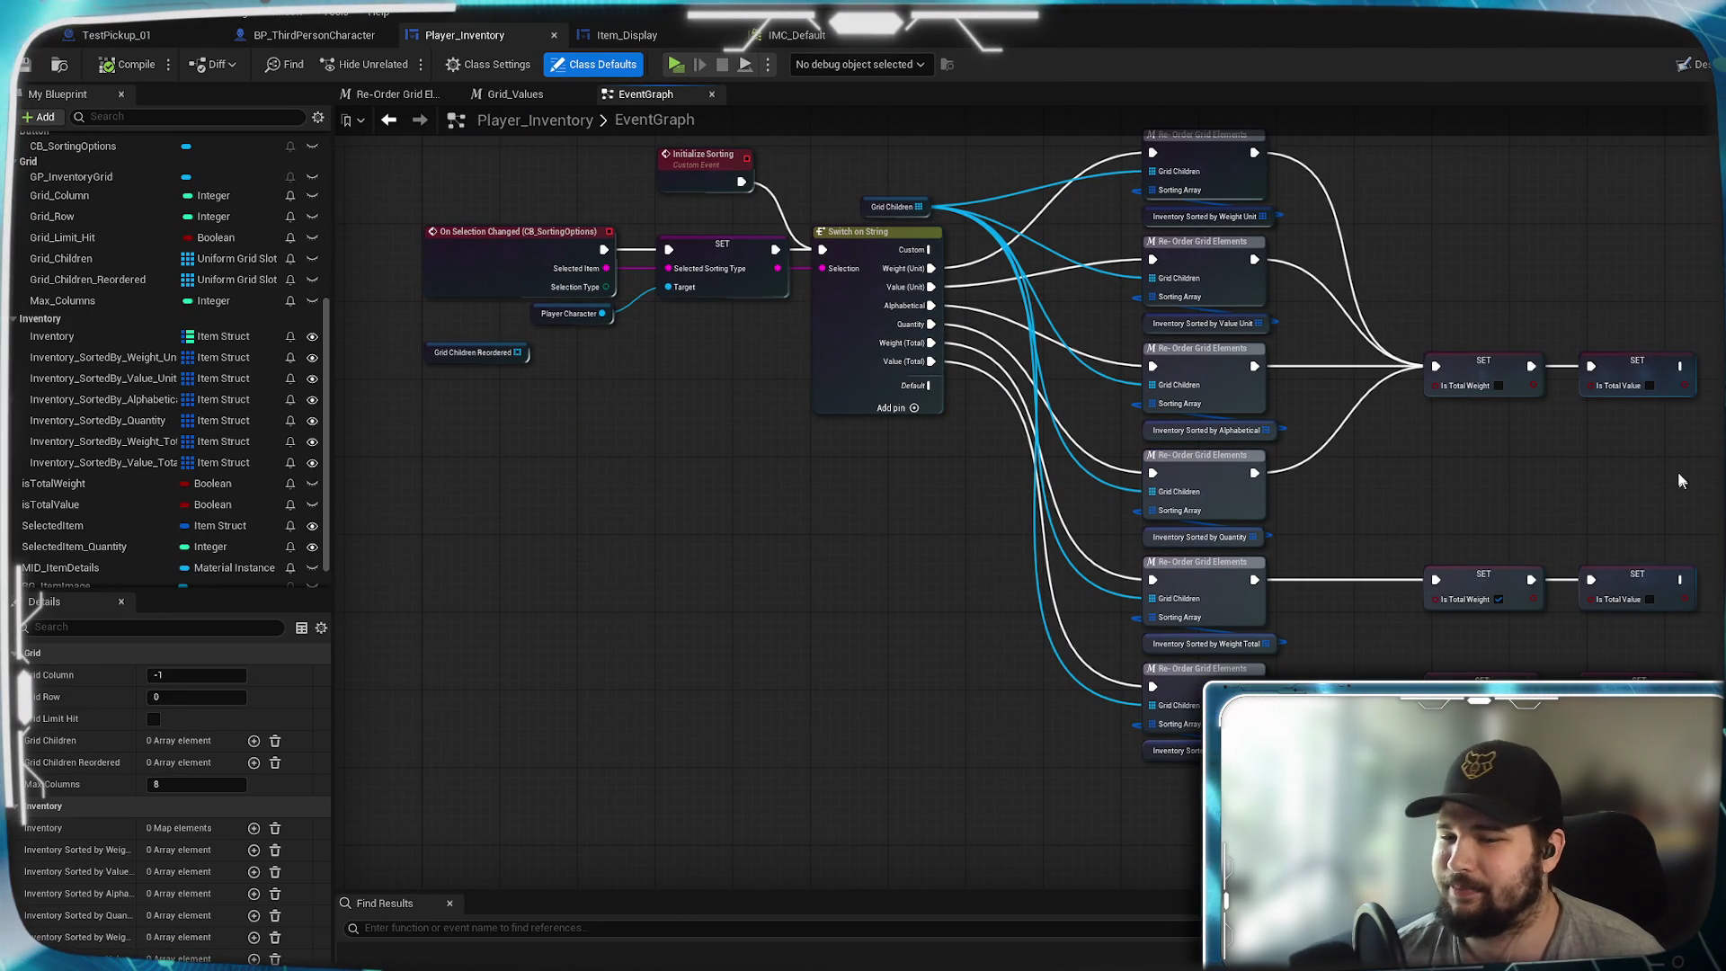
mouse_move(1685, 484)
left_mouse_down()
mouse_move(1433, 539)
mouse_move(1712, 610)
left_mouse_up()
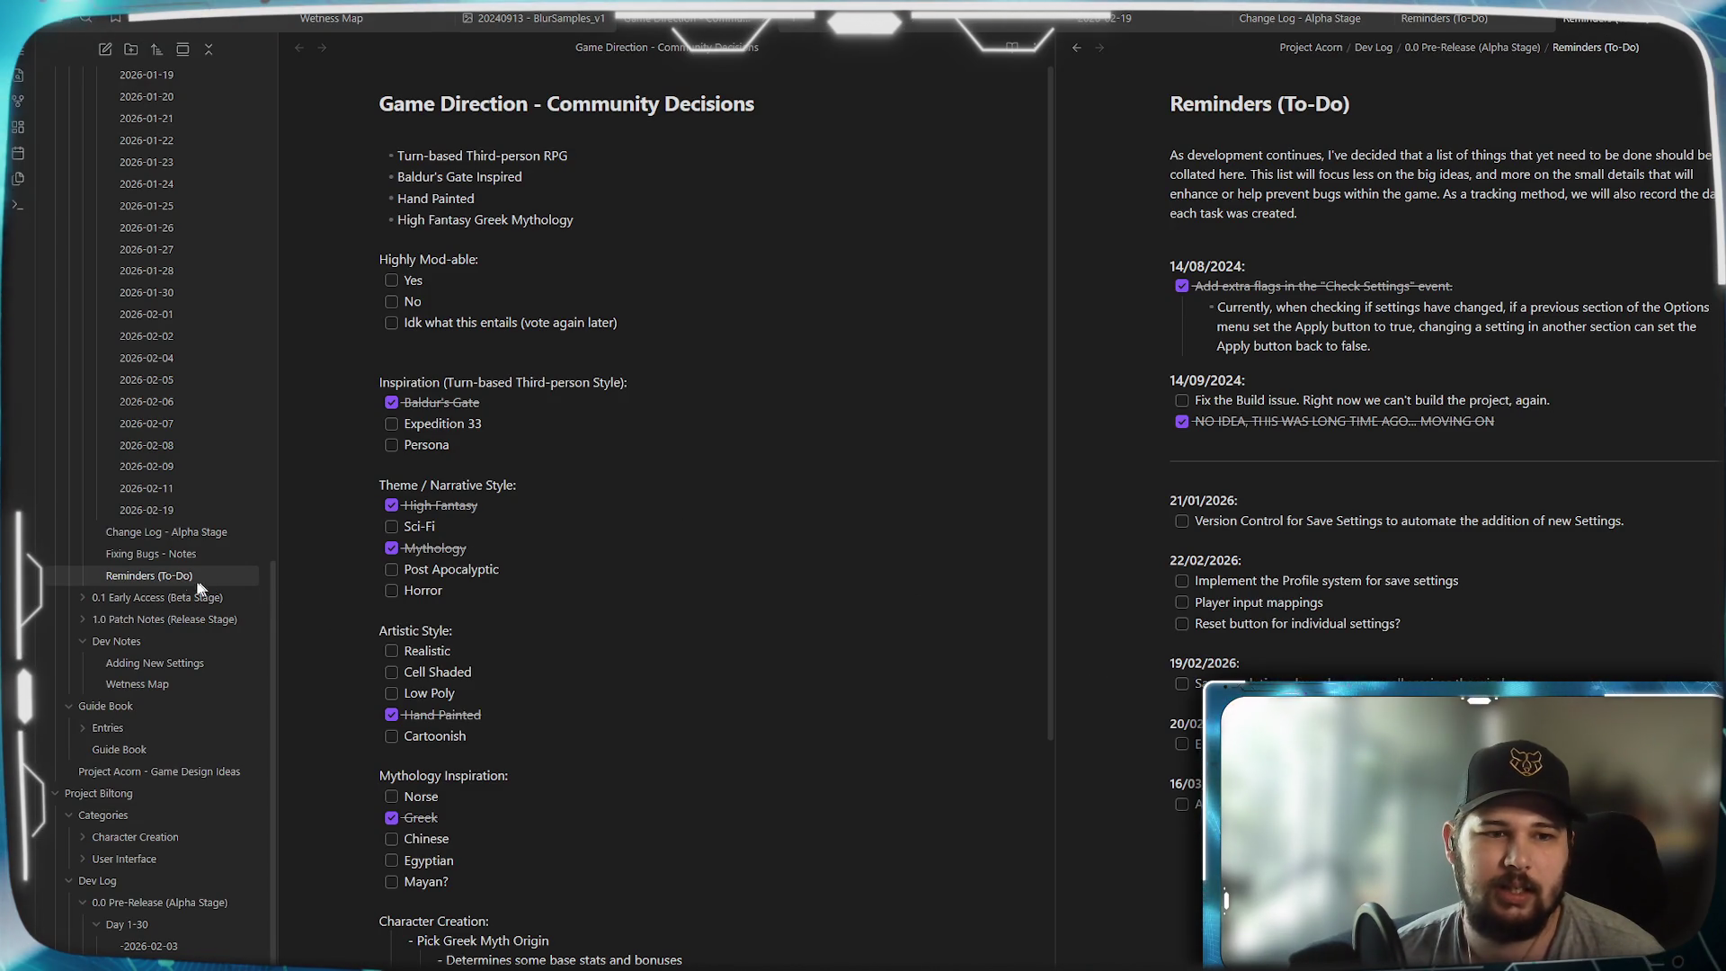
- Create the 2026-03-17 daily note with a 'Project Biltong:' line and an empty checklist item below
scroll(179, 590, "down", 1)
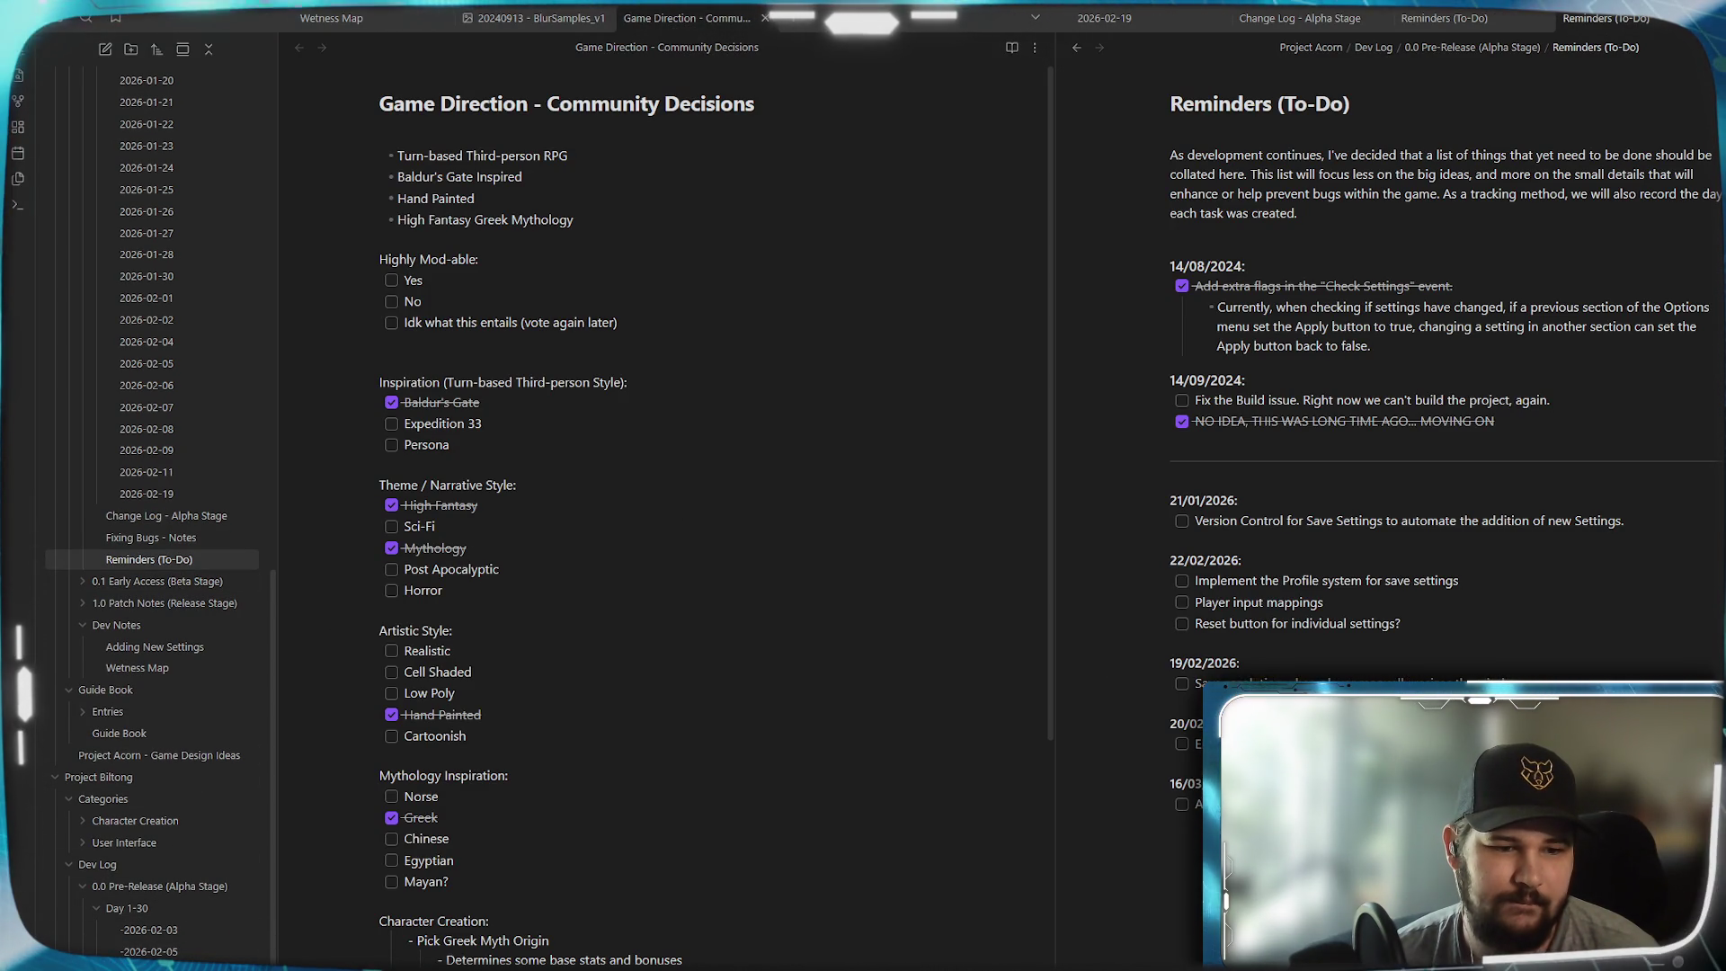
left_click(18, 152)
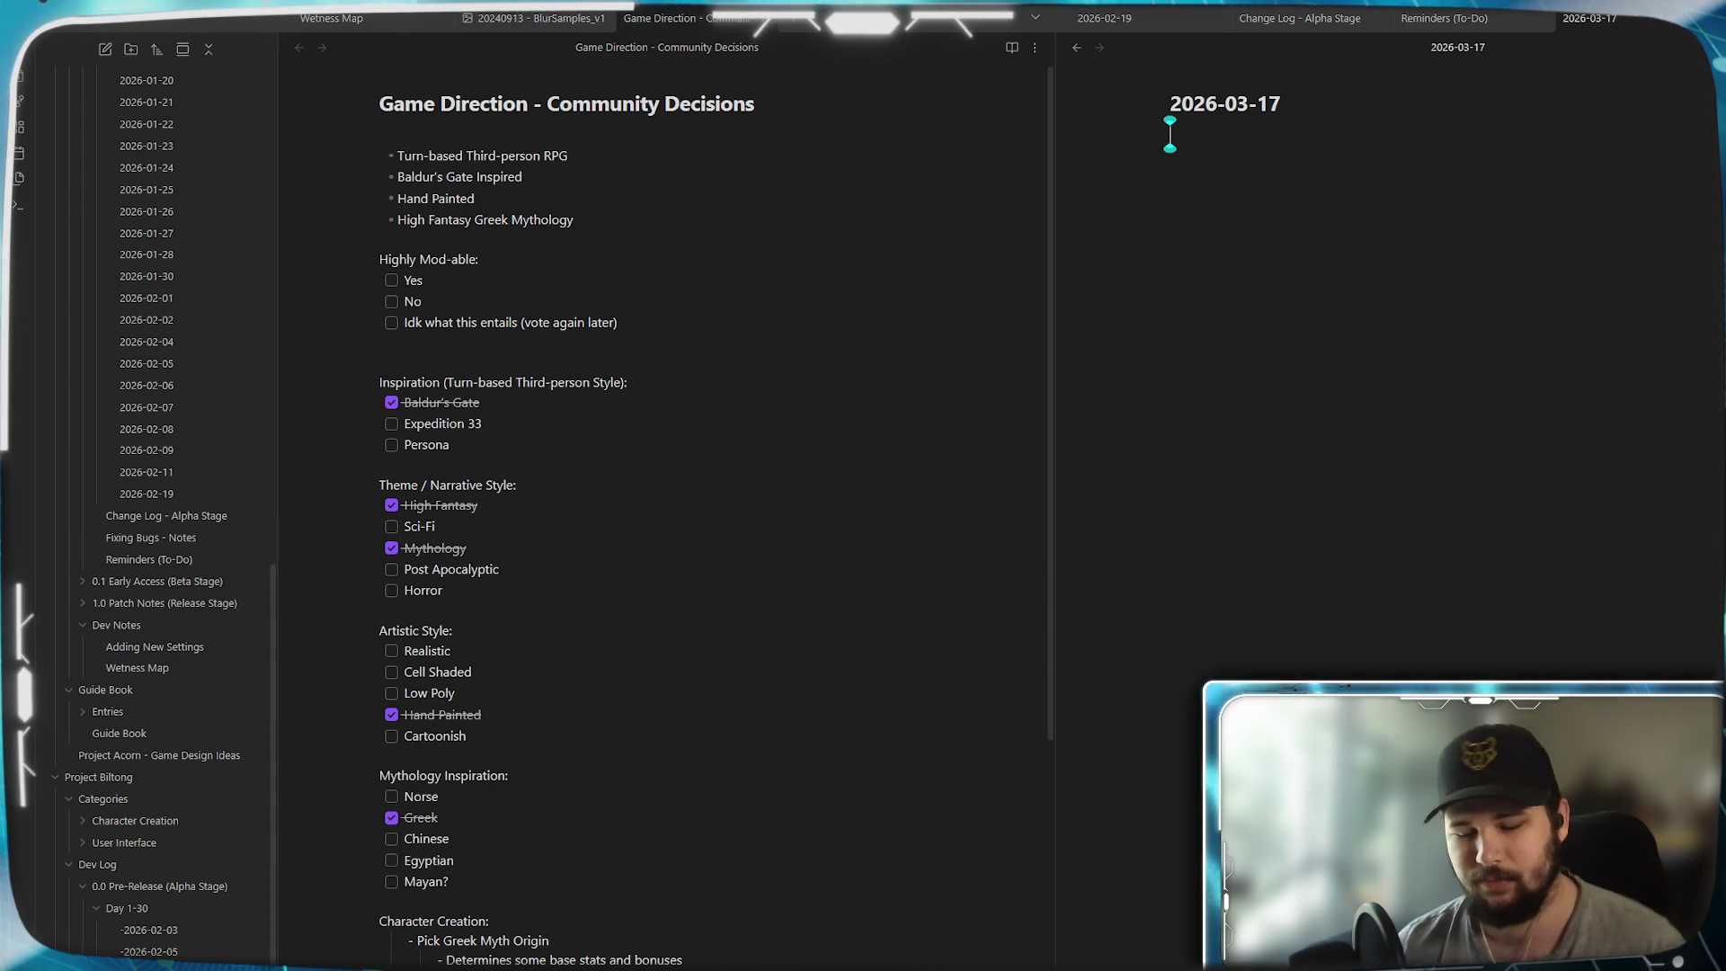
type("Pr")
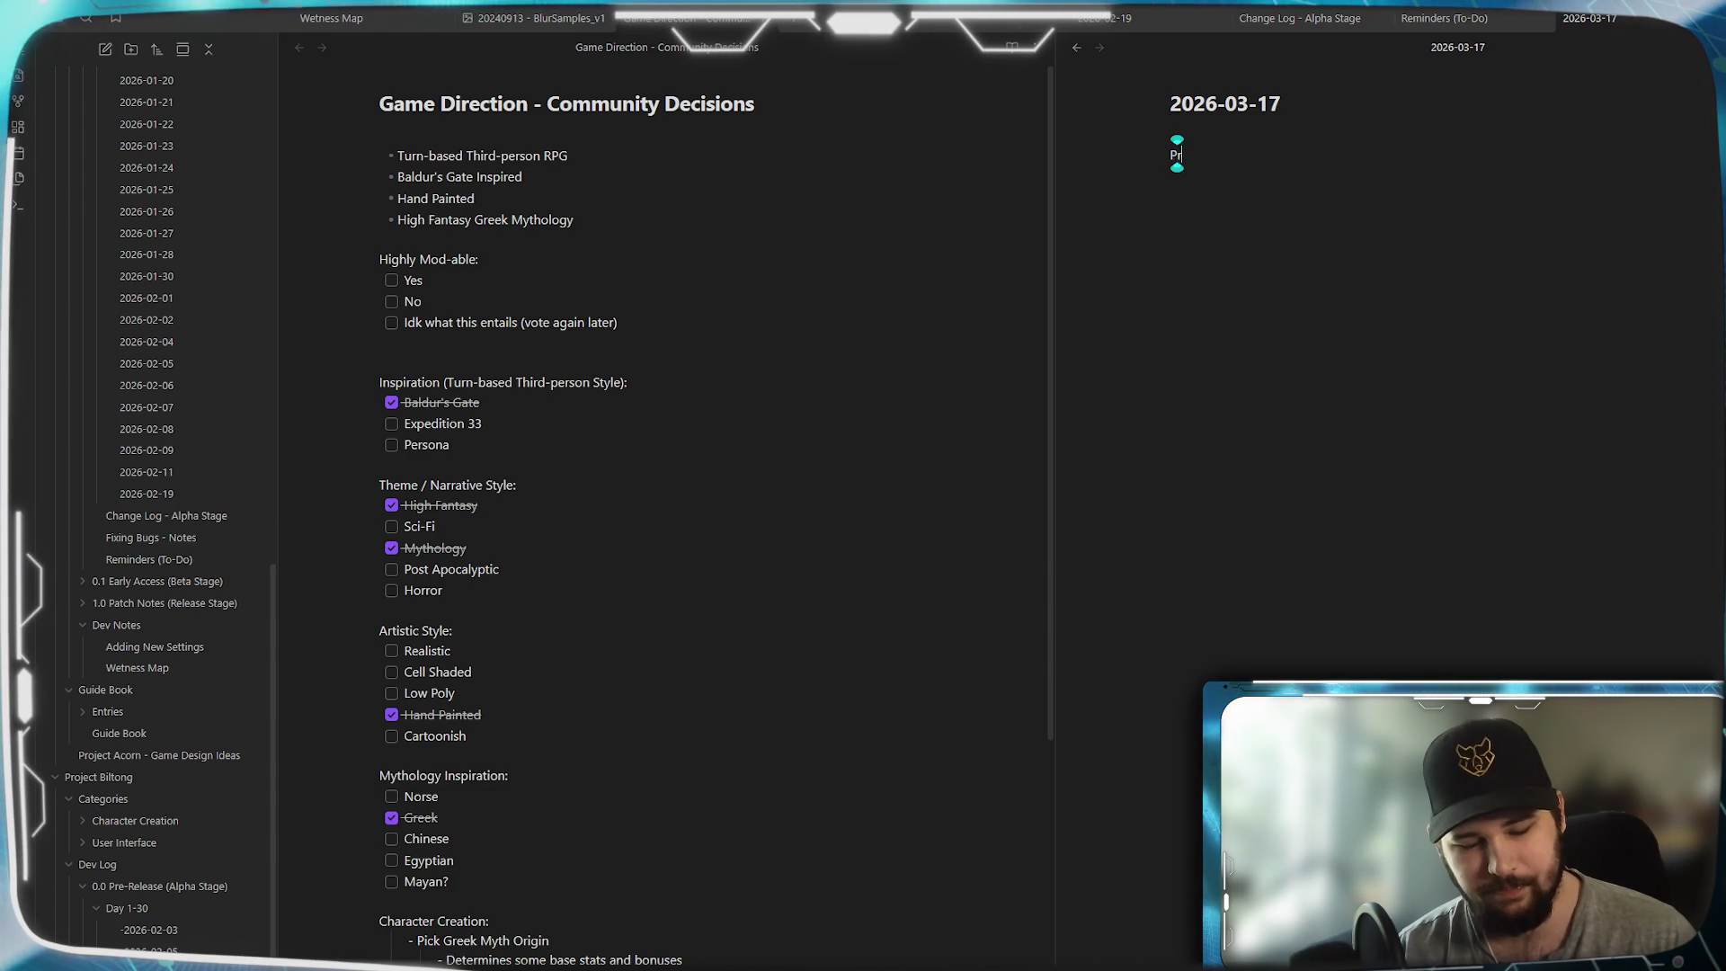
type("oject")
type(" Biltong:")
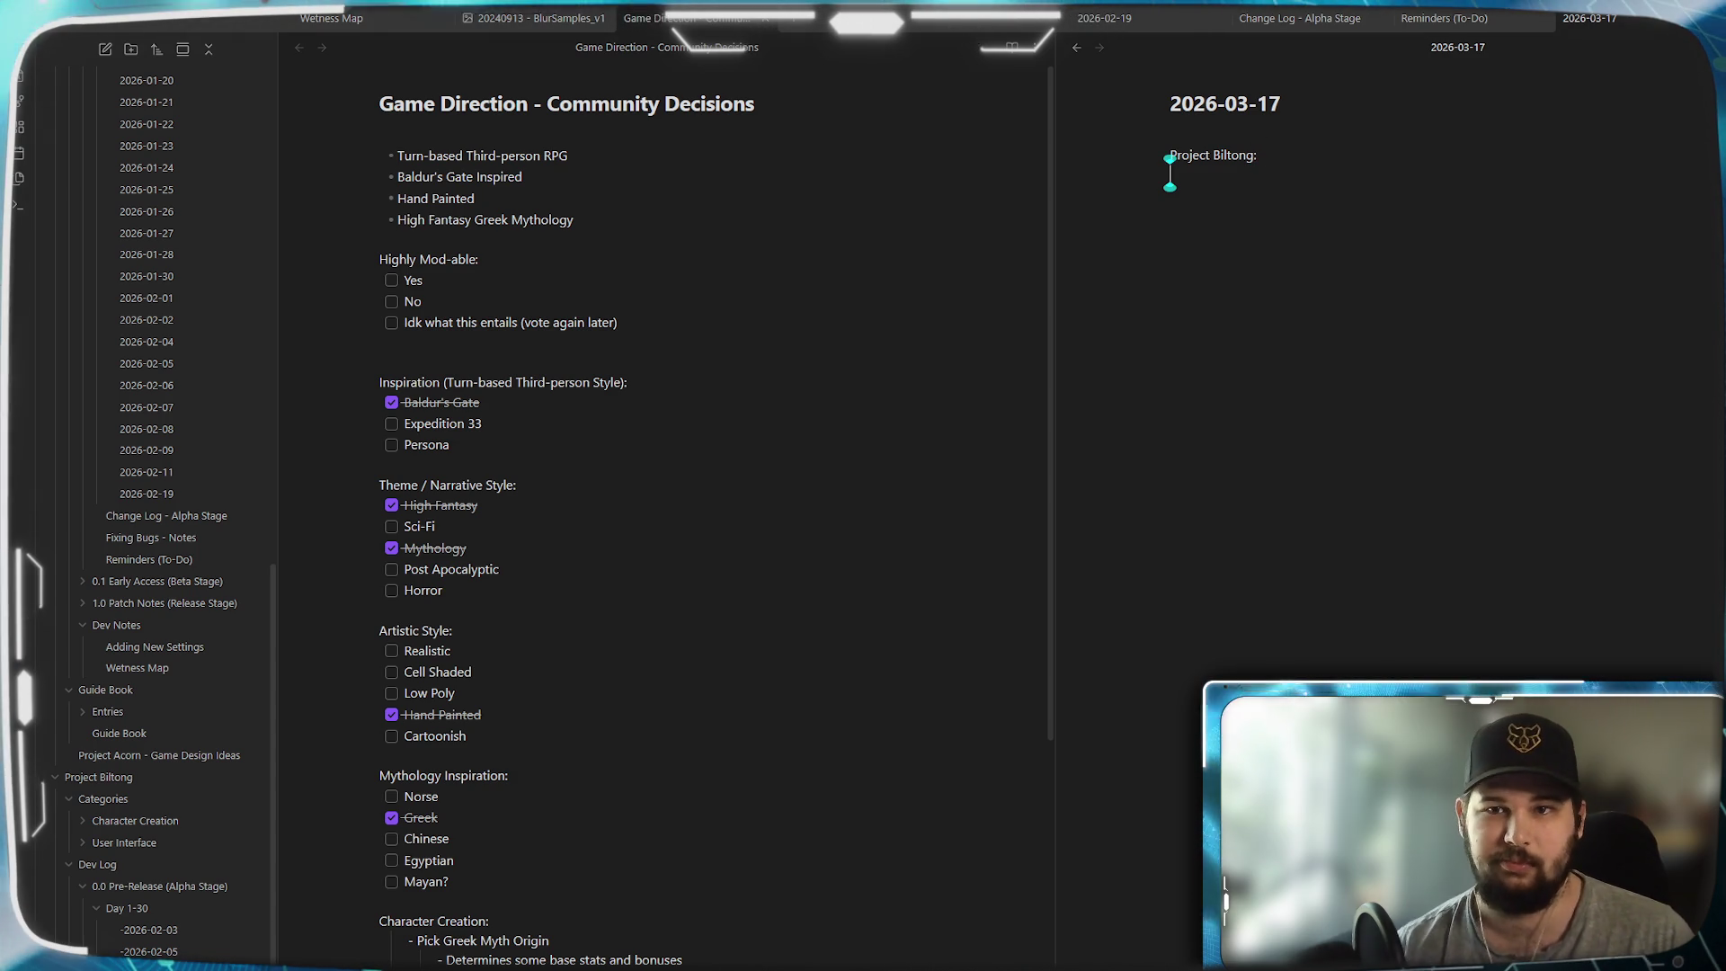
right_click(1360, 298)
mouse_move(1438, 367)
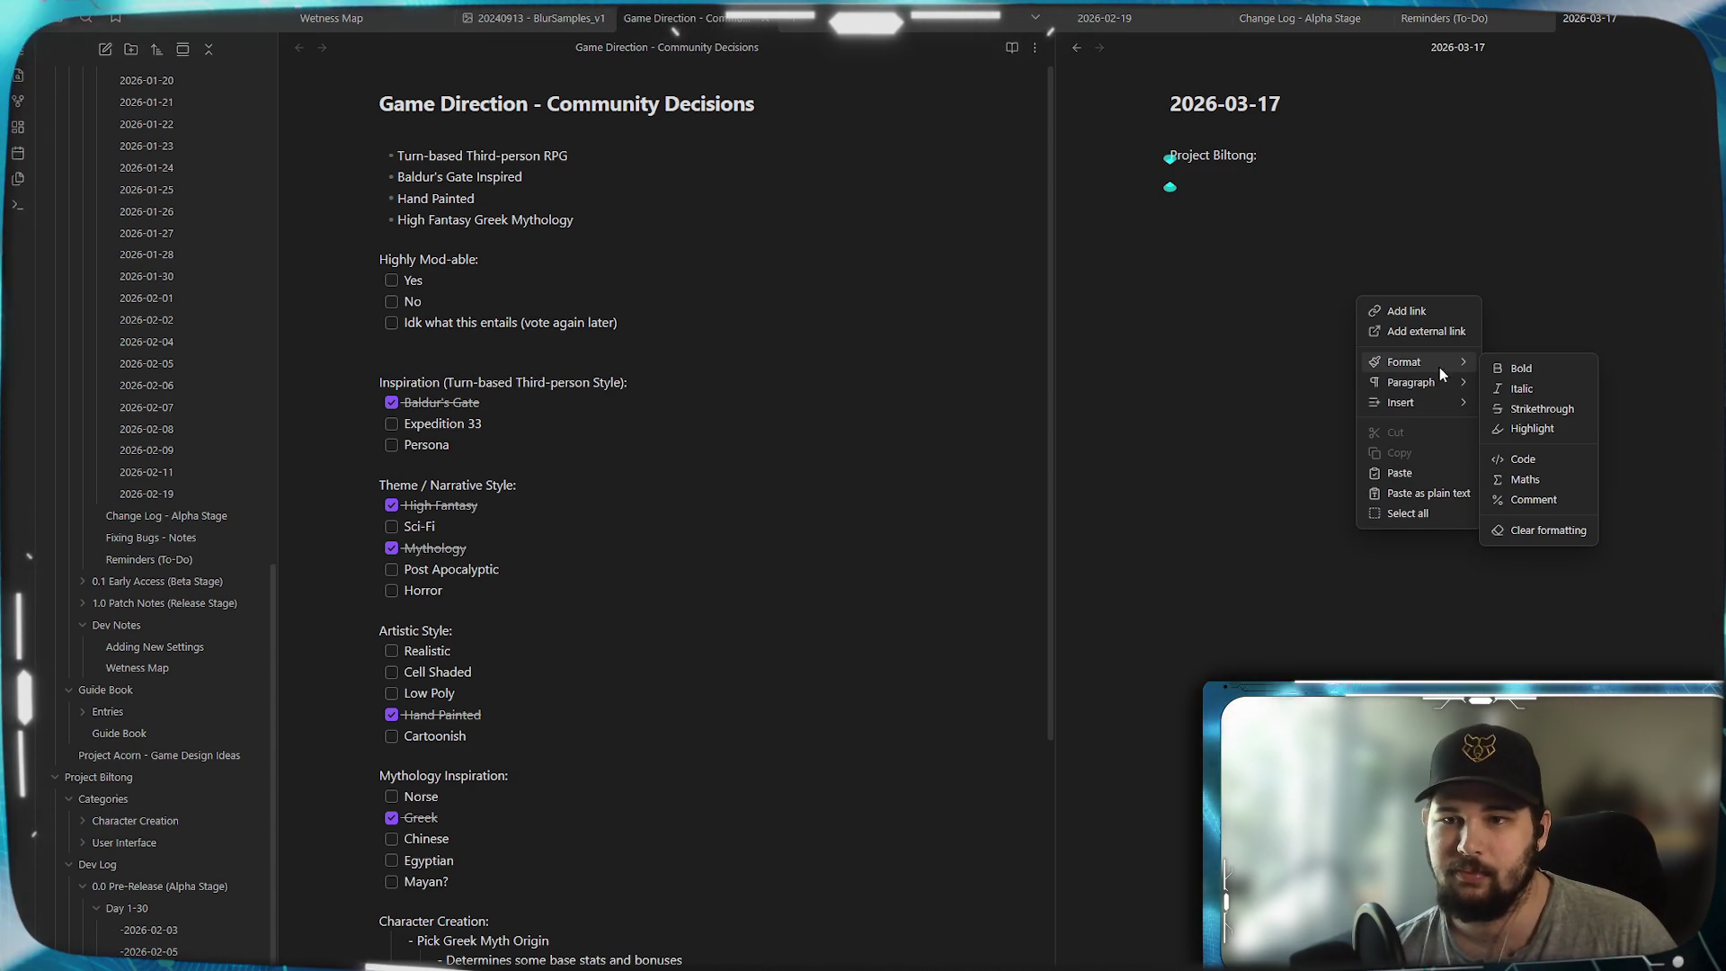
left_click(1546, 420)
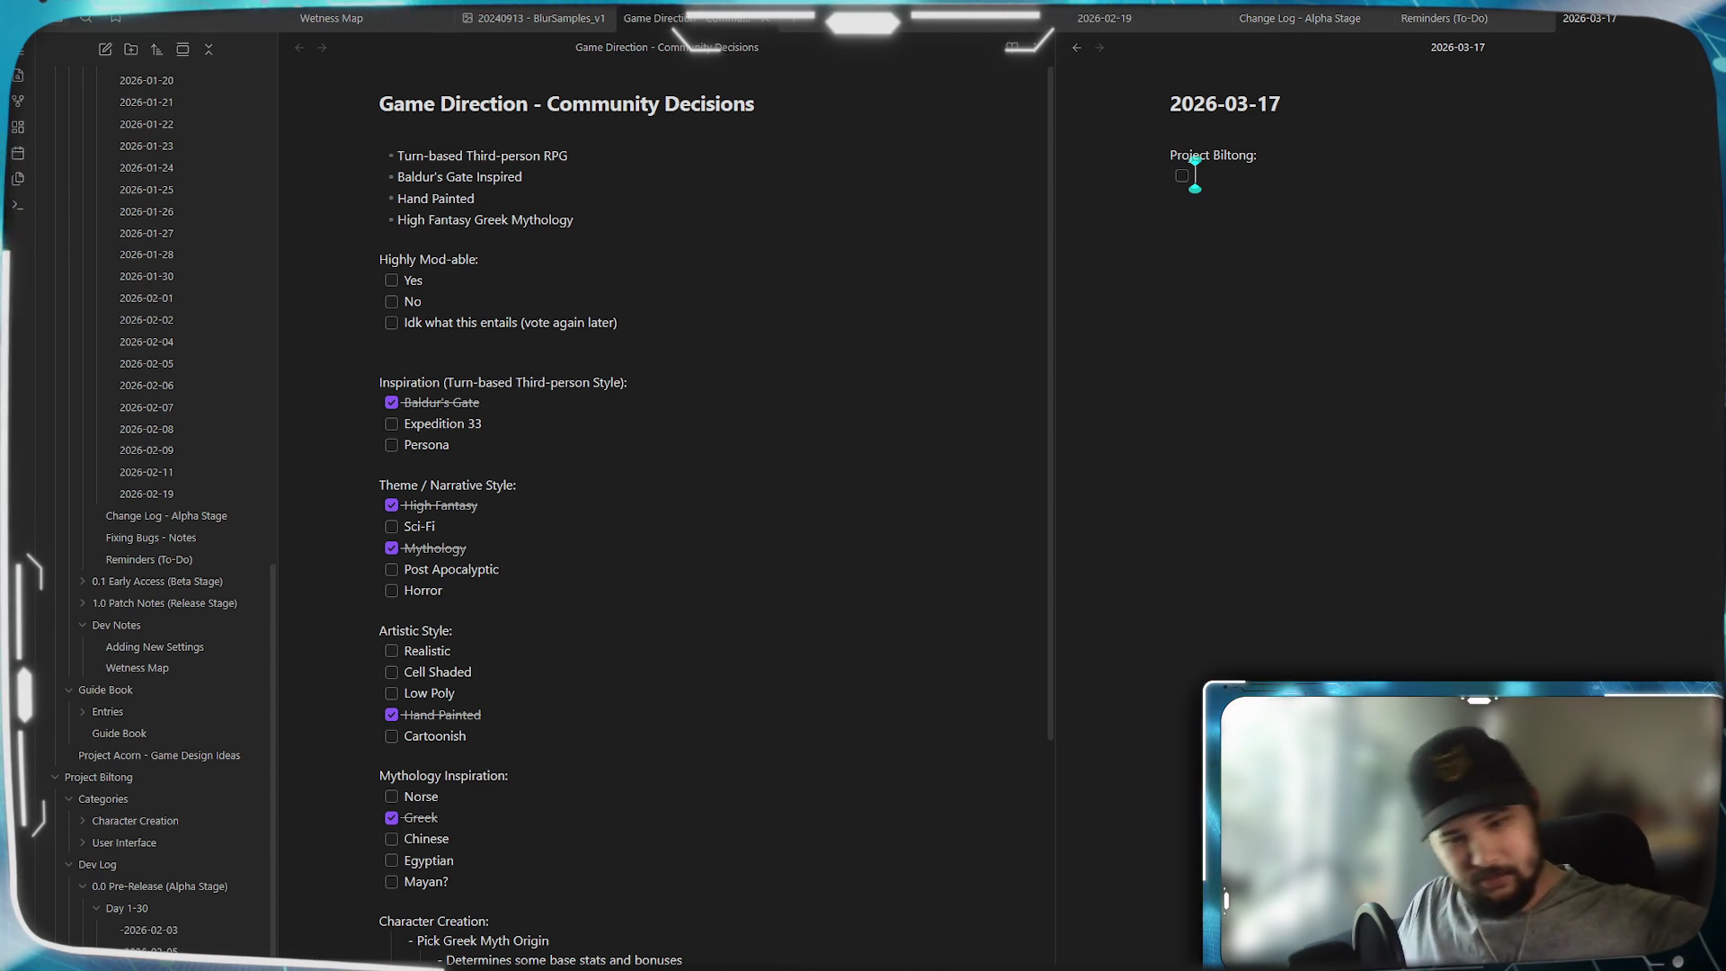
- Enter 'Quantity sorting occasionally broken? Which also affect total weight and total value sorting.' as the task
type("Quantity sorting o")
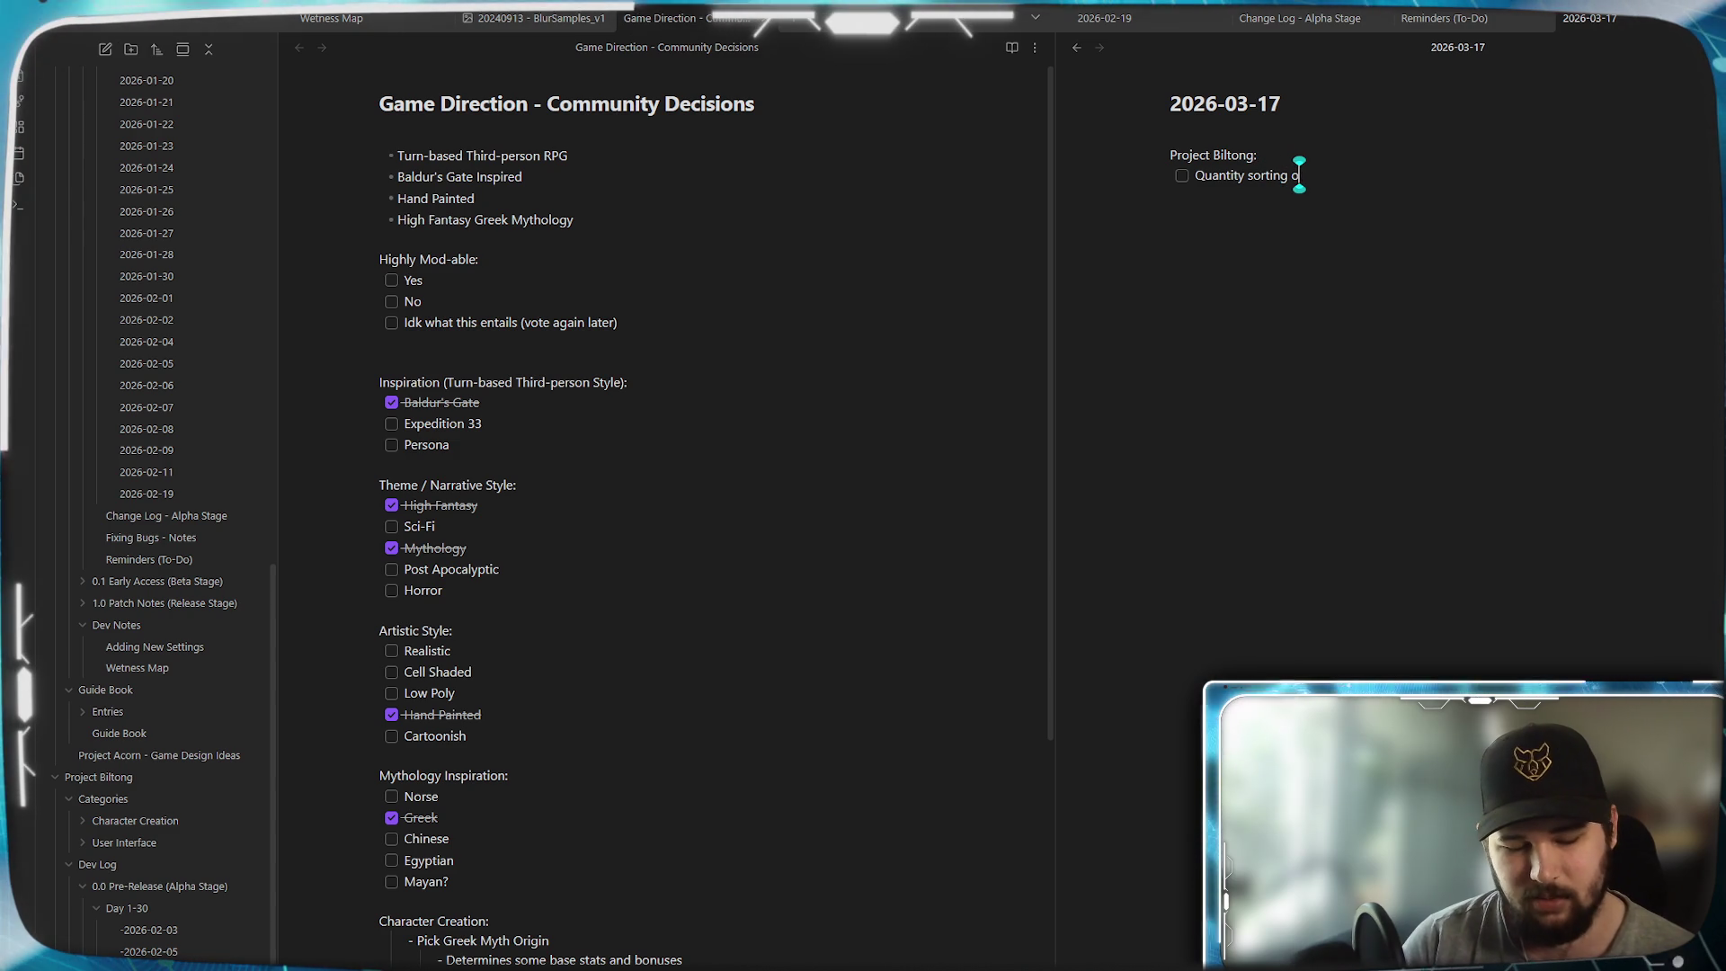
type("ccasionally broken")
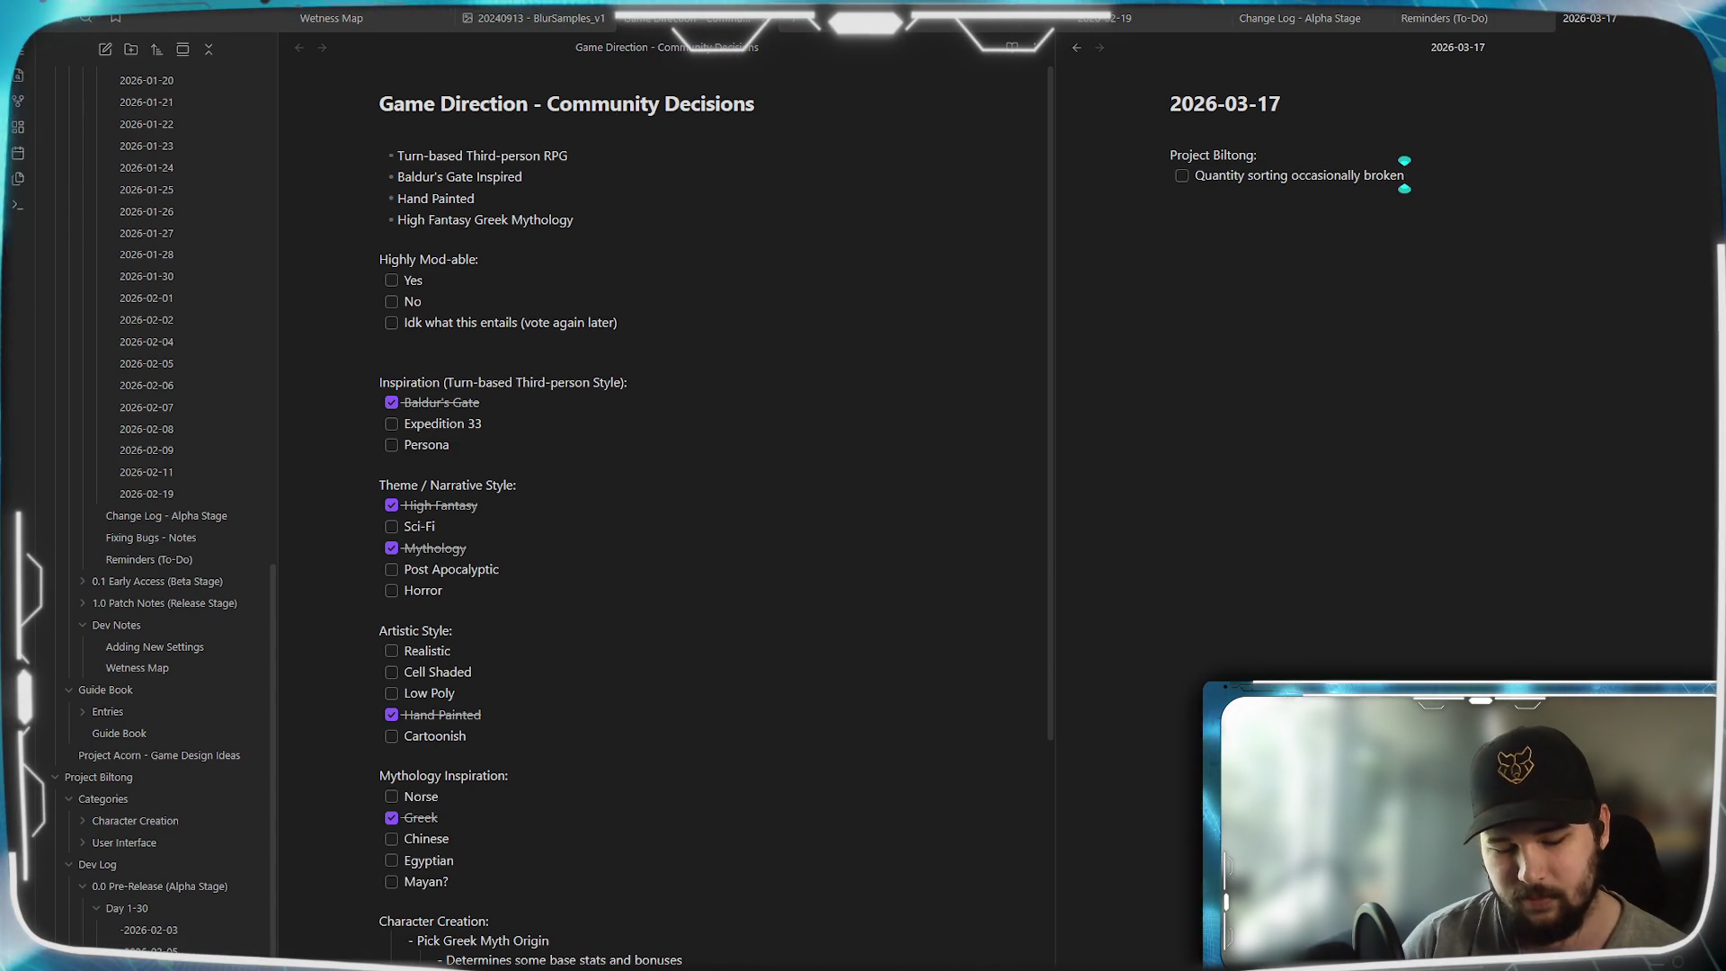
type("so affe")
type("ct tot")
type("al weight an")
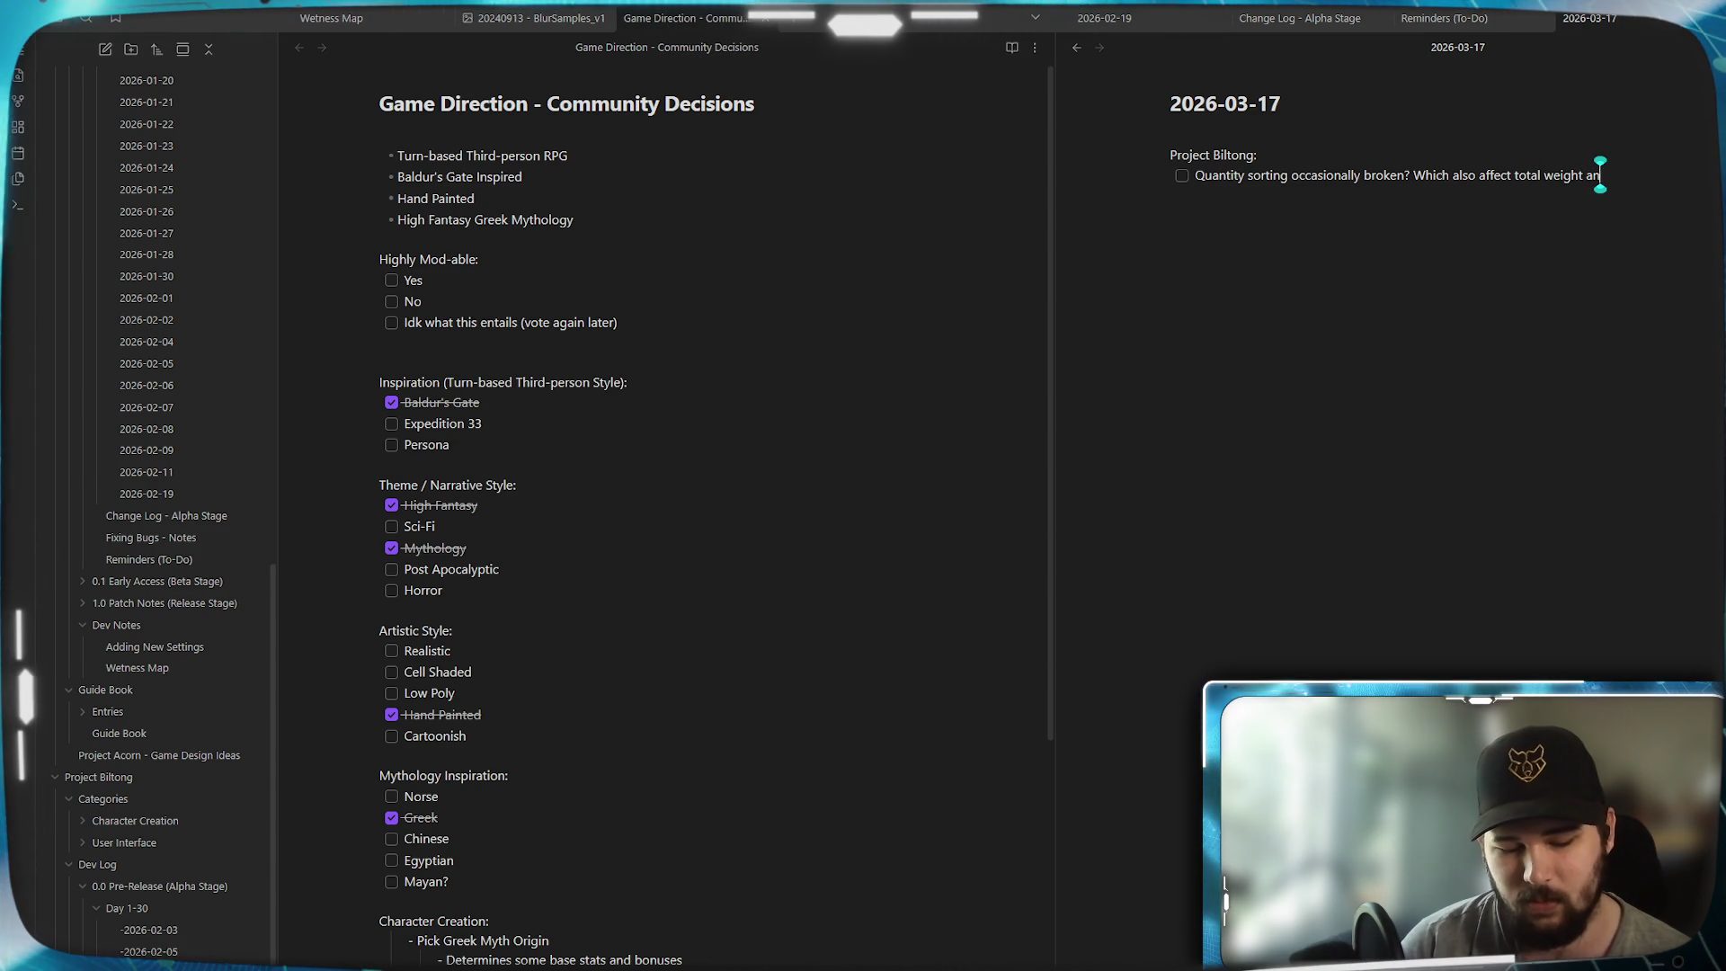
type("otal value sorting.")
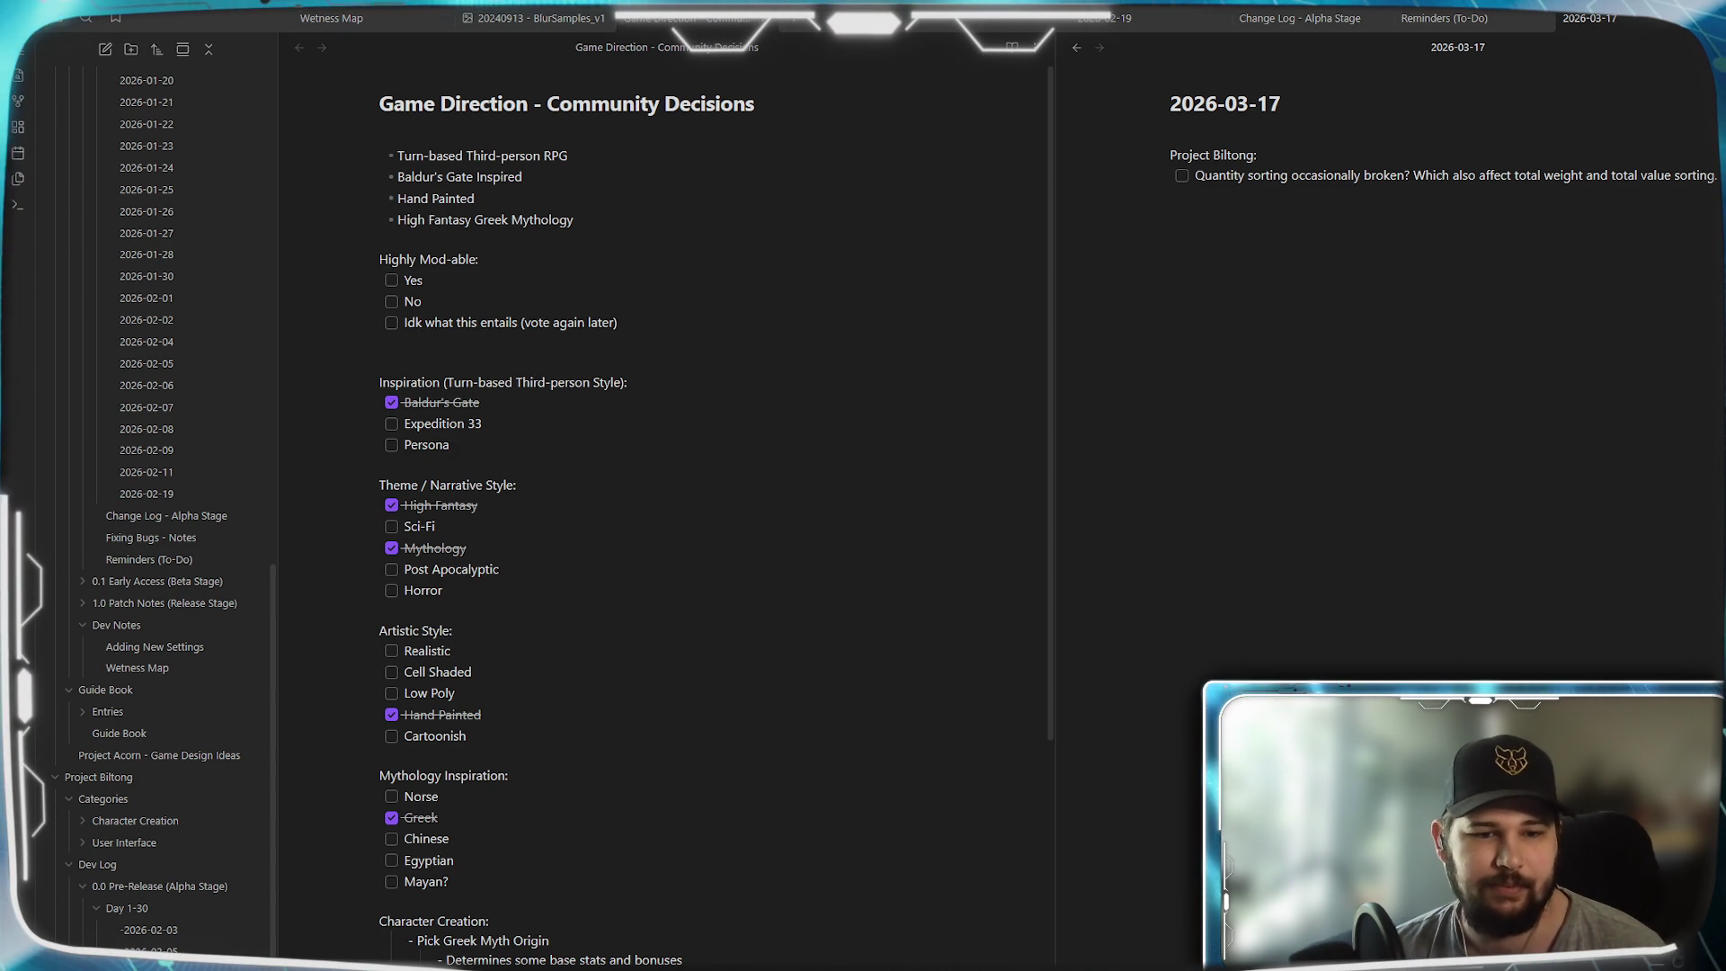
scroll(713, 483, "down", 5)
scroll(713, 483, "up", 4)
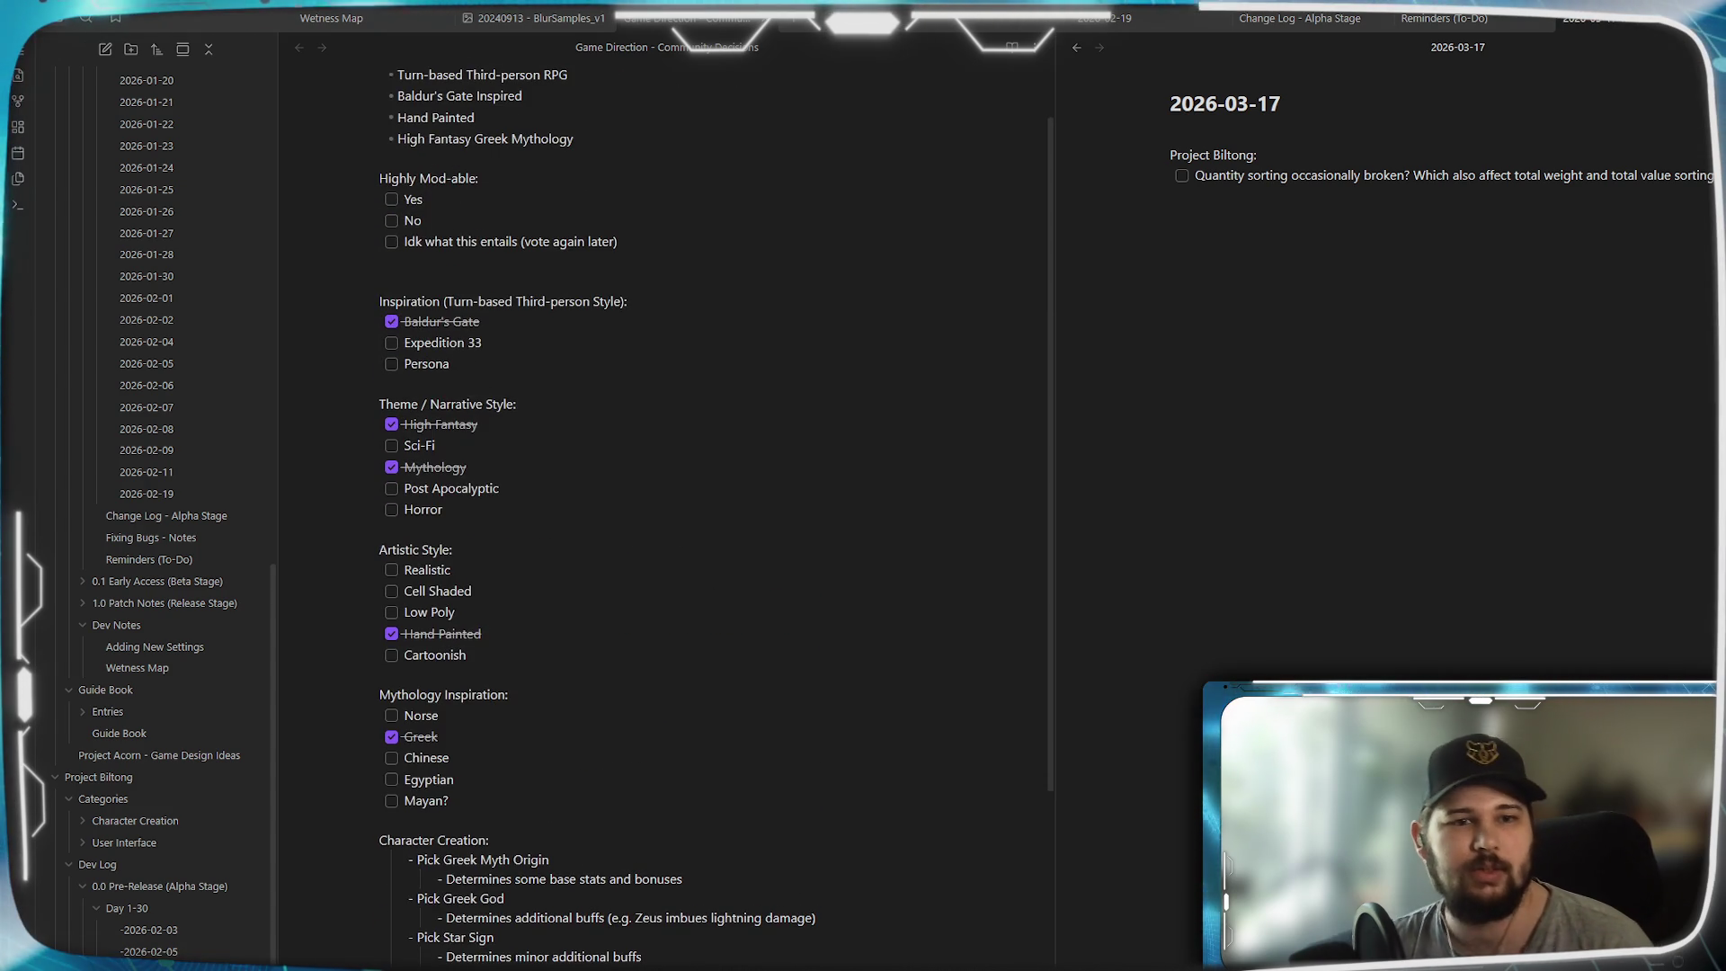
scroll(396, 339, "up", 1)
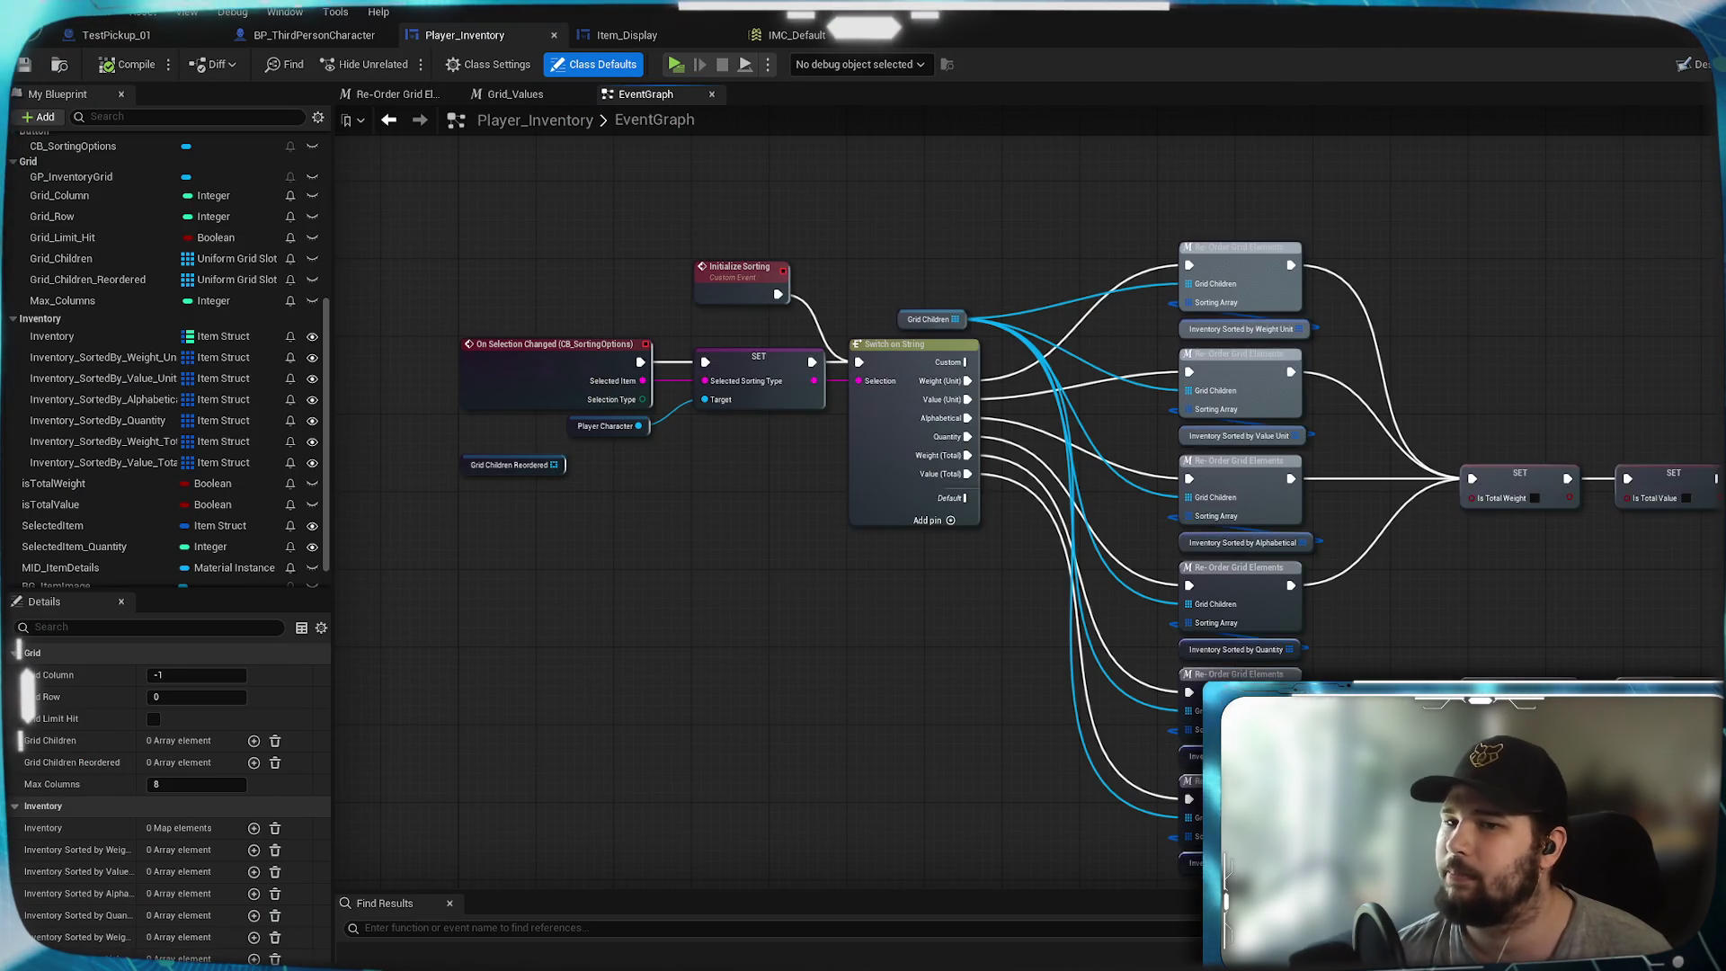
- Launch a standalone game preview and choose New Game from the main menu
mouse_move(831, 669)
left_mouse_down()
mouse_move(785, 564)
mouse_move(856, 606)
mouse_move(840, 689)
left_mouse_up()
left_click_drag(822, 623, 791, 489)
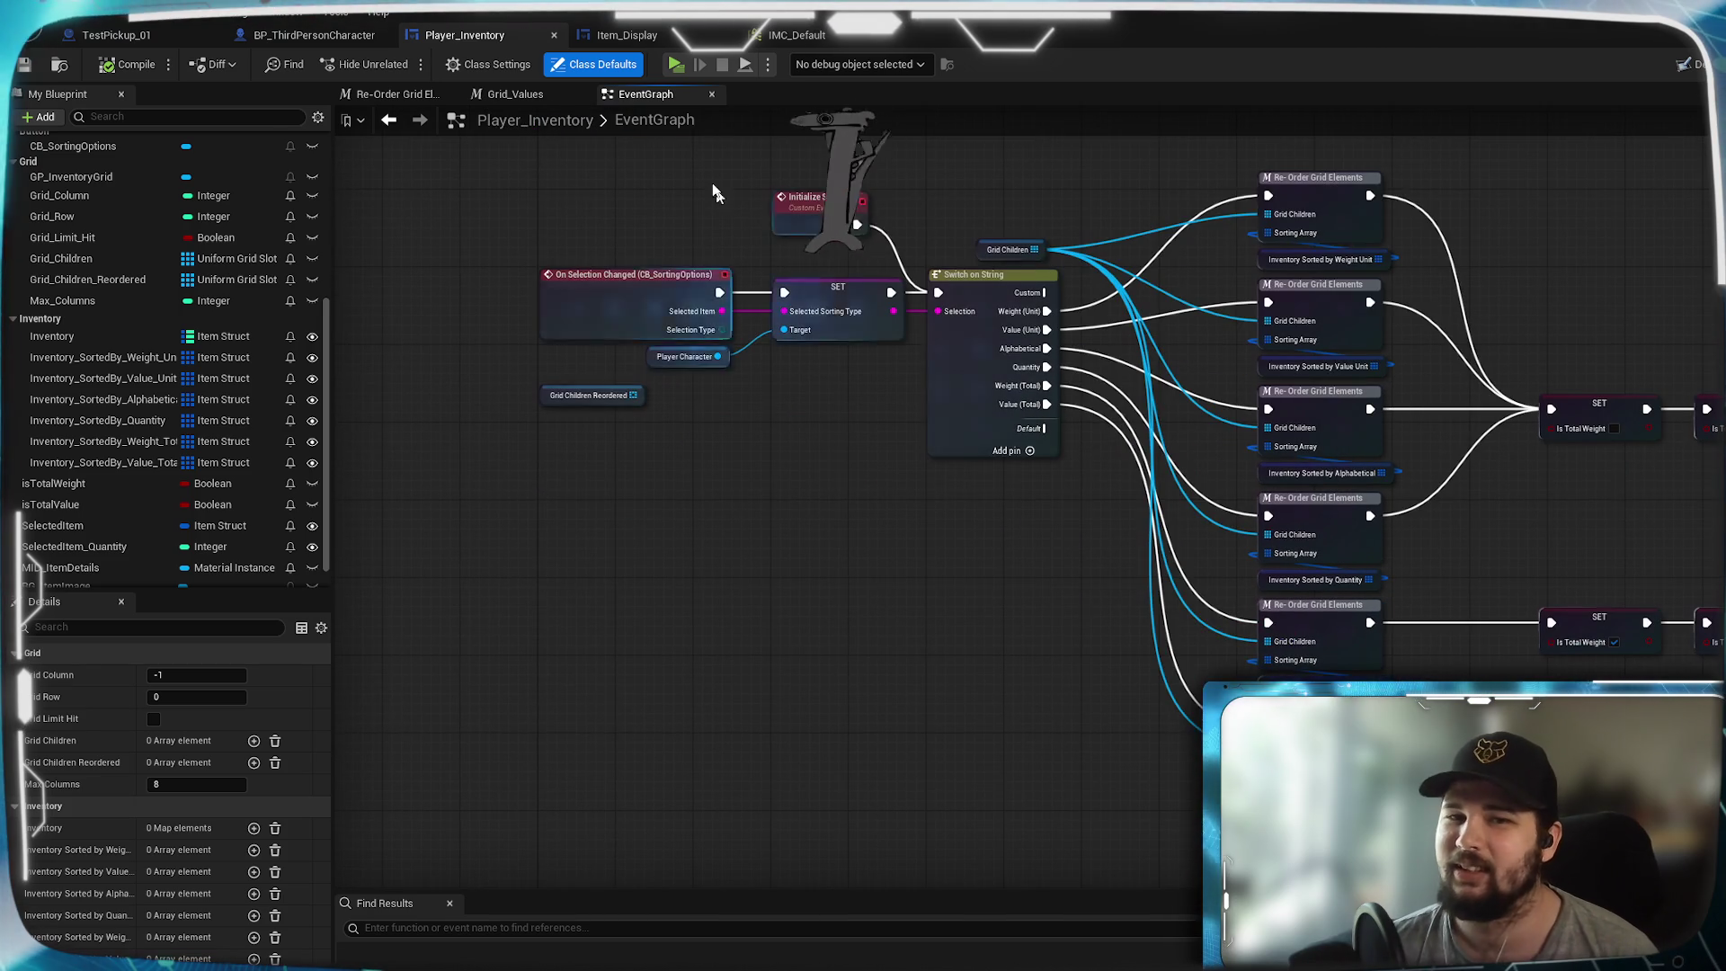
left_click(678, 73)
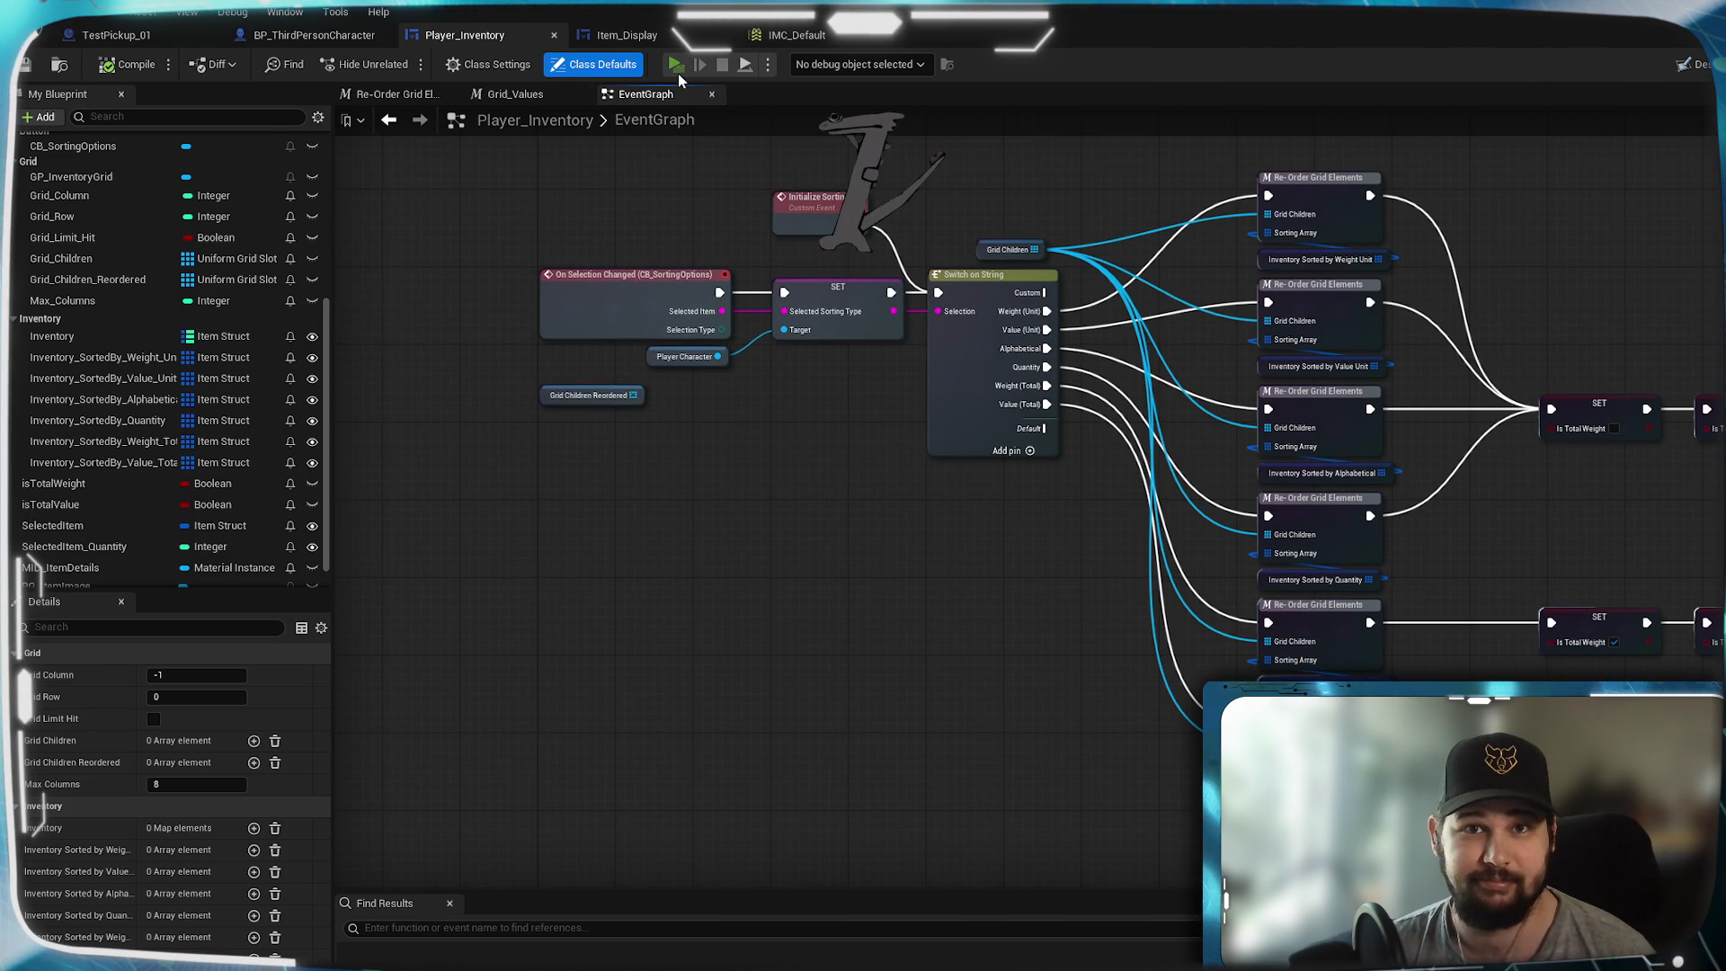
left_click(458, 457)
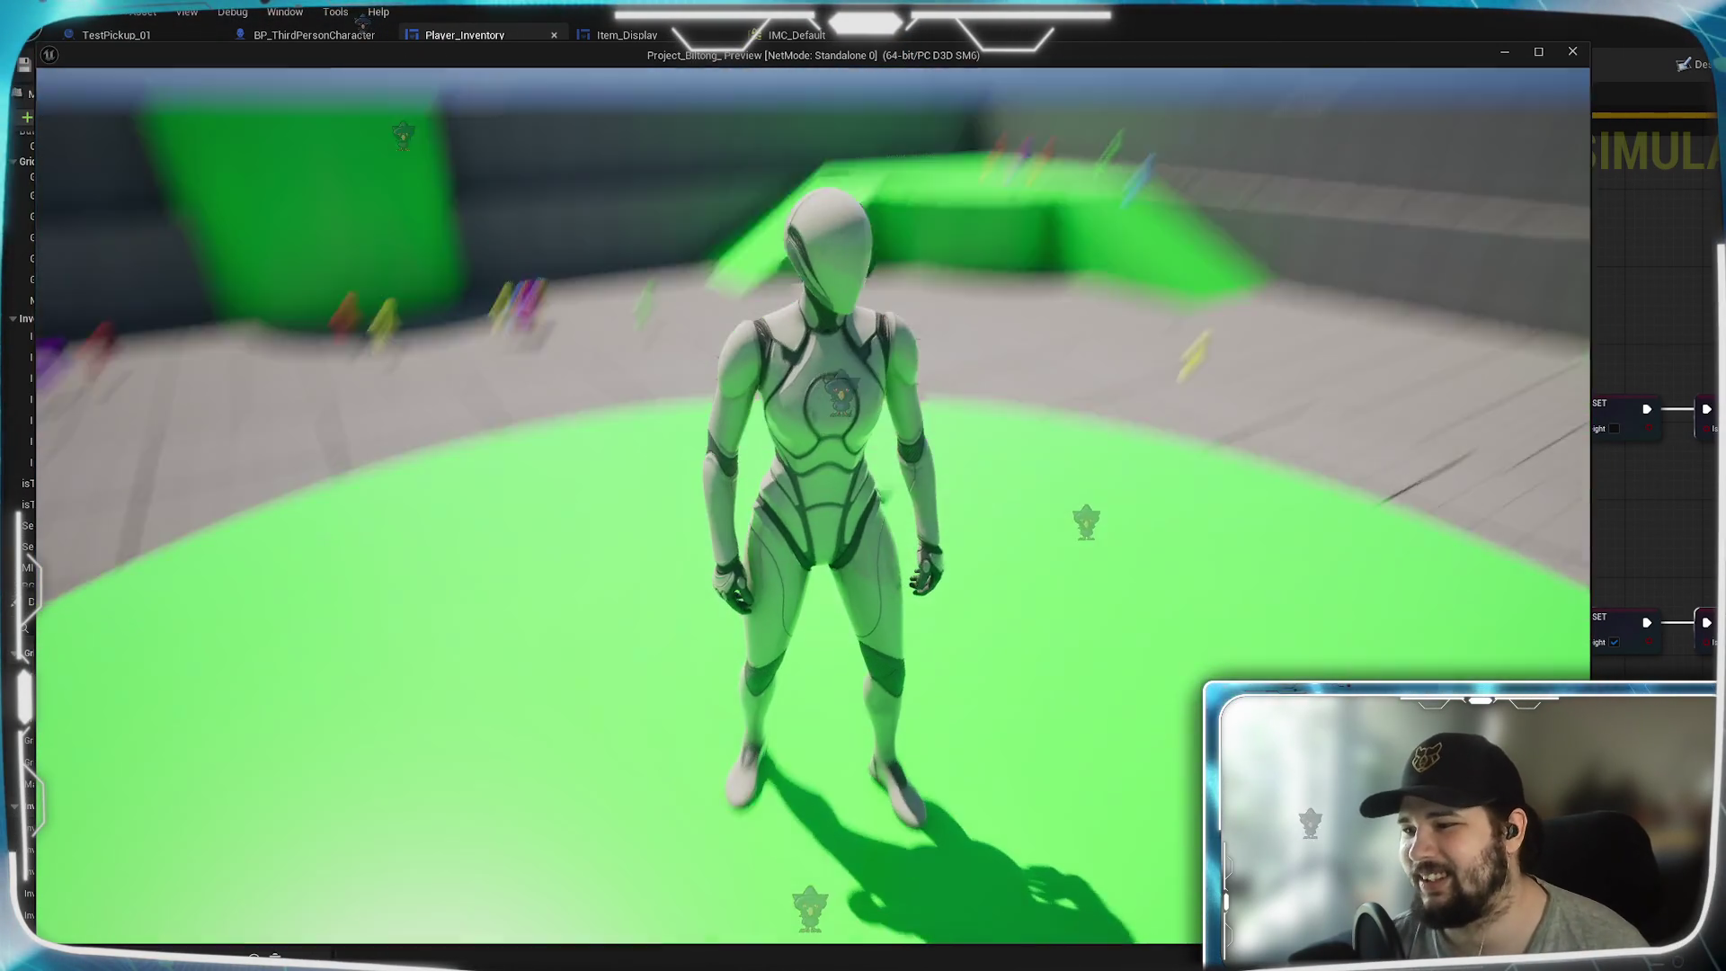
- Run and jump across the arena's platforms to gather the purple, red and green pickups
key("w")
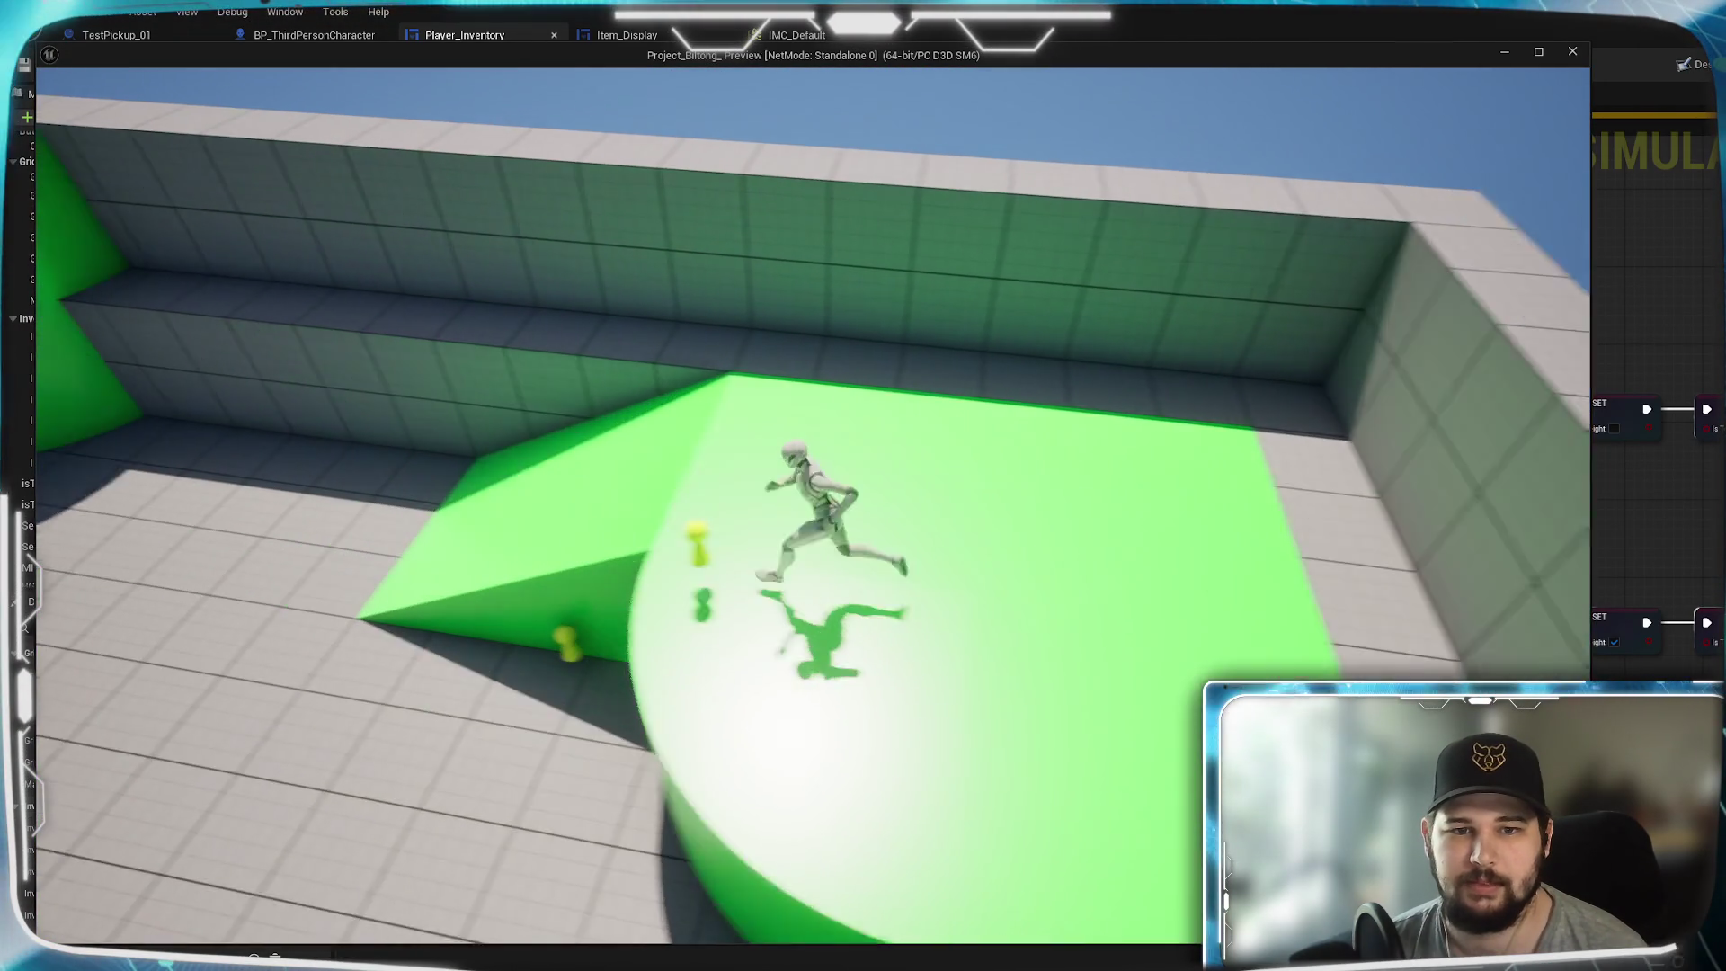
key("space")
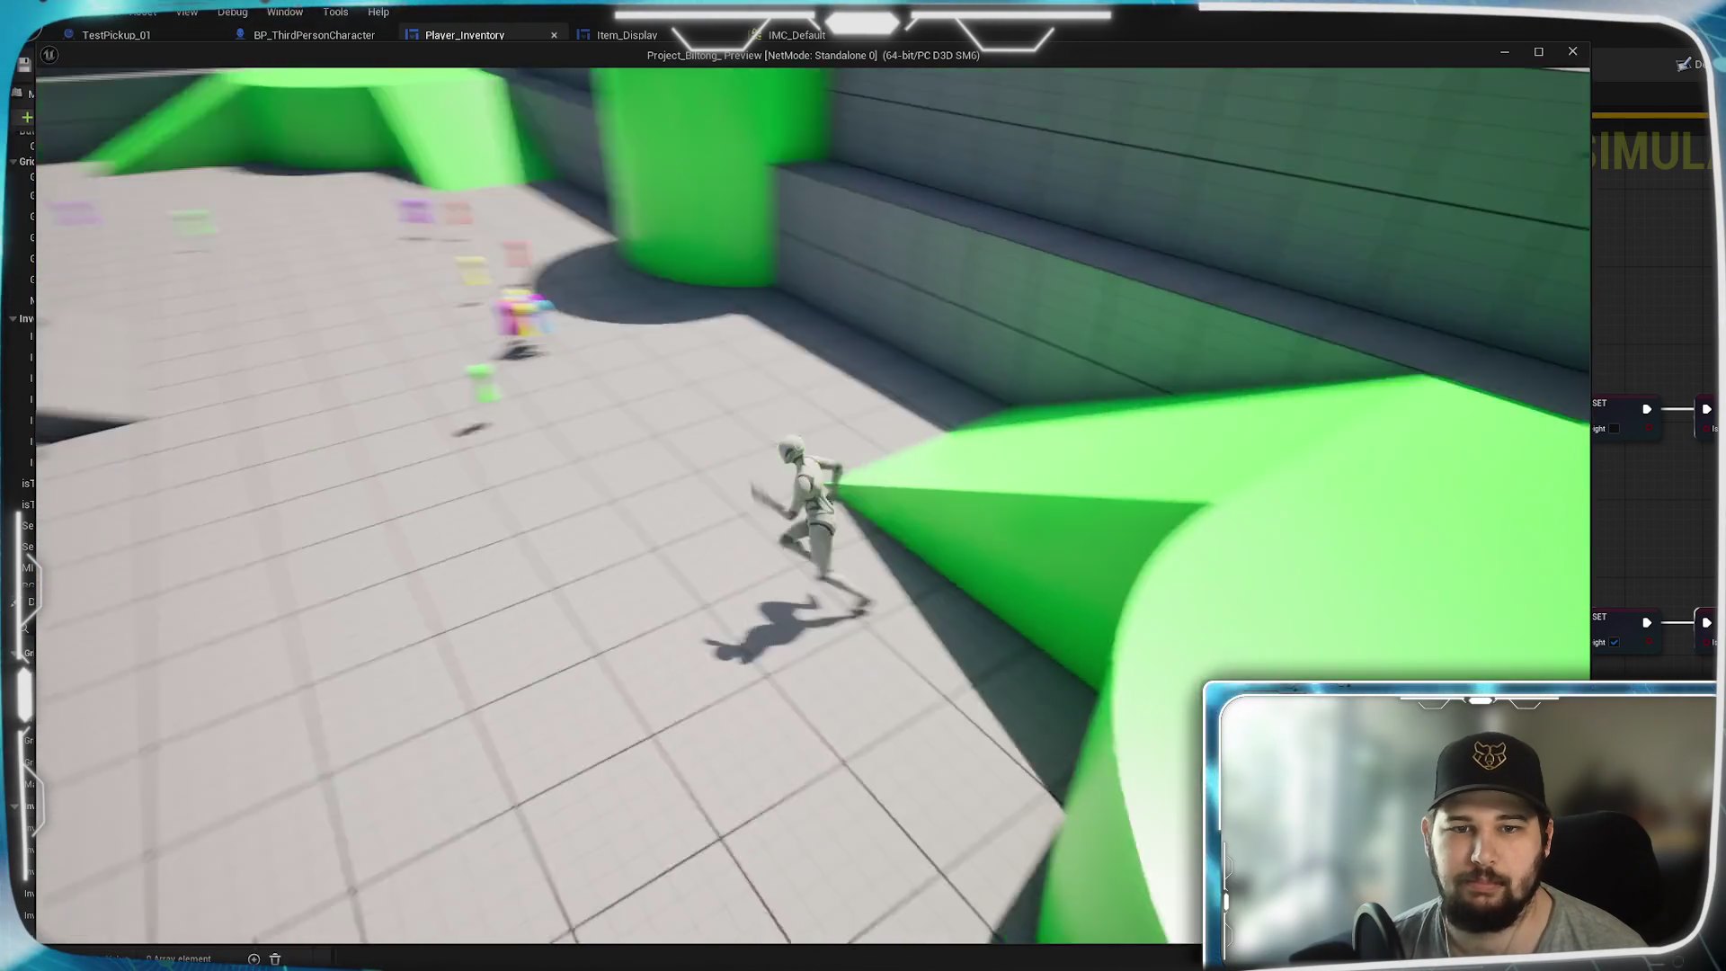
key("w")
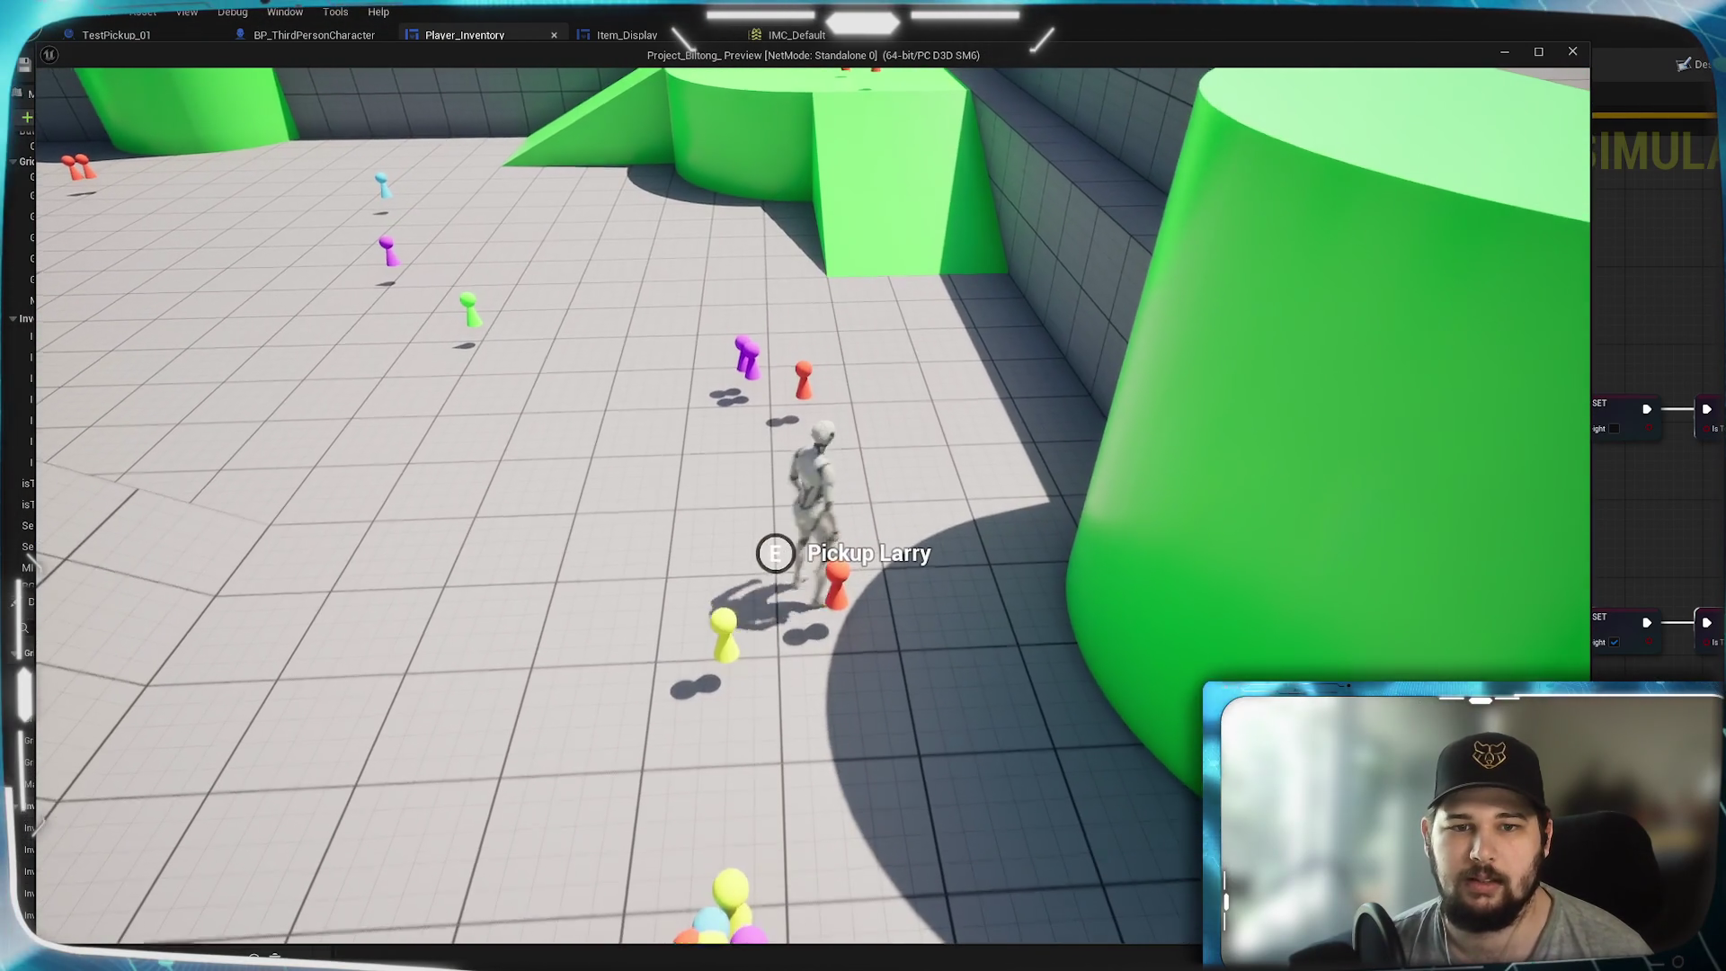
key("w")
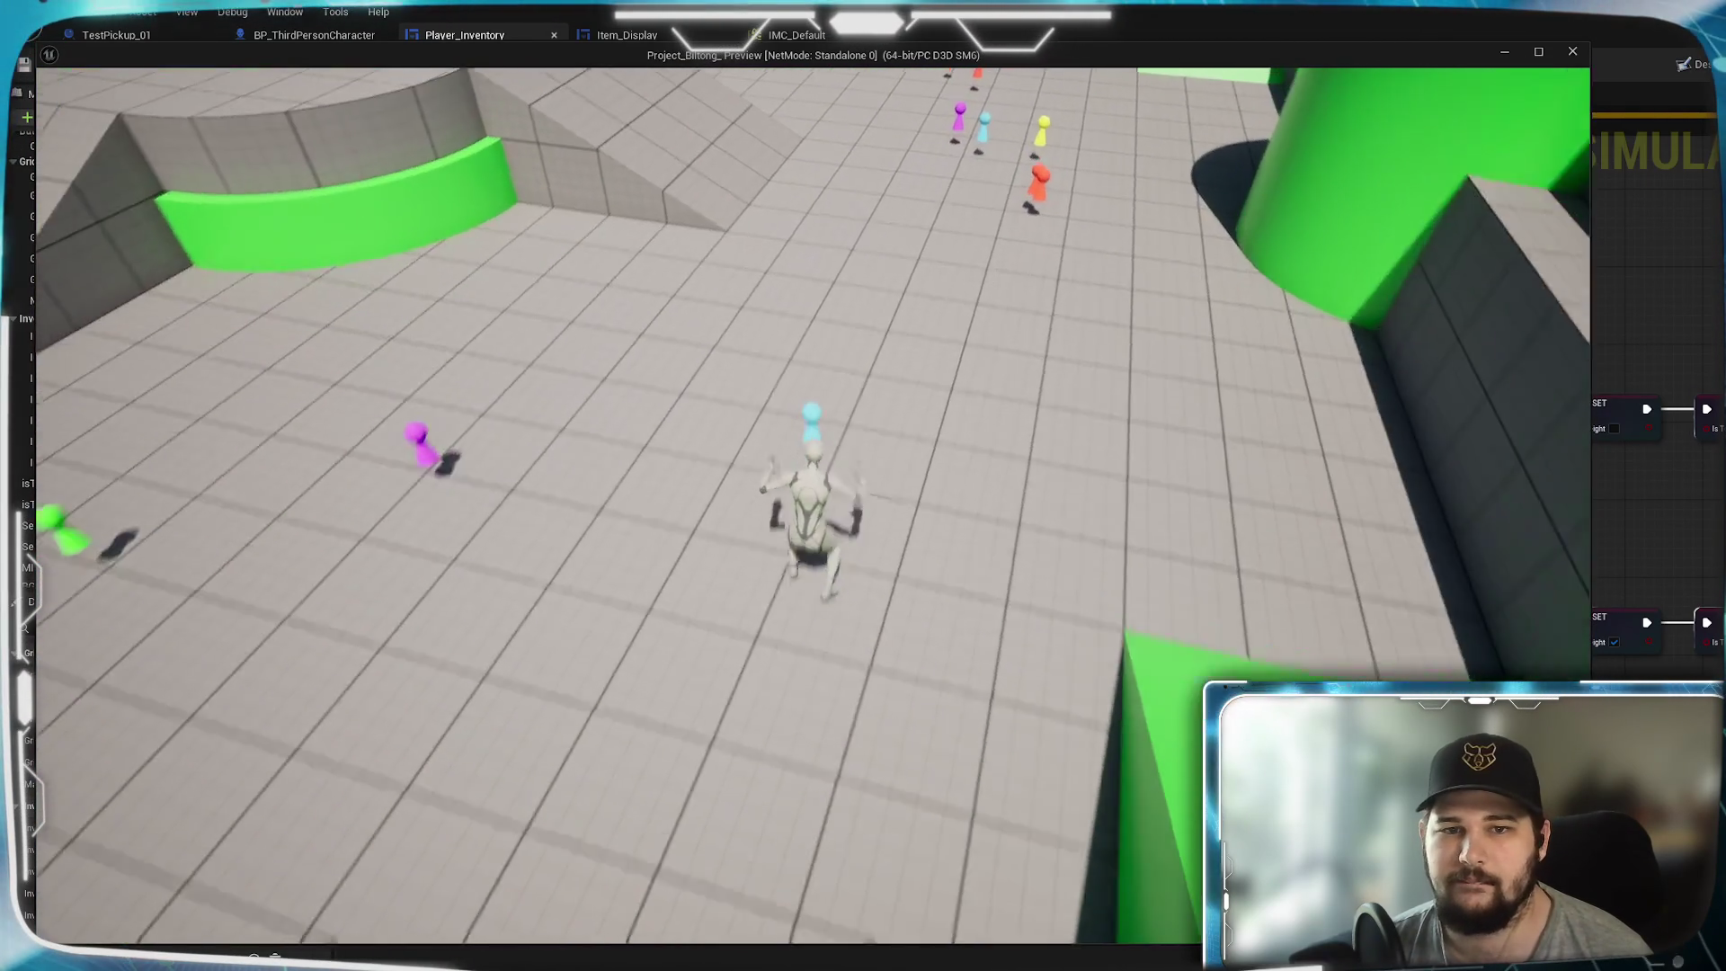
key("w")
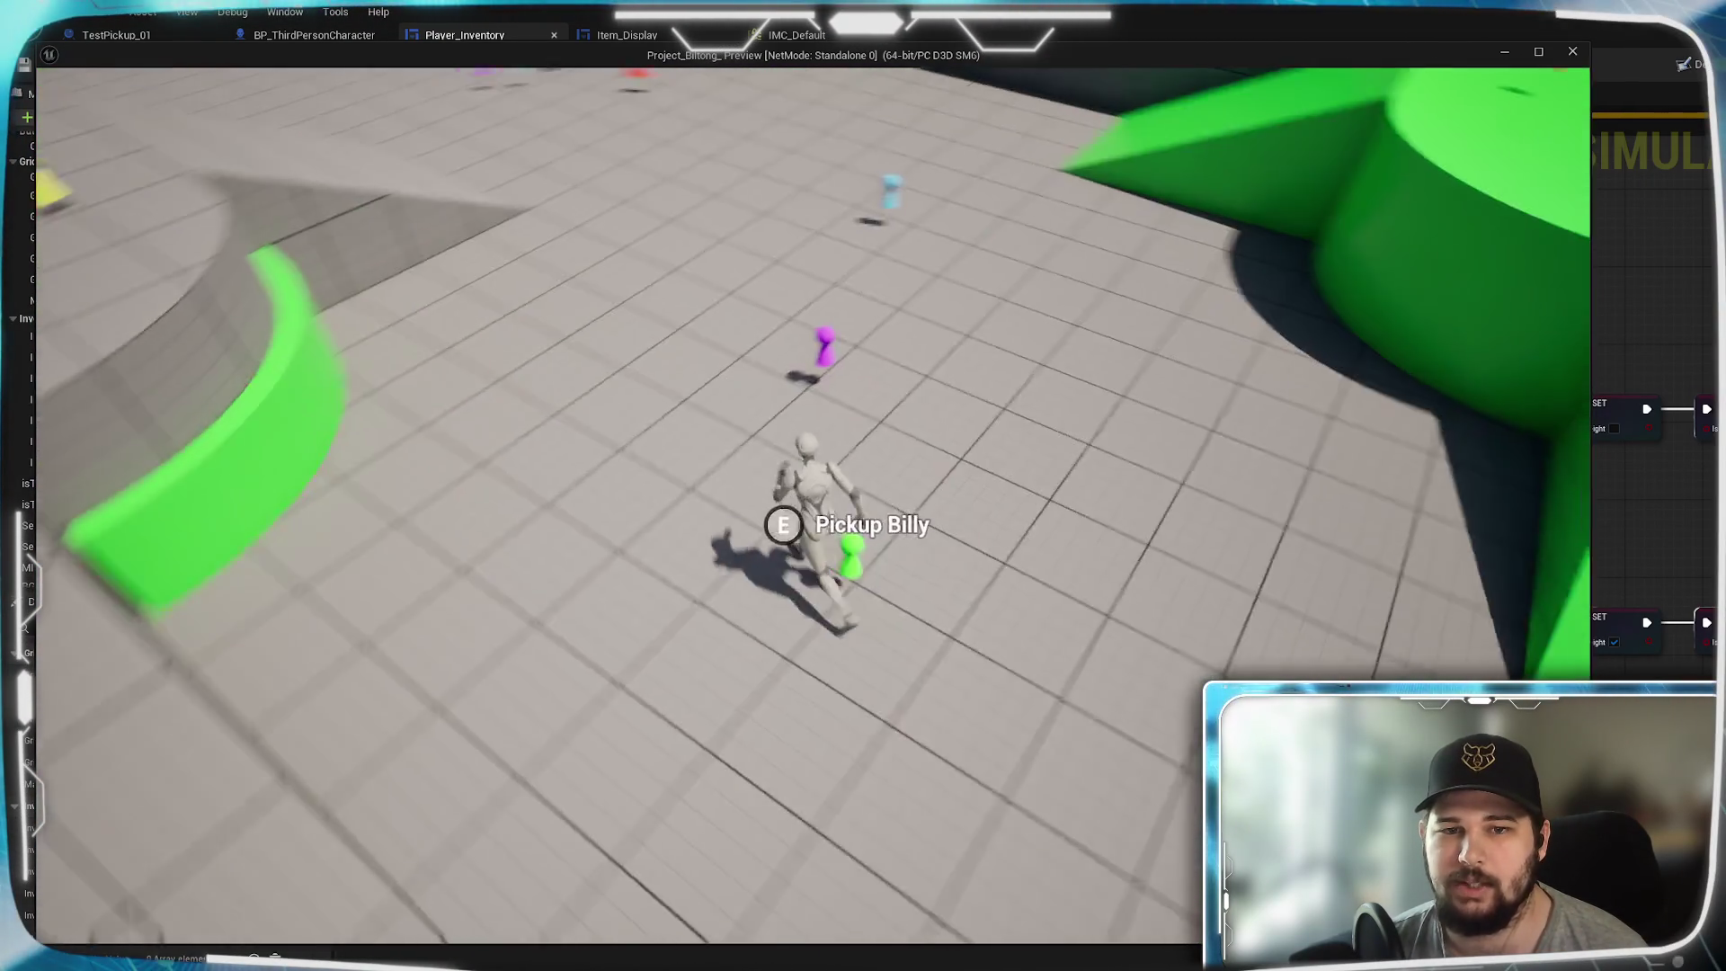
key("w")
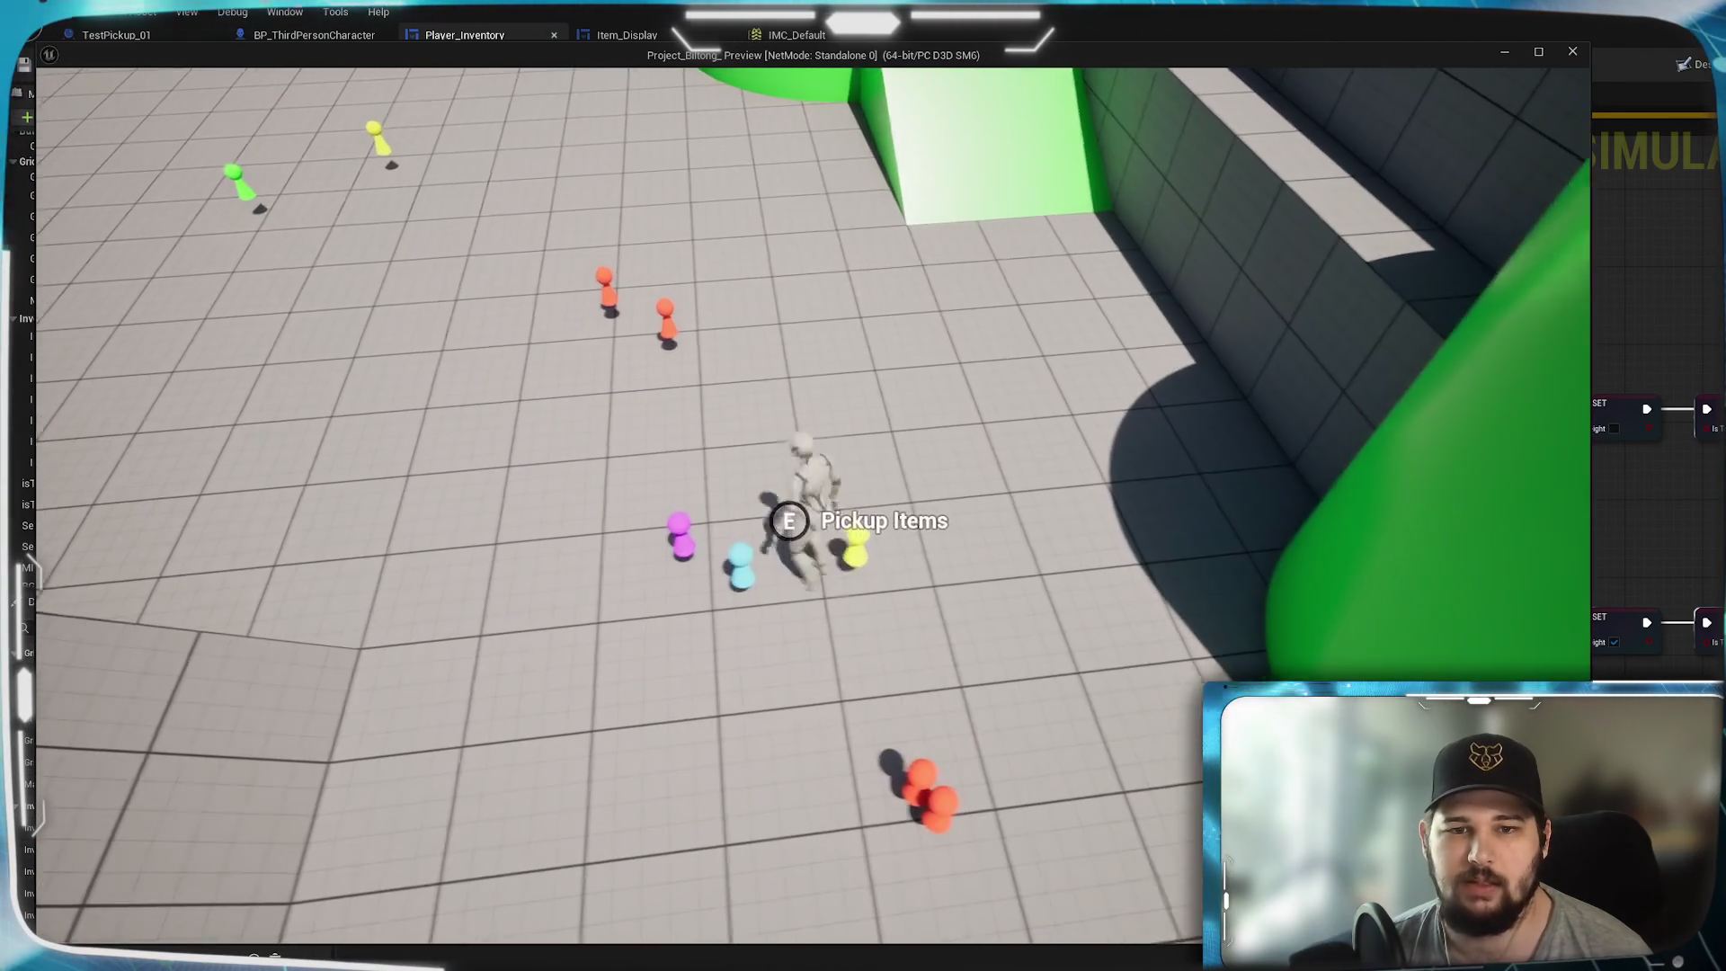
key("w")
key("w")
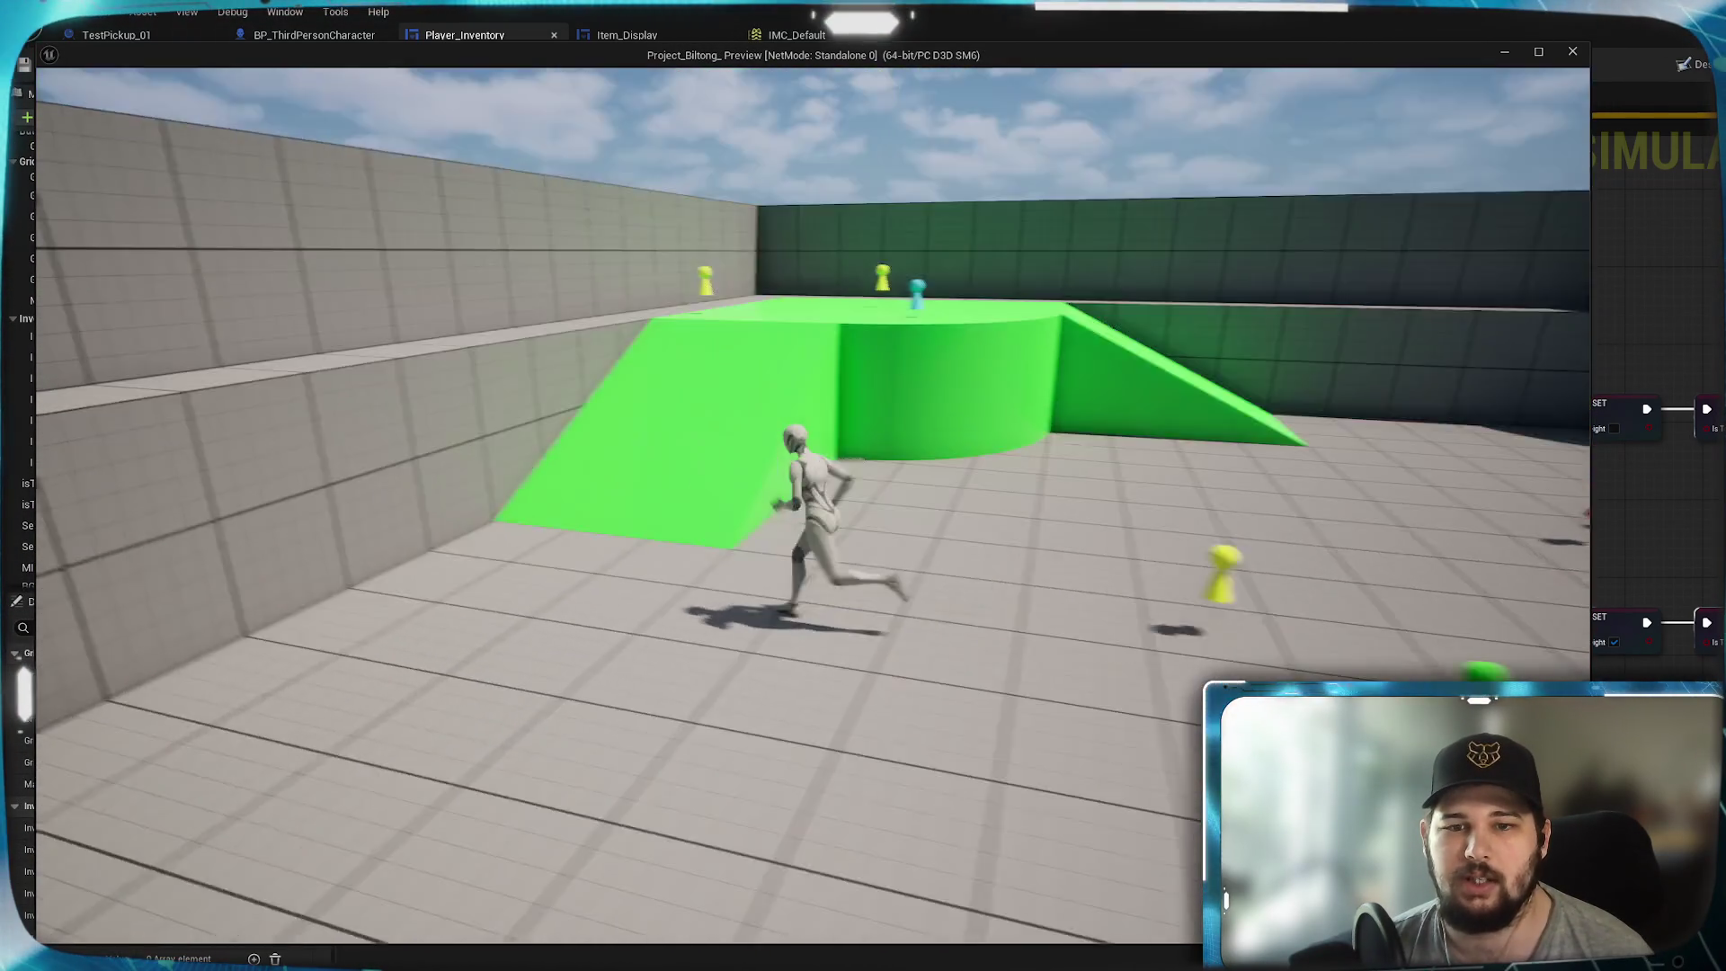
key("w")
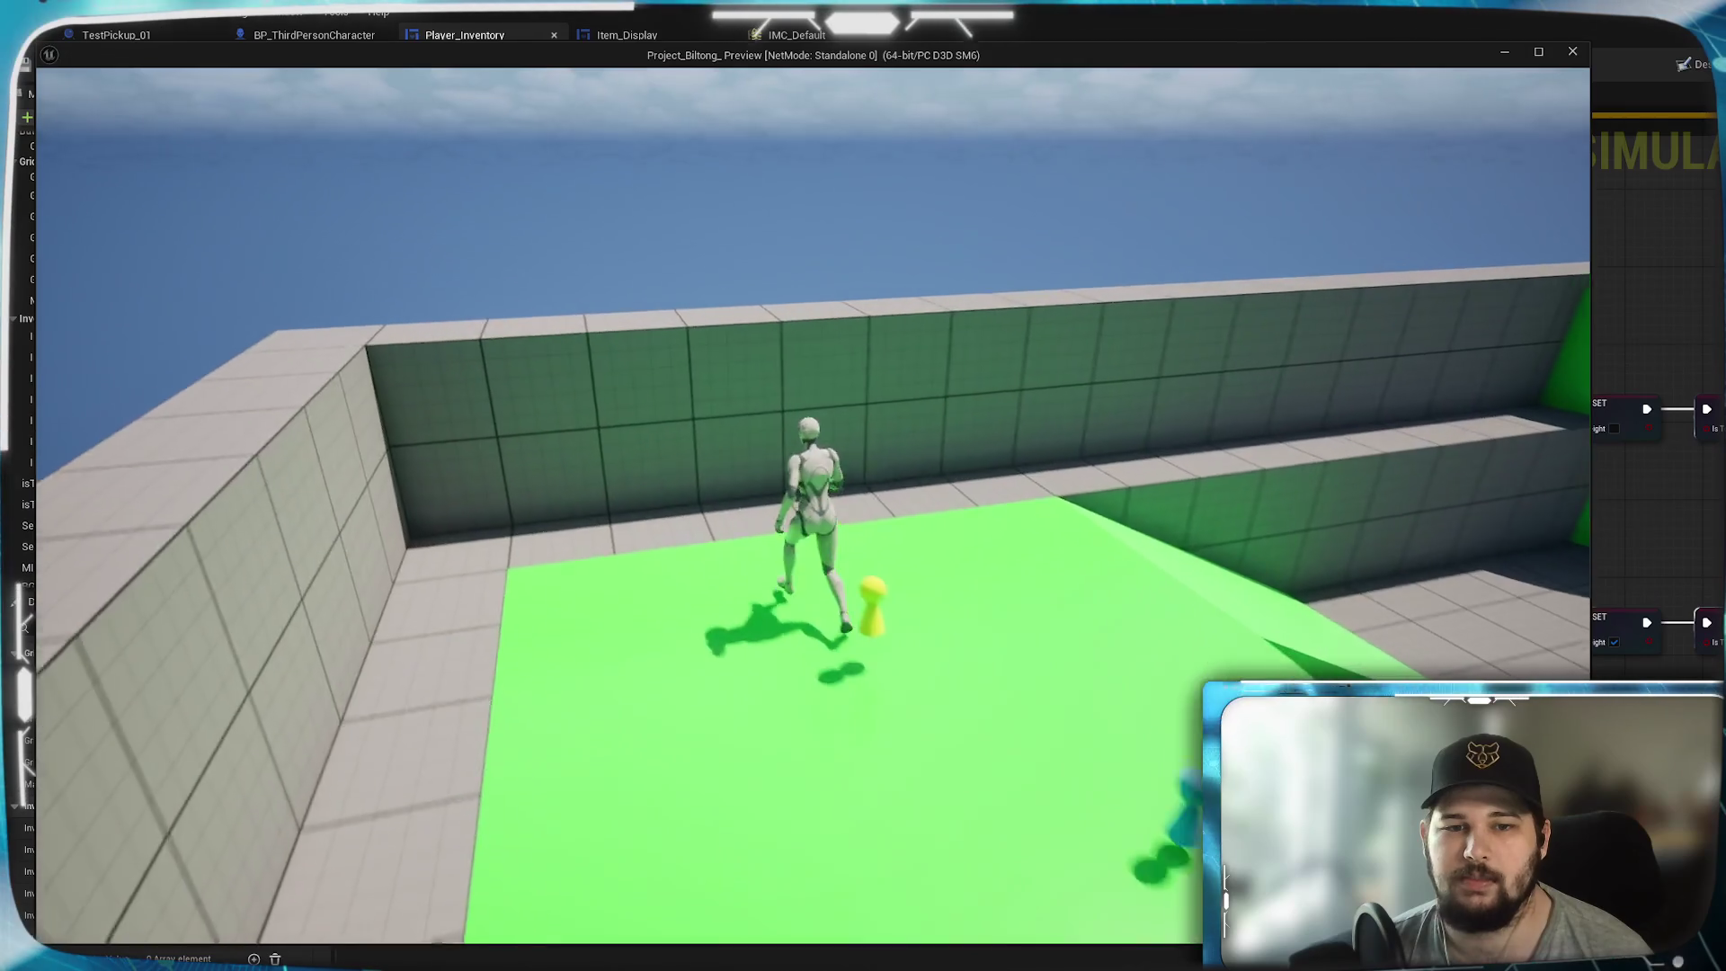
key("w")
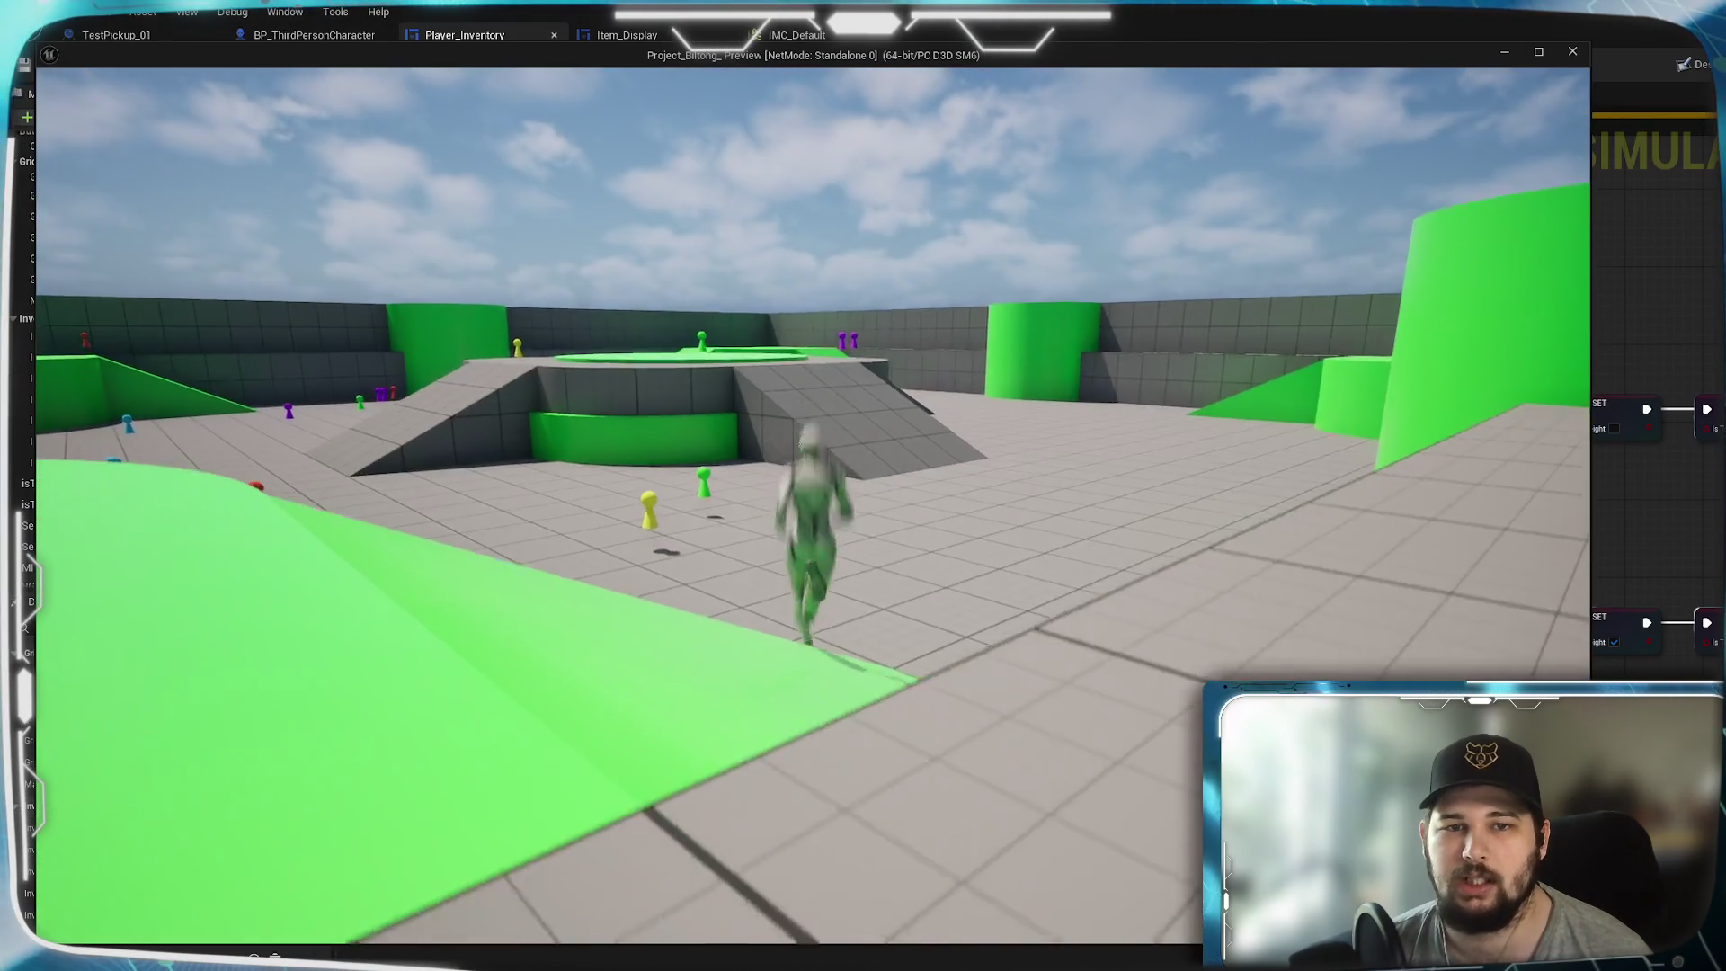
key("w")
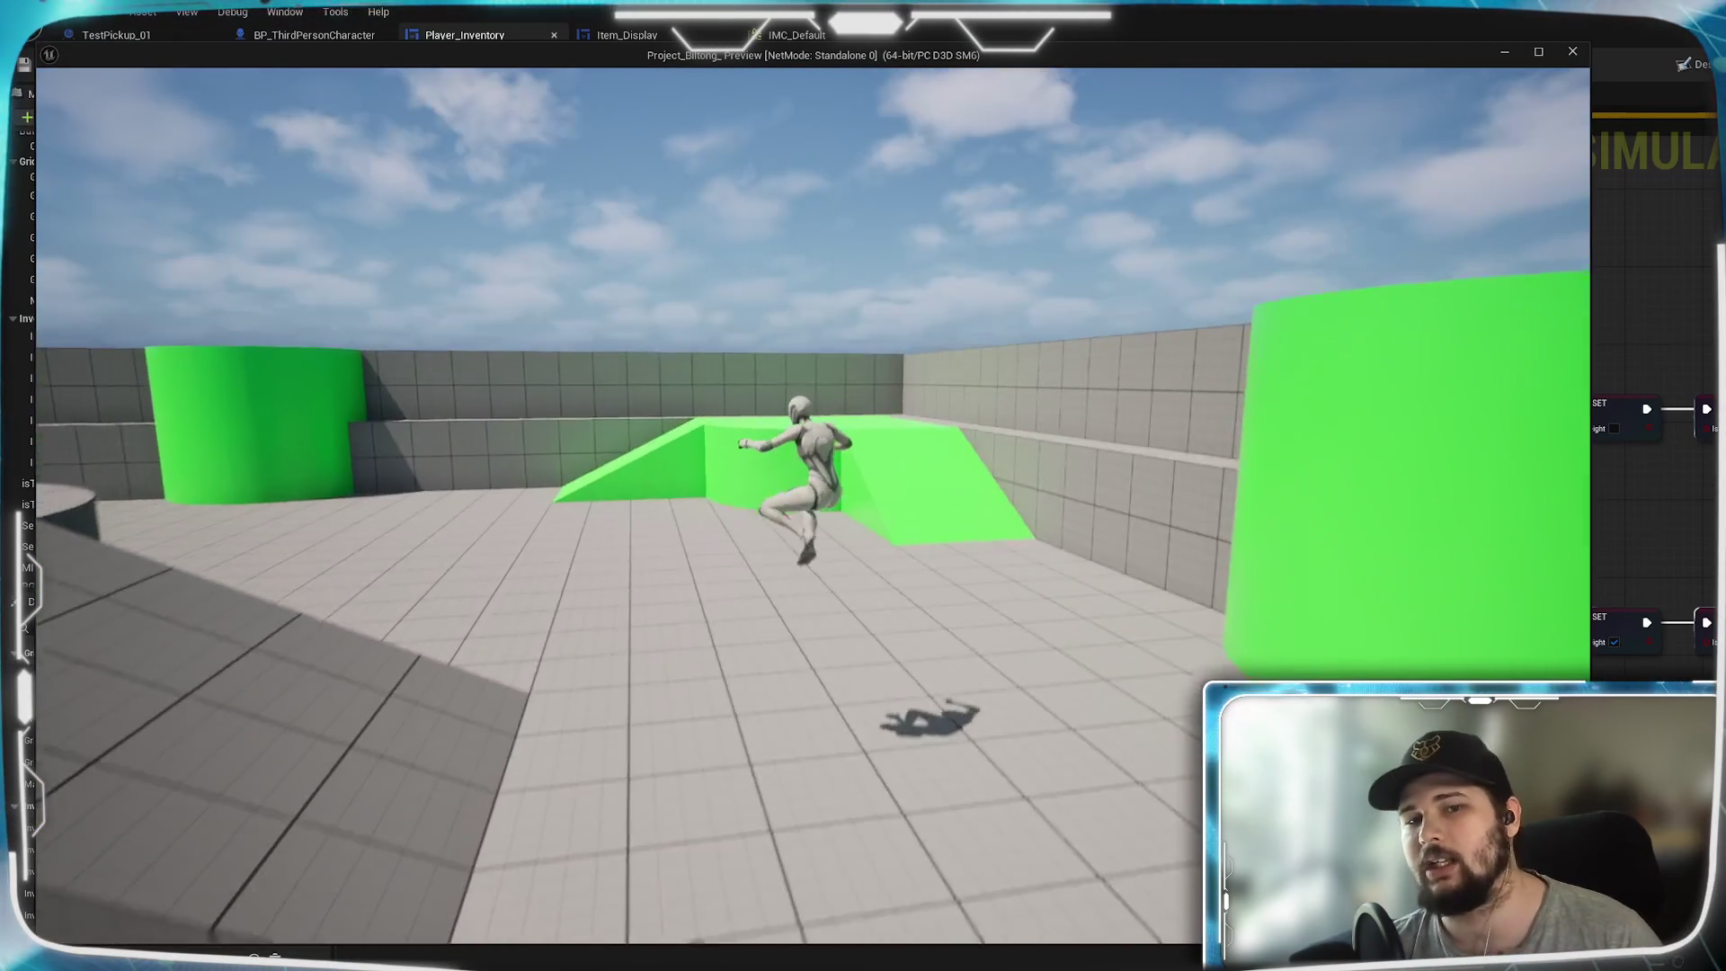
key("w")
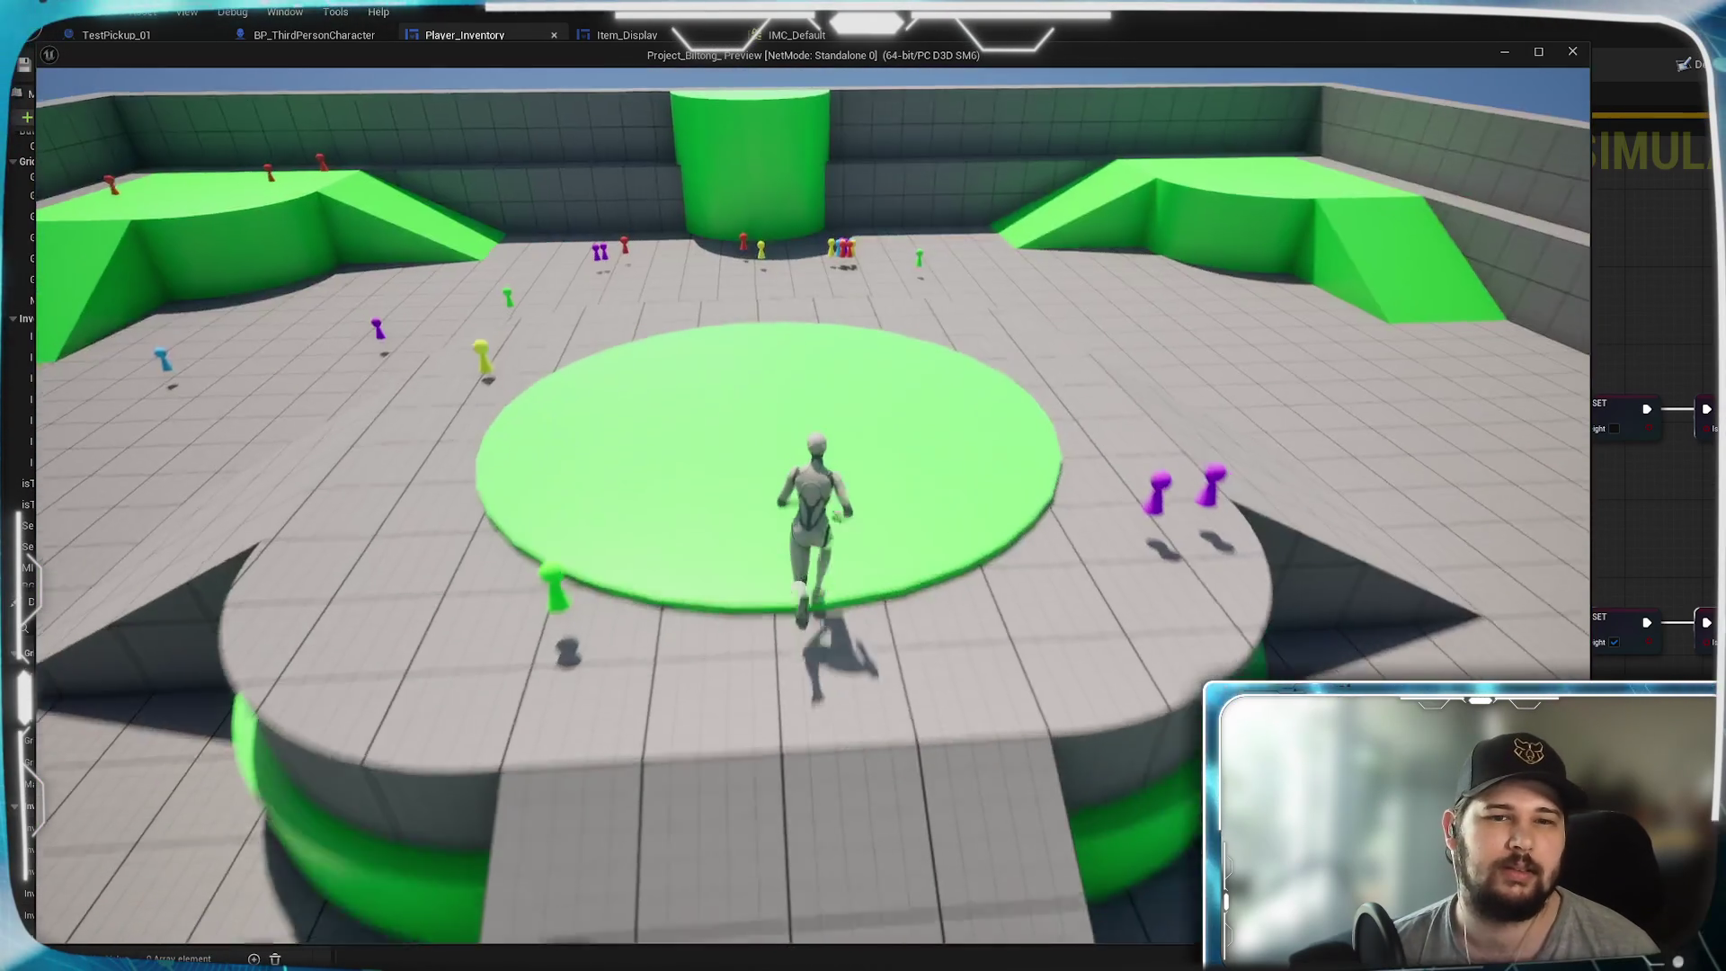
key("w")
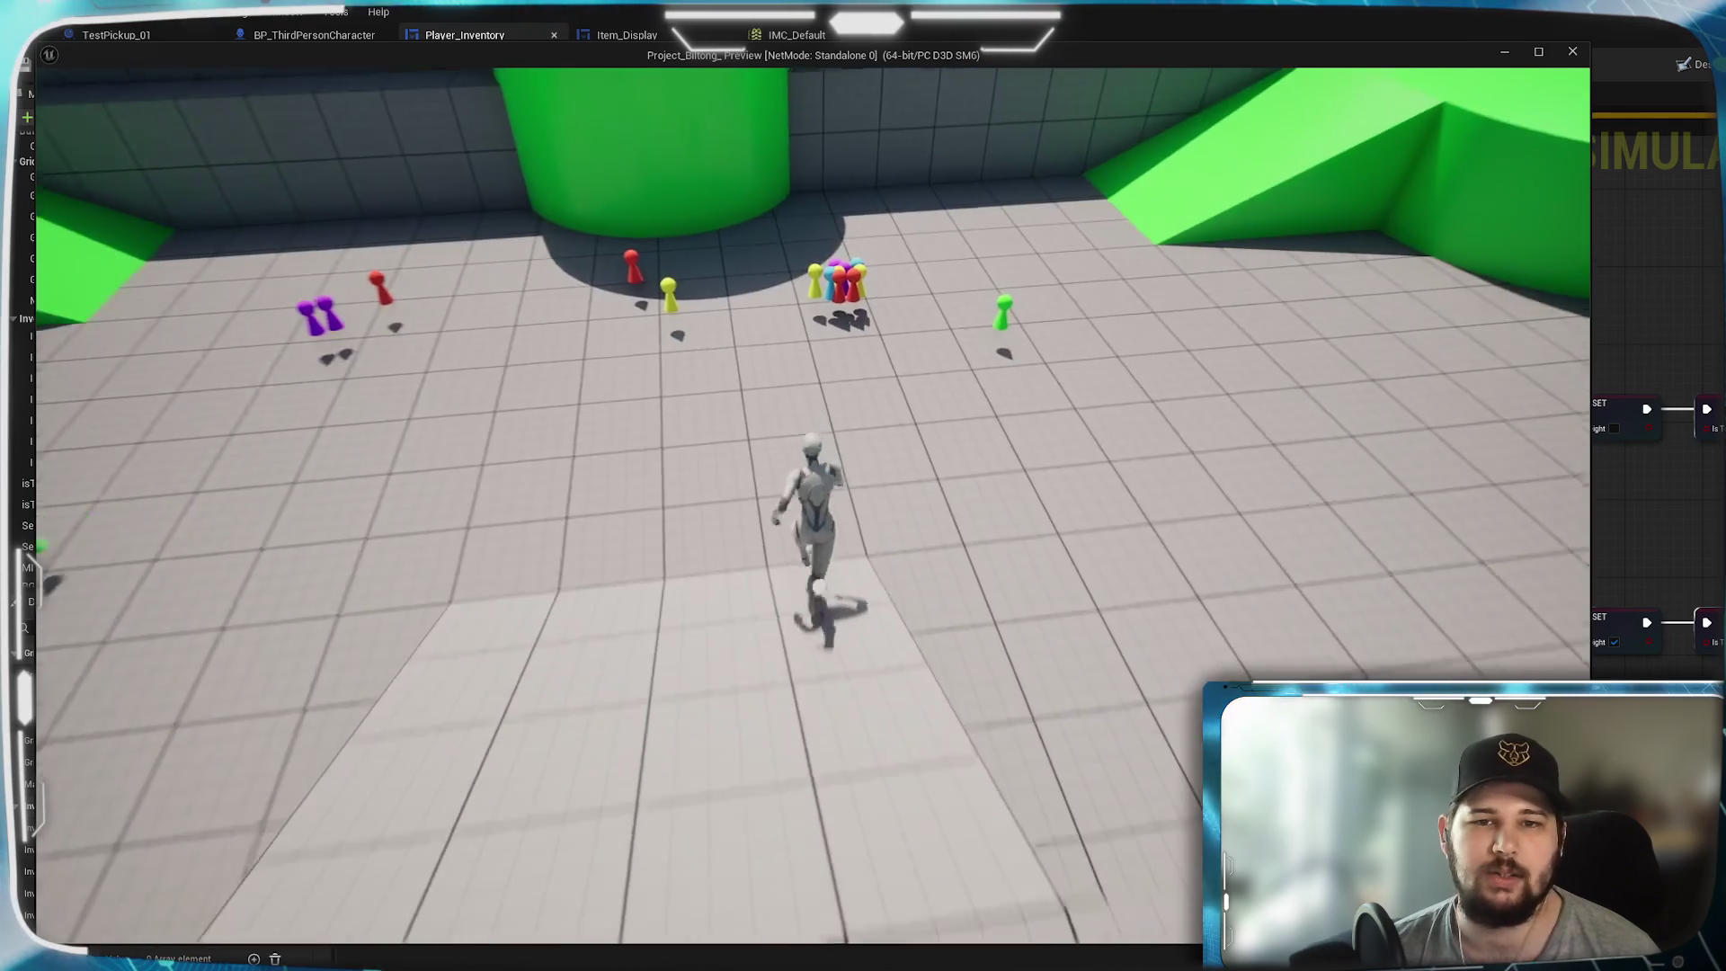
key("w")
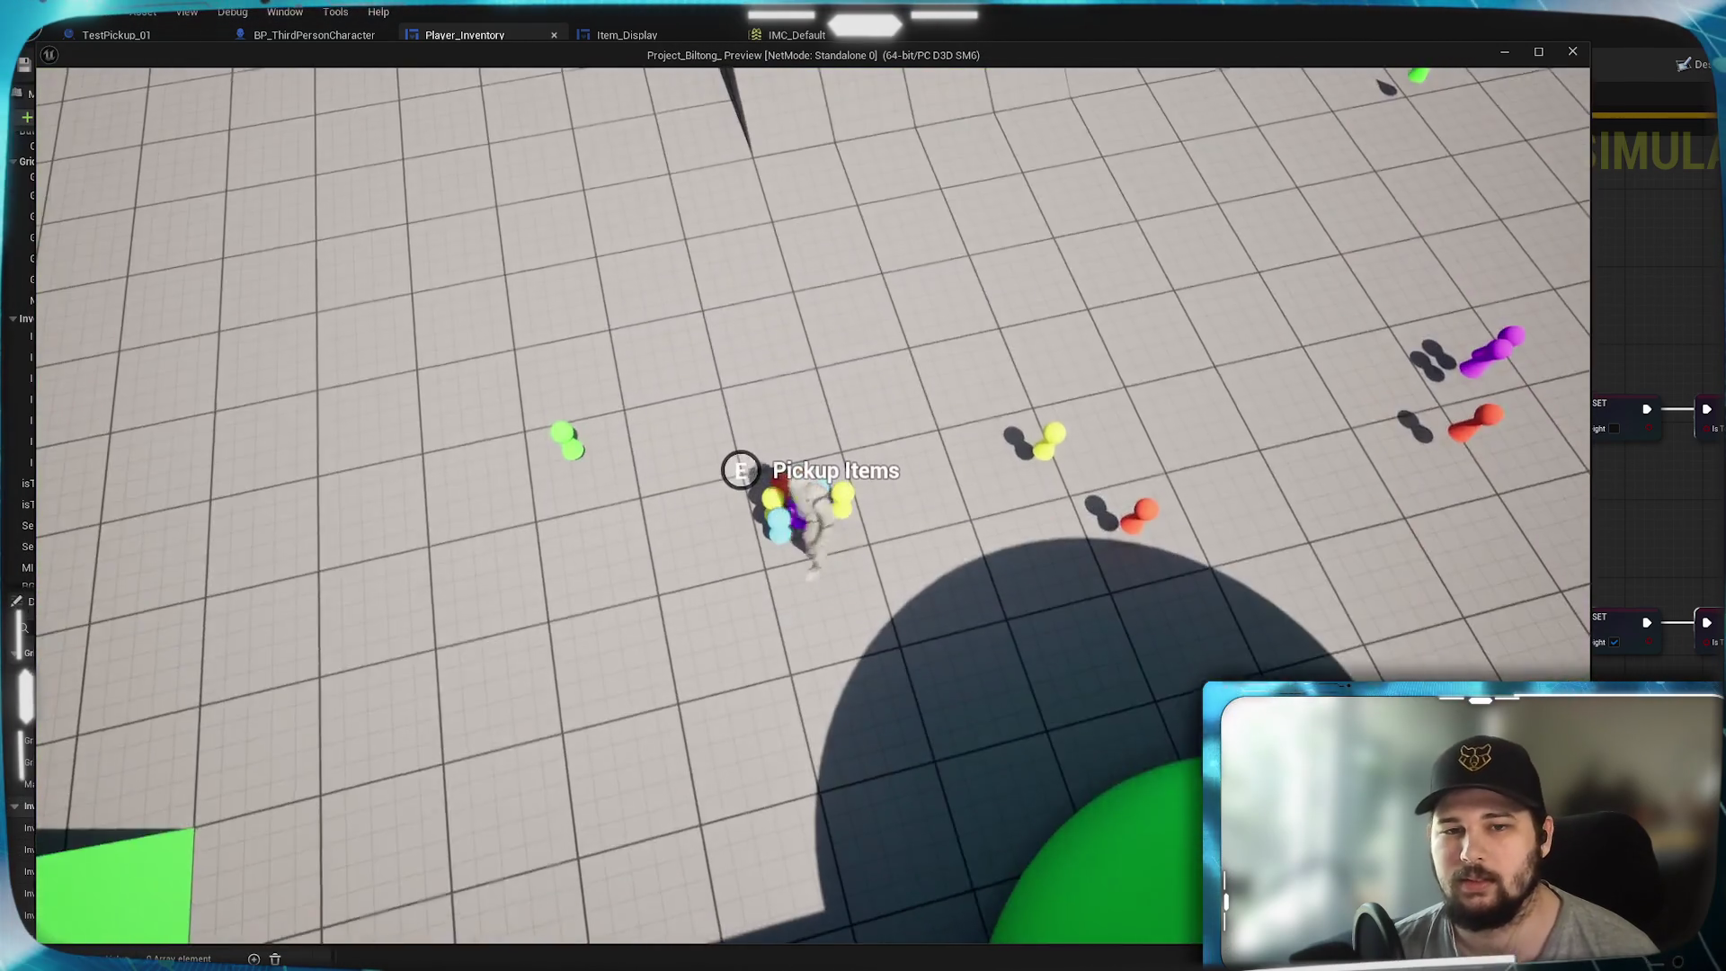
- In the inventory panel, sort items by Quantity, then by Value (Total)
key("i")
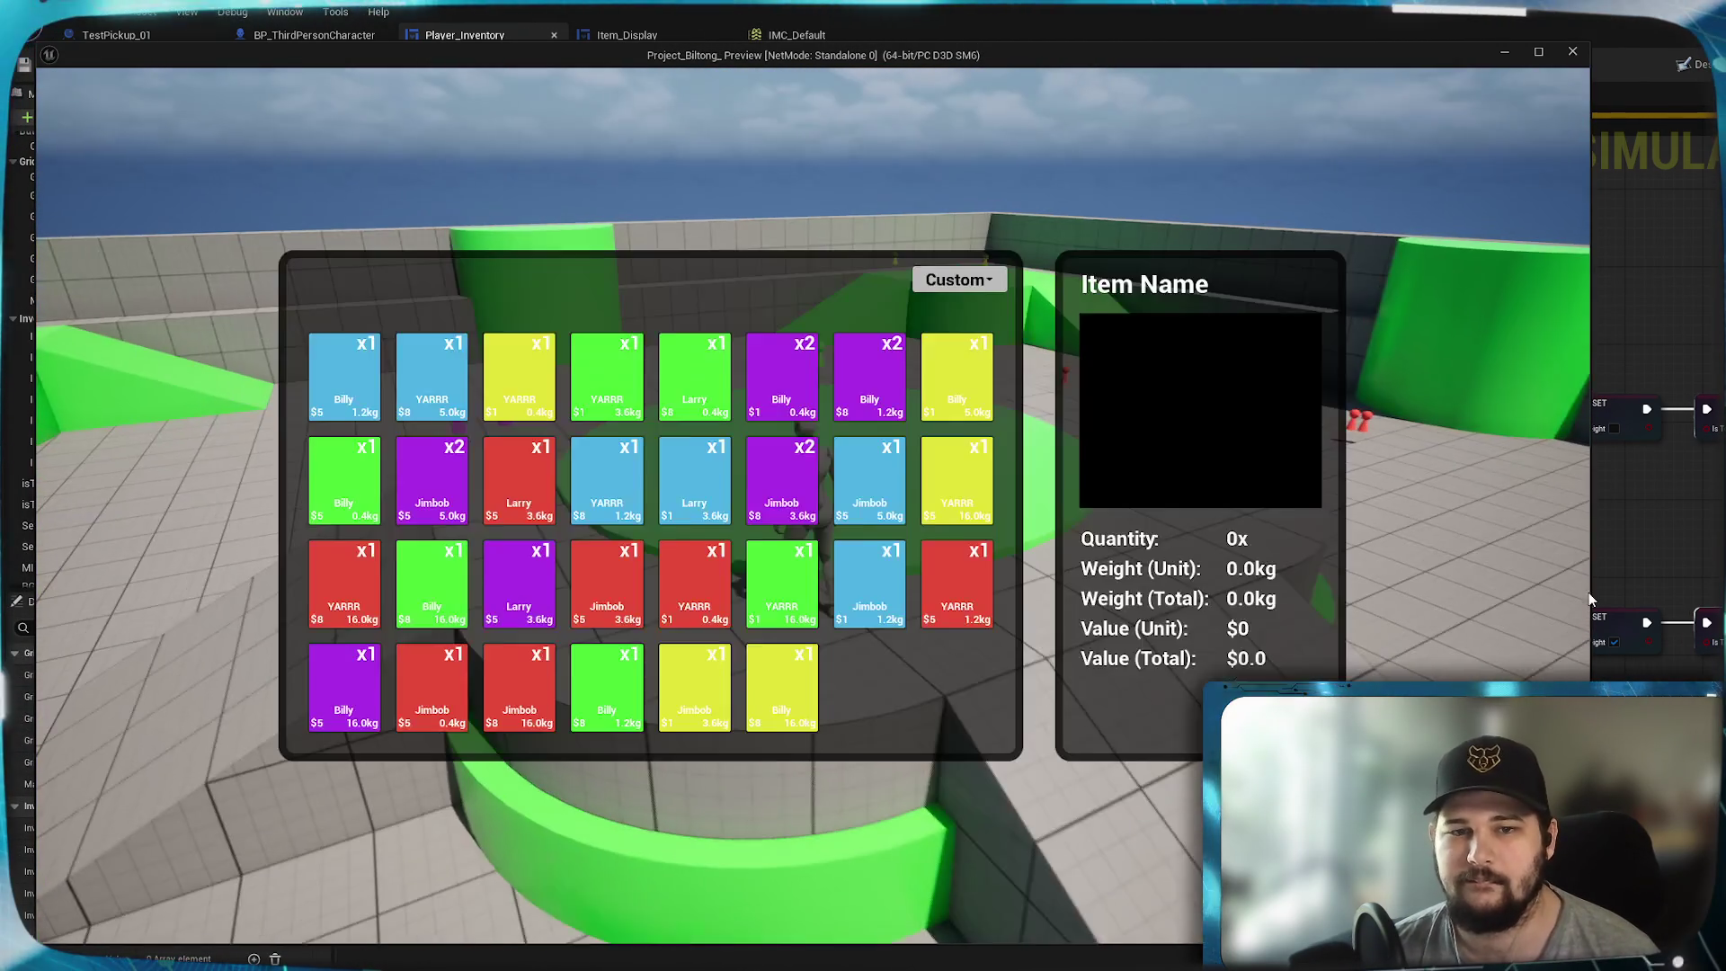
left_click(957, 279)
left_click(947, 384)
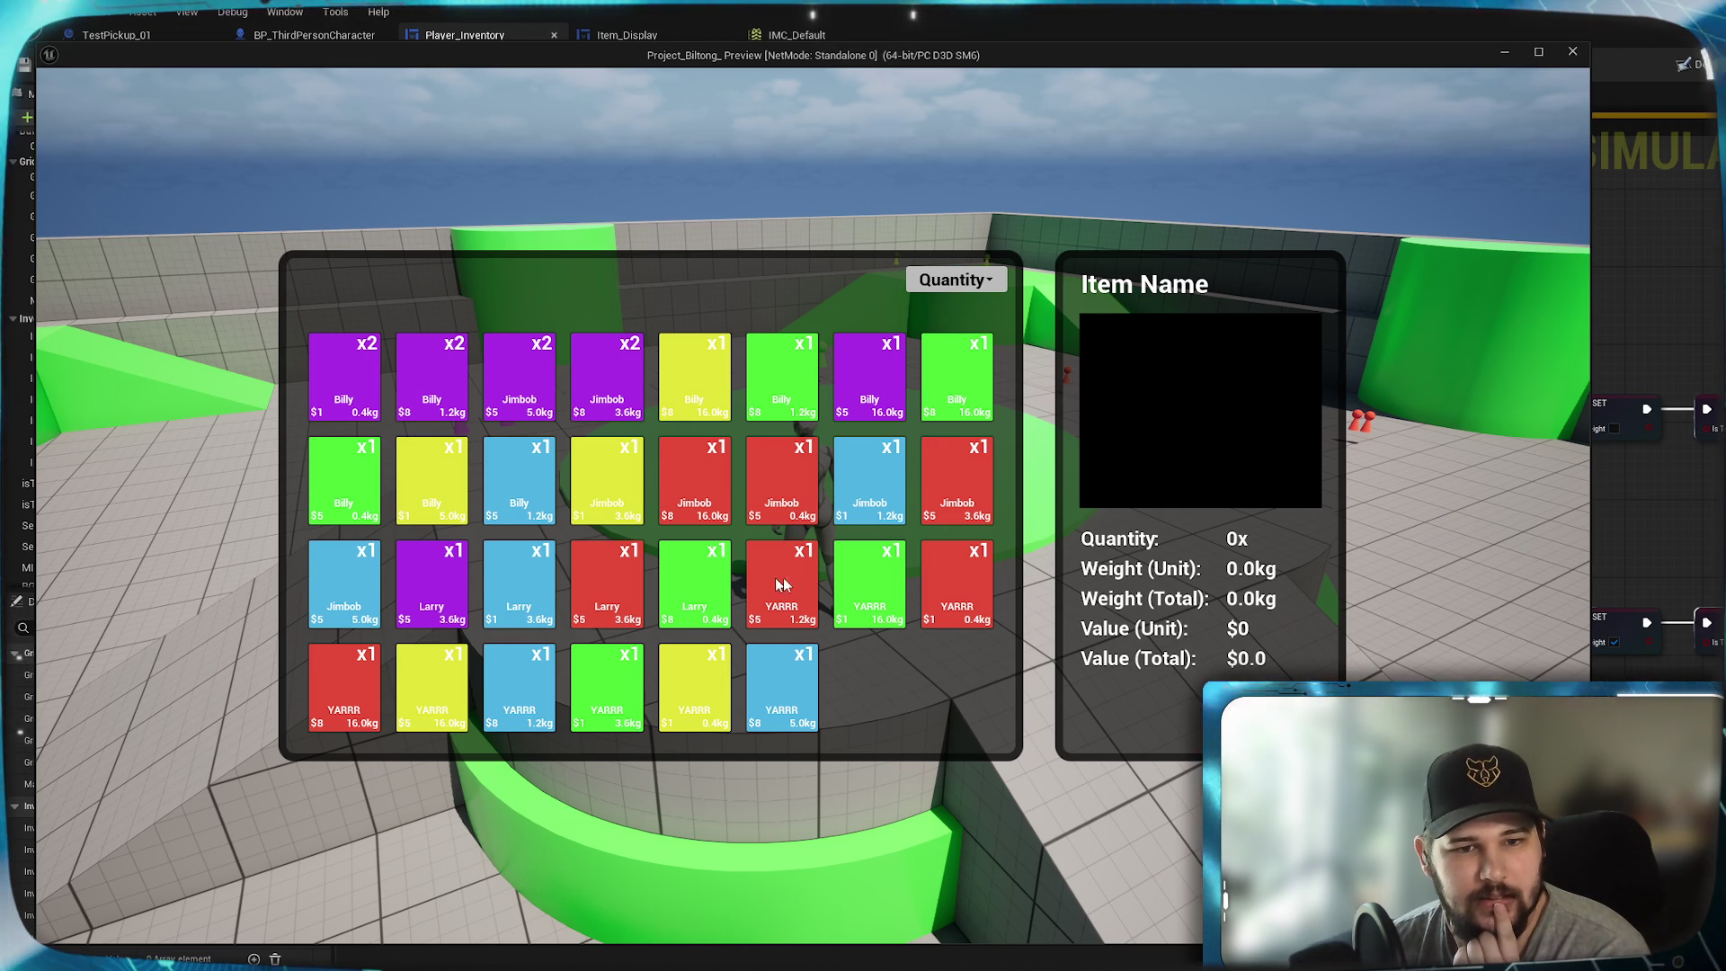
left_click(987, 280)
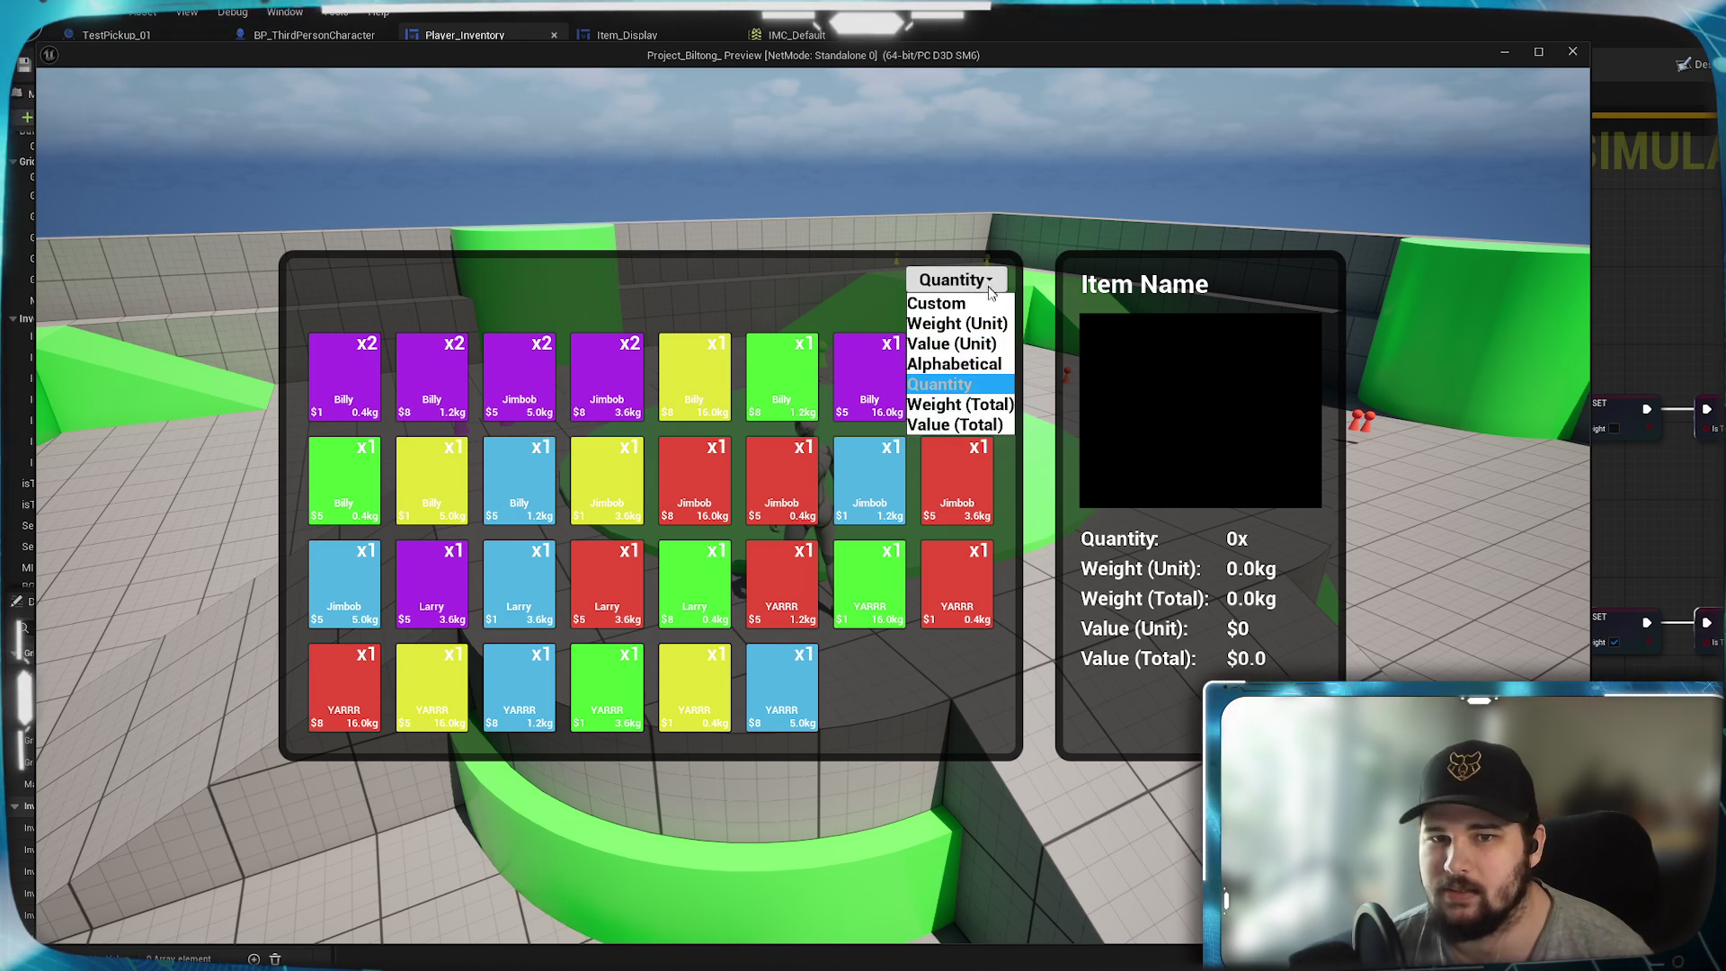
left_click(976, 405)
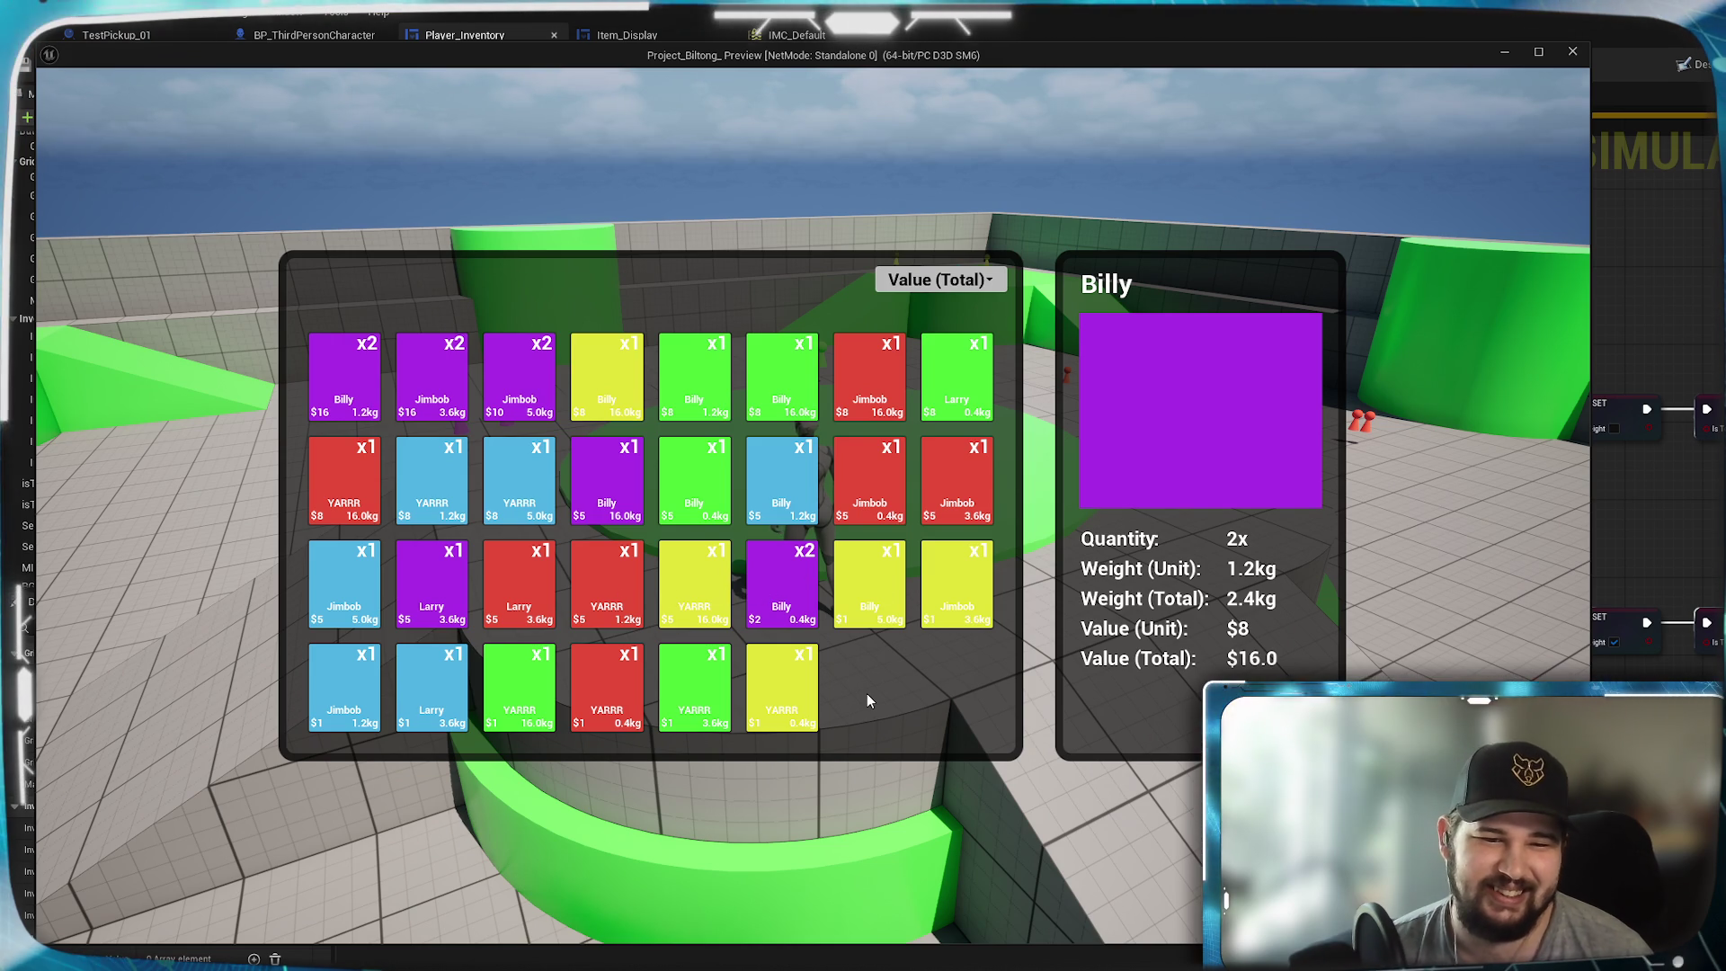
- Close the game preview and return to the Obsidian notes
key("Escape")
scroll(794, 530, "down", 3)
scroll(813, 597, "up", 3)
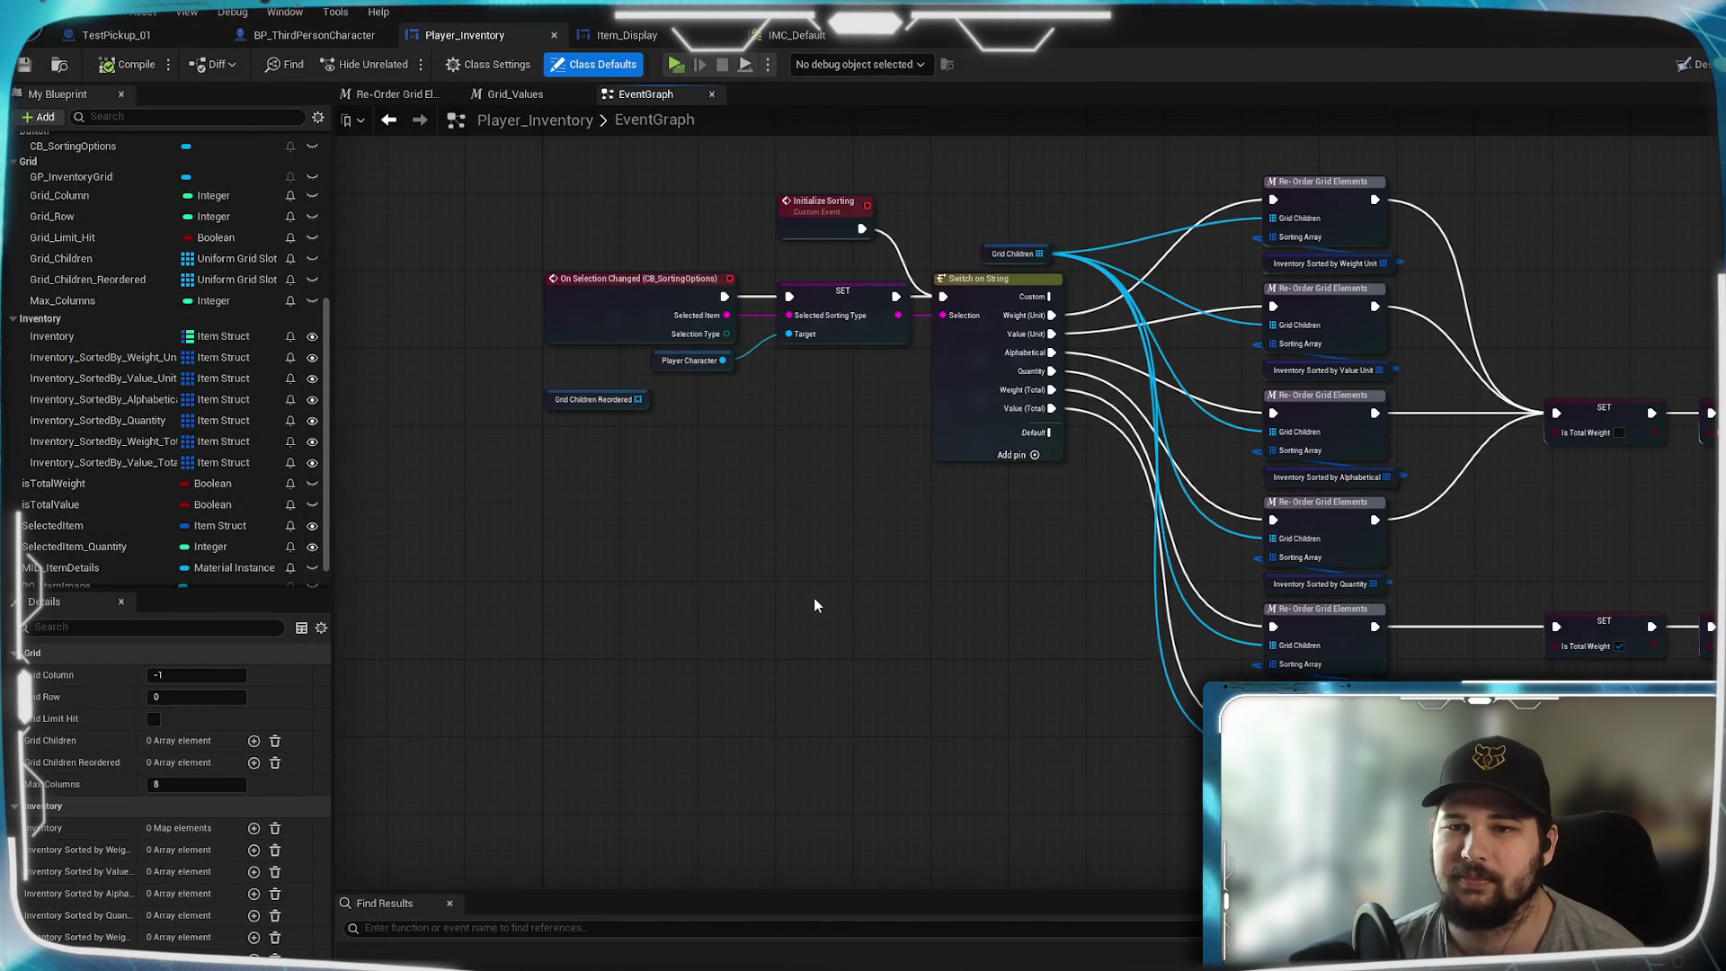
right_click(803, 595)
key("Escape")
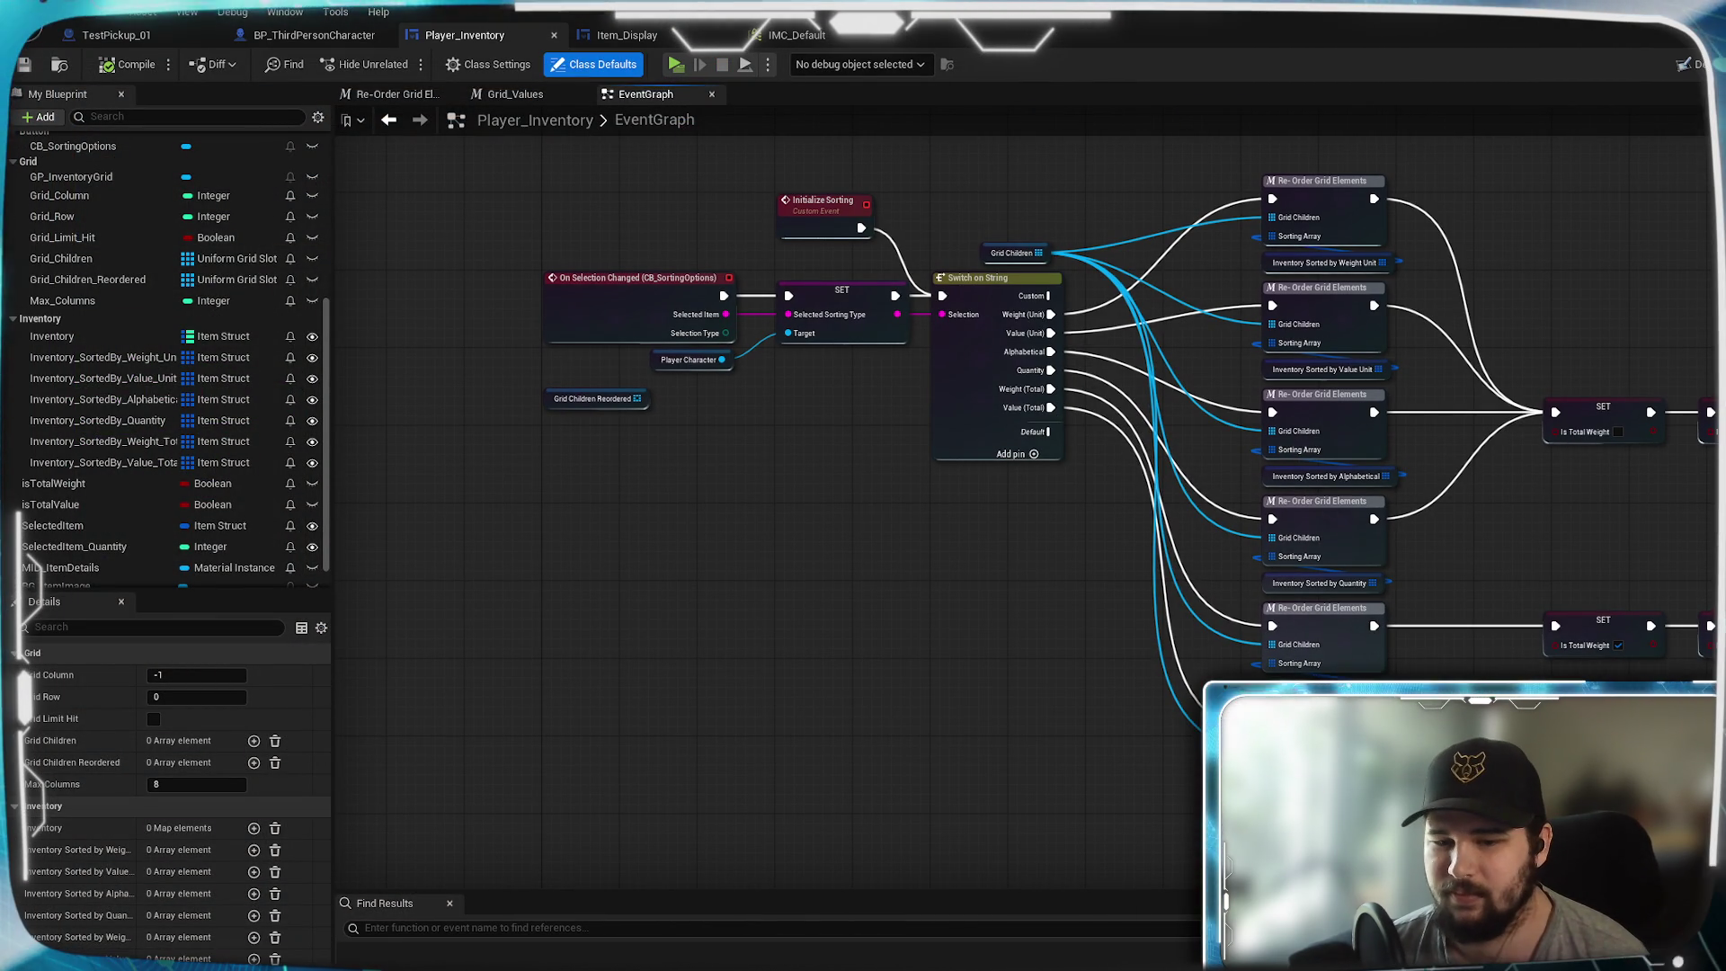
key("alt+Tab")
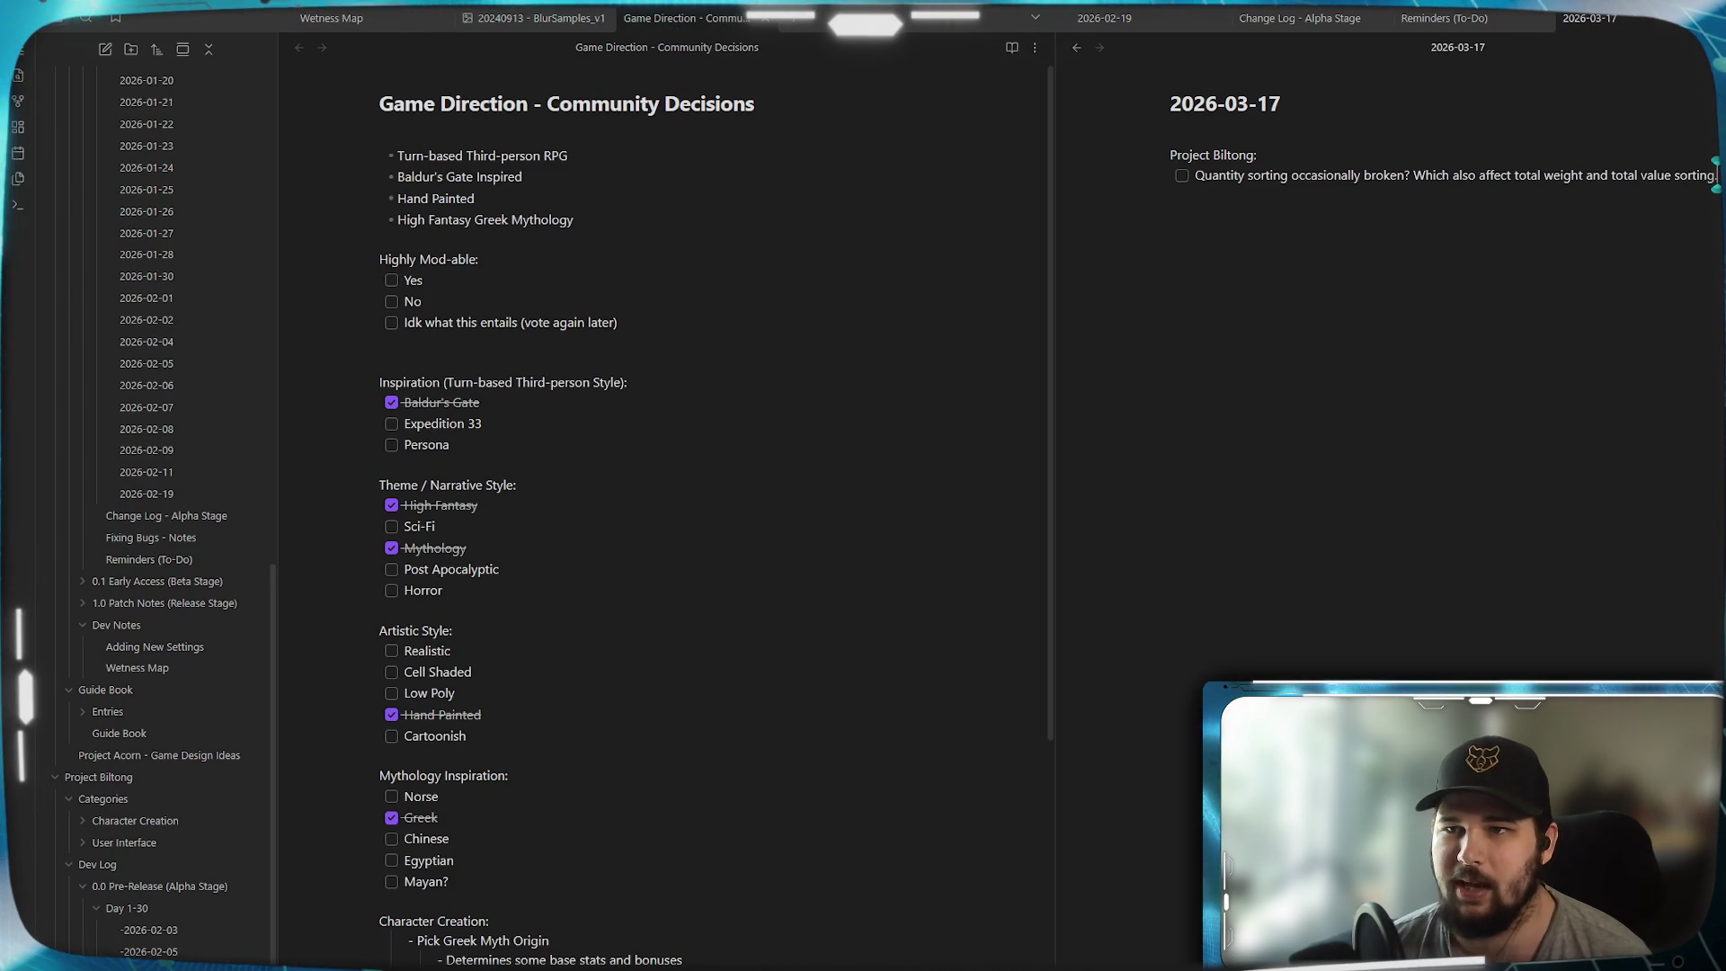
- Add a nested checklist item under the sorting bug: 'Maybe need timer preventing pickup while'
key("Return")
key("Tab")
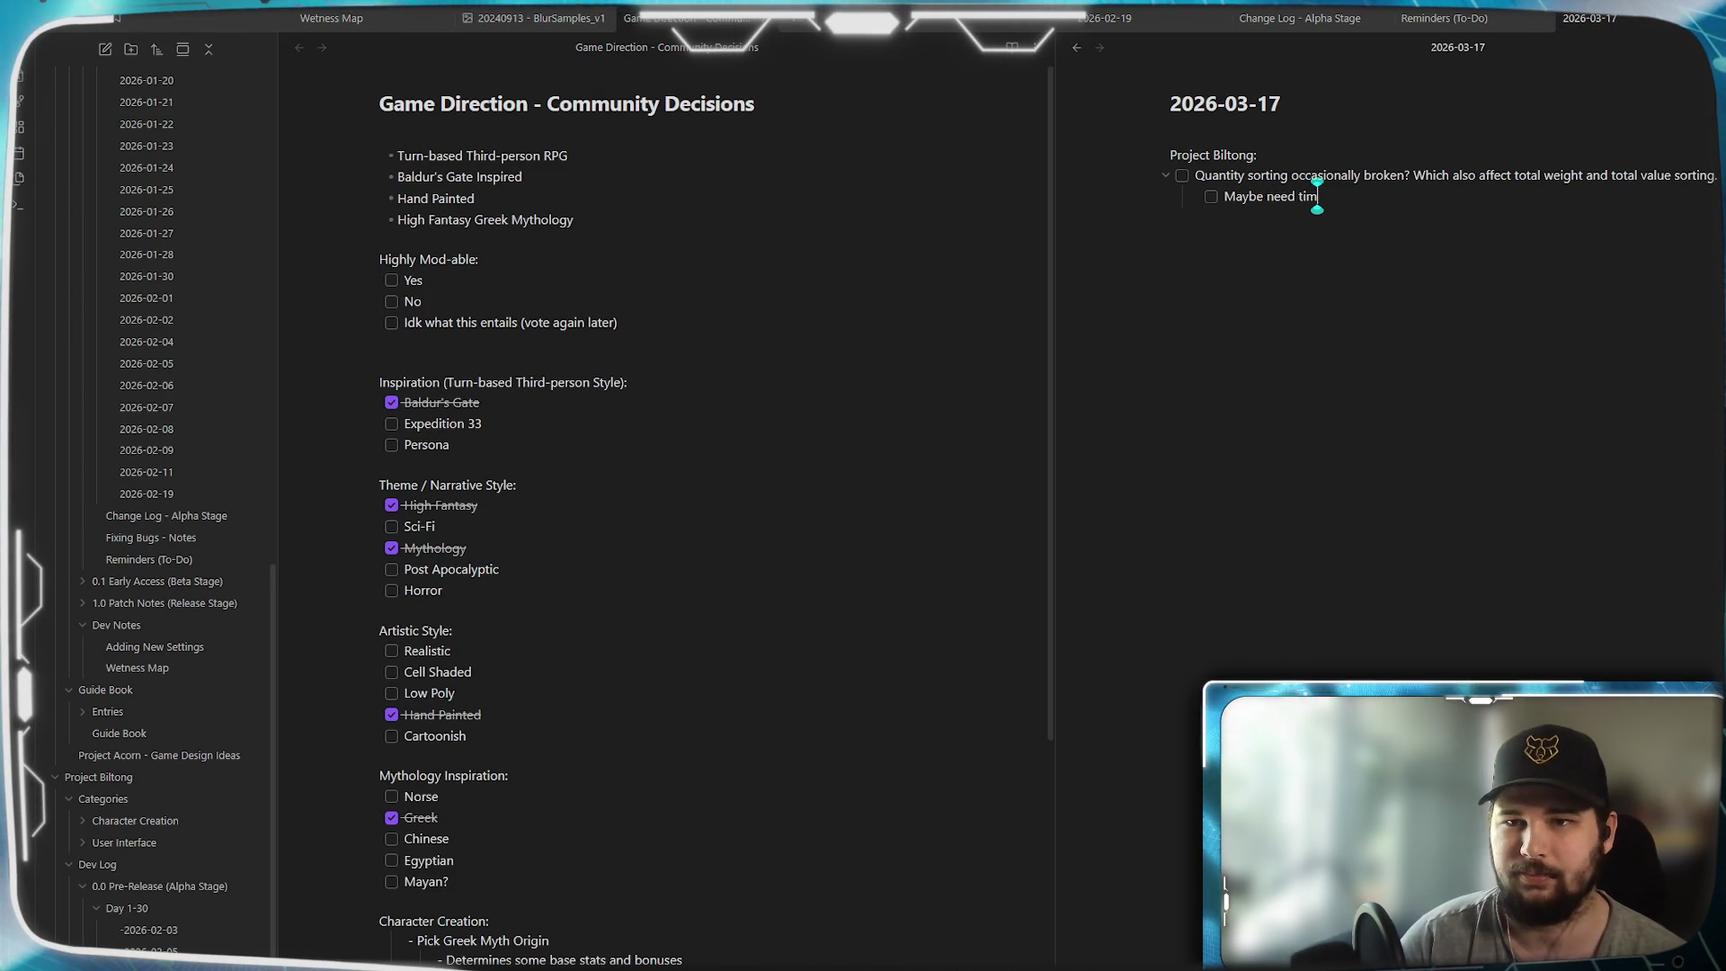
type("ing pickup while")
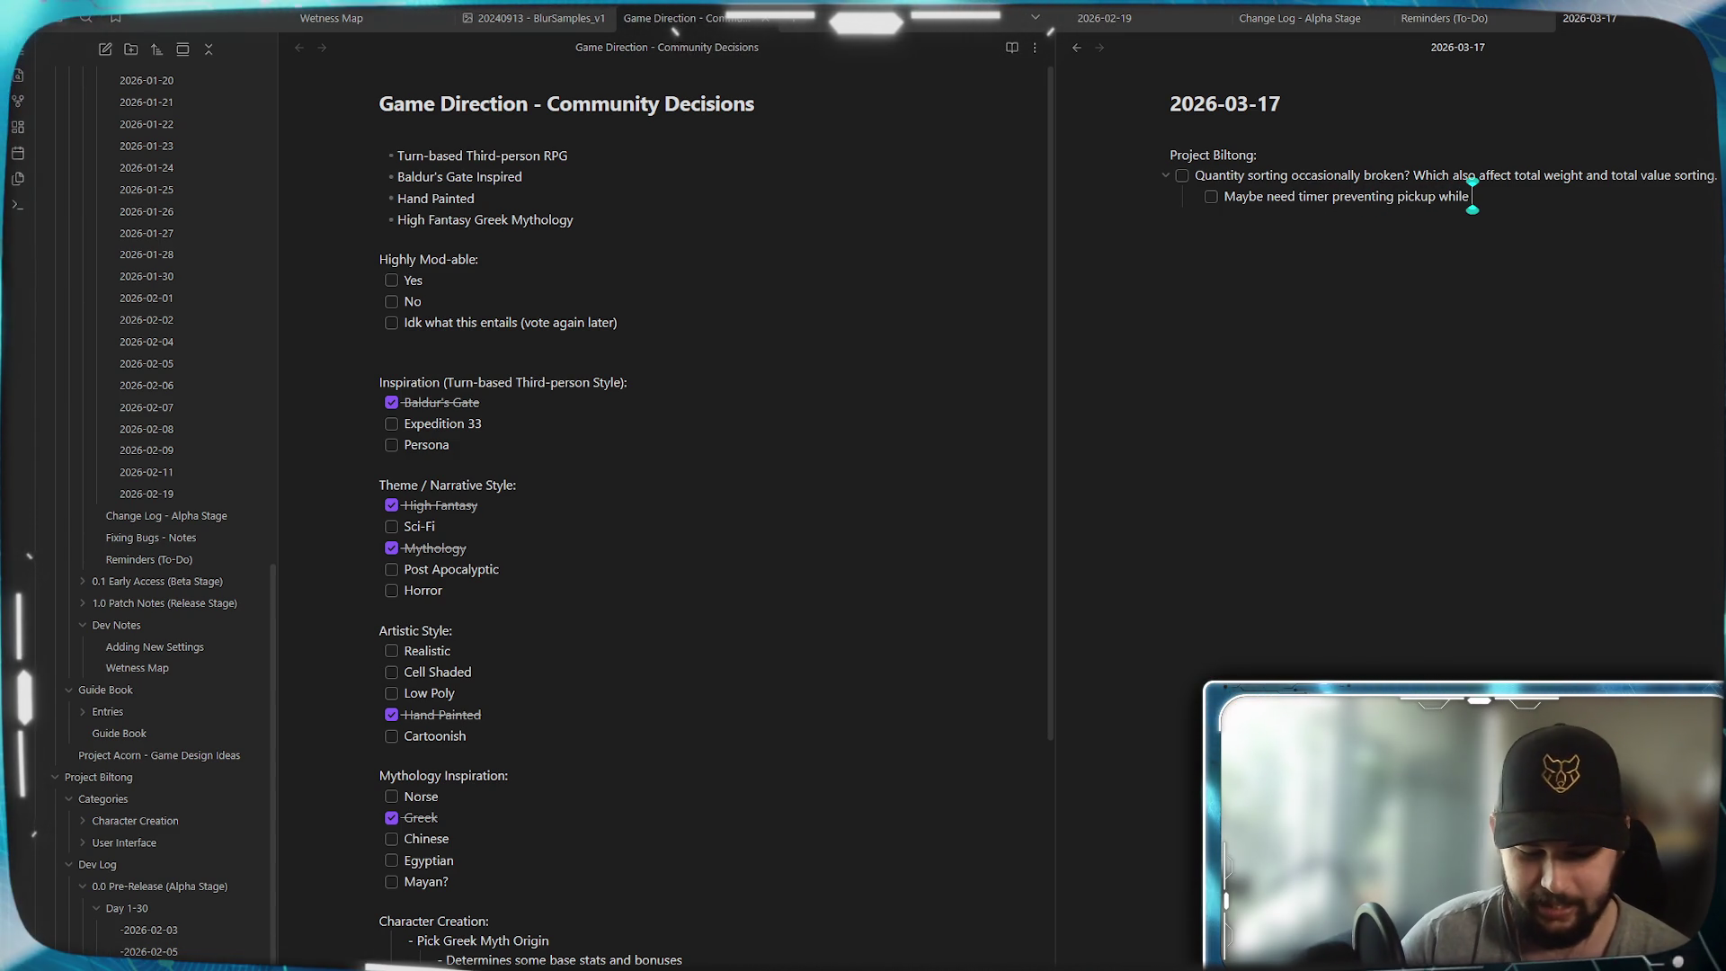
type(" attempting")
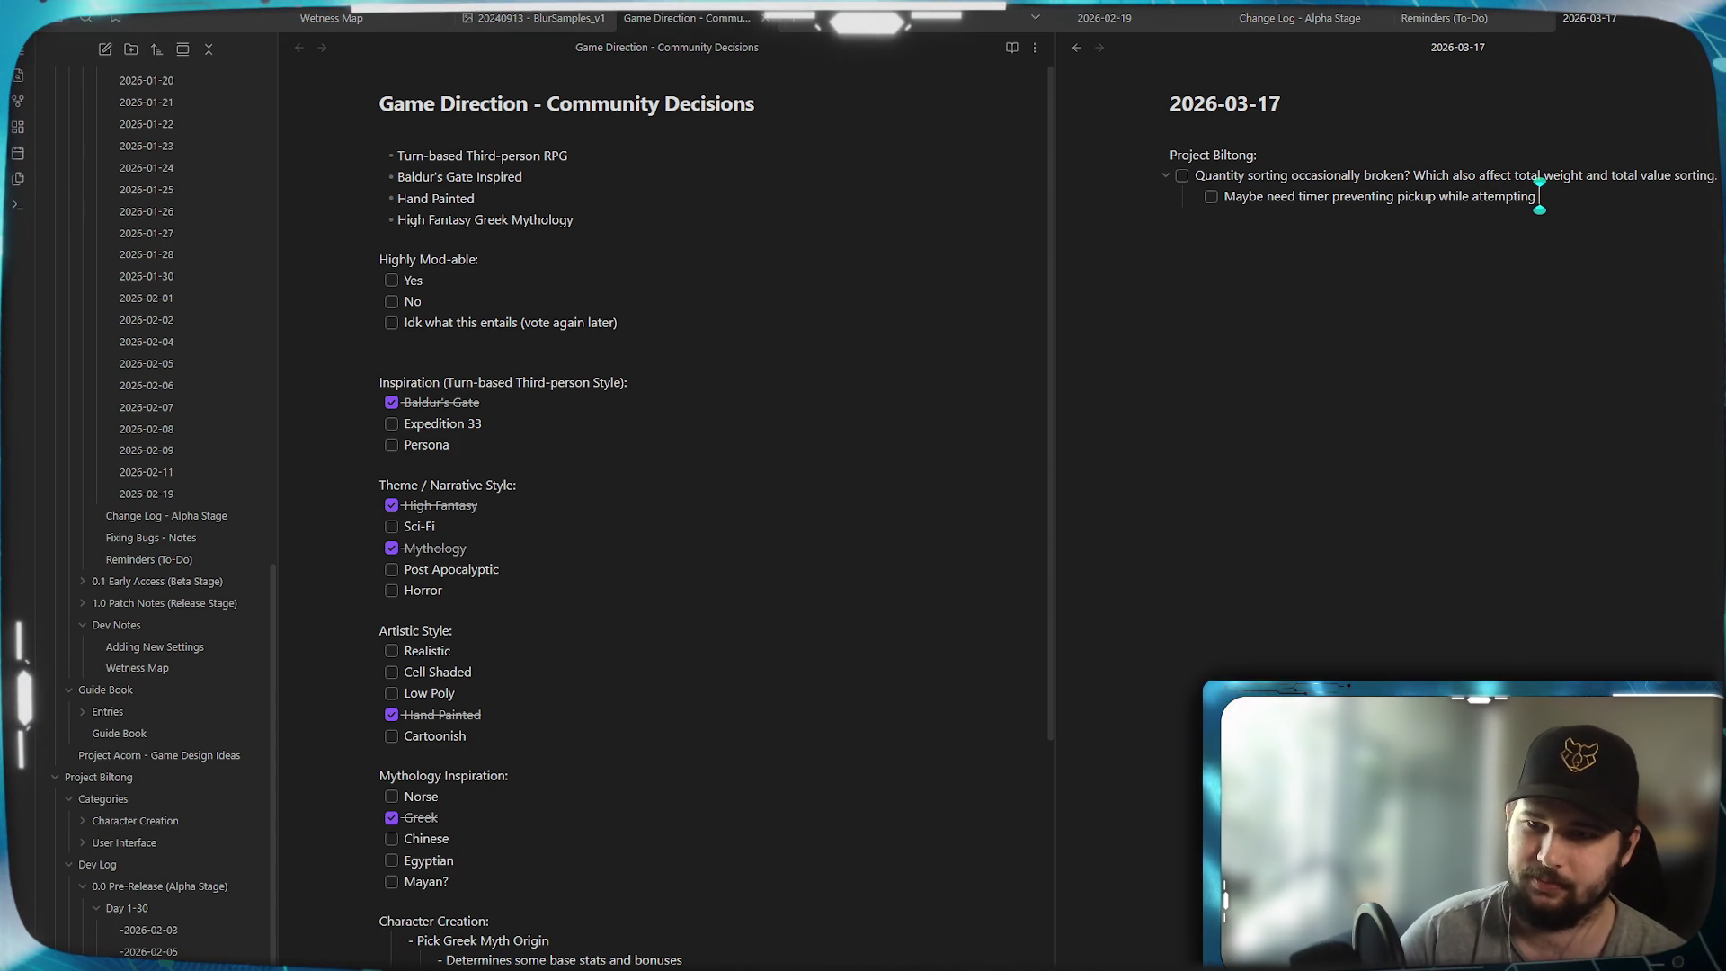
type("ems to i")
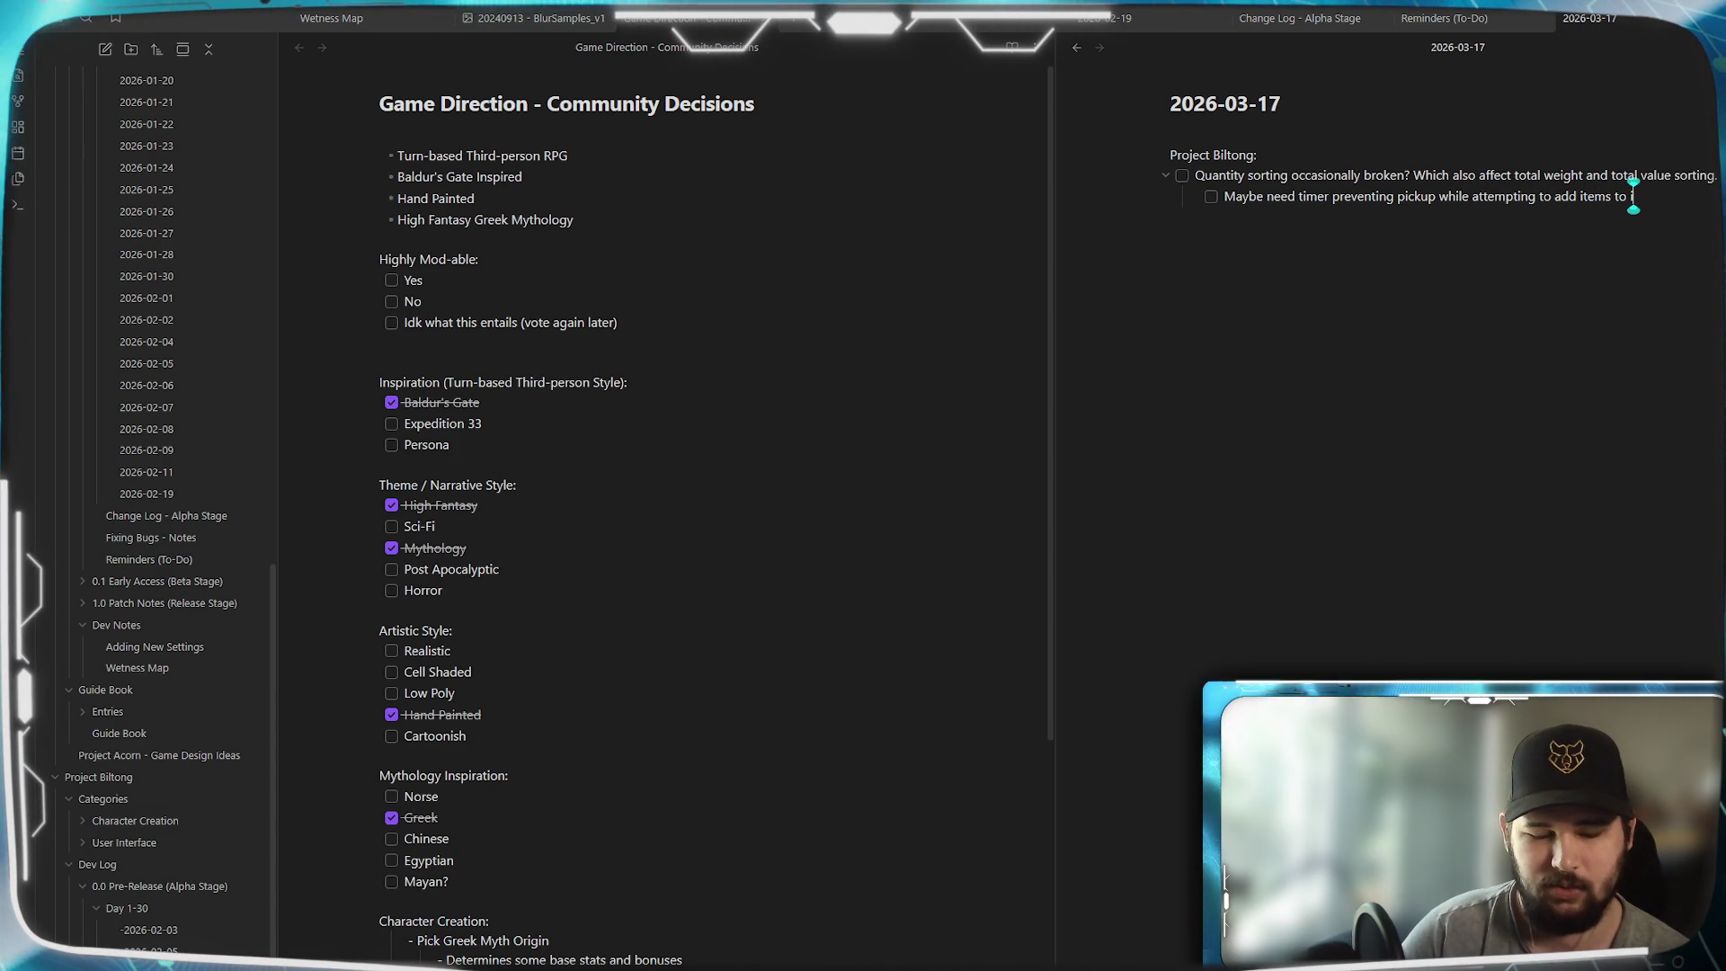
type("ven")
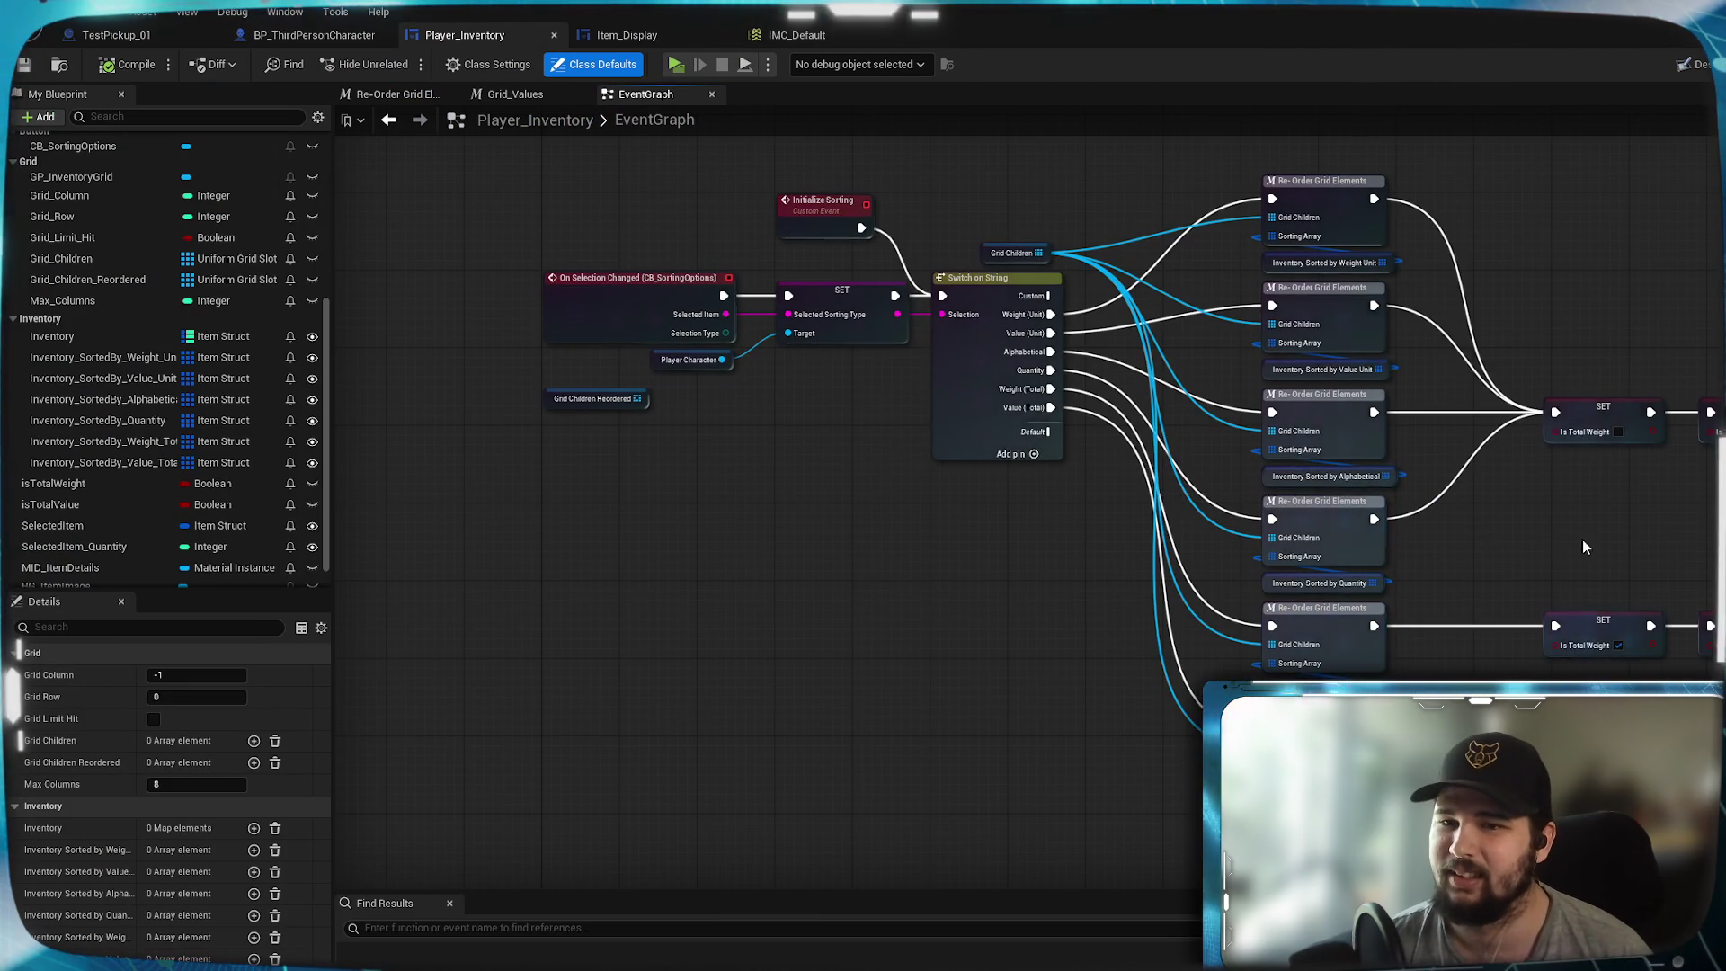
scroll(1259, 576, "down", 5)
scroll(910, 558, "up", 5)
mouse_move(997, 524)
left_mouse_down()
mouse_move(844, 686)
mouse_move(840, 597)
left_mouse_up()
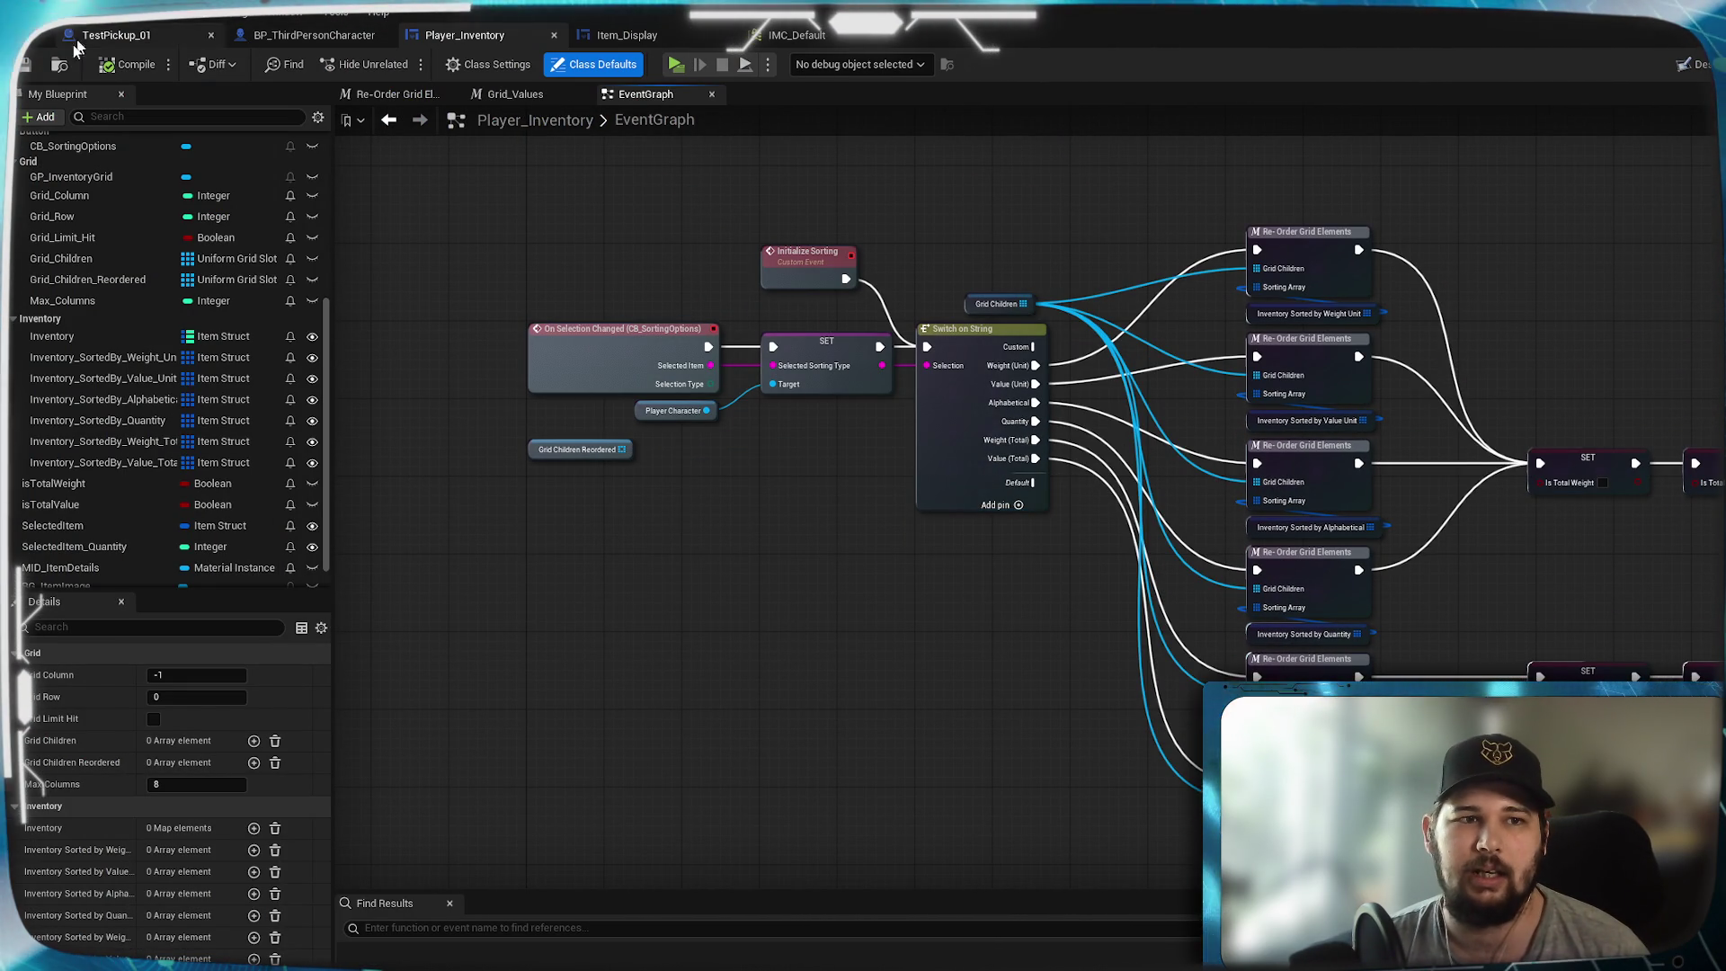
mouse_move(1081, 636)
left_mouse_down()
mouse_move(1036, 506)
mouse_move(1041, 547)
left_mouse_up()
scroll(1555, 302, "up", 1)
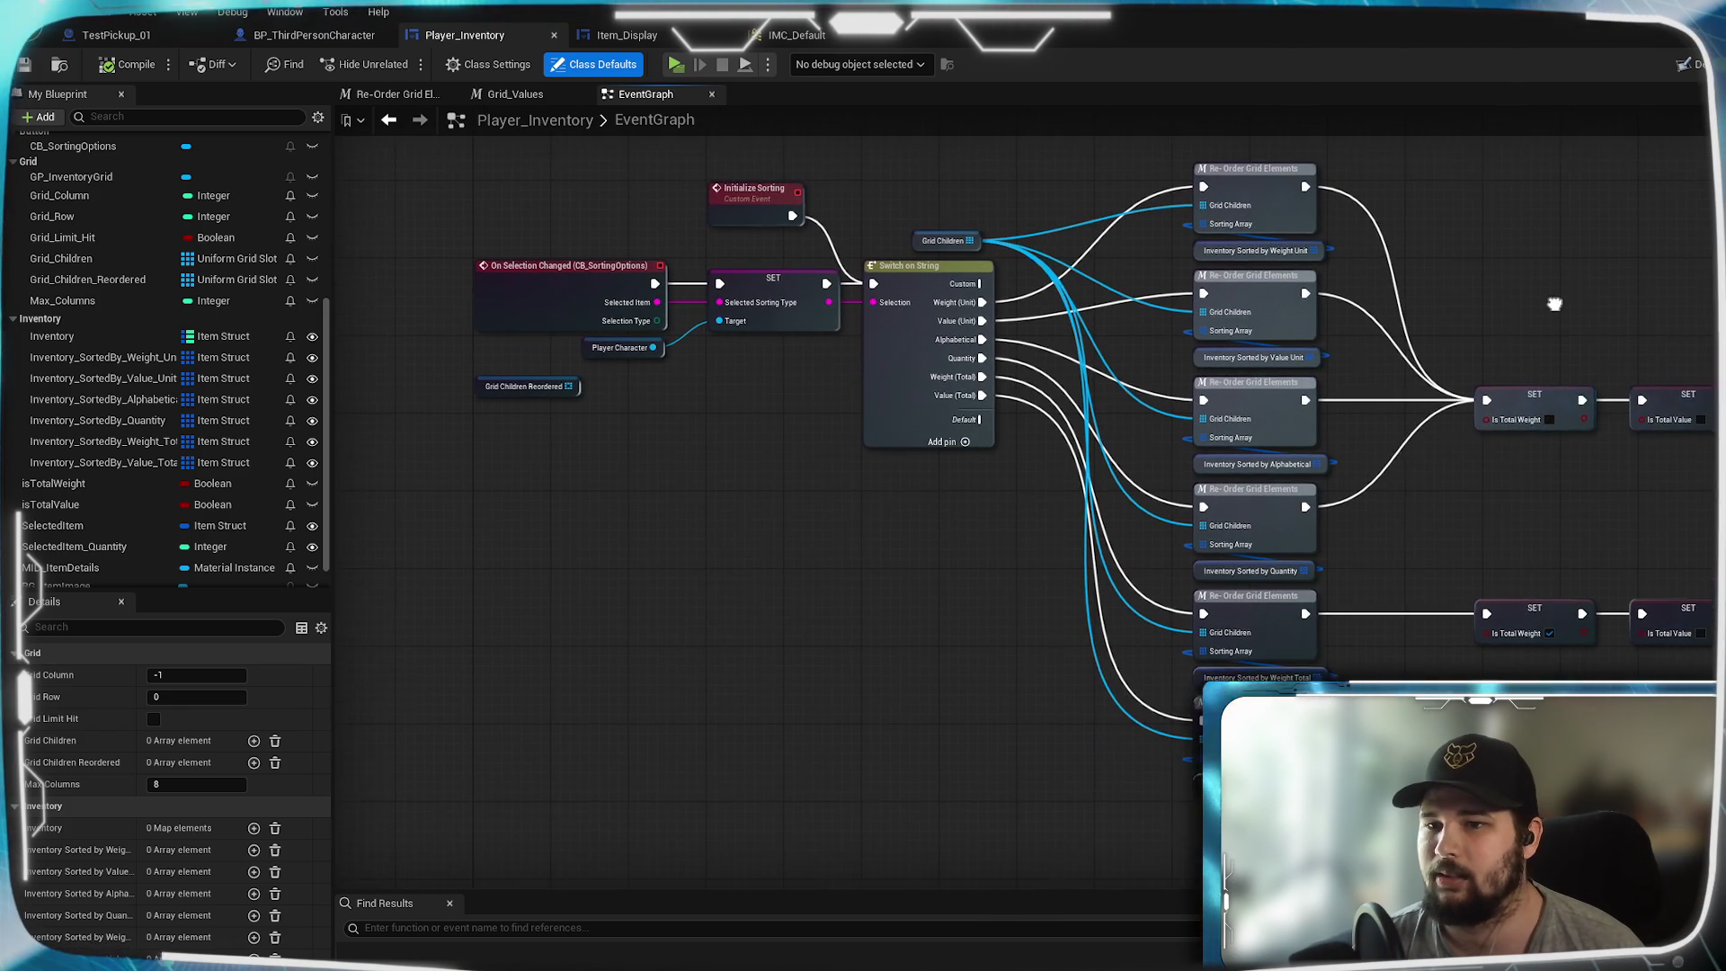
scroll(1593, 318, "down", 1)
left_click_drag(783, 615, 795, 660)
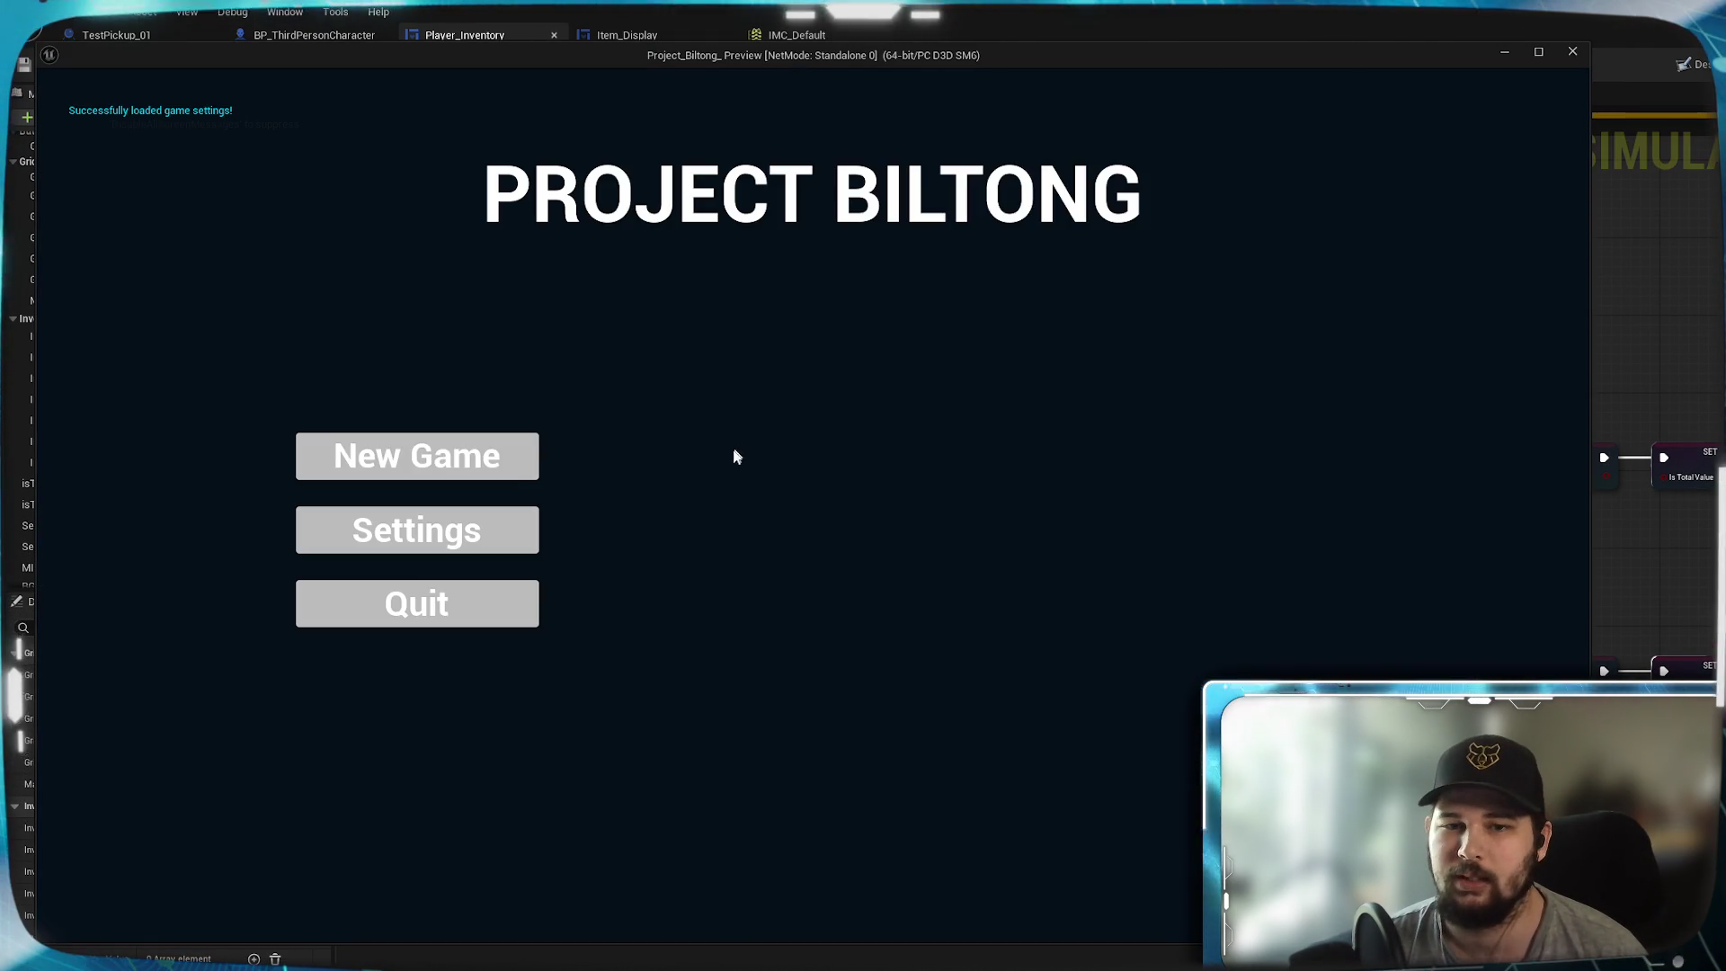
left_click(521, 458)
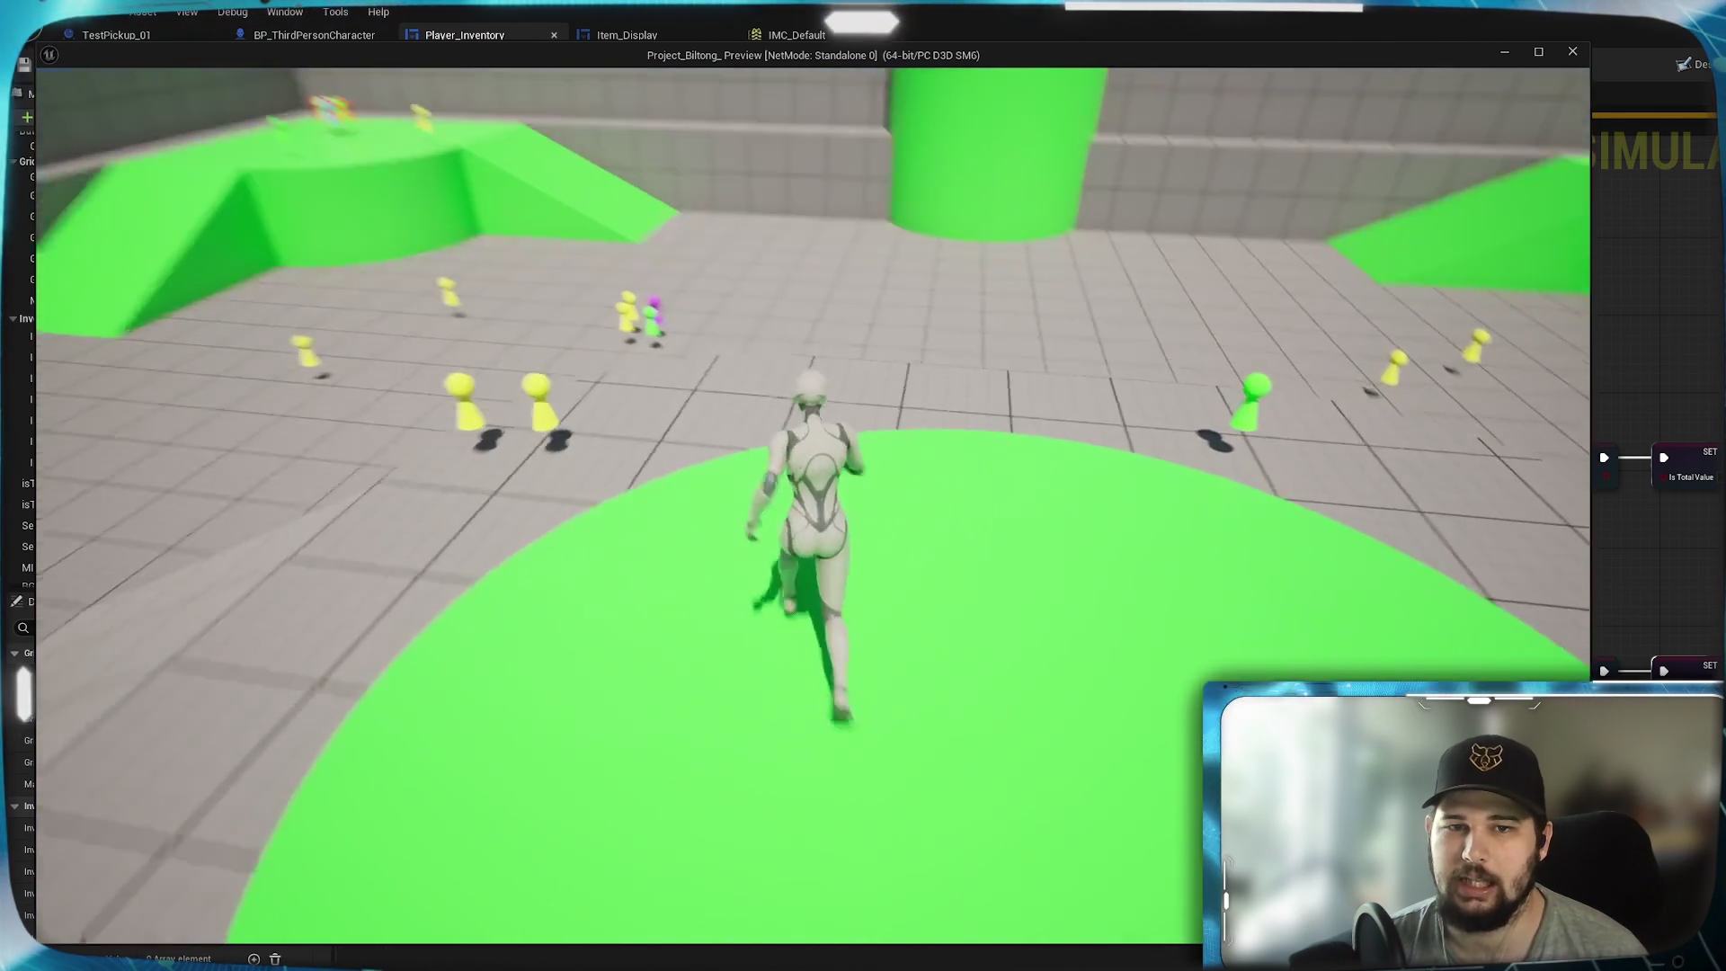
- Walk the character to several spots across the arena floor
scroll(809, 485, "down", 5)
left_click(613, 650)
left_click(667, 478)
left_click(479, 515)
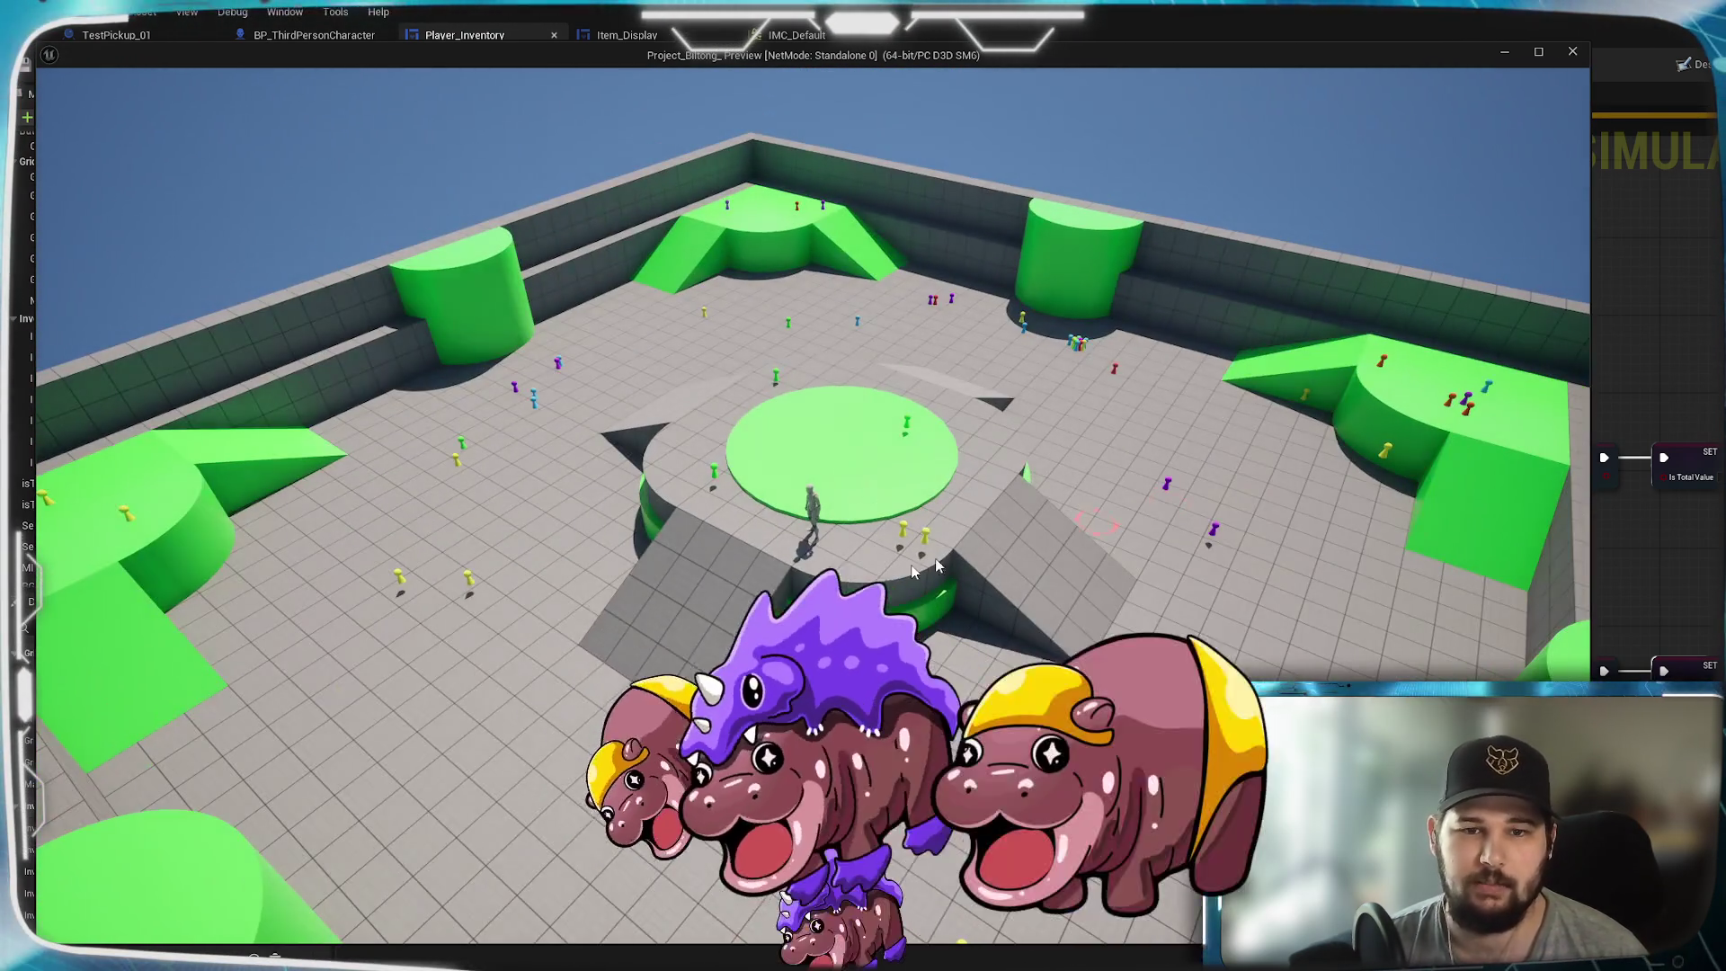
left_click(764, 719)
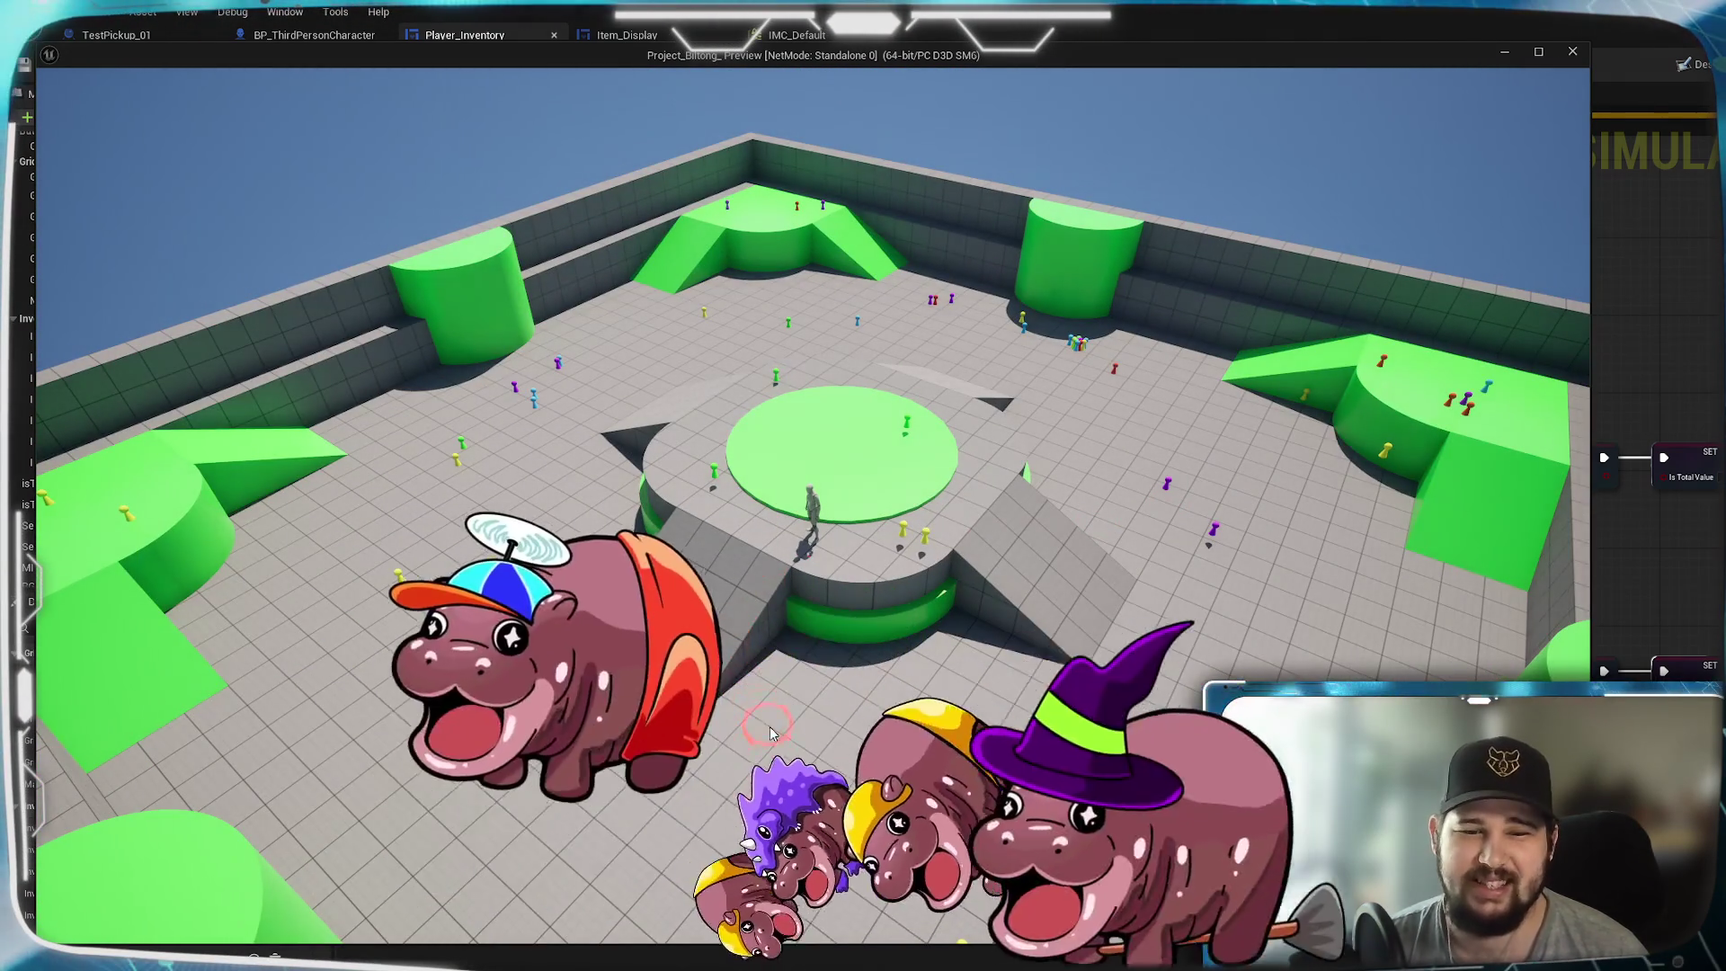
left_click(889, 814)
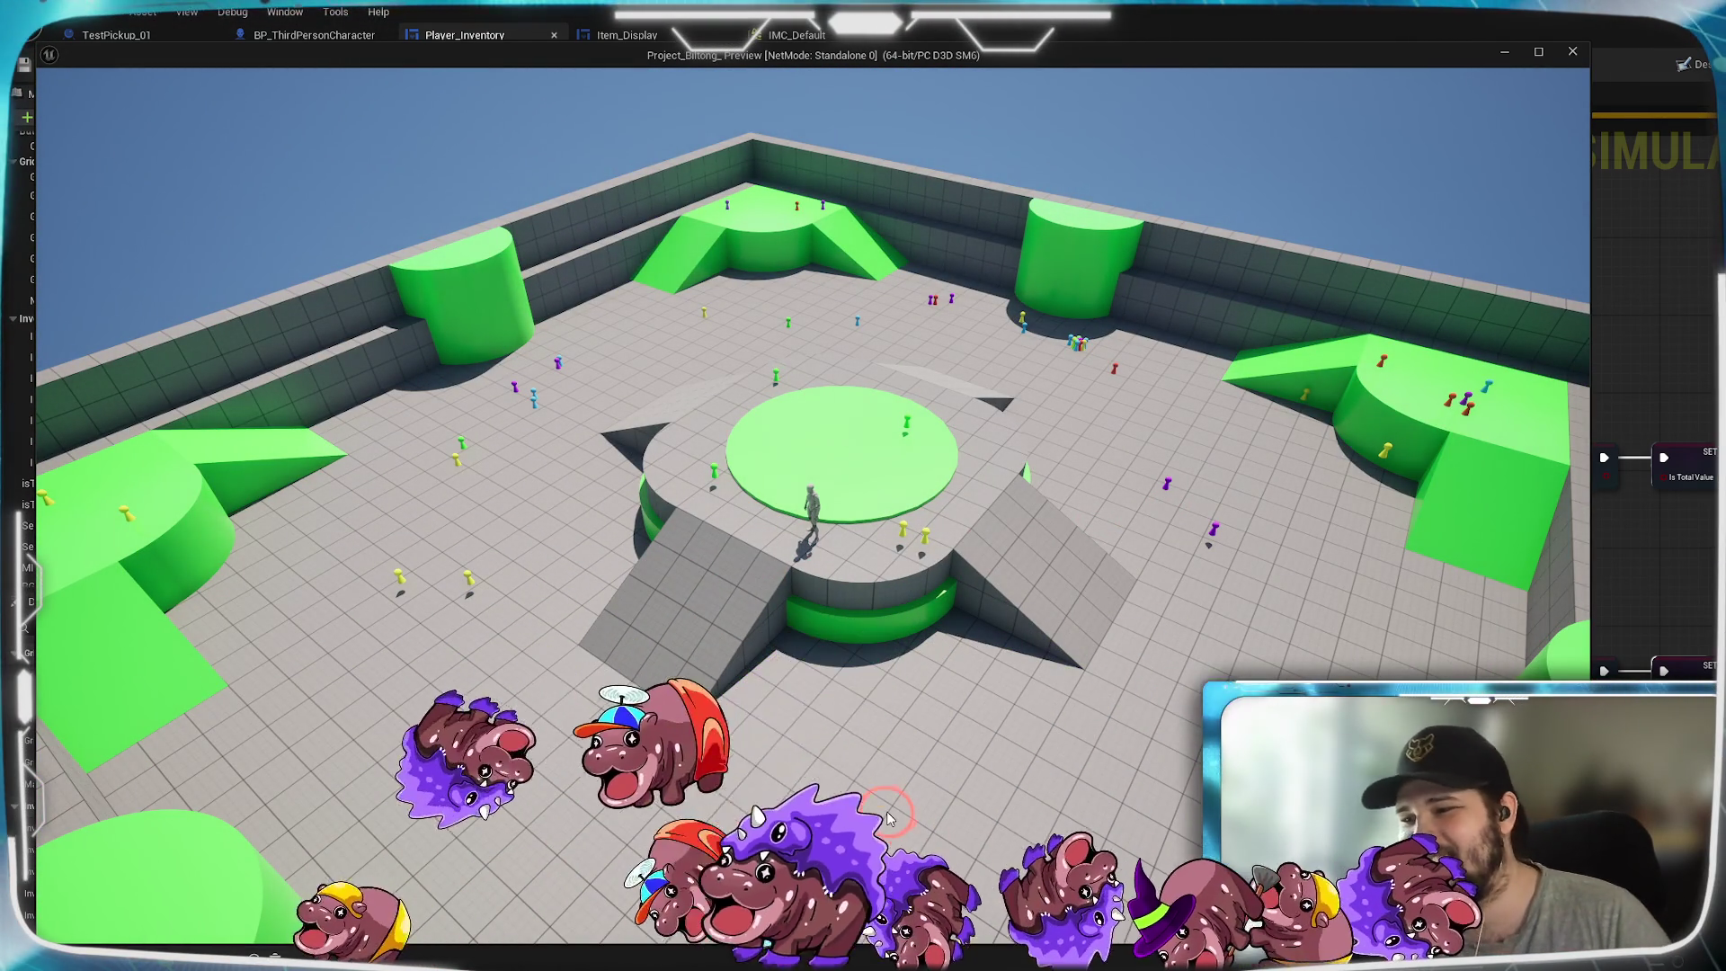
left_click(887, 812)
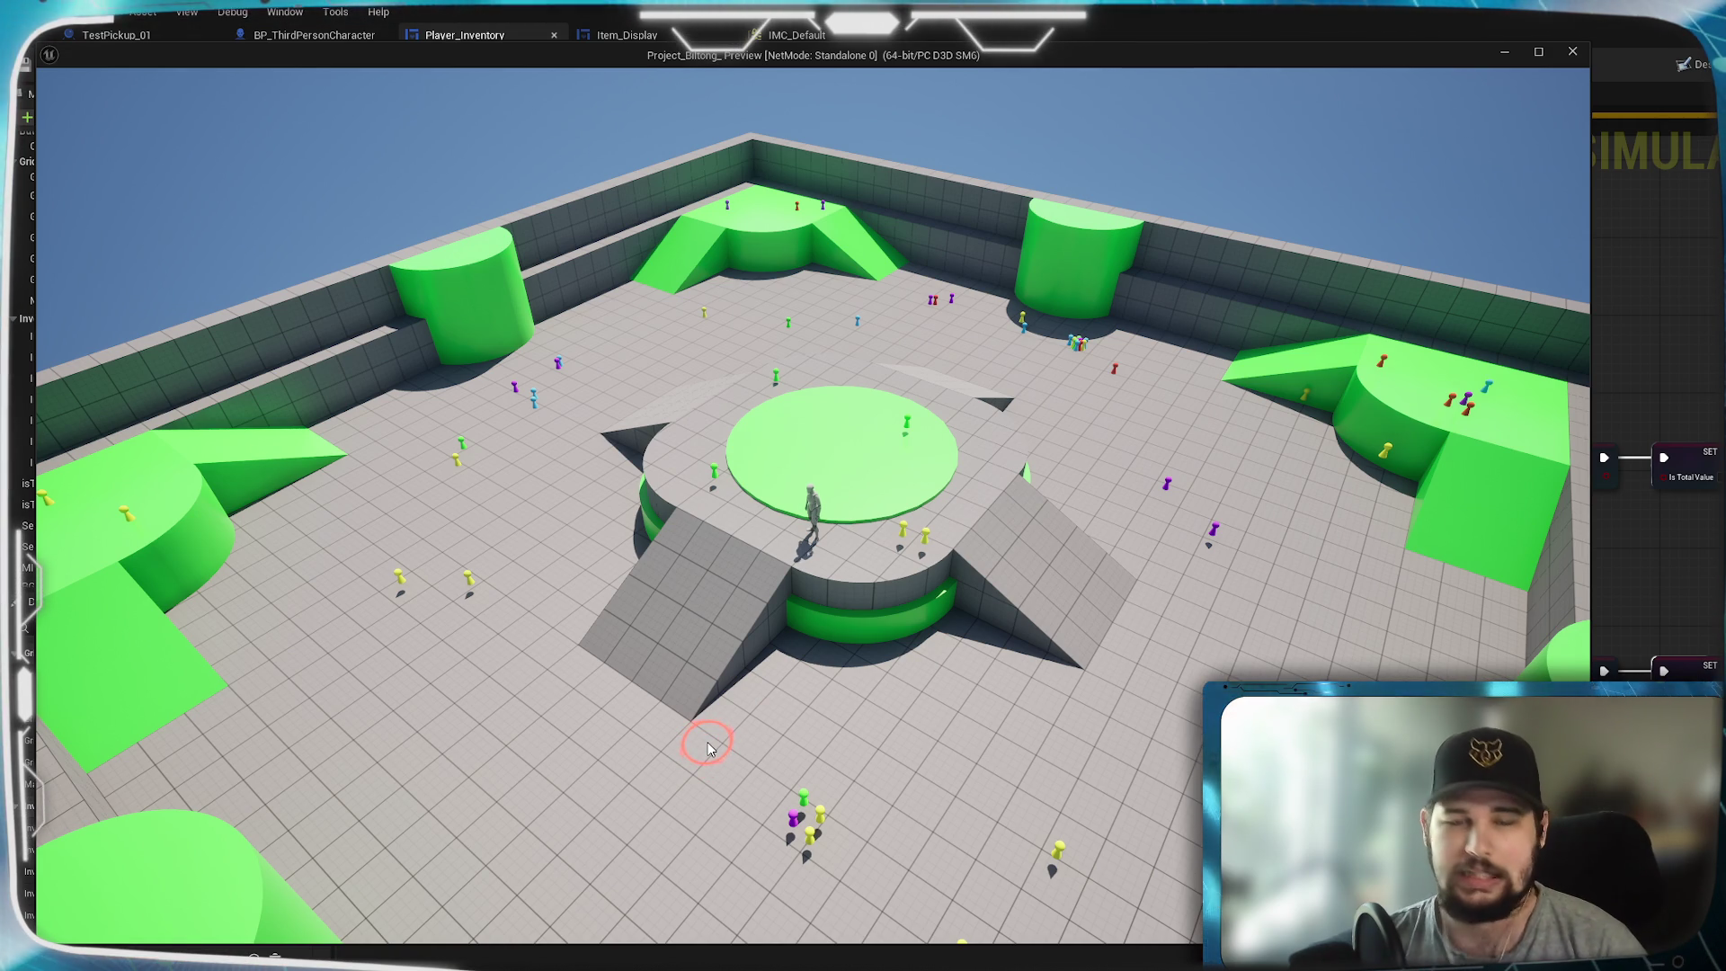
- Orbit the camera, move the character onto the central raised platform, and close the game
scroll(770, 773, "down", 5)
left_click(769, 771)
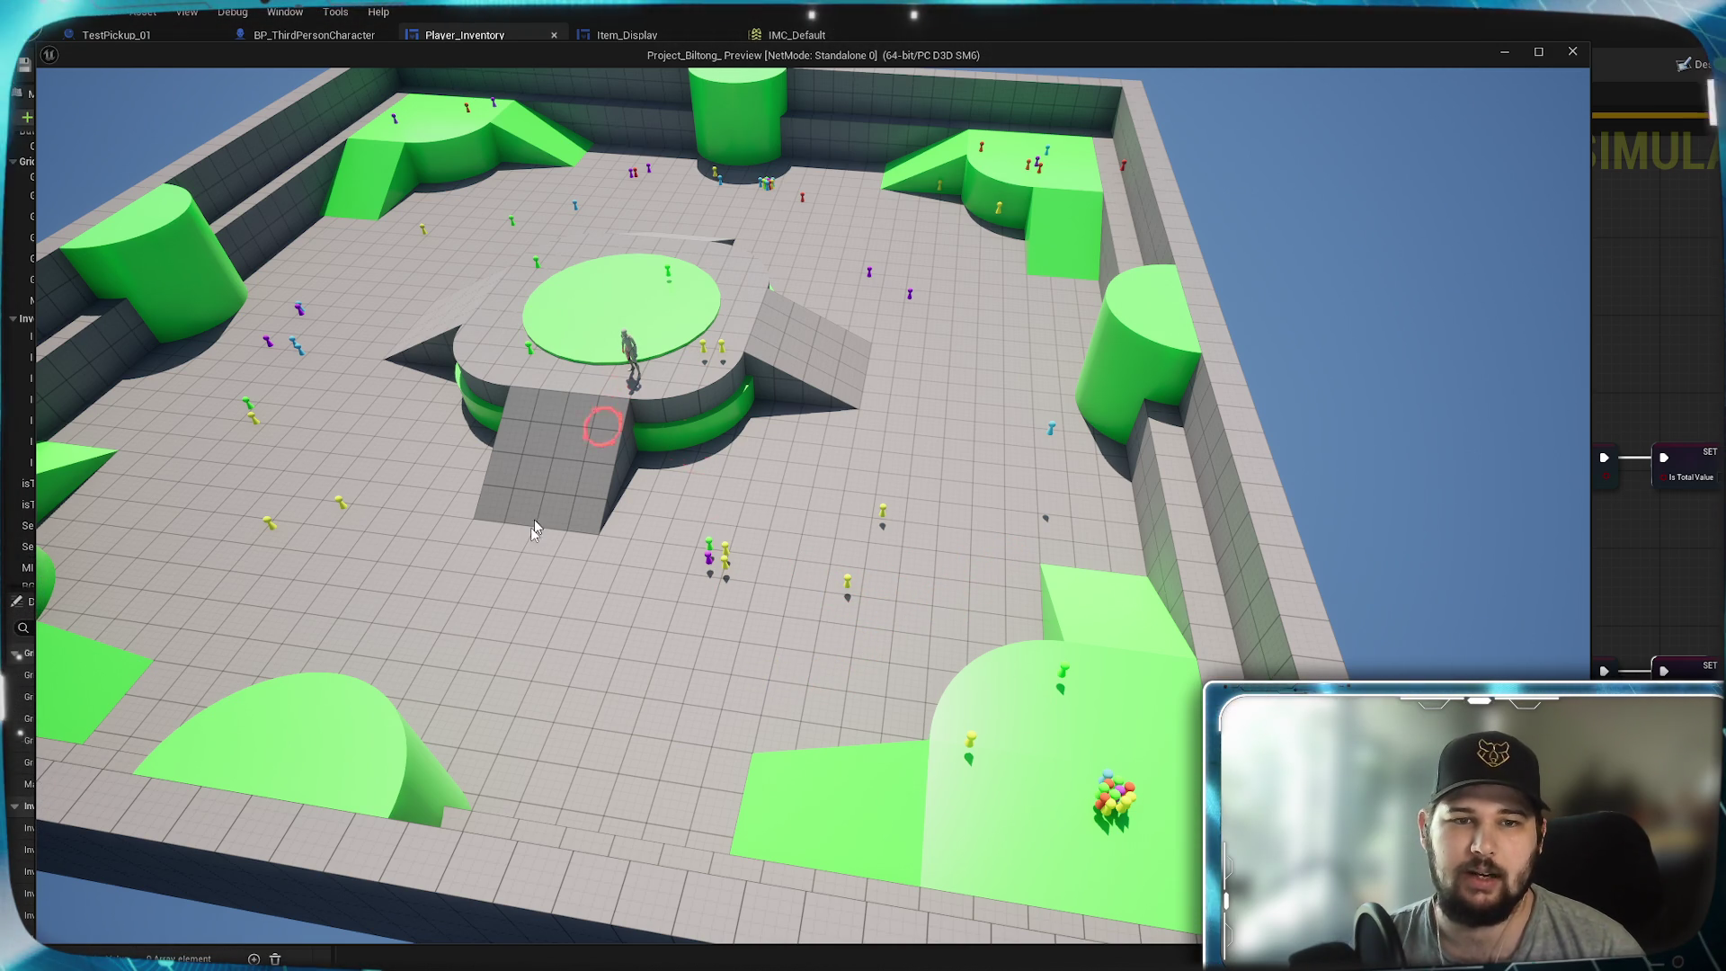
mouse_move(710, 704)
left_mouse_down()
mouse_move(528, 590)
mouse_move(320, 573)
left_mouse_up()
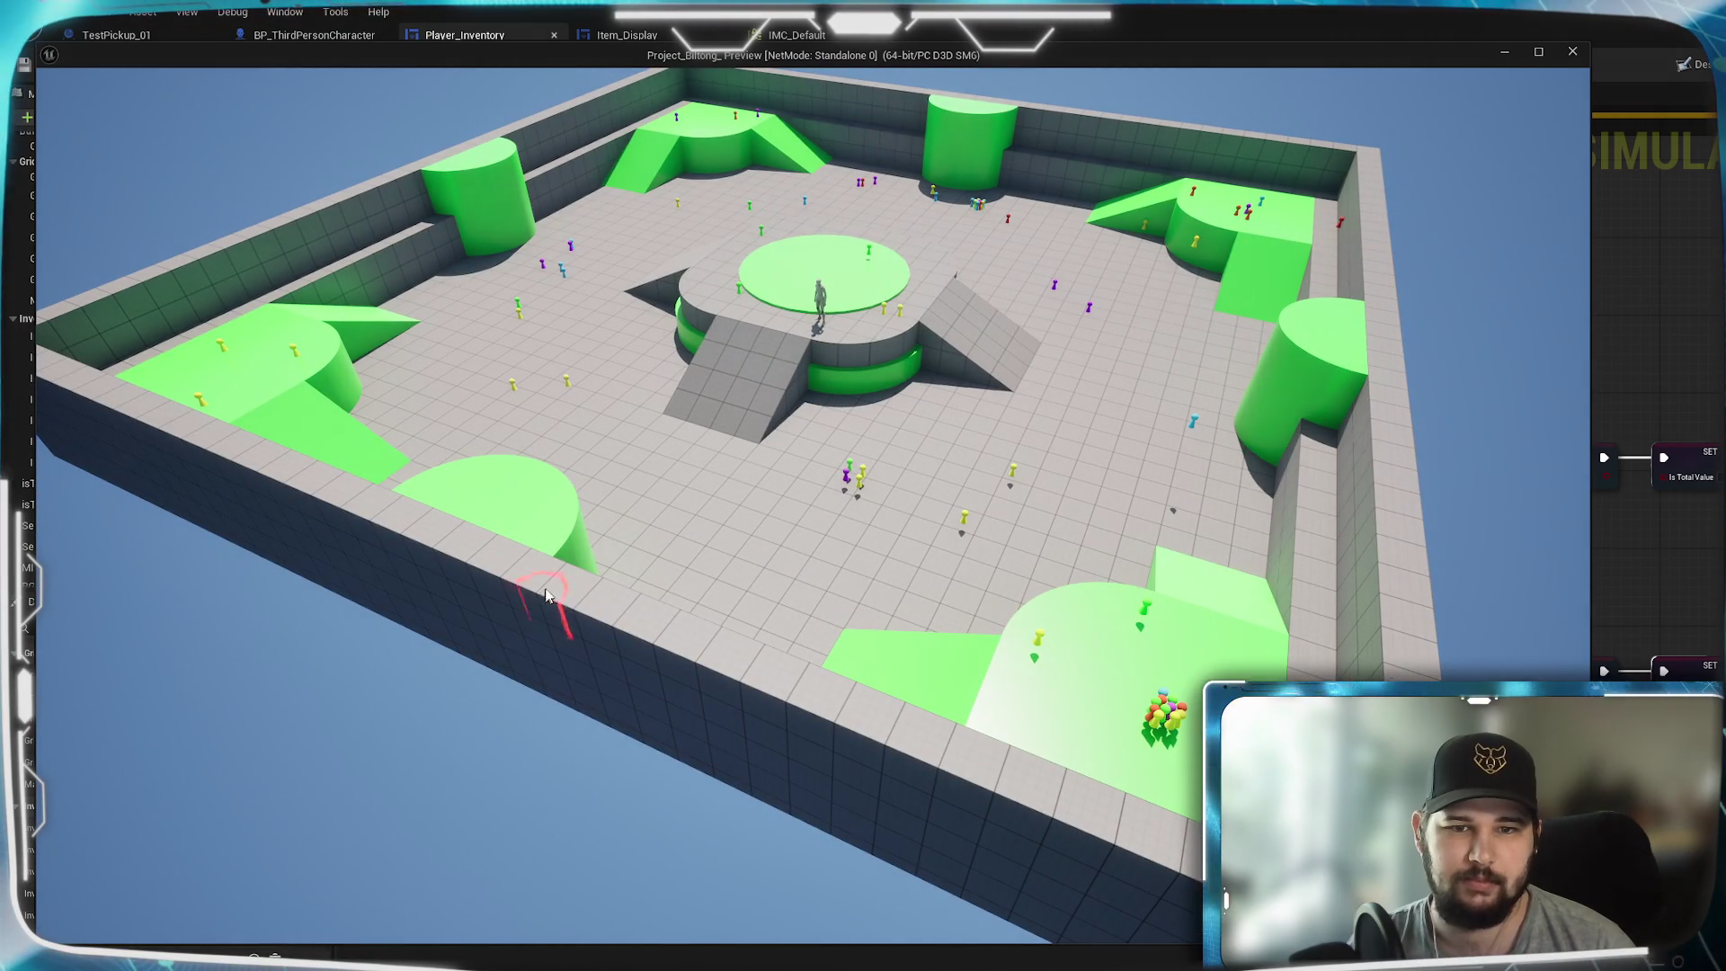
left_click(710, 425)
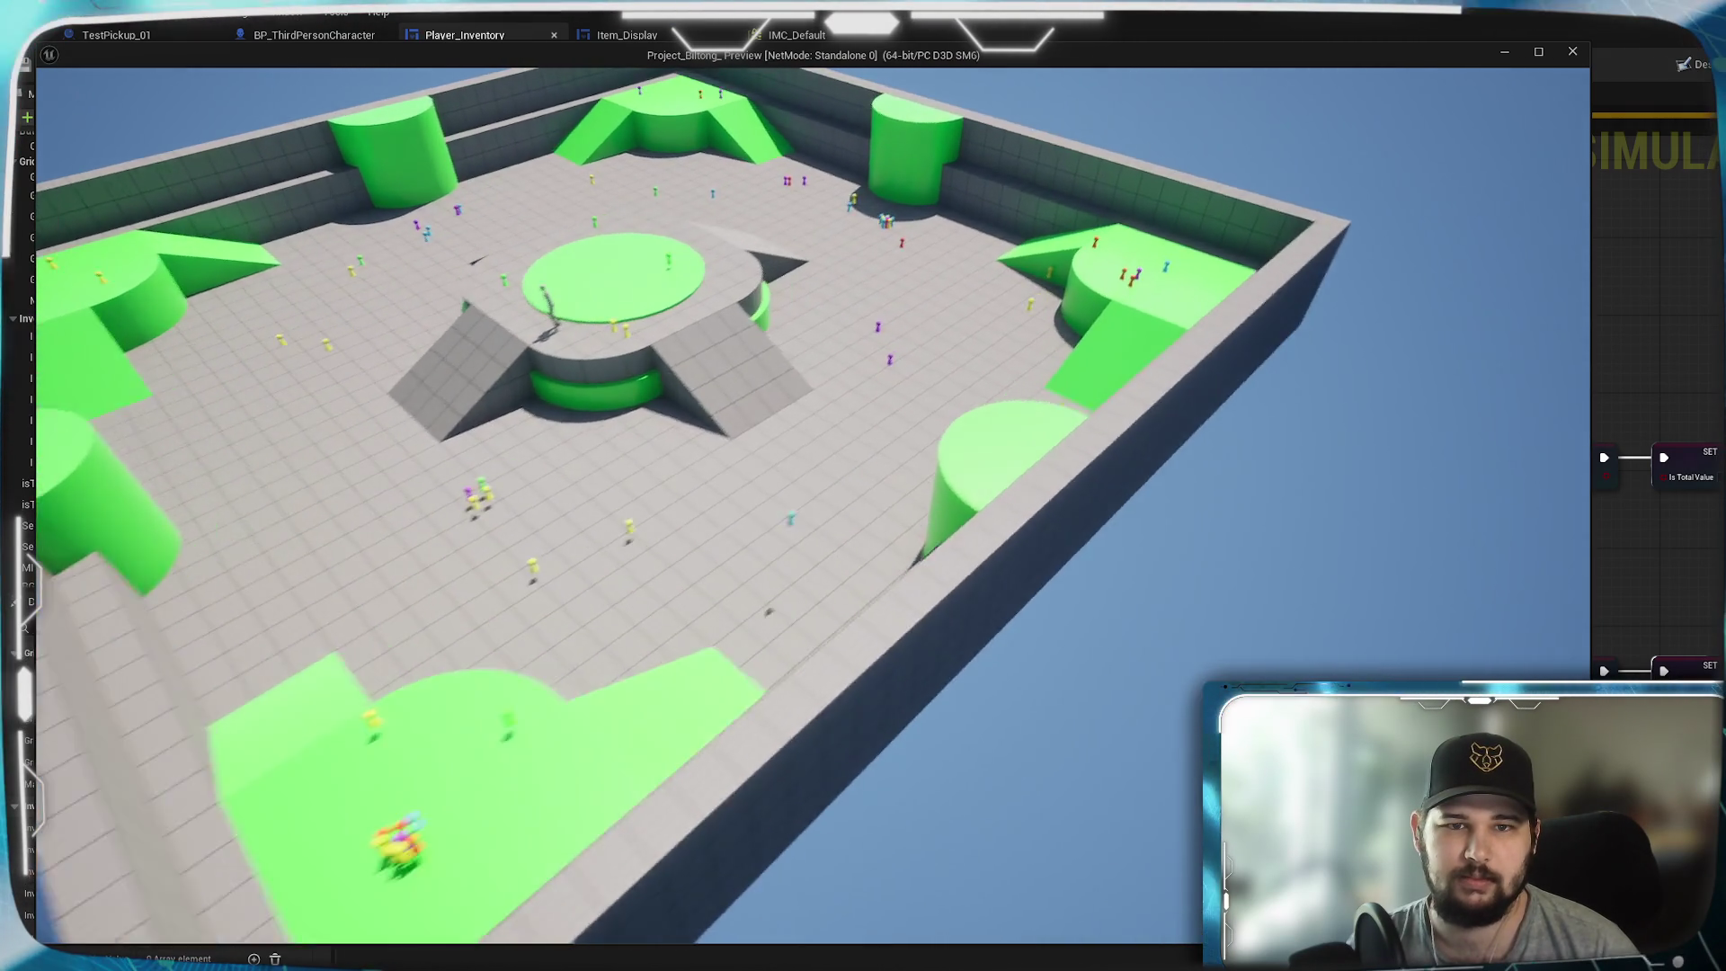
left_click(813, 567)
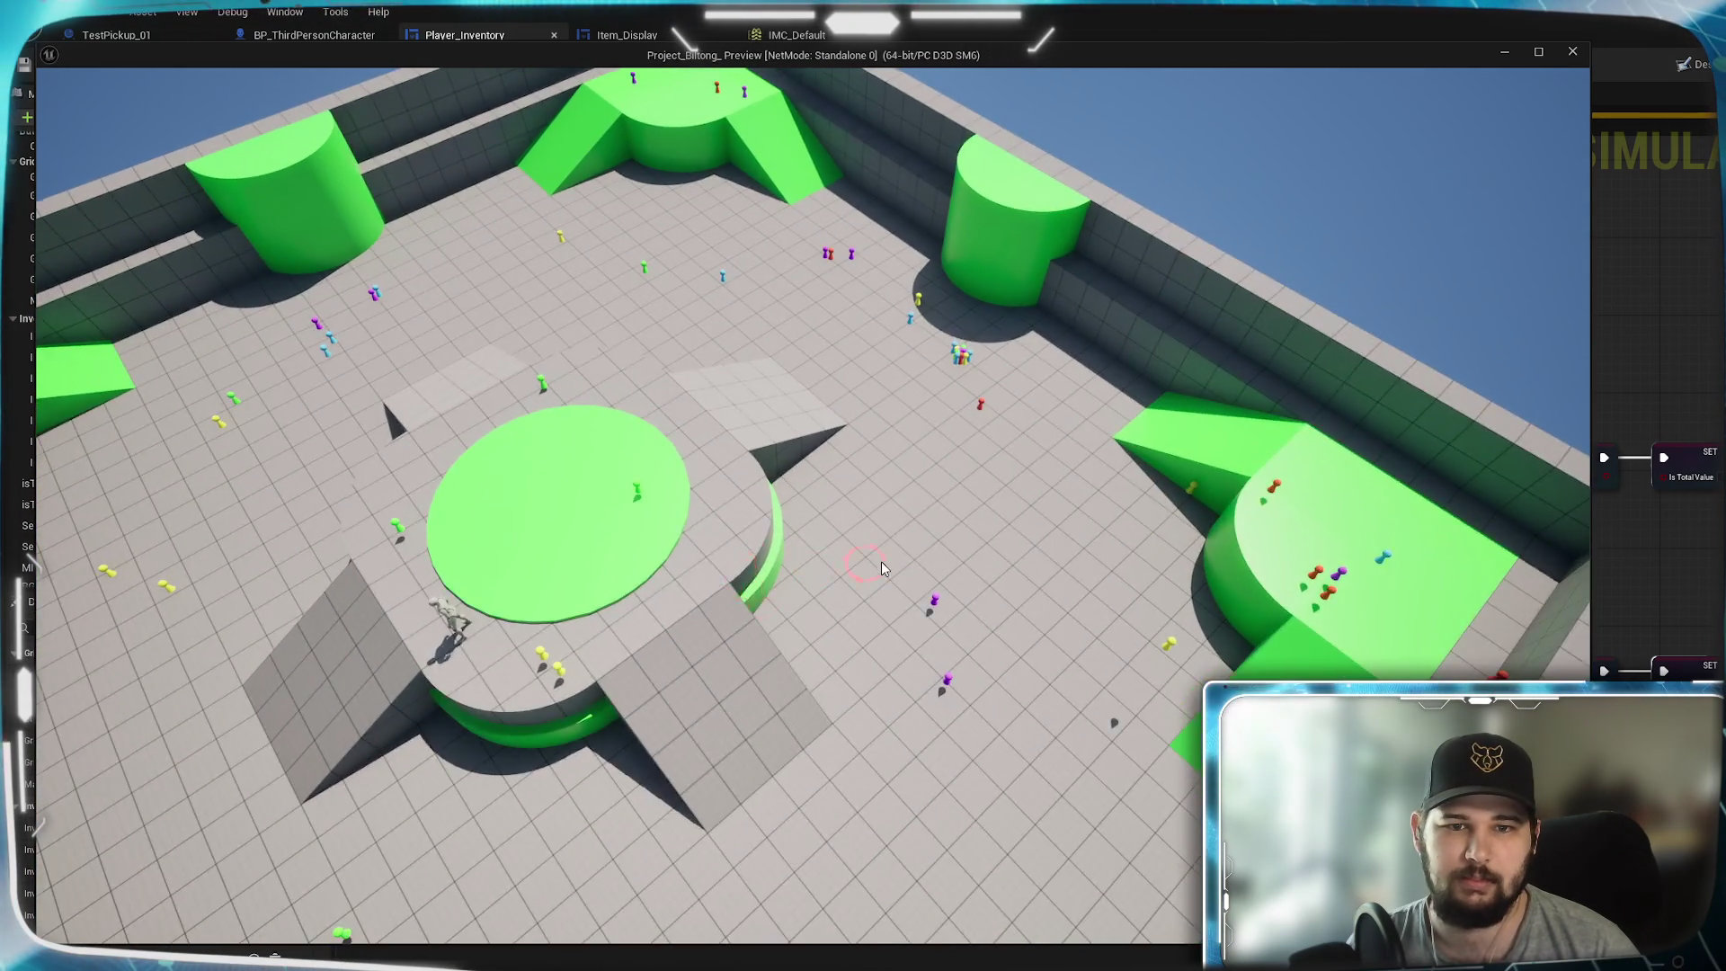
left_click(838, 633)
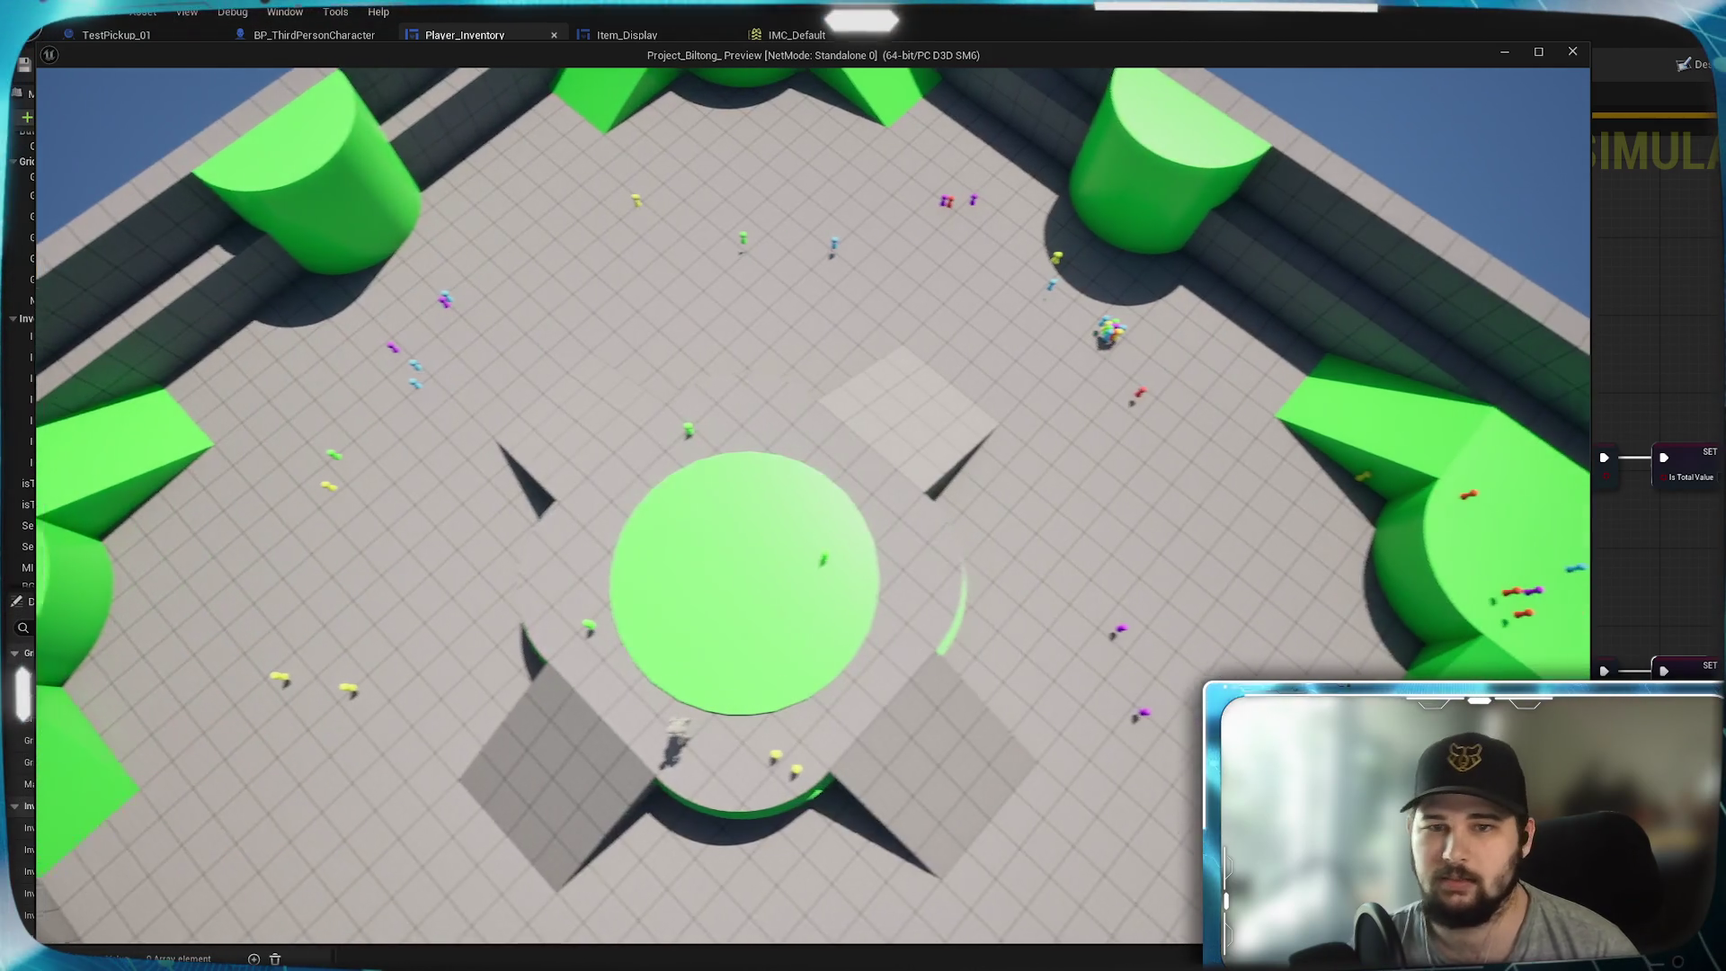
left_click(905, 639)
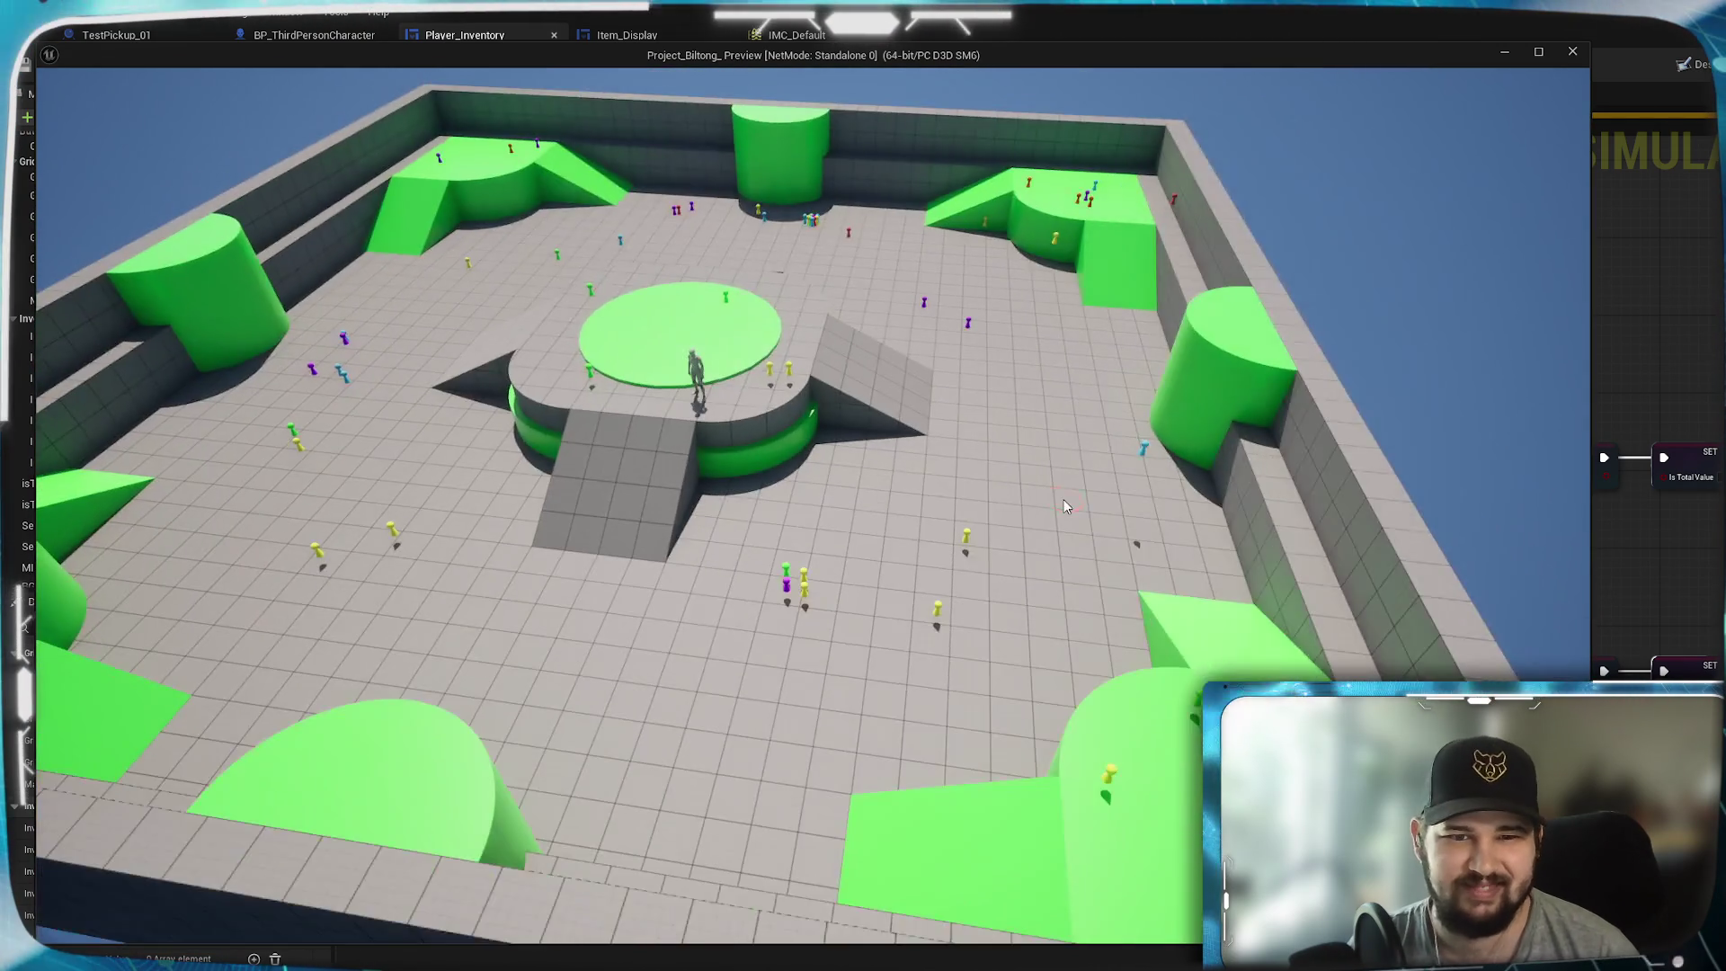
key("Escape")
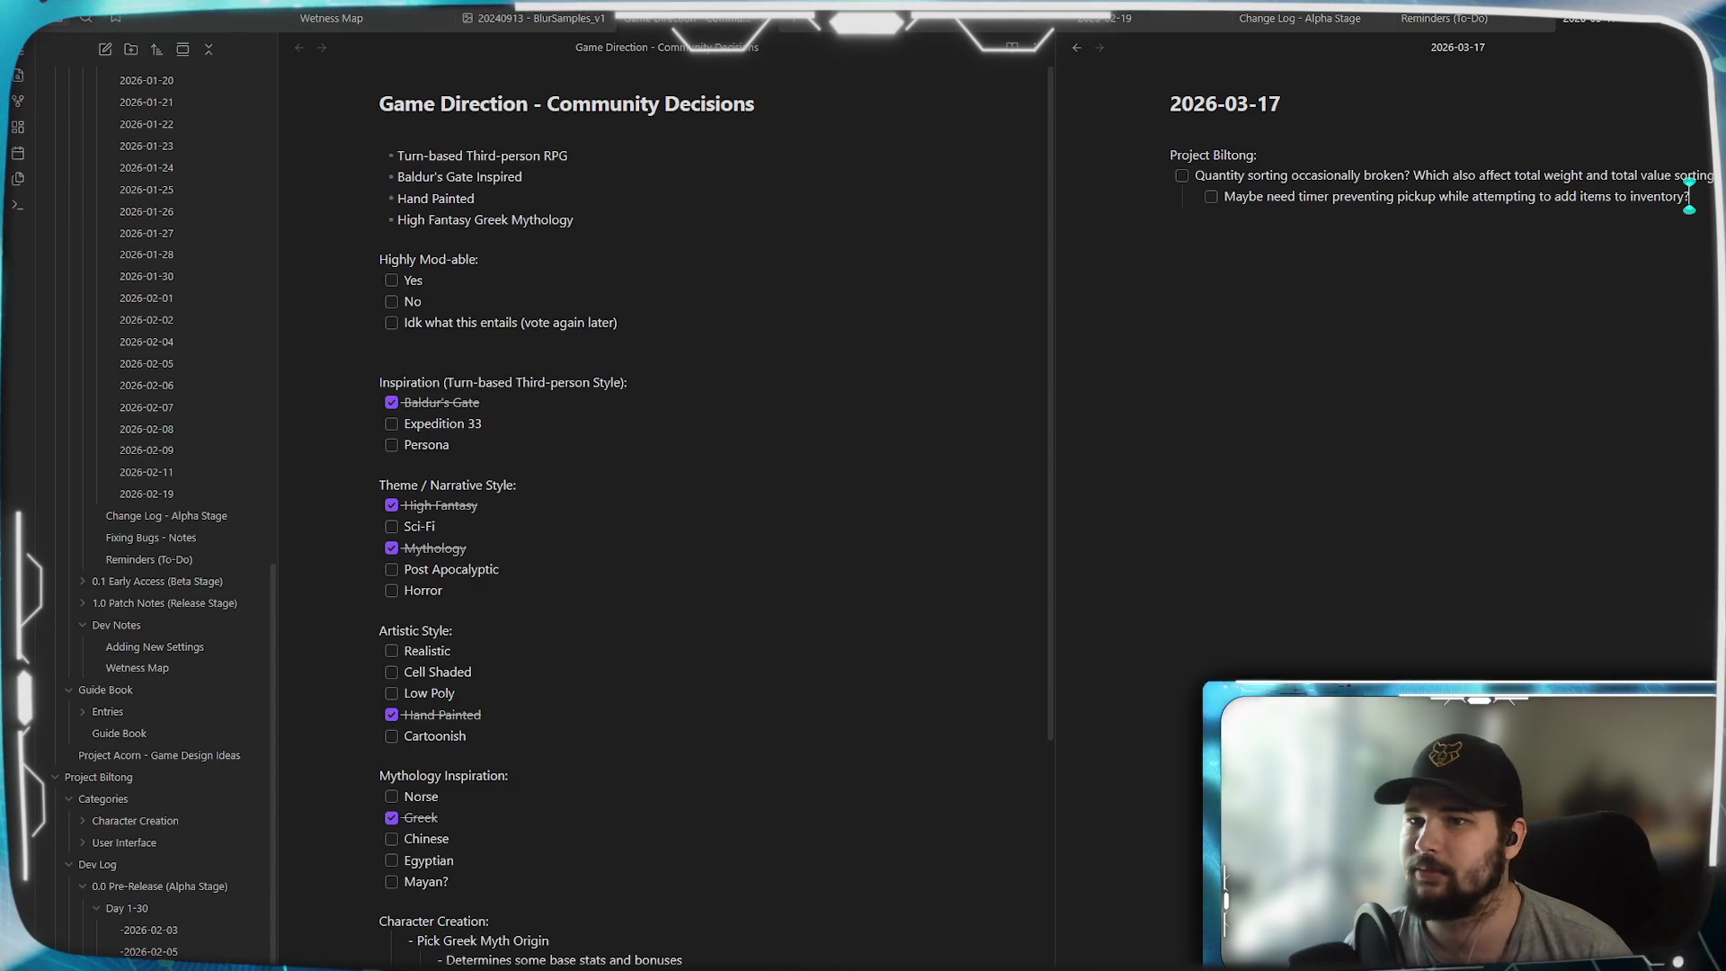
- Add a top-level Project Biltong to-do reading 'Shadow clipping too short'
key("Return")
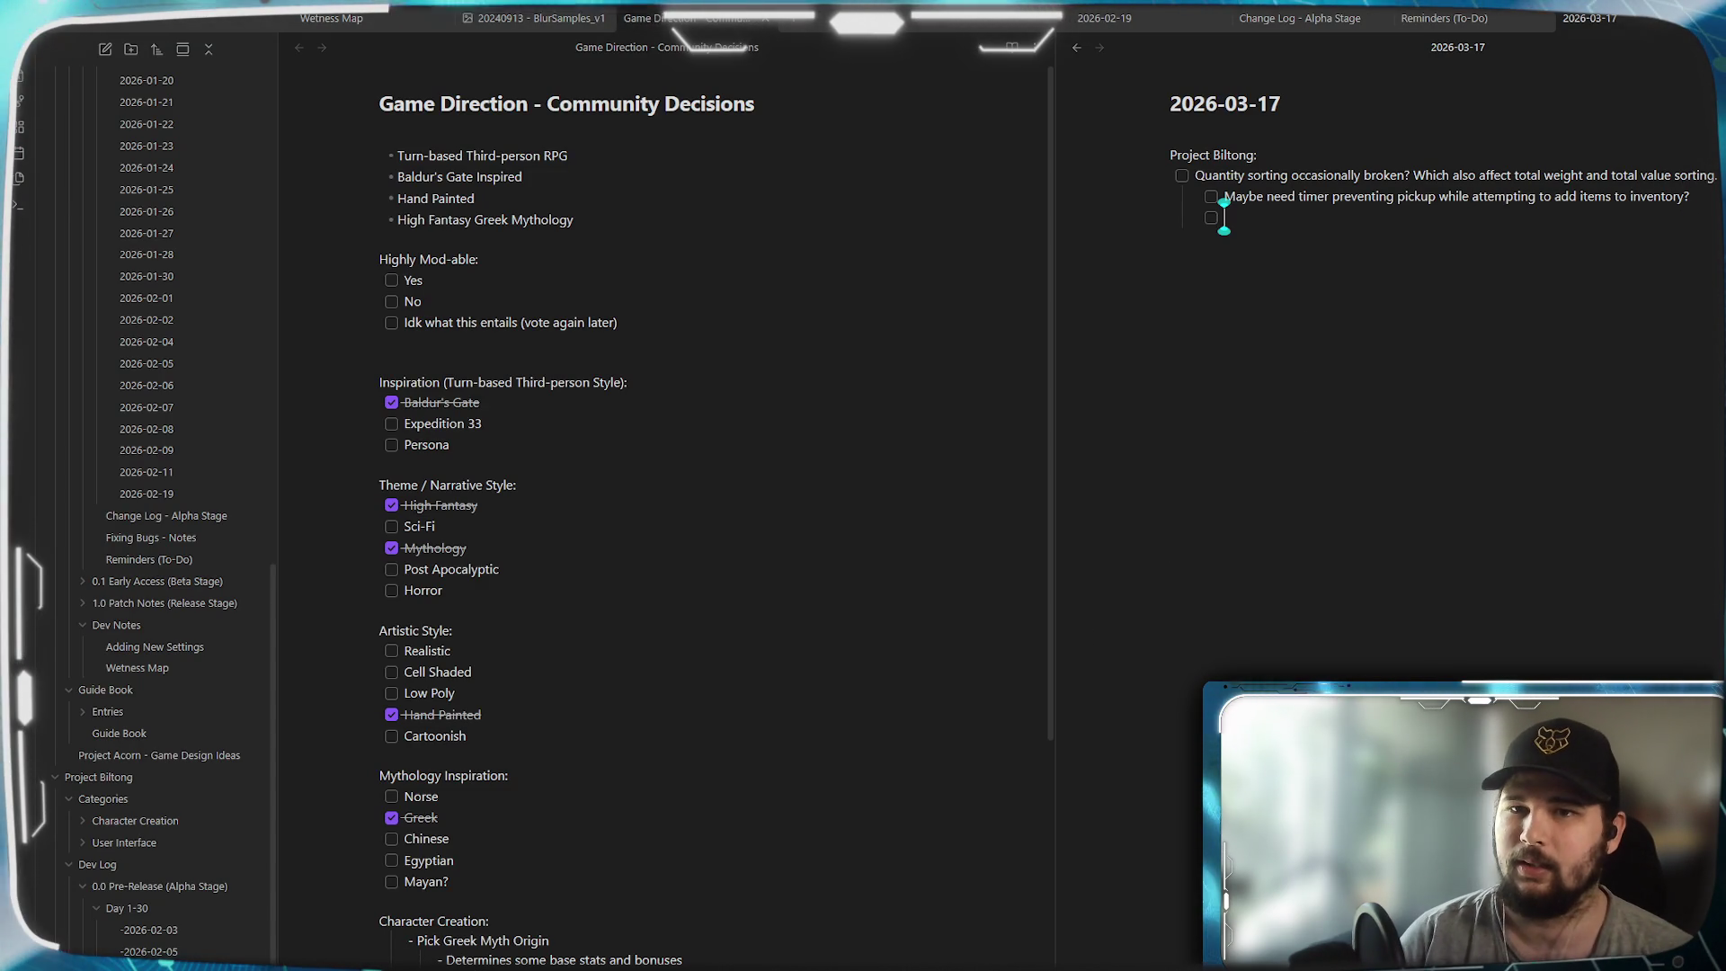
key("shift+Tab")
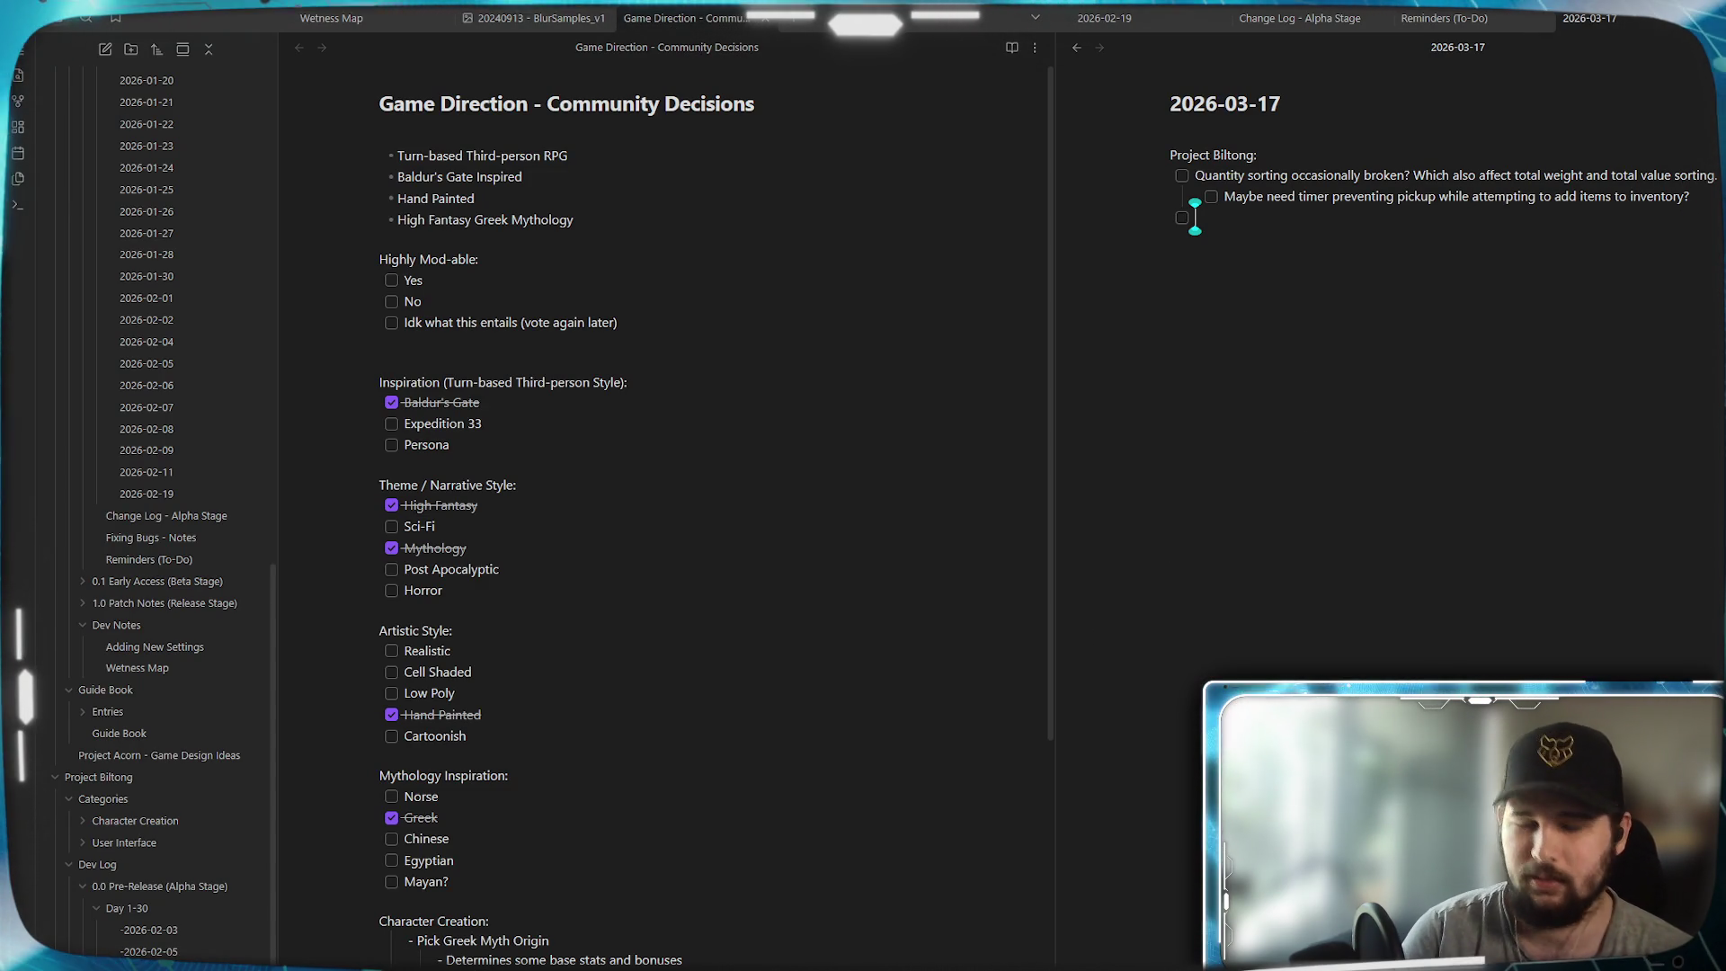
type("Sha")
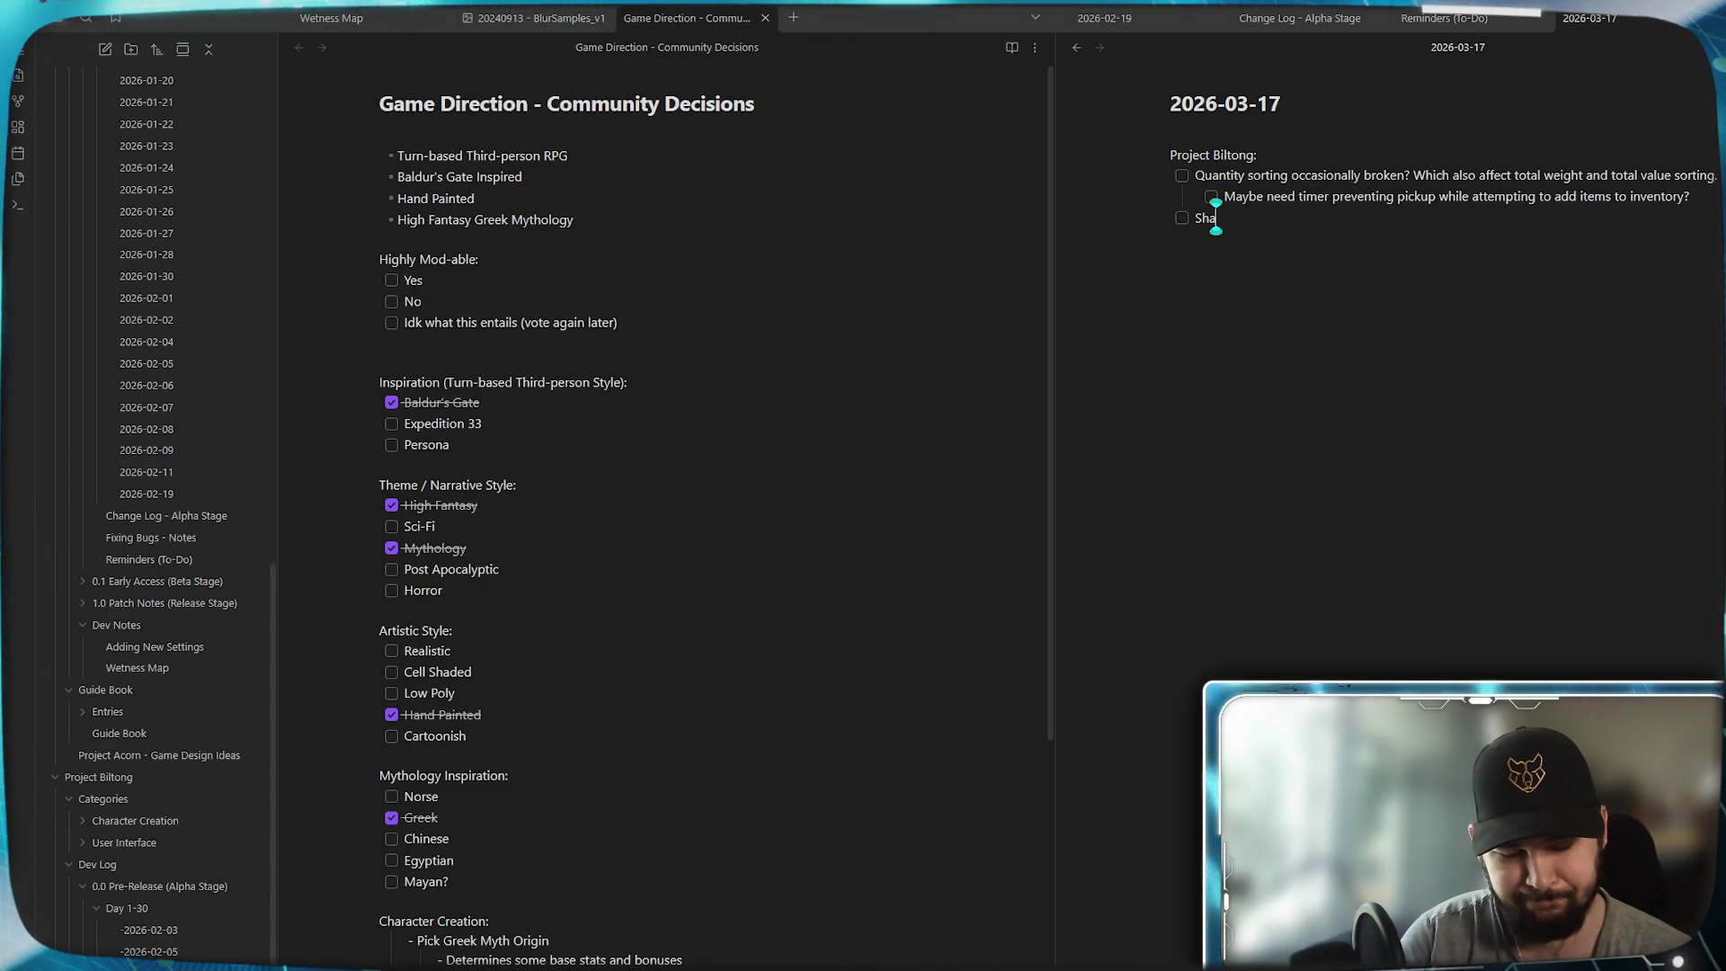
type("dow clipping to")
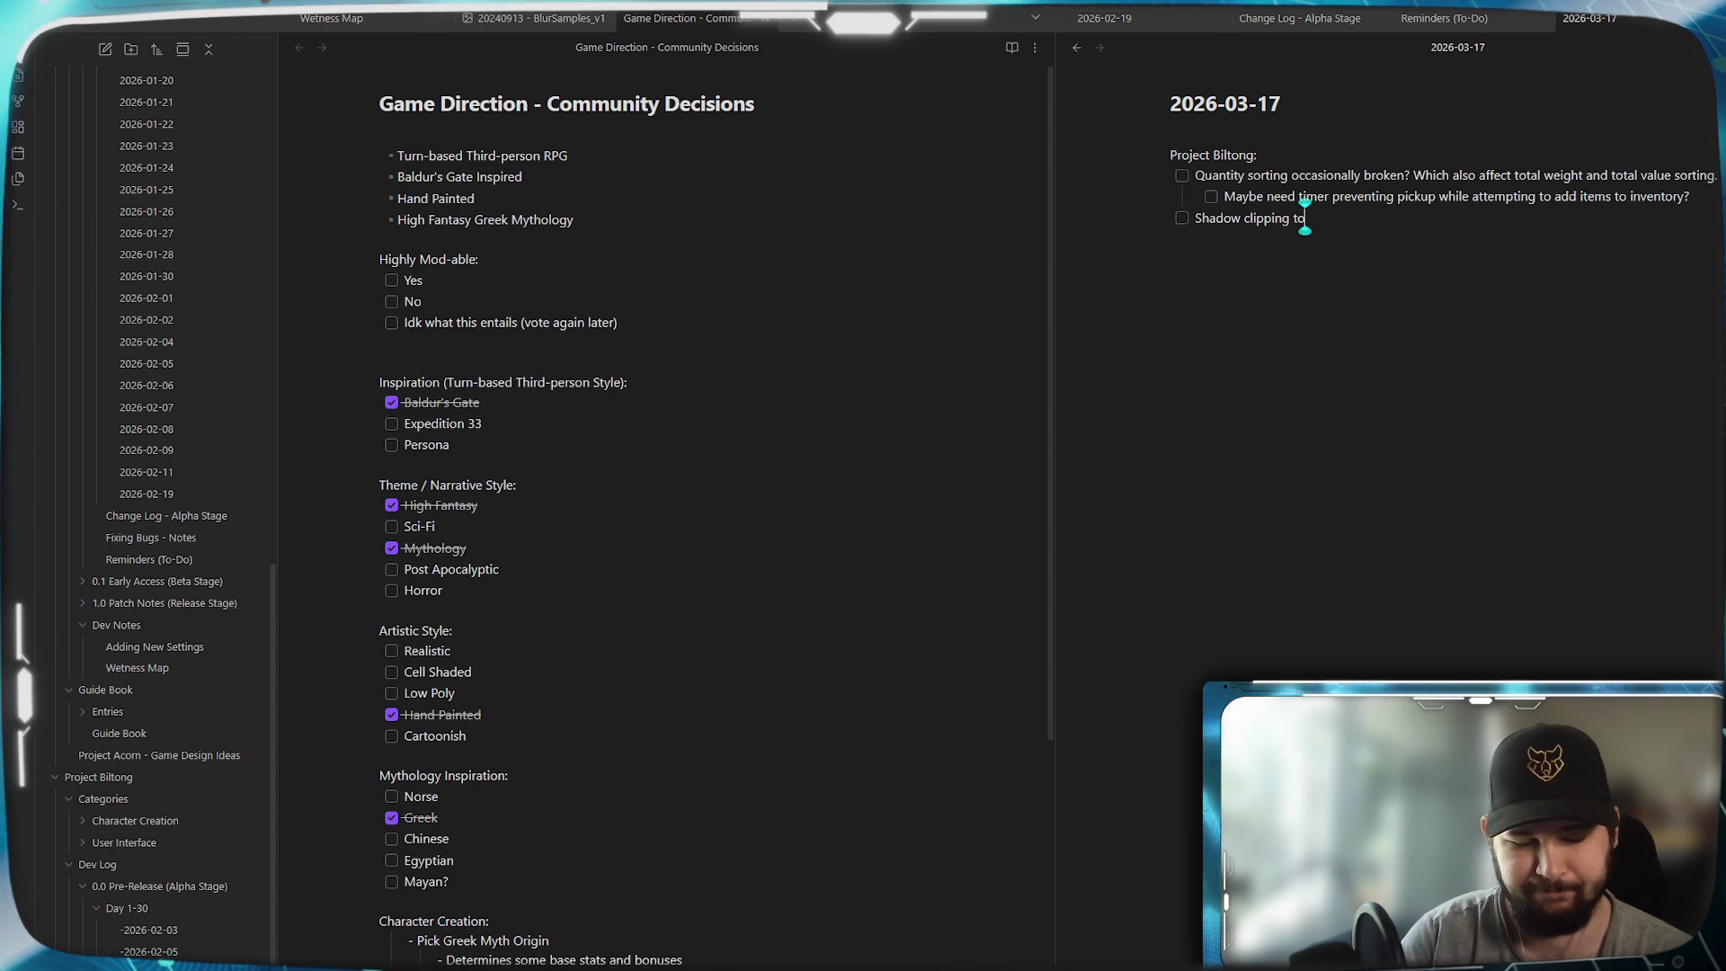
type("o short")
- Add a second to-do, 'Nav mesh needing research', correcting the Navmesh spelling
key("Return")
type("Nav")
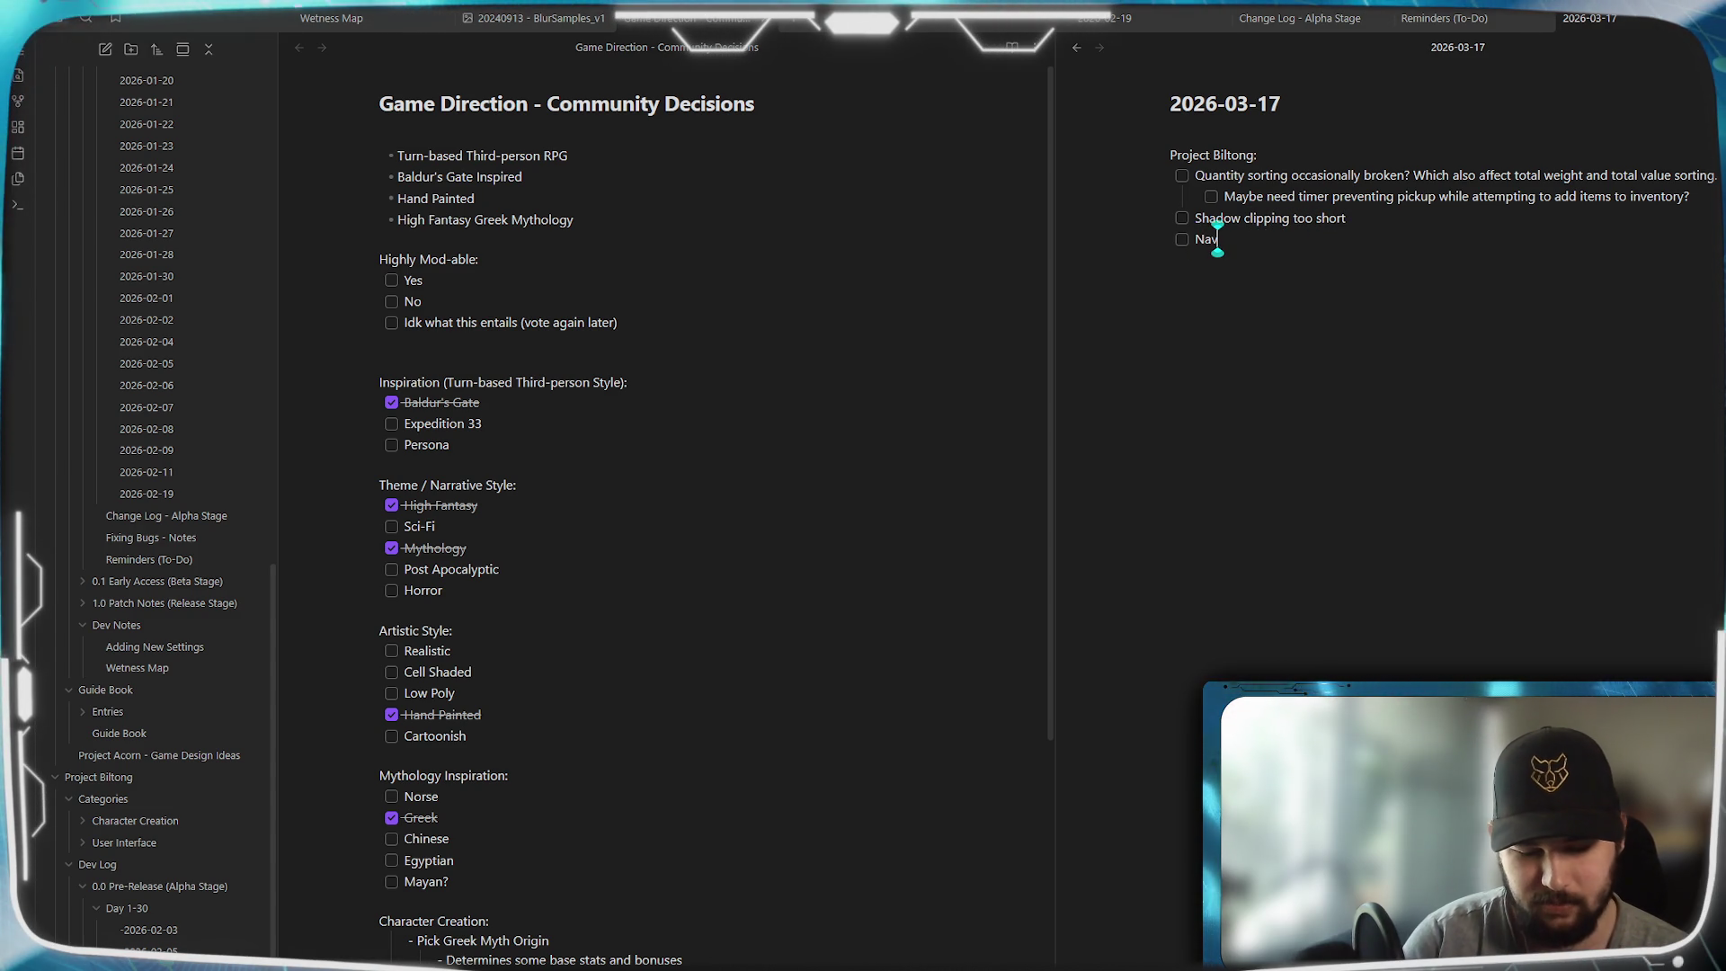
type("mesh nee")
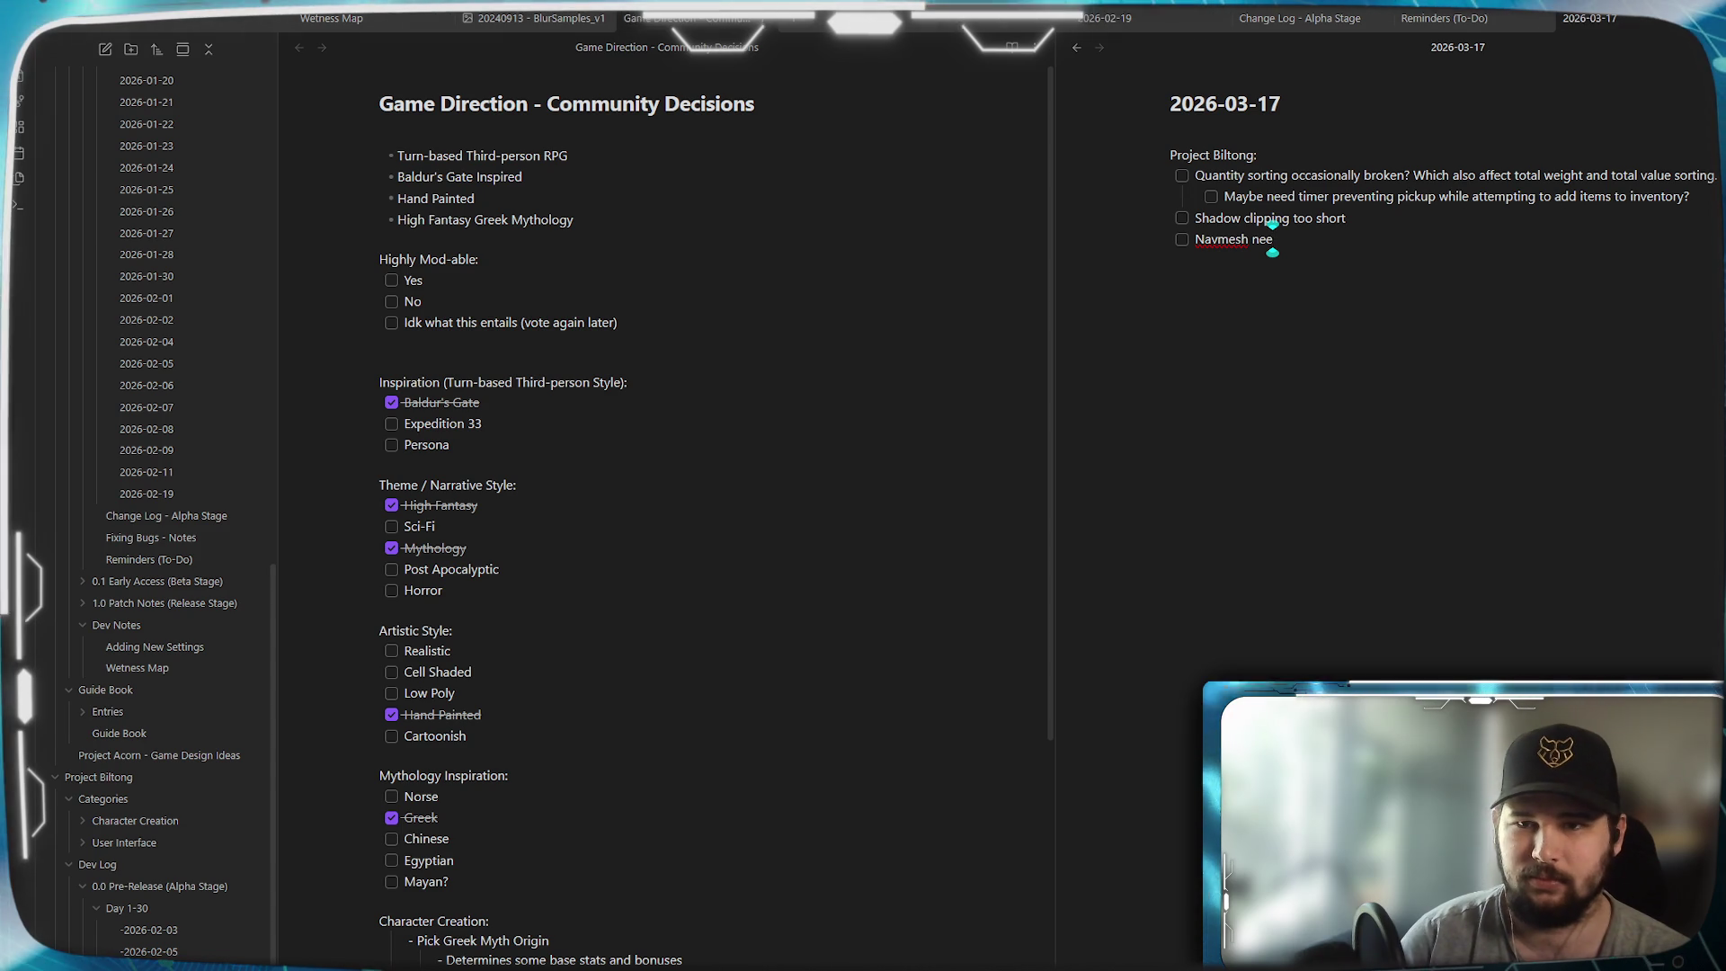
type("ding research")
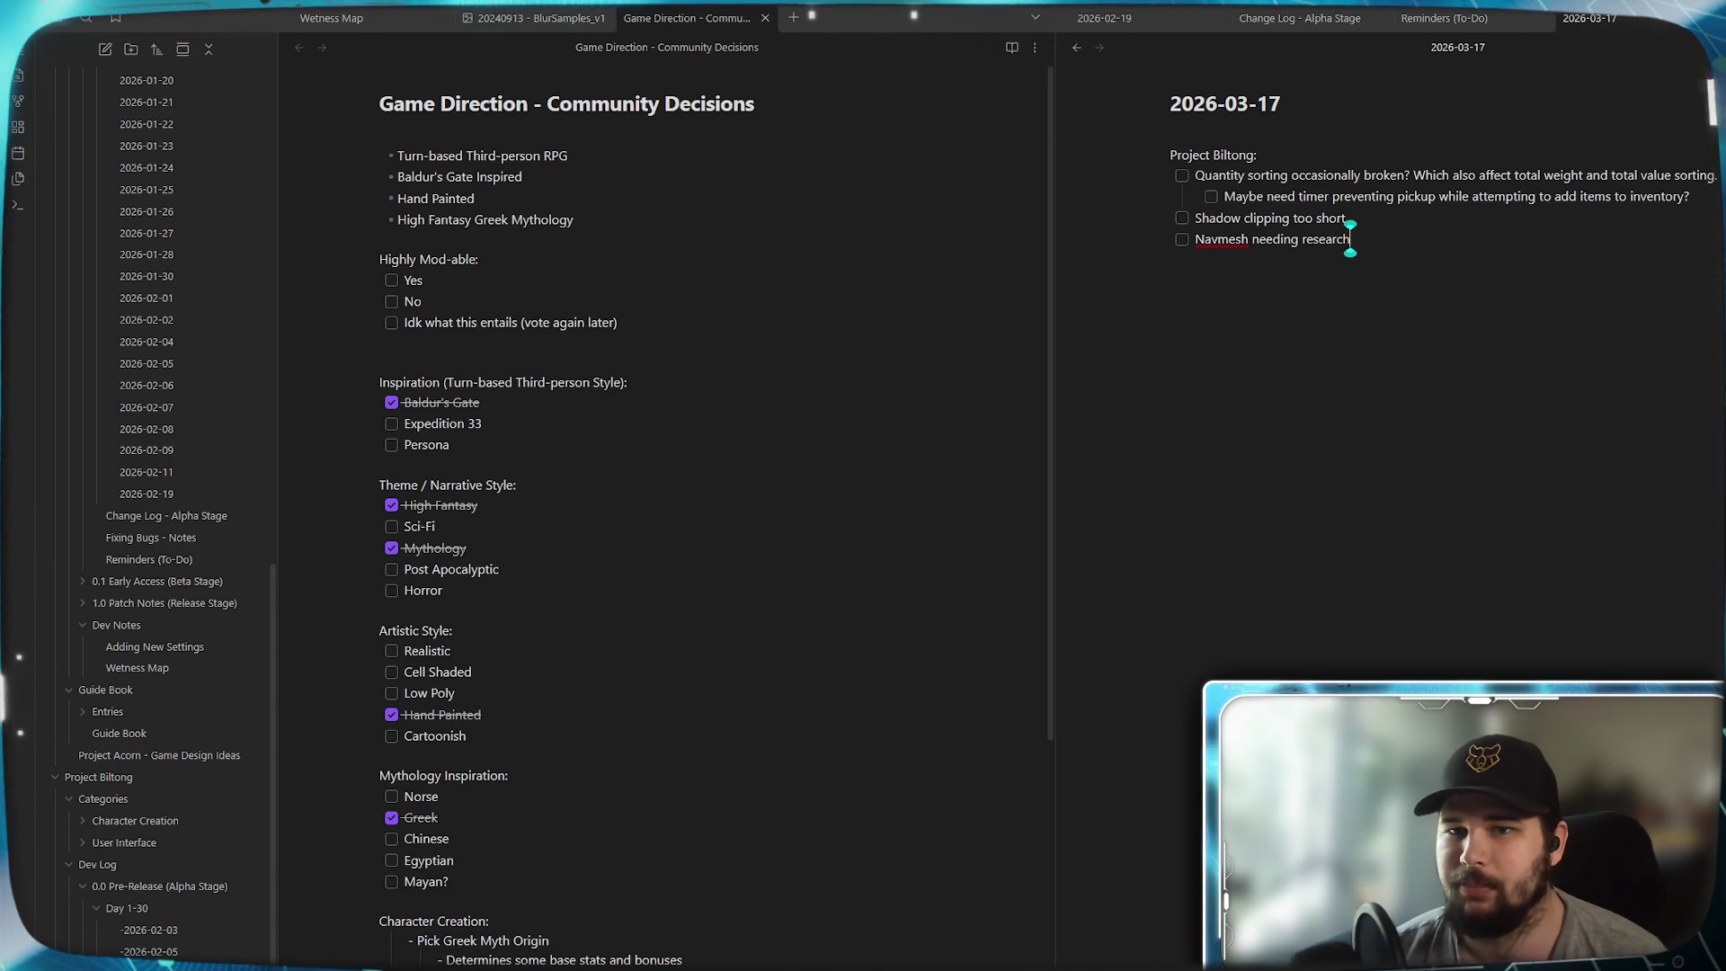
left_click(1217, 239)
key("End")
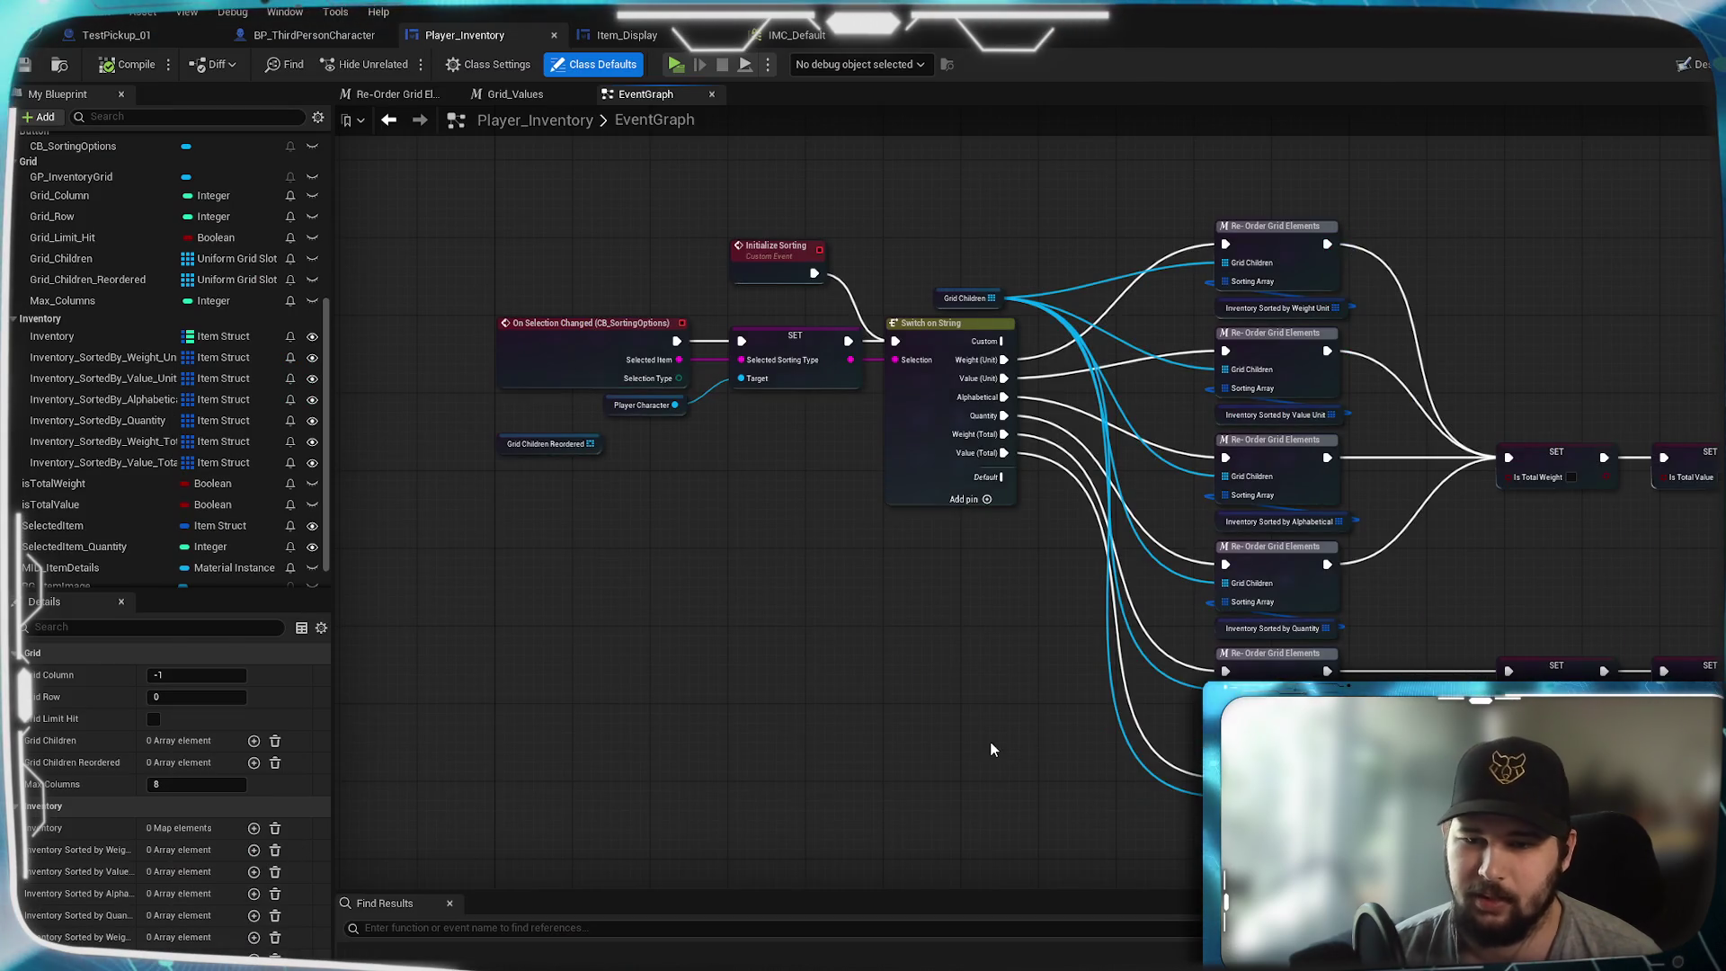
left_click_drag(990, 741, 898, 640)
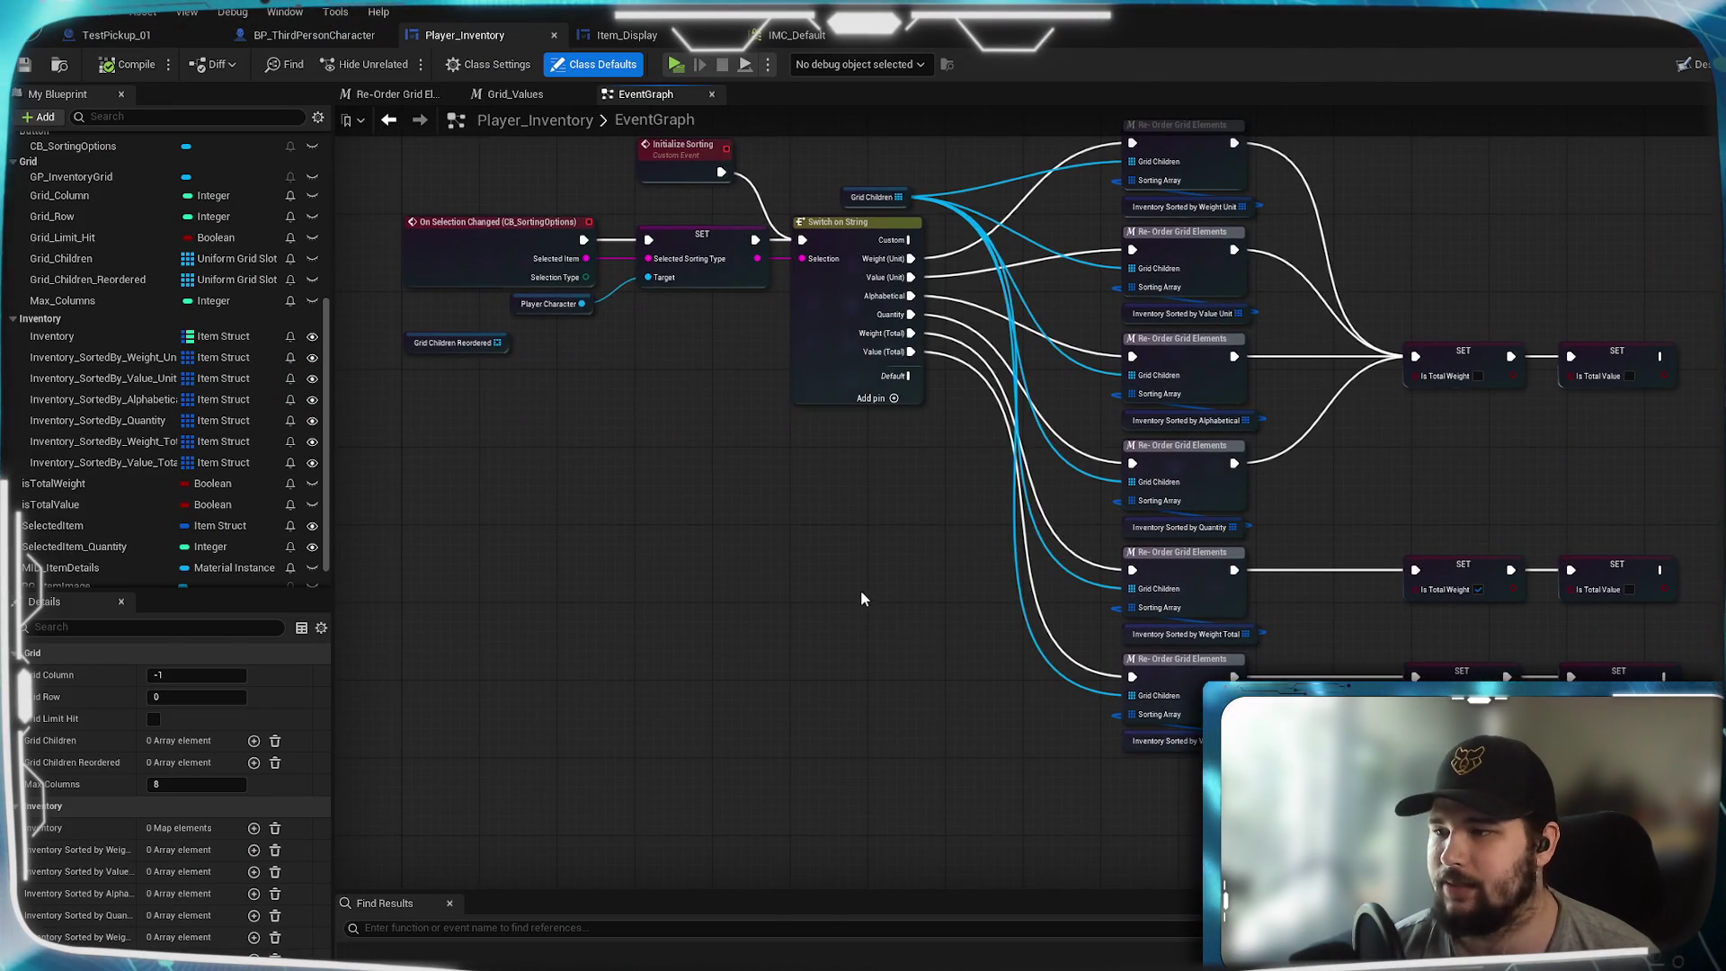
scroll(867, 601, "down", 5)
scroll(1059, 715, "up", 7)
scroll(939, 513, "down", 1)
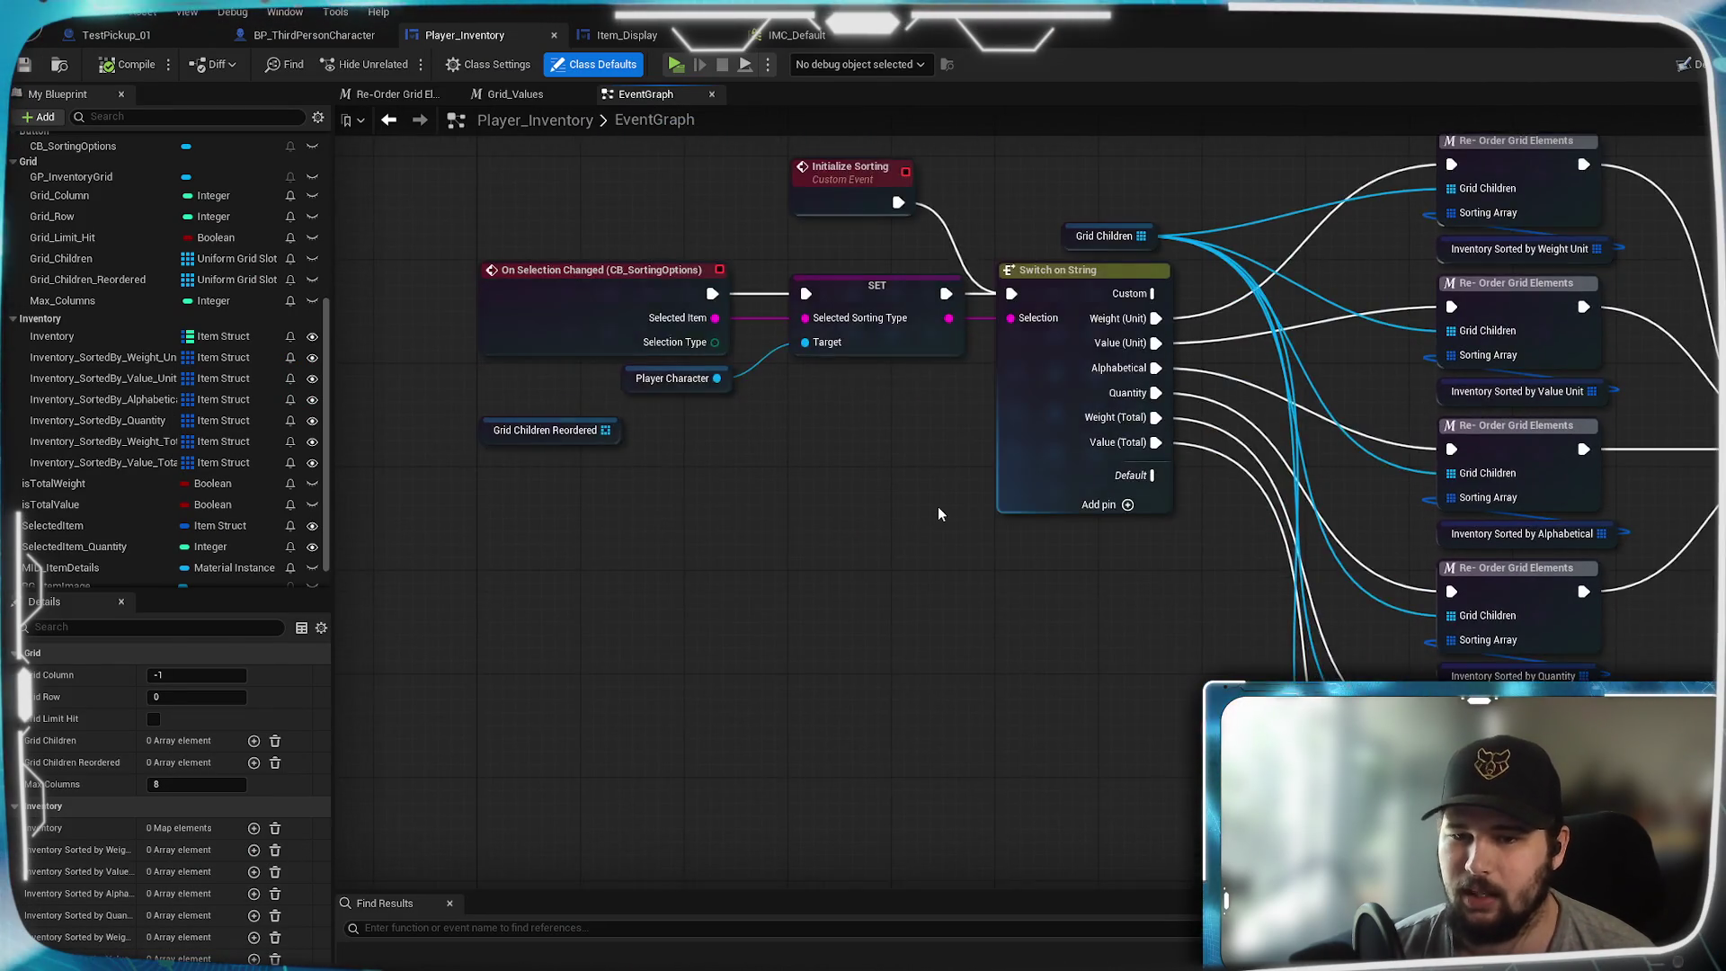
scroll(939, 513, "down", 1)
mouse_move(1061, 595)
left_mouse_down()
mouse_move(910, 536)
mouse_move(856, 545)
left_mouse_up()
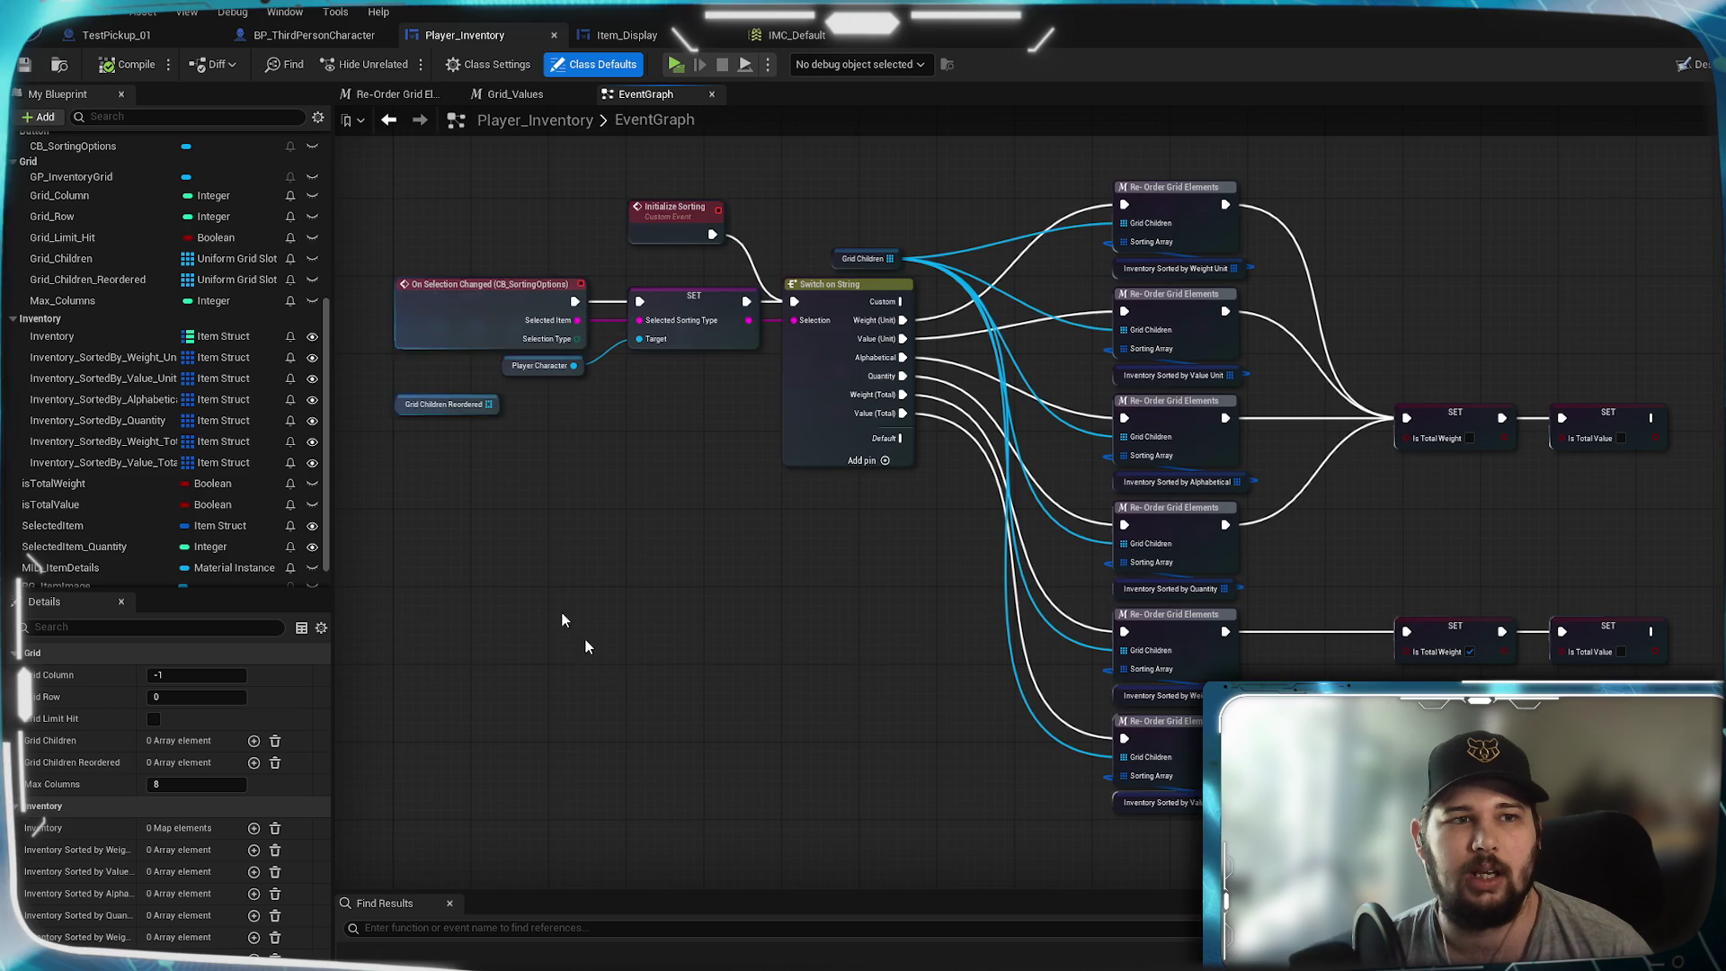